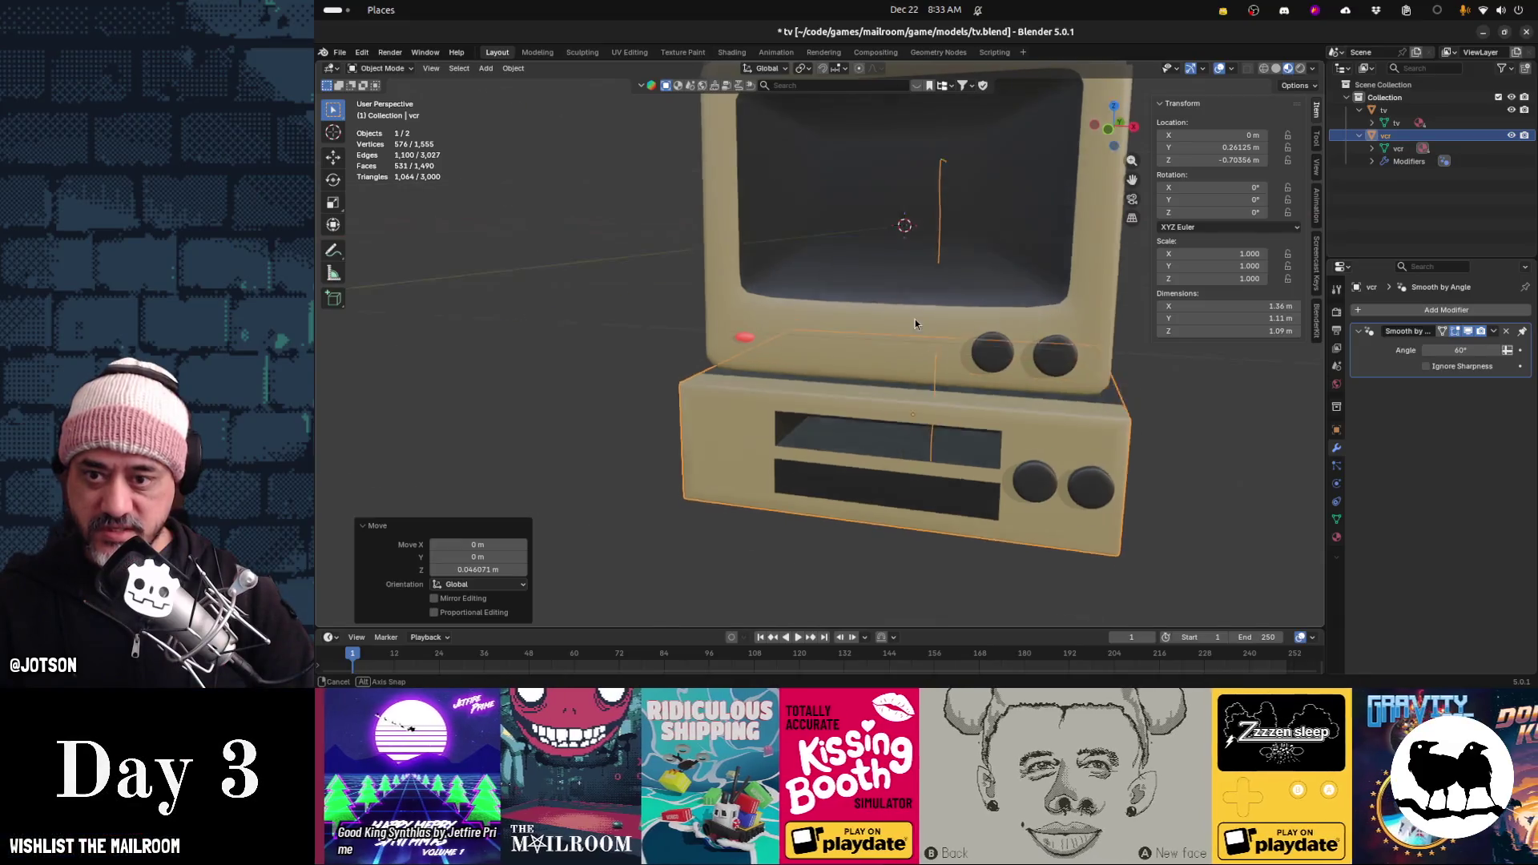
# Delete the unwanted edge loop from the VCR mesh
pyautogui.press('Tab')
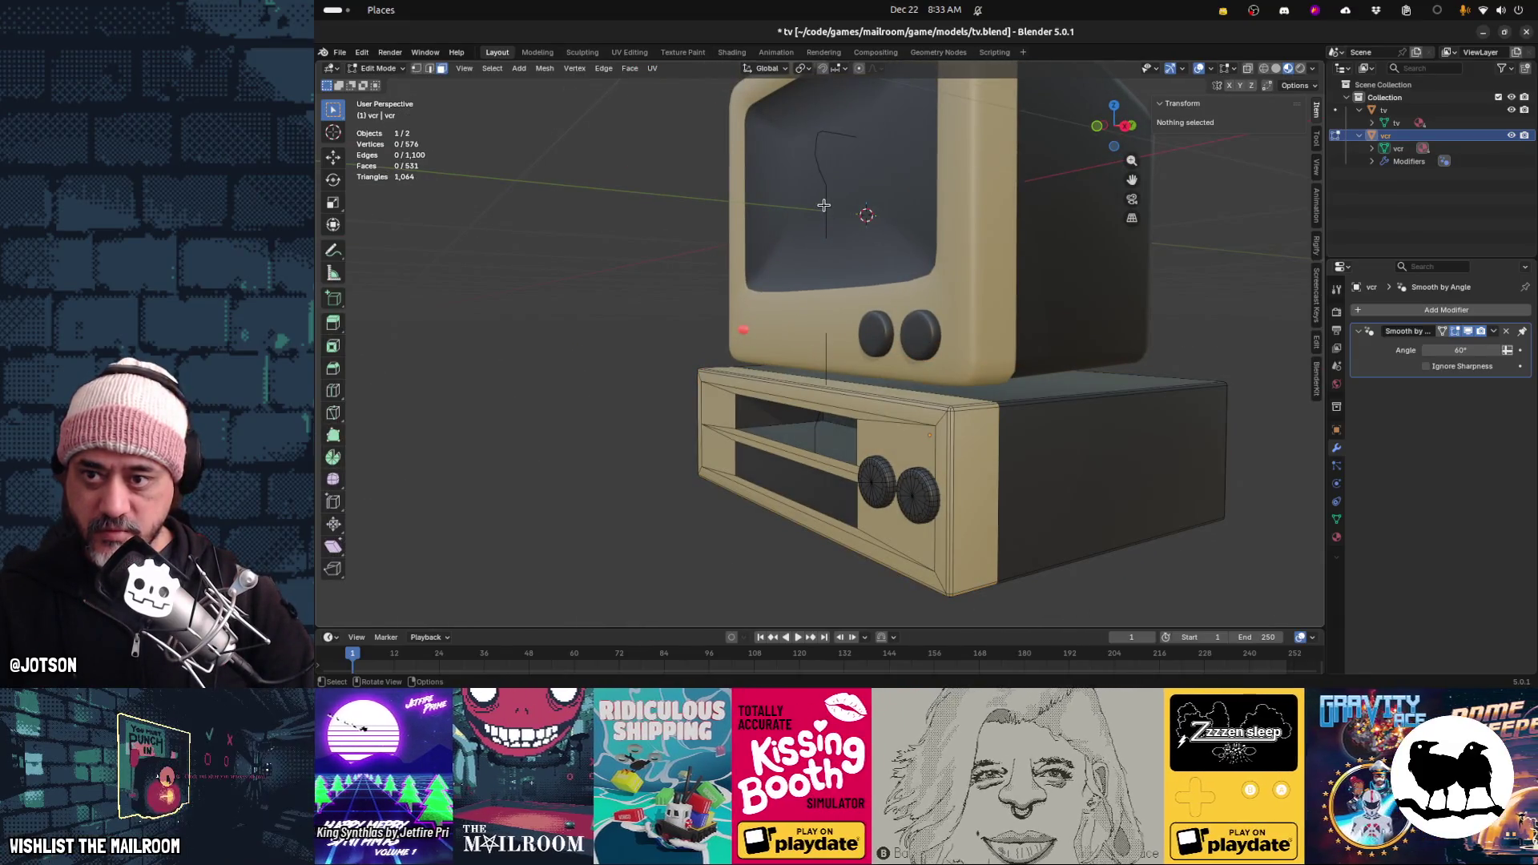
pyautogui.moveTo(825, 205)
pyautogui.mouseDown(button='middle')
pyautogui.moveTo(867, 256)
pyautogui.moveTo(985, 242)
pyautogui.mouseUp(button='middle')
pyautogui.click(430, 69)
pyautogui.keyDown('alt'); pyautogui.click(958, 205); pyautogui.keyUp('alt')
pyautogui.press('x')
pyautogui.click(961, 210)
pyautogui.moveTo(961, 210)
pyautogui.mouseDown(button='middle')
pyautogui.moveTo(977, 386)
pyautogui.moveTo(998, 380)
pyautogui.moveTo(848, 411)
pyautogui.moveTo(806, 387)
pyautogui.moveTo(722, 401)
pyautogui.mouseUp(button='middle')
pyautogui.press('Tab')
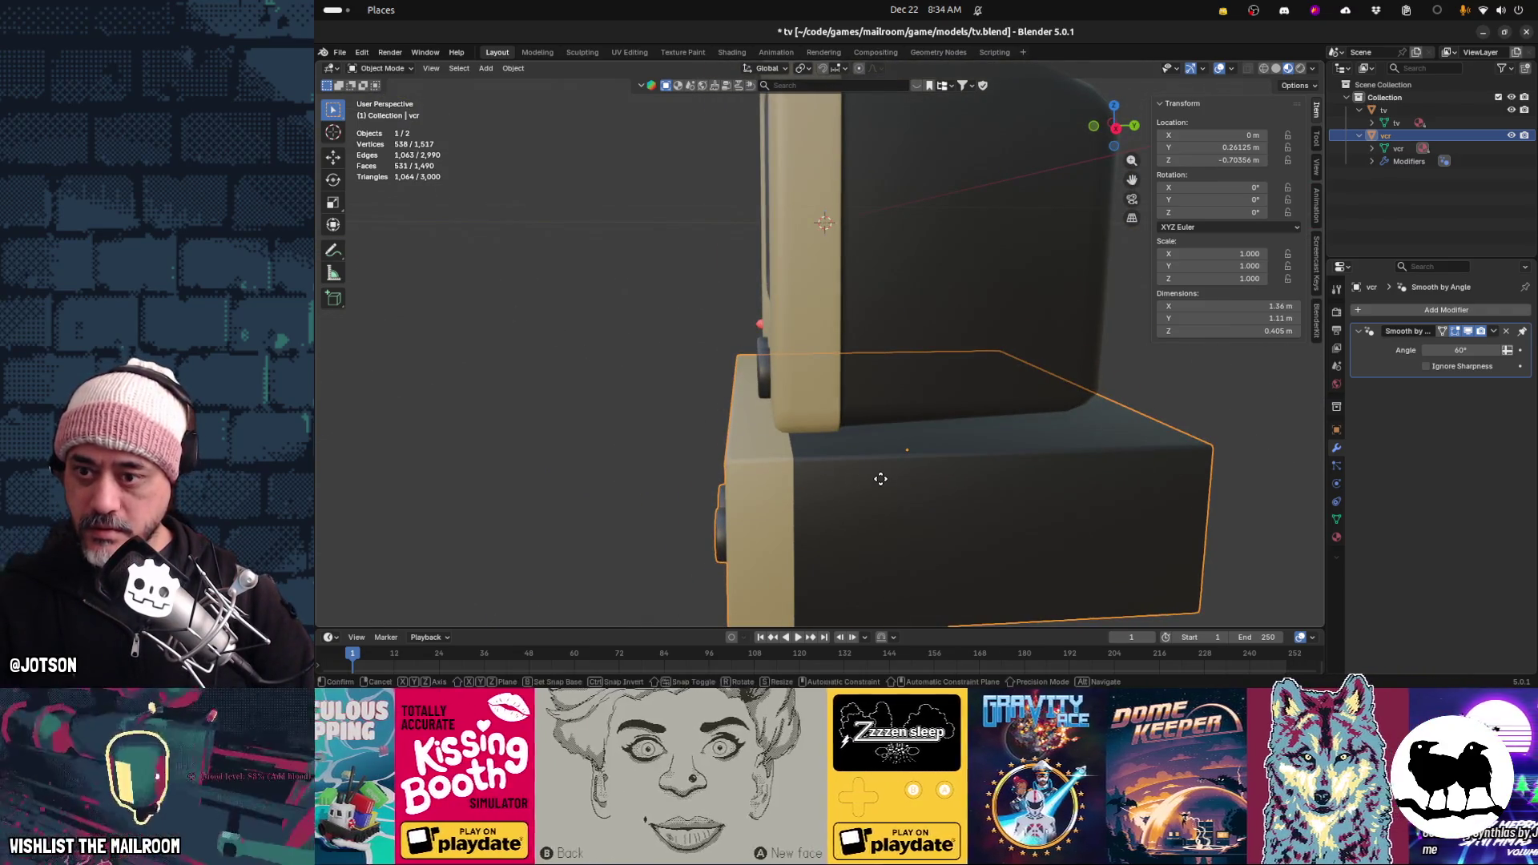
# Shift the VCR -0.072 m along Y so it sits under the TV
pyautogui.press('g')
pyautogui.press('y')
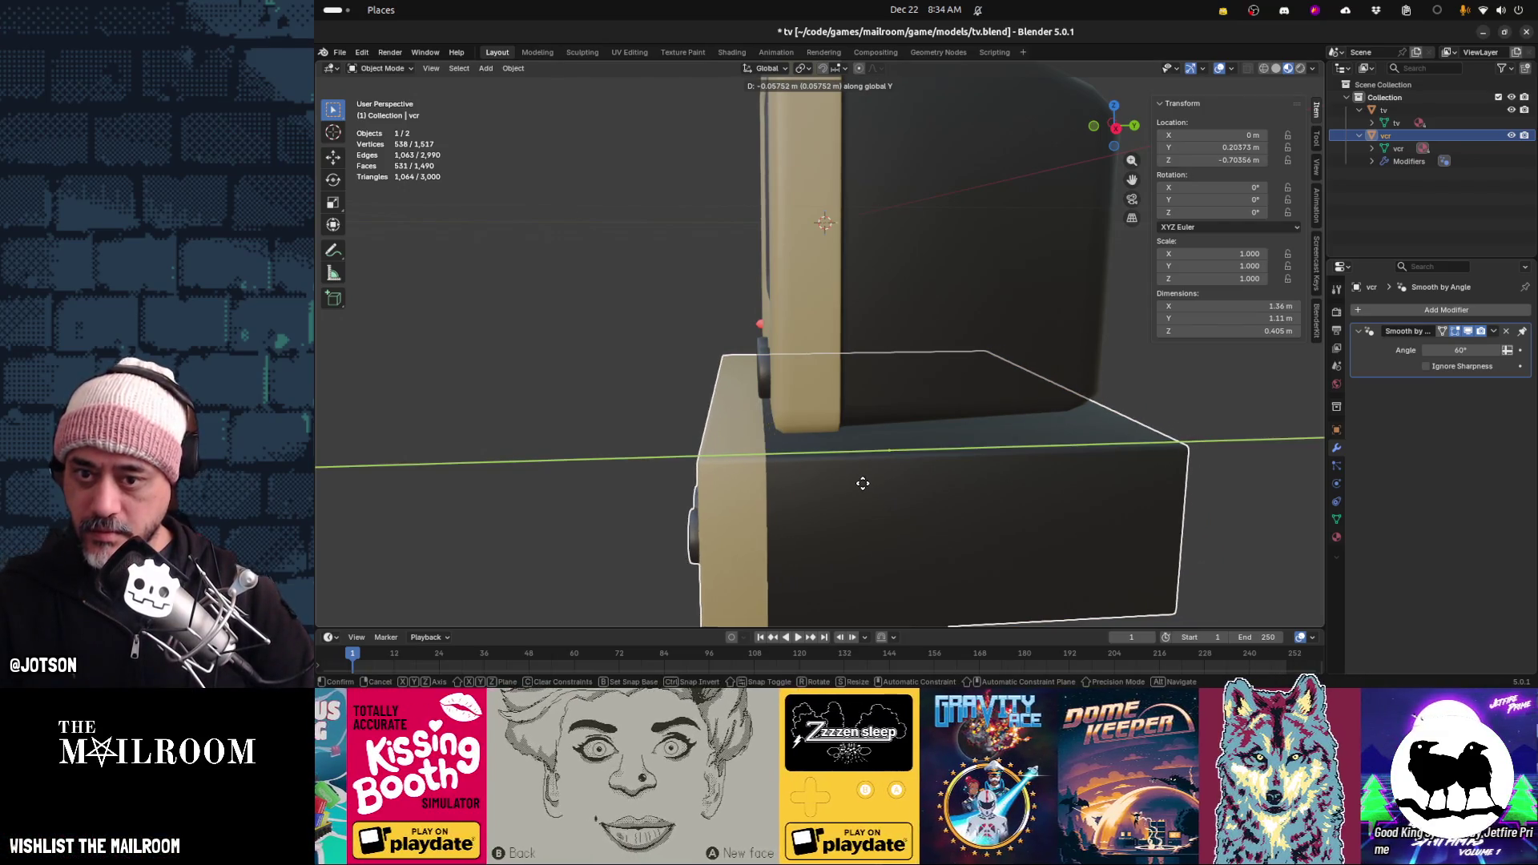
pyautogui.click(951, 485)
pyautogui.moveTo(951, 485)
pyautogui.mouseDown(button='middle')
pyautogui.moveTo(910, 464)
pyautogui.moveTo(985, 491)
pyautogui.moveTo(1102, 481)
pyautogui.moveTo(1045, 488)
pyautogui.mouseUp(button='middle')
pyautogui.hotkey('alt', 'Tab')
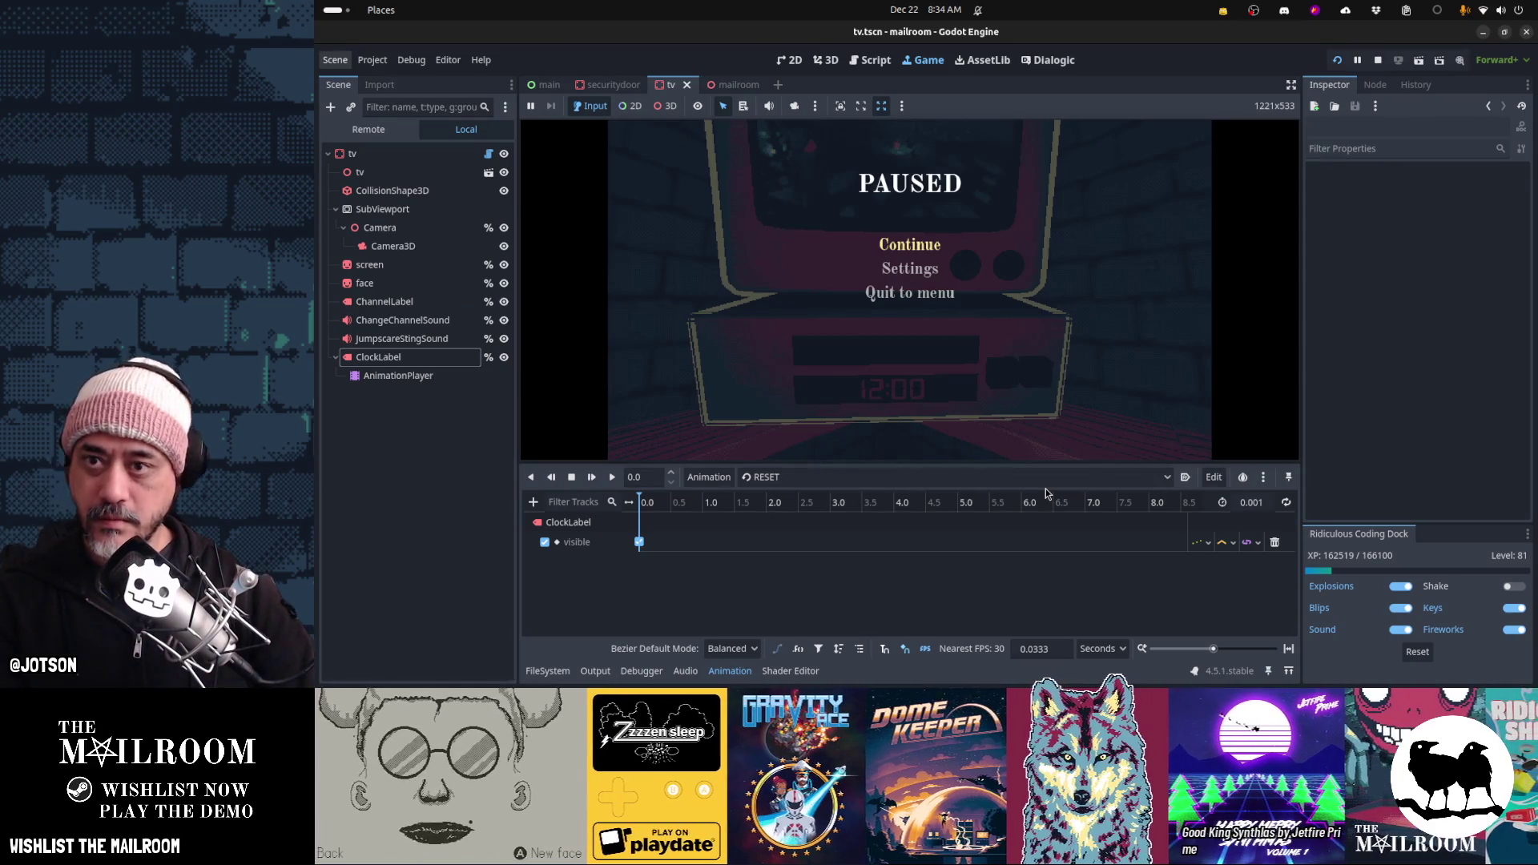
# Quit the paused game to the menu, stop it, and open the mailroom scene
pyautogui.click(910, 293)
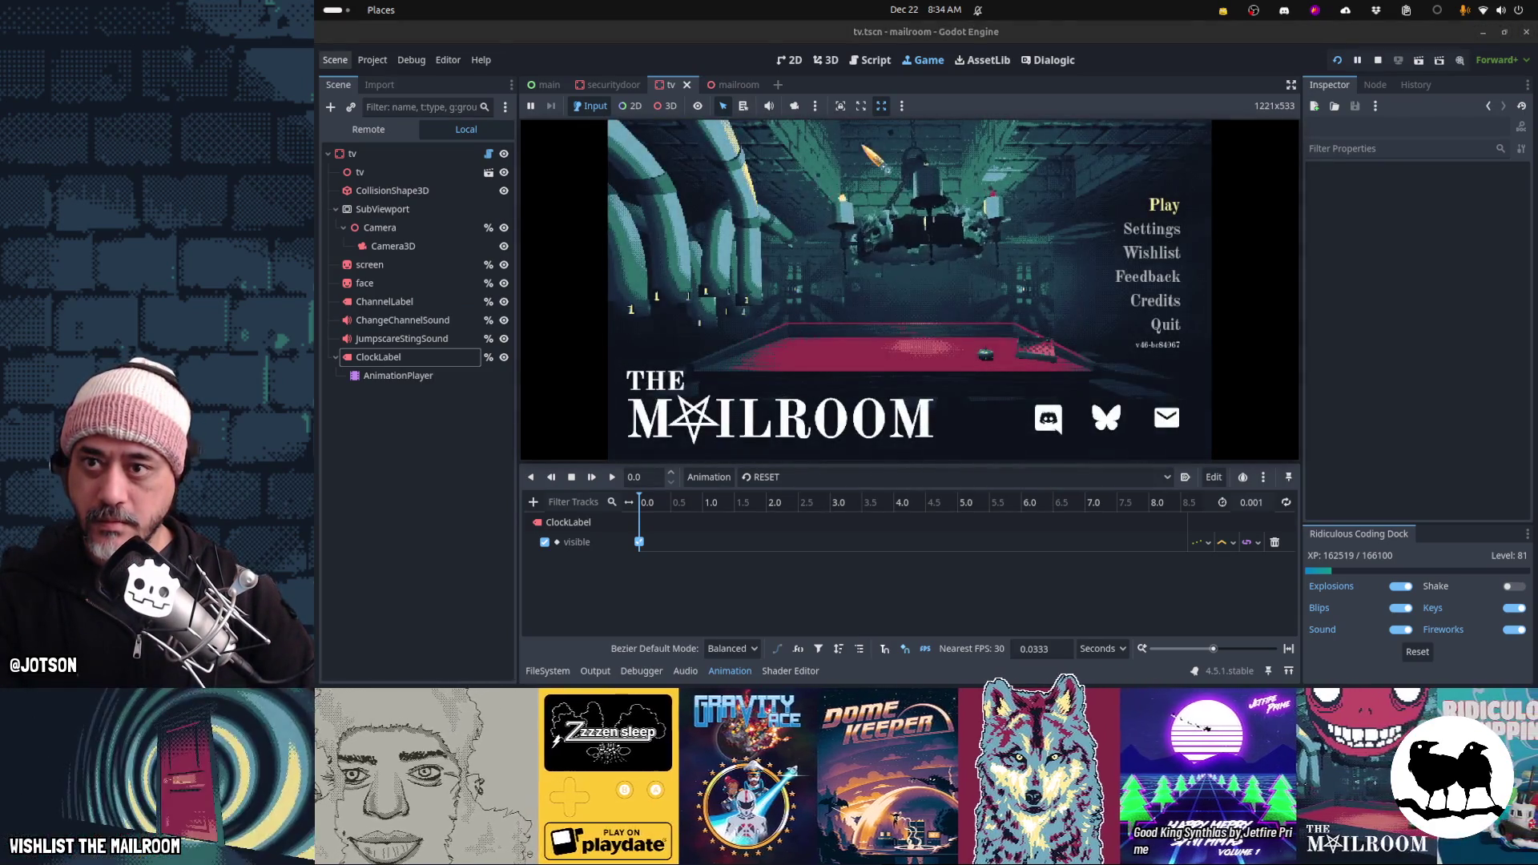
pyautogui.press('F8')
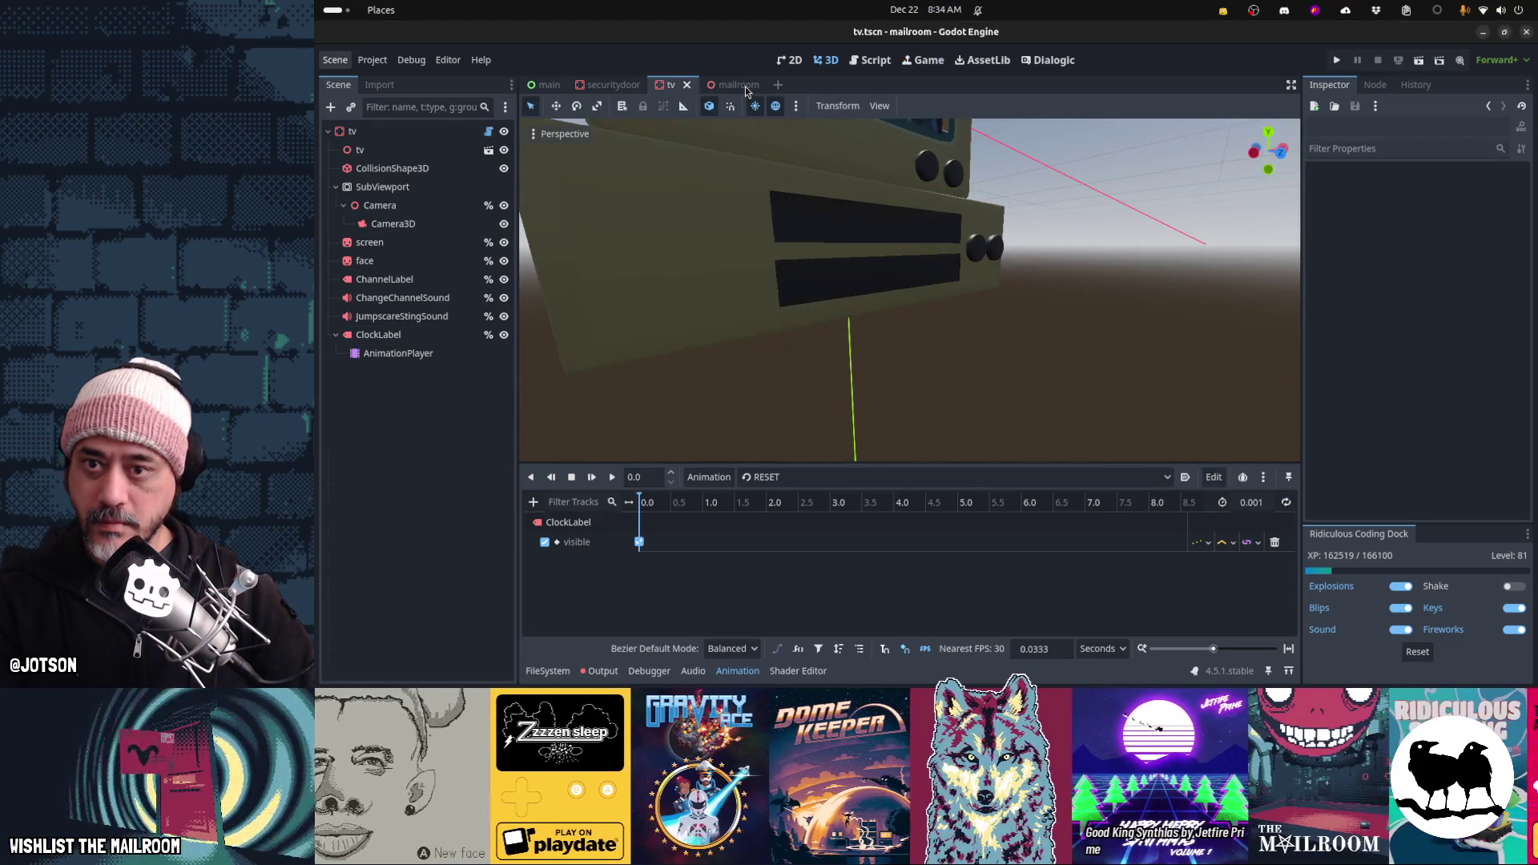
pyautogui.click(741, 85)
# Fly the view over to the TV in the mailroom to inspect it
pyautogui.press('w')
pyautogui.moveTo(823, 183); pyautogui.dragTo(822, 182, button='right')
pyautogui.moveTo(915, 217); pyautogui.dragTo(915, 217, button='right')
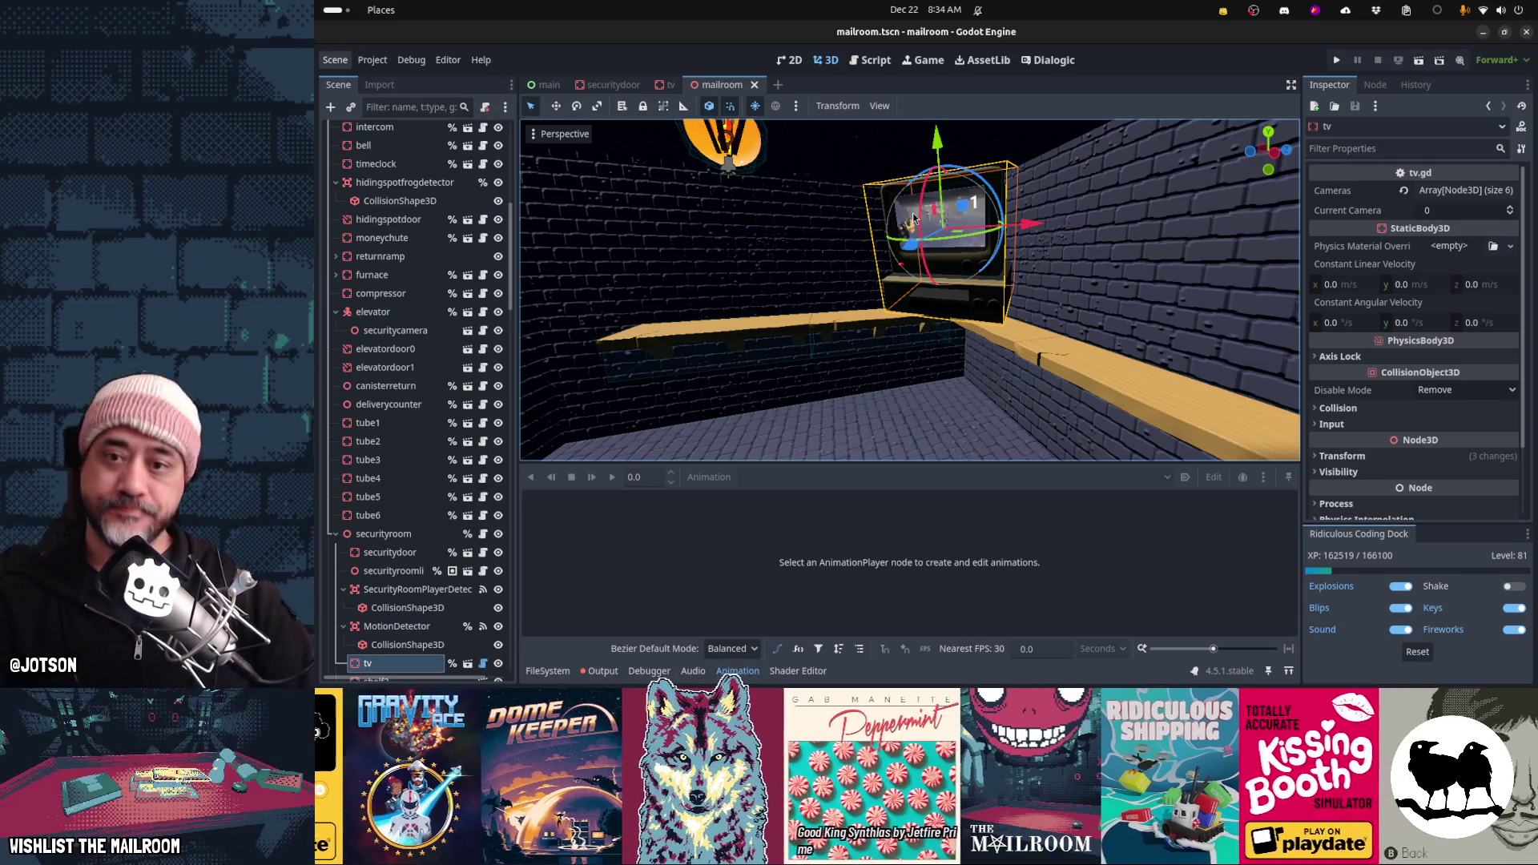
pyautogui.hotkey('alt', 'Tab')
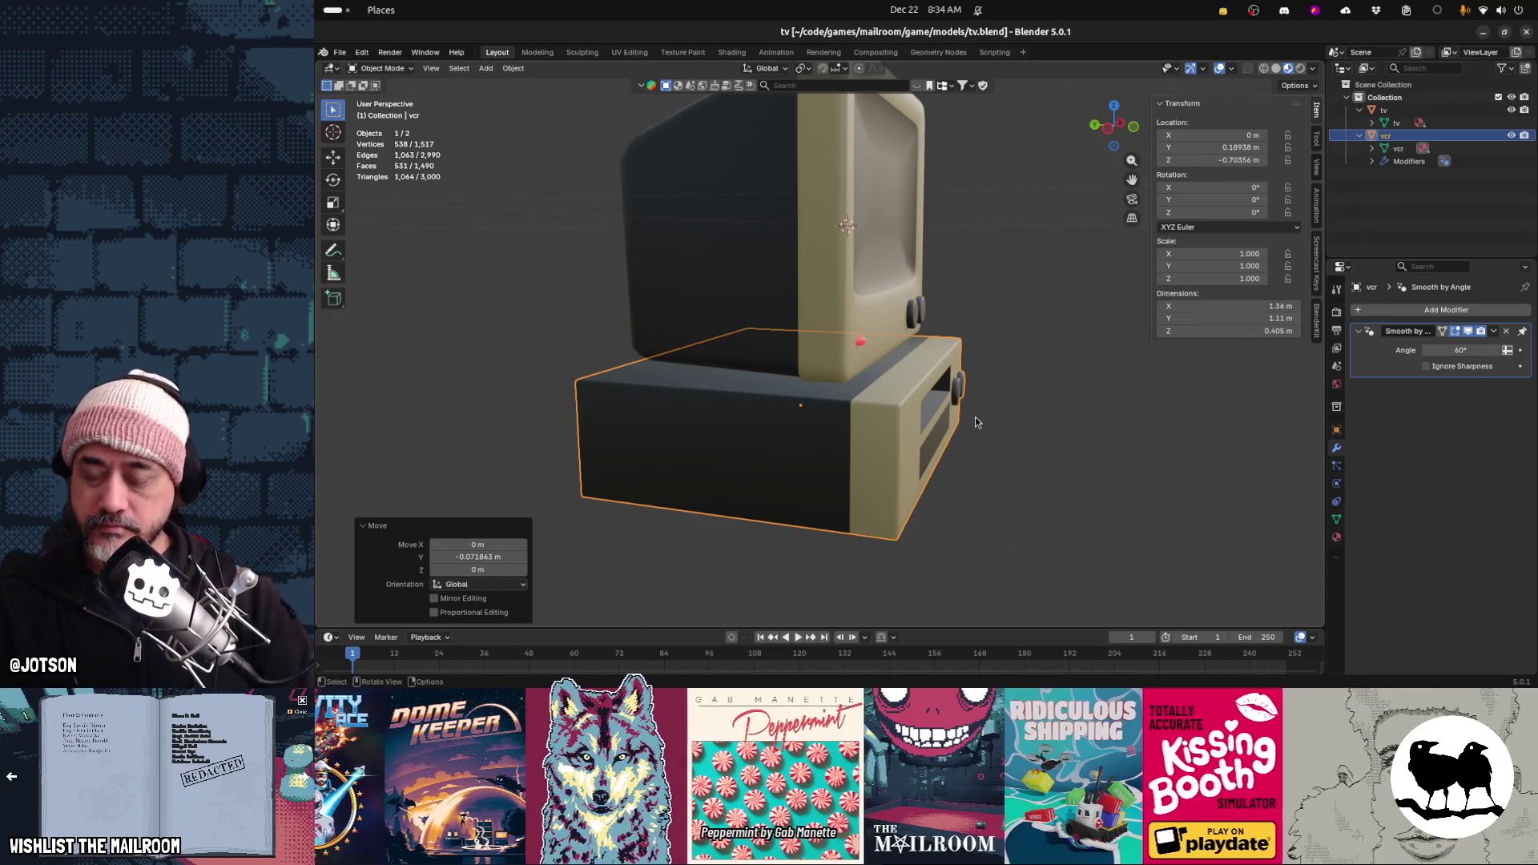
# Duplicate the VCR's upper tape-slot edges in place and separate them into a new object
pyautogui.moveTo(974, 417); pyautogui.dragTo(896, 426, button='middle')
pyautogui.press('Tab')
pyautogui.keyDown('alt'); pyautogui.click(883, 409); pyautogui.keyUp('alt')
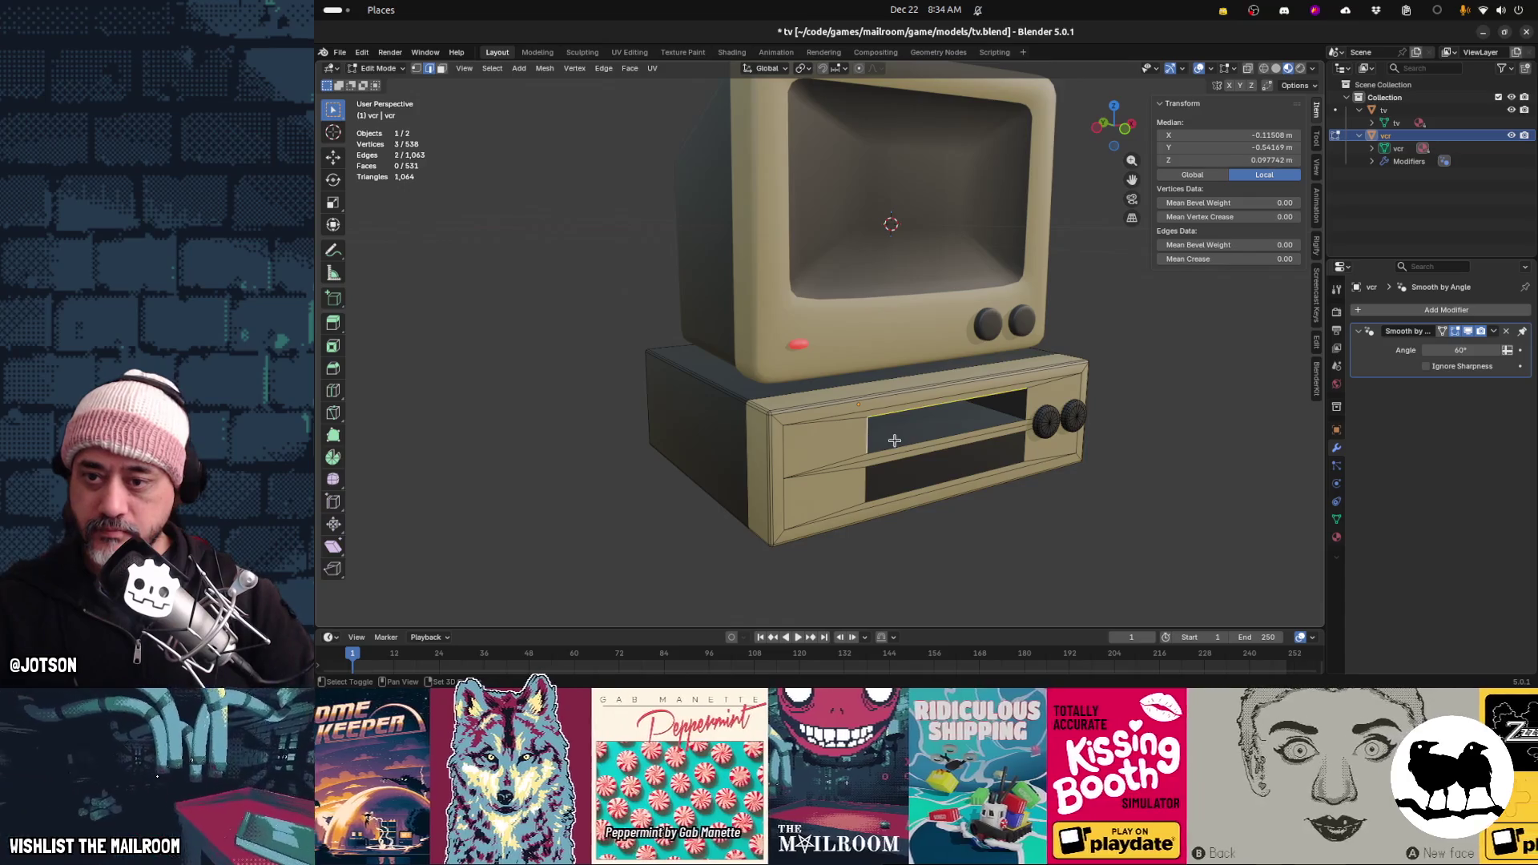
pyautogui.keyDown('alt'); pyautogui.click(997, 413); pyautogui.keyUp('alt')
pyautogui.keyDown('shift'); pyautogui.click(1039, 429); pyautogui.keyUp('shift')
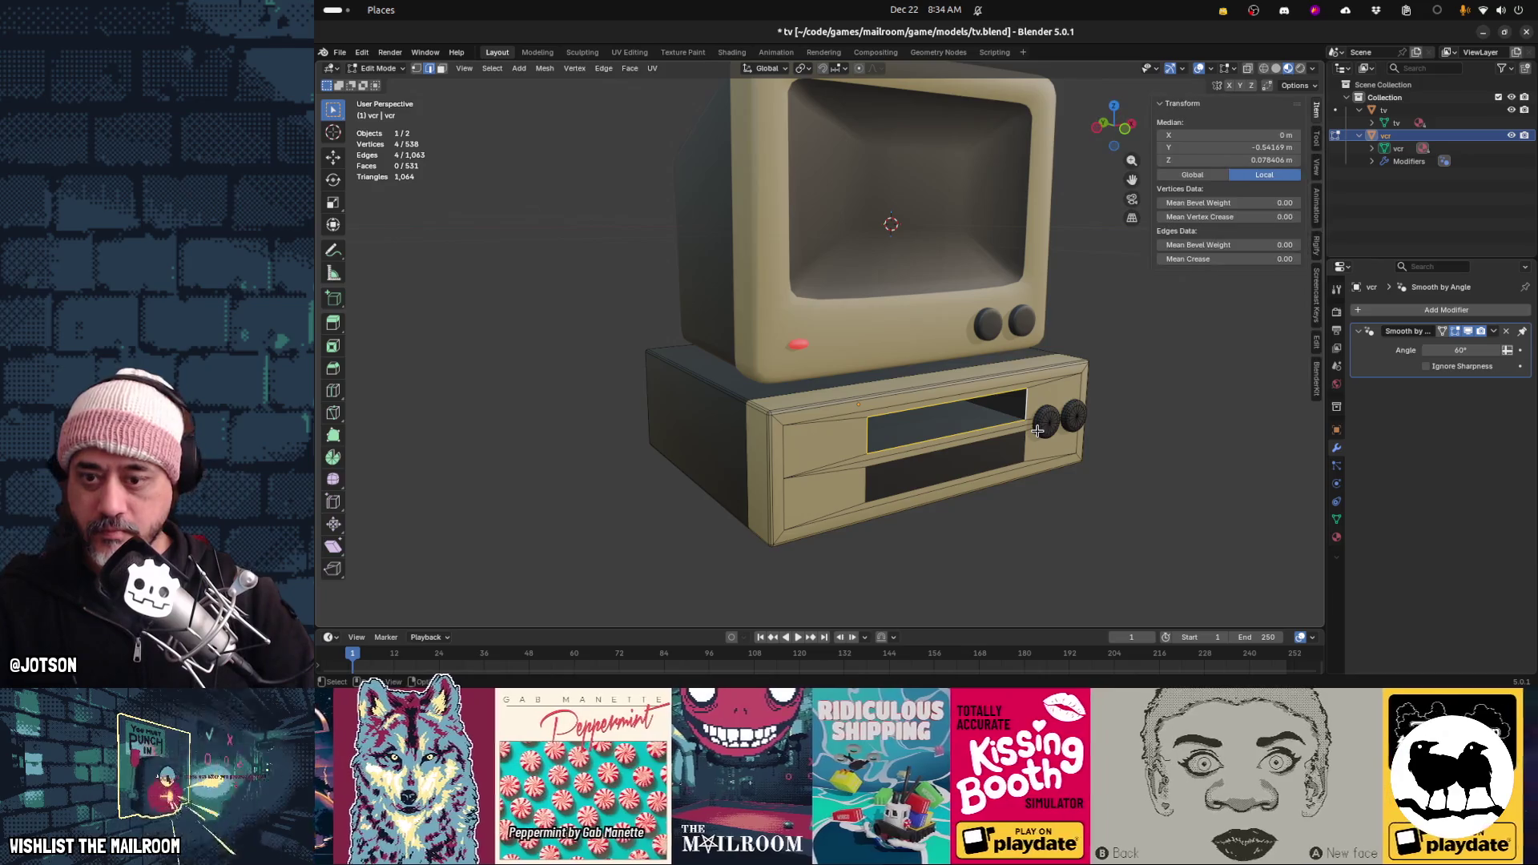
pyautogui.moveTo(1036, 431); pyautogui.dragTo(1009, 445, button='middle')
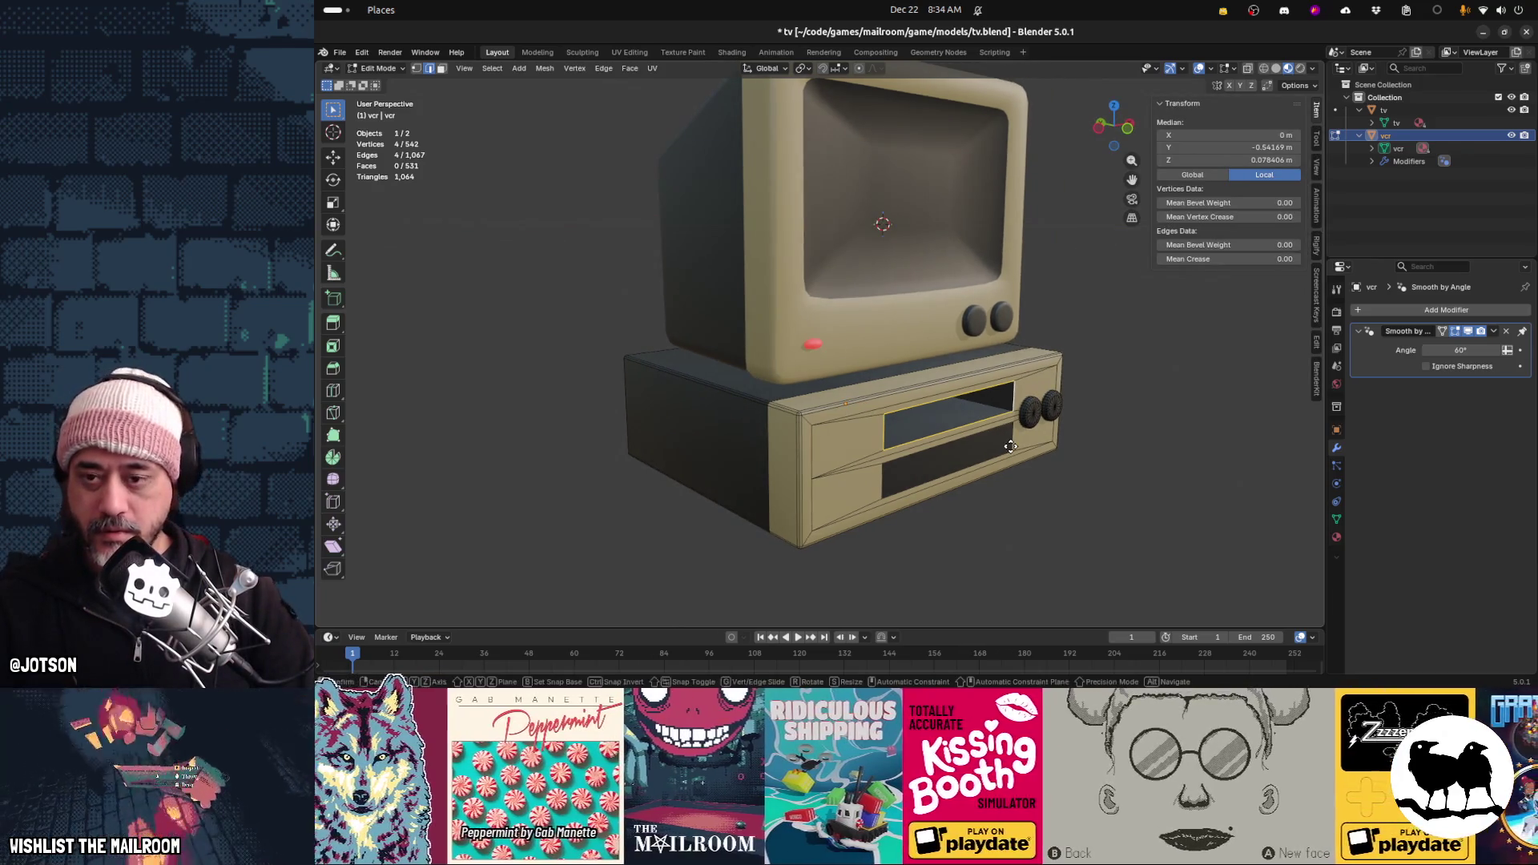
pyautogui.click(1011, 447)
pyautogui.press('p')
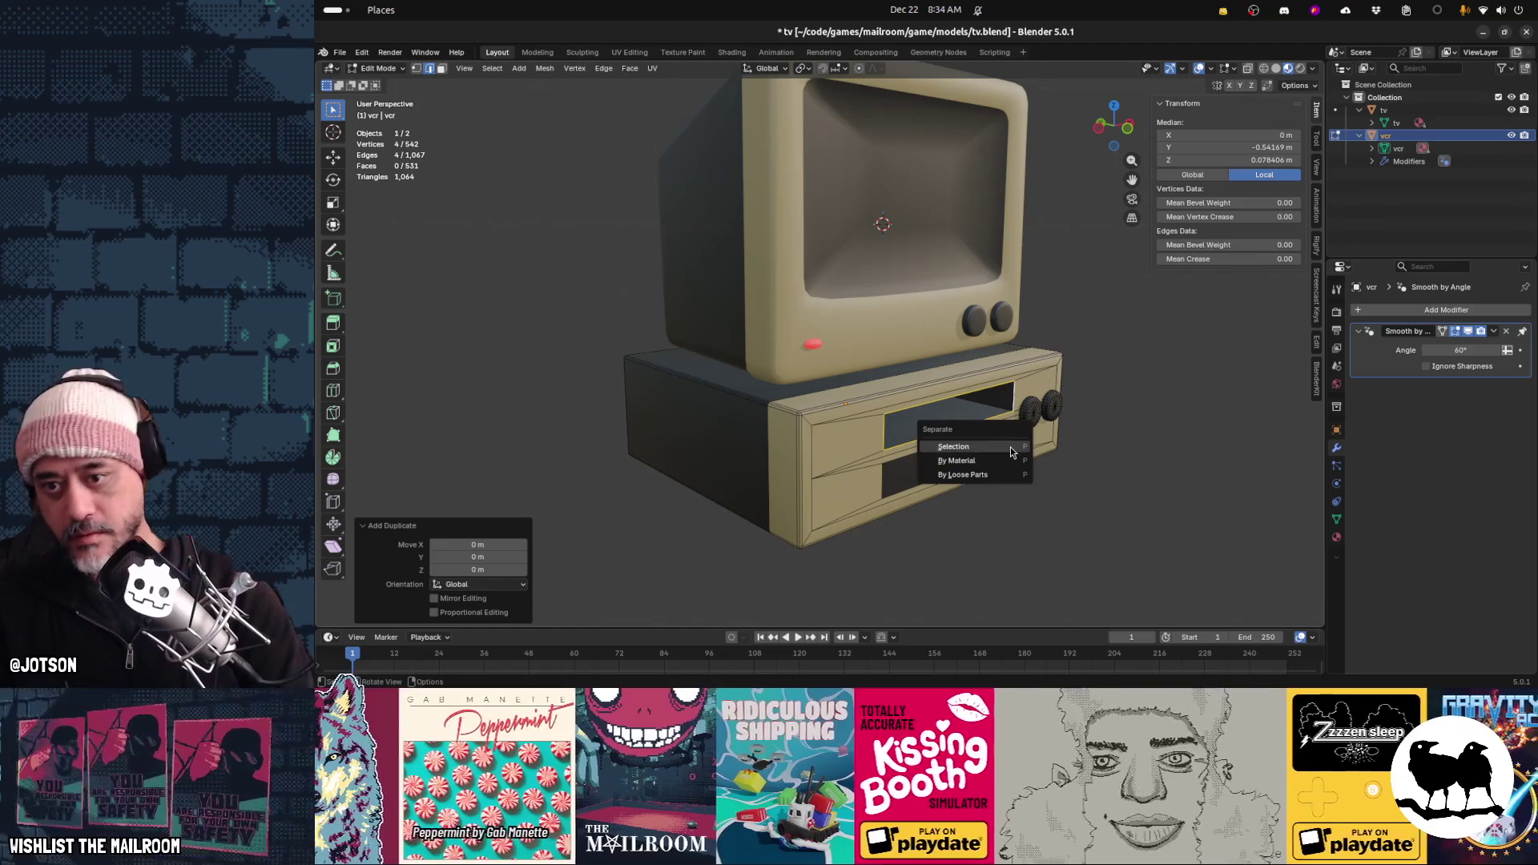
pyautogui.click(1010, 447)
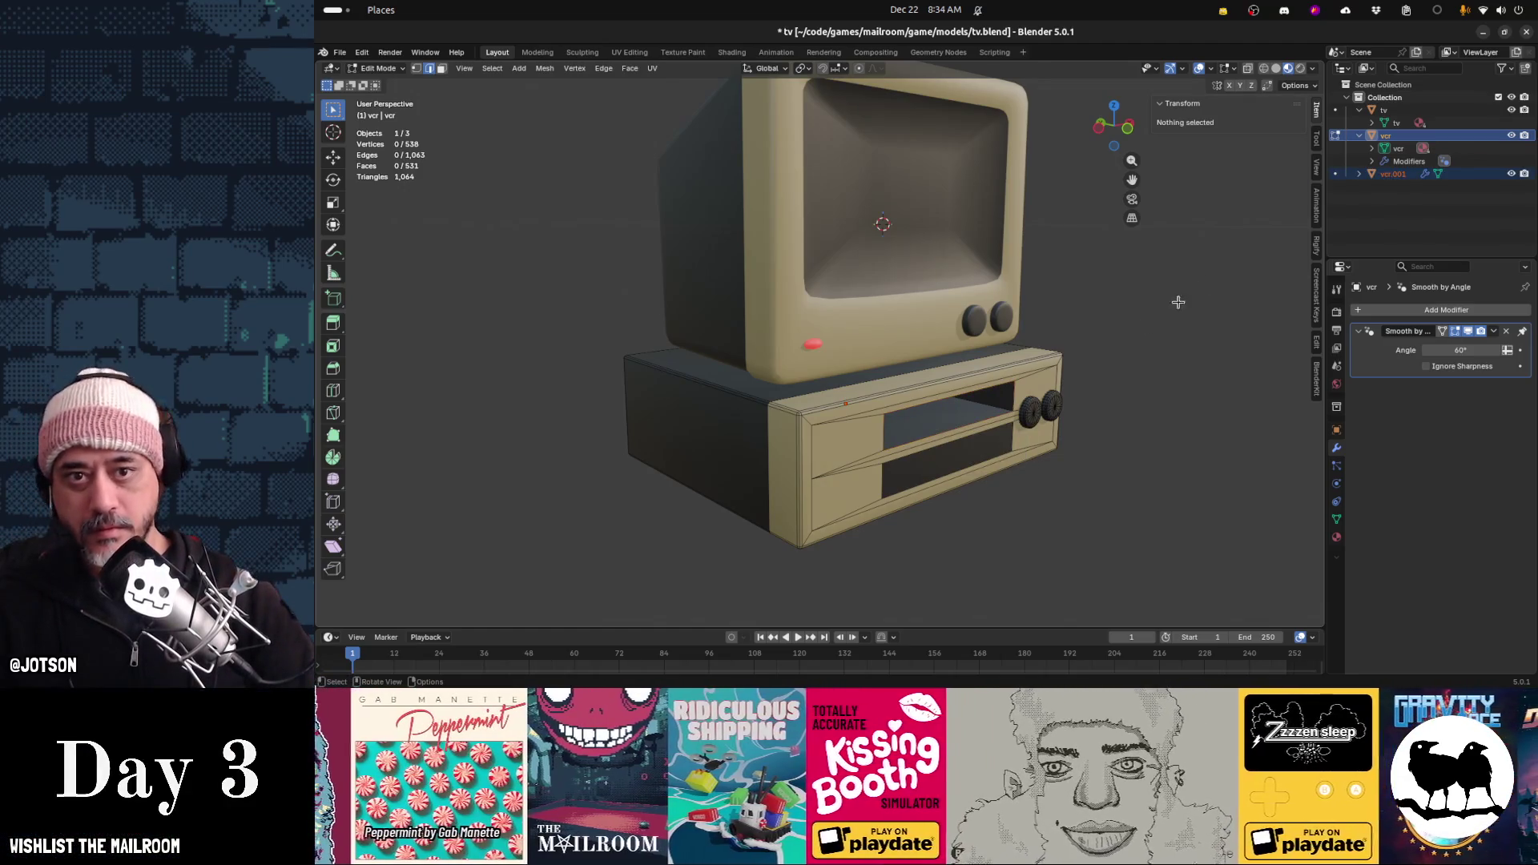
# Make vcr.001 the active object, undoing a stray rename, and return to Object Mode
pyautogui.click(1379, 176)
pyautogui.press('F2')
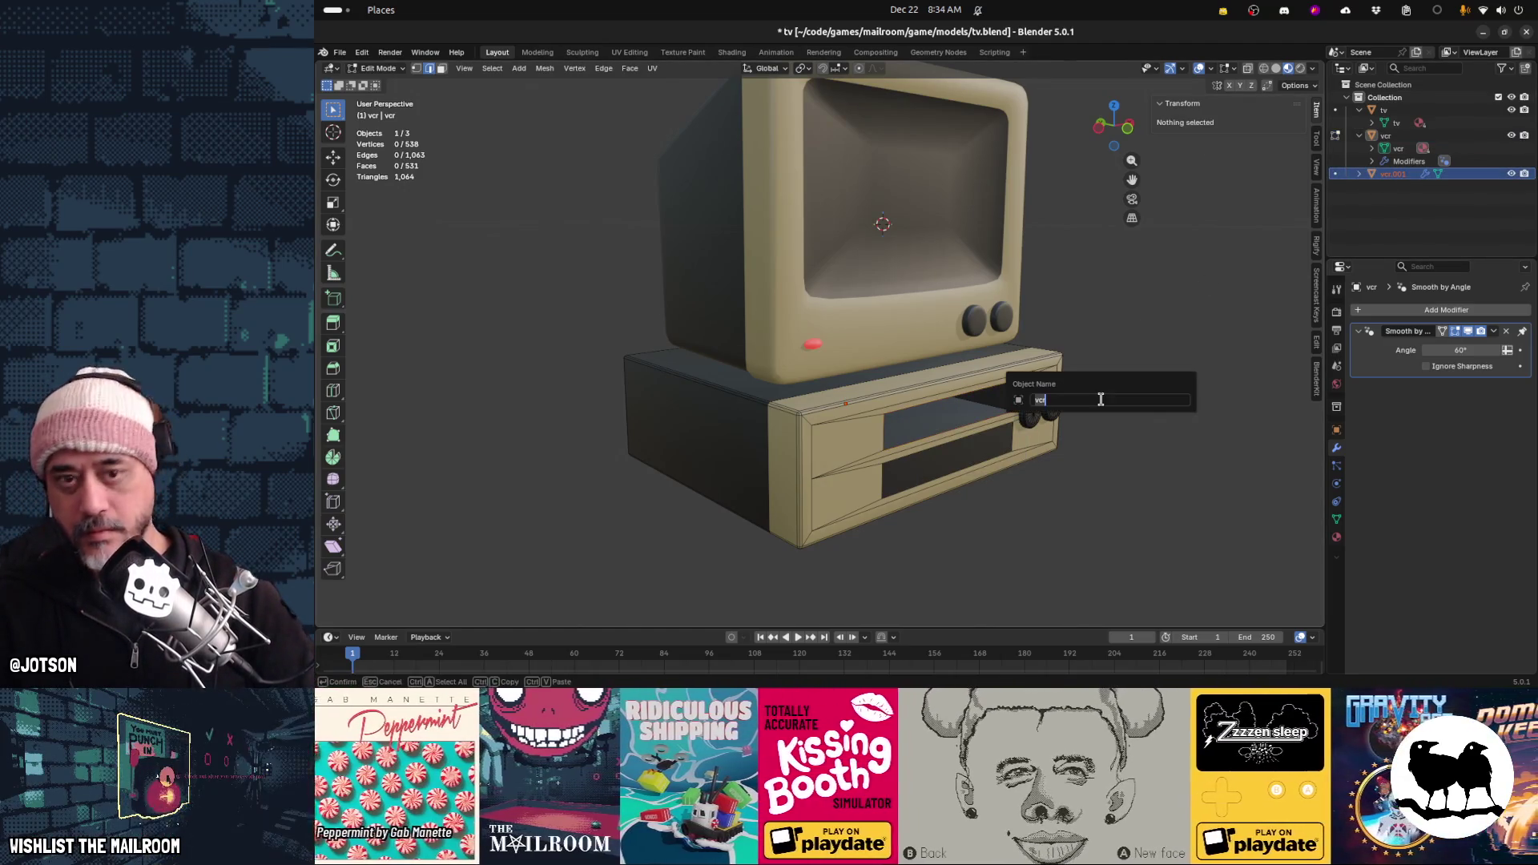
pyautogui.write('p')
pyautogui.press('Return')
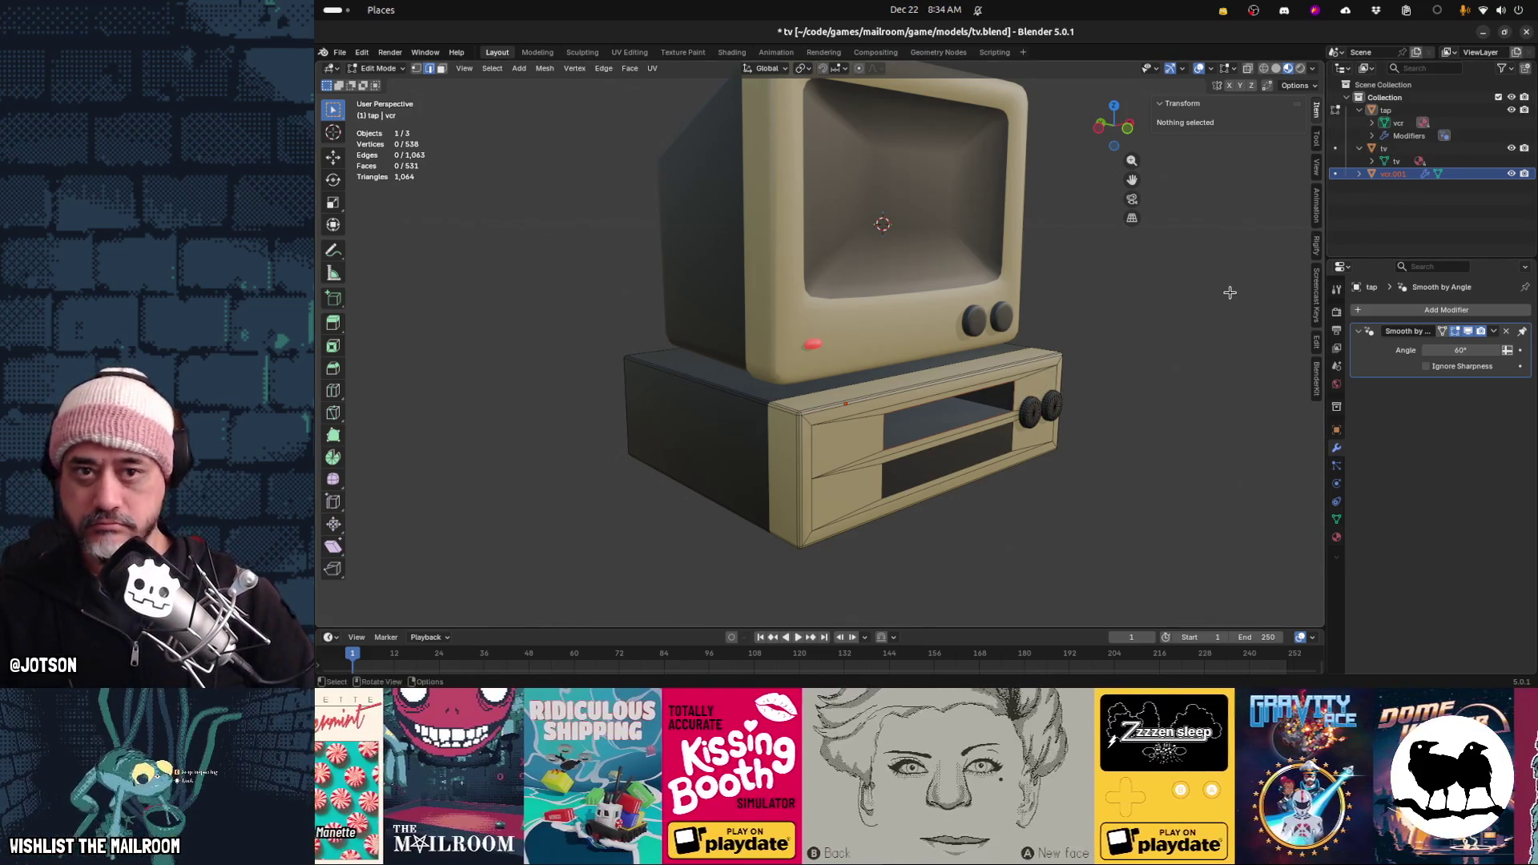
pyautogui.hotkey('ctrl', 'z')
pyautogui.click(1394, 174)
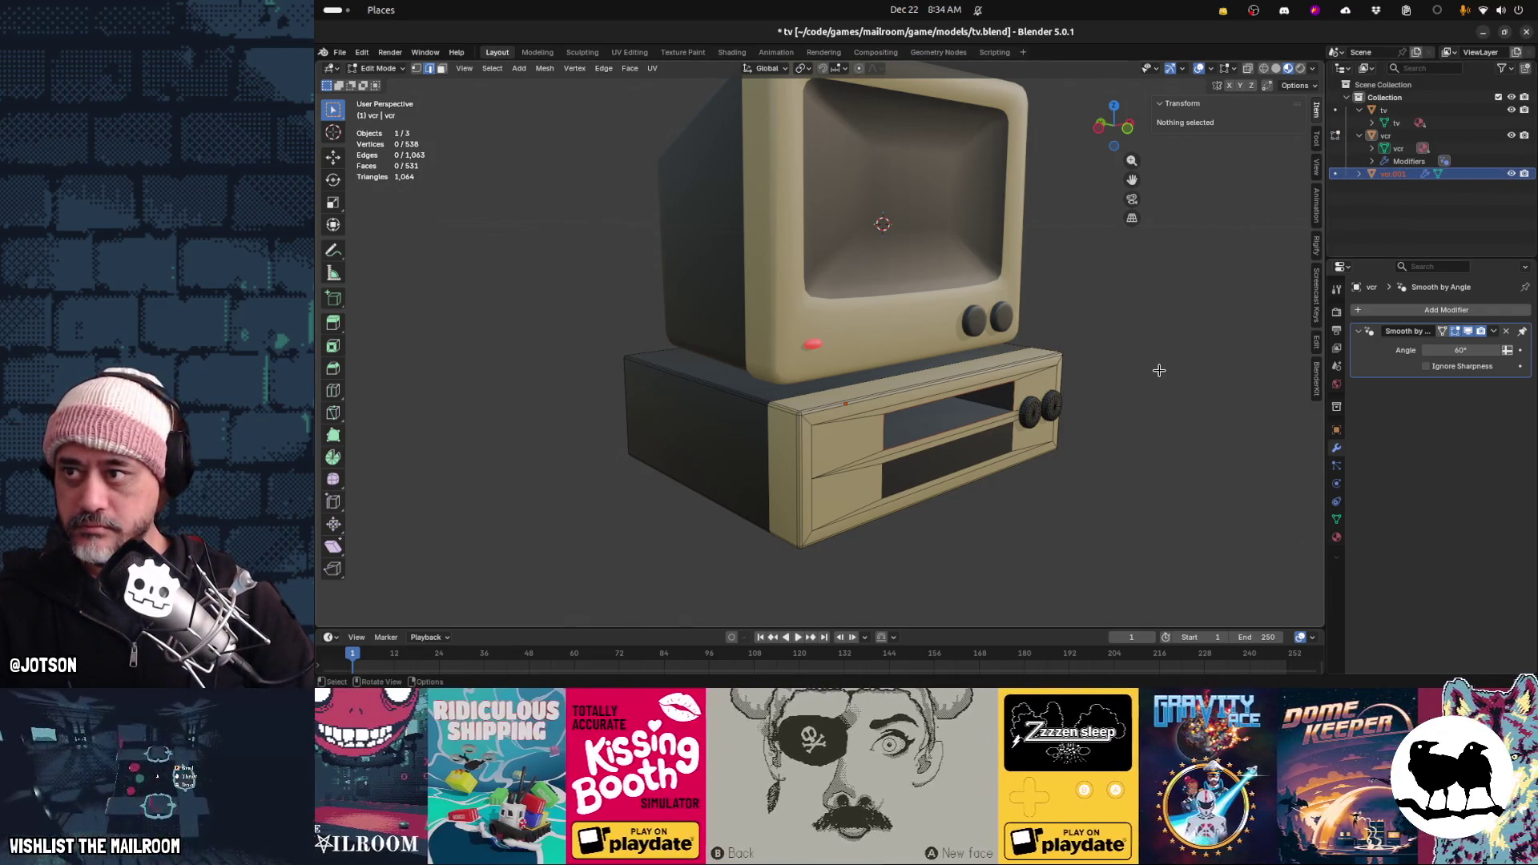
pyautogui.hotkey('ctrl', 'Tab')
pyautogui.click(1041, 371)
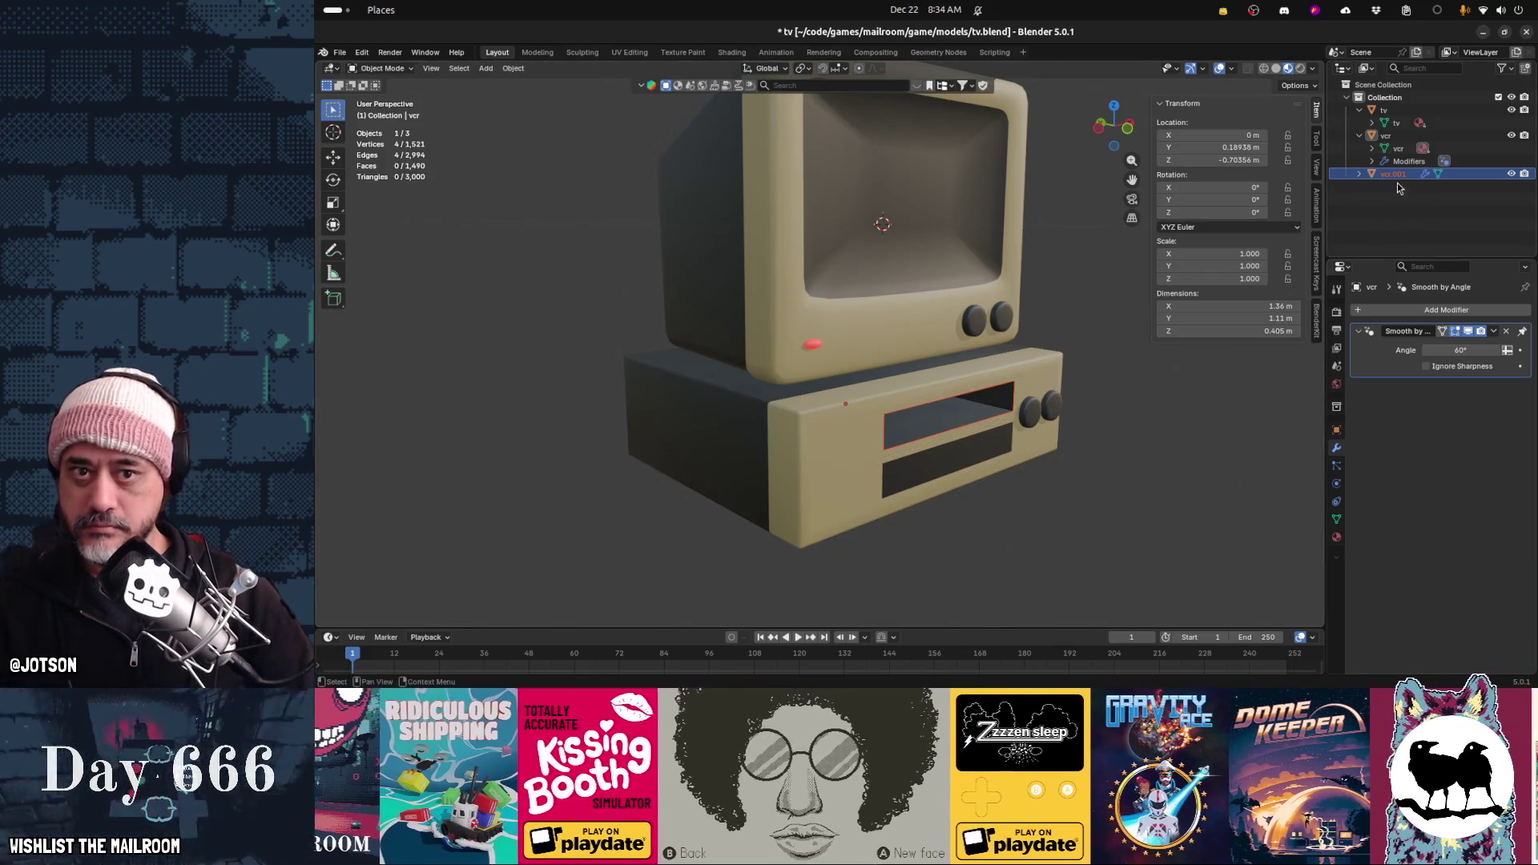
# Rename vcr.001 to 'tape'
pyautogui.doubleClick(1397, 175)
pyautogui.write('tape')
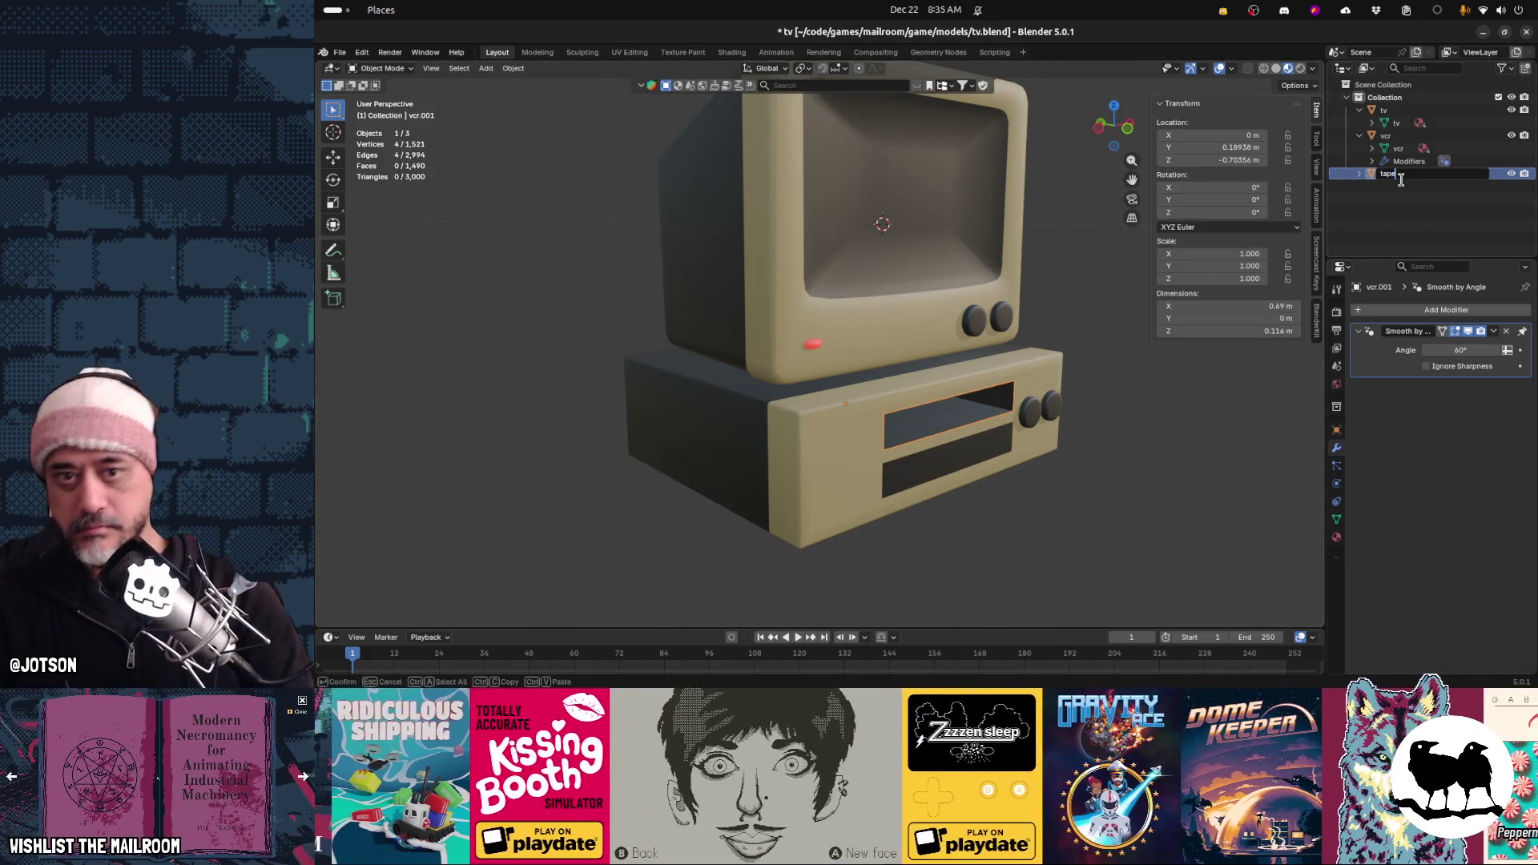
pyautogui.press('Return')
# Slide the tape out of the VCR slot along the Y axis
pyautogui.moveTo(1020, 502); pyautogui.dragTo(1107, 487, button='middle')
pyautogui.press('g')
pyautogui.press('y')
pyautogui.click(1077, 475)
pyautogui.press('g')
pyautogui.press('y')
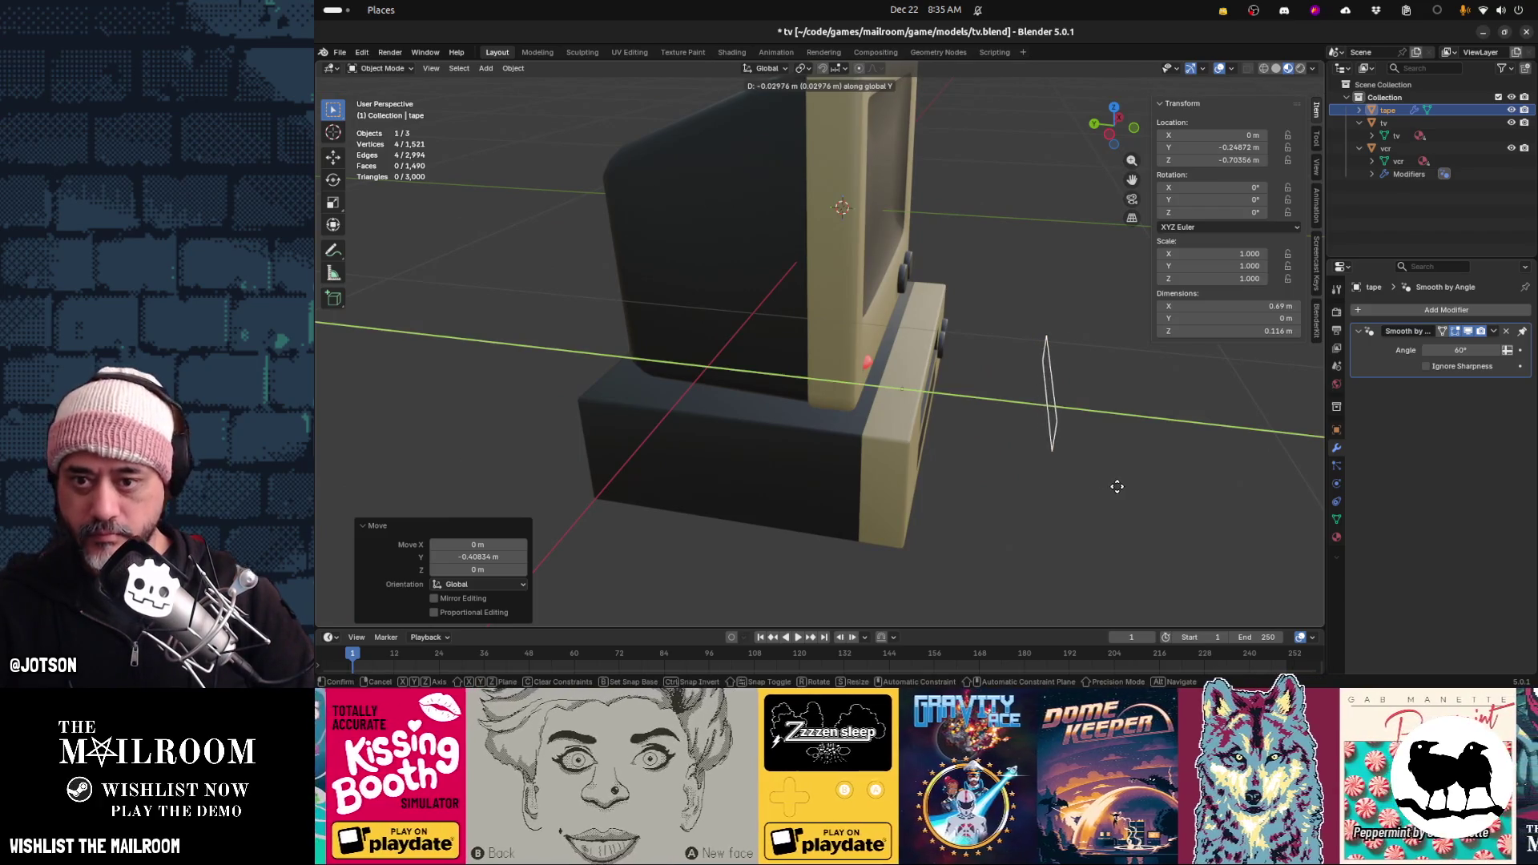
pyautogui.click(1116, 490)
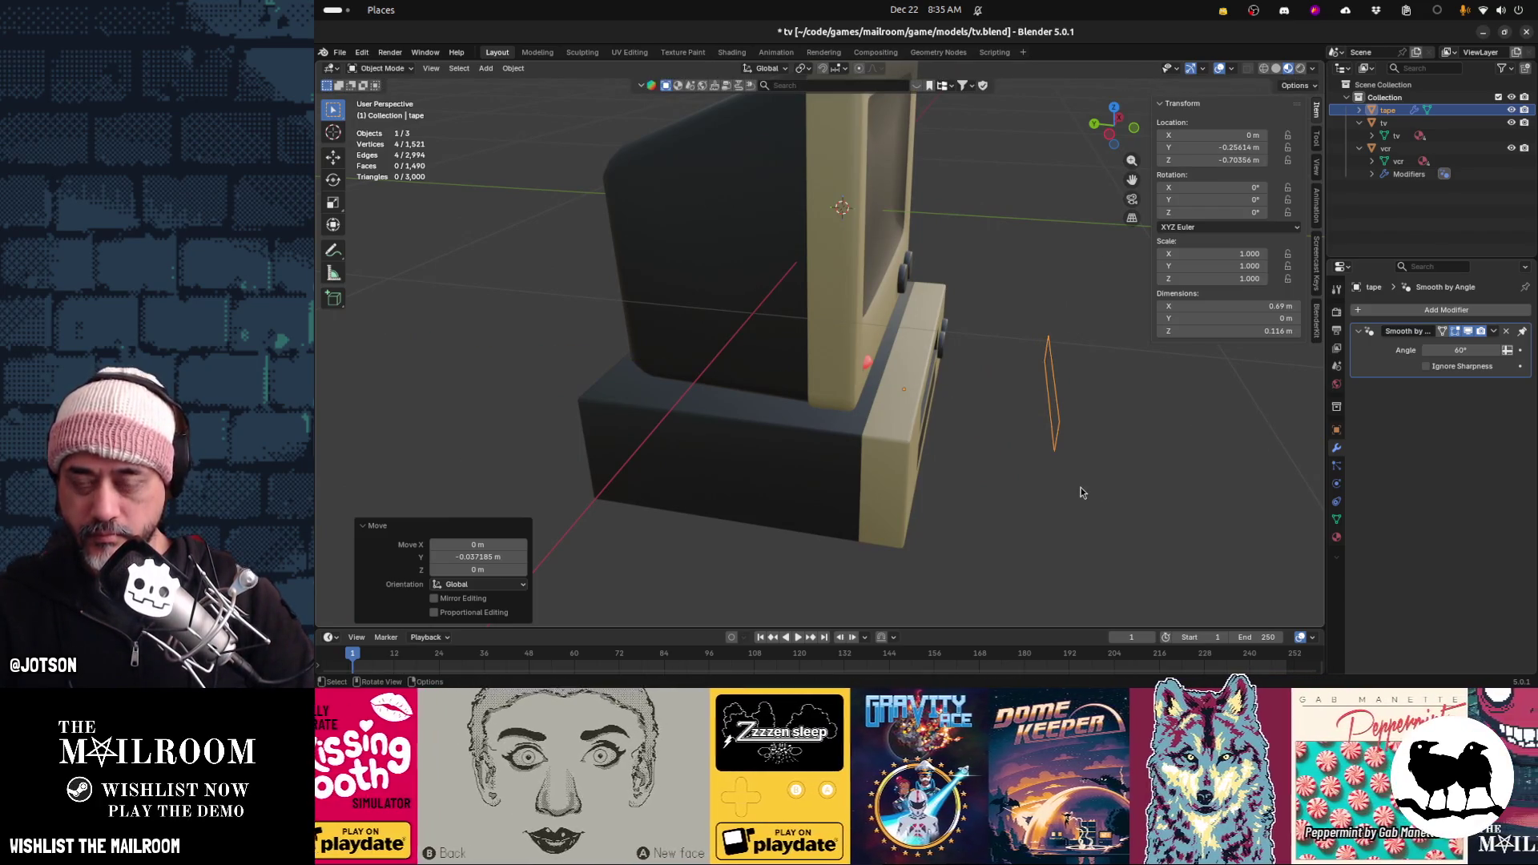
# Enter Edit Mode on the tape, viewed from the TV's front
pyautogui.moveTo(1089, 483); pyautogui.dragTo(1068, 474, button='middle')
pyautogui.press('Tab')
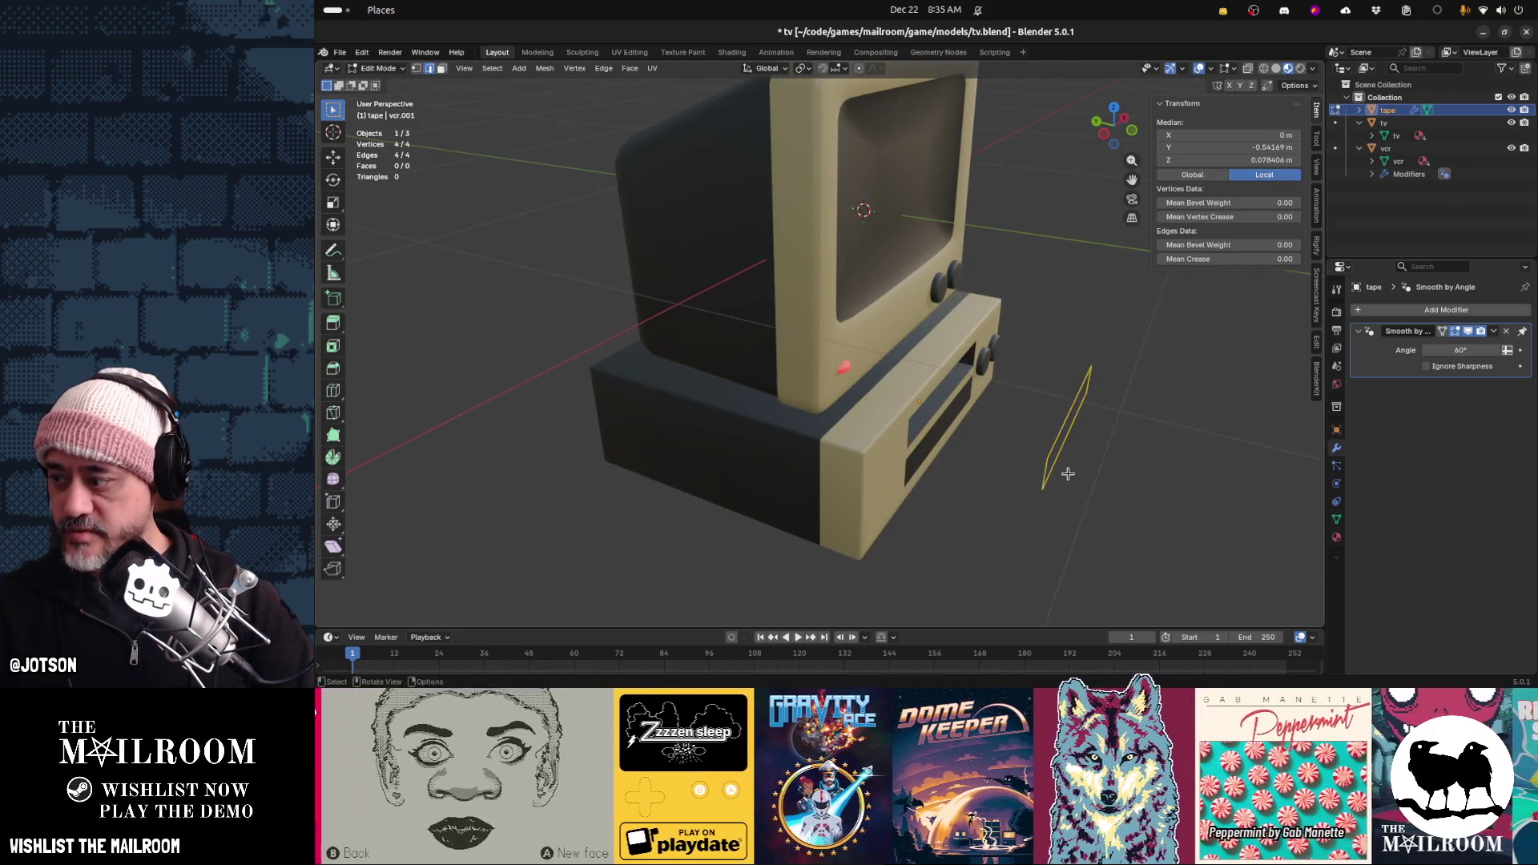
pyautogui.press('XF86AudioMicMute')
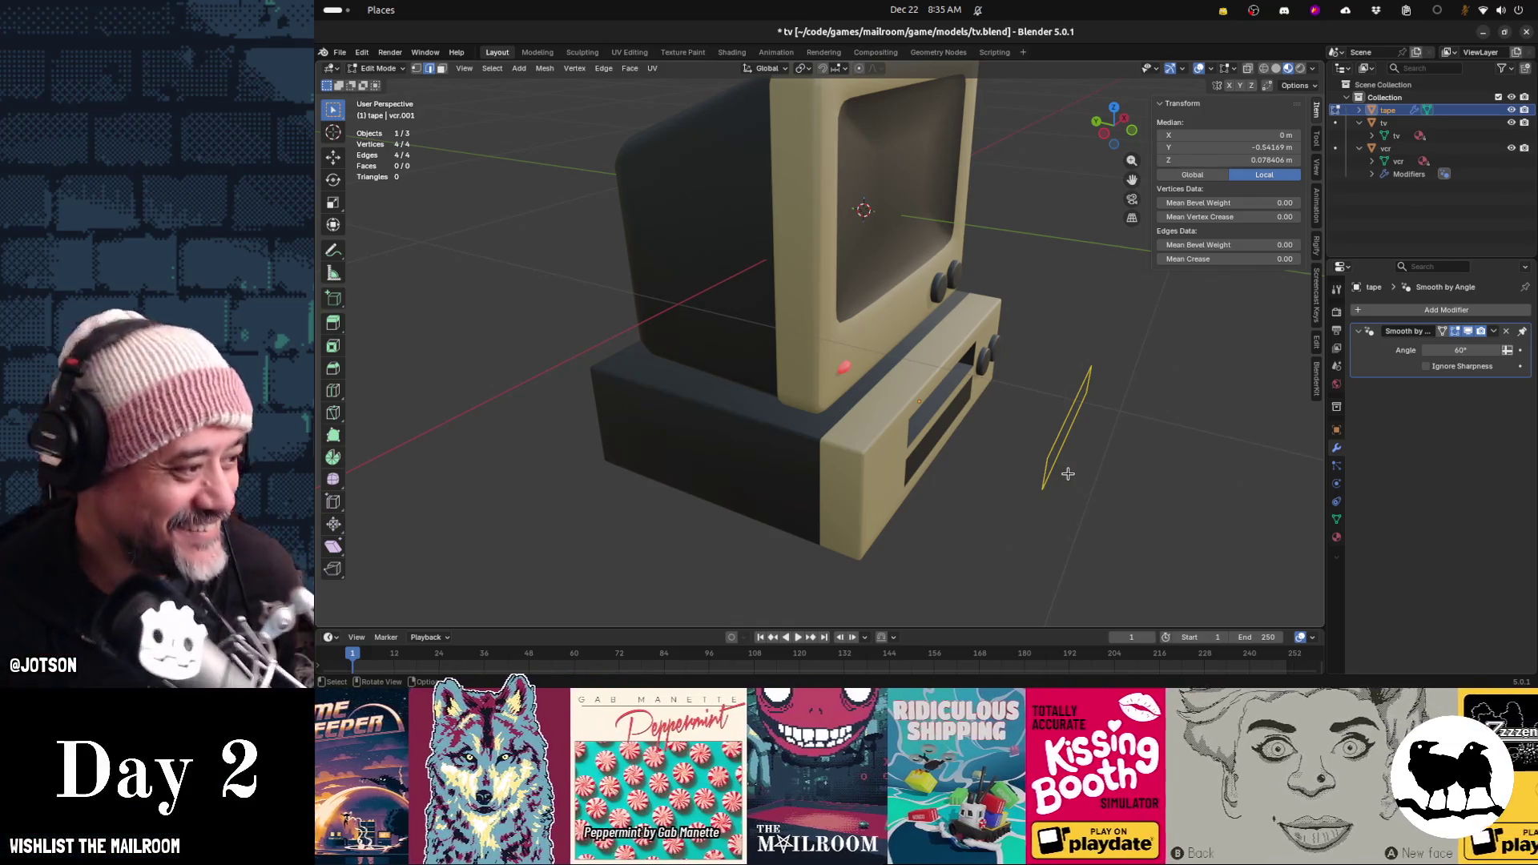
pyautogui.press('XF86AudioMicMute')
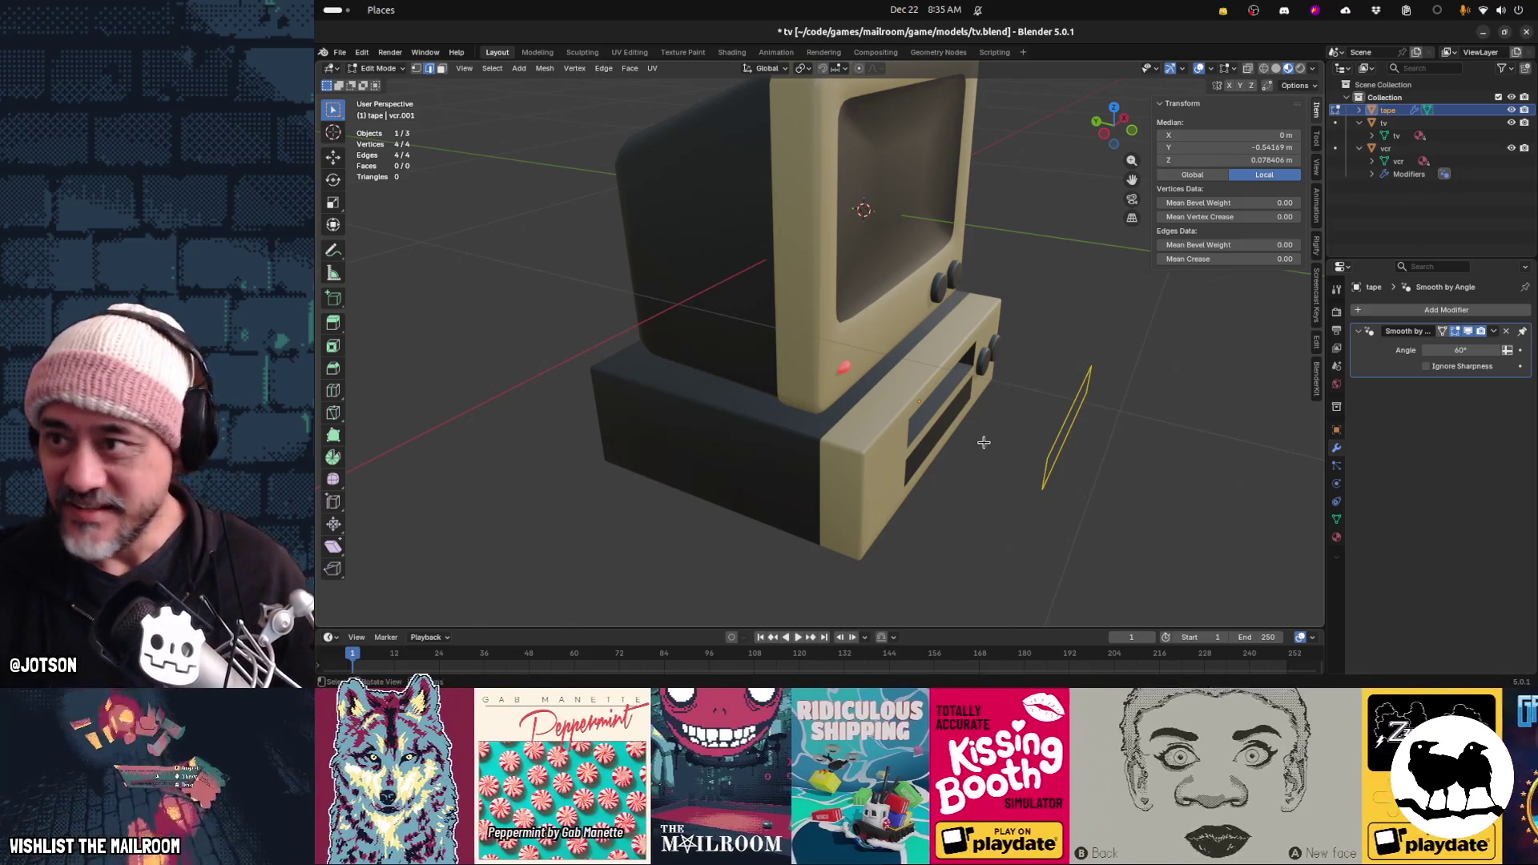
# Extrude the tape's edge along Y to form its body
pyautogui.moveTo(985, 440); pyautogui.dragTo(1041, 449, button='middle')
pyautogui.scroll(2, 1117, 457)
pyautogui.press('e')
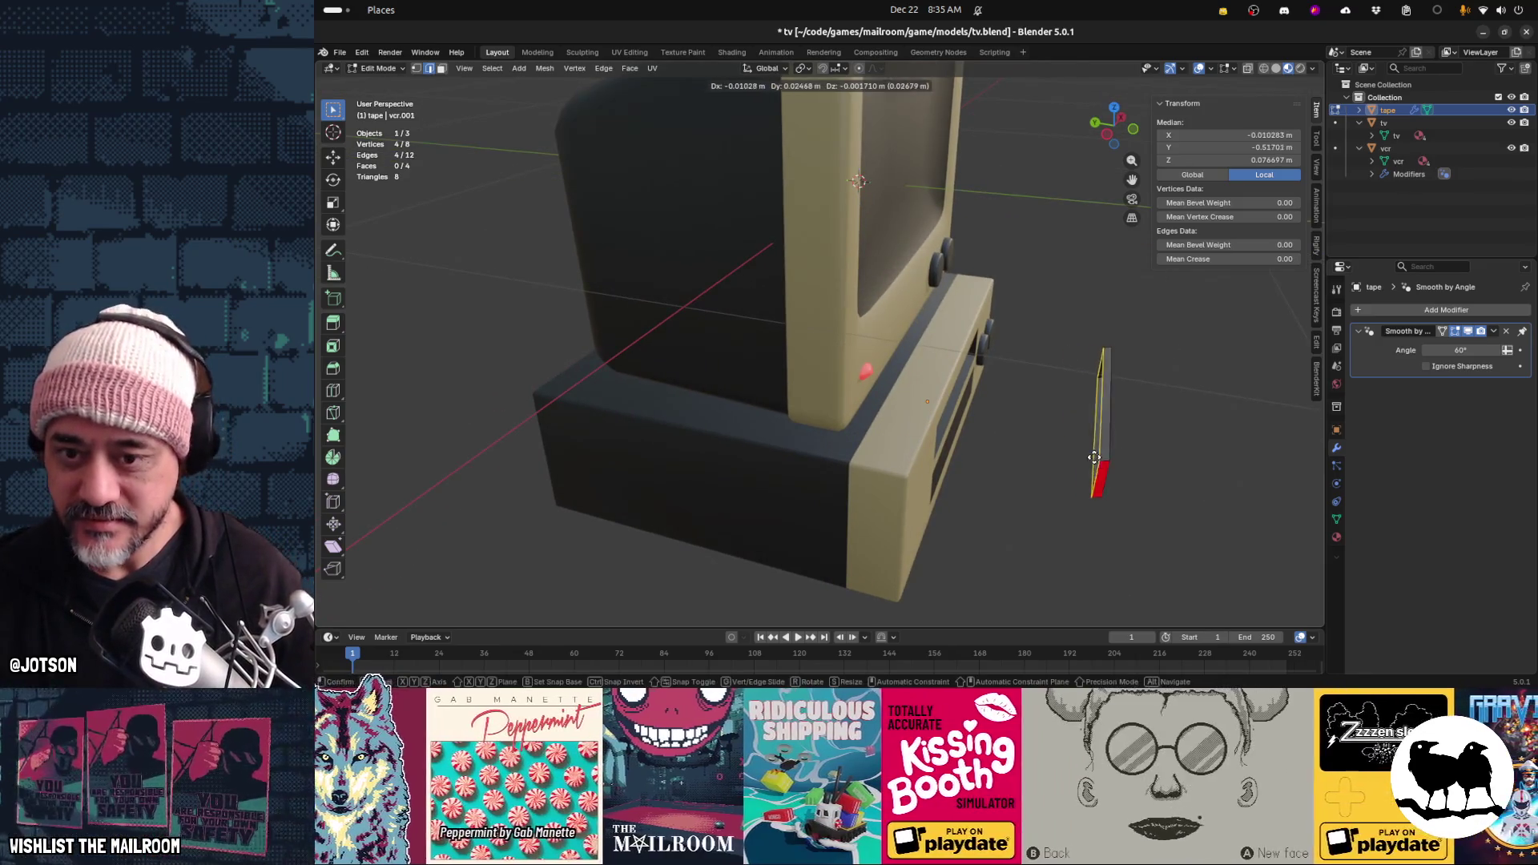
pyautogui.press('y')
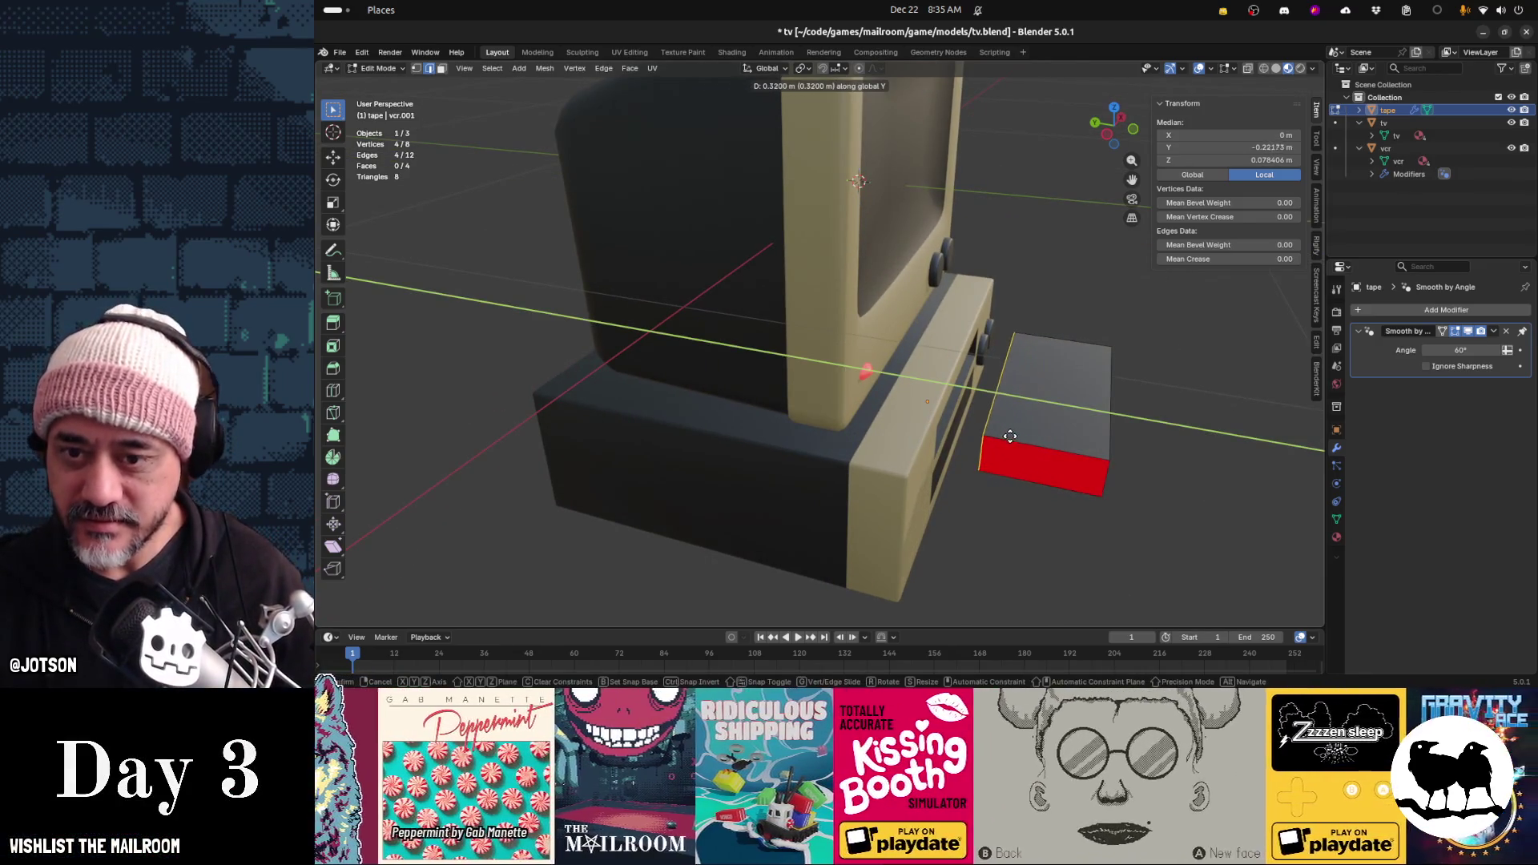
pyautogui.click(1011, 435)
pyautogui.moveTo(1010, 435)
pyautogui.mouseDown(button='middle')
pyautogui.moveTo(945, 437)
pyautogui.moveTo(1106, 458)
pyautogui.moveTo(971, 466)
pyautogui.mouseUp(button='middle')
# Narrow the tape by scaling its four long edges to 0.951 along X
pyautogui.click(997, 554)
pyautogui.moveTo(1038, 555); pyautogui.dragTo(1001, 496, button='middle')
pyautogui.keyDown('shift'); pyautogui.click(920, 504); pyautogui.keyUp('shift')
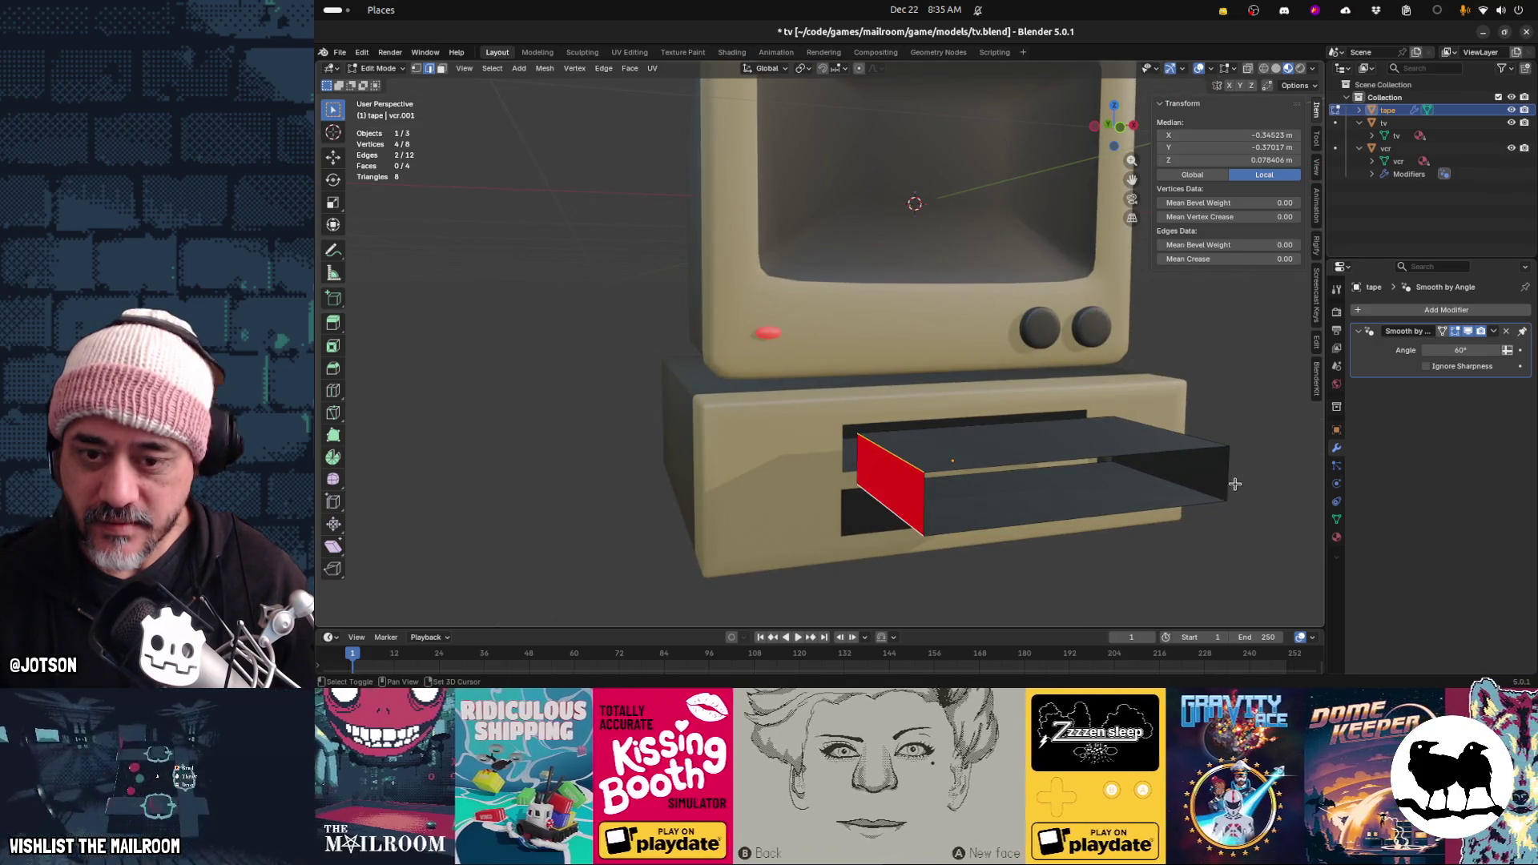
pyautogui.keyDown('shift'); pyautogui.click(1226, 490); pyautogui.keyUp('shift')
pyautogui.keyDown('shift'); pyautogui.click(1194, 443); pyautogui.keyUp('shift')
pyautogui.press('s')
pyautogui.press('x')
pyautogui.click(1239, 472)
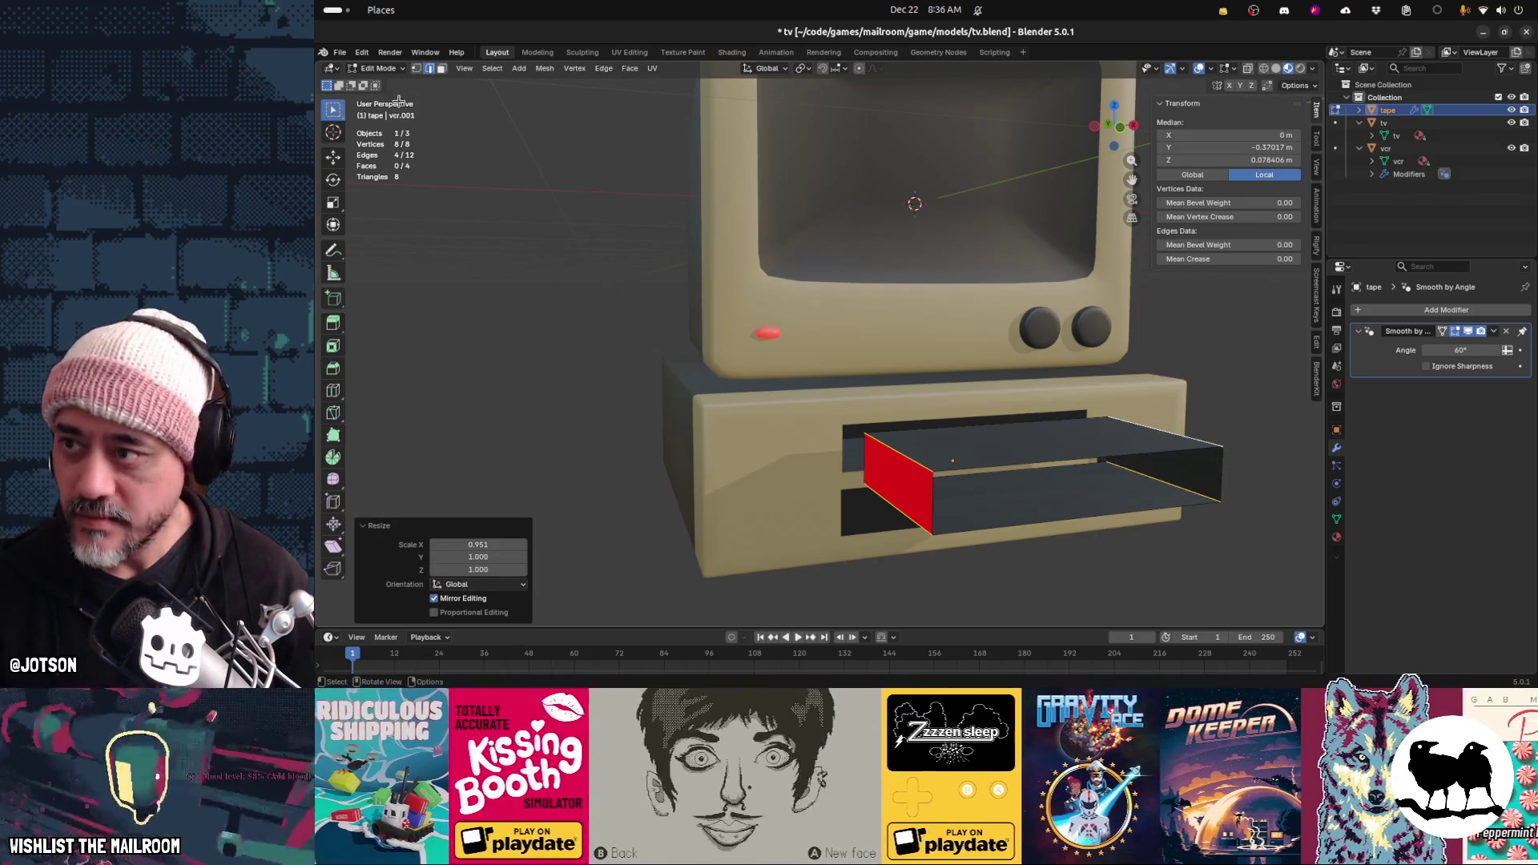
# Flatten the tape by scaling two faces to 0.878 along Z
pyautogui.press('3')
pyautogui.click(965, 441)
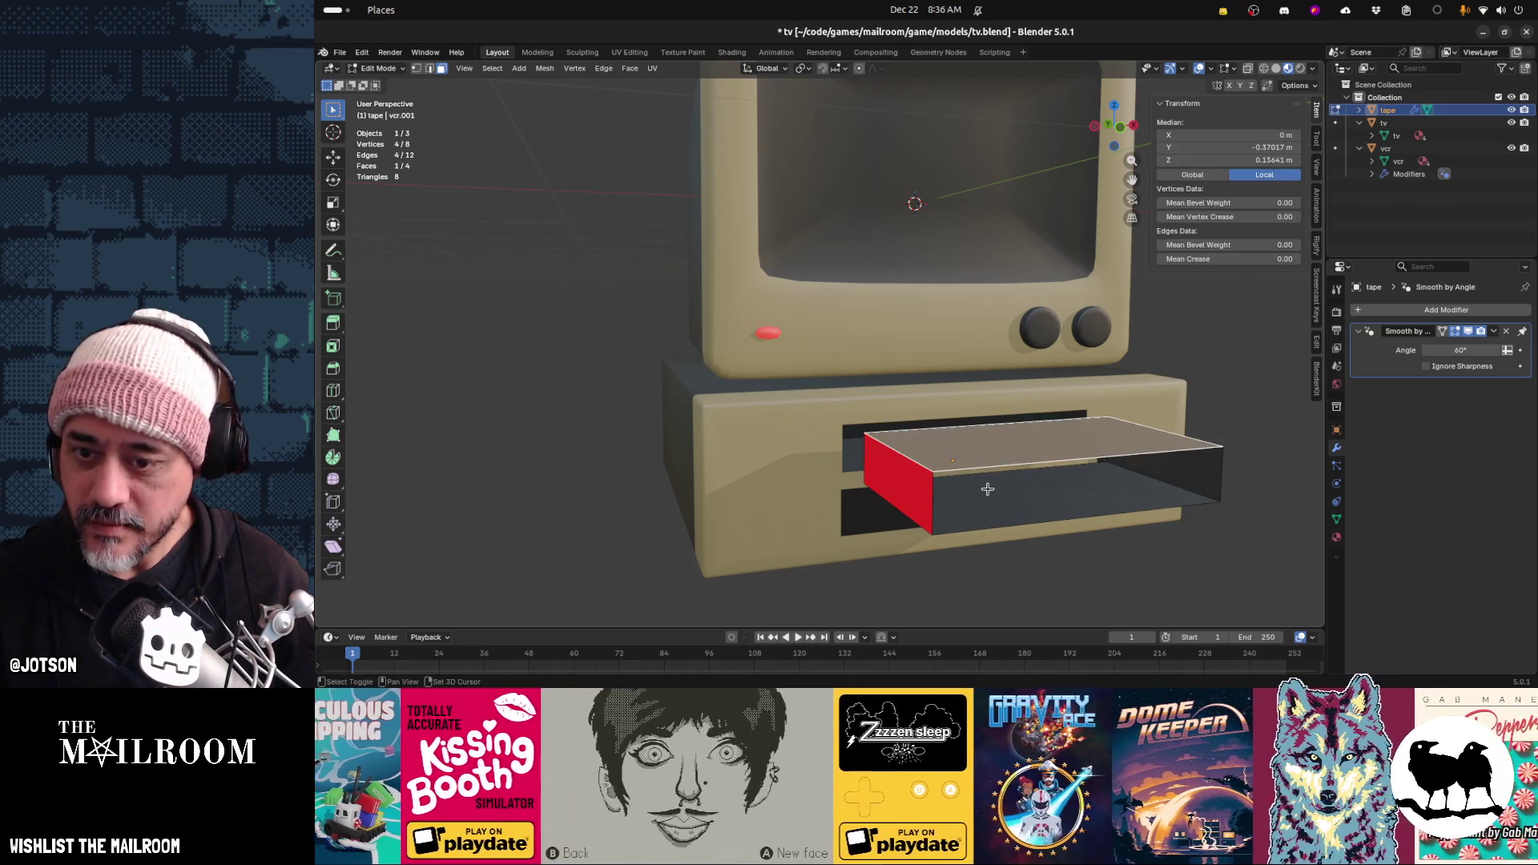
pyautogui.keyDown('shift'); pyautogui.click(987, 489); pyautogui.keyUp('shift')
pyautogui.press('s')
pyautogui.press('z')
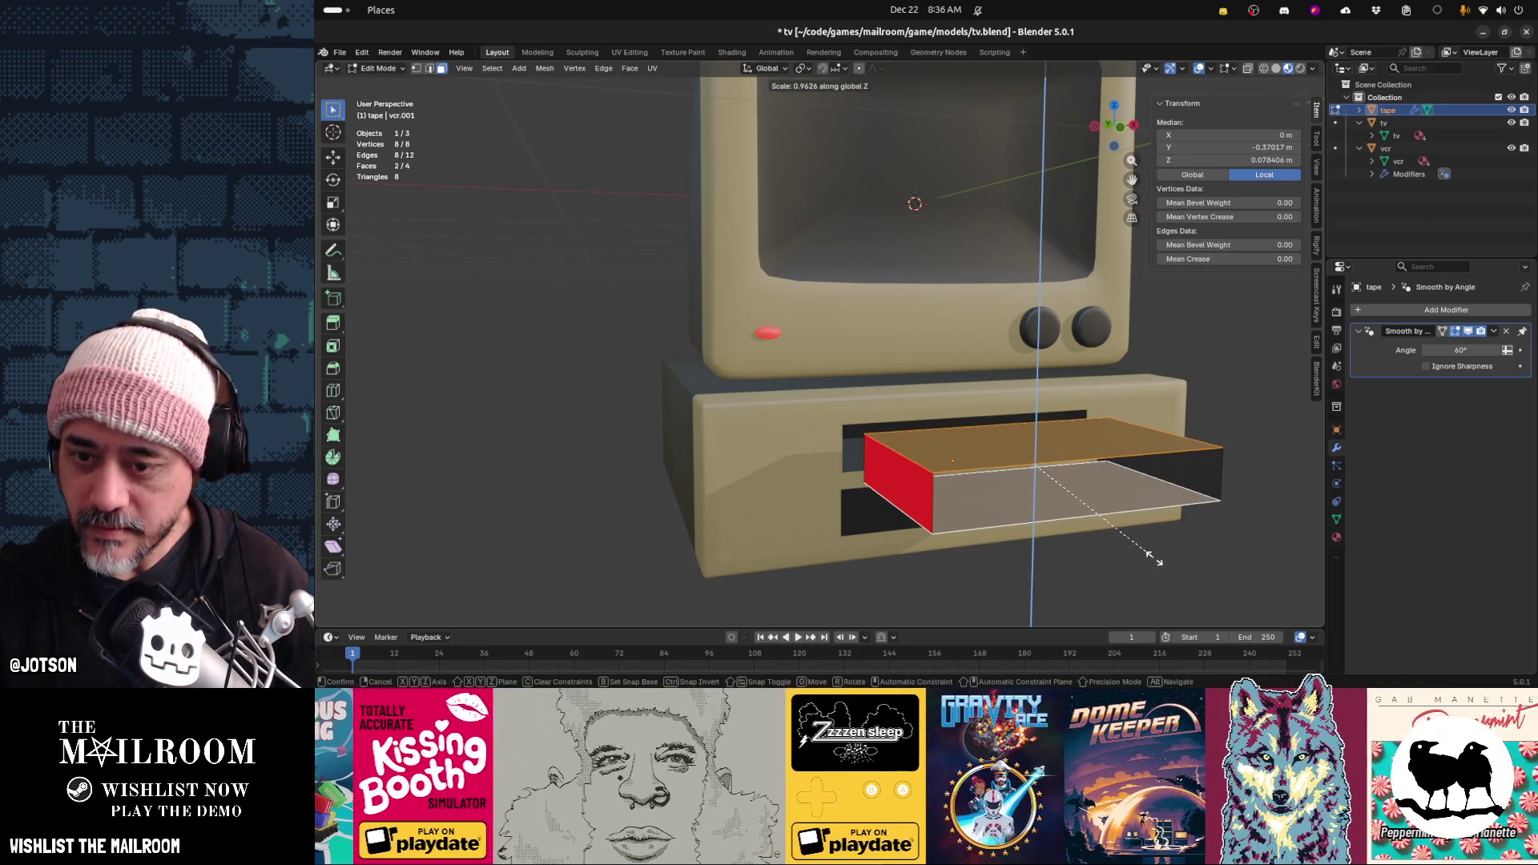
pyautogui.click(1143, 539)
# Fill both open ends with faces and recalculate normals to point outside
pyautogui.moveTo(1143, 539)
pyautogui.mouseDown(button='middle')
pyautogui.moveTo(1051, 535)
pyautogui.moveTo(1142, 539)
pyautogui.moveTo(1047, 521)
pyautogui.moveTo(1061, 466)
pyautogui.mouseUp(button='middle')
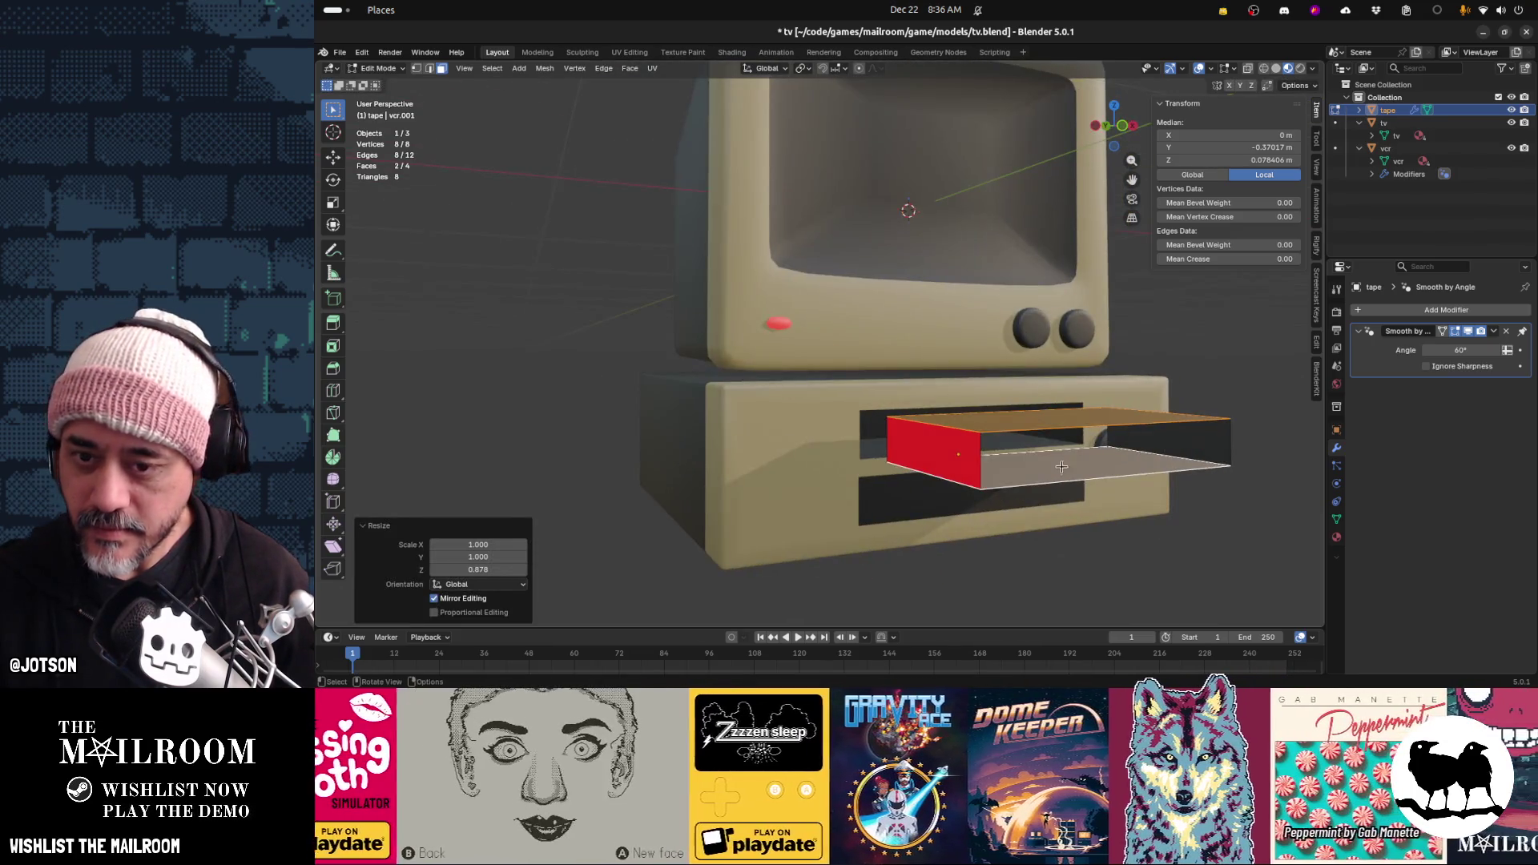
pyautogui.click(429, 68)
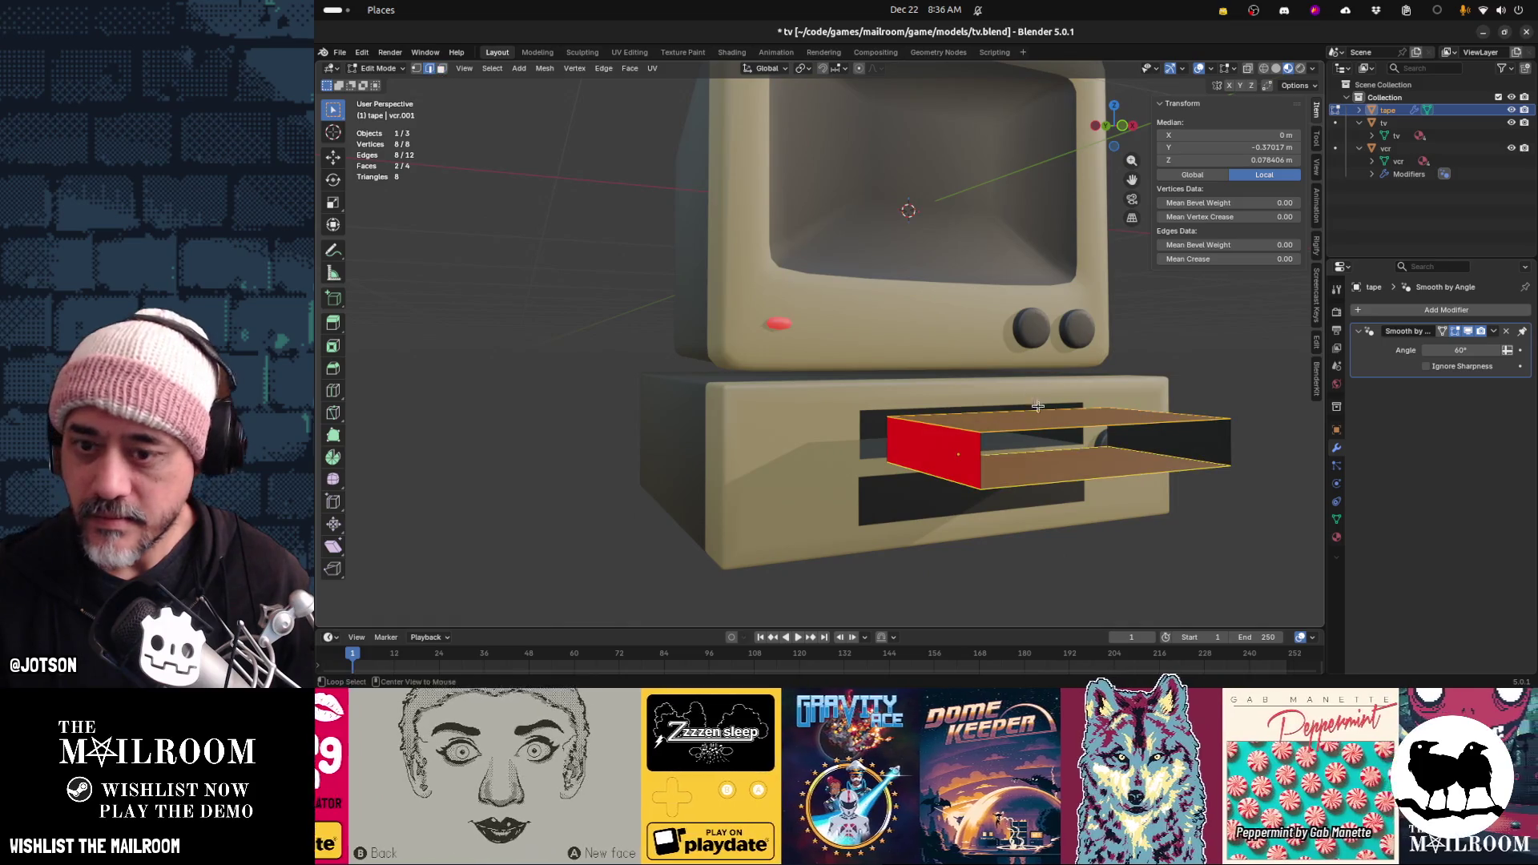
pyautogui.keyDown('alt'); pyautogui.click(1038, 407); pyautogui.keyUp('alt')
pyautogui.press('f')
pyautogui.moveTo(1038, 407)
pyautogui.mouseDown(button='middle')
pyautogui.moveTo(1068, 459)
pyautogui.moveTo(1001, 438)
pyautogui.mouseUp(button='middle')
pyautogui.press('a')
pyautogui.press('f')
pyautogui.hotkey('alt', 'n')
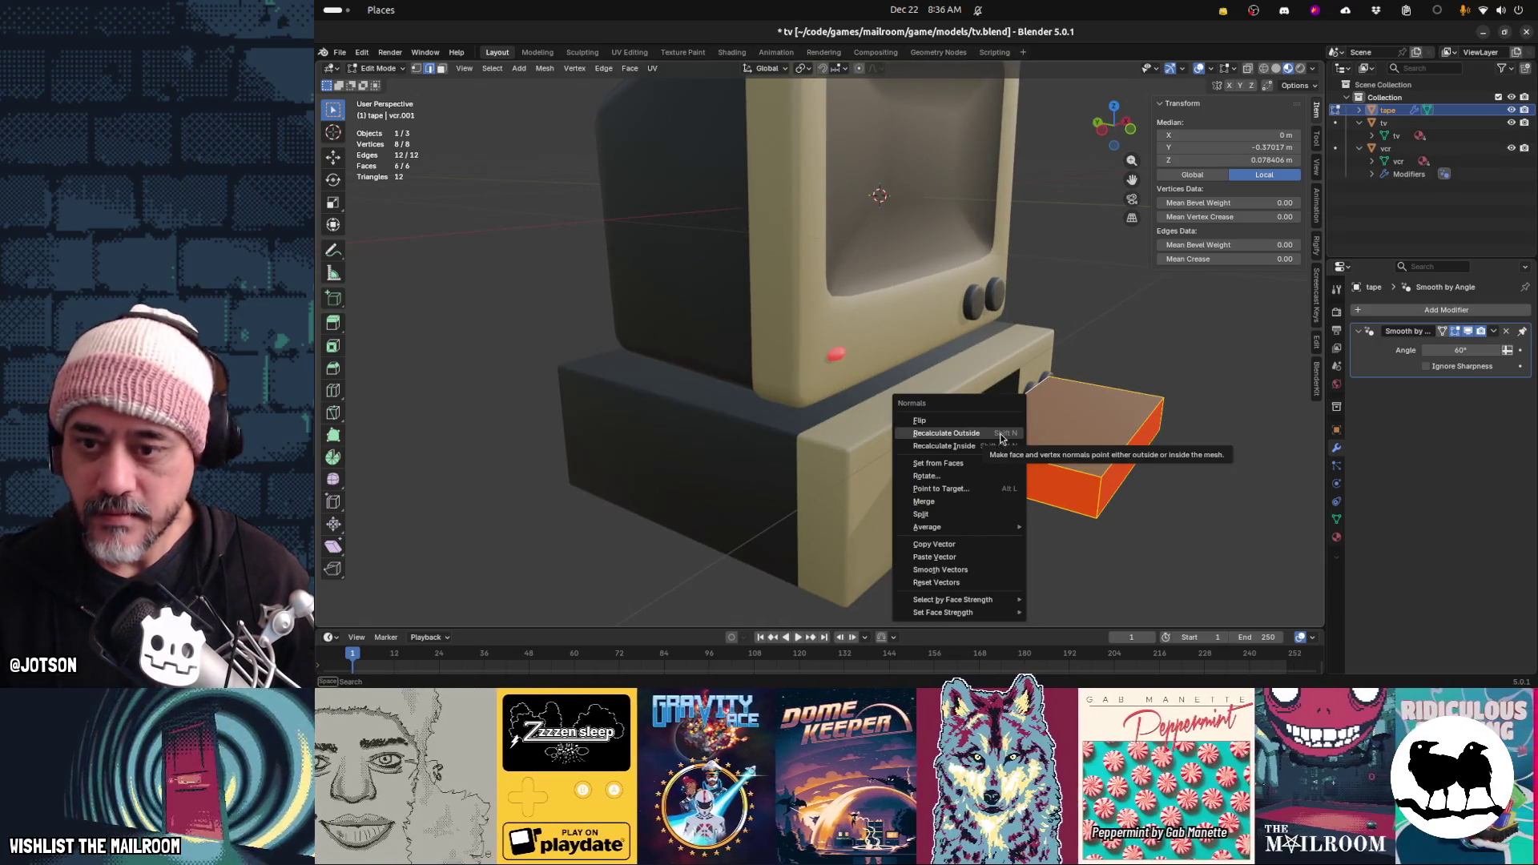
pyautogui.click(1000, 433)
pyautogui.click(1065, 502)
pyautogui.moveTo(1065, 502)
pyautogui.mouseDown(button='middle')
pyautogui.moveTo(1045, 472)
pyautogui.moveTo(999, 481)
pyautogui.moveTo(1082, 490)
pyautogui.mouseUp(button='middle')
pyautogui.press('Tab')
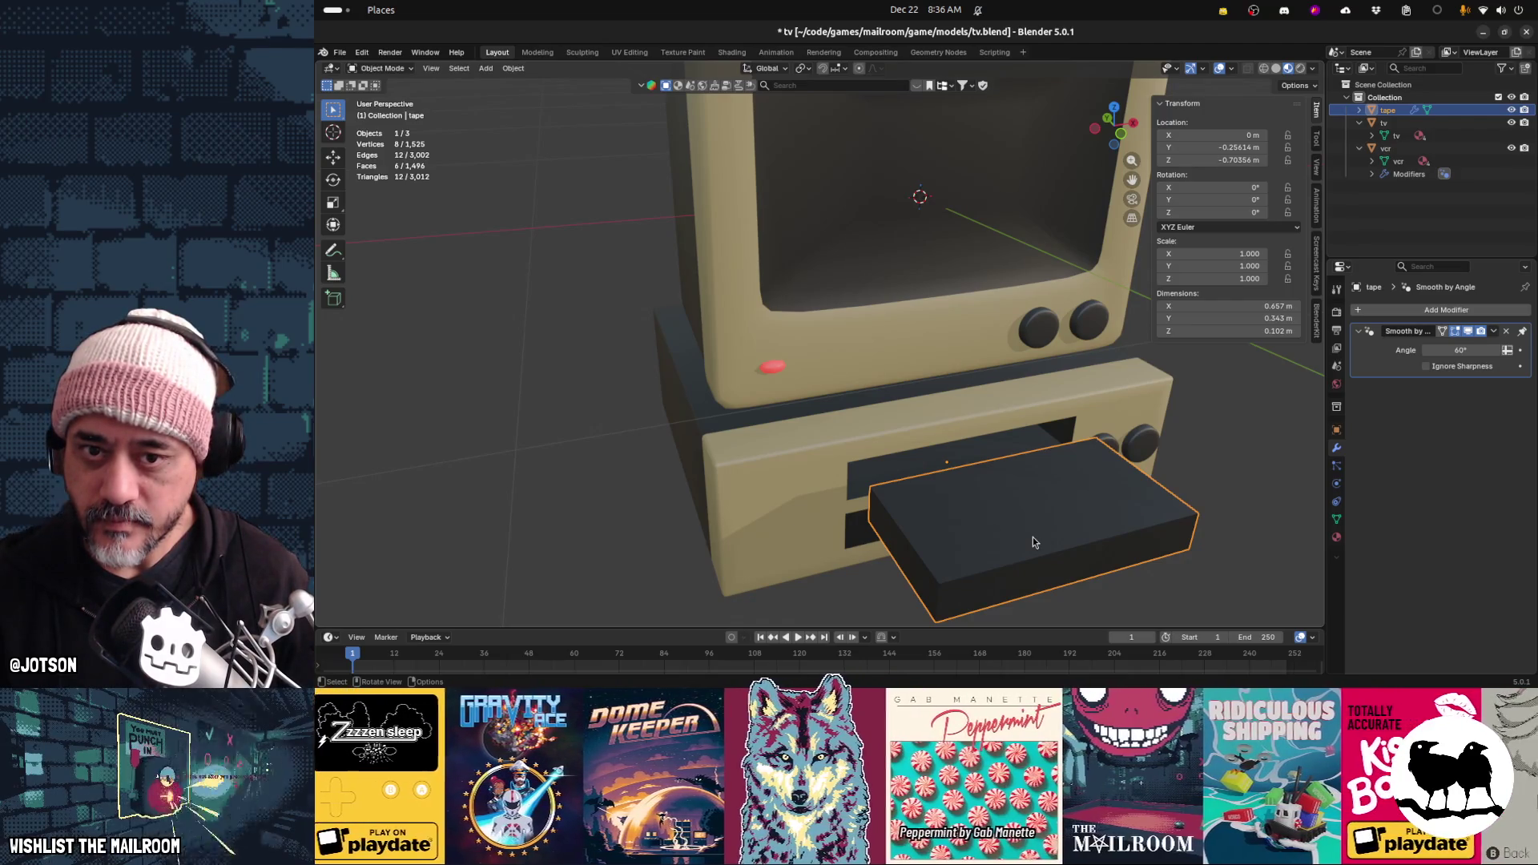
# Set the tape's origin to its geometry
pyautogui.press('F3')
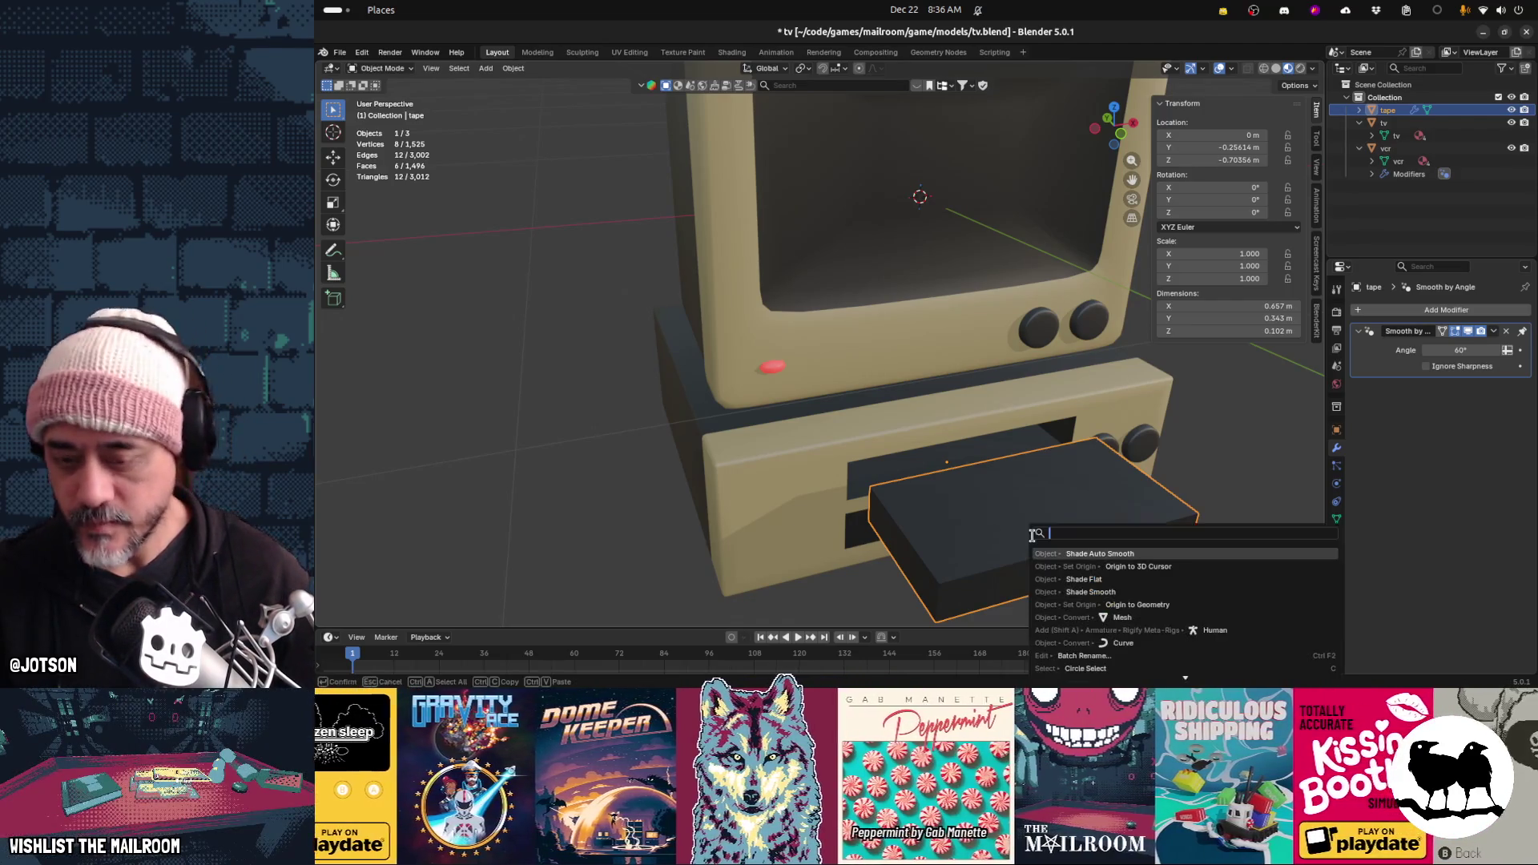
pyautogui.press('Down')
pyautogui.press('Down')
pyautogui.press('Down')
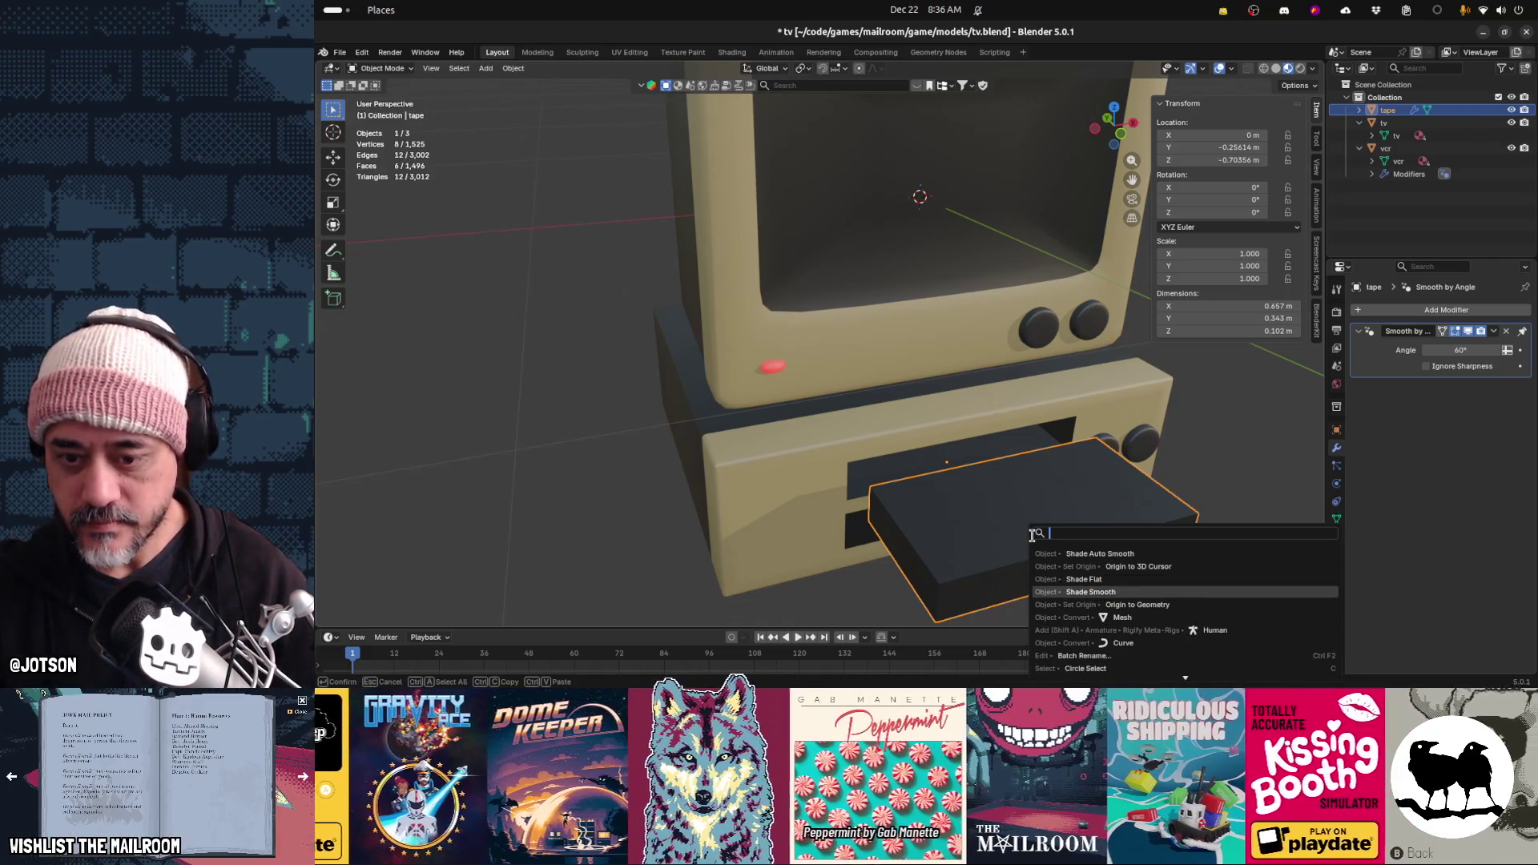
pyautogui.press('Return')
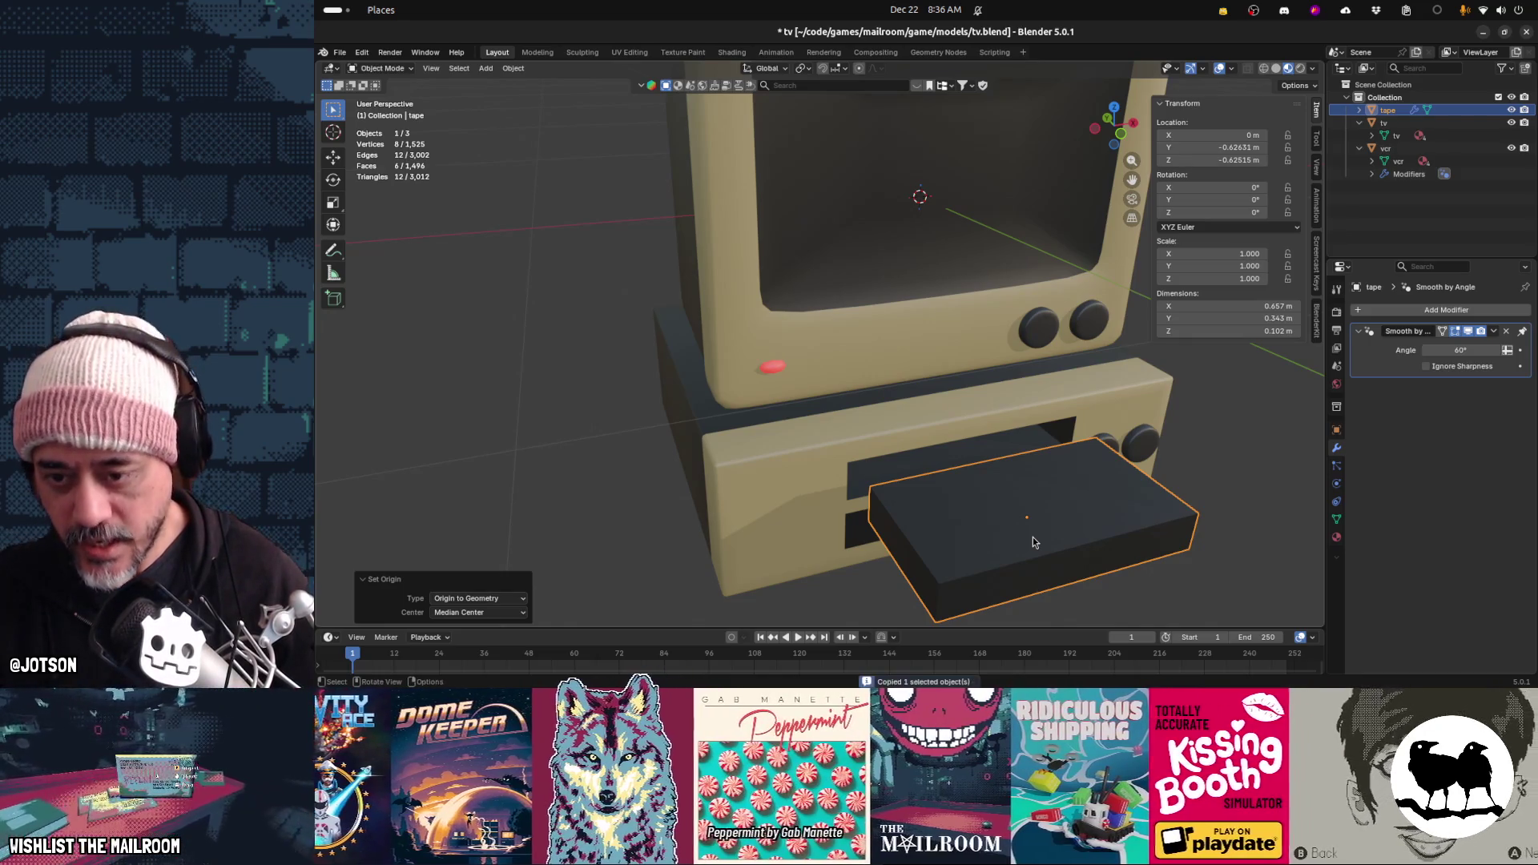
# Save tv.blend, delete the tape from the scene, and save again
pyautogui.hotkey('ctrl', 's')
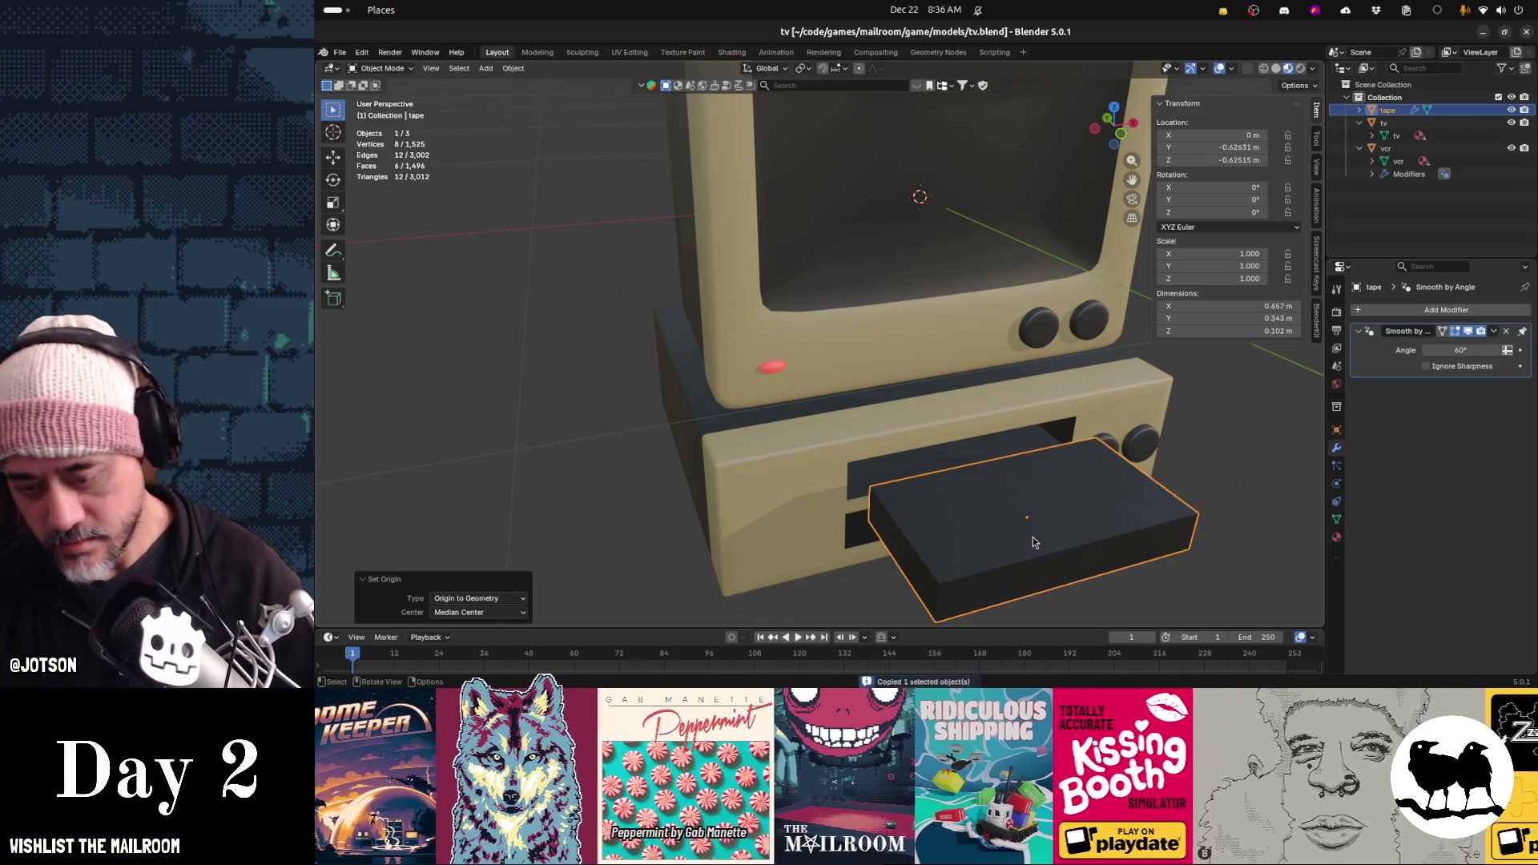
pyautogui.press('Delete')
pyautogui.hotkey('ctrl', 's')
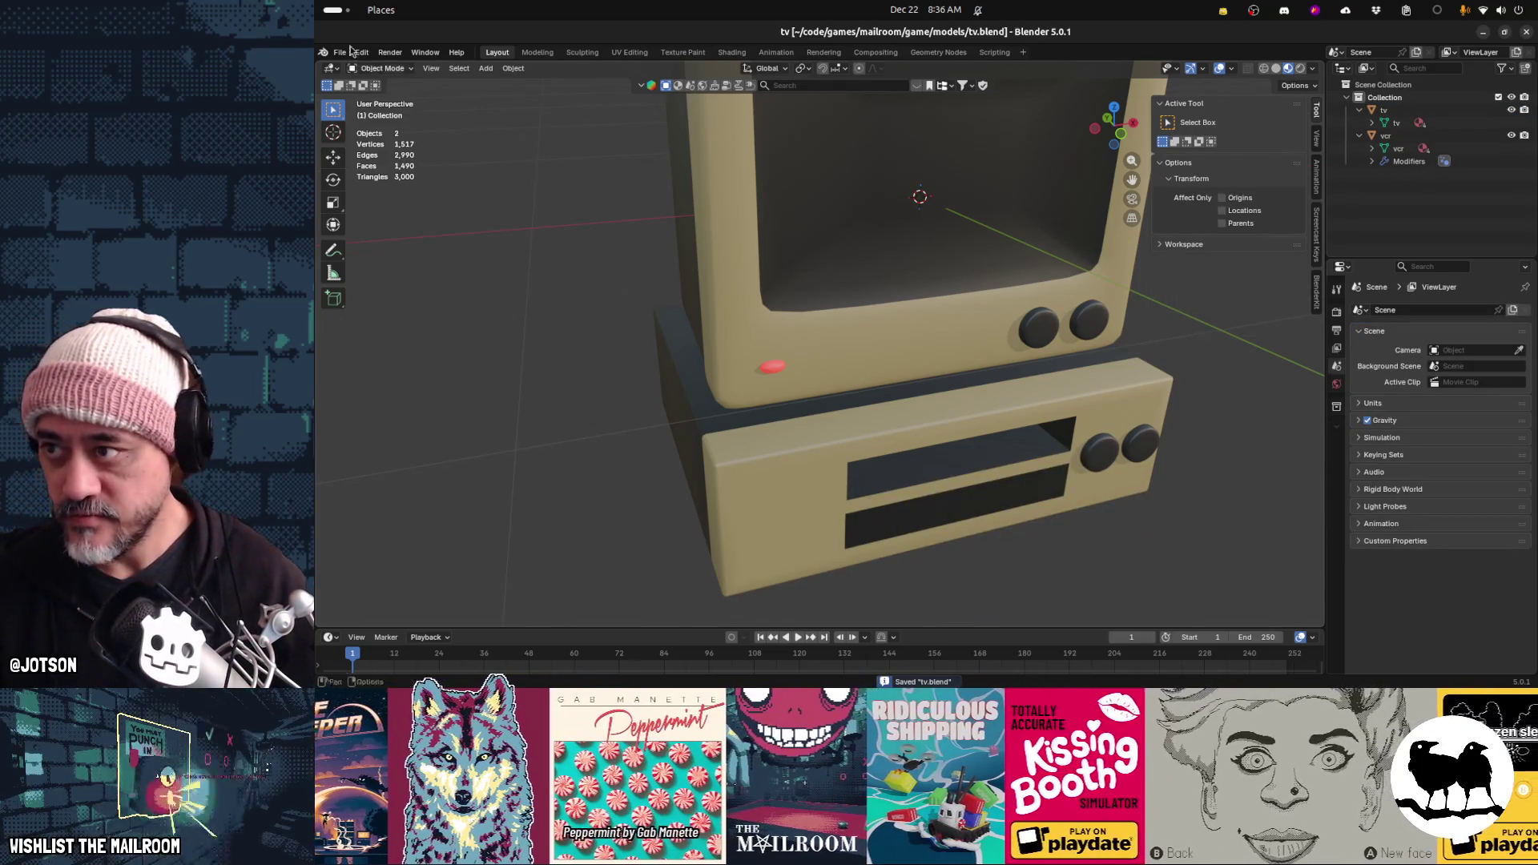
pyautogui.click(340, 52)
# Create a new General file, delete its default objects, and paste the tape
pyautogui.moveTo(360, 68)
pyautogui.click(492, 67)
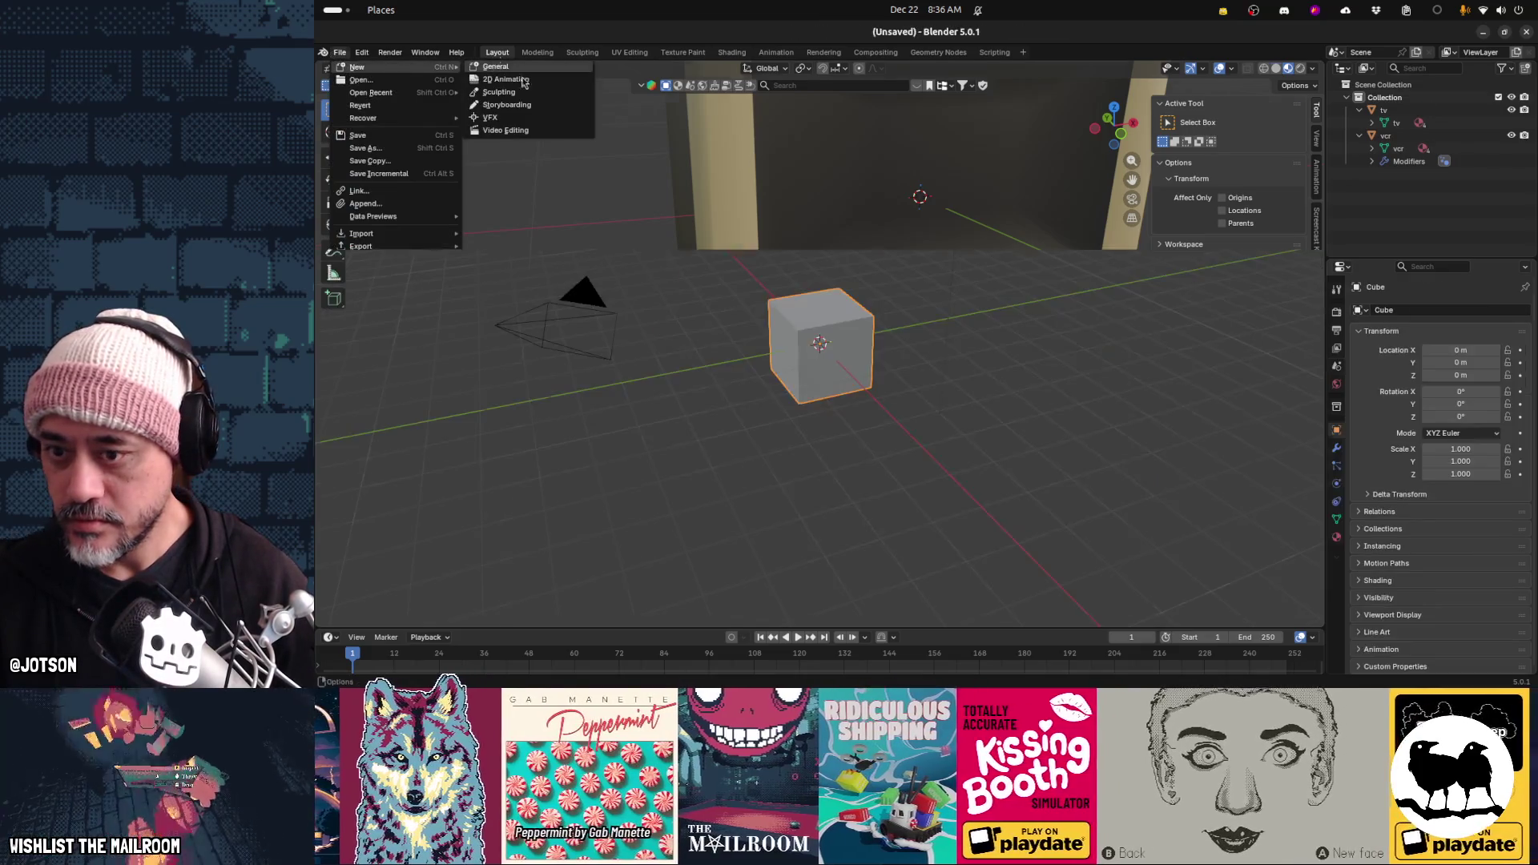
pyautogui.press('a')
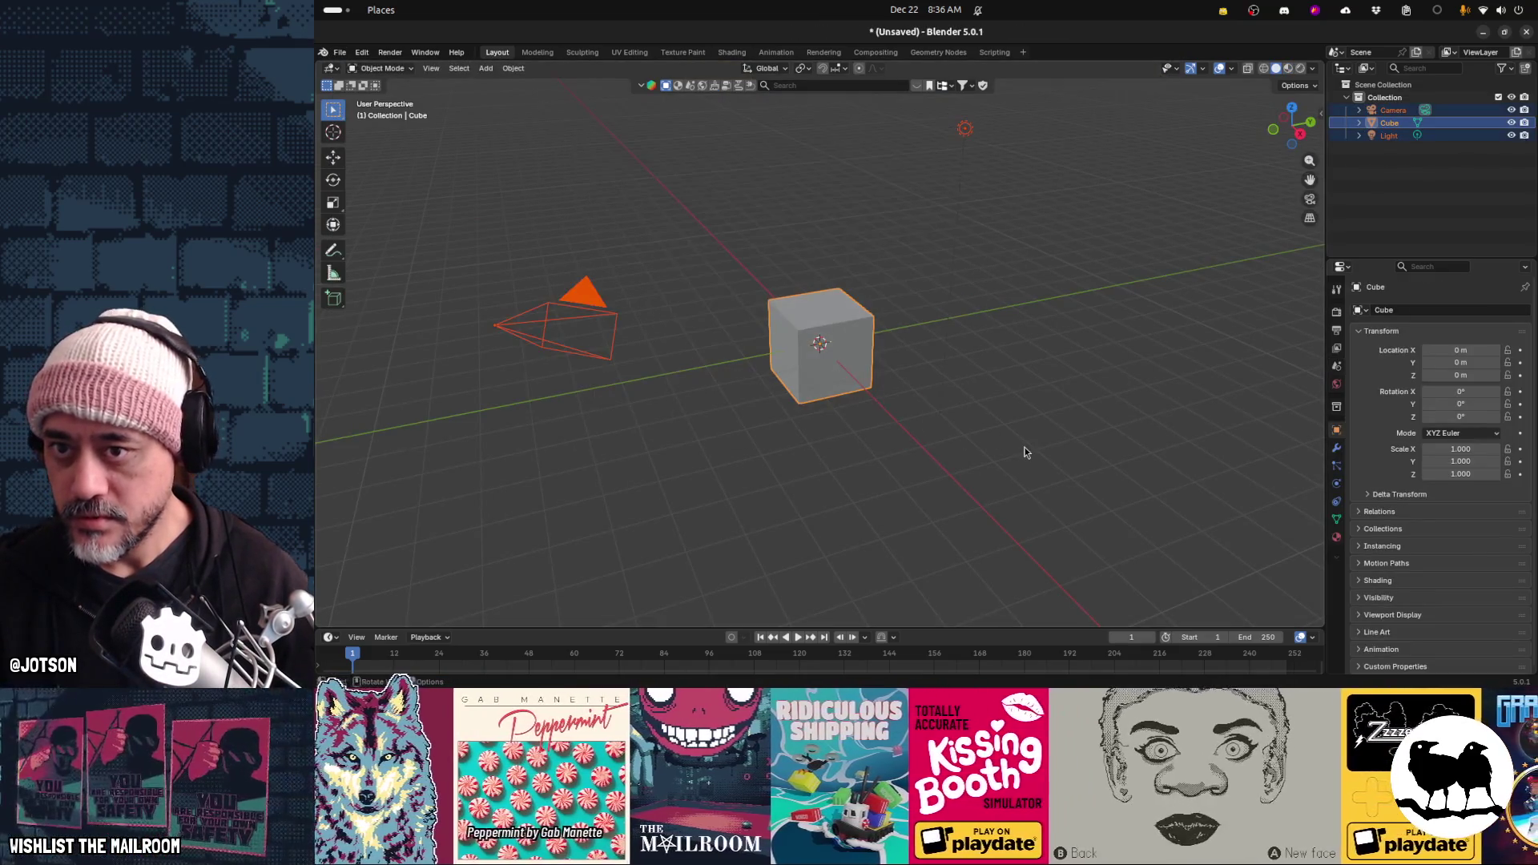
pyautogui.press('Delete')
pyautogui.hotkey('ctrl', 'v')
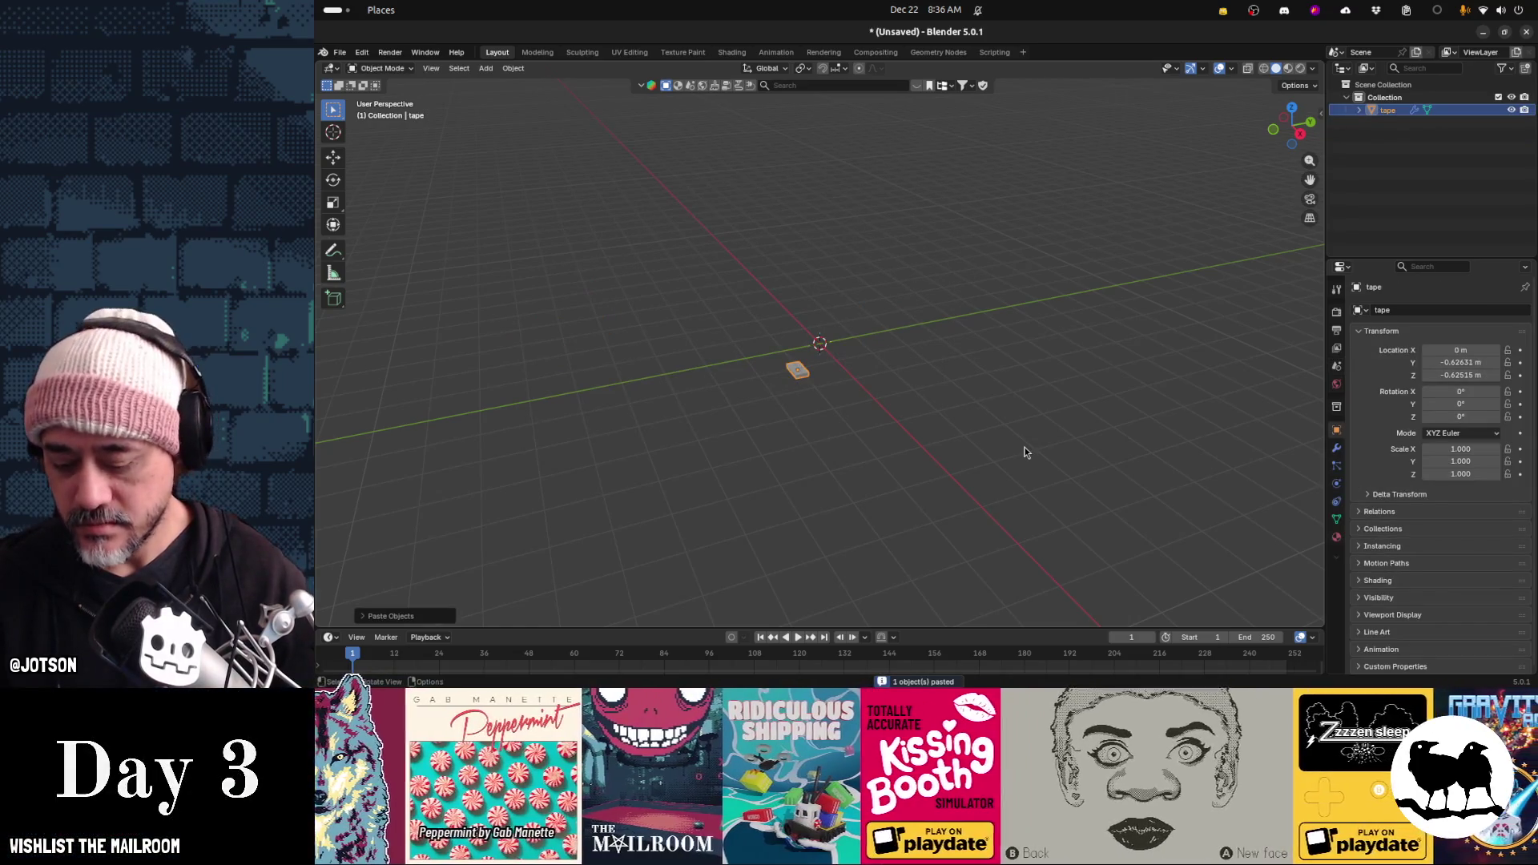
# Snap the pasted tape box to the world origin at 0, 0, 0
pyautogui.hotkey('shift', 's')
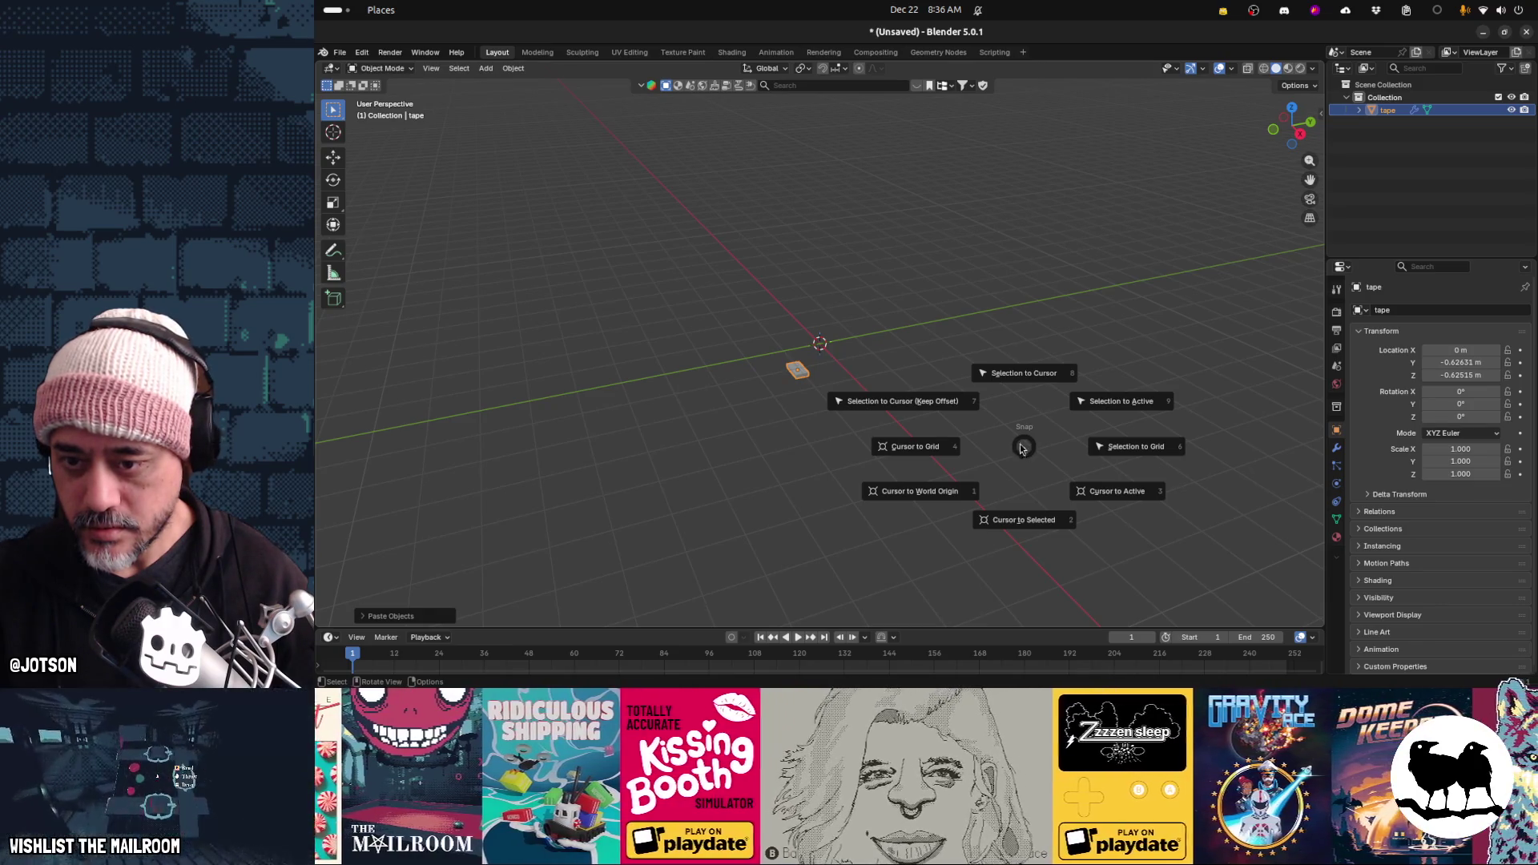
pyautogui.click(931, 411)
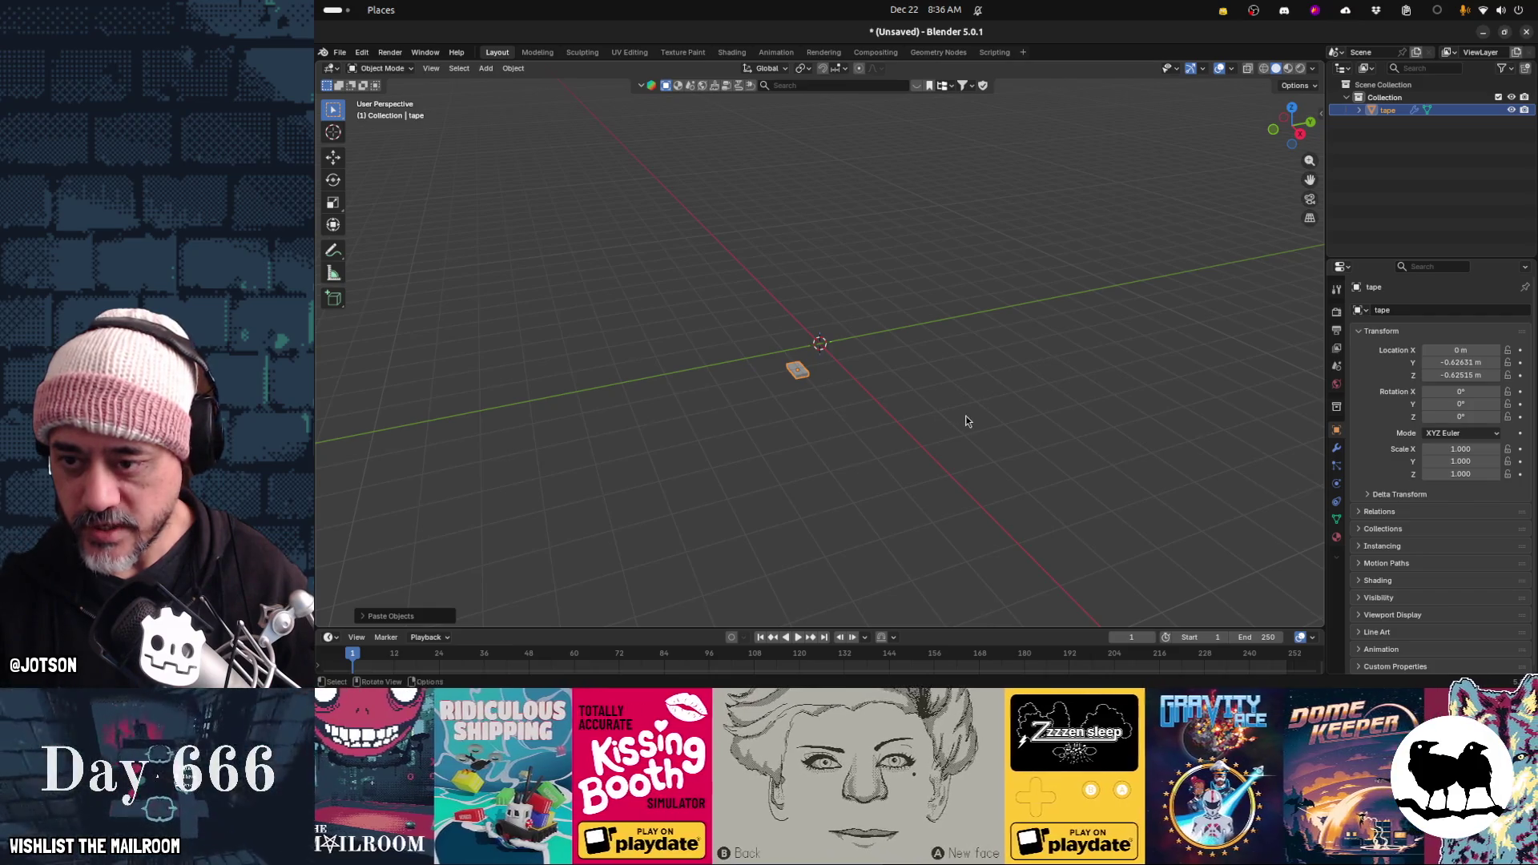
pyautogui.hotkey('shift', 's')
pyautogui.click(901, 382)
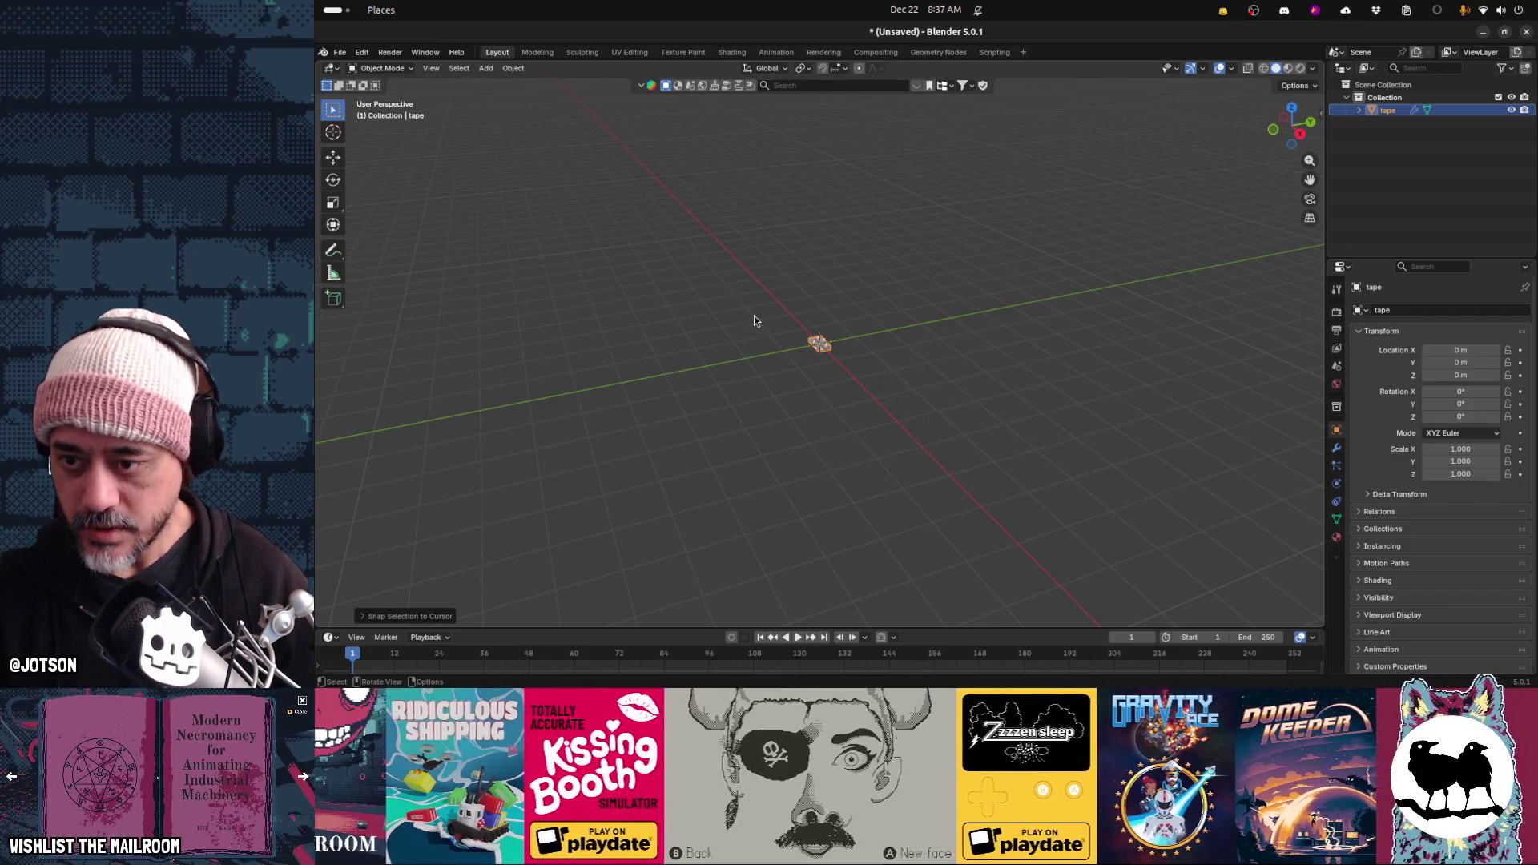
pyautogui.scroll(6, 752, 319)
pyautogui.moveTo(741, 323)
pyautogui.mouseDown(button='middle')
pyautogui.moveTo(856, 341)
pyautogui.moveTo(820, 363)
pyautogui.mouseUp(button='middle')
pyautogui.scroll(3, 829, 365)
# Put the tape box in Edit Mode facing its broad side, then bring up Firefox
pyautogui.press('Tab')
pyautogui.moveTo(766, 380); pyautogui.dragTo(750, 391, button='middle')
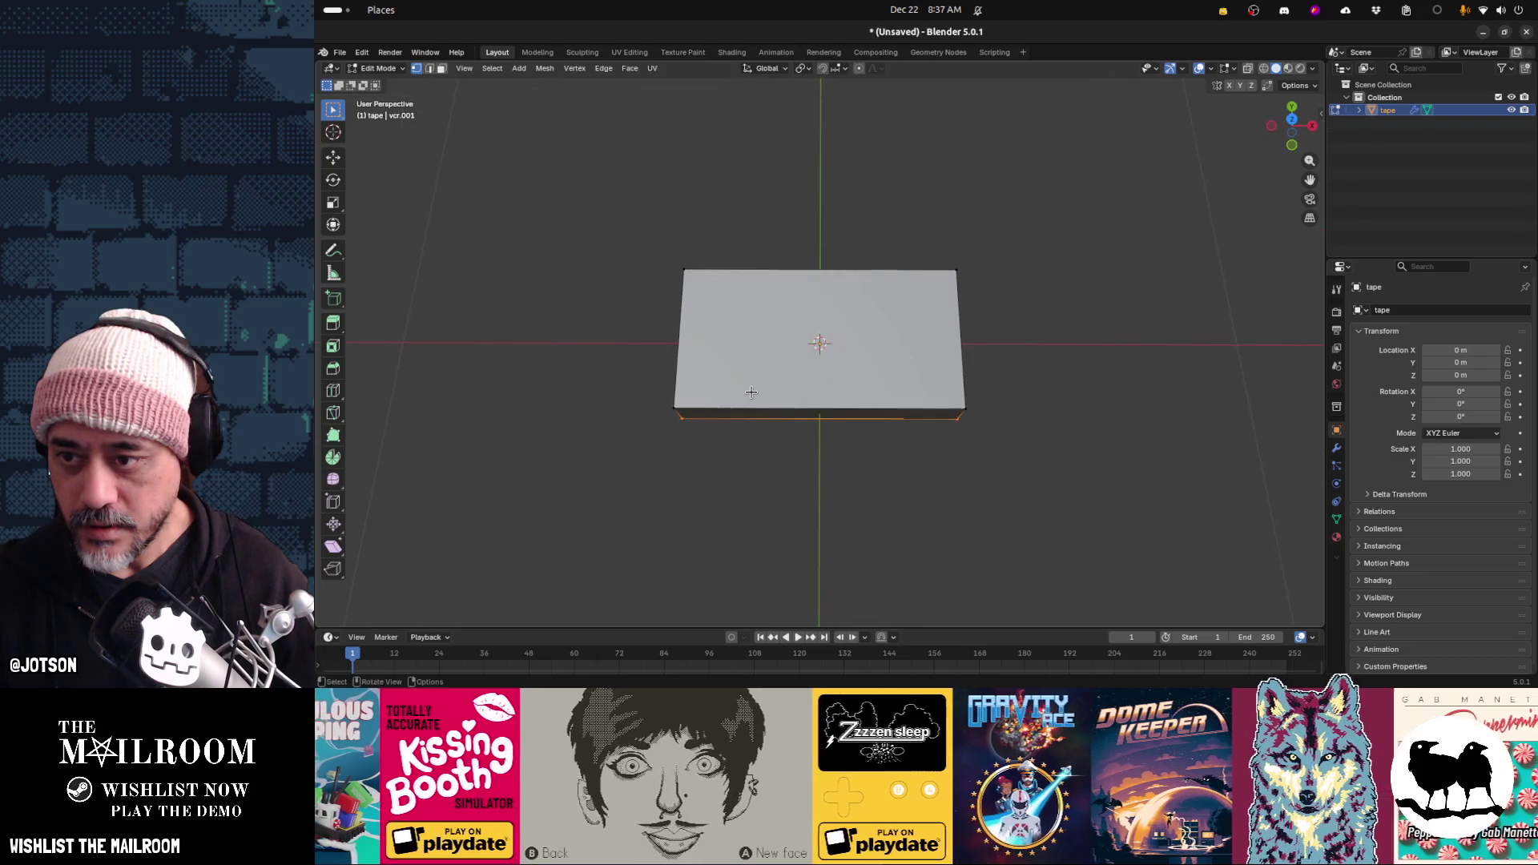
pyautogui.hotkey('alt', 'Tab')
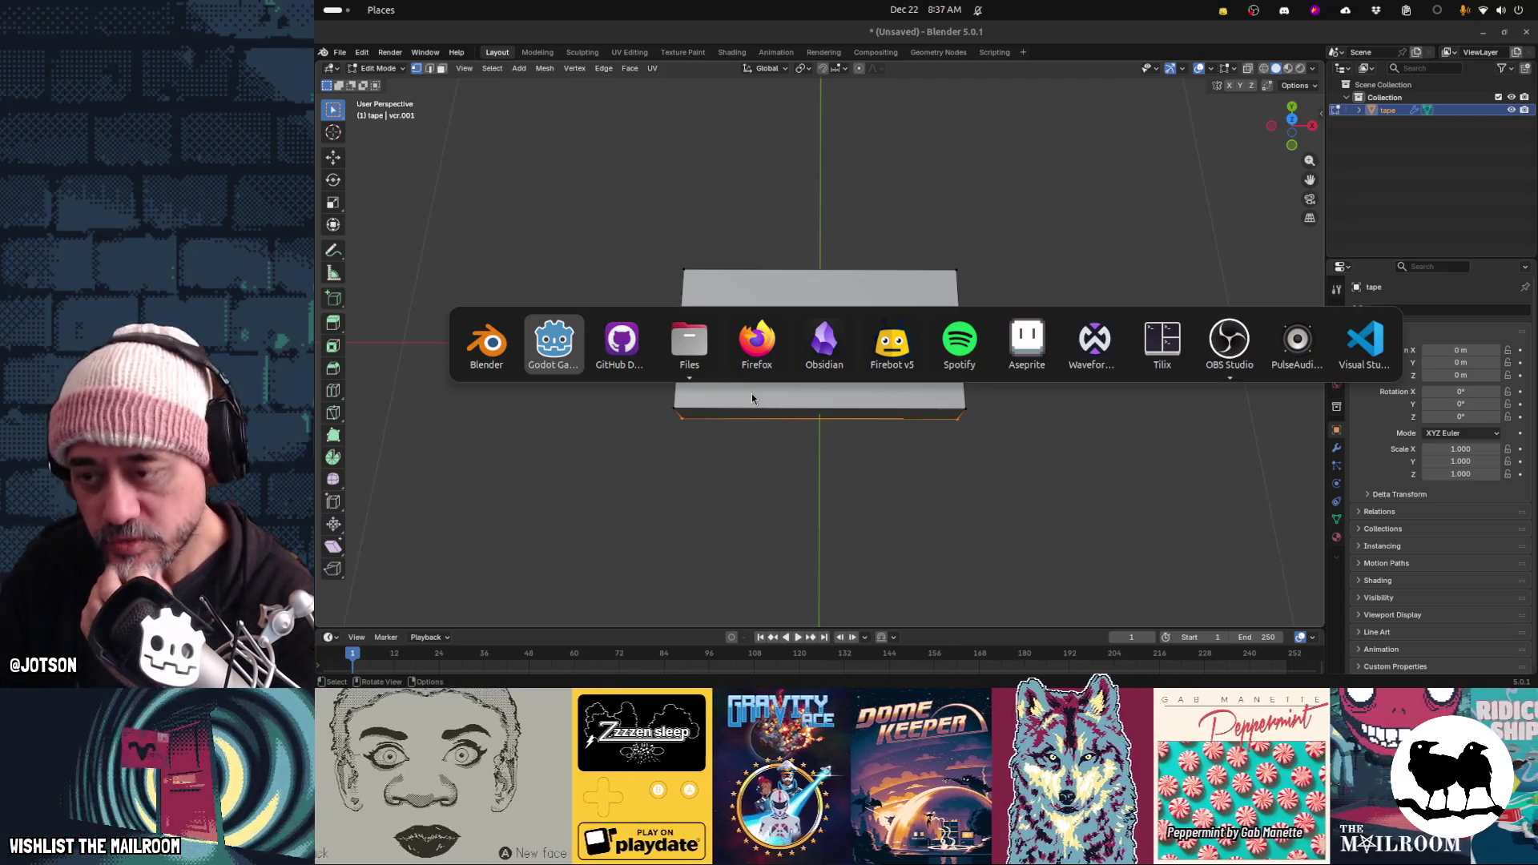
pyautogui.hotkey('alt', 'Tab')
pyautogui.hotkey('alt', 'Tab')
pyautogui.hotkey('alt', 'Tab')
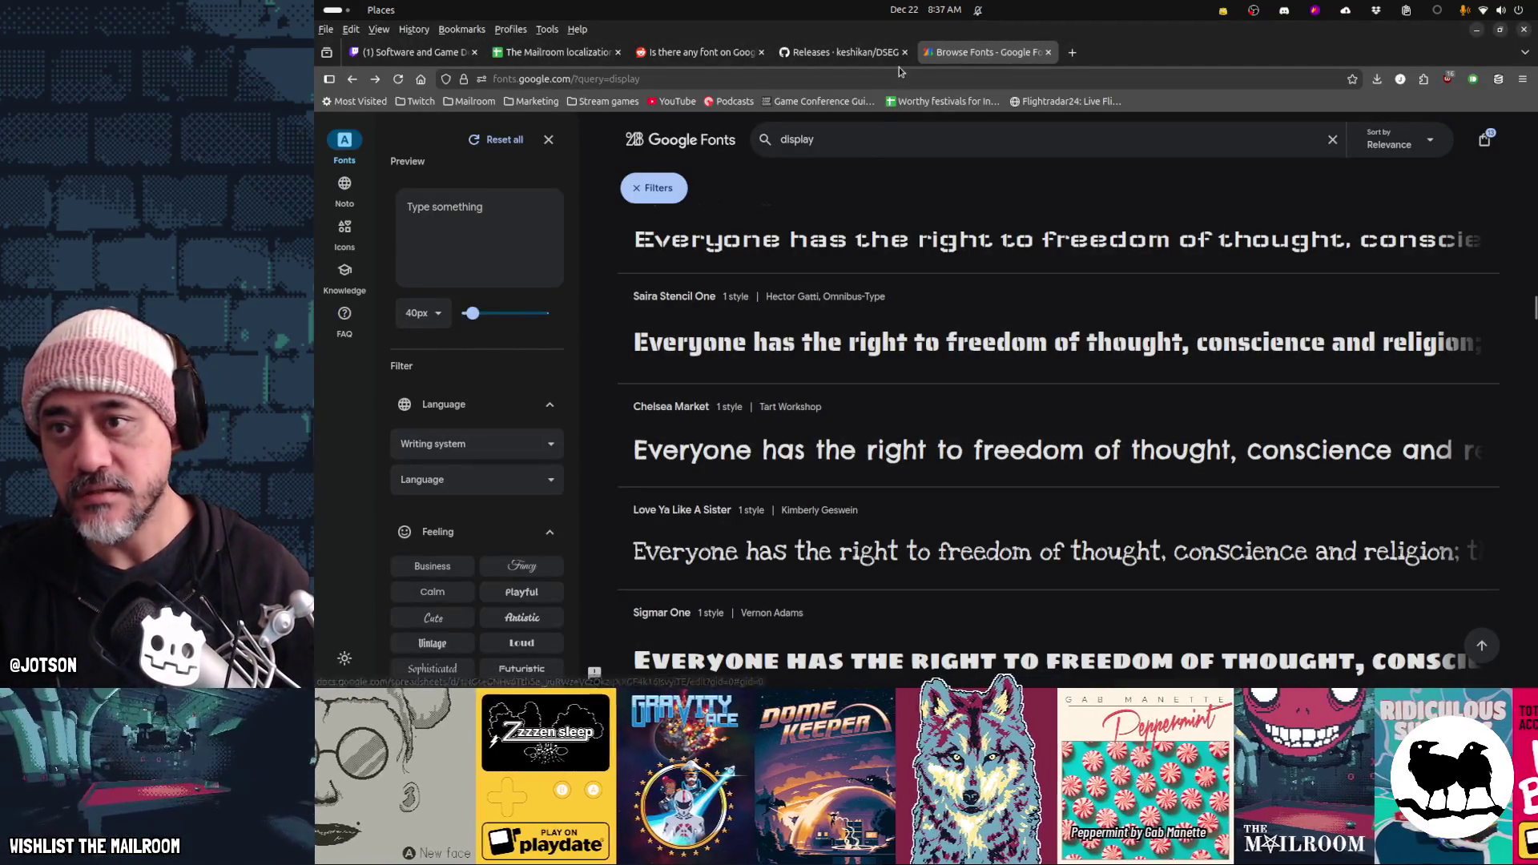
# Search Google for 'vcr tape' reference images, then return to Blender
pyautogui.hotkey('ctrl', 'l')
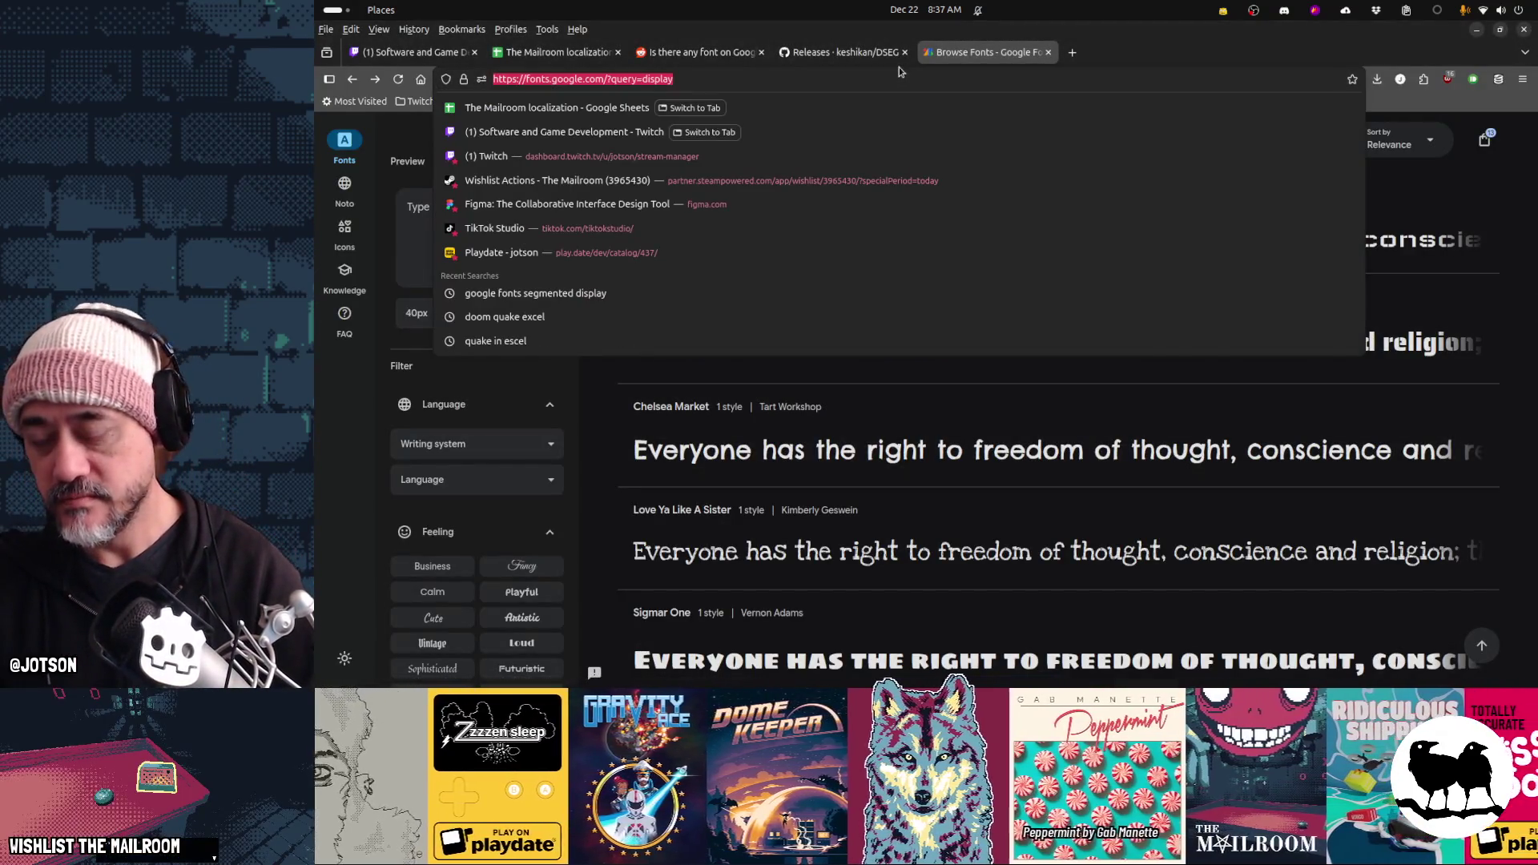
pyautogui.write('vcr tape')
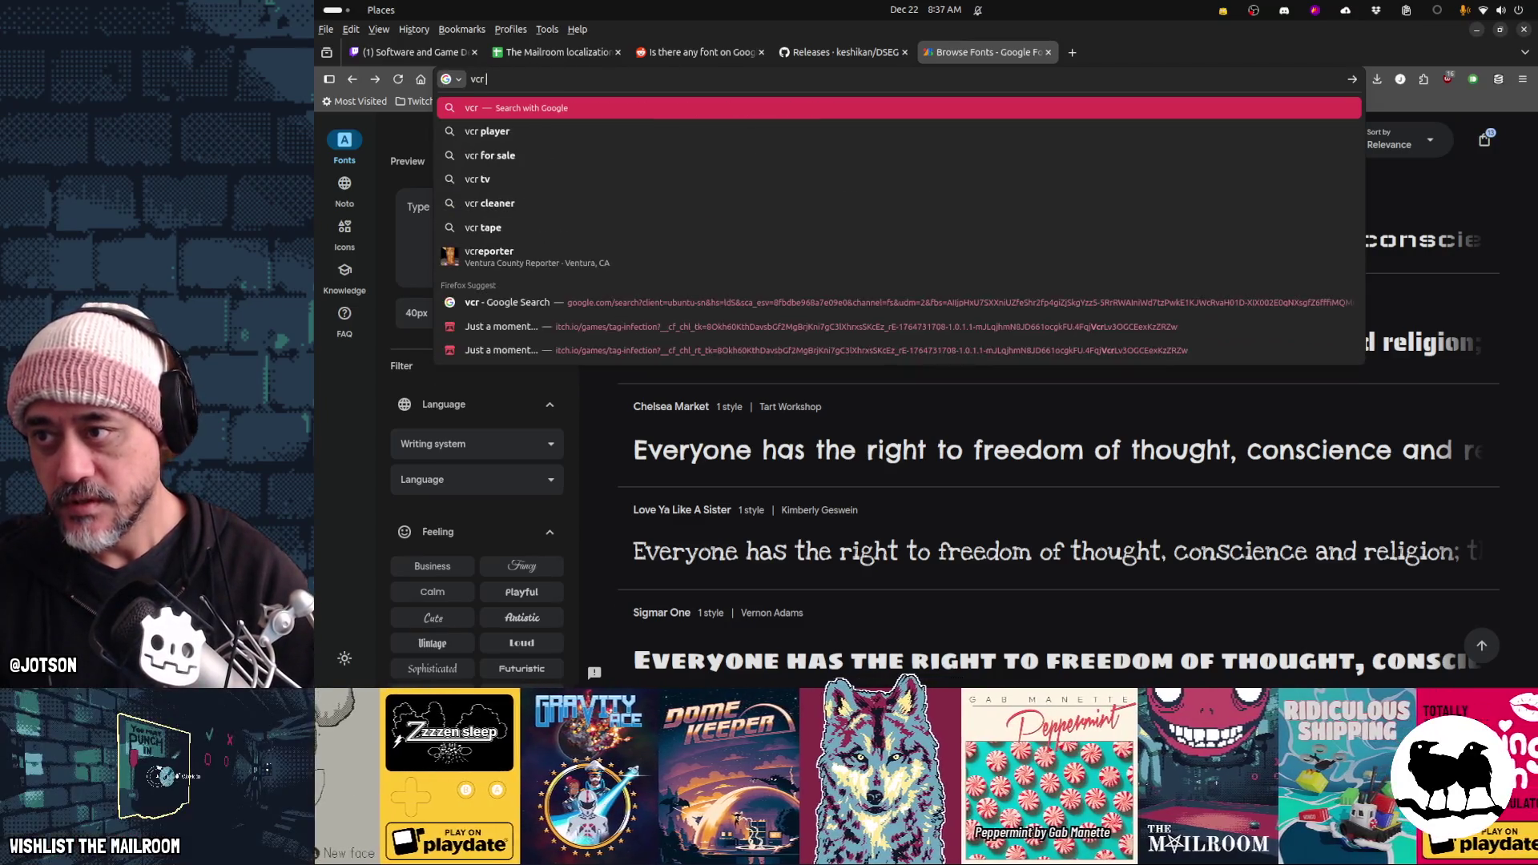
pyautogui.press('Return')
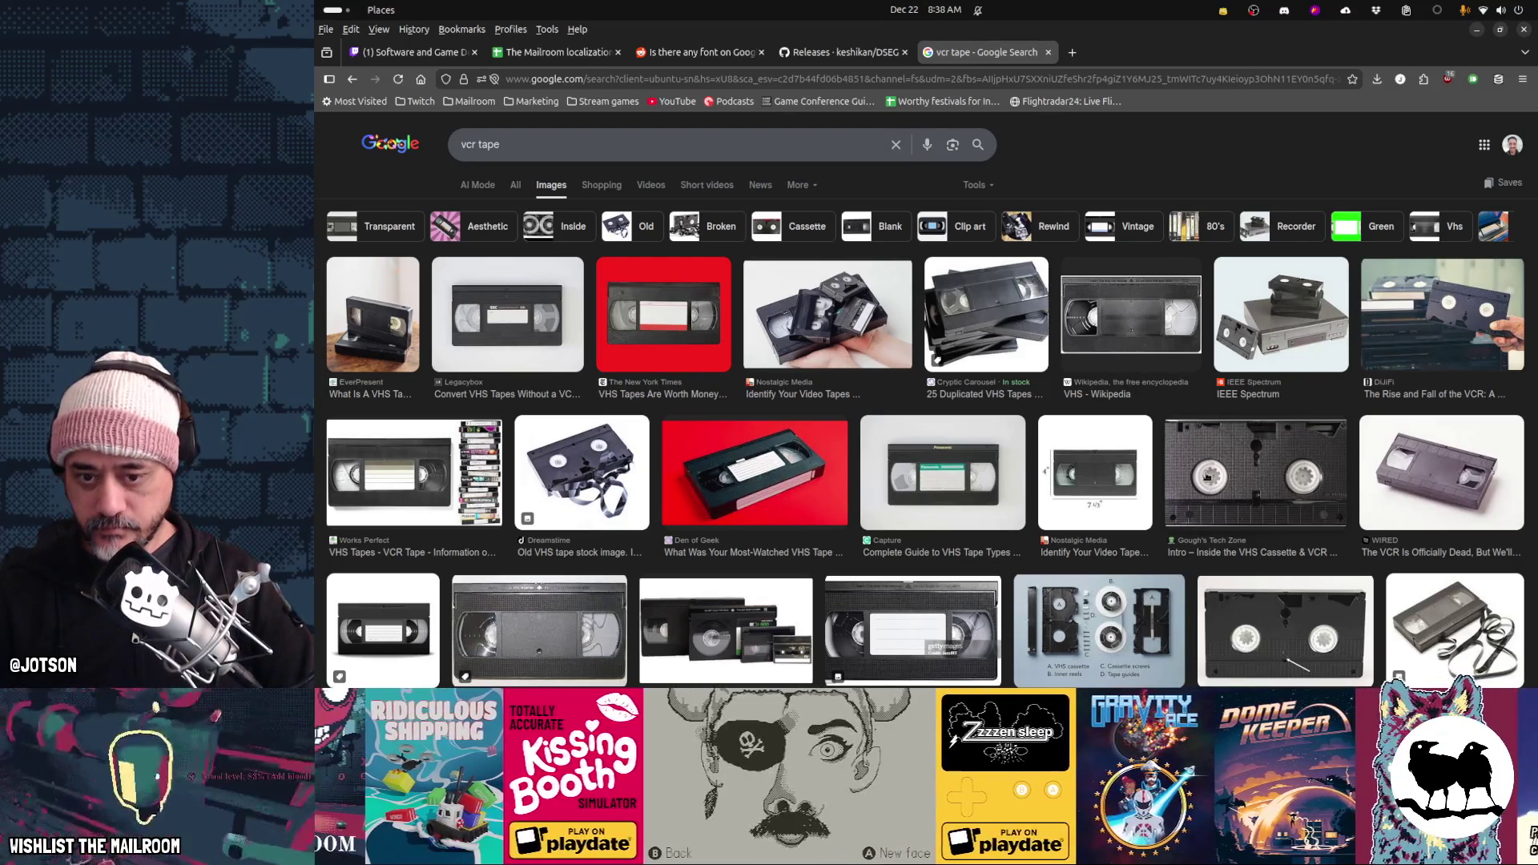
pyautogui.hotkey('alt', 'Tab')
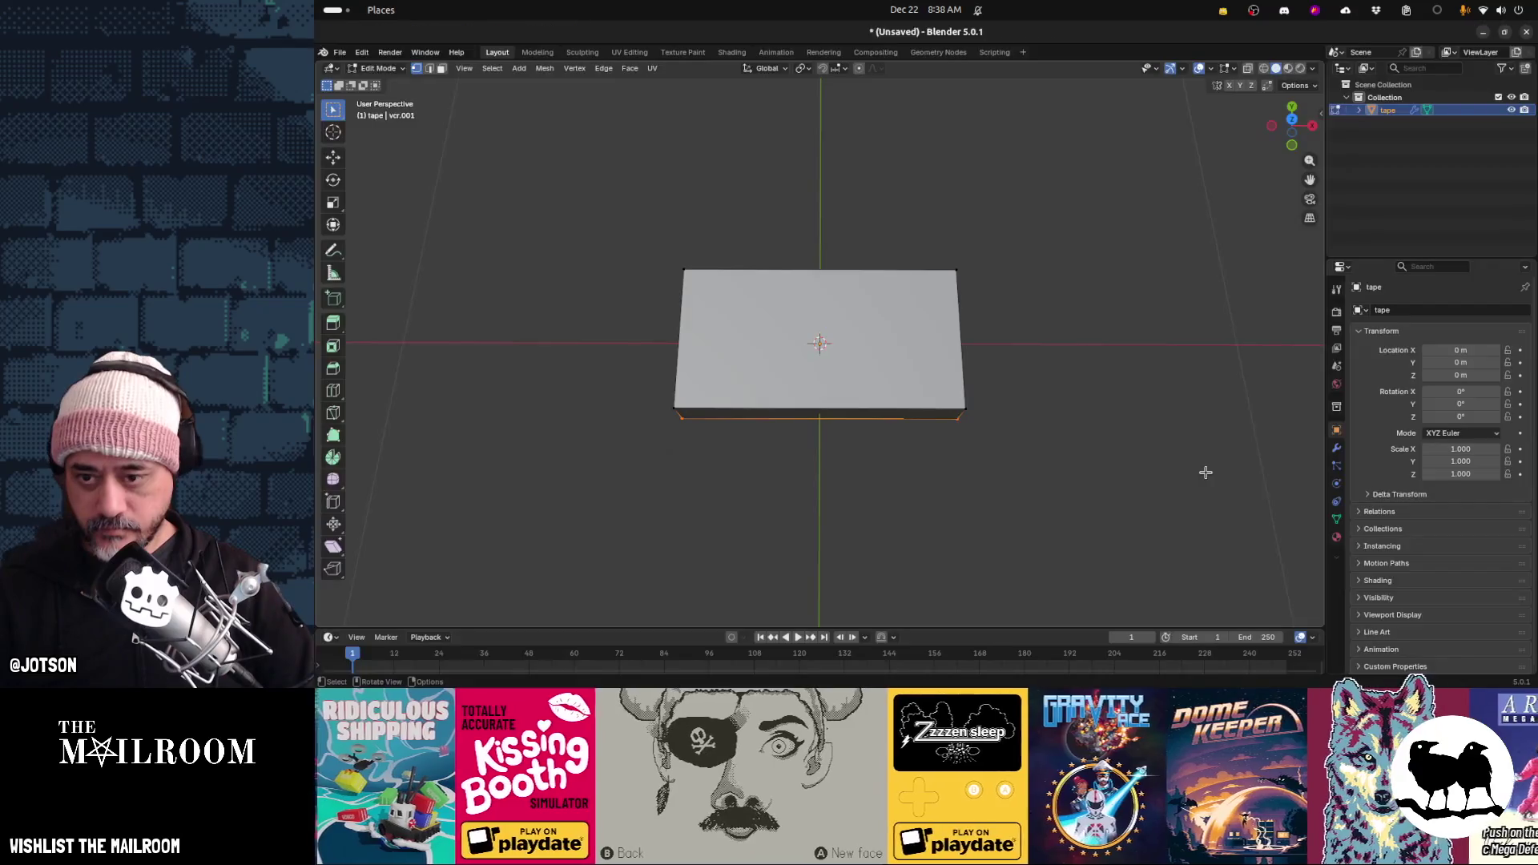
# Zoom in on the tape box in bottom orthographic view
pyautogui.moveTo(878, 504)
pyautogui.mouseDown(button='middle')
pyautogui.moveTo(896, 443)
pyautogui.moveTo(875, 304)
pyautogui.moveTo(841, 360)
pyautogui.moveTo(801, 346)
pyautogui.mouseUp(button='middle')
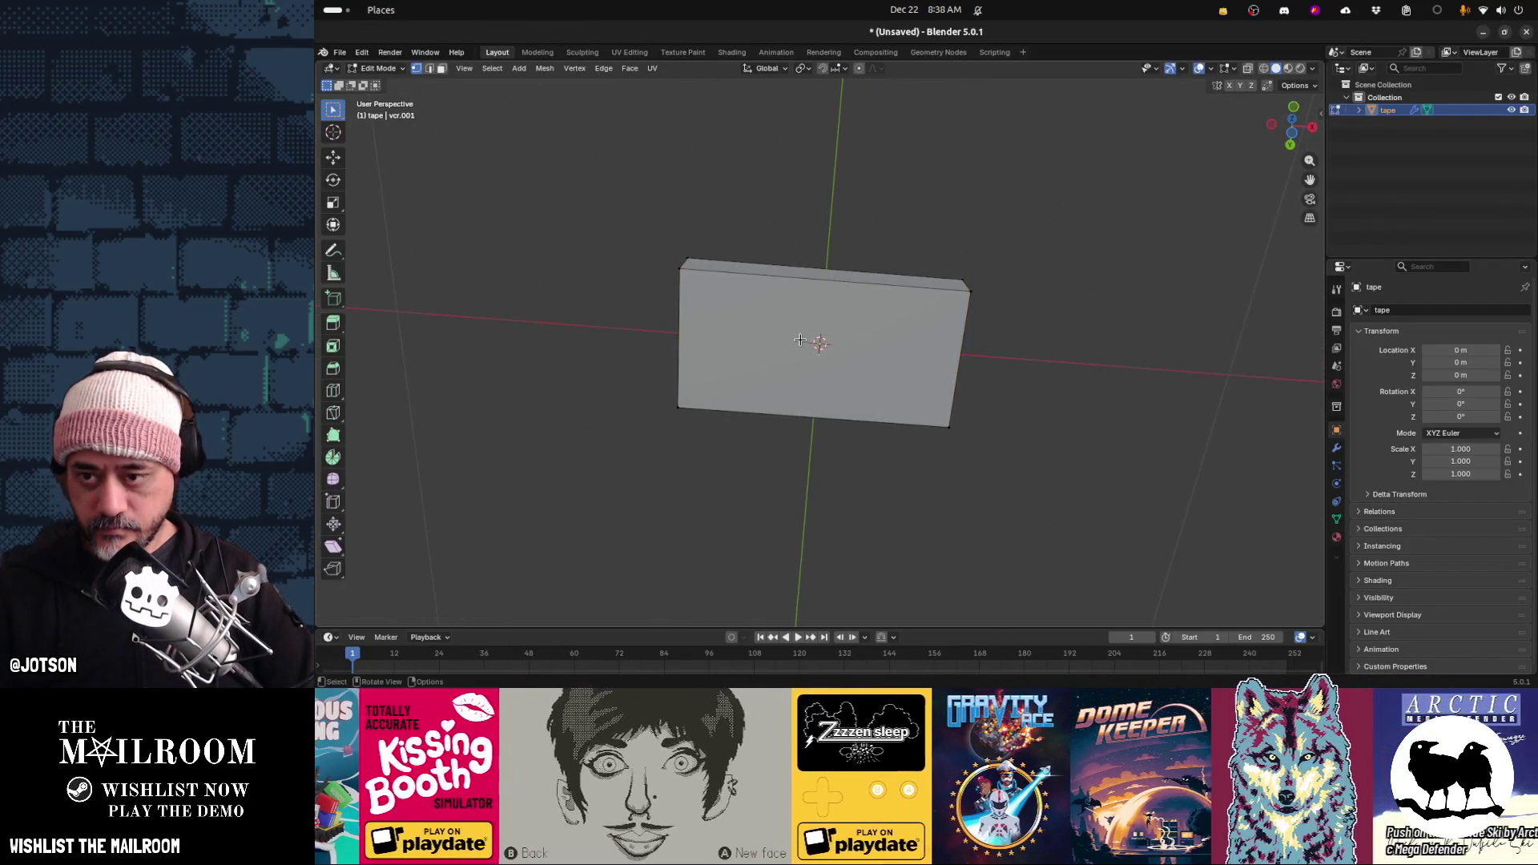
pyautogui.press('Tab')
pyautogui.press('Tab')
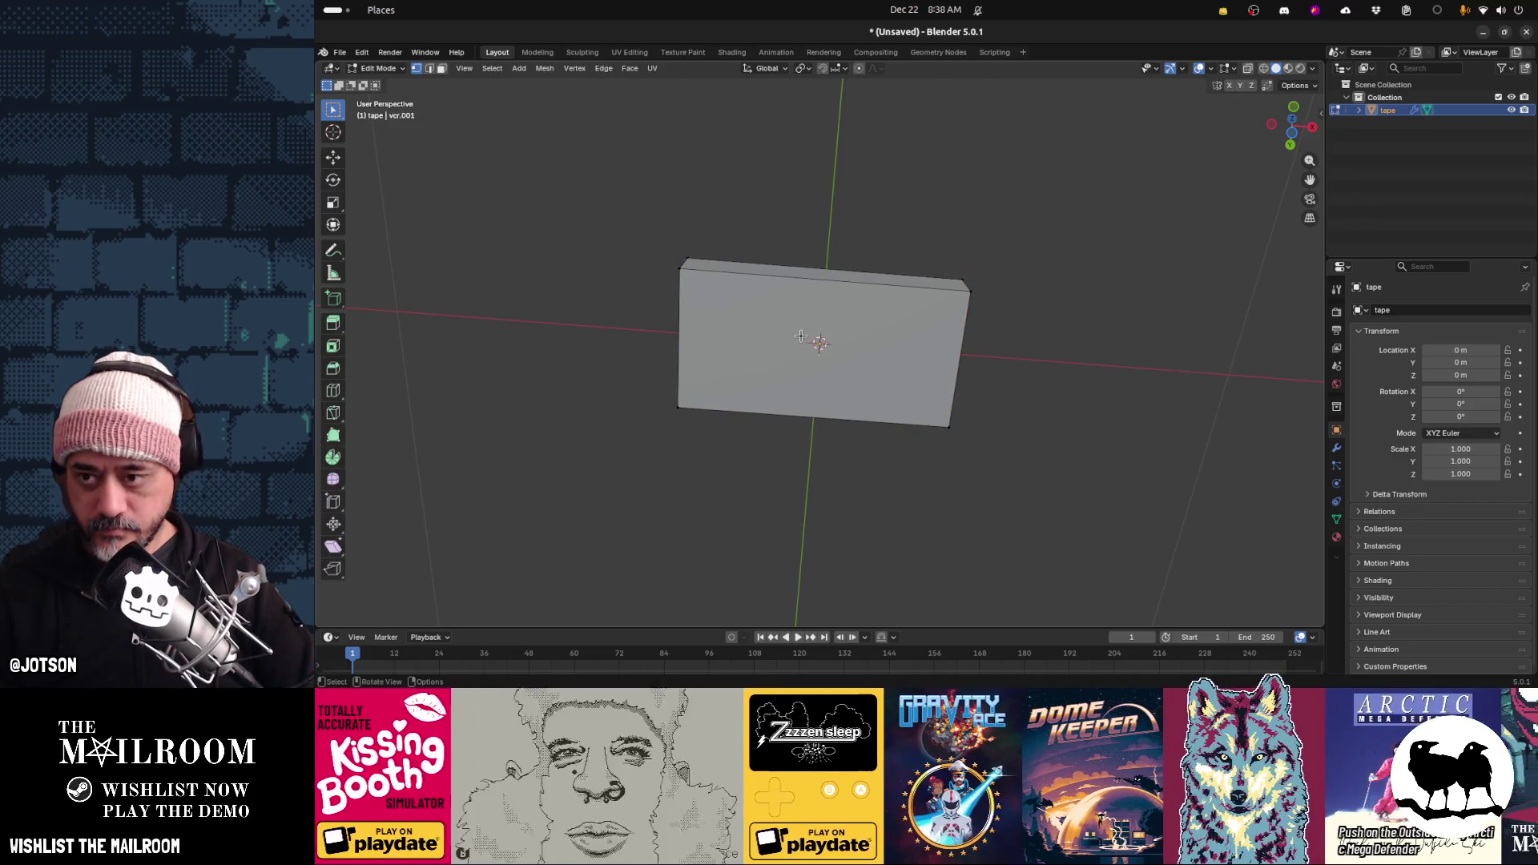
pyautogui.moveTo(801, 336)
pyautogui.mouseDown(button='middle')
pyautogui.moveTo(830, 345)
pyautogui.moveTo(728, 308)
pyautogui.moveTo(746, 290)
pyautogui.mouseUp(button='middle')
pyautogui.scroll(2, 831, 345)
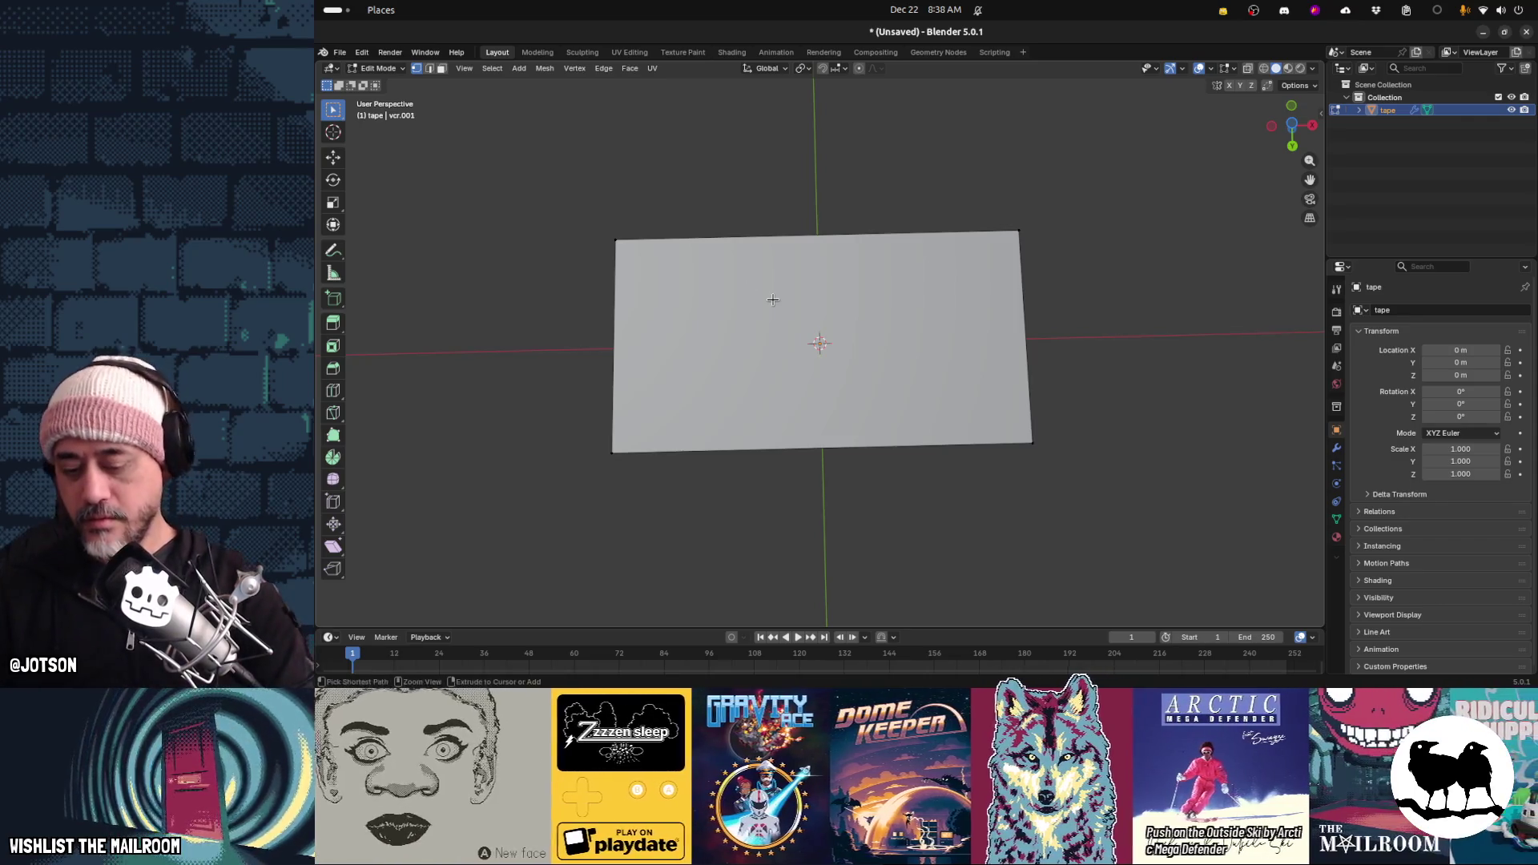
pyautogui.press('ctrl+KP_1')
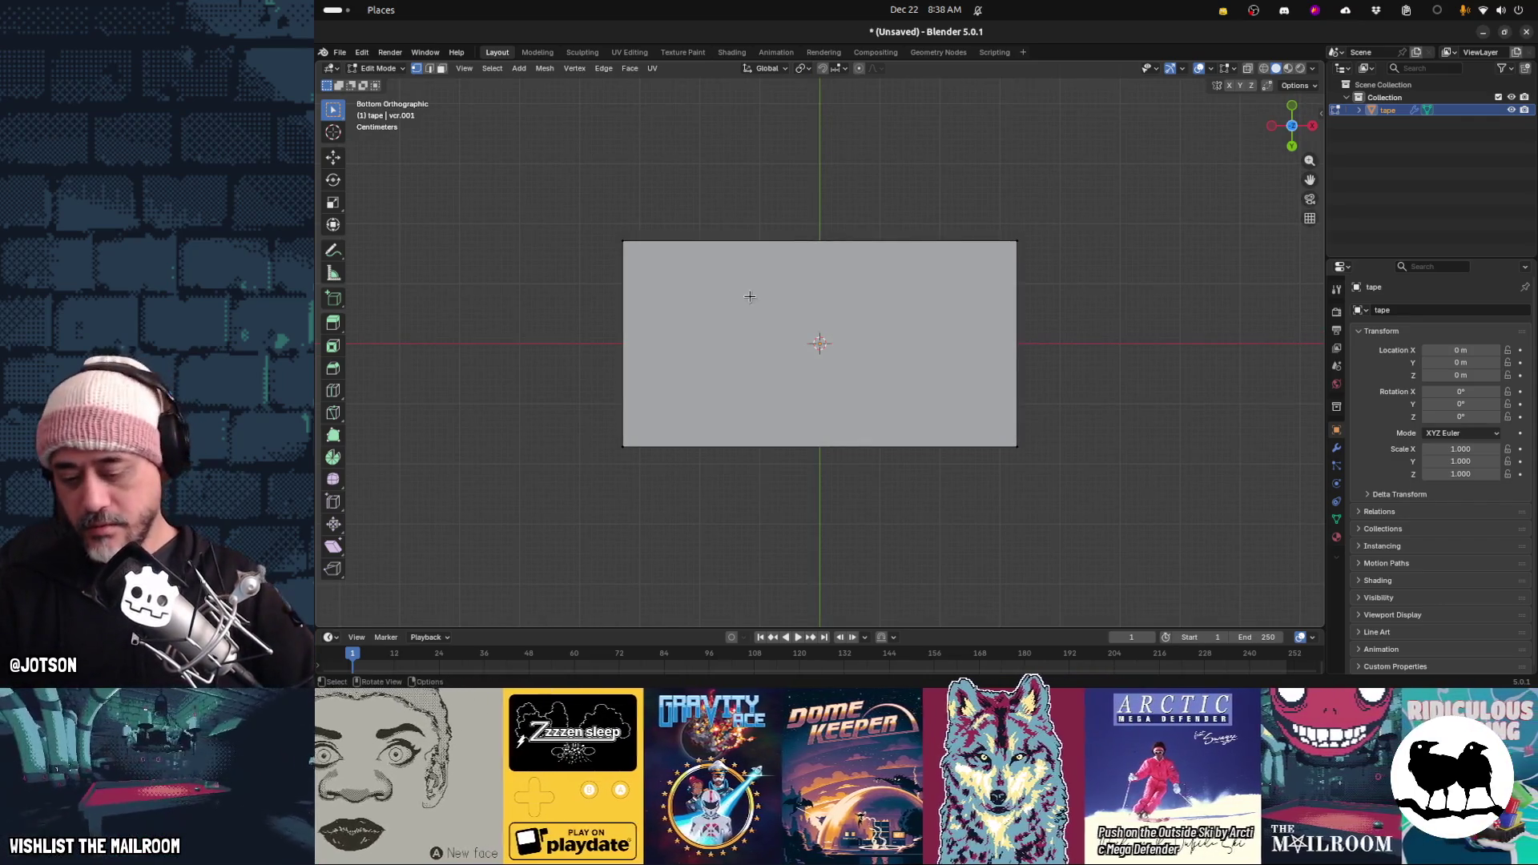
pyautogui.press('k')
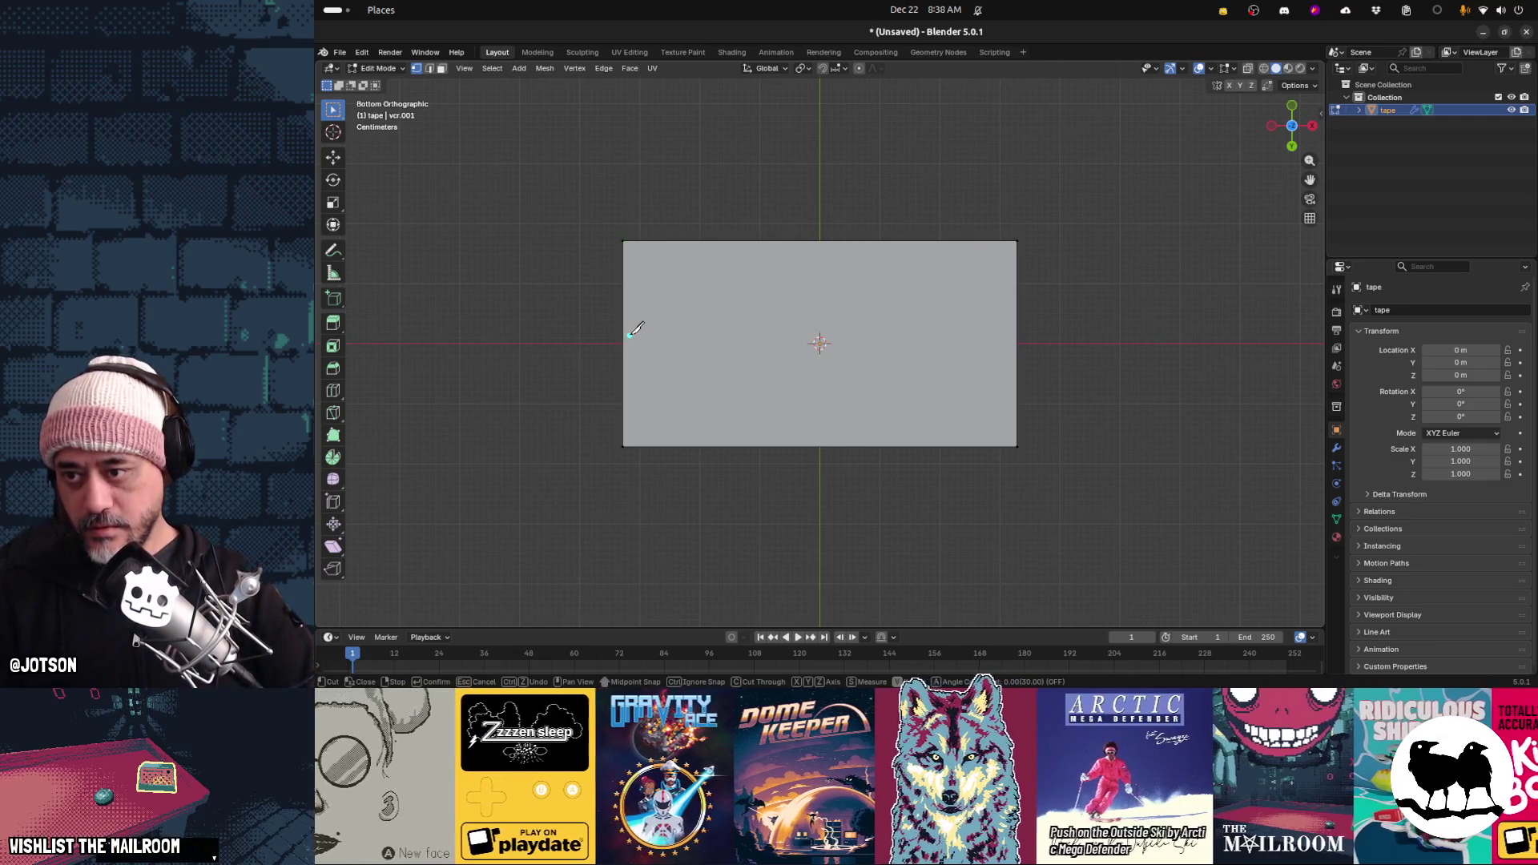
# Knife a straight horizontal line across the tape box's bottom face near its upper edge
pyautogui.press('Escape')
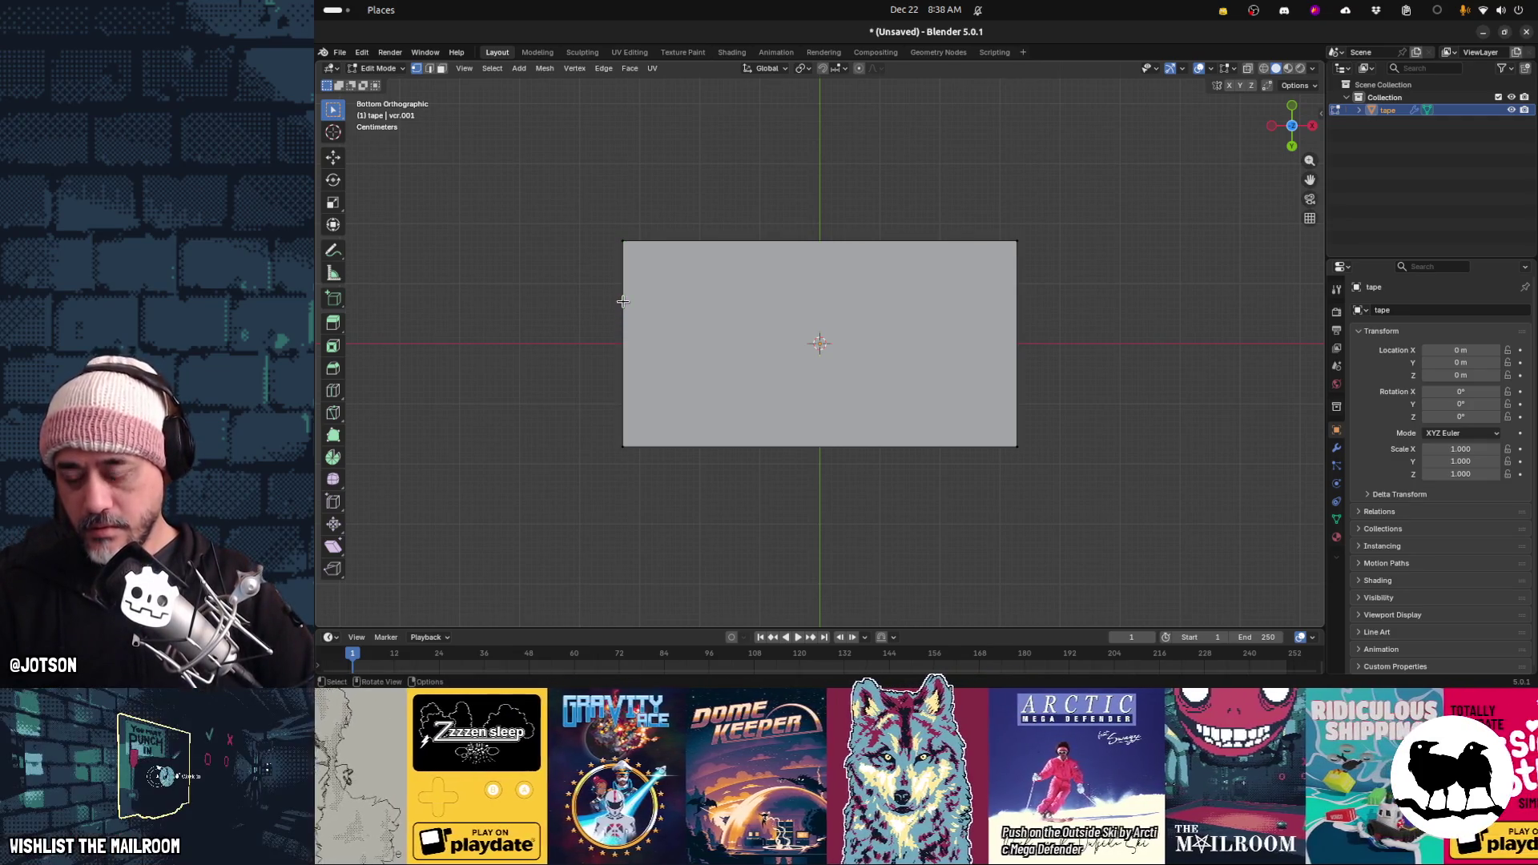
pyautogui.click(623, 291)
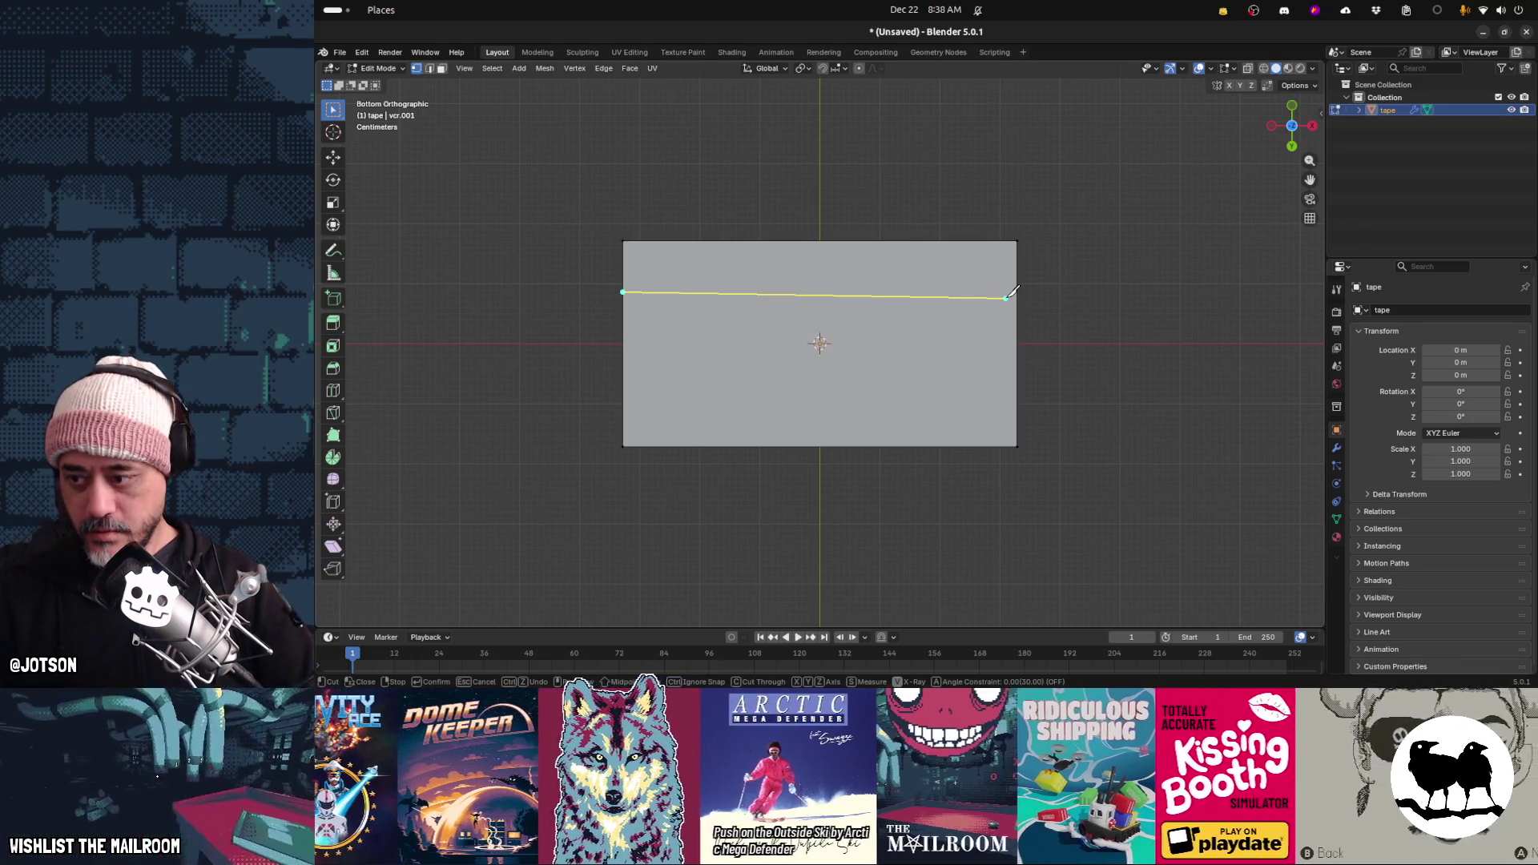
pyautogui.press('a')
pyautogui.click(1017, 294)
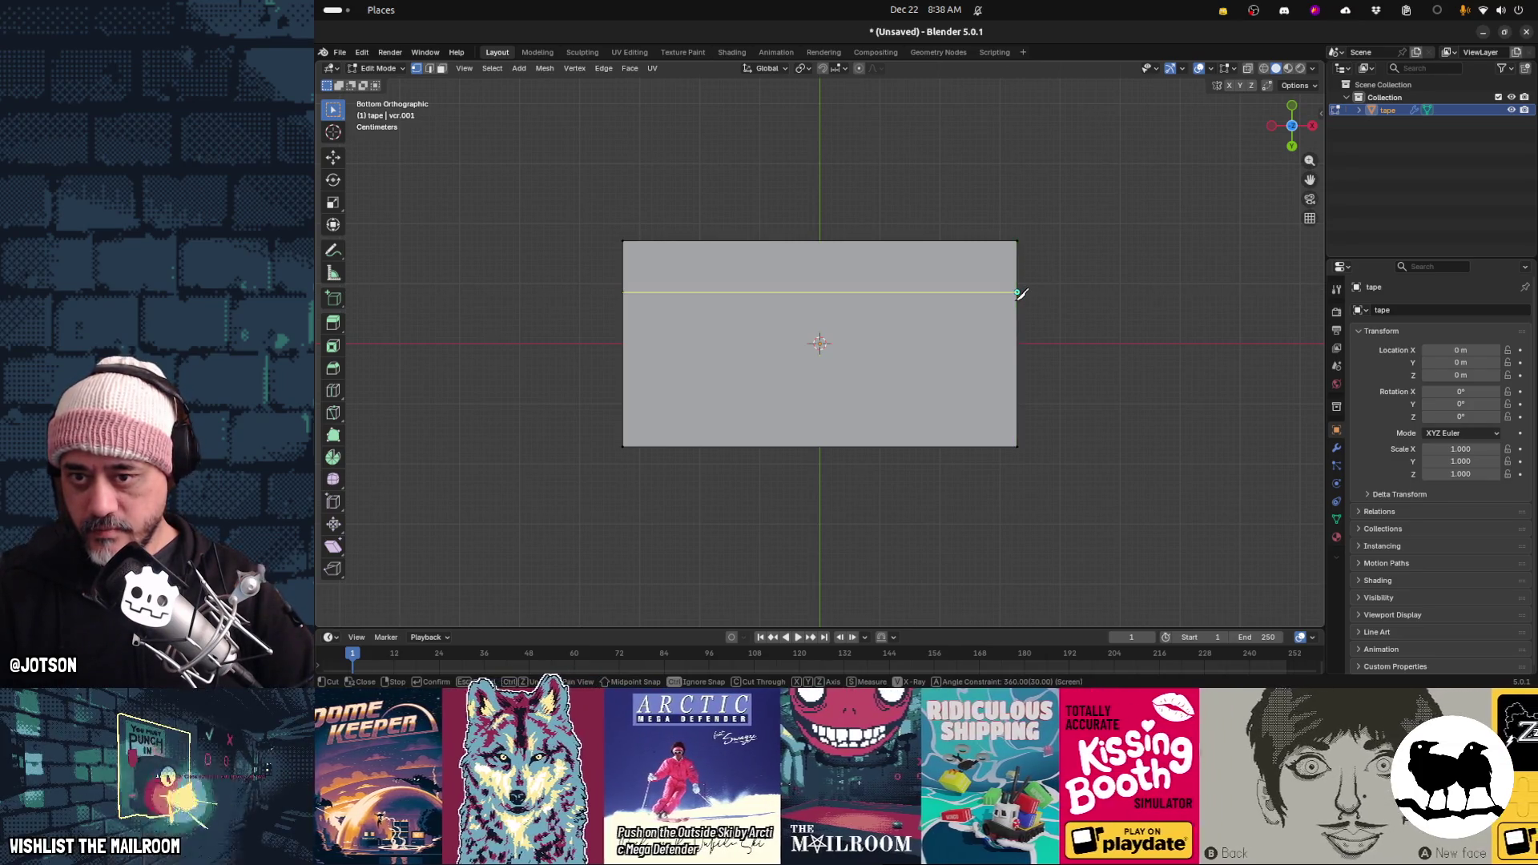
pyautogui.press('Return')
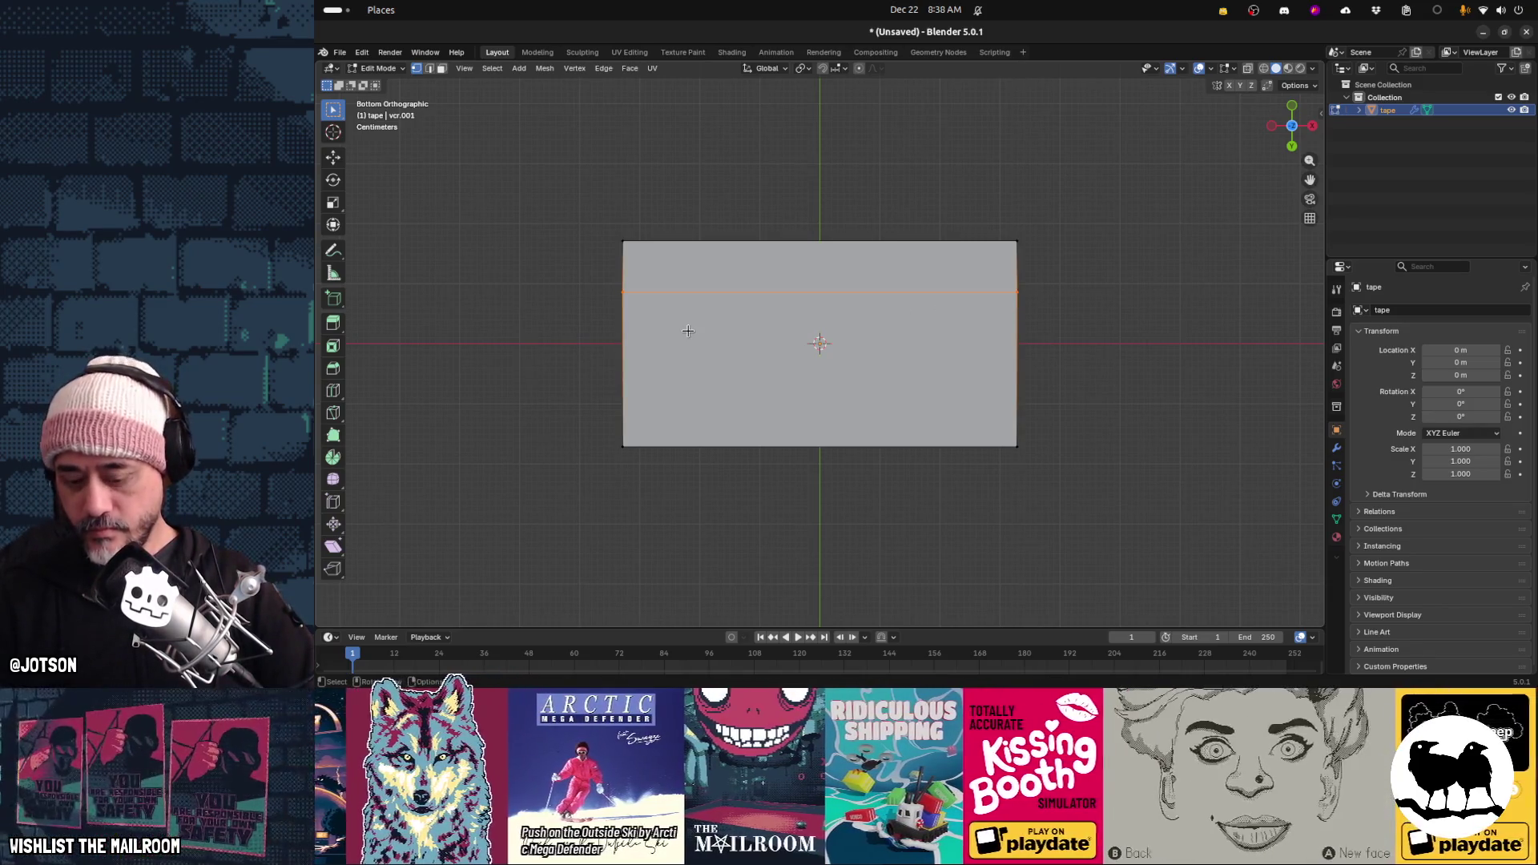
# Knife a second horizontal line lower down, isolating the middle strip
pyautogui.press('k')
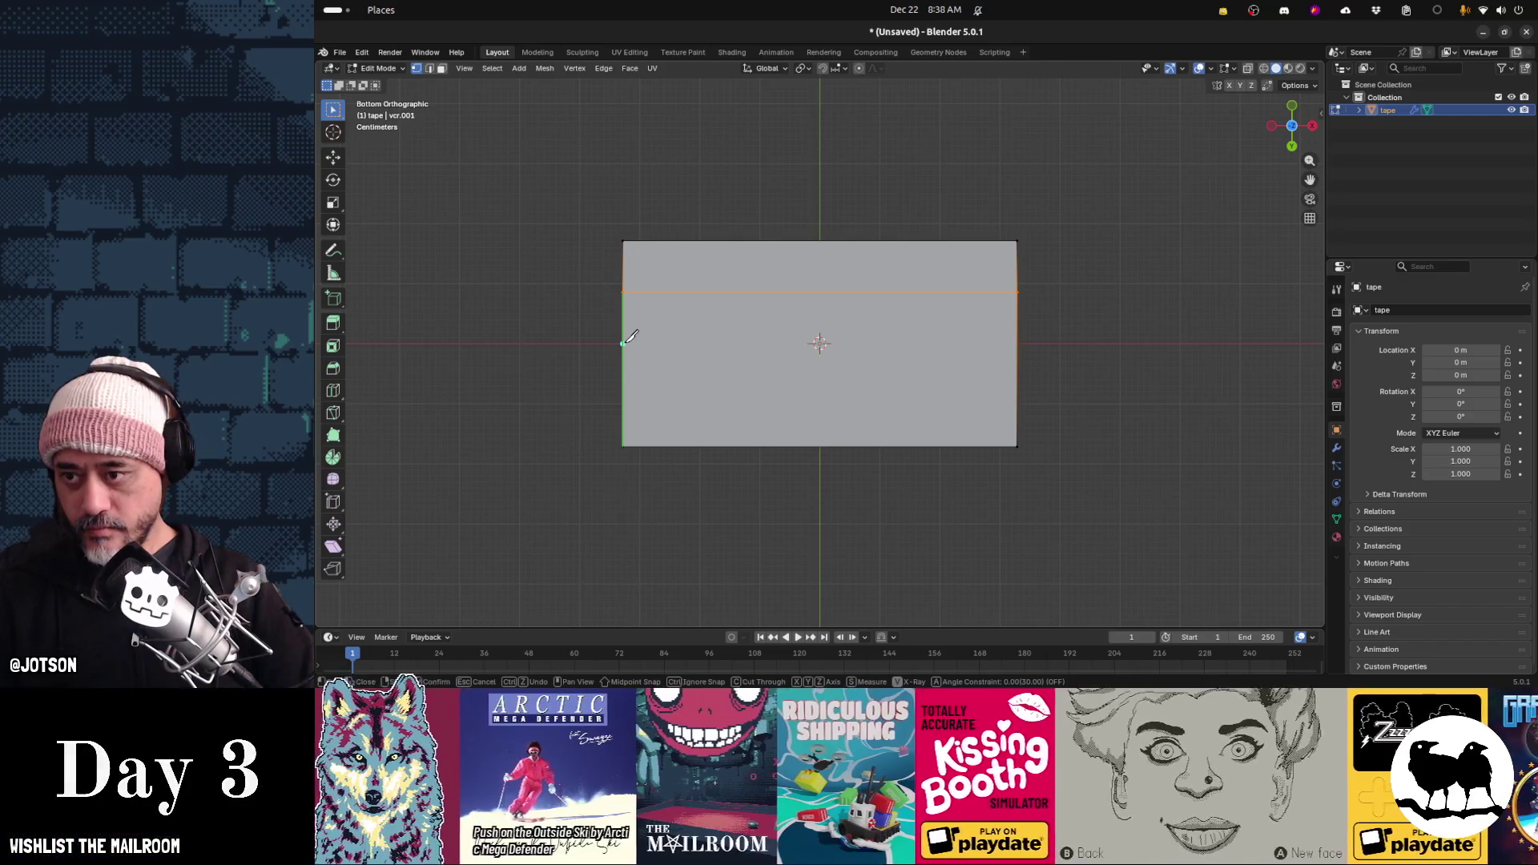
pyautogui.click(630, 367)
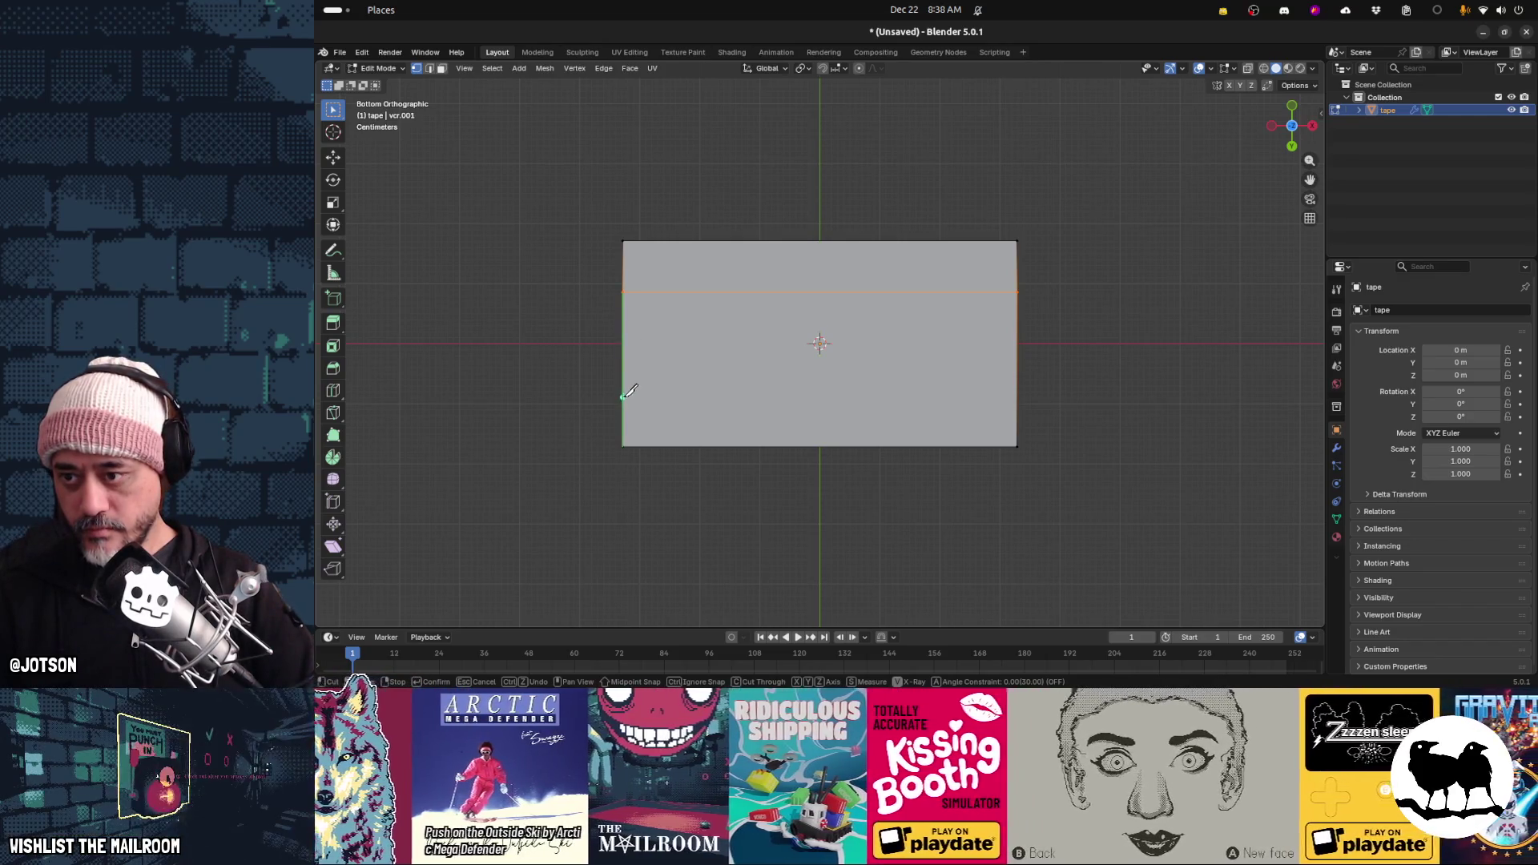
pyautogui.click(623, 394)
pyautogui.press('a')
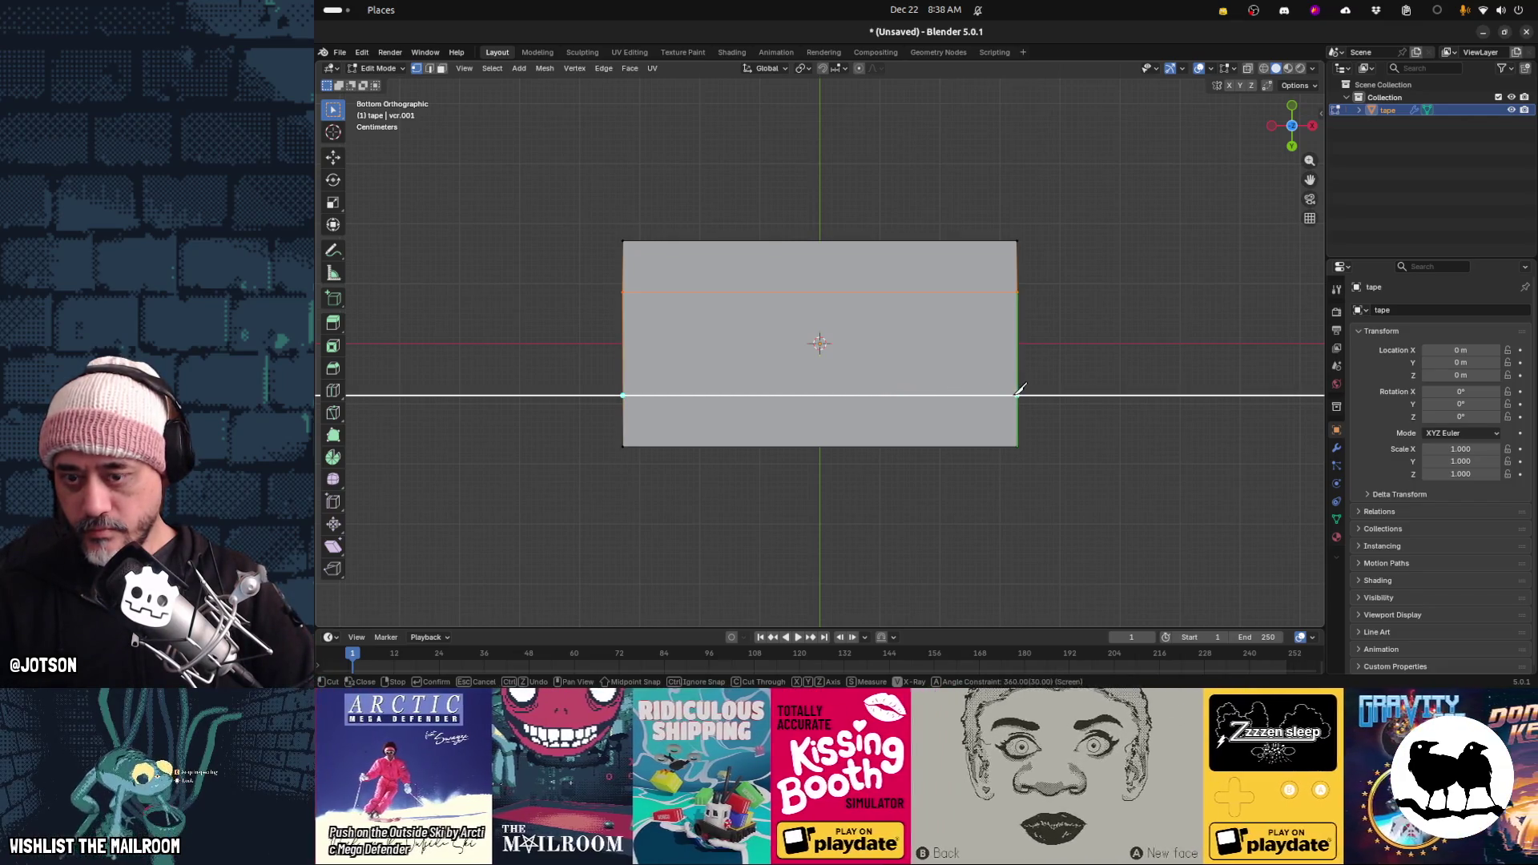
pyautogui.click(1018, 393)
pyautogui.press('Return')
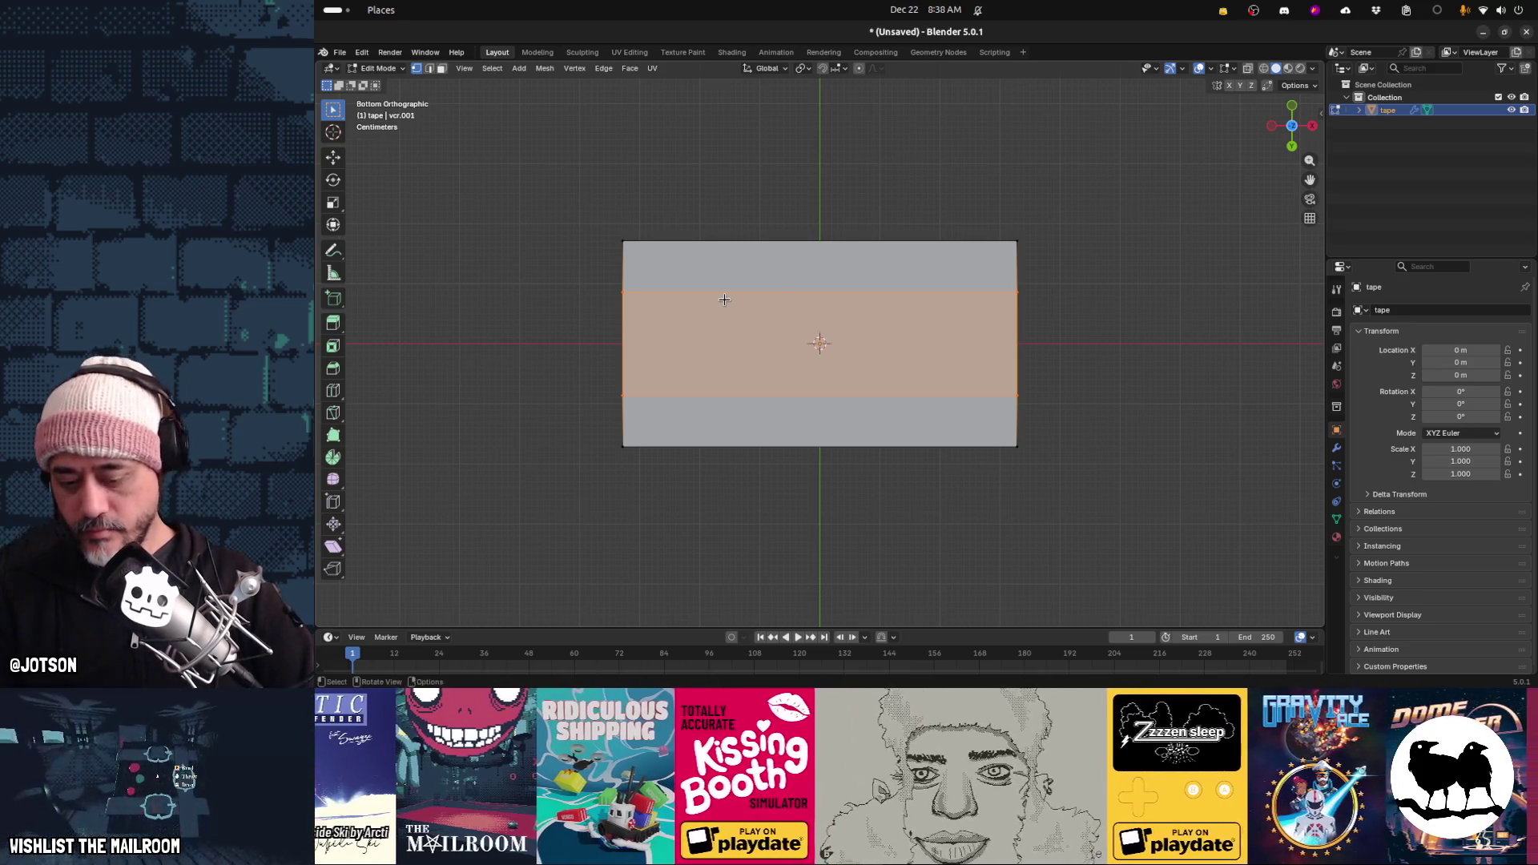
# Knife-cut three vertical lines through the strip: at the centre, left of centre, and right of centre
pyautogui.press('k')
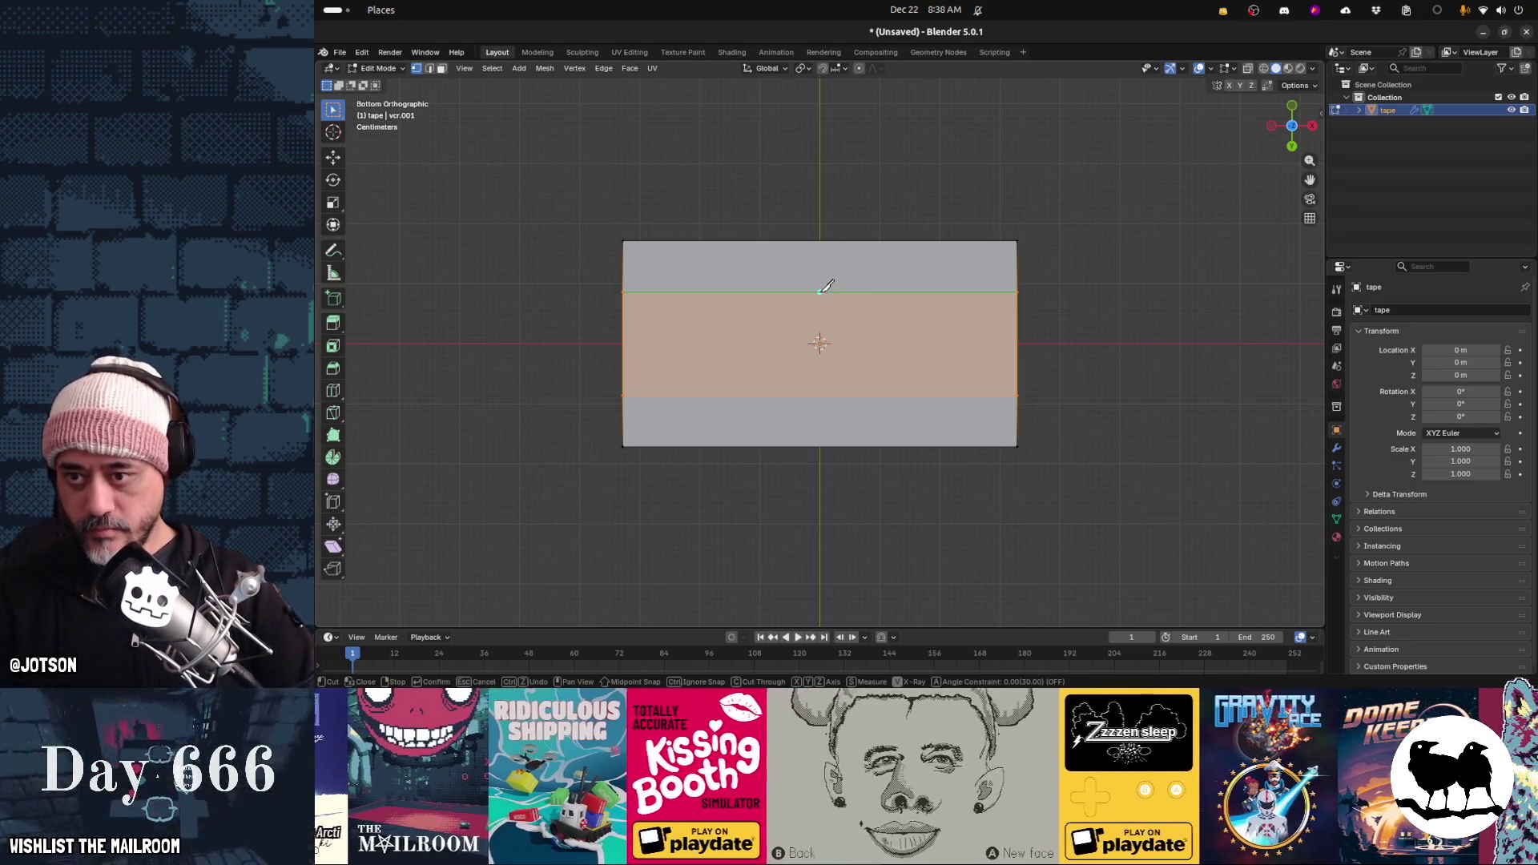
pyautogui.click(828, 290)
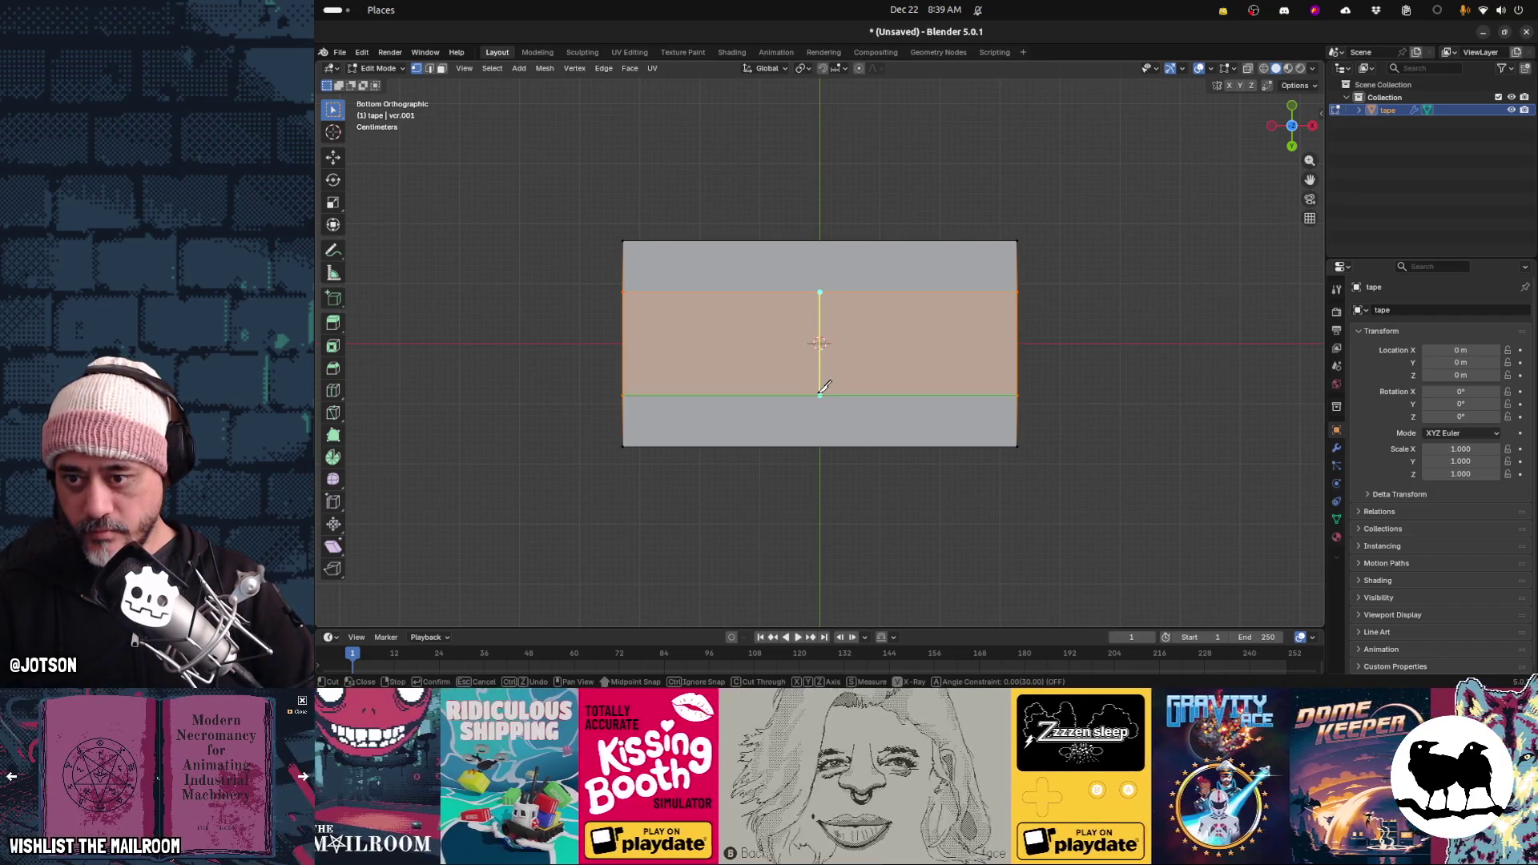
pyautogui.click(819, 395)
pyautogui.press('Return')
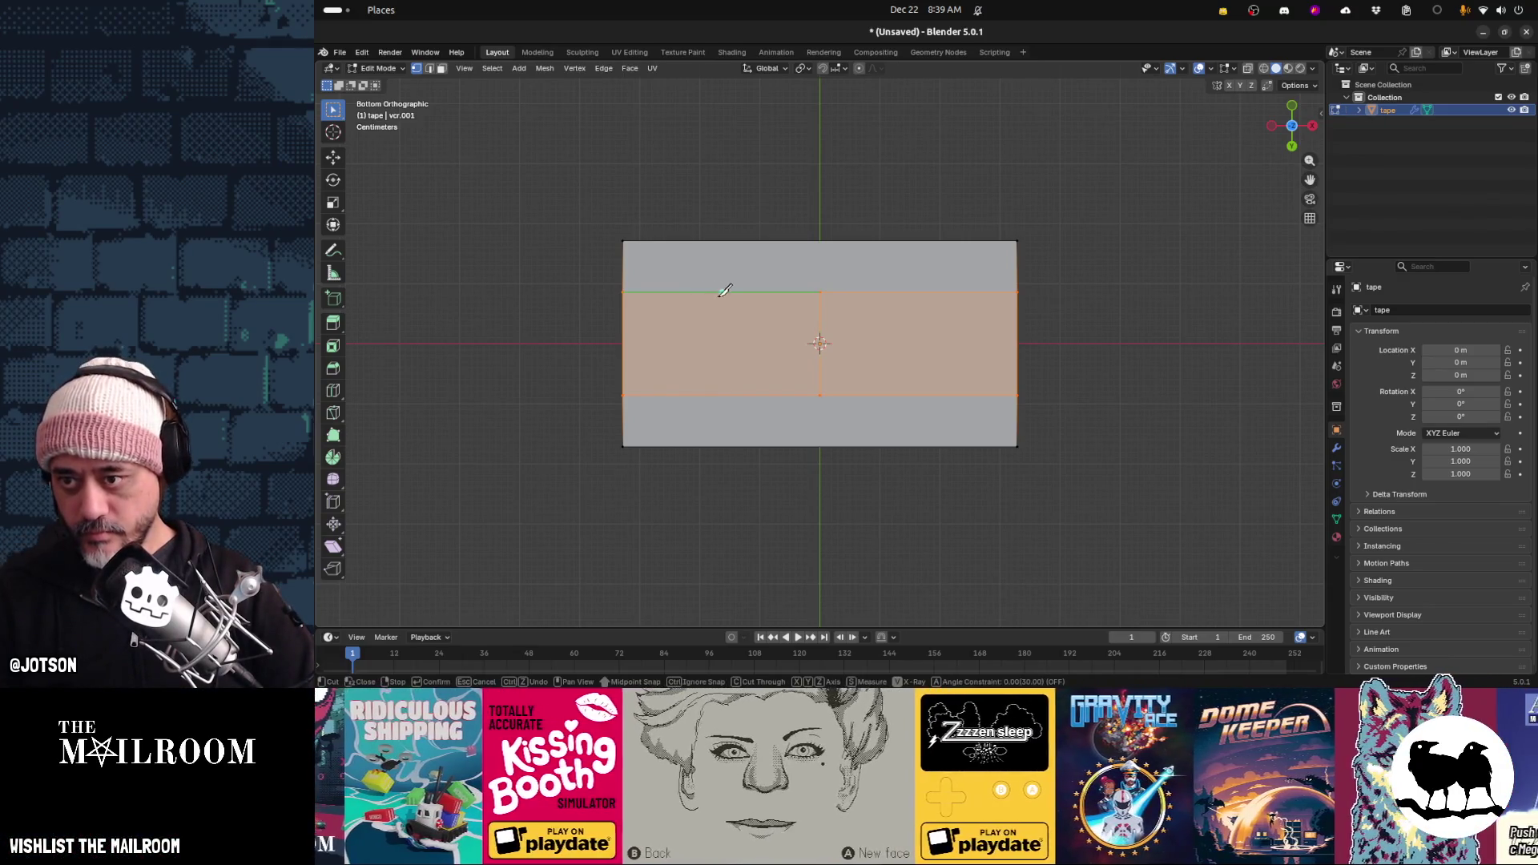
pyautogui.click(721, 292)
pyautogui.click(721, 394)
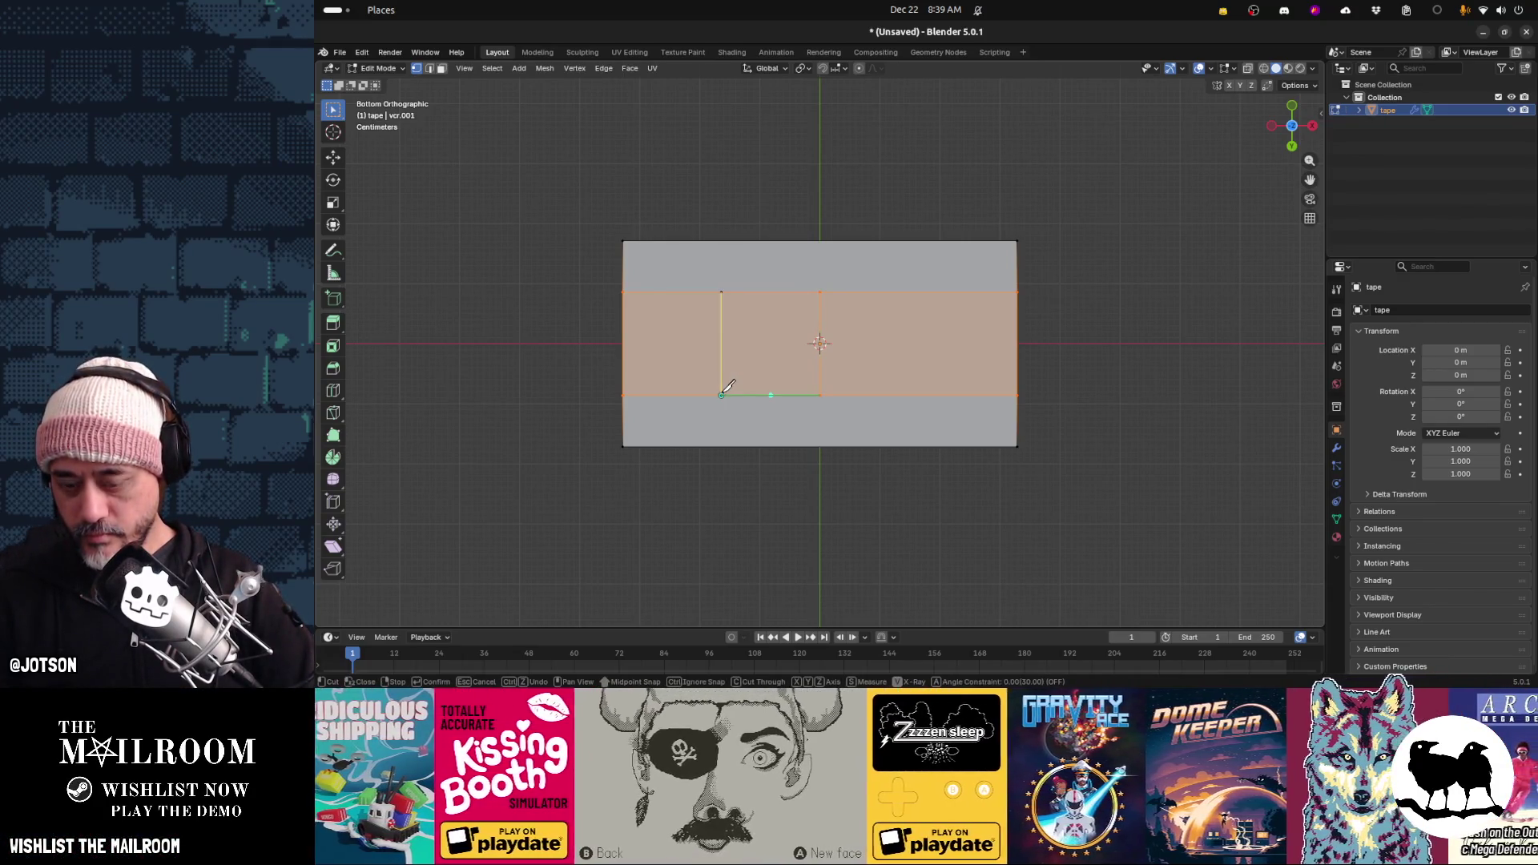
pyautogui.press('Return')
pyautogui.press('k')
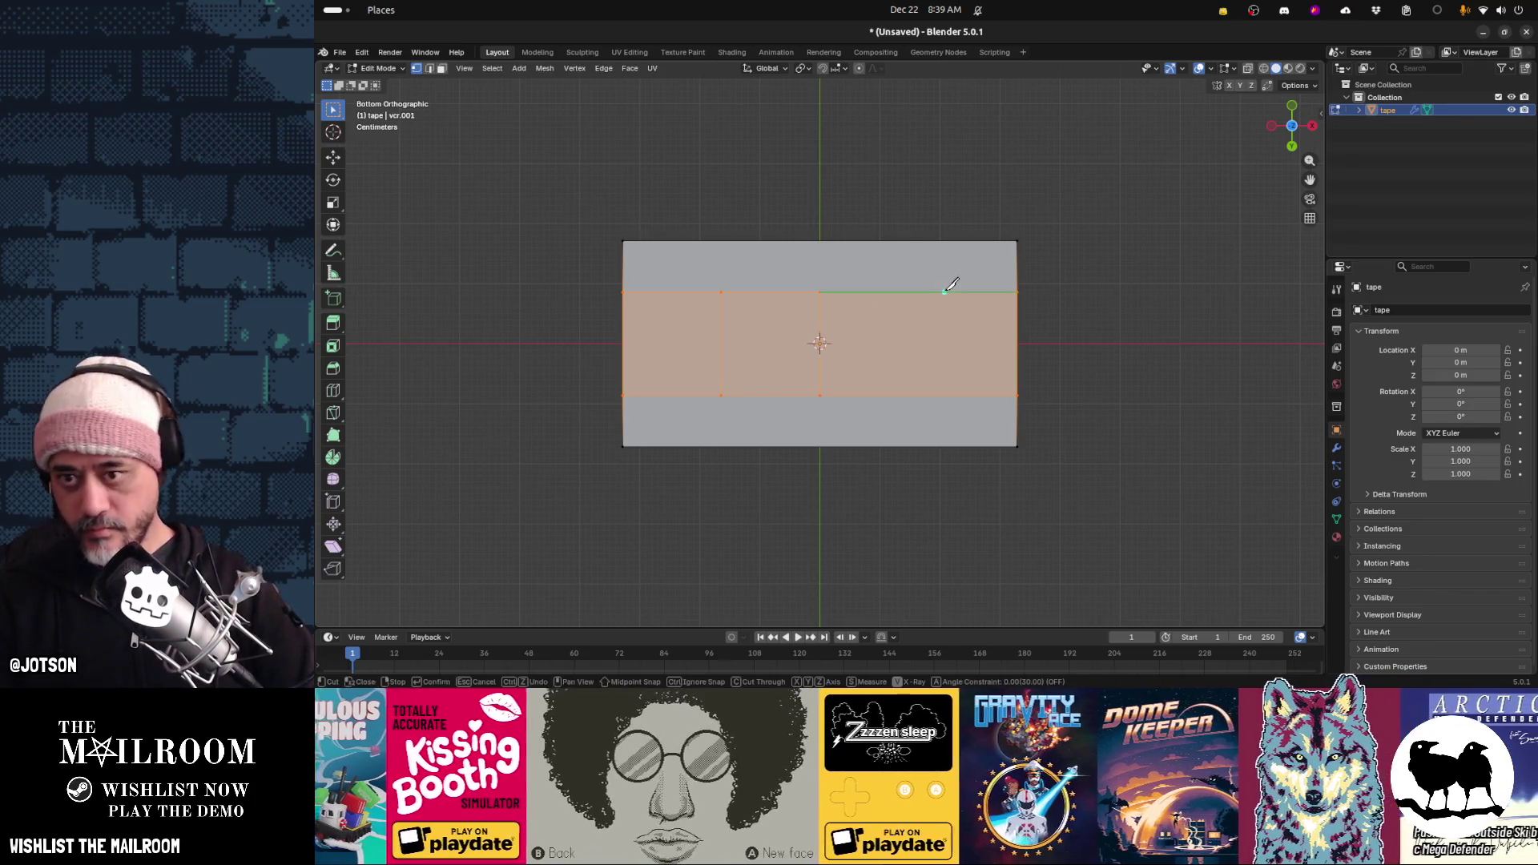
pyautogui.click(920, 291)
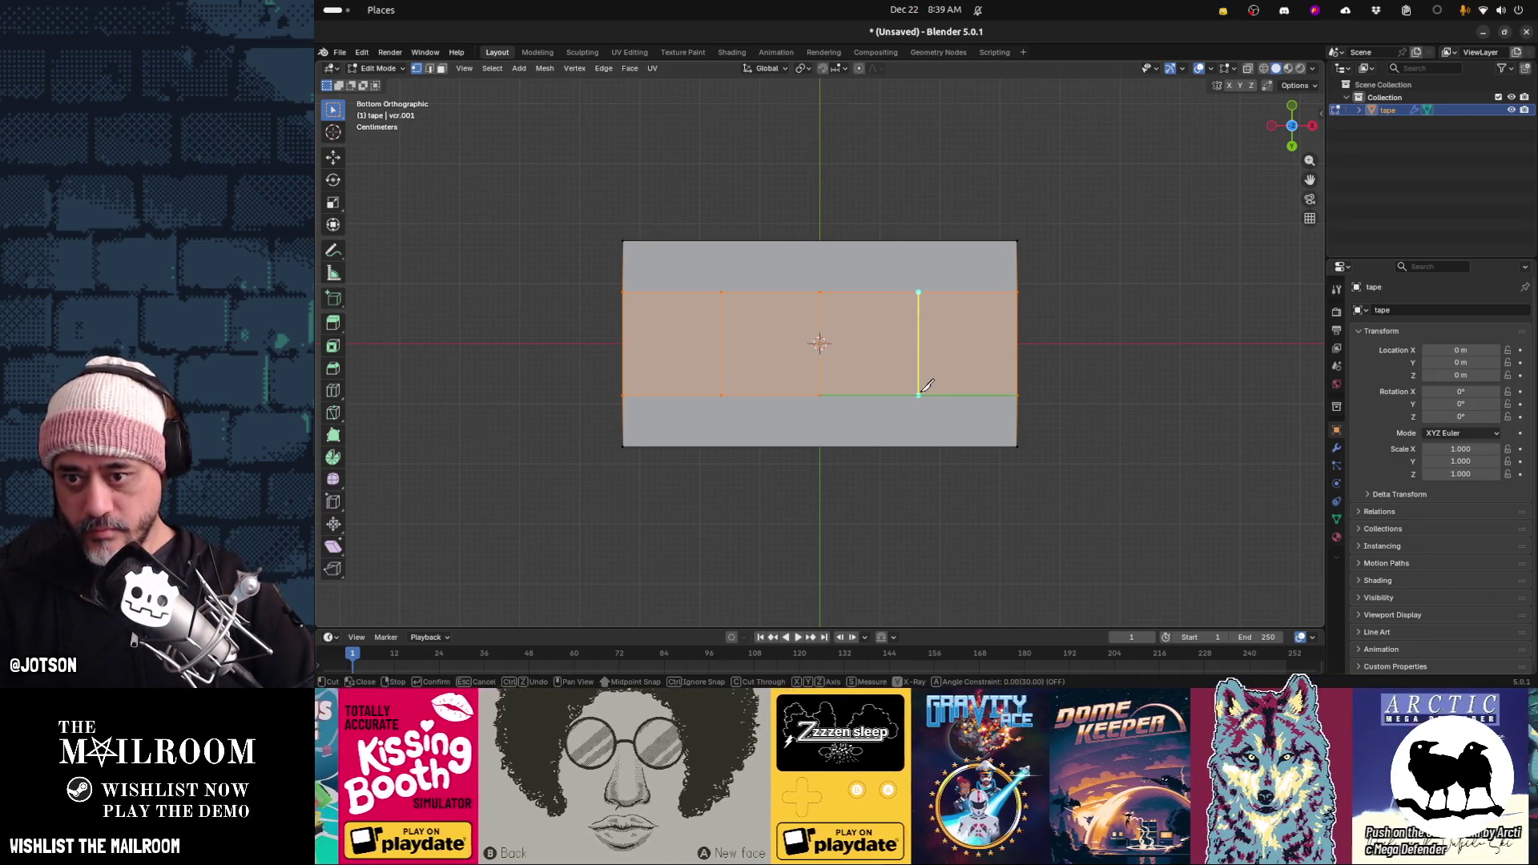
pyautogui.click(919, 394)
pyautogui.press('Return')
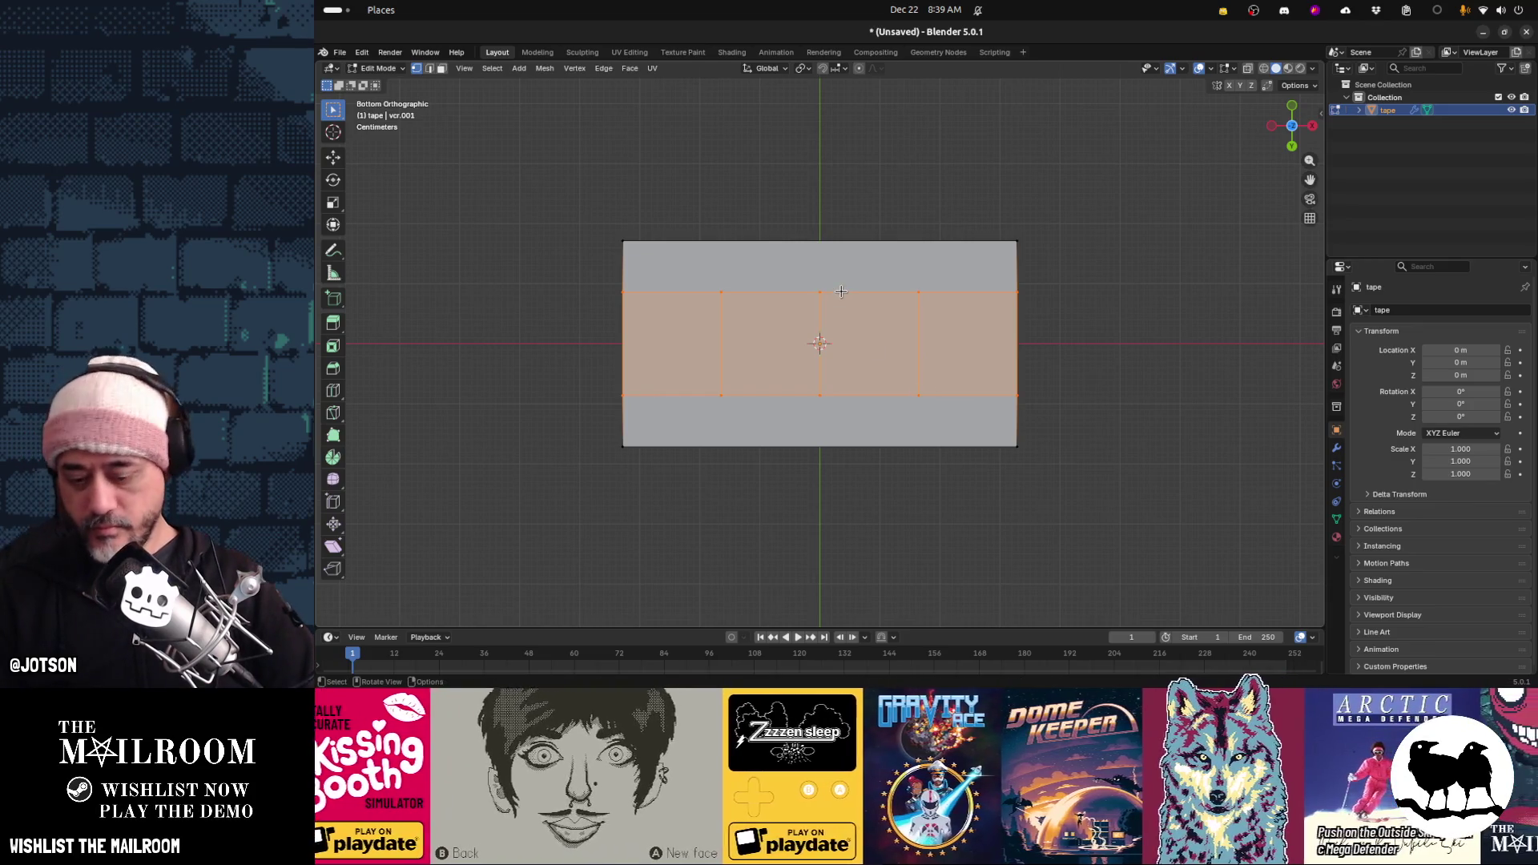
# Add four more vertical knife cuts between the existing ones and near both strip ends
pyautogui.press('k')
pyautogui.click(869, 291)
pyautogui.click(869, 394)
pyautogui.press('Return')
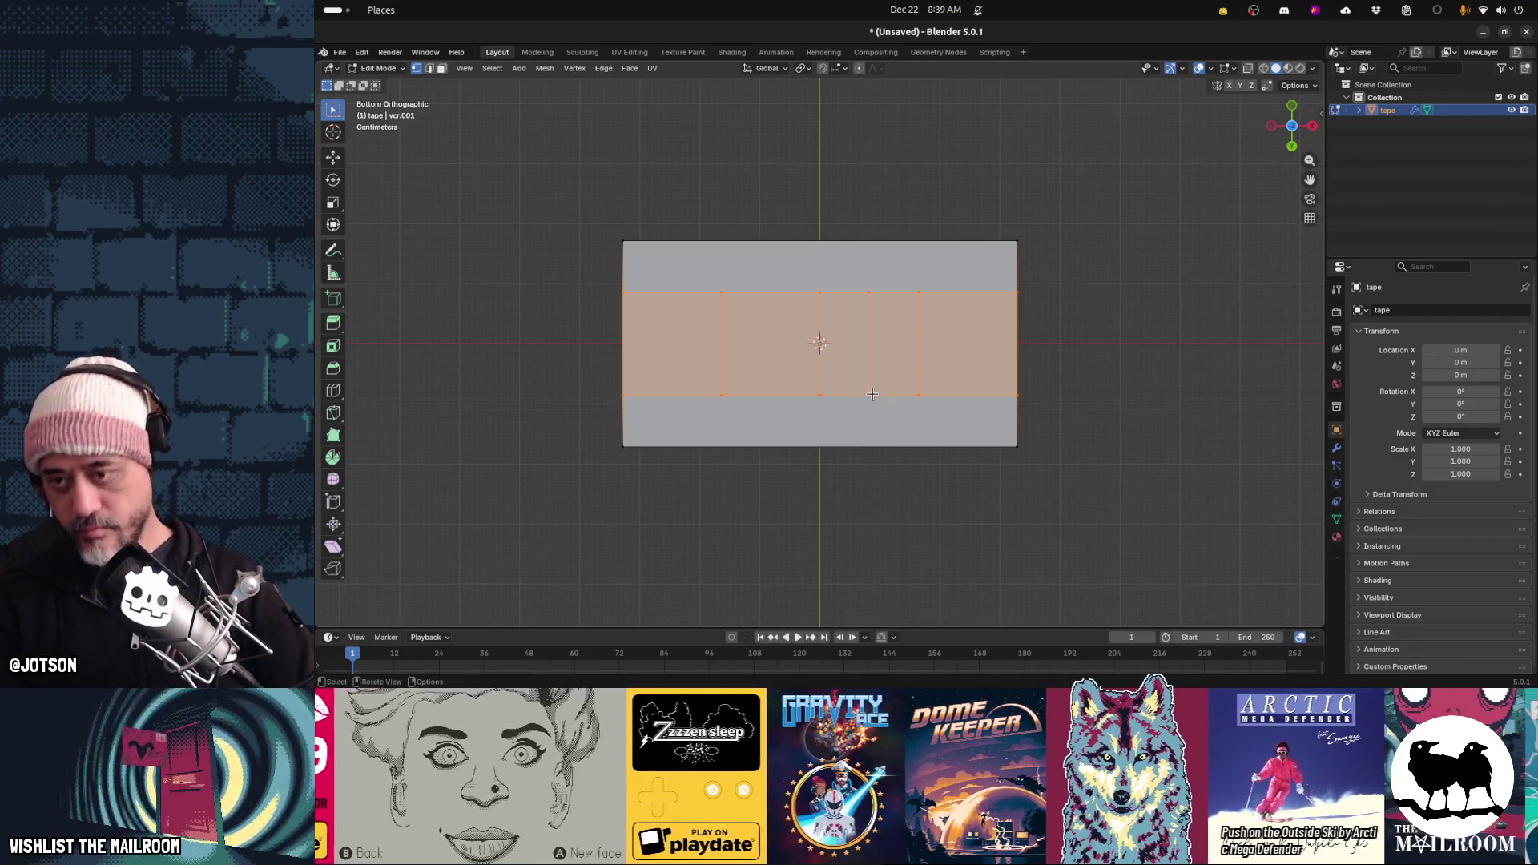
pyautogui.press('k')
pyautogui.click(770, 291)
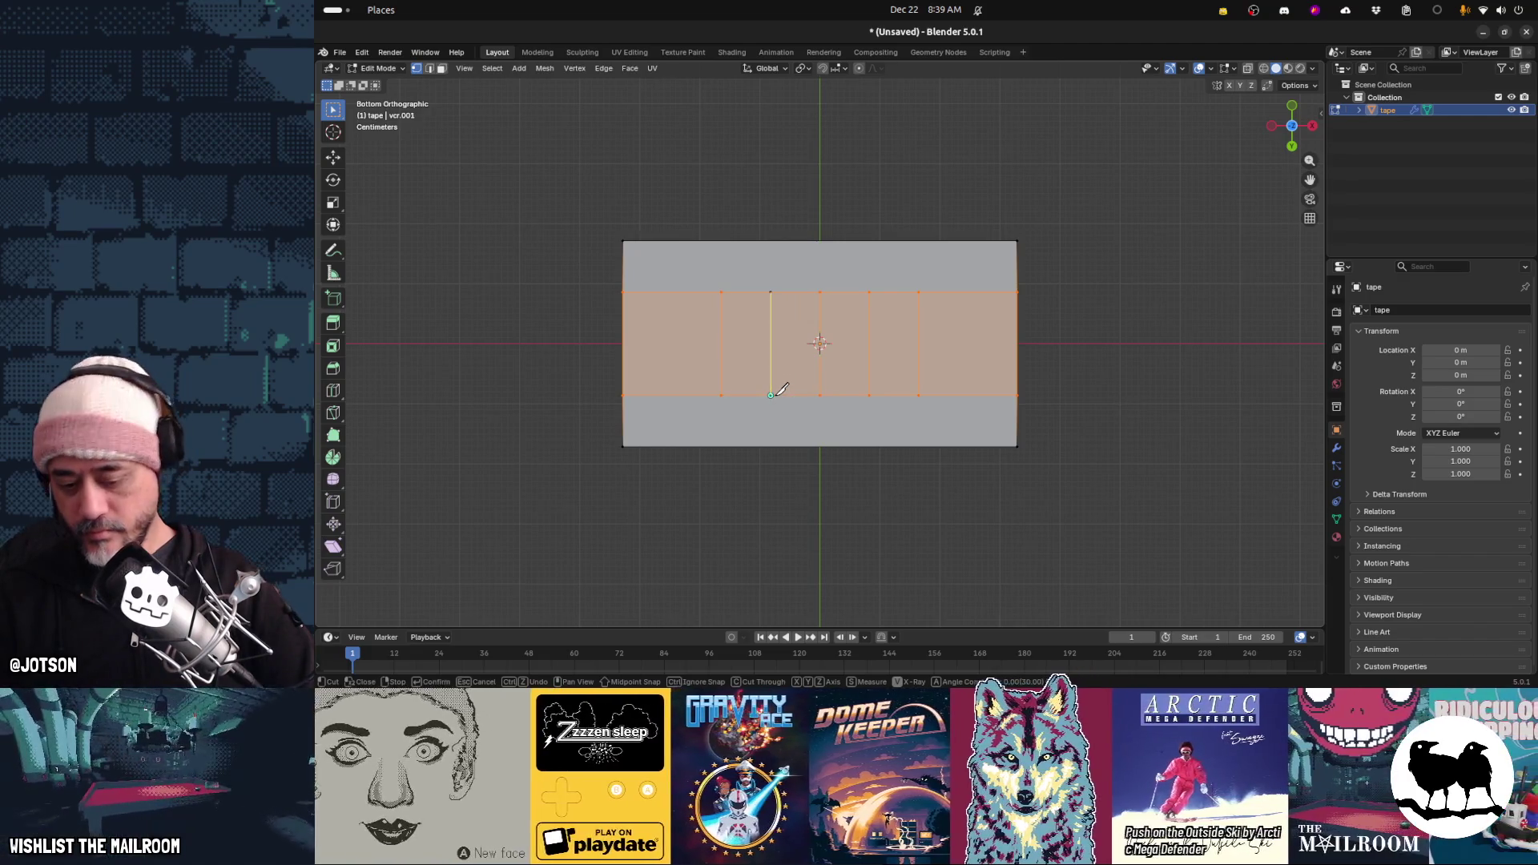
pyautogui.click(770, 394)
pyautogui.press('Return')
pyautogui.press('k')
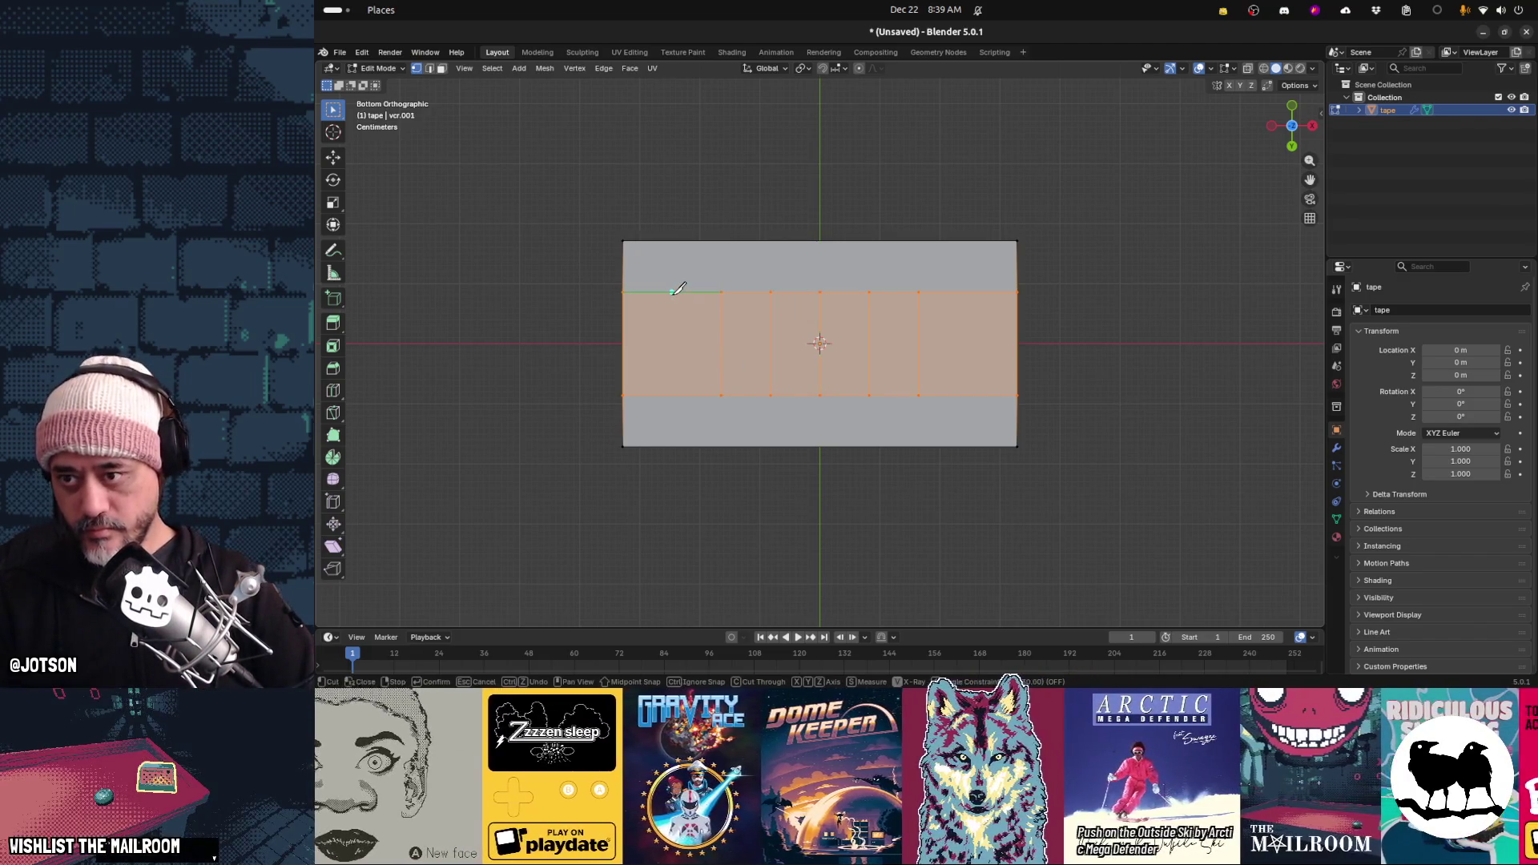
pyautogui.click(673, 292)
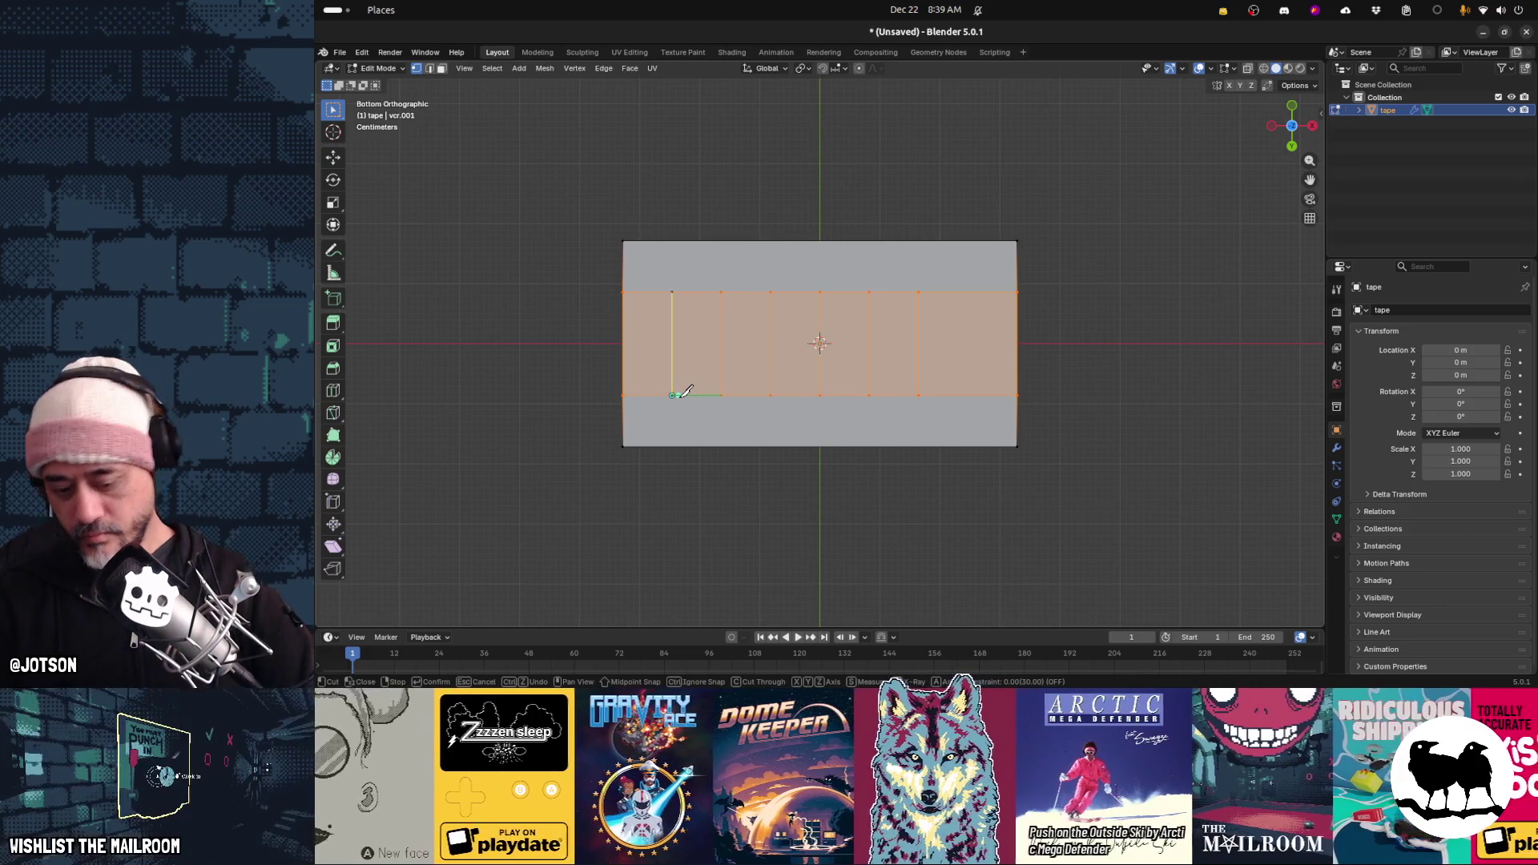
pyautogui.click(677, 394)
pyautogui.press('Return')
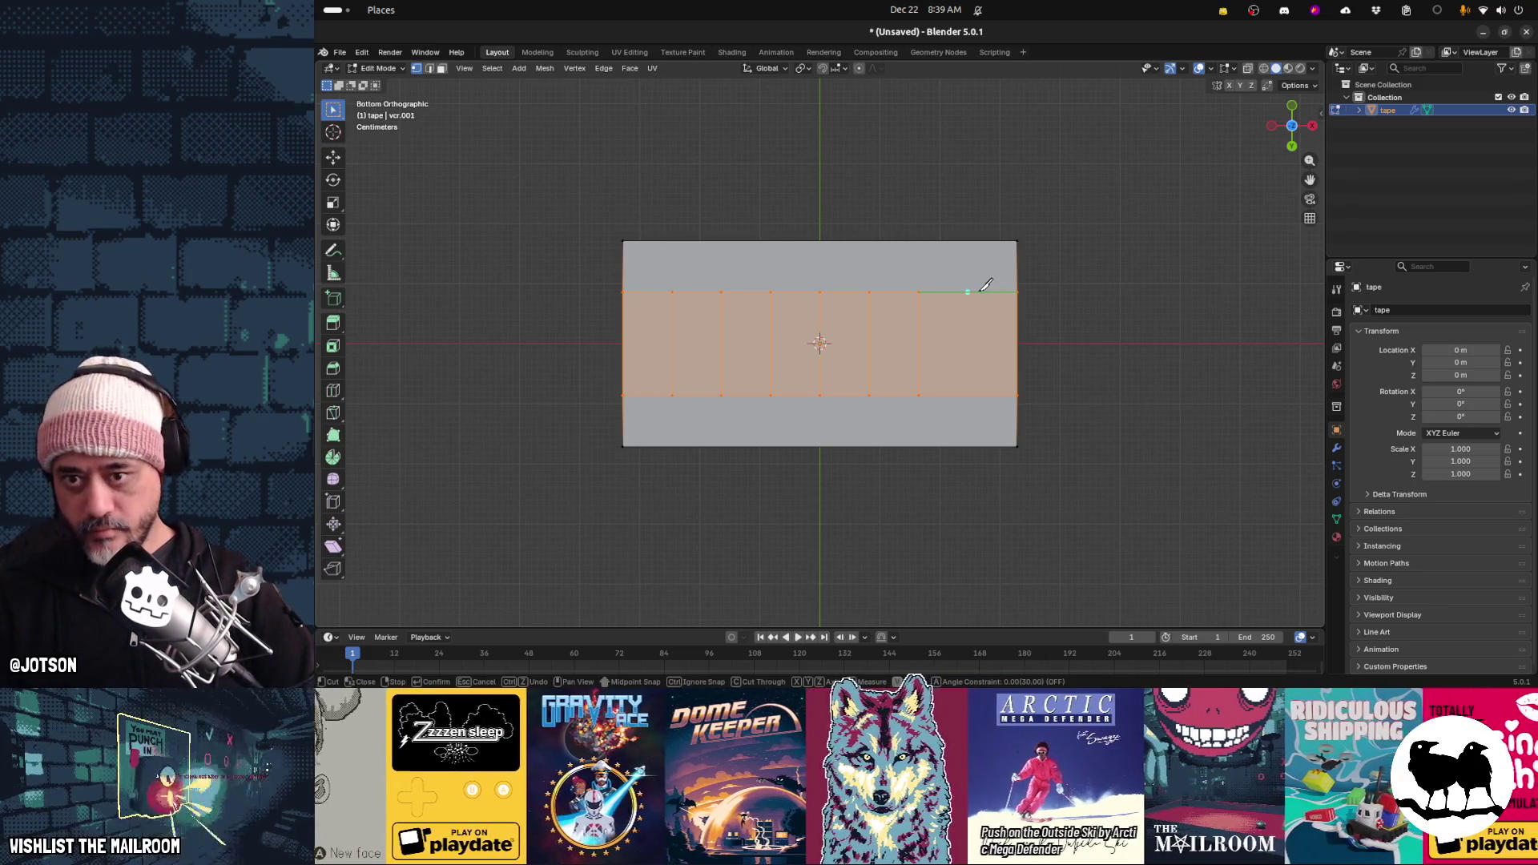
pyautogui.click(967, 293)
pyautogui.click(967, 394)
pyautogui.press('Return')
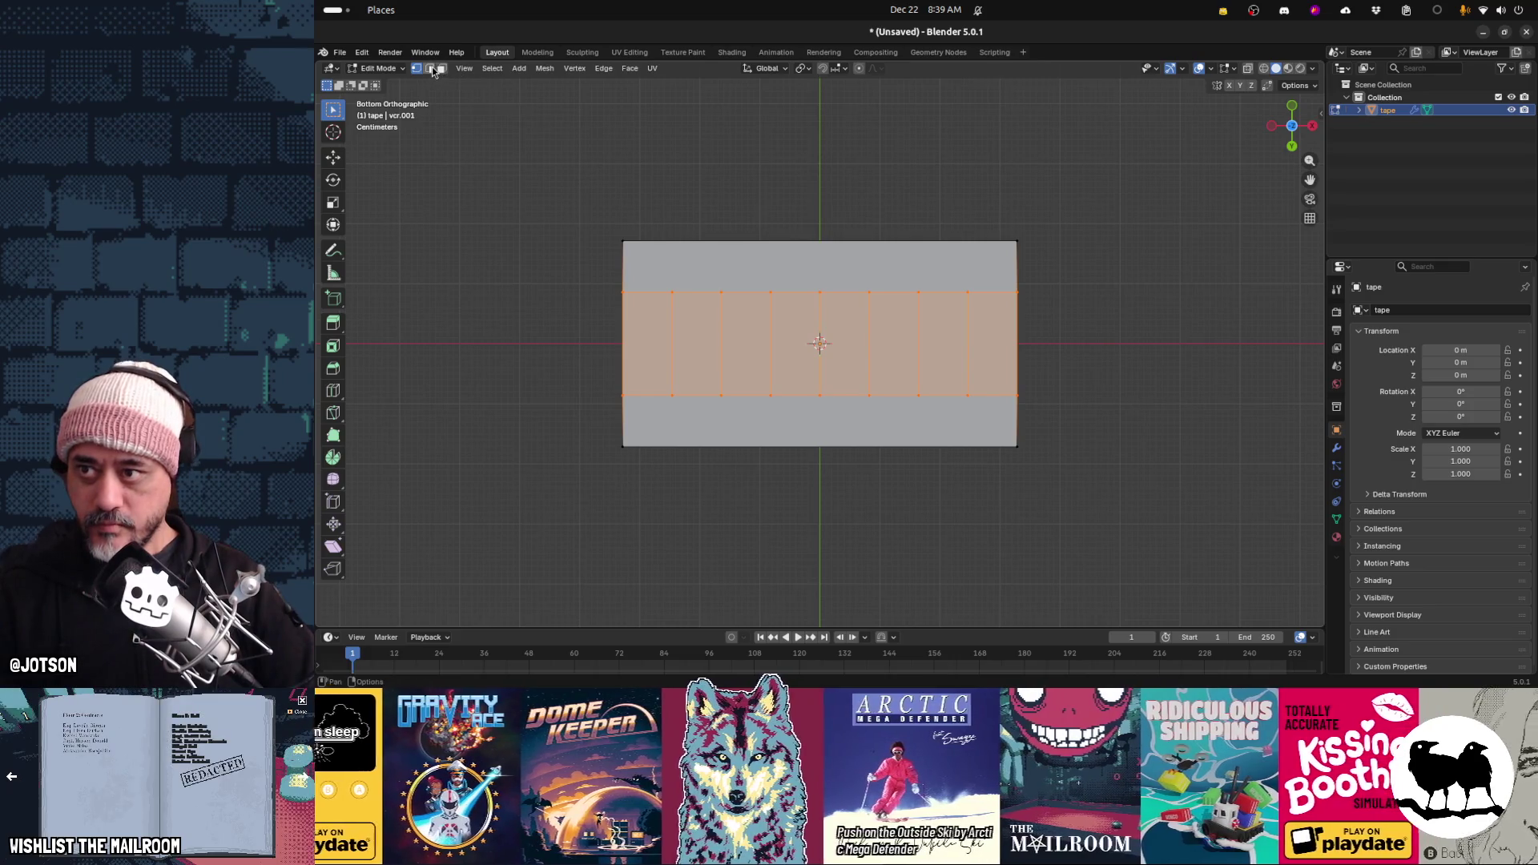
# Dissolve the strip's centre top and bottom vertices with Ctrl+X
pyautogui.click(820, 290)
pyautogui.keyDown('shift'); pyautogui.click(822, 397); pyautogui.keyUp('shift')
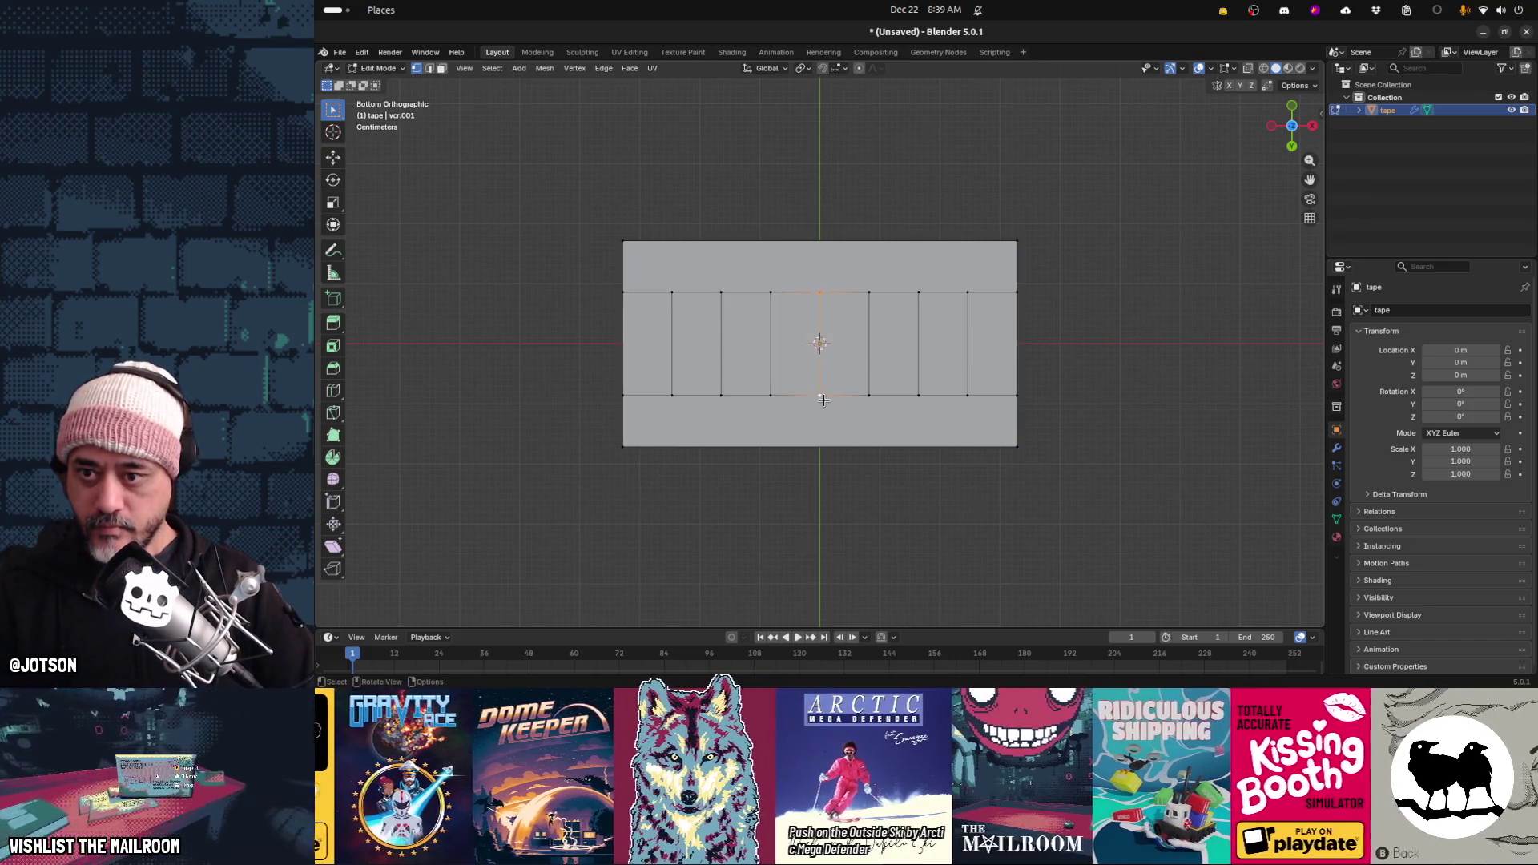
pyautogui.hotkey('ctrl', 'x')
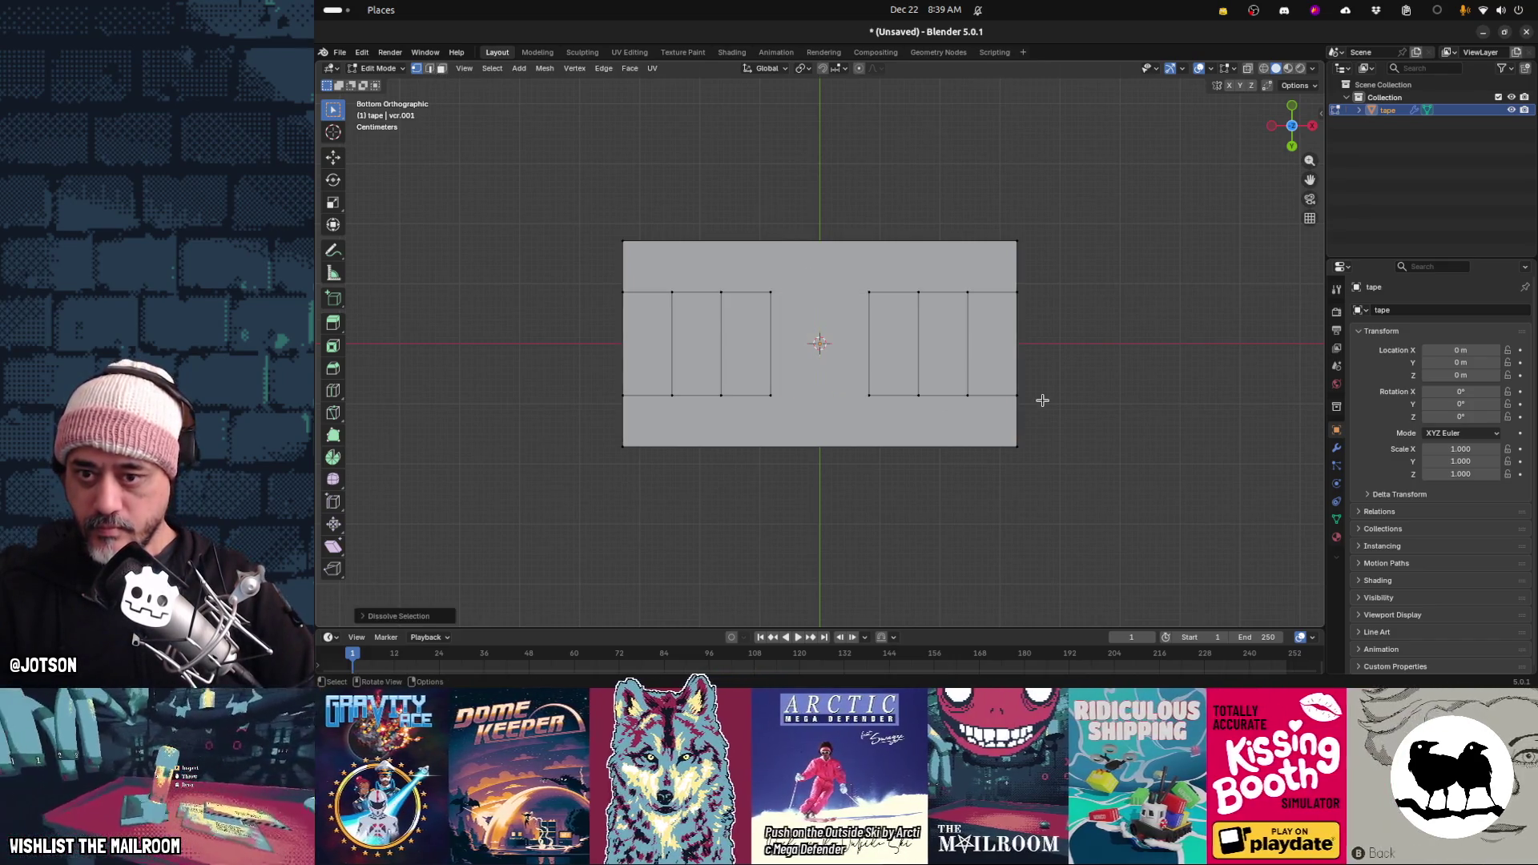
# Select the four vertices at the strip's outer sides, dissolve them, then undo
pyautogui.keyDown('shift'); pyautogui.click(1022, 395); pyautogui.keyUp('shift')
pyautogui.keyDown('shift'); pyautogui.click(1019, 291); pyautogui.keyUp('shift')
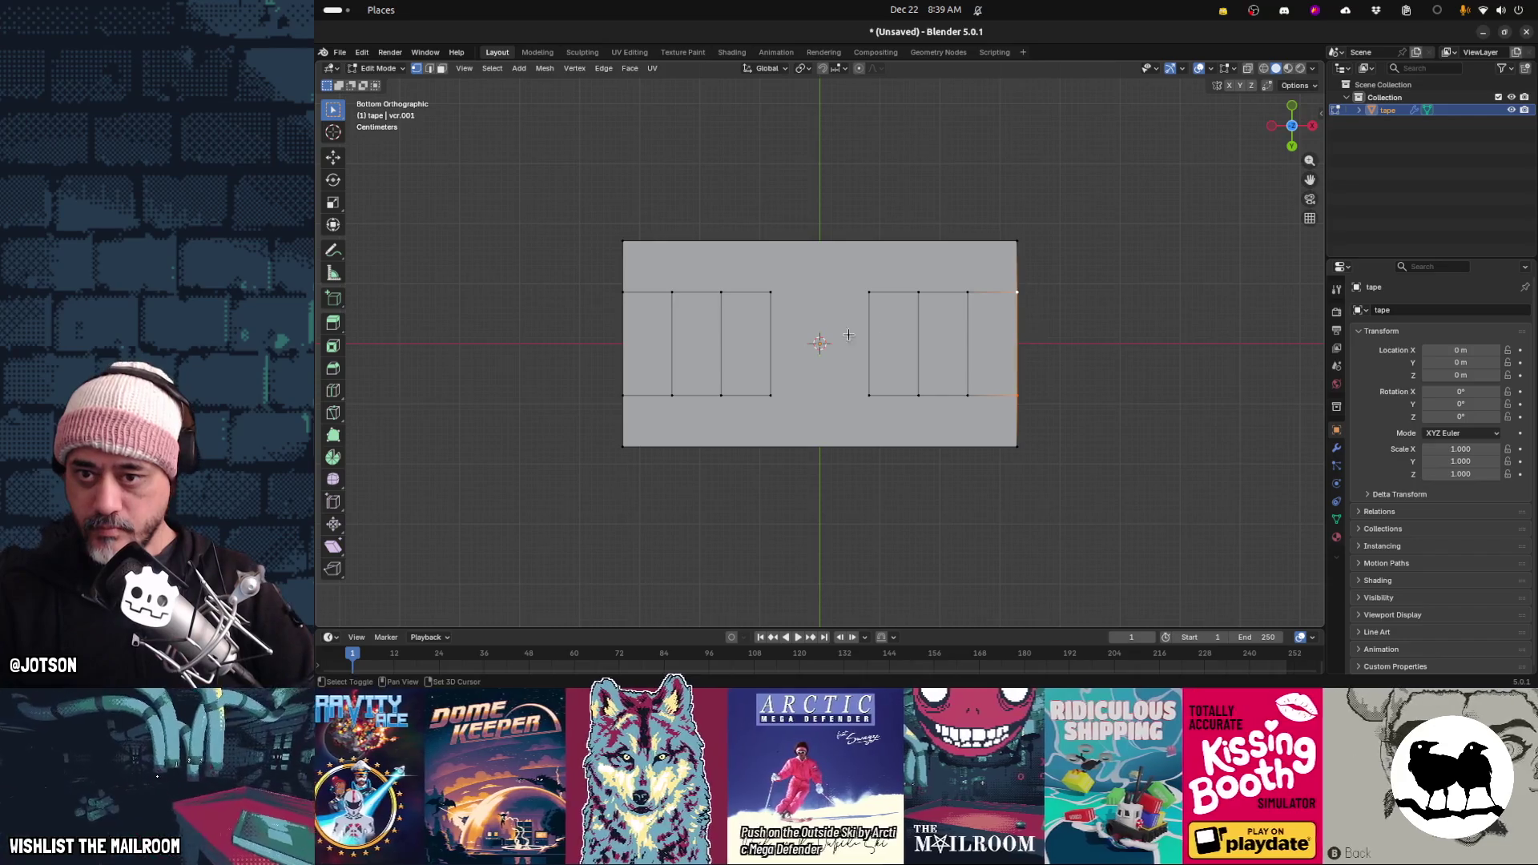
pyautogui.keyDown('shift'); pyautogui.click(621, 291); pyautogui.keyUp('shift')
pyautogui.keyDown('shift'); pyautogui.click(633, 398); pyautogui.keyUp('shift')
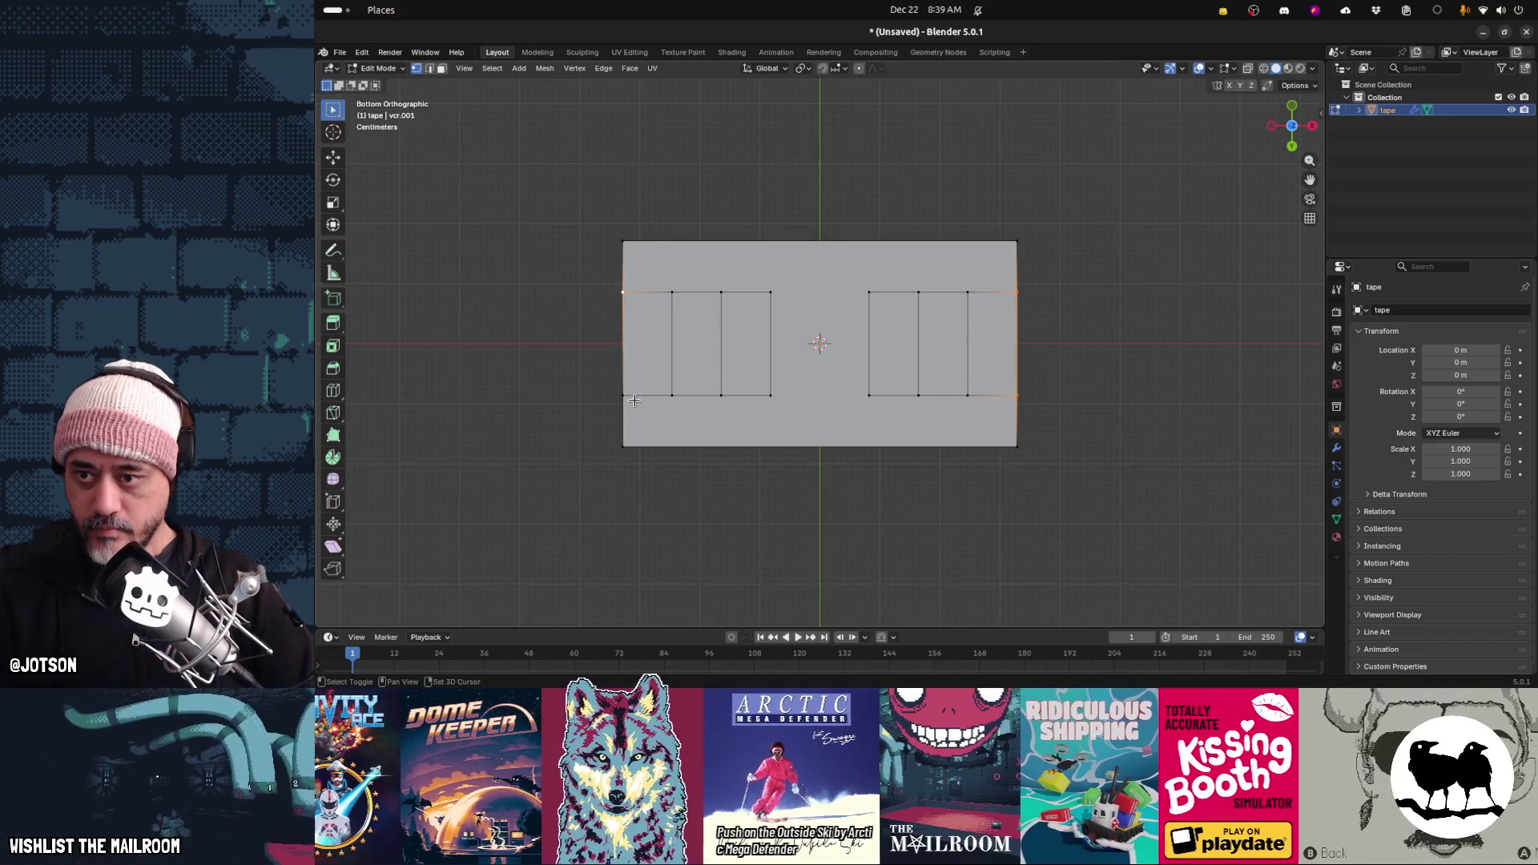
pyautogui.hotkey('ctrl', 'x')
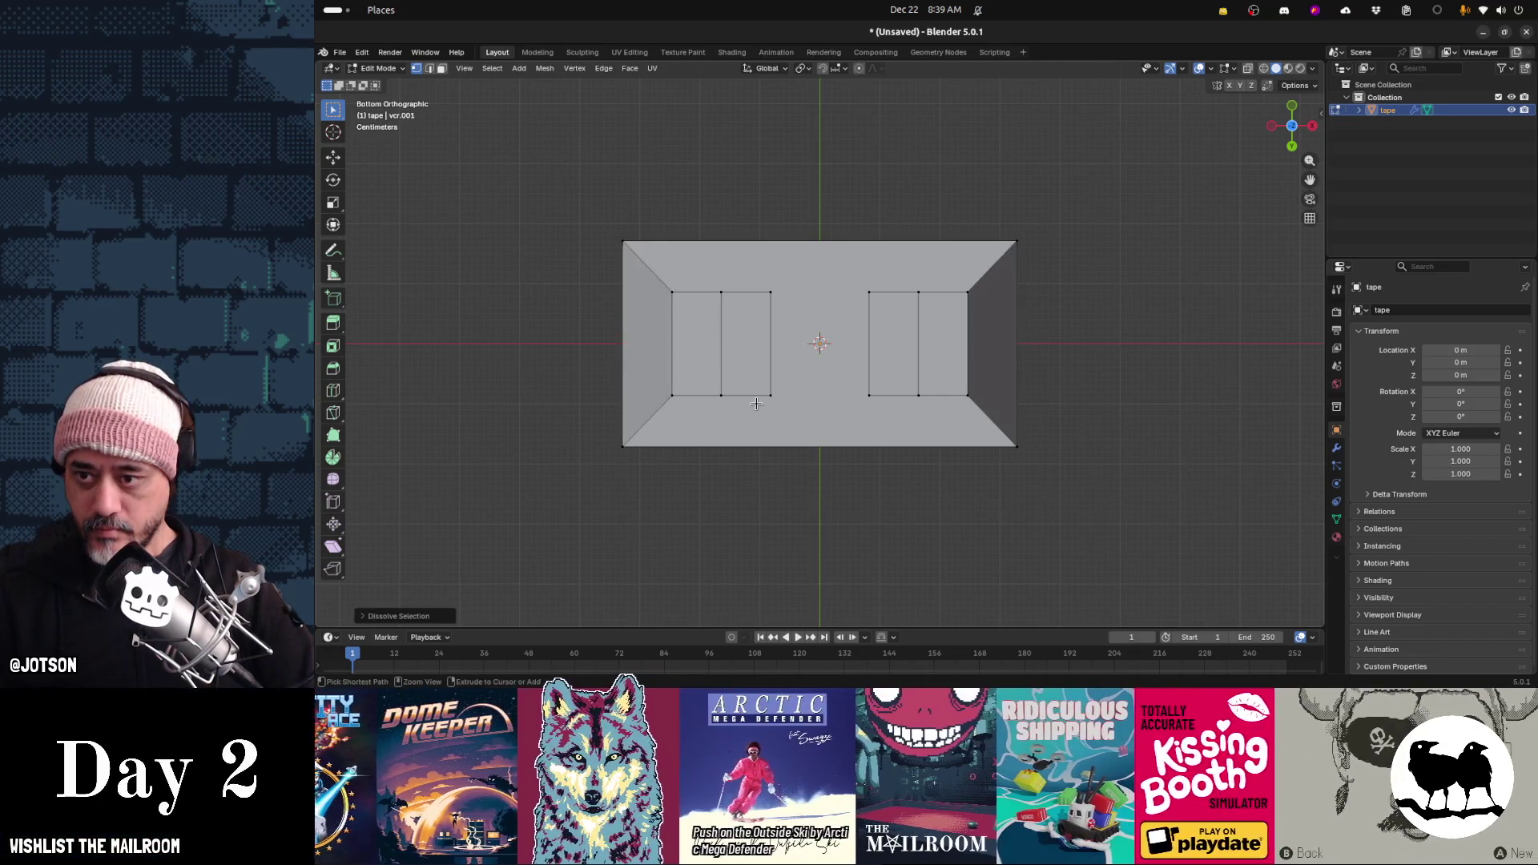
pyautogui.hotkey('ctrl', 'z')
# Dissolve the side vertices through the Delete menu, undo again, and check the block's thickness
pyautogui.press('x')
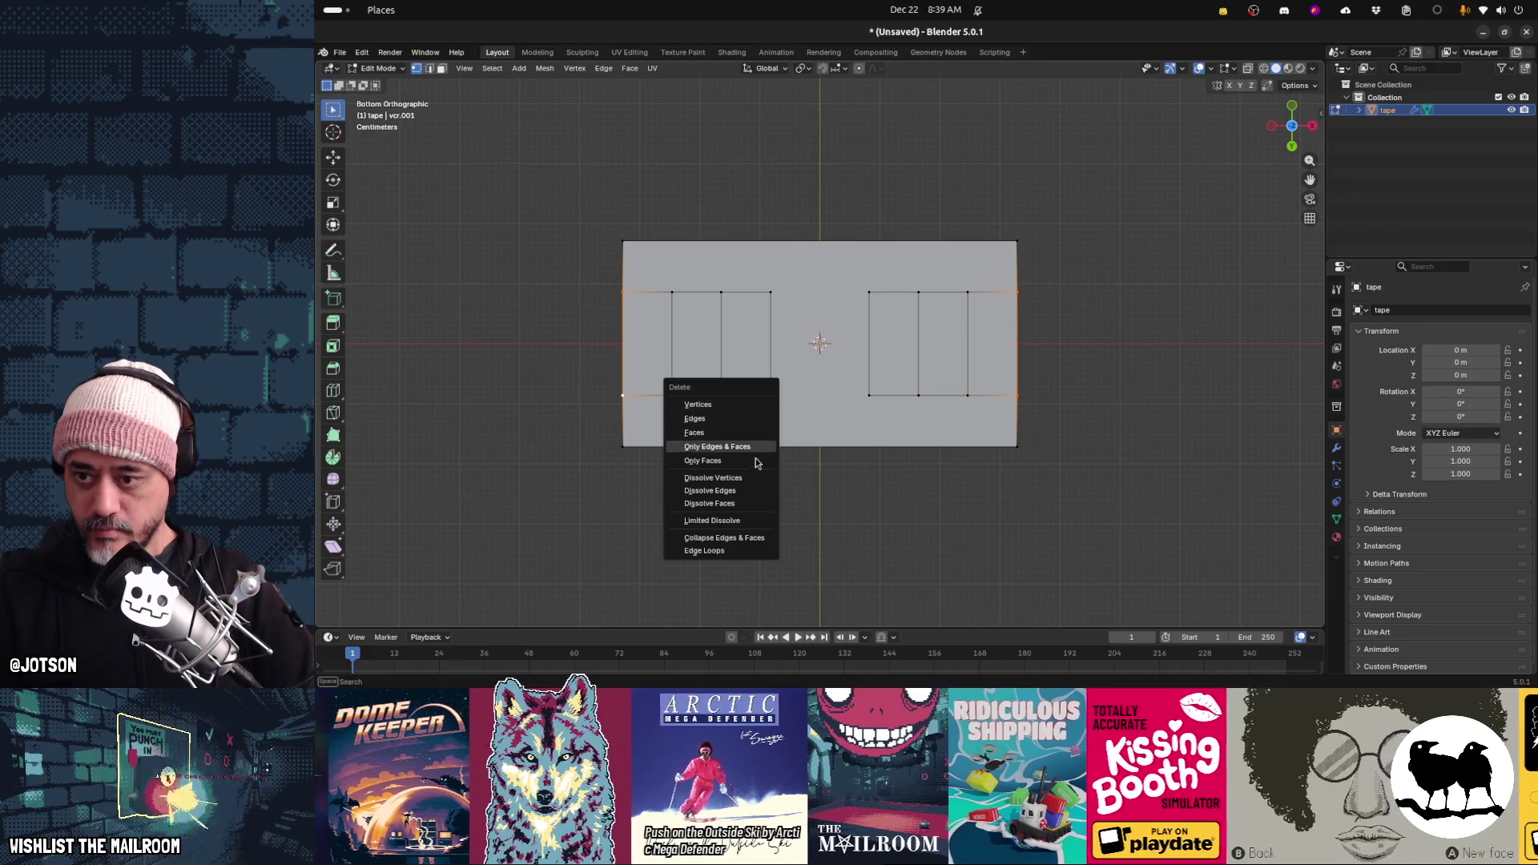
pyautogui.click(753, 477)
pyautogui.hotkey('ctrl', 'z')
pyautogui.moveTo(748, 464)
pyautogui.mouseDown(button='middle')
pyautogui.moveTo(778, 443)
pyautogui.moveTo(782, 491)
pyautogui.moveTo(721, 254)
pyautogui.mouseUp(button='middle')
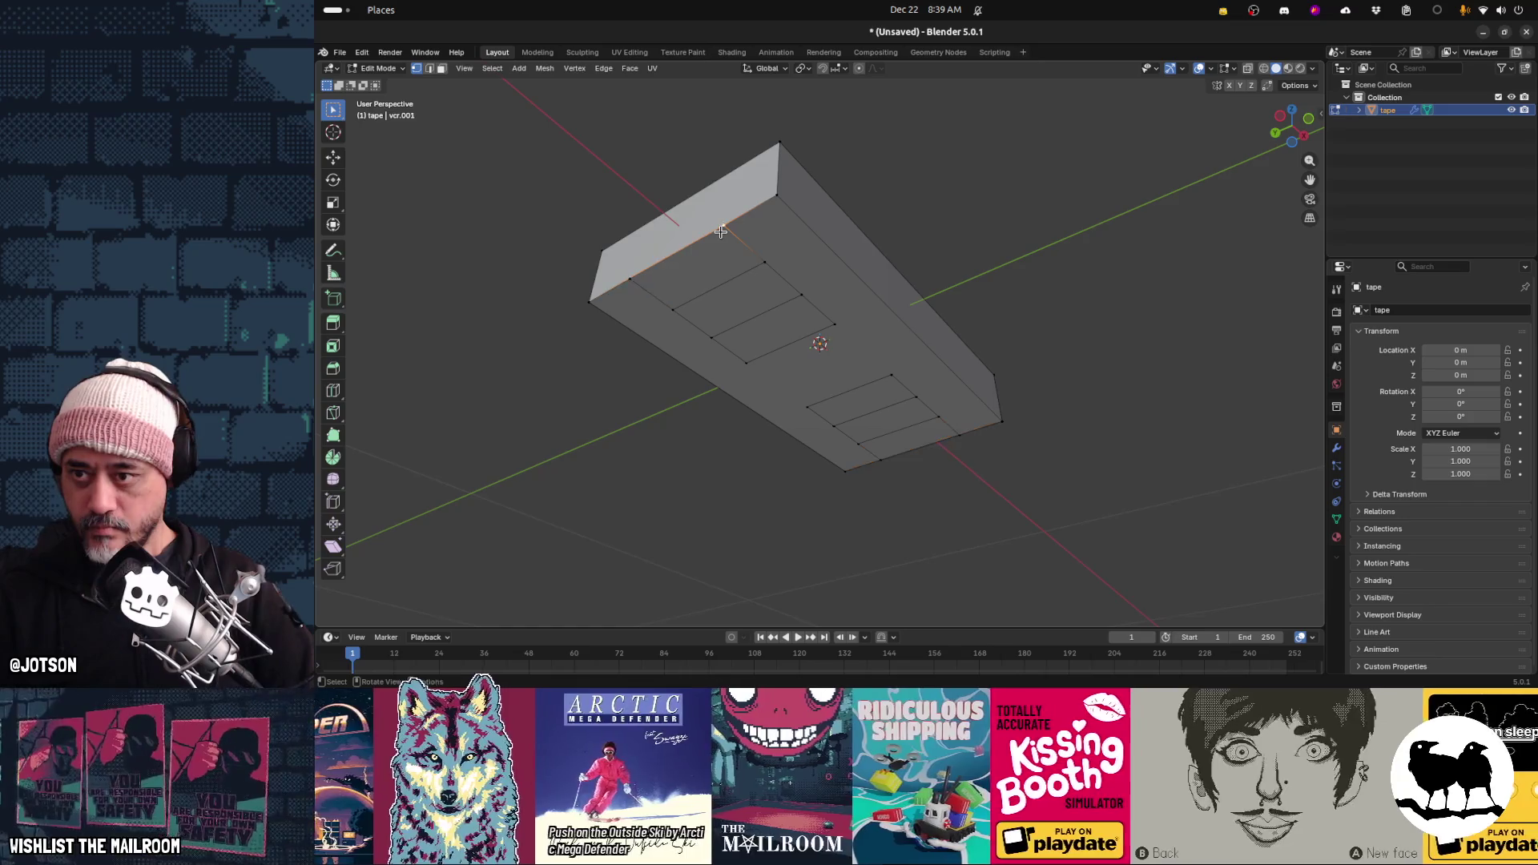
# Dissolve the leftover side vertices, switch to Edge select, and realign the view to the bottom face
pyautogui.press('x')
pyautogui.click(722, 234)
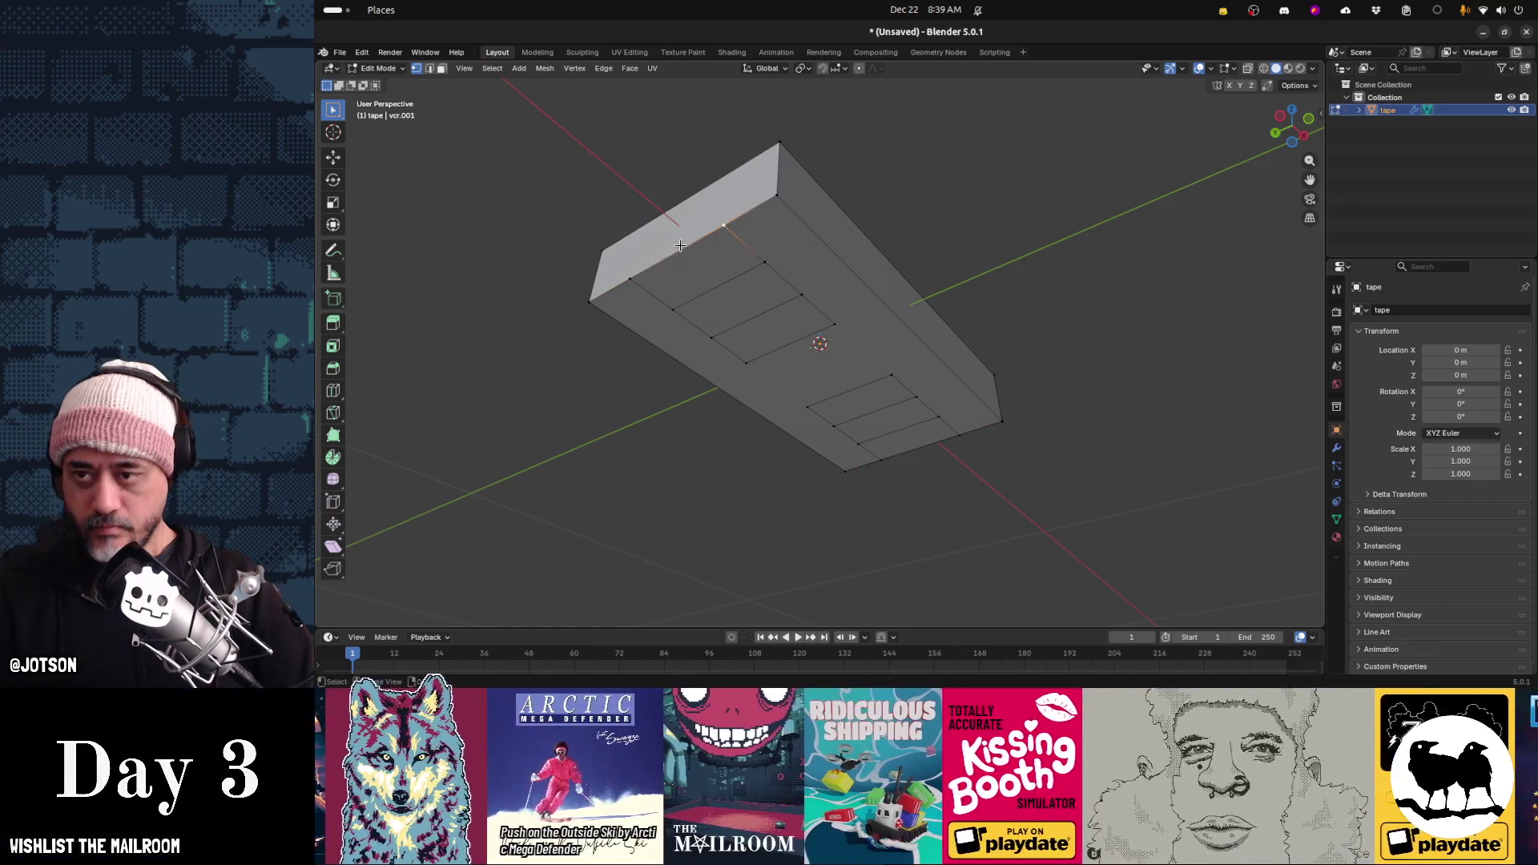
pyautogui.click(429, 68)
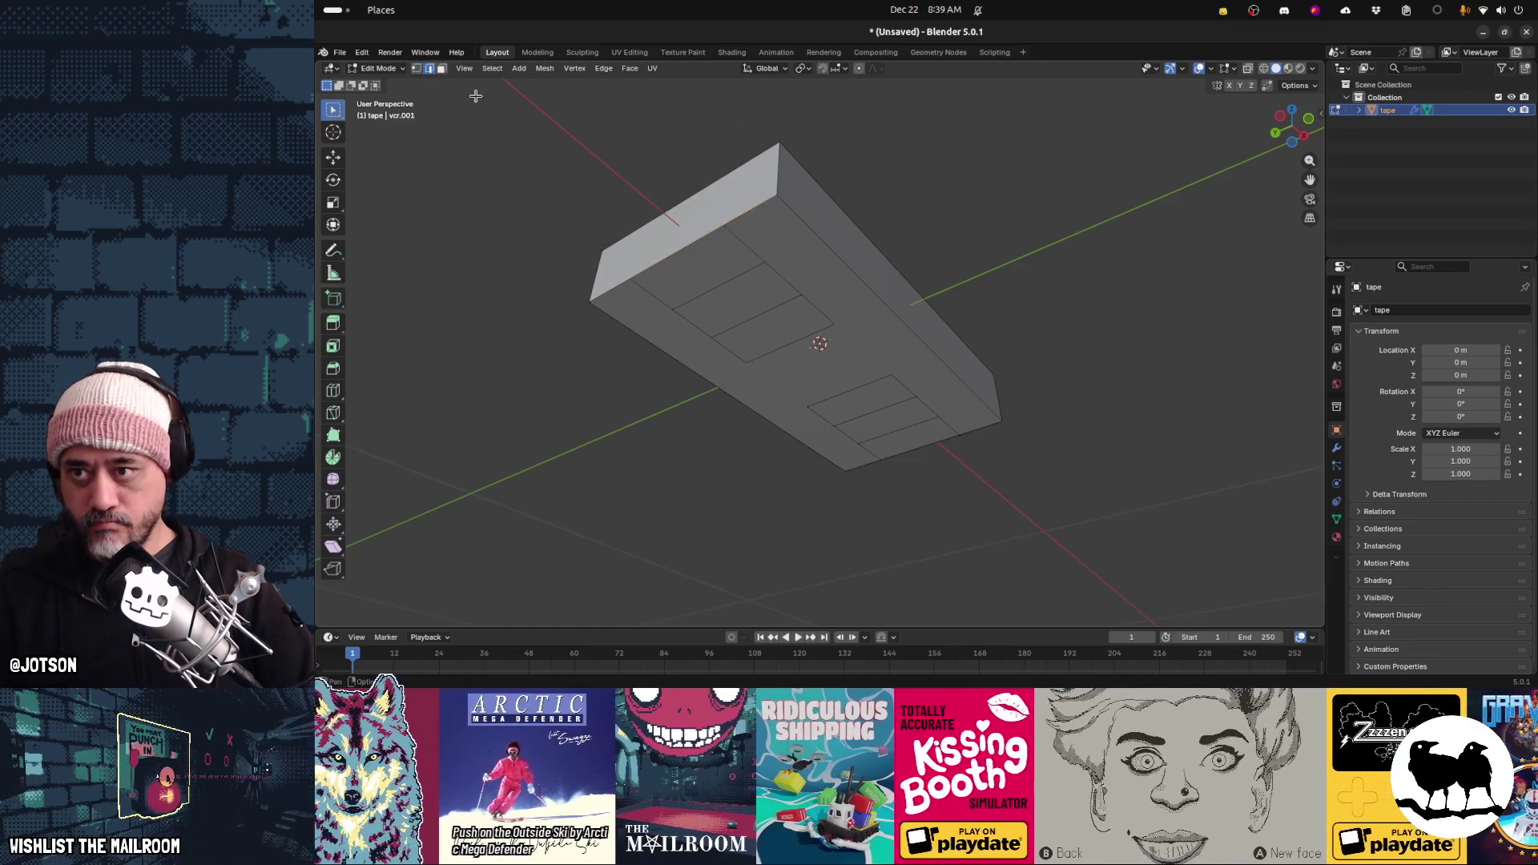
pyautogui.moveTo(630, 277)
pyautogui.mouseDown(button='middle')
pyautogui.moveTo(556, 189)
pyautogui.moveTo(572, 241)
pyautogui.mouseUp(button='middle')
pyautogui.scroll(3, 731, 361)
pyautogui.moveTo(663, 326)
pyautogui.mouseDown(button='middle')
pyautogui.moveTo(681, 326)
pyautogui.moveTo(651, 317)
pyautogui.mouseUp(button='middle')
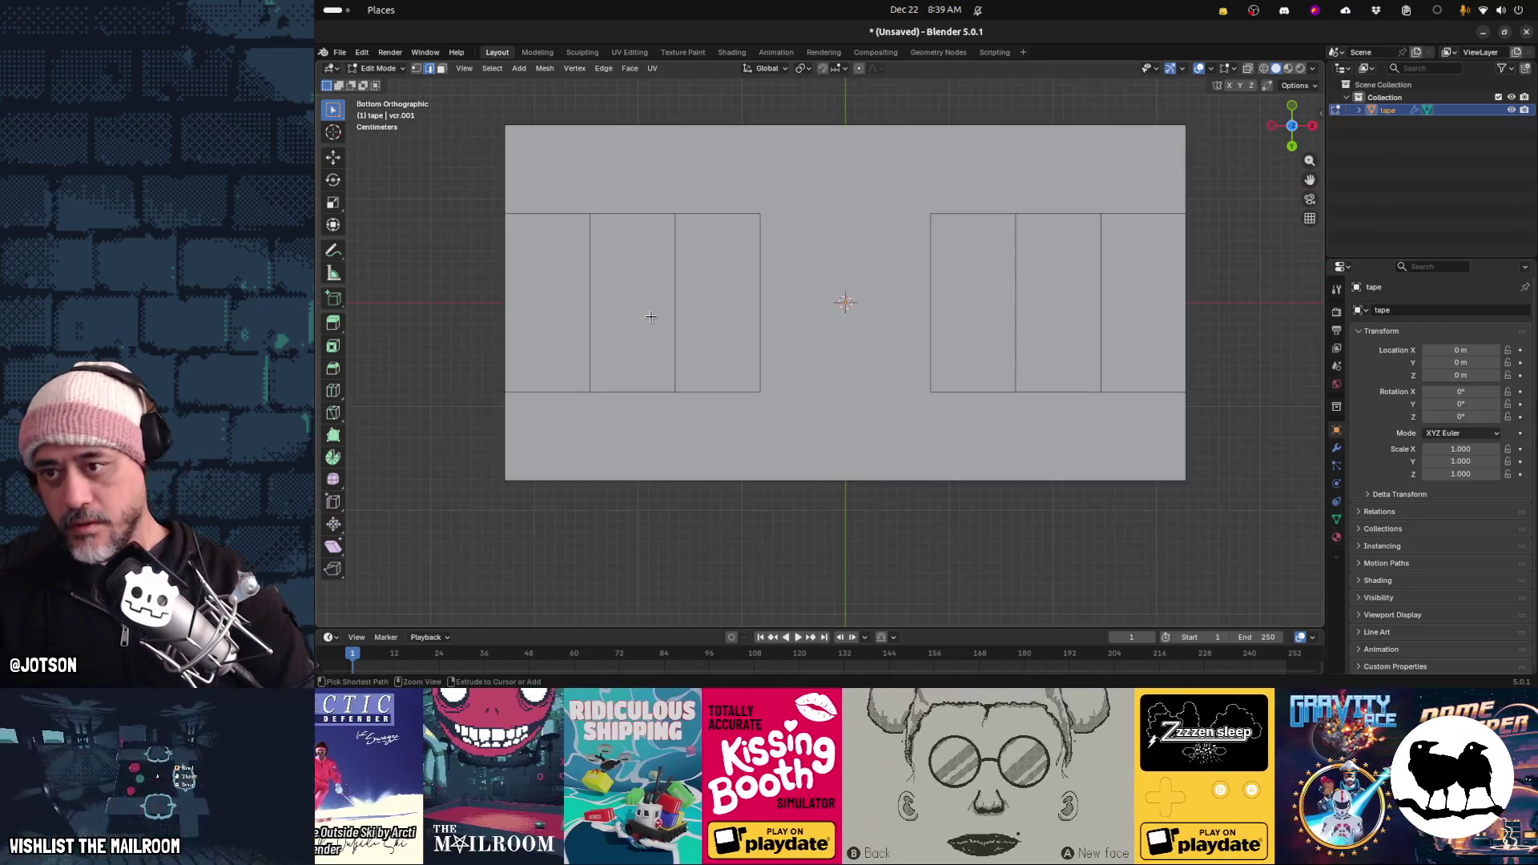
# Try a knife cut and a loop cut on the left panel, cancelling both, then orbit to perspective
pyautogui.press('k')
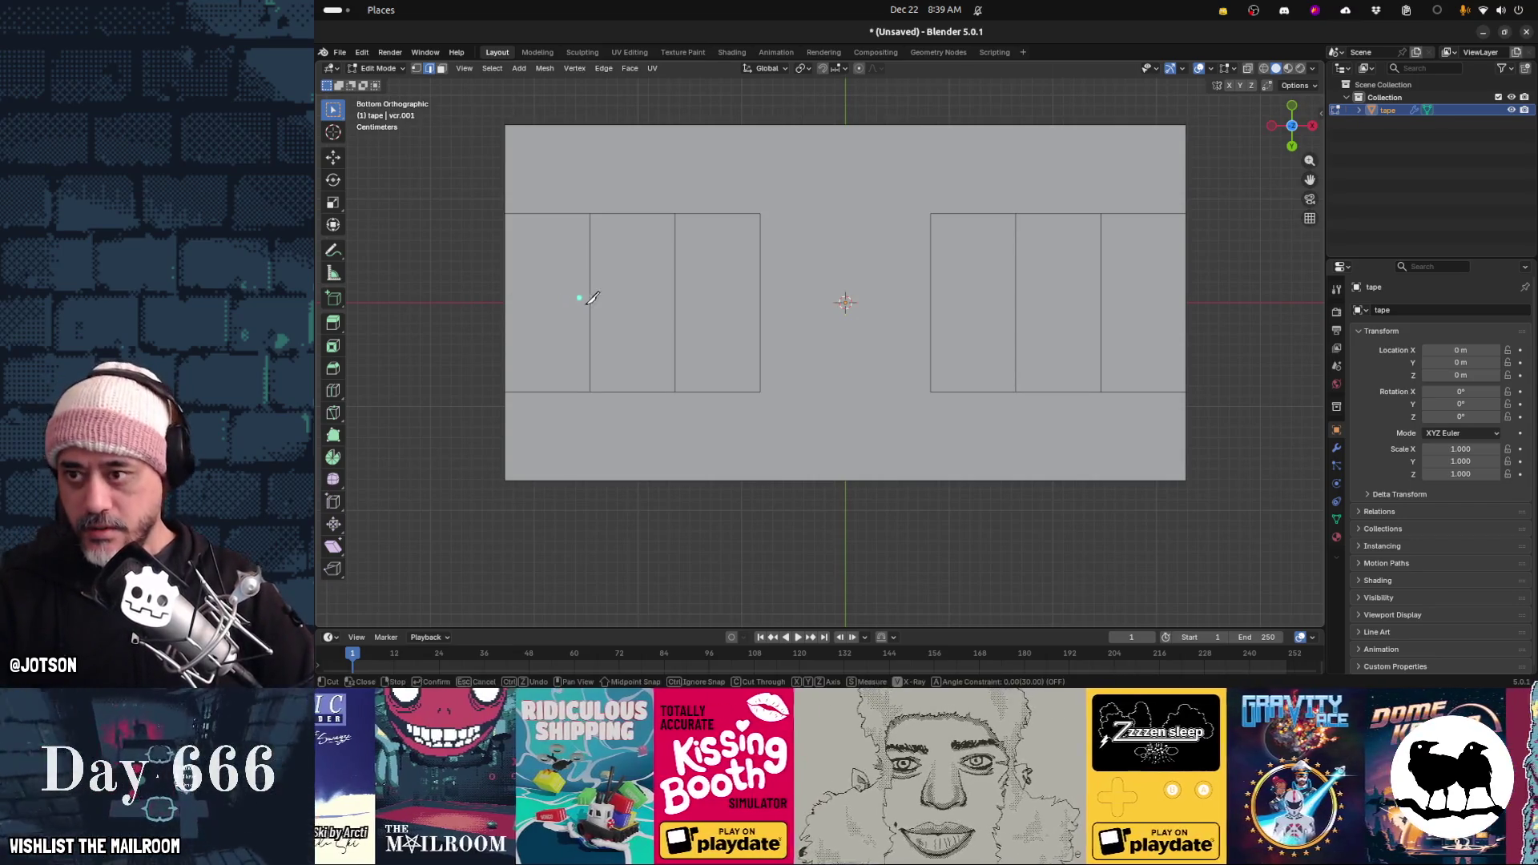
pyautogui.click(590, 302)
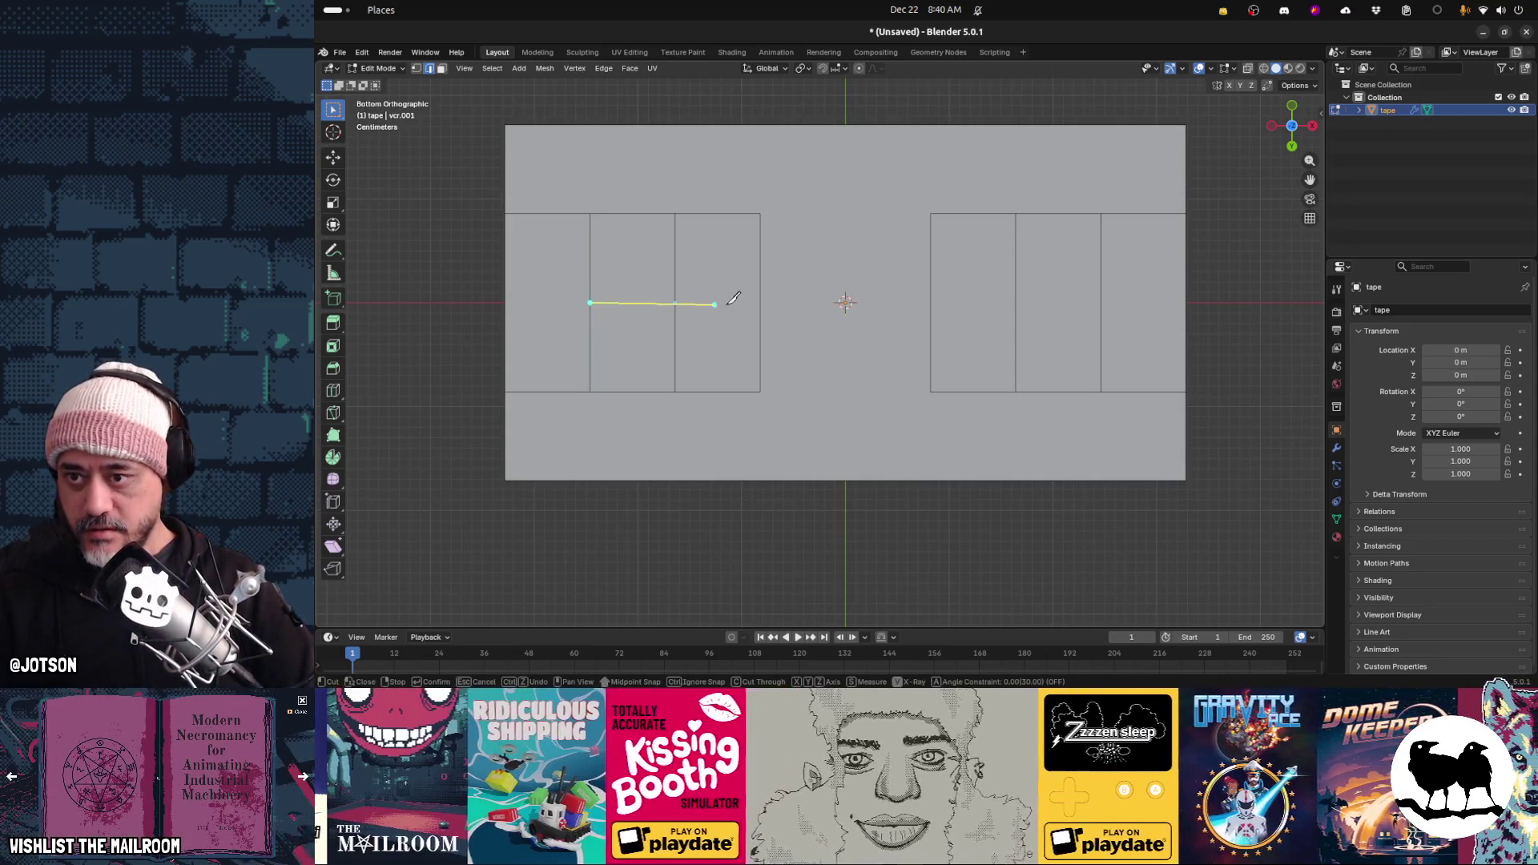
pyautogui.press('Escape')
pyautogui.hotkey('ctrl', 'r')
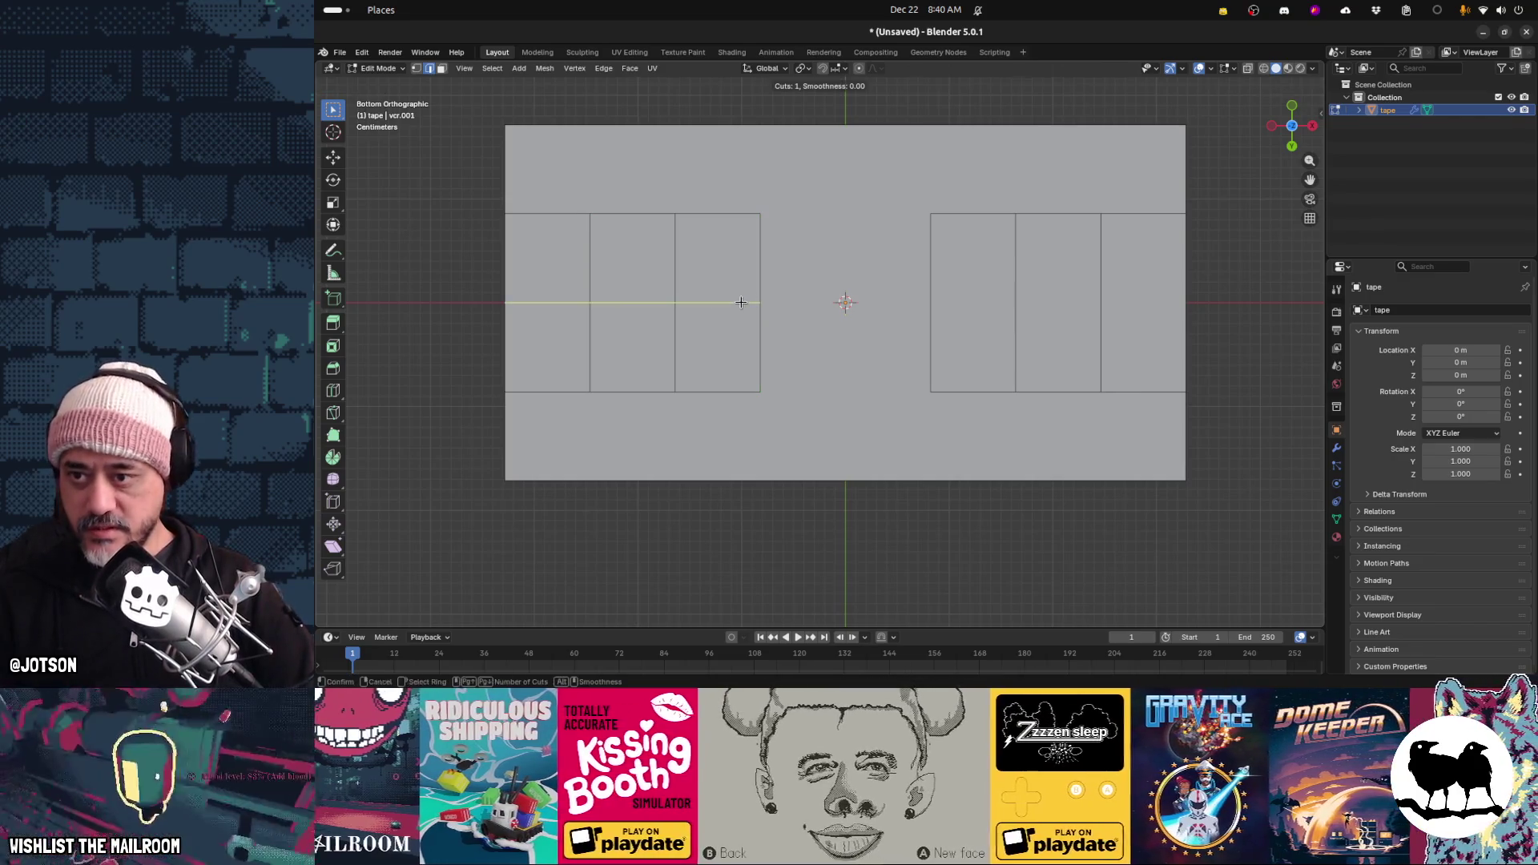
pyautogui.scroll(2, 741, 302)
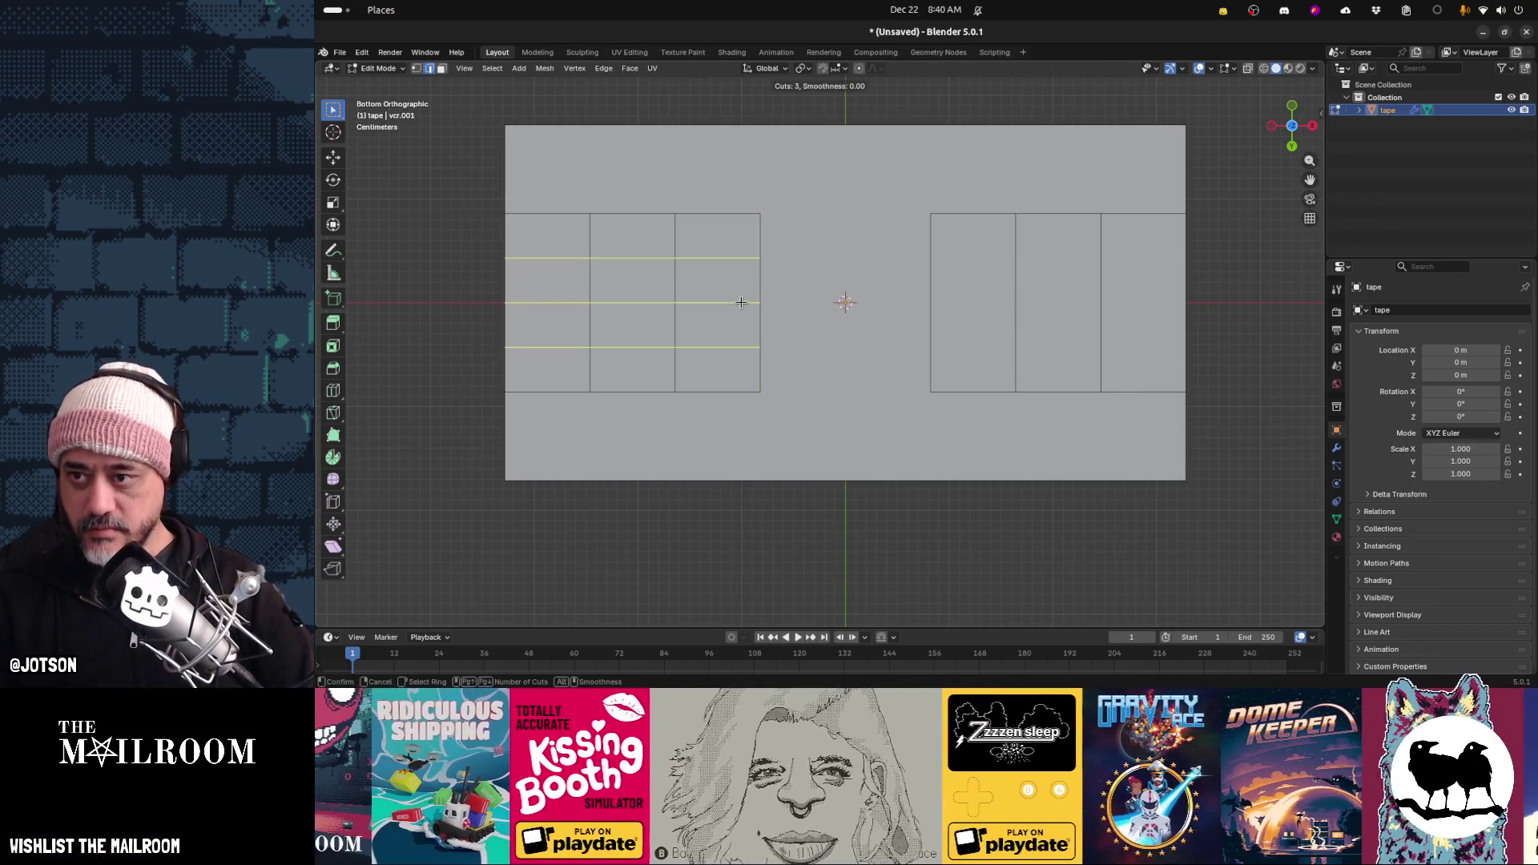
pyautogui.press('Escape')
pyautogui.moveTo(621, 278)
pyautogui.mouseDown(button='middle')
pyautogui.moveTo(686, 353)
pyautogui.moveTo(693, 284)
pyautogui.mouseUp(button='middle')
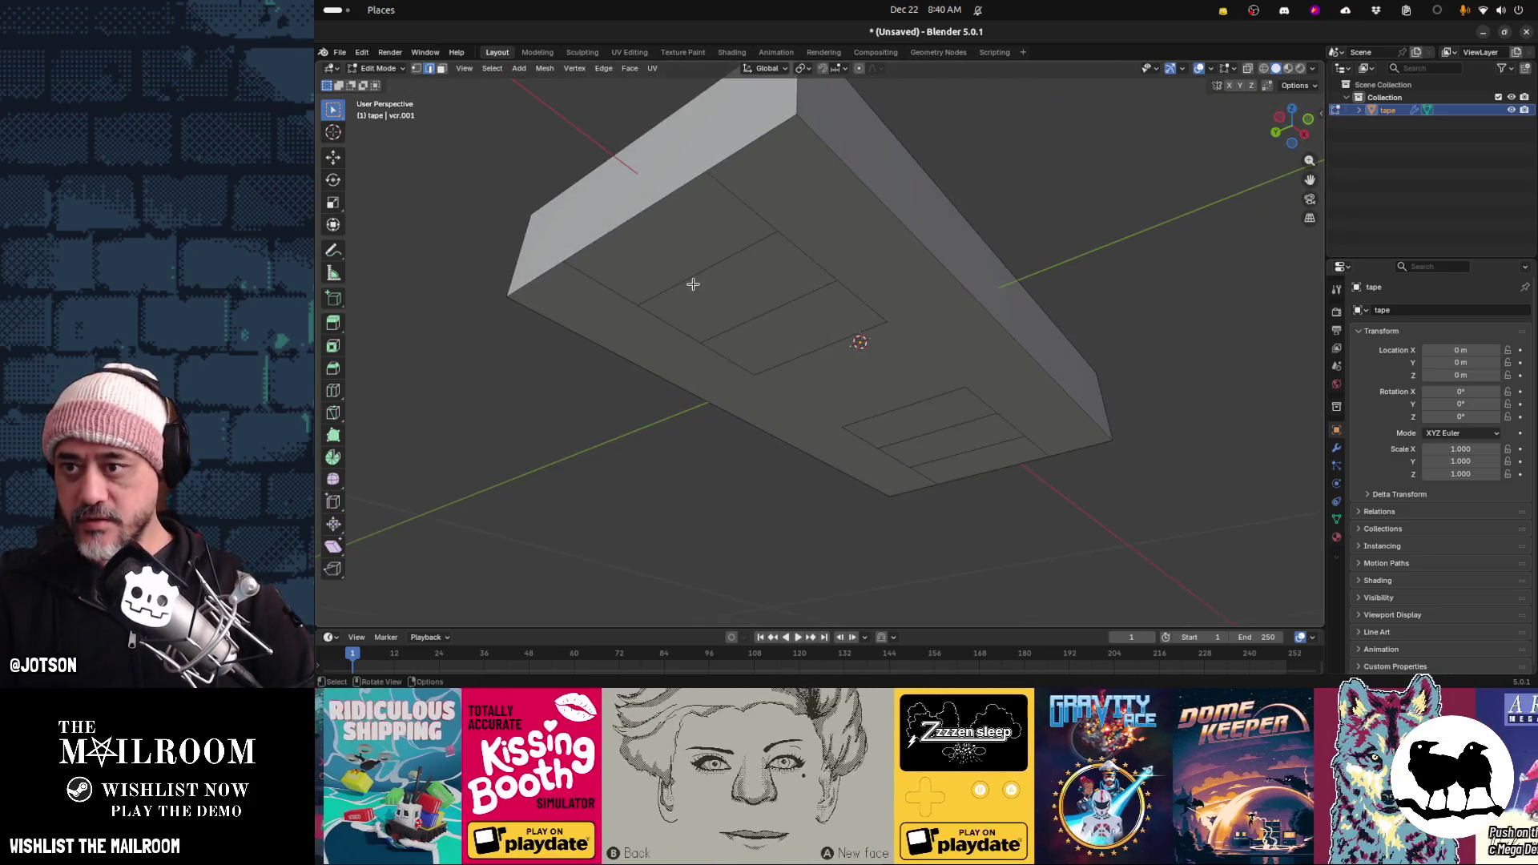
# Add four centred loop cuts across the left panel and dissolve its middle loop
pyautogui.hotkey('ctrl', 'r')
pyautogui.scroll(3, 705, 272)
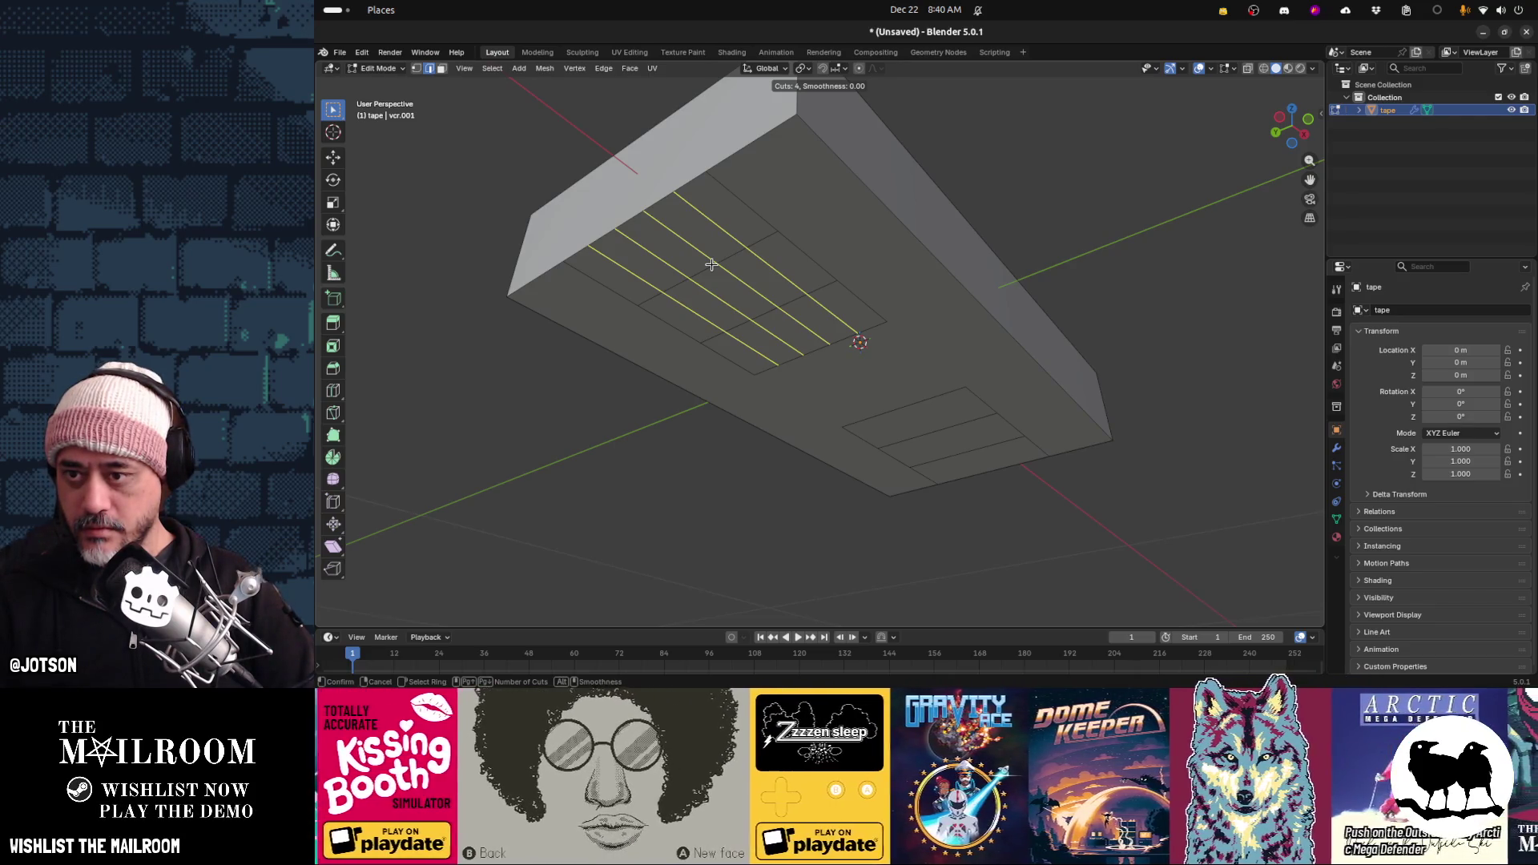
pyautogui.click(711, 264)
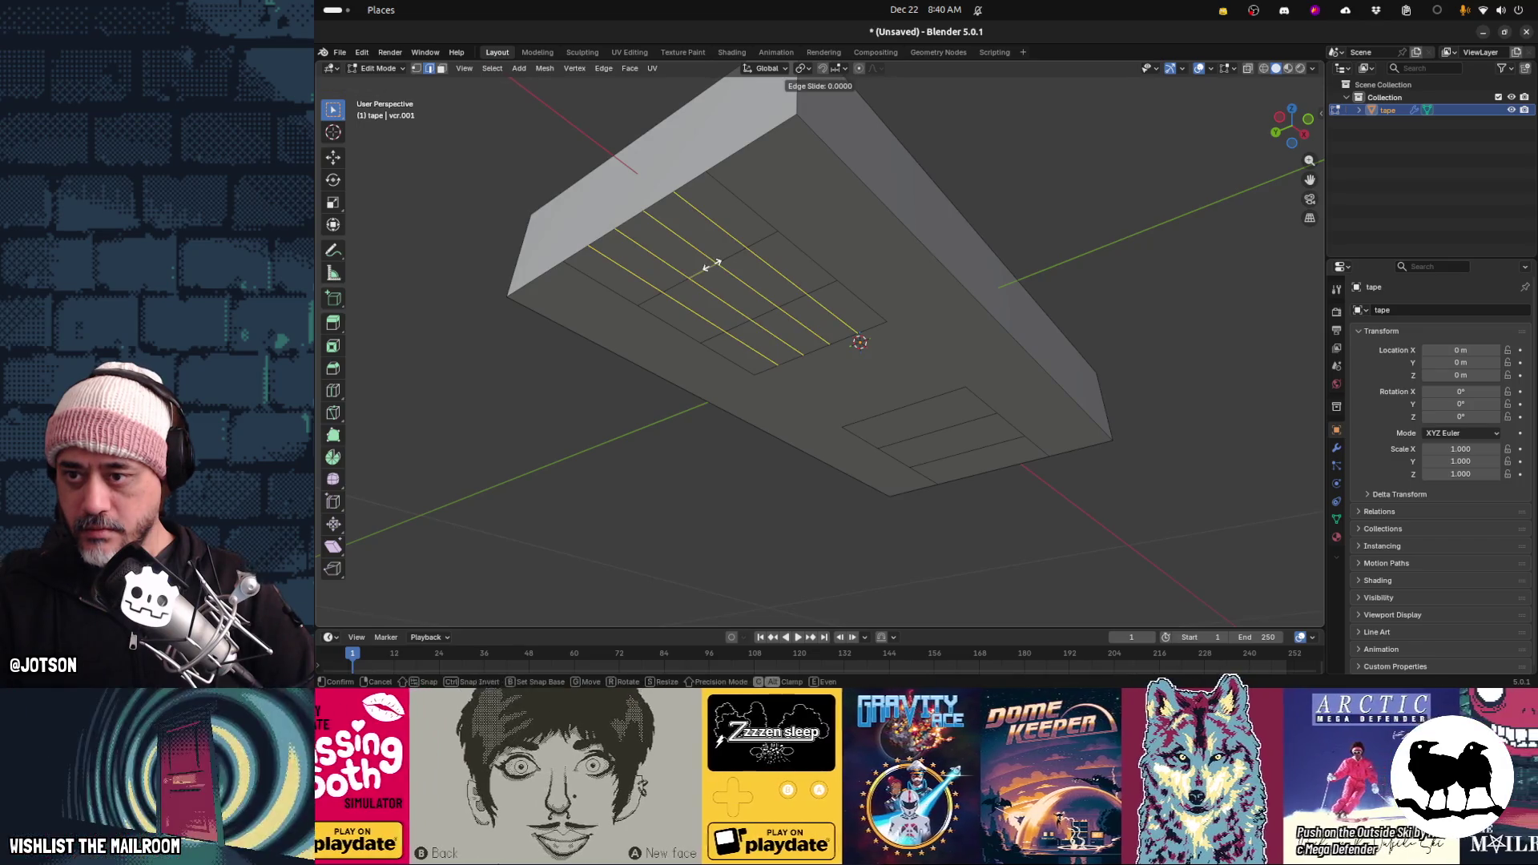
pyautogui.rightClick(711, 264)
pyautogui.moveTo(729, 285)
pyautogui.mouseDown(button='middle')
pyautogui.moveTo(783, 282)
pyautogui.moveTo(733, 249)
pyautogui.moveTo(698, 303)
pyautogui.mouseUp(button='middle')
pyautogui.keyDown('alt'); pyautogui.click(698, 303); pyautogui.keyUp('alt')
pyautogui.hotkey('ctrl', 'x')
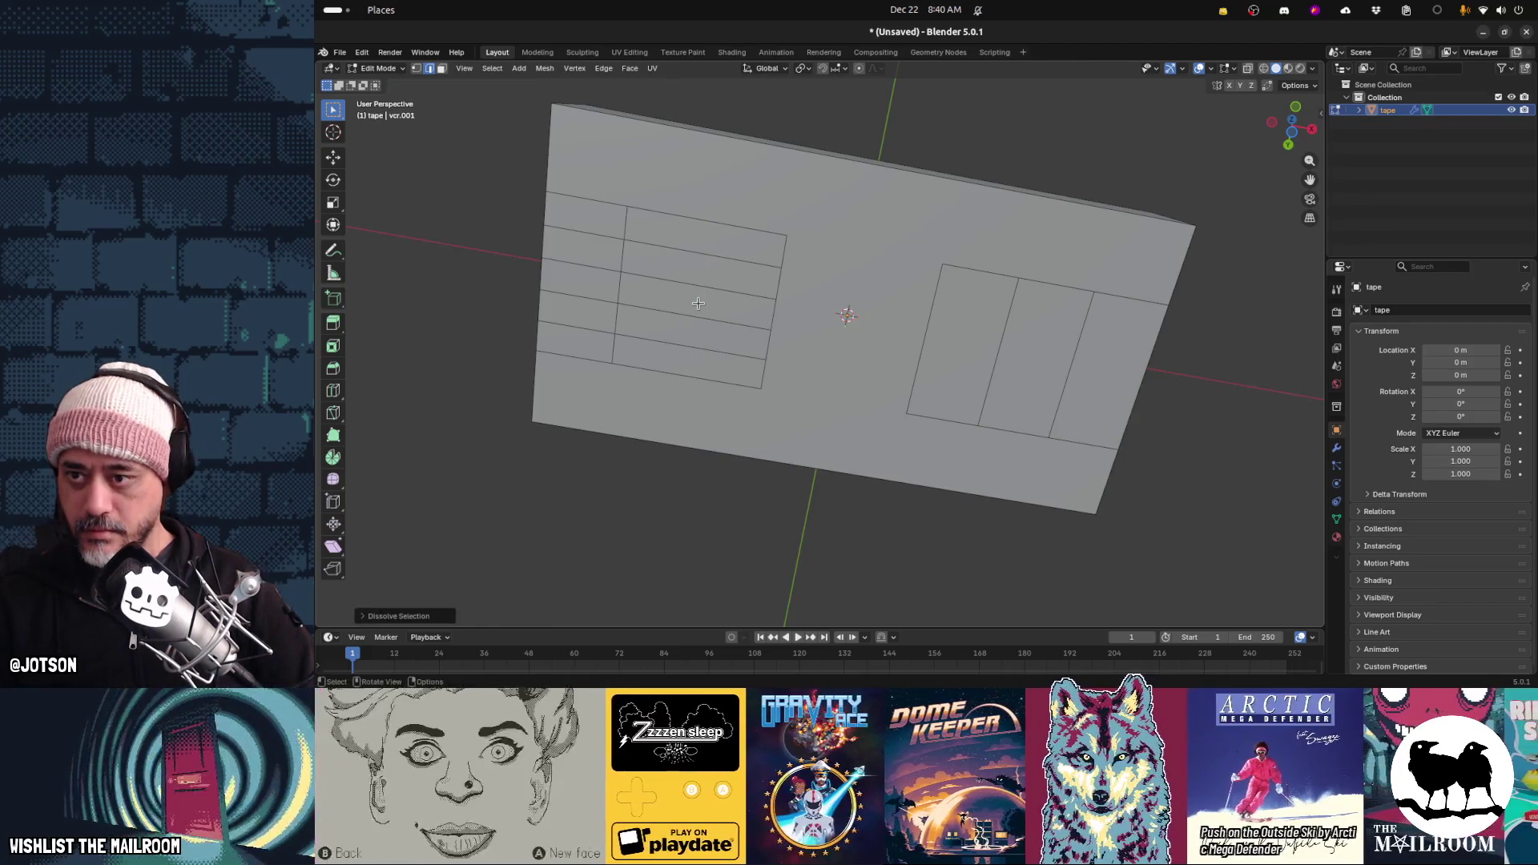
# Add three centred loop cuts to the left panel and dissolve an edge loop in the right panel
pyautogui.hotkey('ctrl', 'r')
pyautogui.scroll(2, 698, 303)
pyautogui.click(698, 303)
pyautogui.rightClick(836, 320)
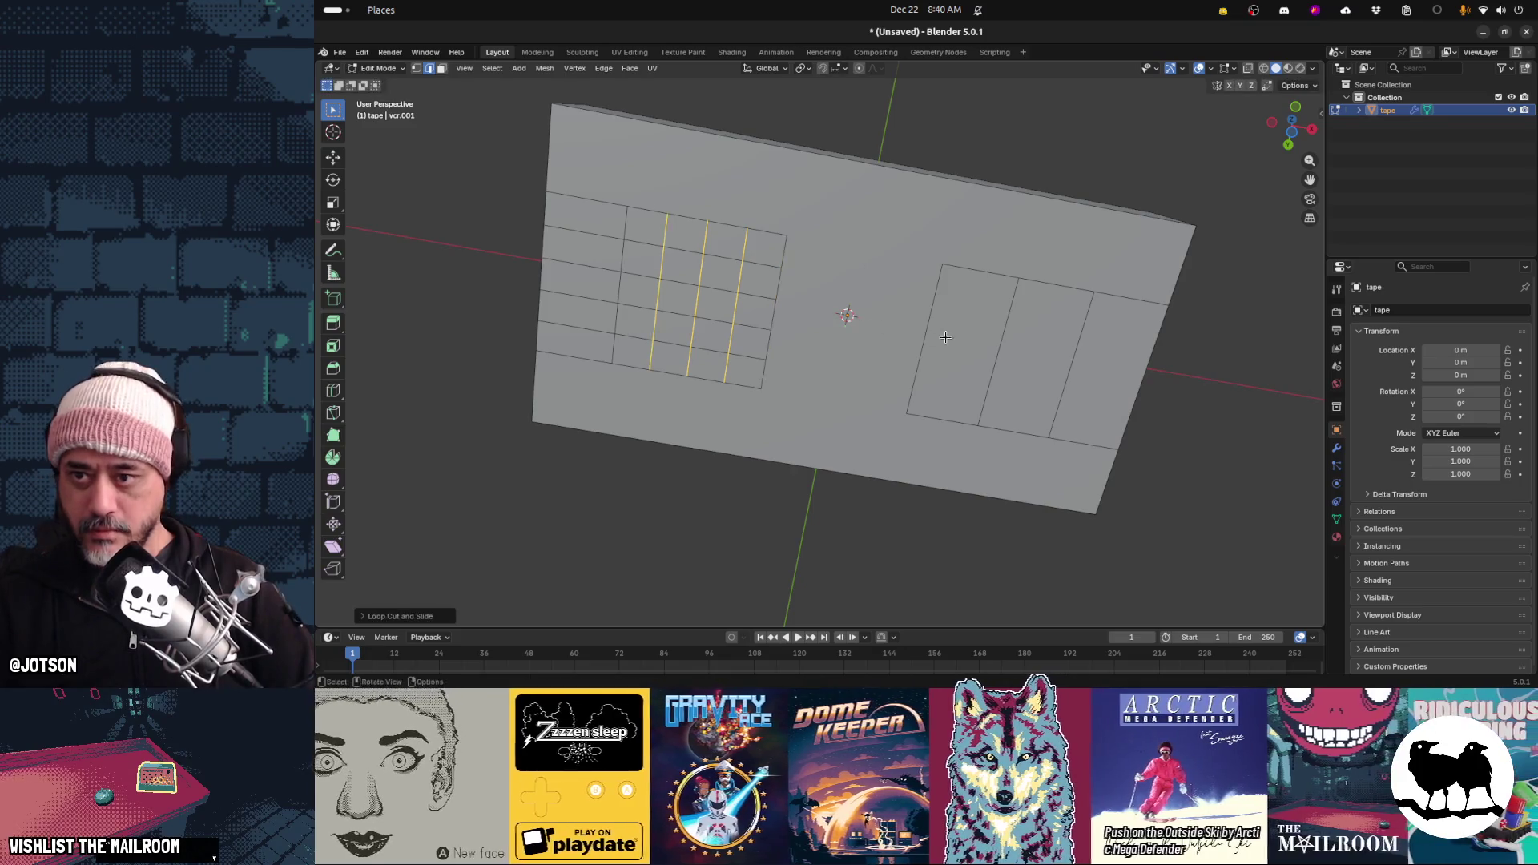
pyautogui.click(1002, 357)
pyautogui.press('x')
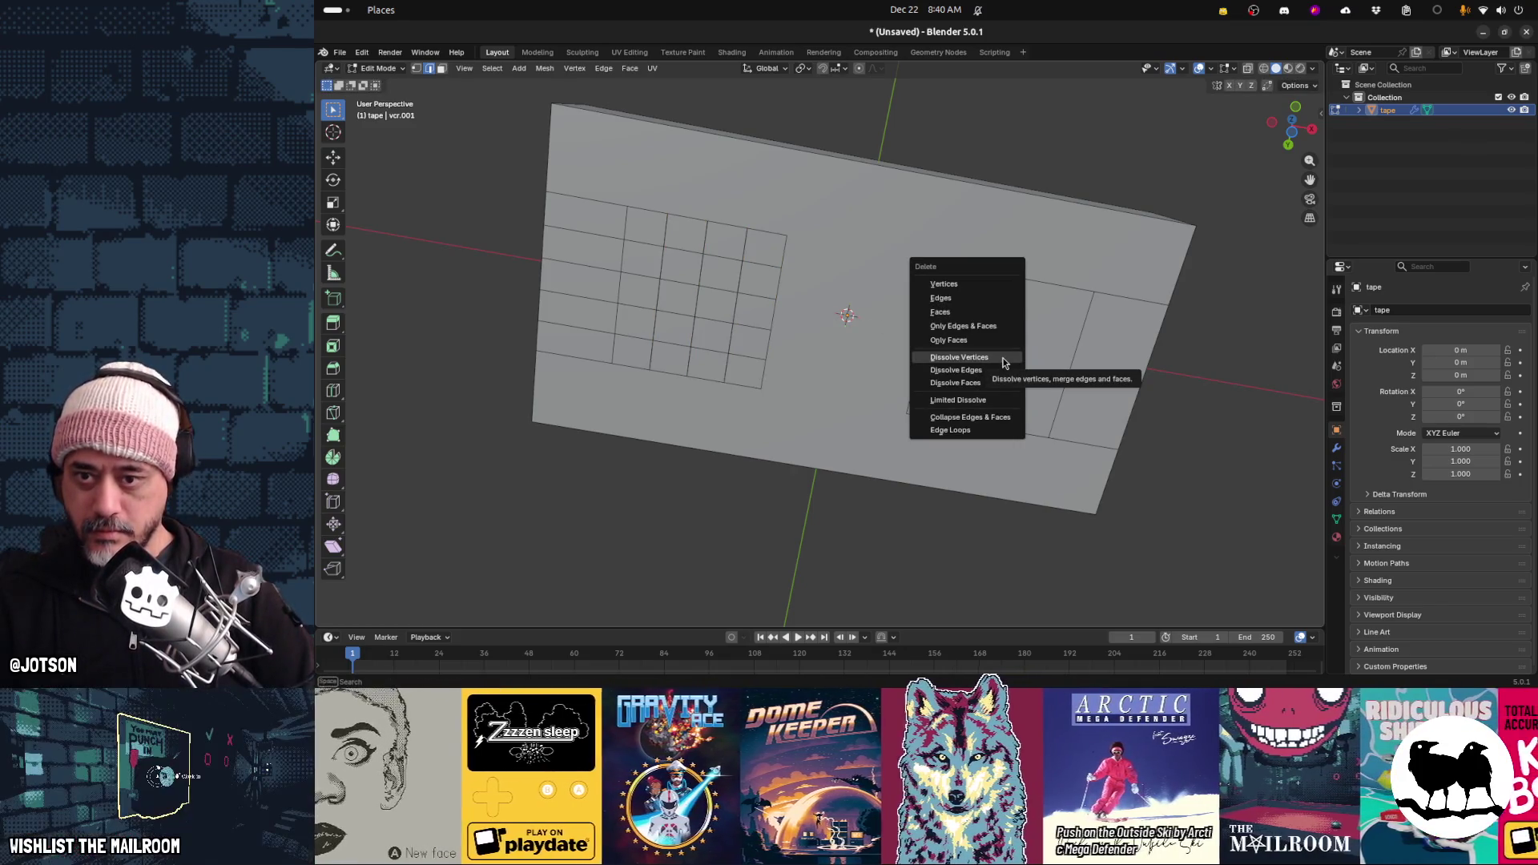
pyautogui.click(997, 370)
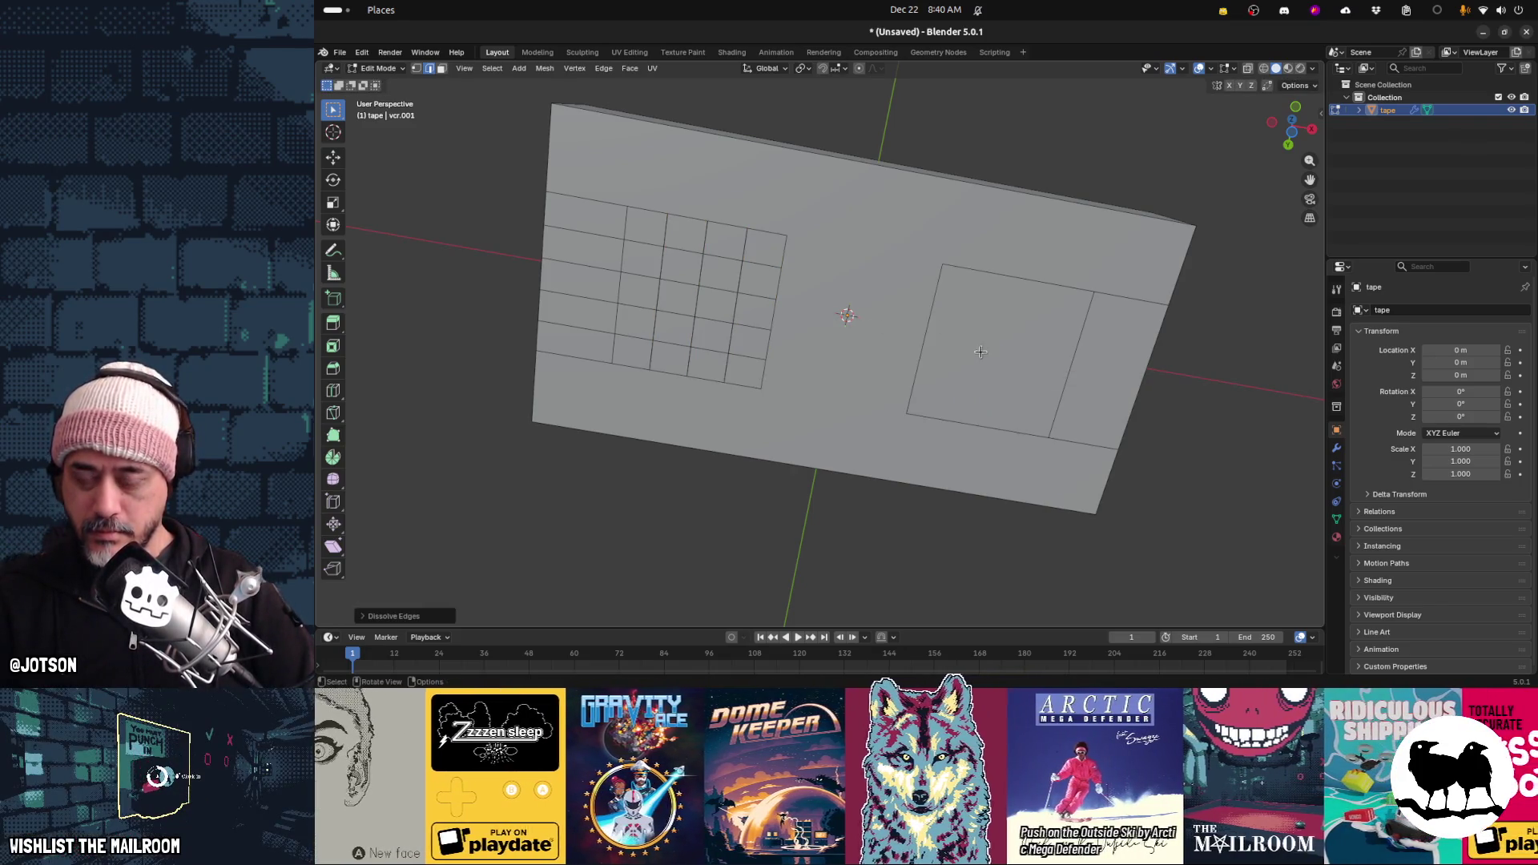
# Add one edge loop across the right panel, then add four centred loops and dissolve them
pyautogui.hotkey('ctrl', 'r')
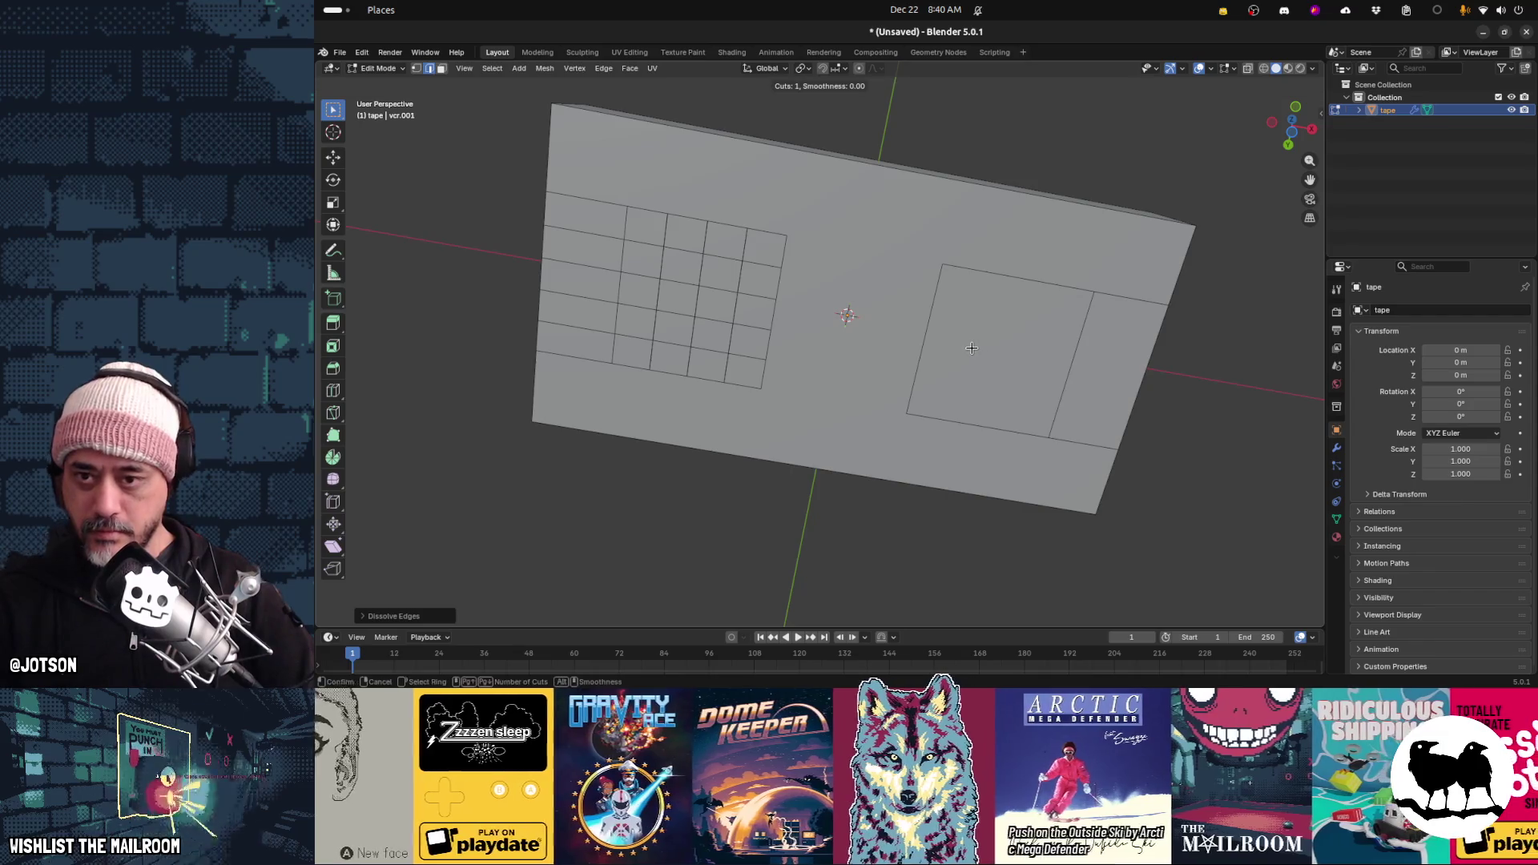
pyautogui.scroll(3, 981, 281)
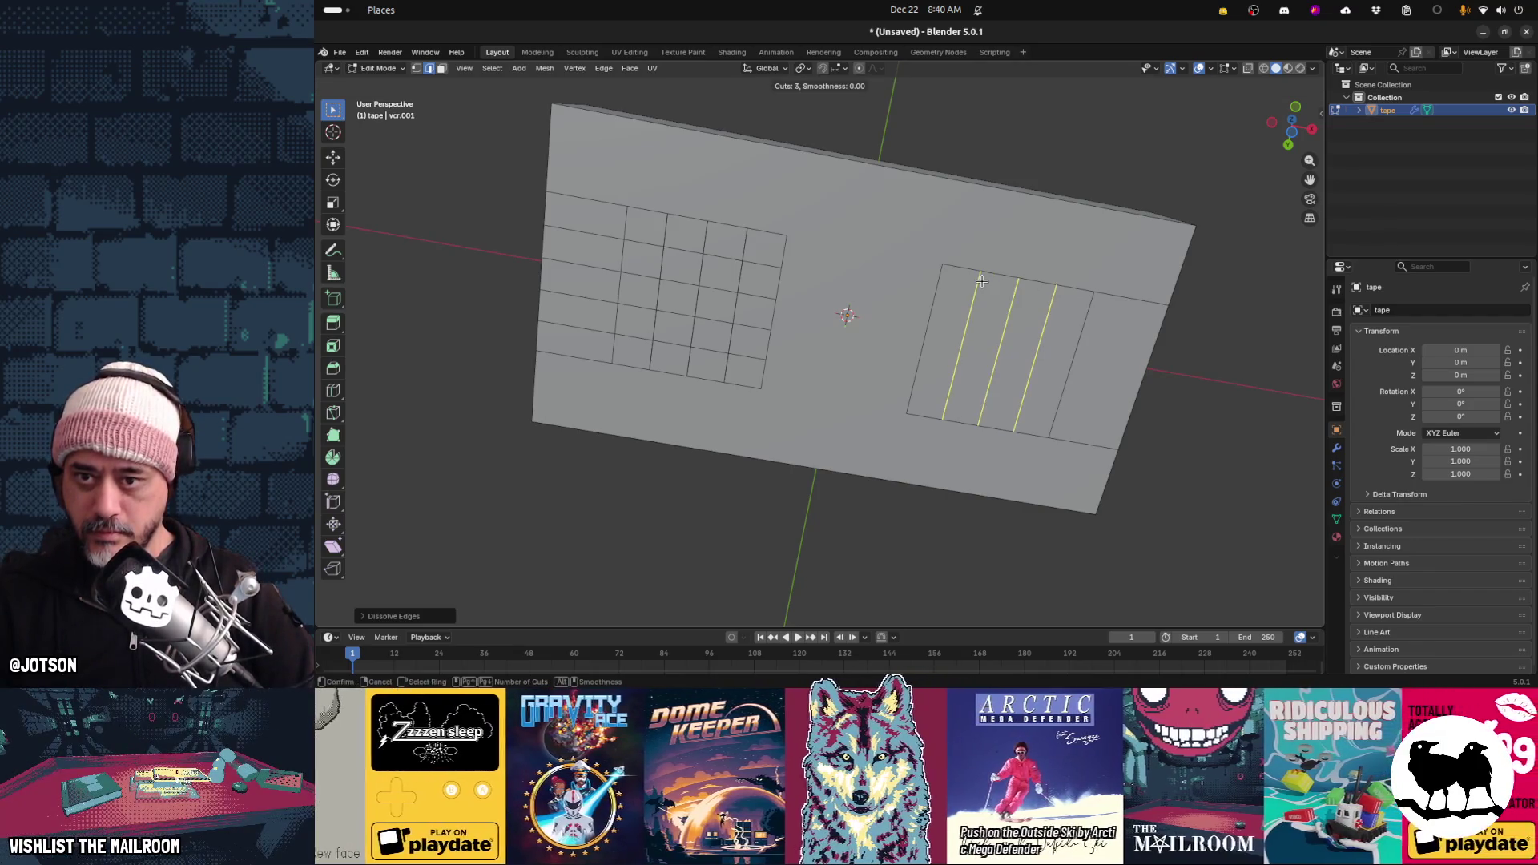
pyautogui.press('Escape')
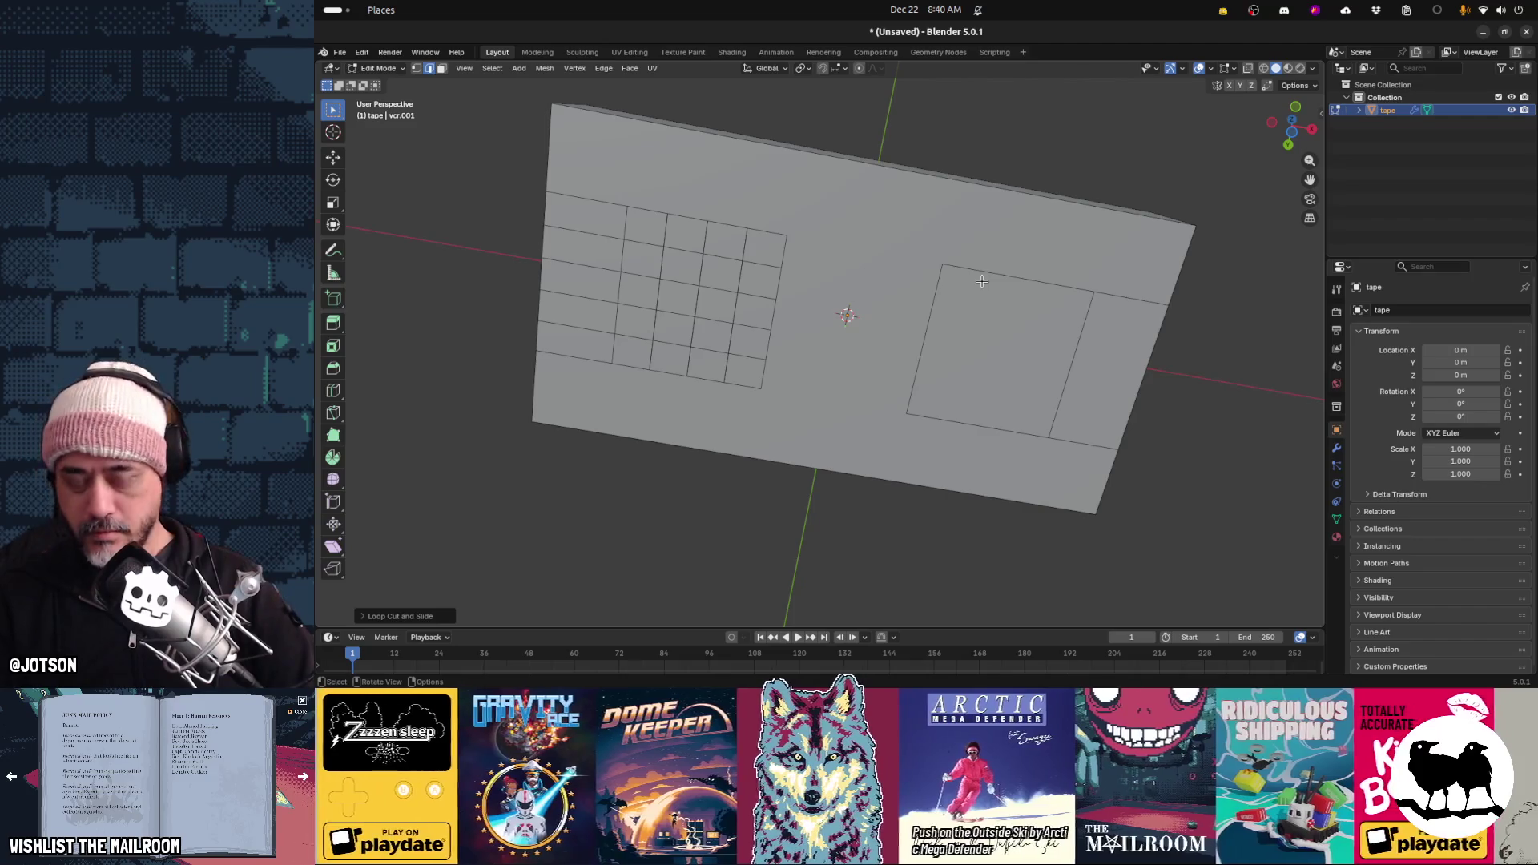
pyautogui.hotkey('ctrl', 'r')
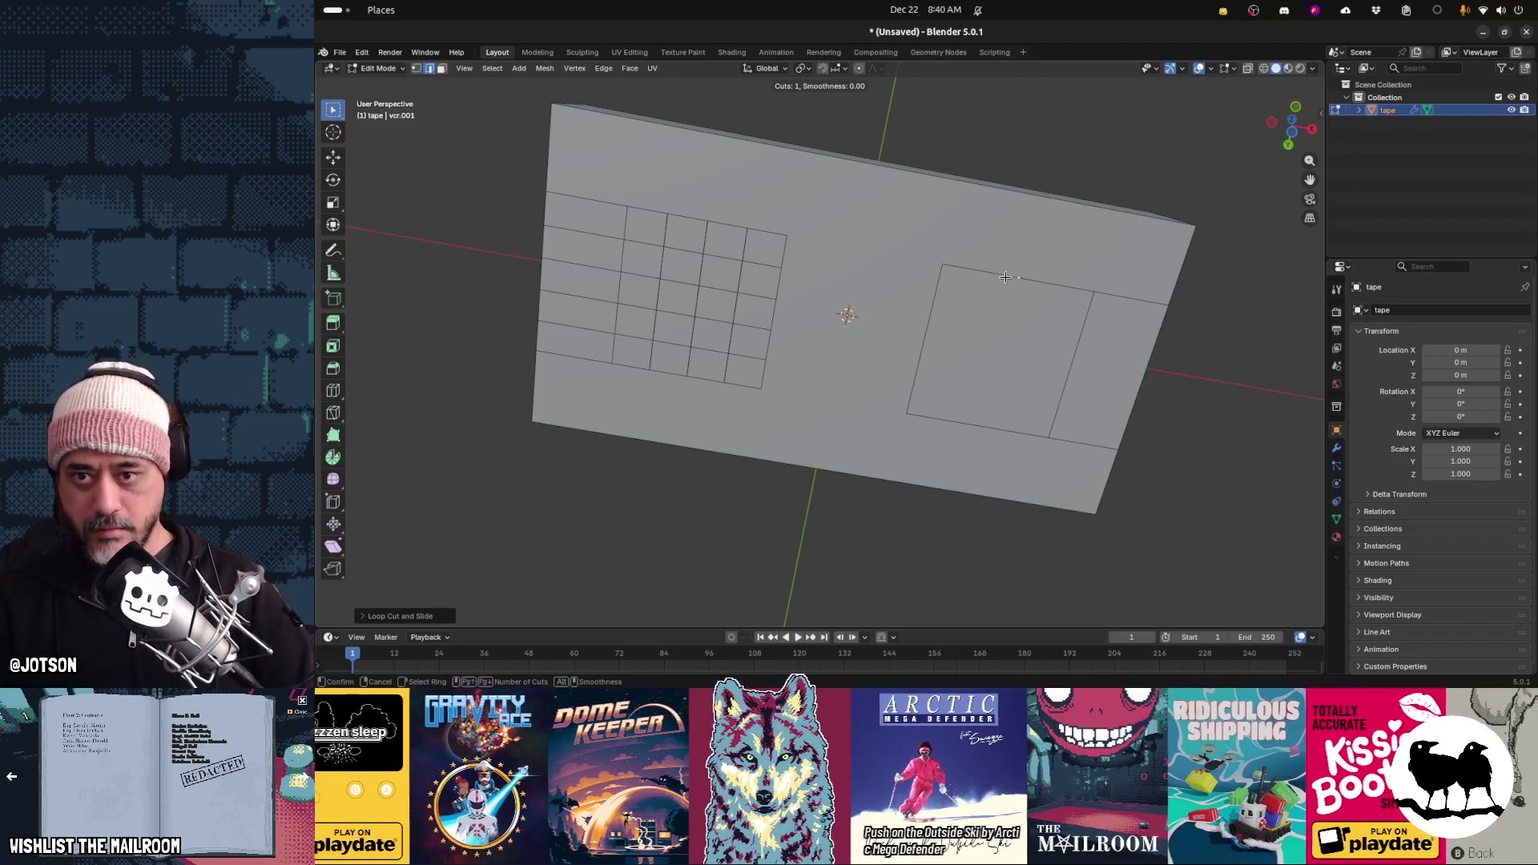
pyautogui.click(1005, 277)
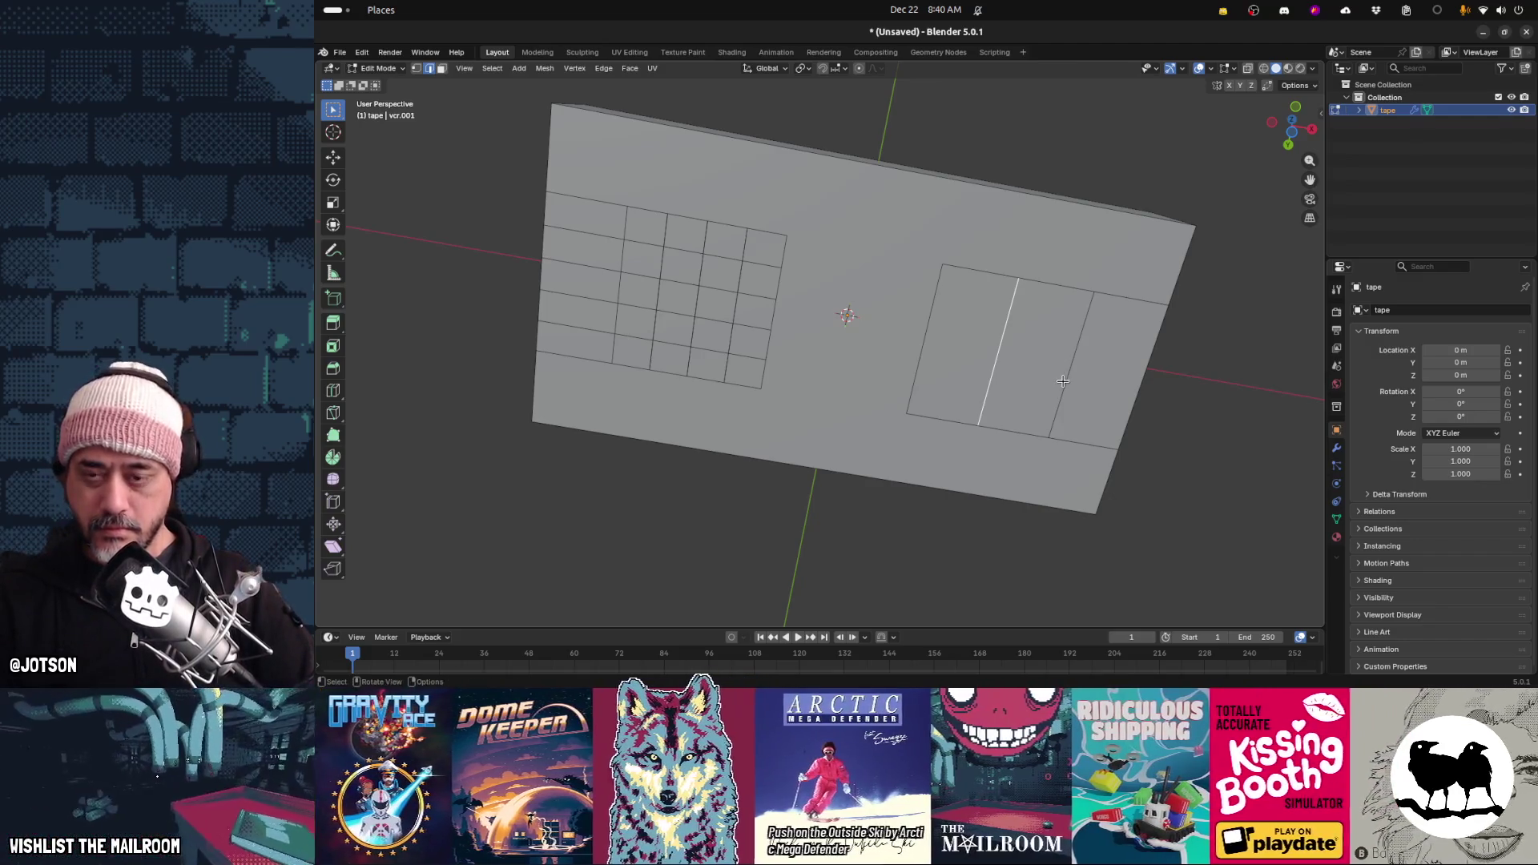
pyautogui.hotkey('ctrl', 'r')
pyautogui.scroll(3, 1062, 381)
pyautogui.click(1062, 381)
pyautogui.rightClick(1008, 363)
pyautogui.hotkey('ctrl', 'x')
# Cut four evenly spaced loops across the right panel in the other direction, then view the underside
pyautogui.hotkey('ctrl', 'r')
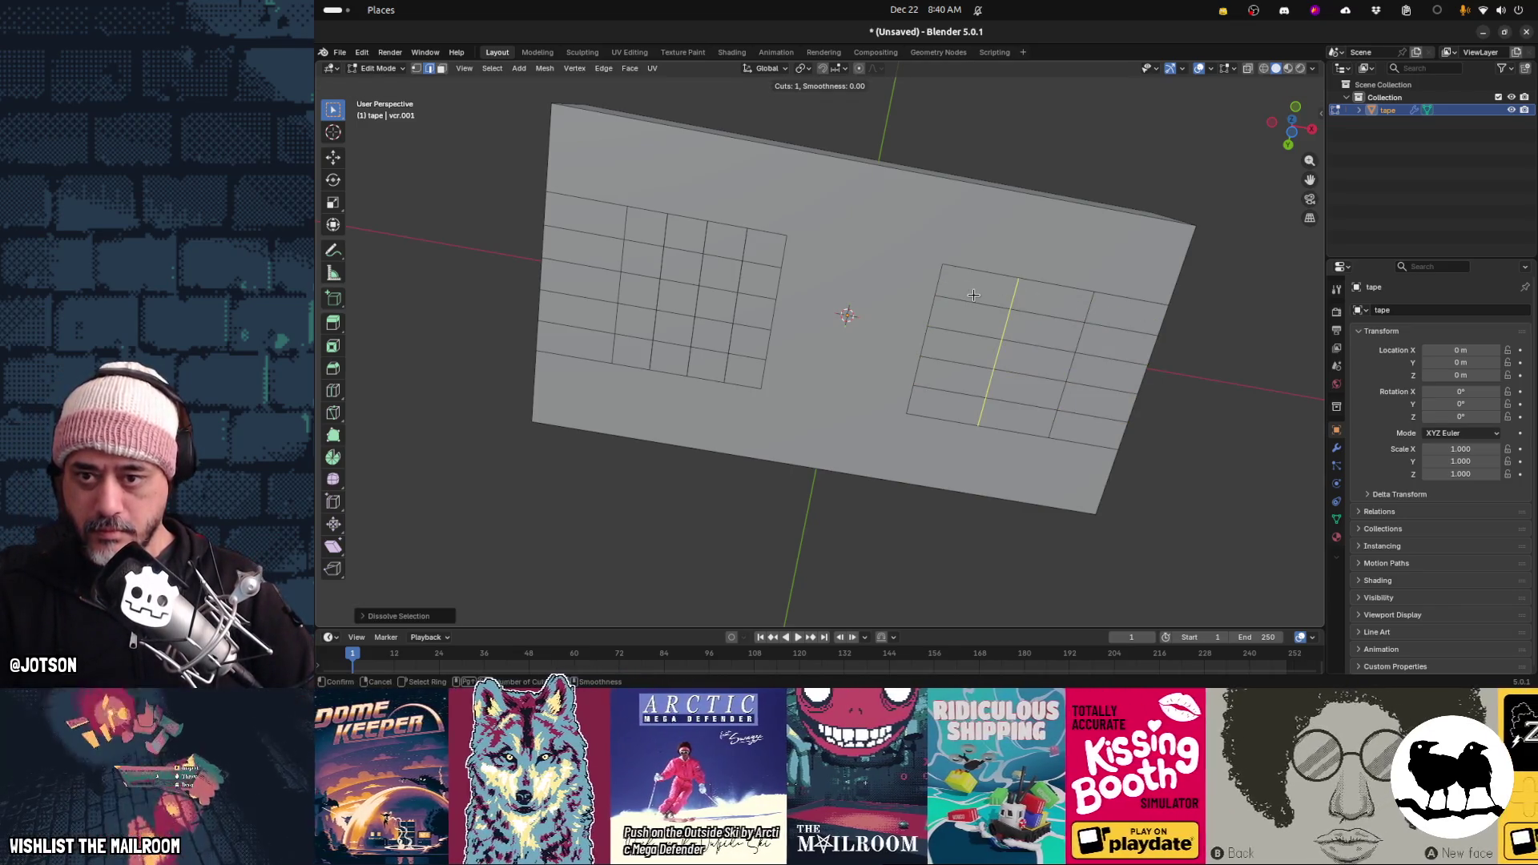
pyautogui.scroll(3, 973, 294)
pyautogui.click(973, 295)
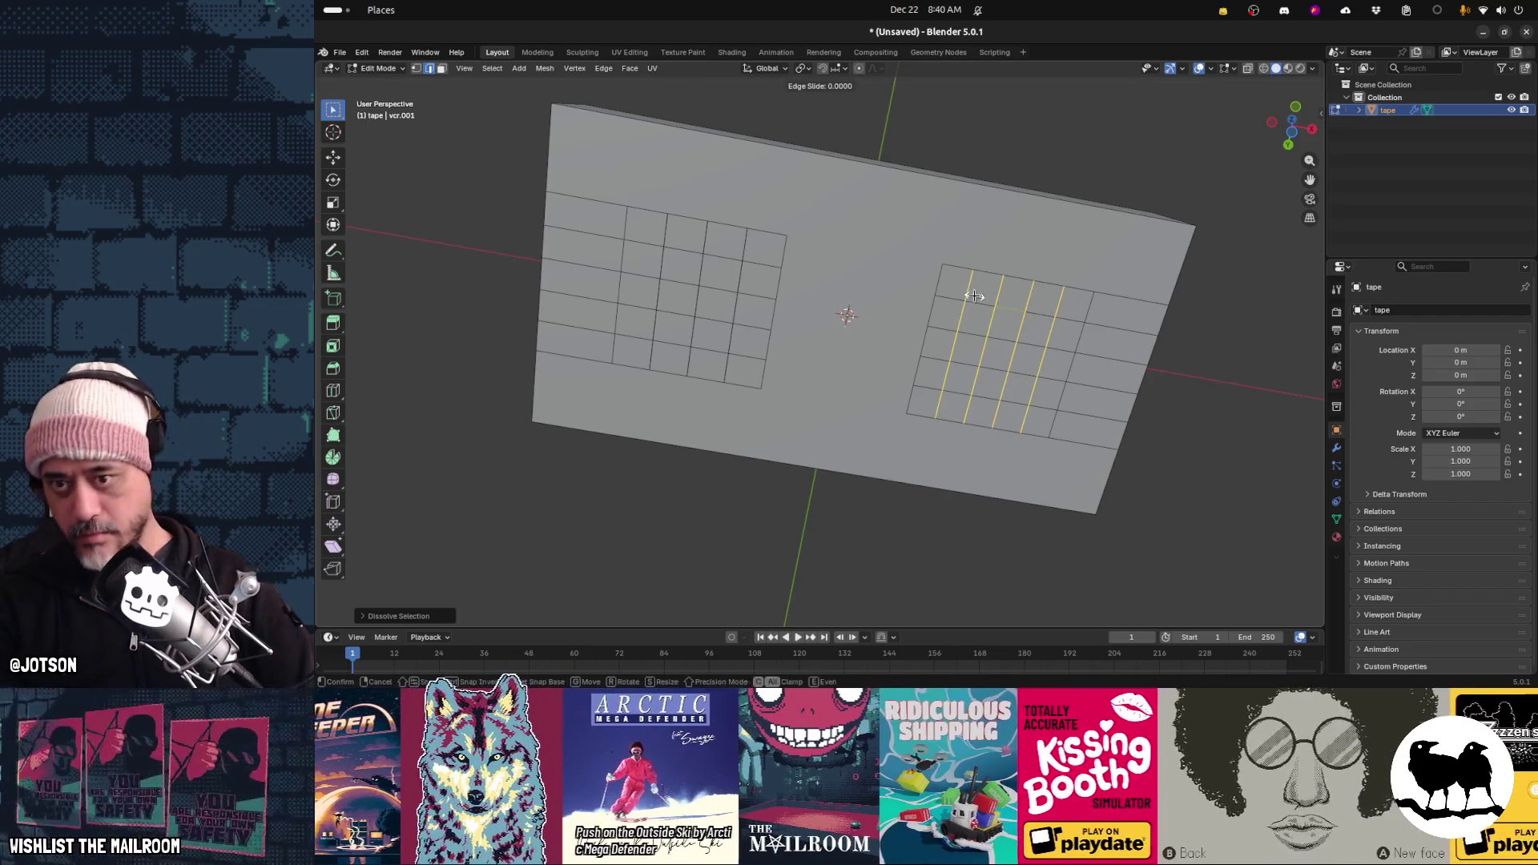
pyautogui.rightClick(973, 295)
pyautogui.moveTo(959, 350); pyautogui.dragTo(932, 321, button='middle')
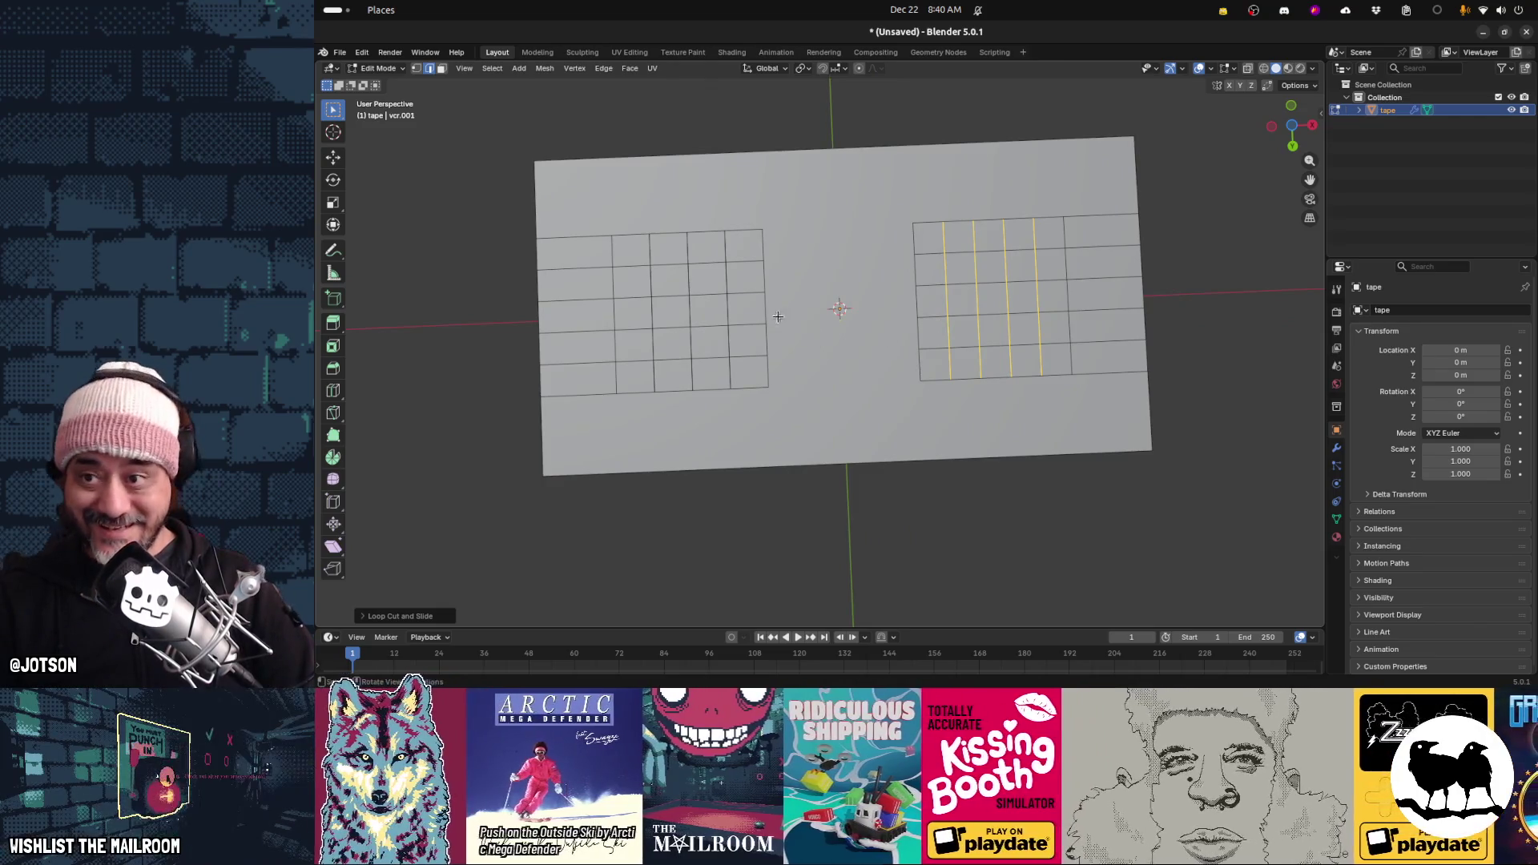
pyautogui.press('KP_1')
pyautogui.press('ctrl+KP_7')
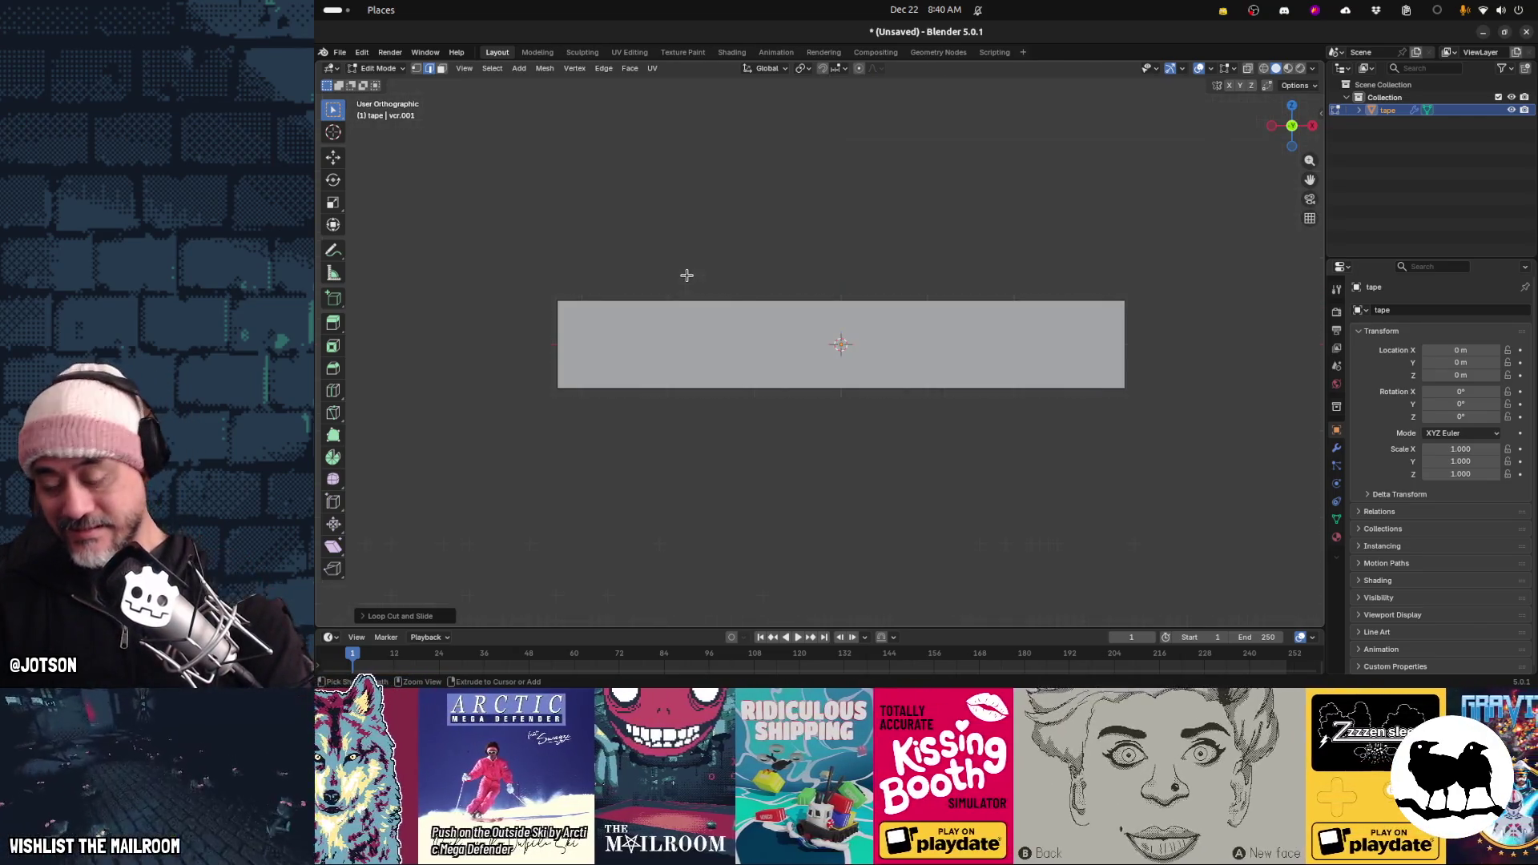
# Apply LoopTools Circle to selected left-grid vertices, undo it, and trim the selection
pyautogui.click(416, 68)
pyautogui.moveTo(627, 412)
pyautogui.mouseDown()
pyautogui.moveTo(631, 432)
pyautogui.moveTo(642, 394)
pyautogui.mouseUp()
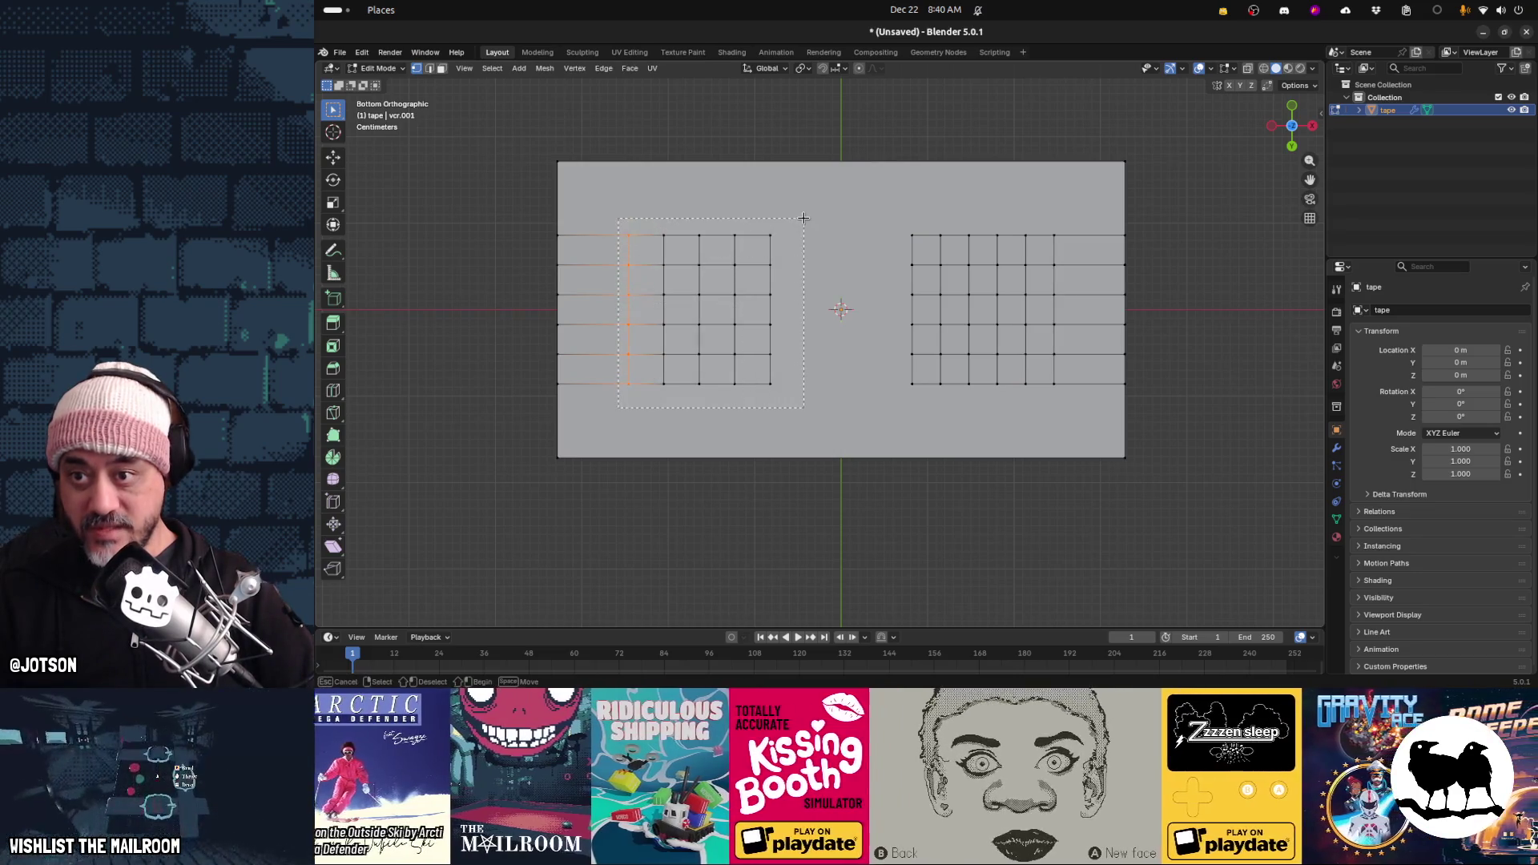
pyautogui.moveTo(803, 218); pyautogui.dragTo(804, 219)
pyautogui.rightClick(697, 255)
pyautogui.moveTo(744, 255)
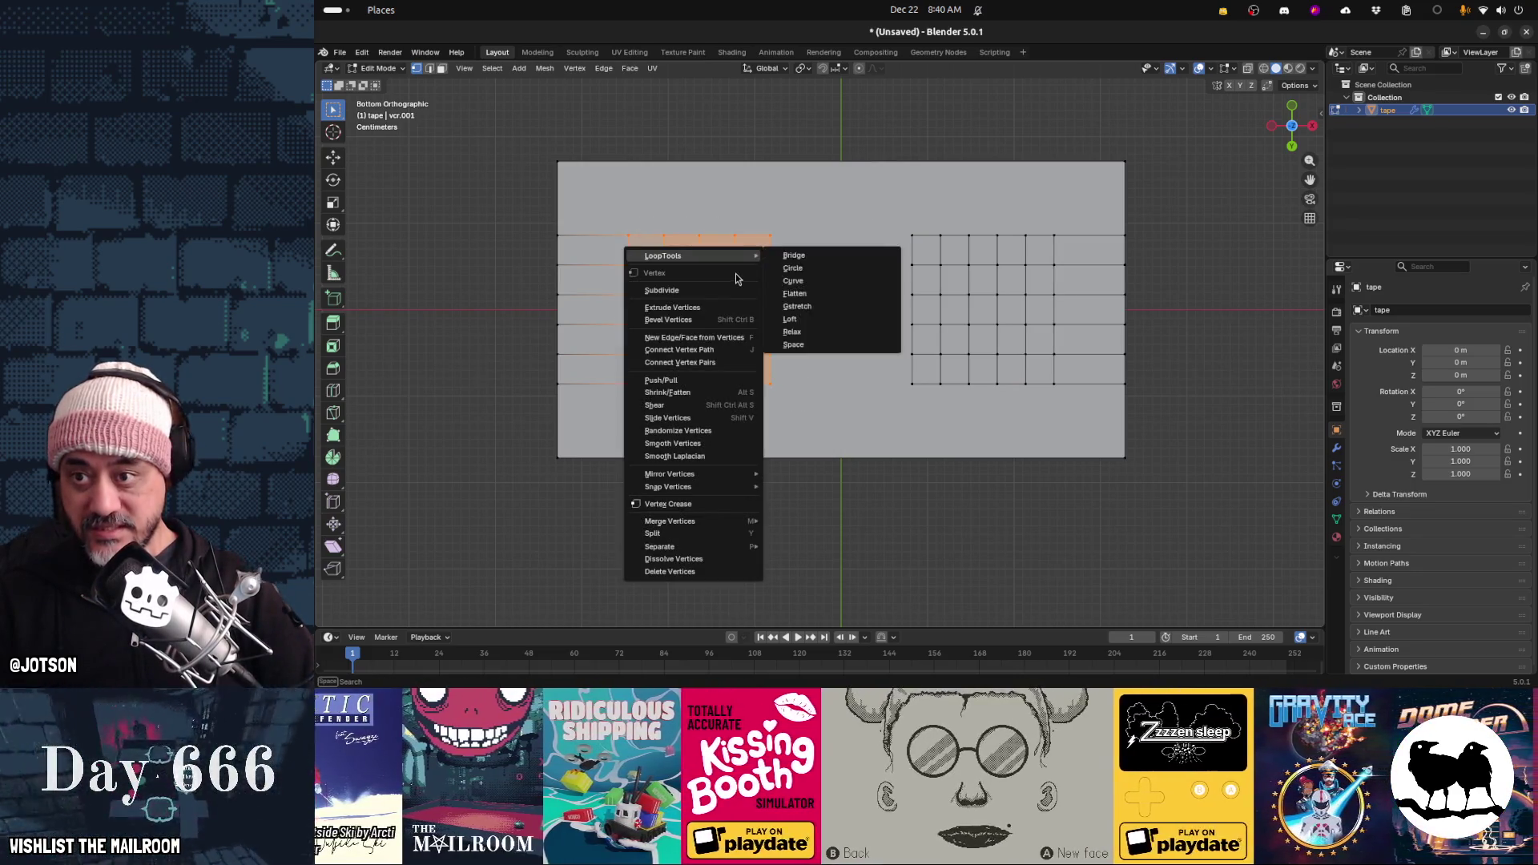
pyautogui.click(793, 269)
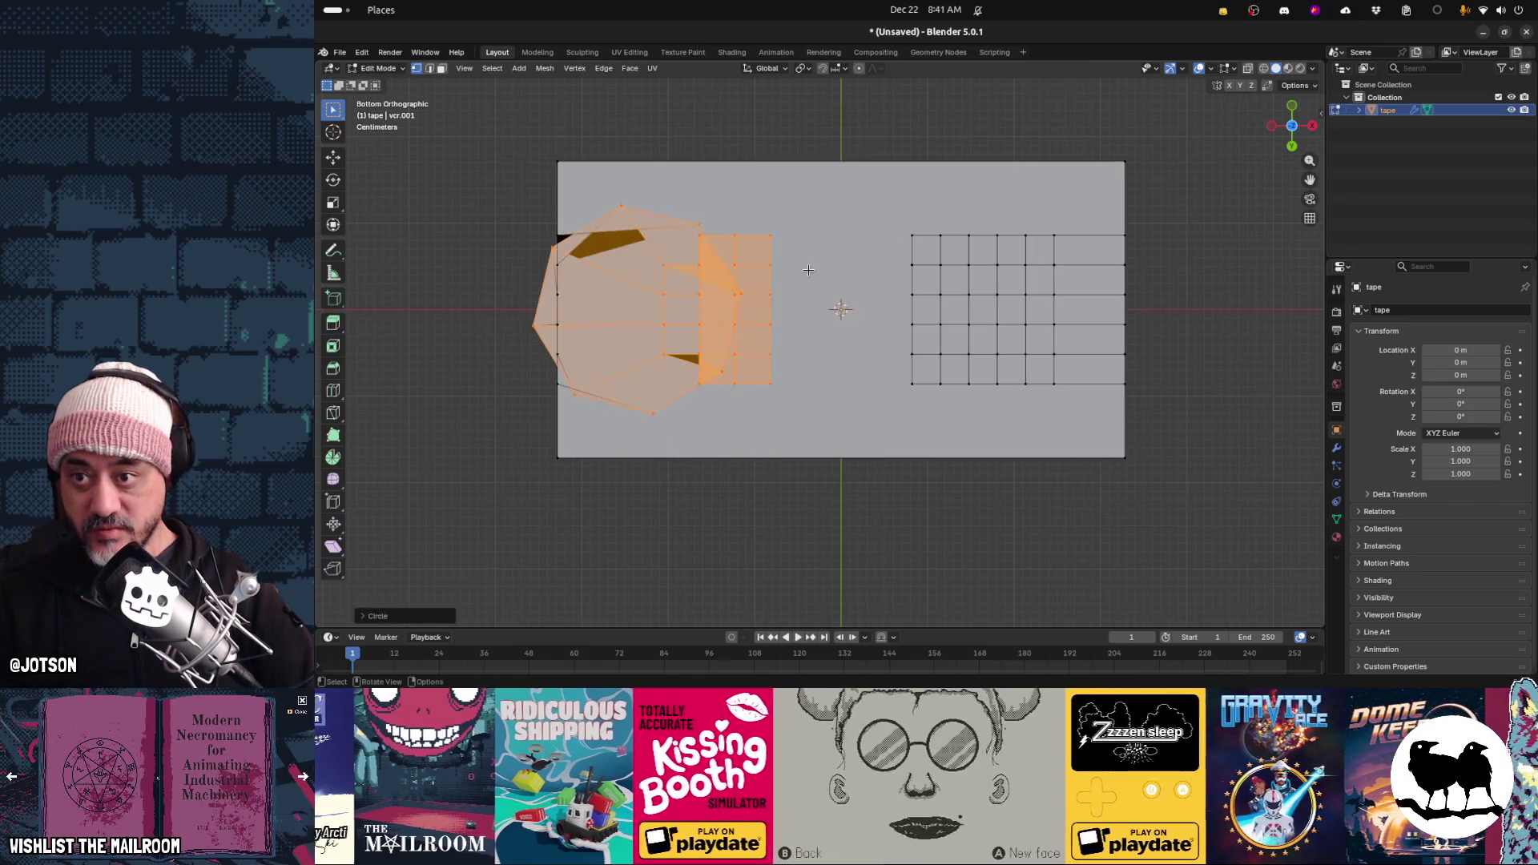
pyautogui.hotkey('ctrl', 'z')
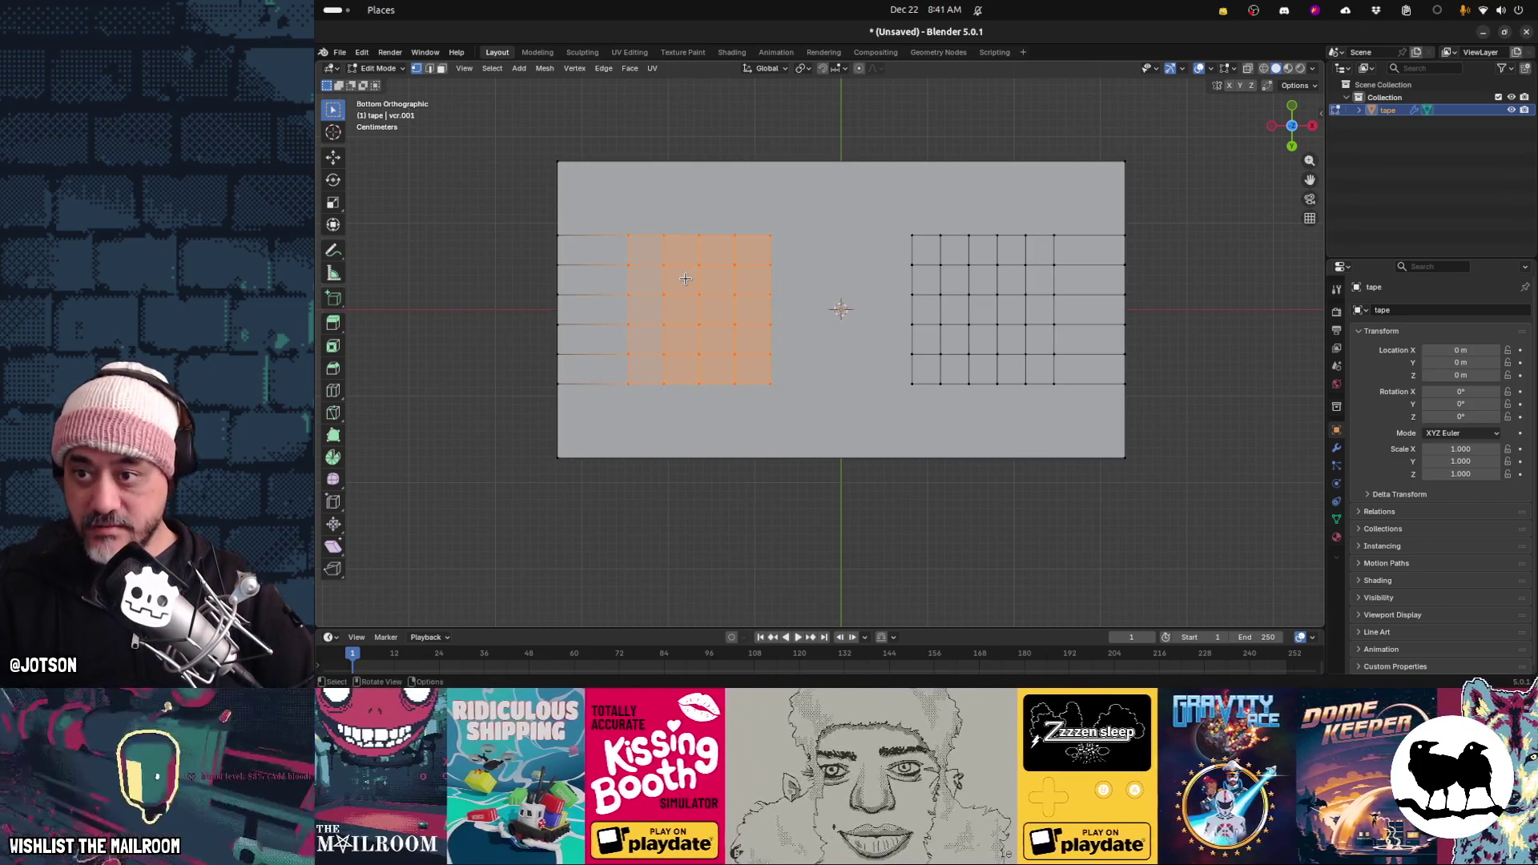
pyautogui.keyDown('ctrl'); pyautogui.moveTo(650, 254); pyautogui.dragTo(765, 360); pyautogui.keyUp('ctrl')
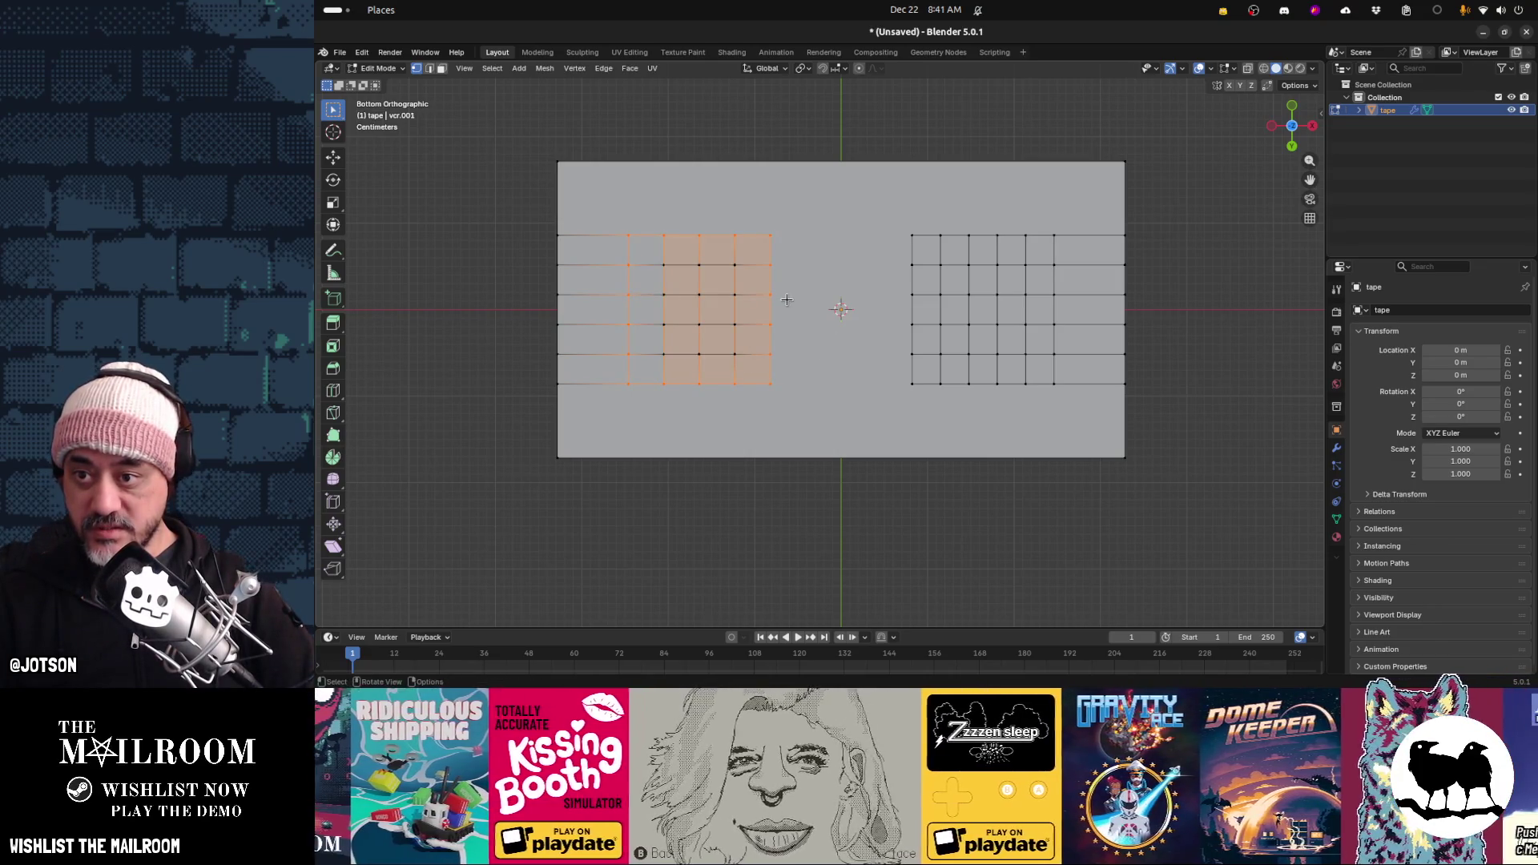
pyautogui.moveTo(787, 299); pyautogui.dragTo(713, 328, button='middle')
# Select the whole tape mesh and merge vertices by distance
pyautogui.press('a')
pyautogui.press('m')
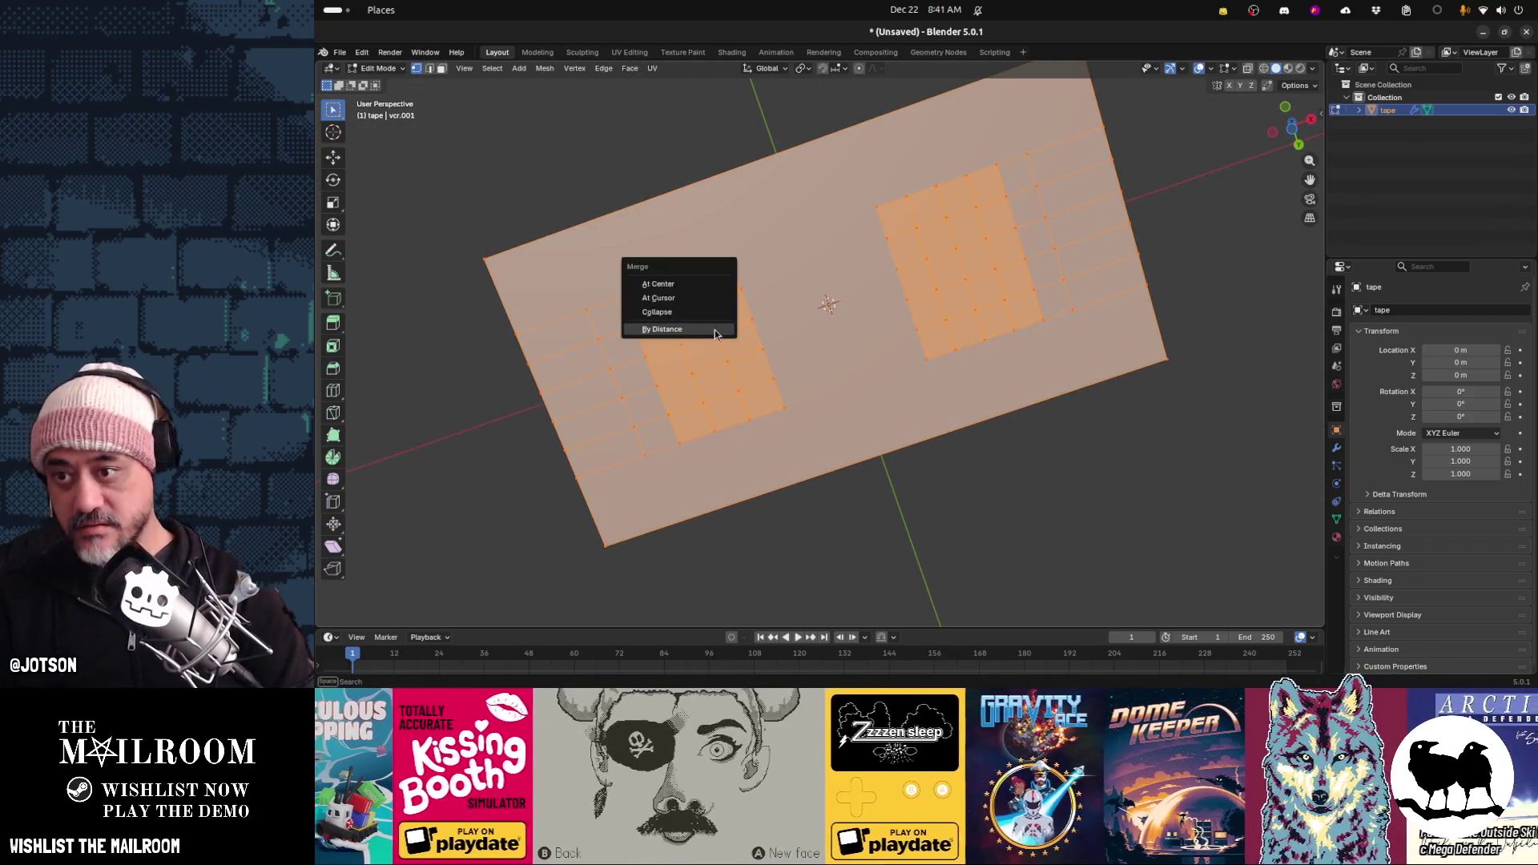
pyautogui.click(715, 334)
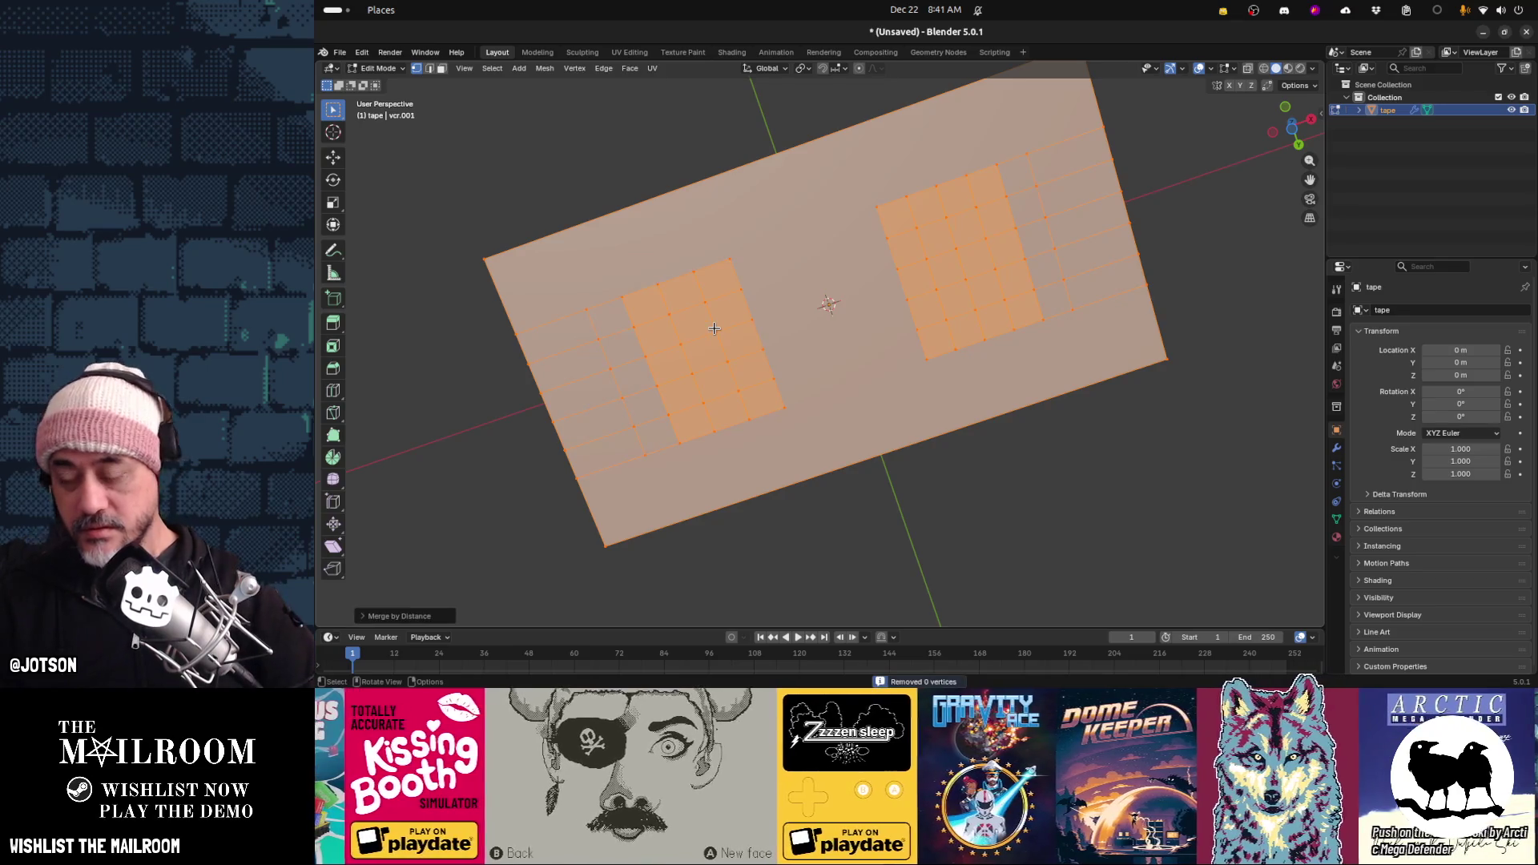
pyautogui.moveTo(747, 365)
pyautogui.mouseDown(button='middle')
pyautogui.moveTo(718, 336)
pyautogui.moveTo(780, 326)
pyautogui.moveTo(661, 260)
pyautogui.mouseUp(button='middle')
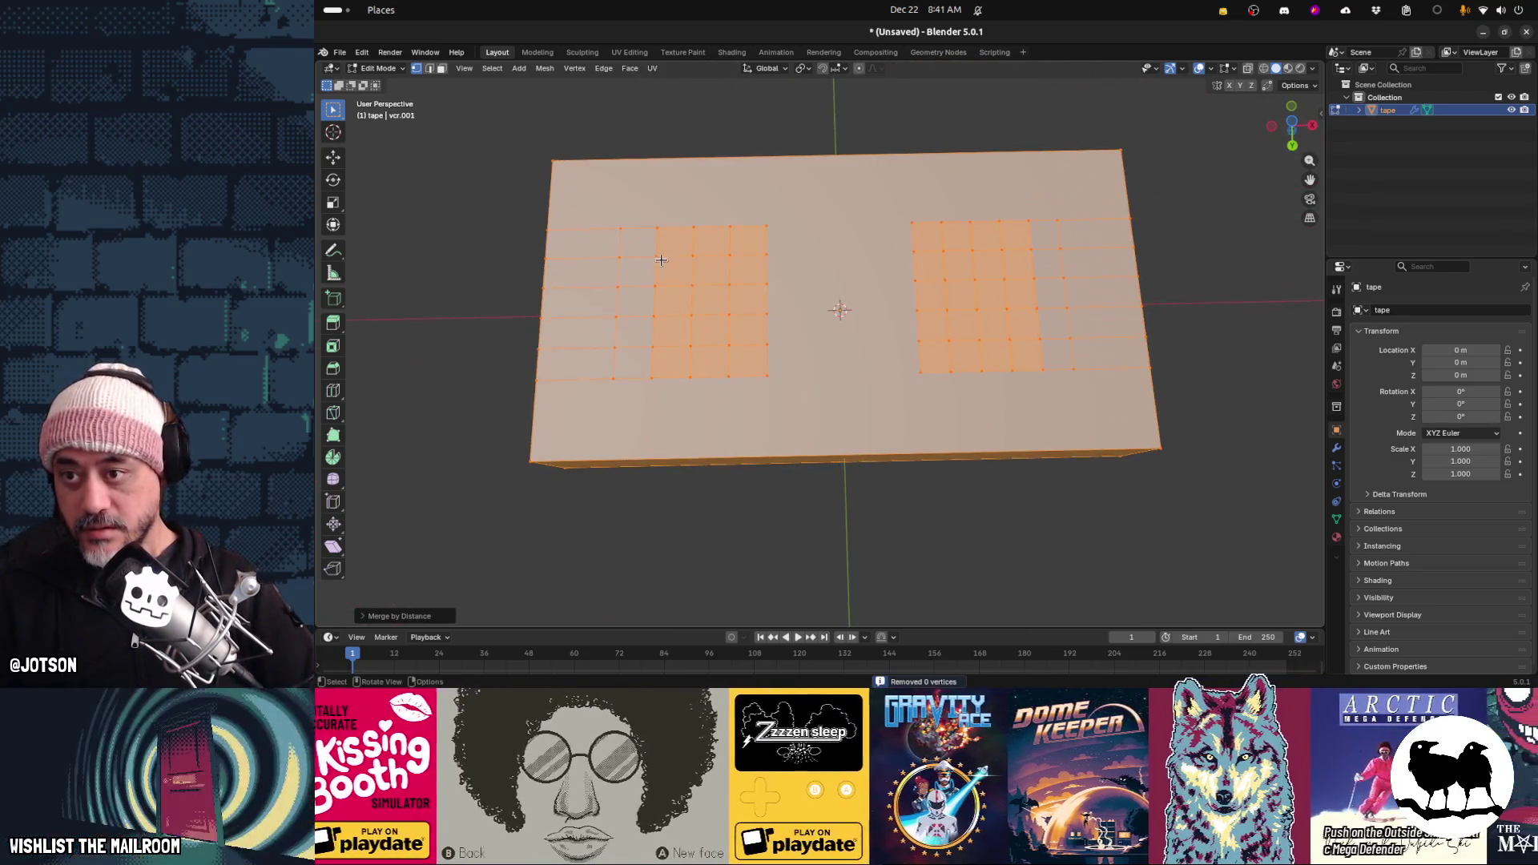
# Box-select a block of left-grid faces, shrinking and growing the selection, then switch to top view
pyautogui.moveTo(615, 226); pyautogui.dragTo(769, 378)
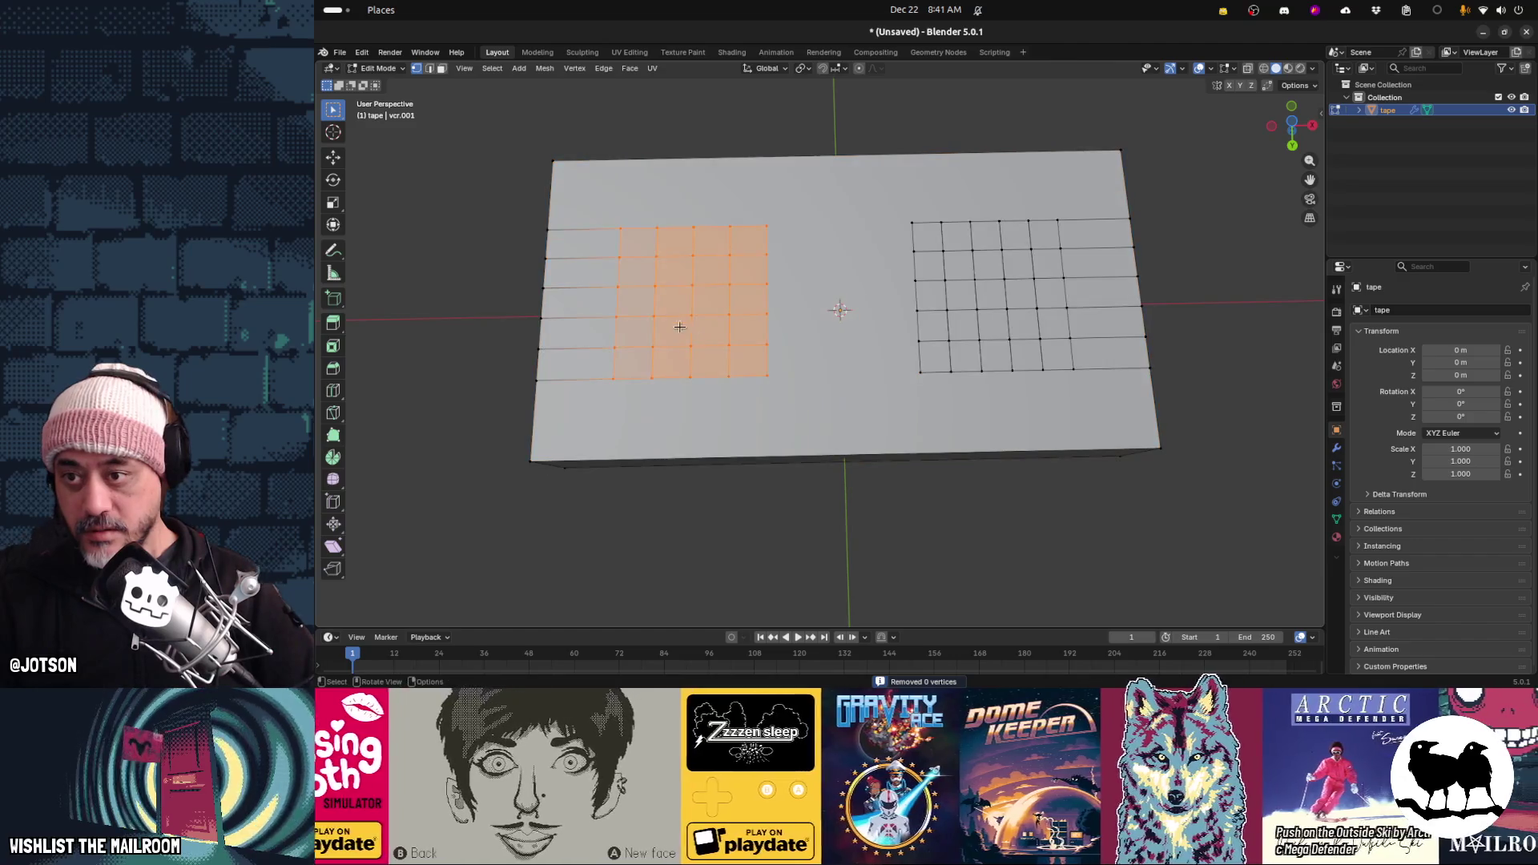
pyautogui.press('ctrl+KP_Subtract')
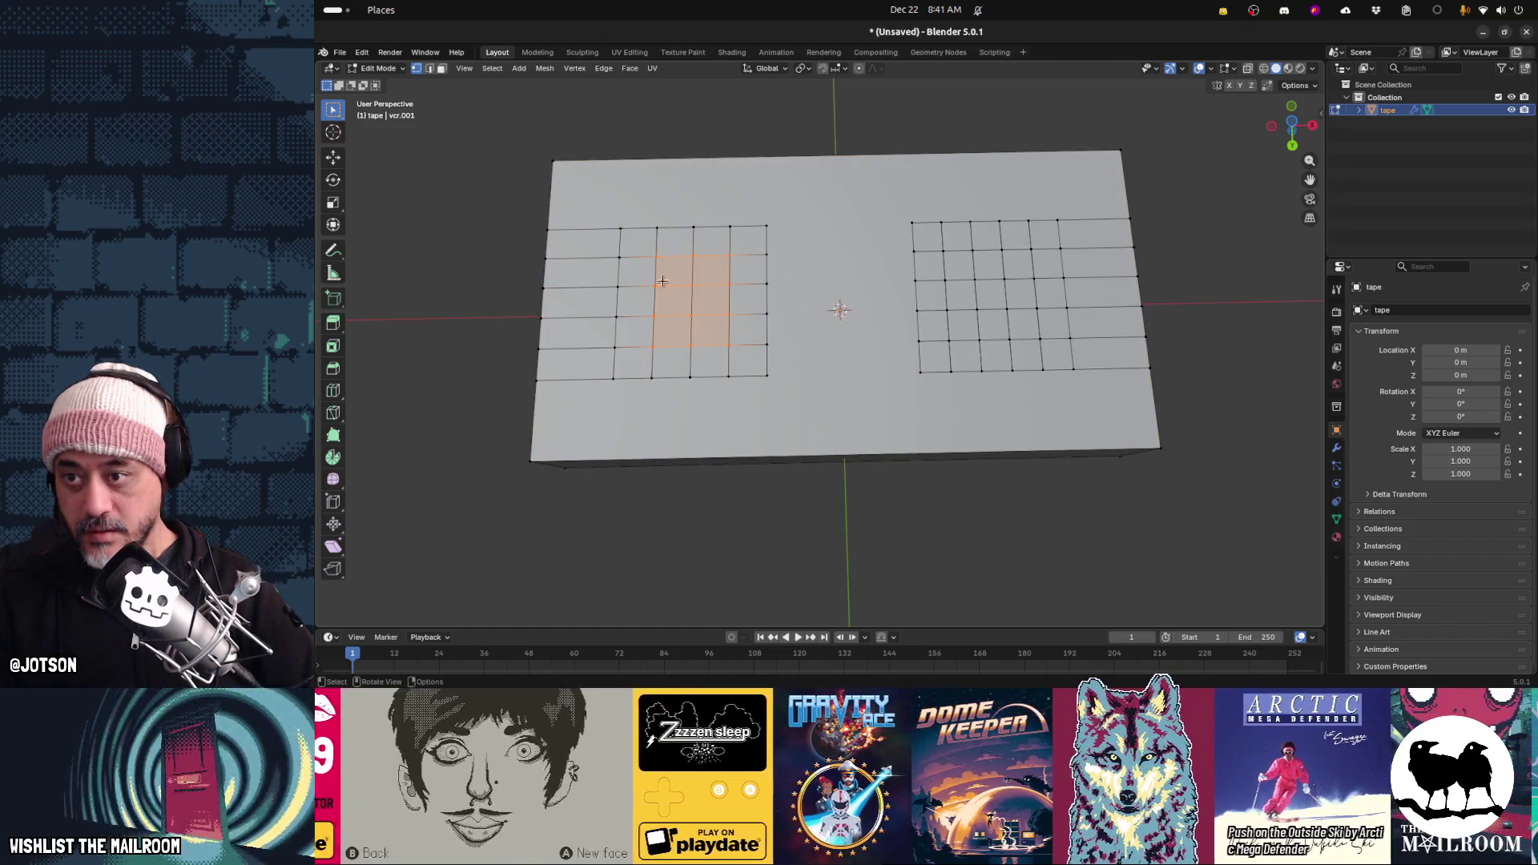
pyautogui.press('ctrl+KP_Add')
pyautogui.moveTo(647, 246); pyautogui.dragTo(732, 342)
pyautogui.moveTo(731, 347)
pyautogui.mouseDown(button='middle')
pyautogui.moveTo(763, 386)
pyautogui.moveTo(743, 412)
pyautogui.mouseUp(button='middle')
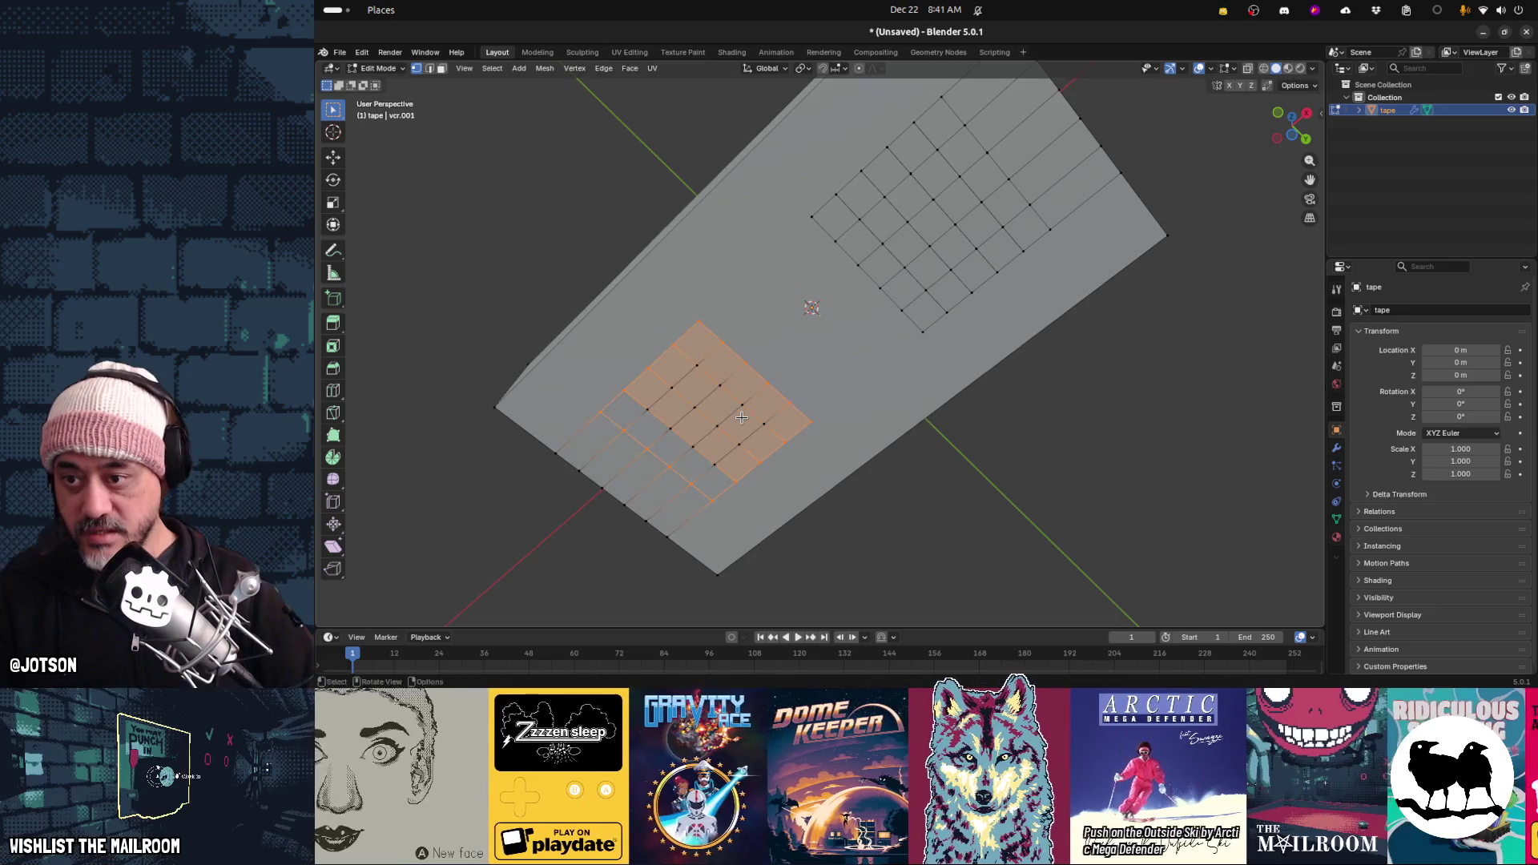
pyautogui.moveTo(746, 424); pyautogui.dragTo(731, 407, button='middle')
pyautogui.press('KP_7')
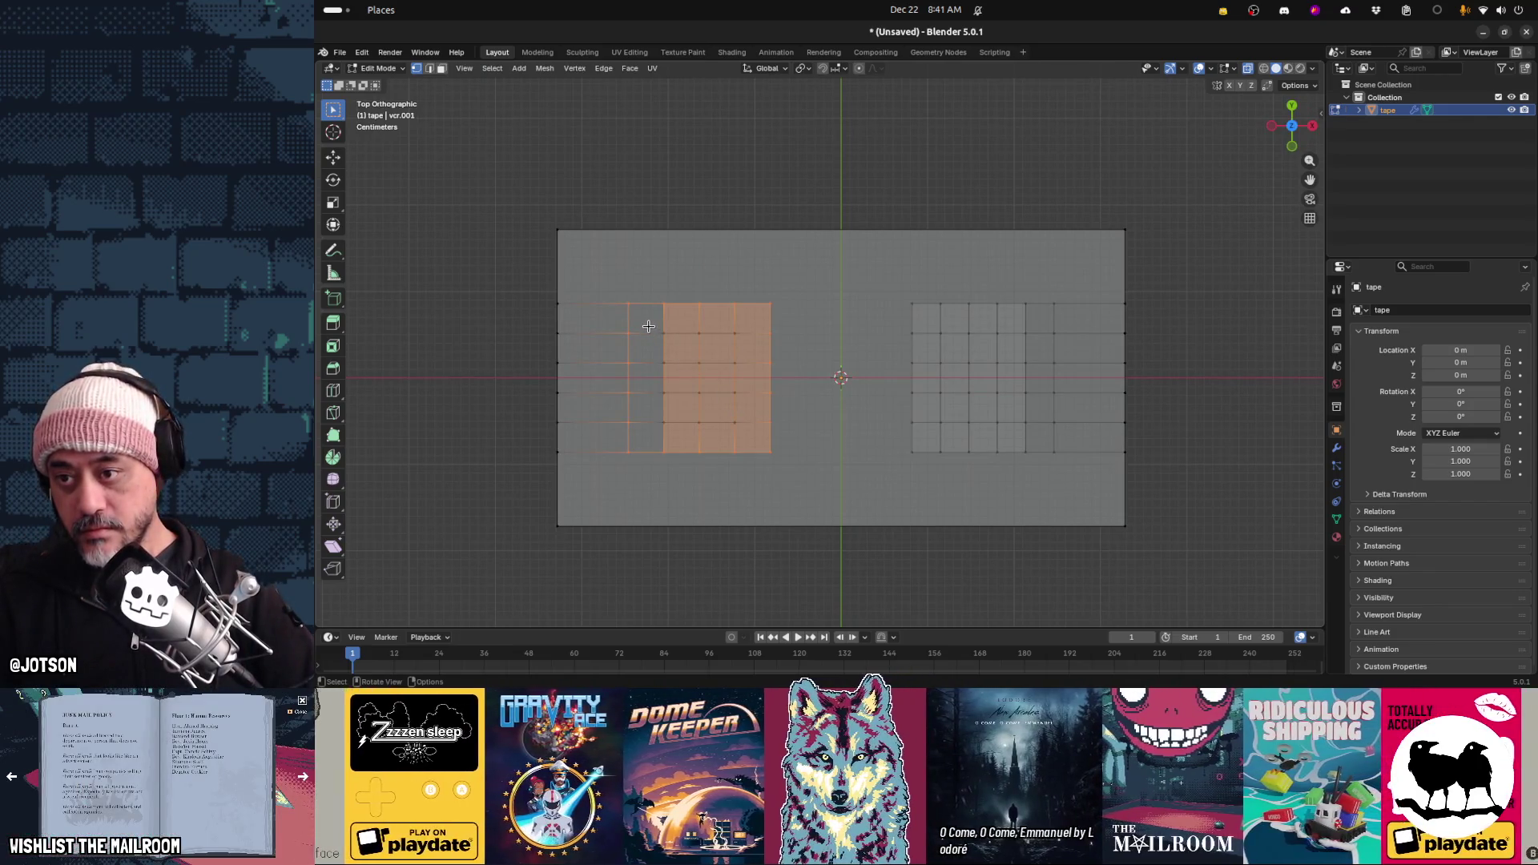
# Add another column of faces to the selection, then orbit and return to Object Mode
pyautogui.moveTo(648, 326); pyautogui.dragTo(749, 430)
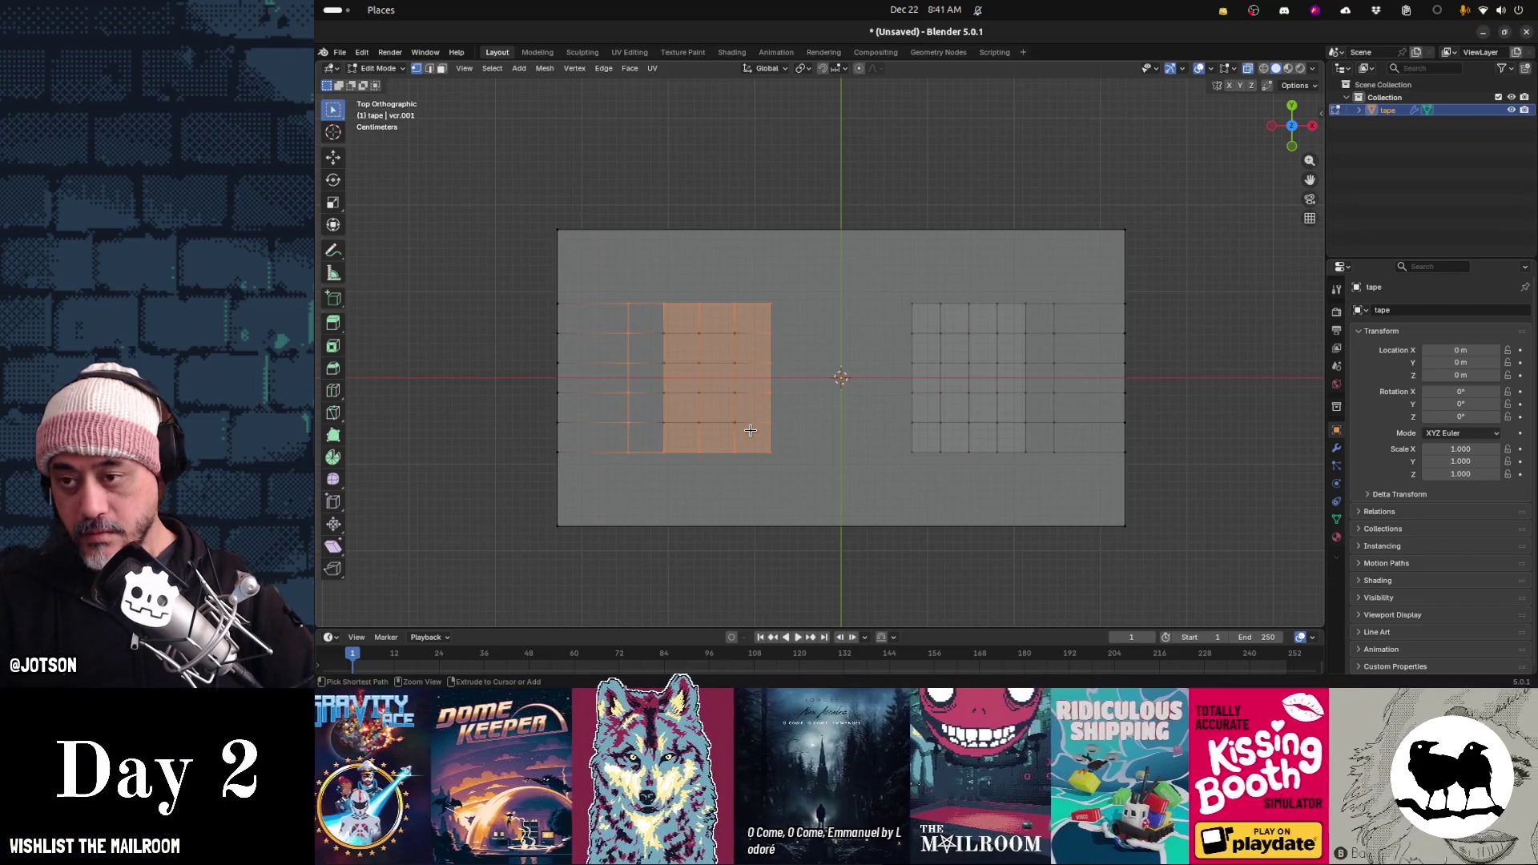
pyautogui.moveTo(731, 412)
pyautogui.mouseDown(button='middle')
pyautogui.moveTo(749, 424)
pyautogui.moveTo(795, 407)
pyautogui.moveTo(795, 390)
pyautogui.moveTo(793, 469)
pyautogui.moveTo(826, 446)
pyautogui.moveTo(834, 405)
pyautogui.moveTo(780, 472)
pyautogui.moveTo(809, 567)
pyautogui.mouseUp(button='middle')
pyautogui.press('Tab')
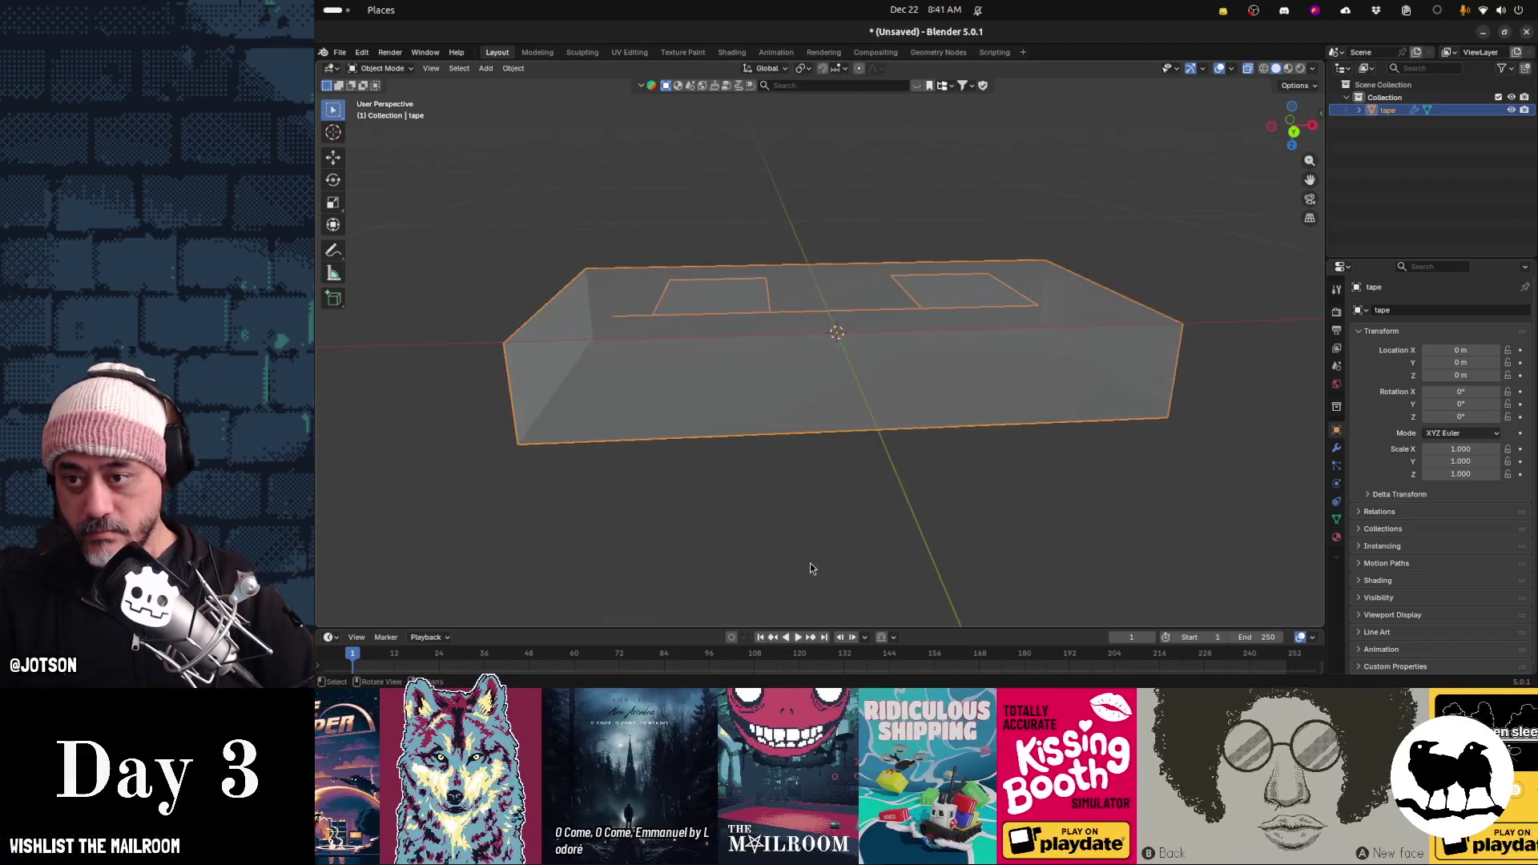
pyautogui.press('KP_7')
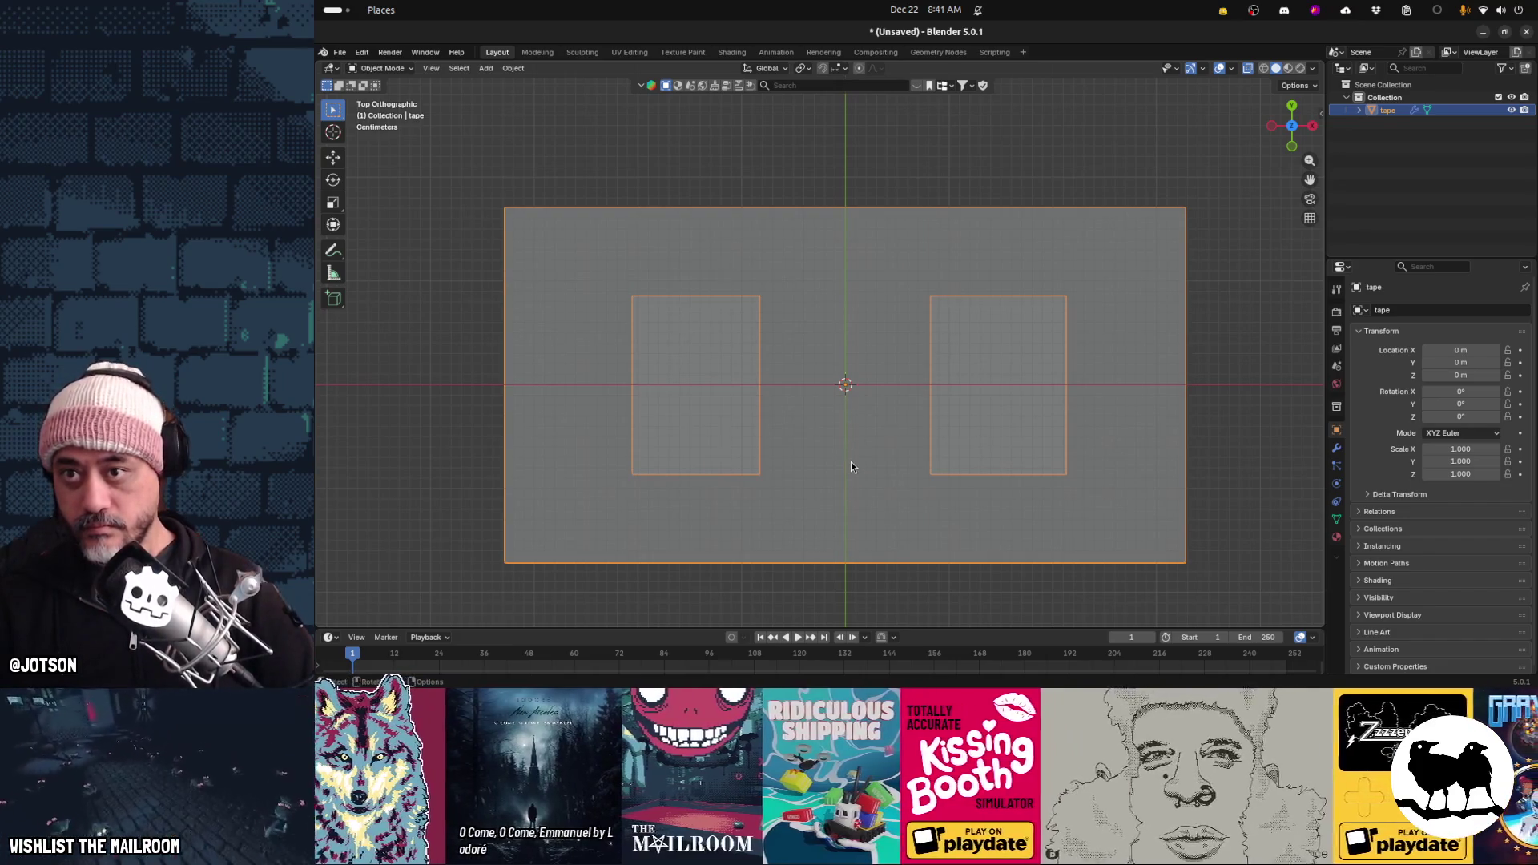
pyautogui.moveTo(843, 488)
pyautogui.mouseDown(button='middle')
pyautogui.moveTo(873, 425)
pyautogui.moveTo(873, 467)
pyautogui.moveTo(868, 269)
pyautogui.mouseUp(button='middle')
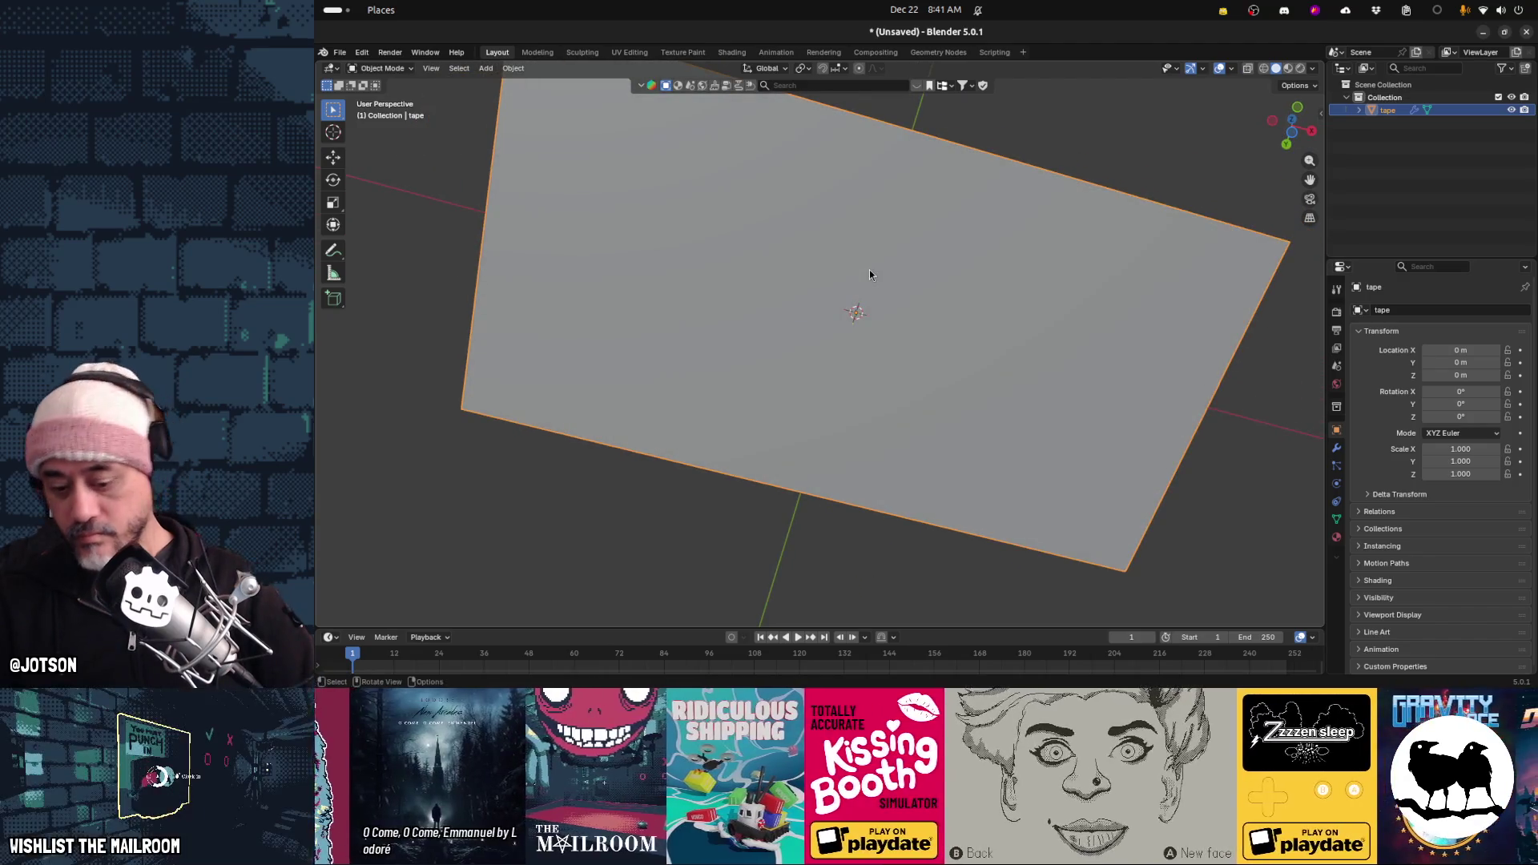
pyautogui.press('Tab')
pyautogui.press('ctrl+KP_1')
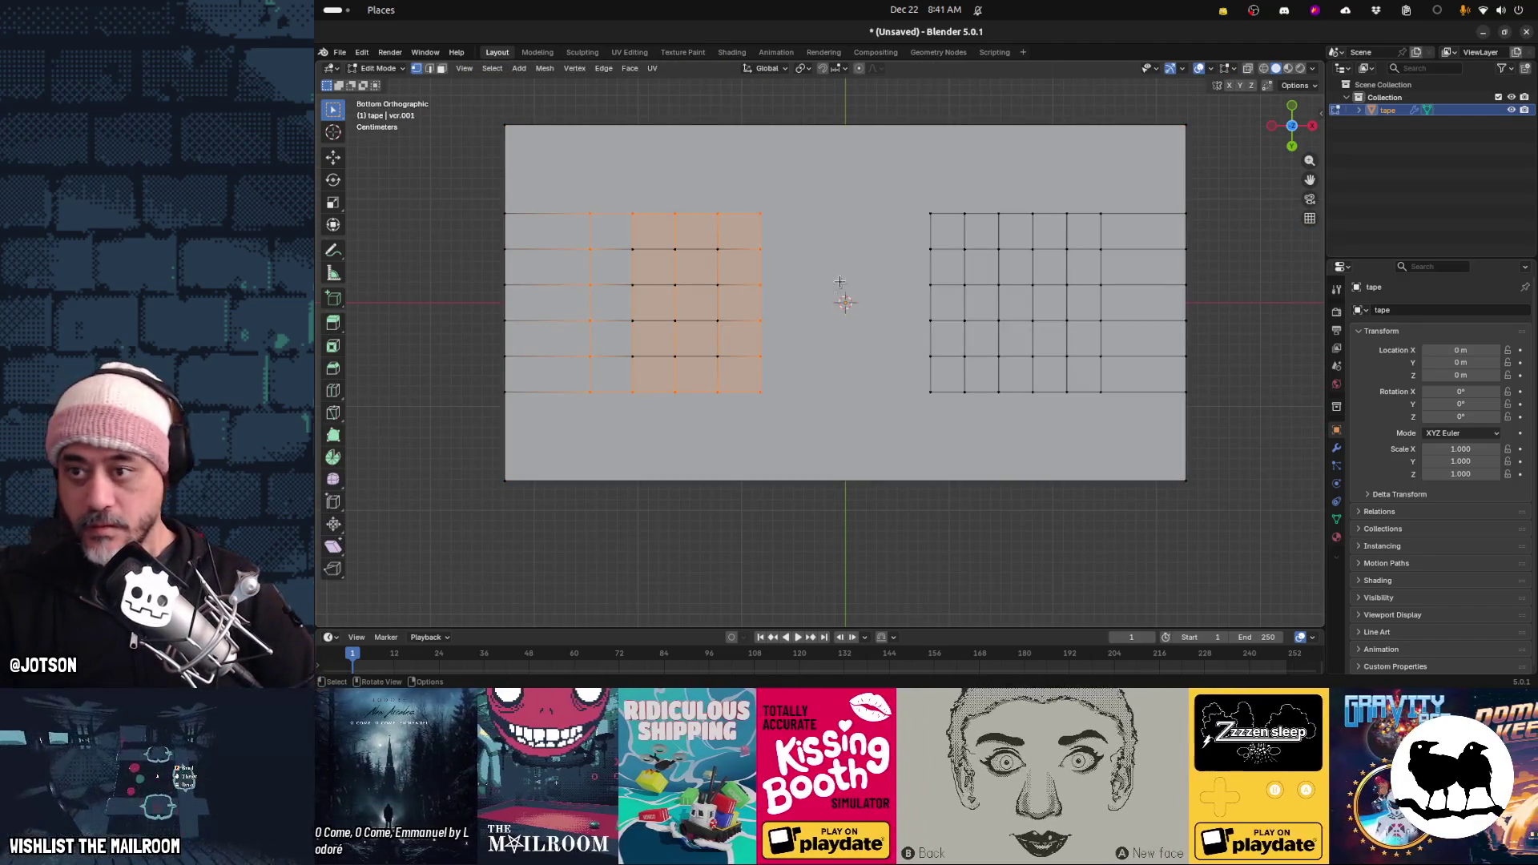
# Grab a single vertex on the left grid, then cancel the move
pyautogui.click(717, 249)
pyautogui.press('g')
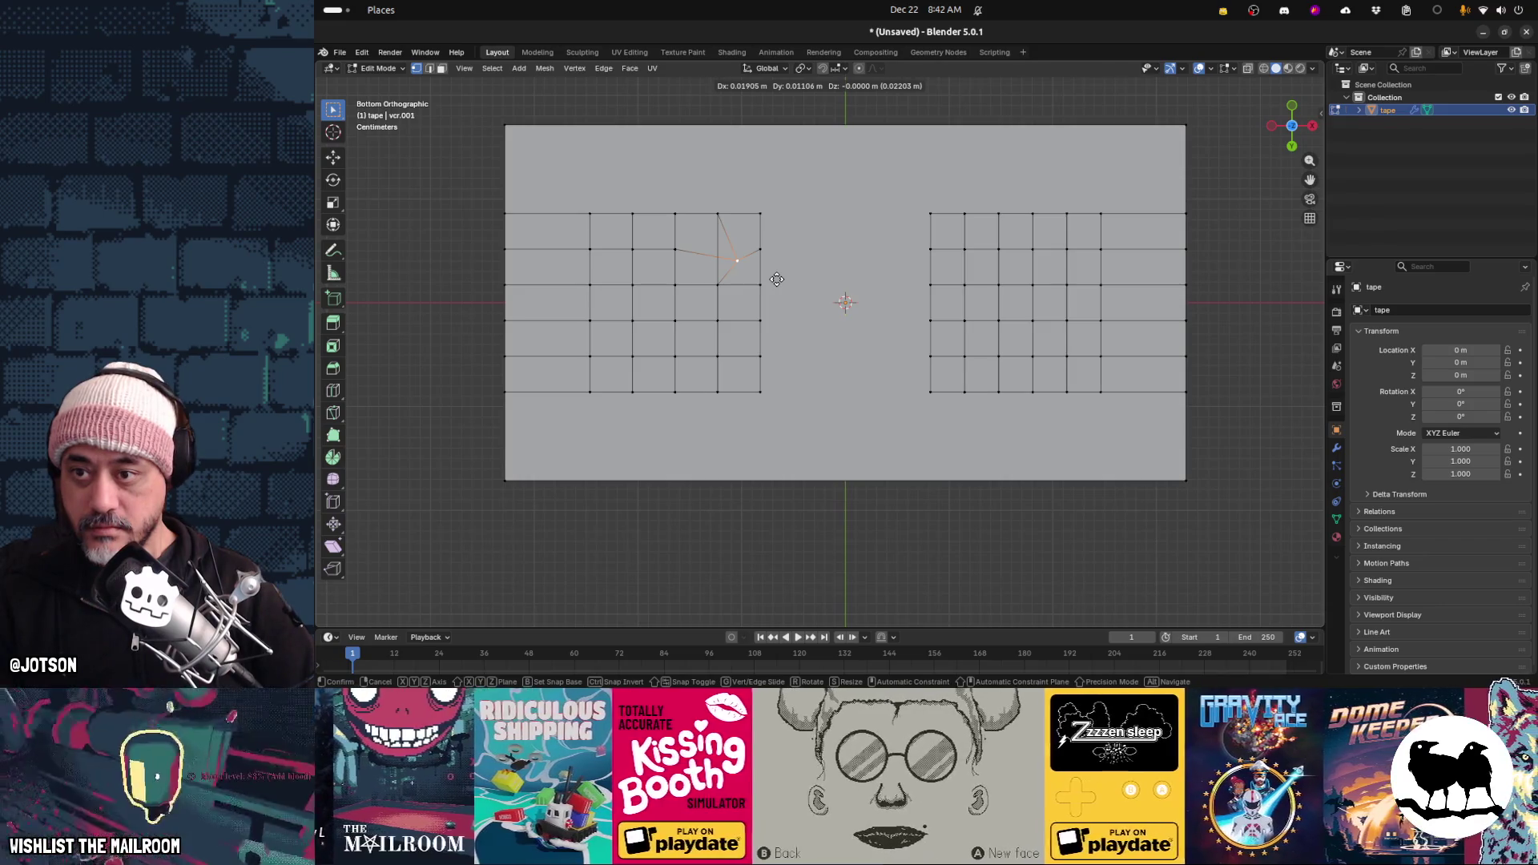
pyautogui.press('Escape')
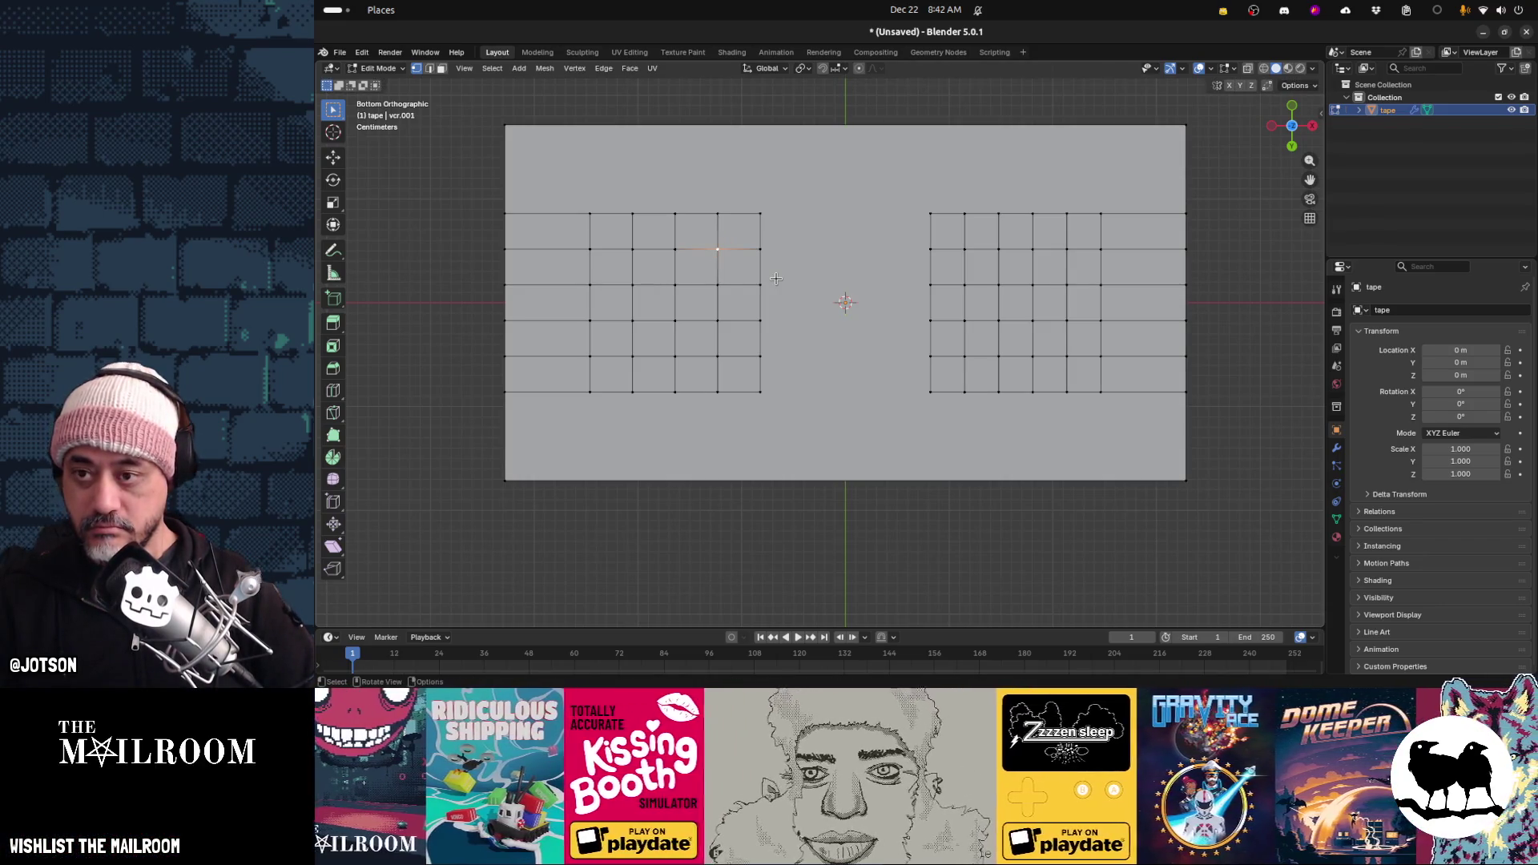
# In Edge select mode, pick three vertical edge loops on the left grid for deletion
pyautogui.keyDown('alt'); pyautogui.click(731, 305); pyautogui.keyUp('alt')
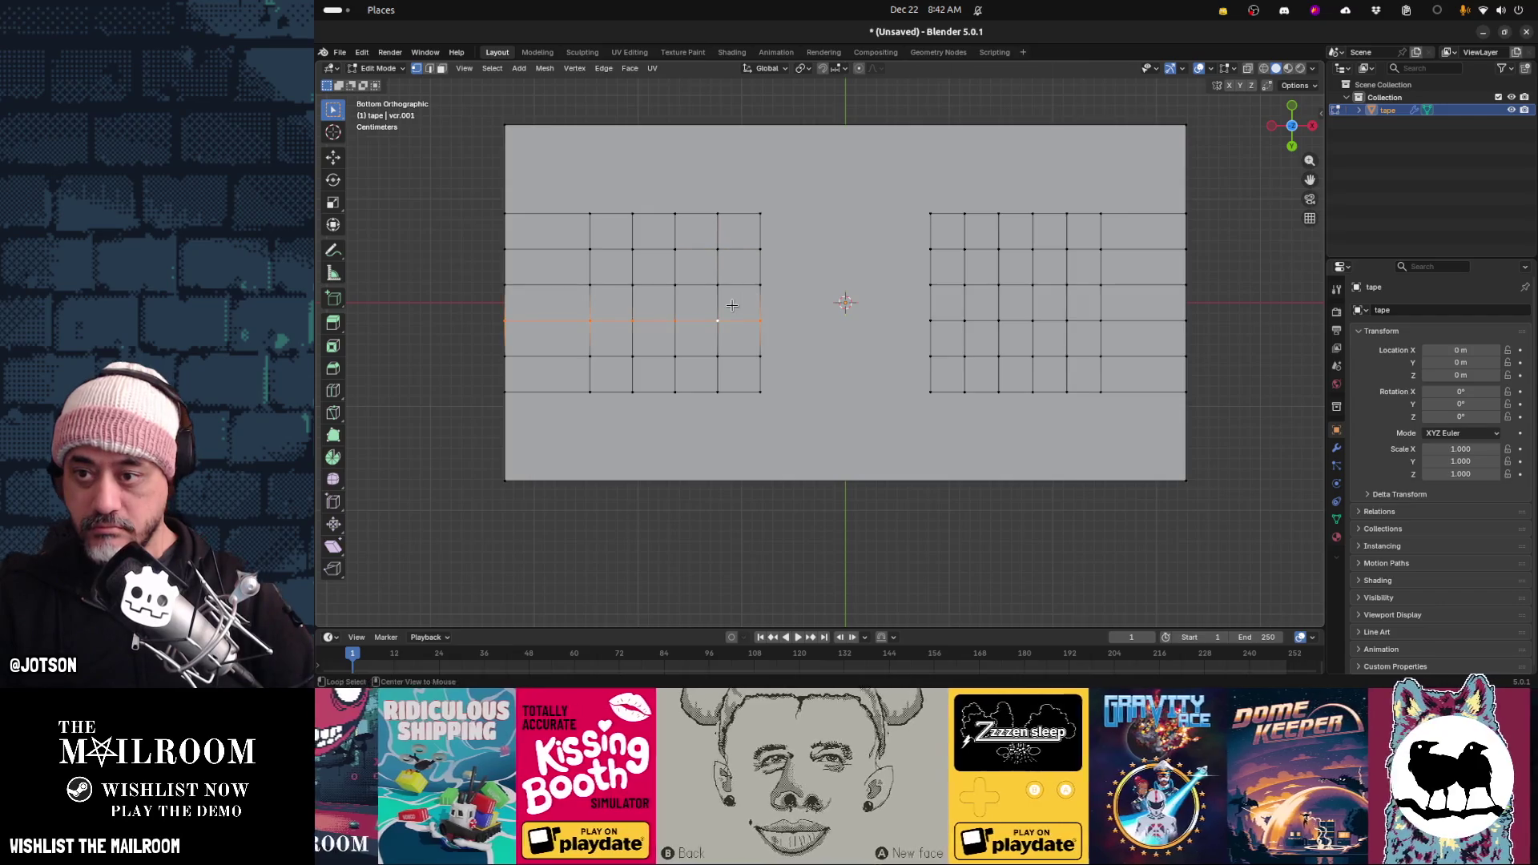
pyautogui.click(429, 68)
pyautogui.keyDown('alt'); pyautogui.click(724, 306); pyautogui.keyUp('alt')
pyautogui.keyDown('alt'); pyautogui.keyDown('shift'); pyautogui.click(681, 310); pyautogui.keyUp('shift'); pyautogui.keyUp('alt')
pyautogui.keyDown('alt'); pyautogui.keyDown('shift'); pyautogui.click(638, 309); pyautogui.keyUp('shift'); pyautogui.keyUp('alt')
pyautogui.press('x')
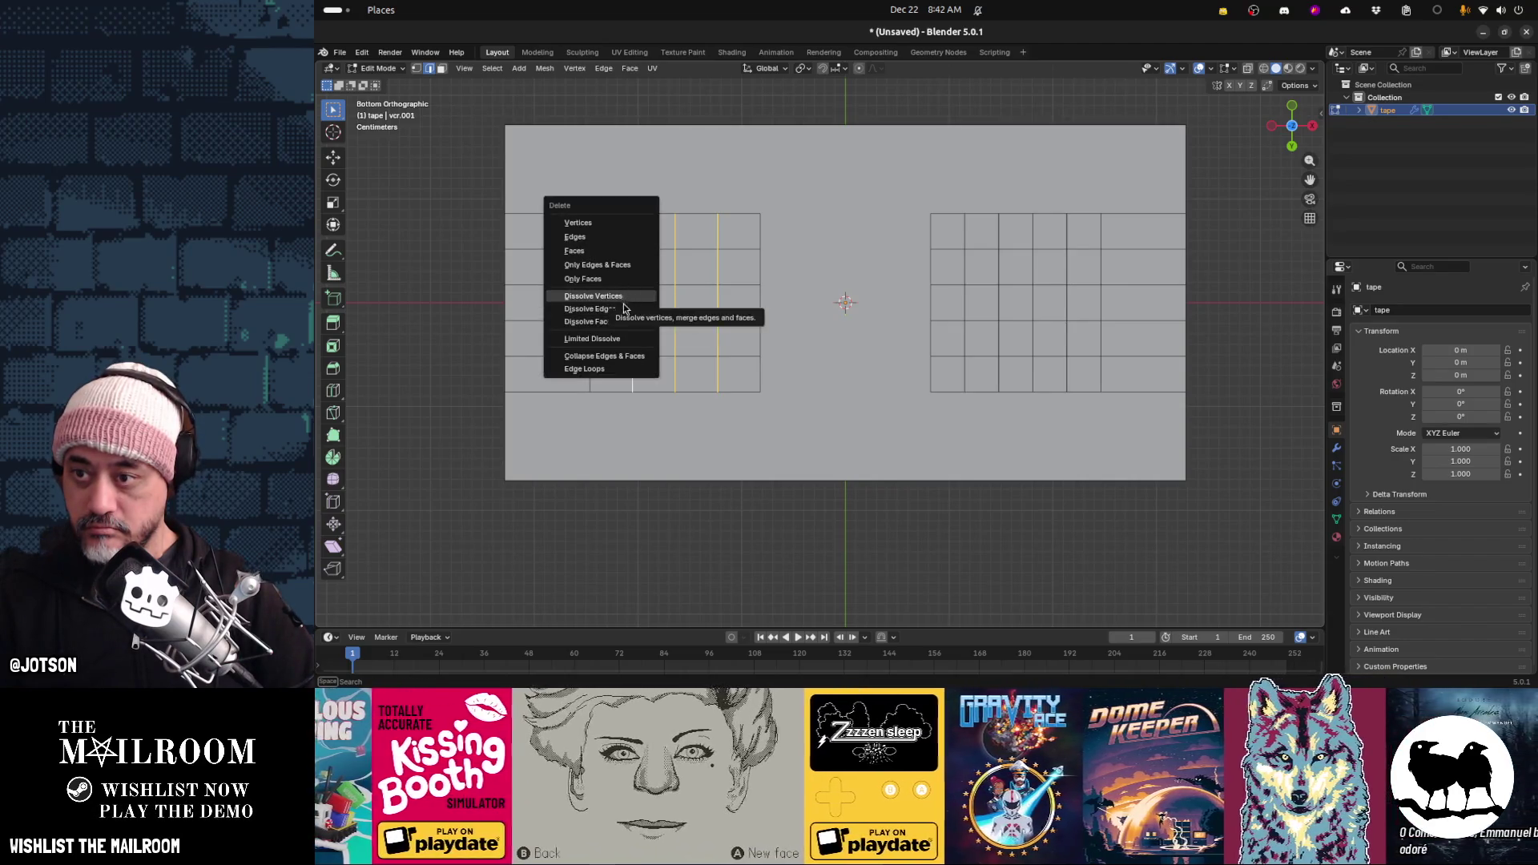
# Dissolve the three left-grid loops and four vertical edge loops on the right grid
pyautogui.click(622, 309)
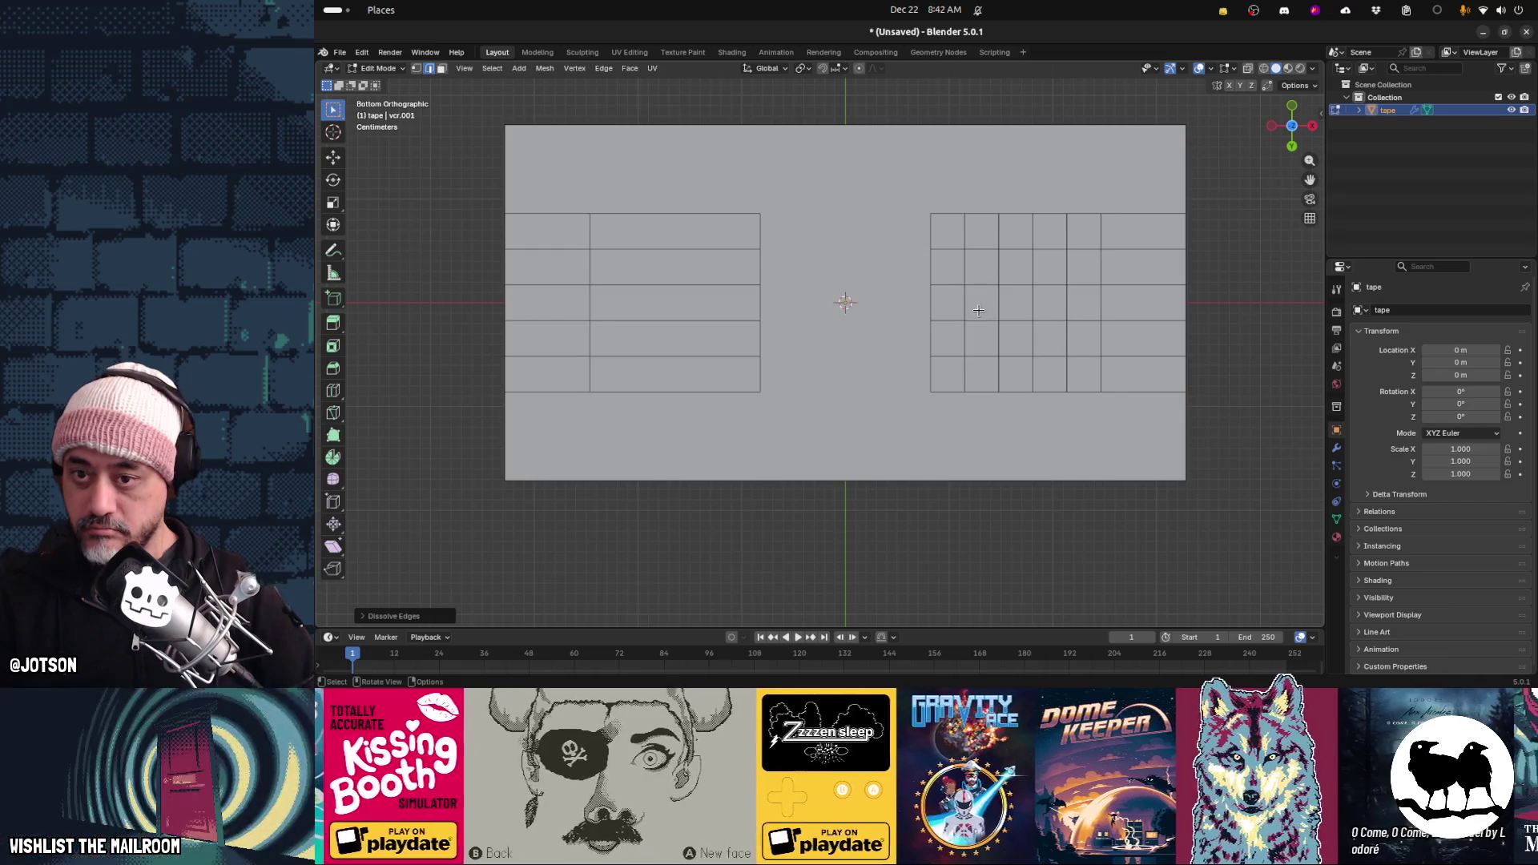
pyautogui.keyDown('alt'); pyautogui.click(1033, 308); pyautogui.keyUp('alt')
pyautogui.keyDown('alt'); pyautogui.keyDown('shift'); pyautogui.click(999, 307); pyautogui.keyUp('shift'); pyautogui.keyUp('alt')
pyautogui.keyDown('alt'); pyautogui.keyDown('shift'); pyautogui.click(966, 306); pyautogui.keyUp('shift'); pyautogui.keyUp('alt')
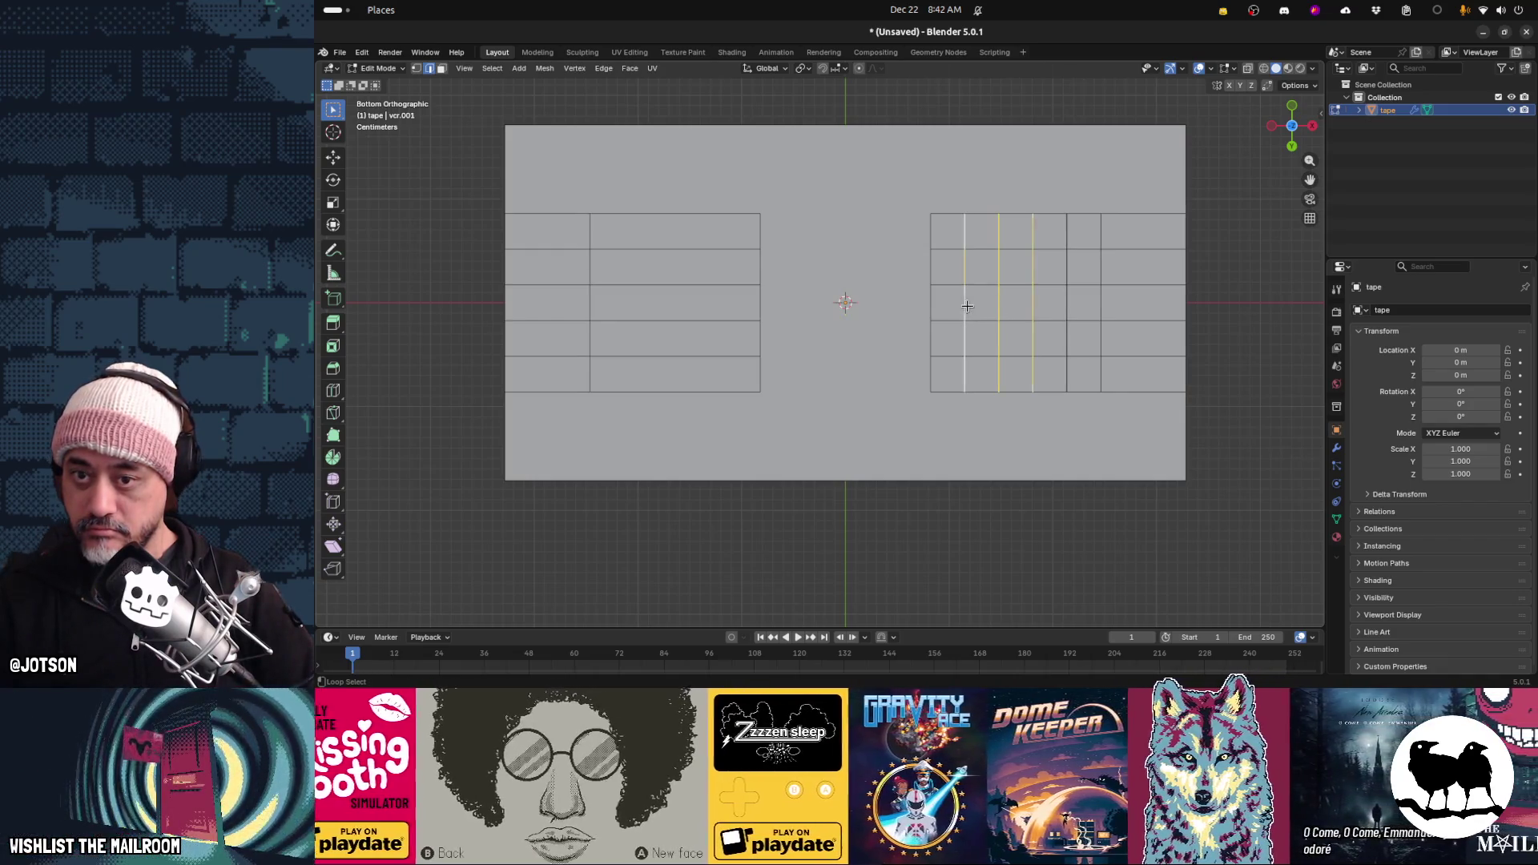
pyautogui.keyDown('alt'); pyautogui.keyDown('shift'); pyautogui.click(1066, 307); pyautogui.keyUp('shift'); pyautogui.keyUp('alt')
pyautogui.press('x')
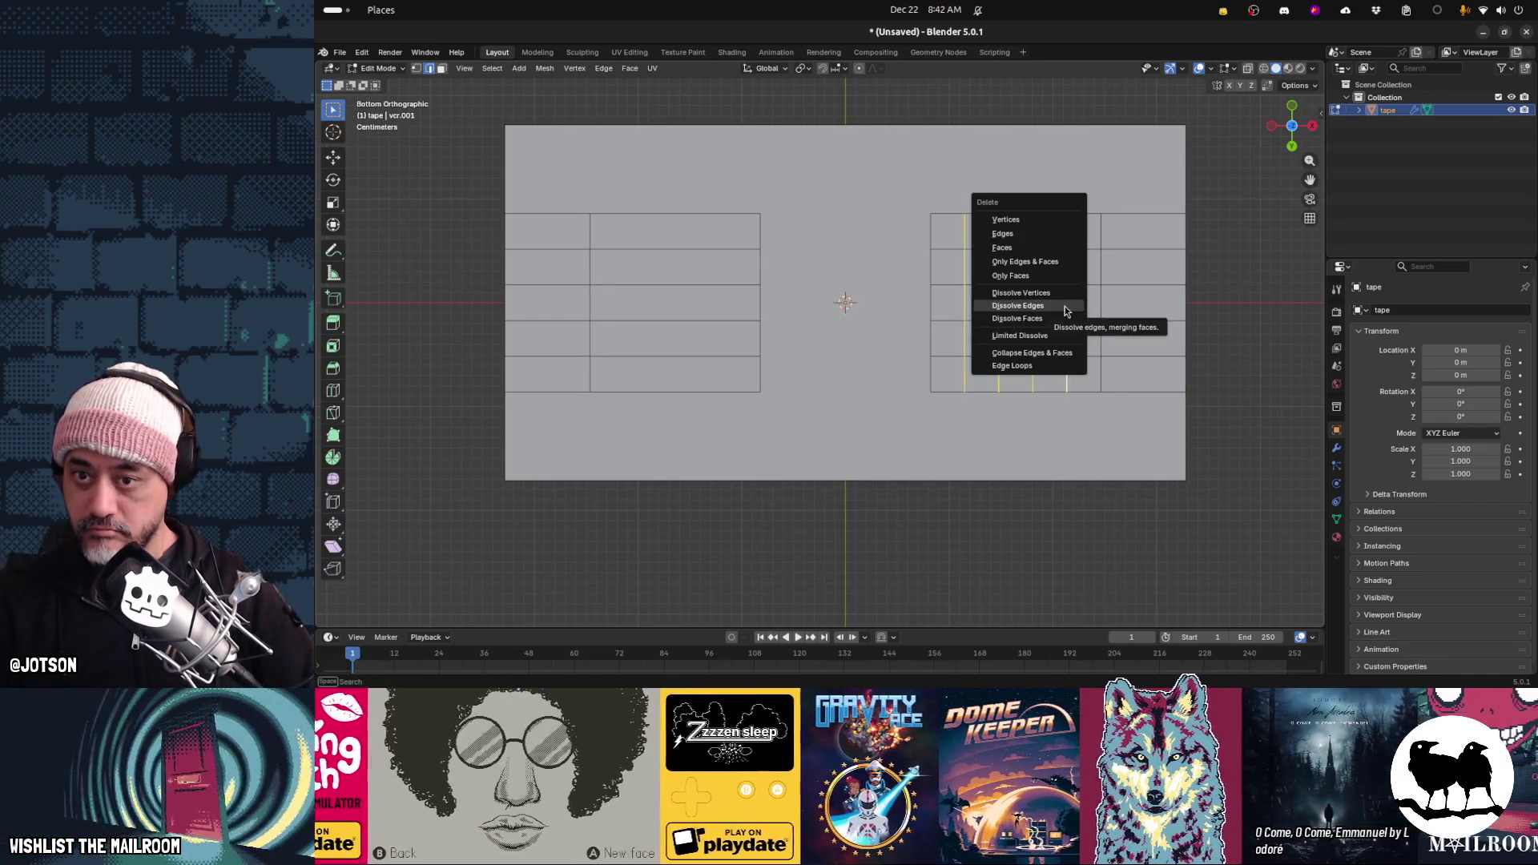
pyautogui.click(1064, 308)
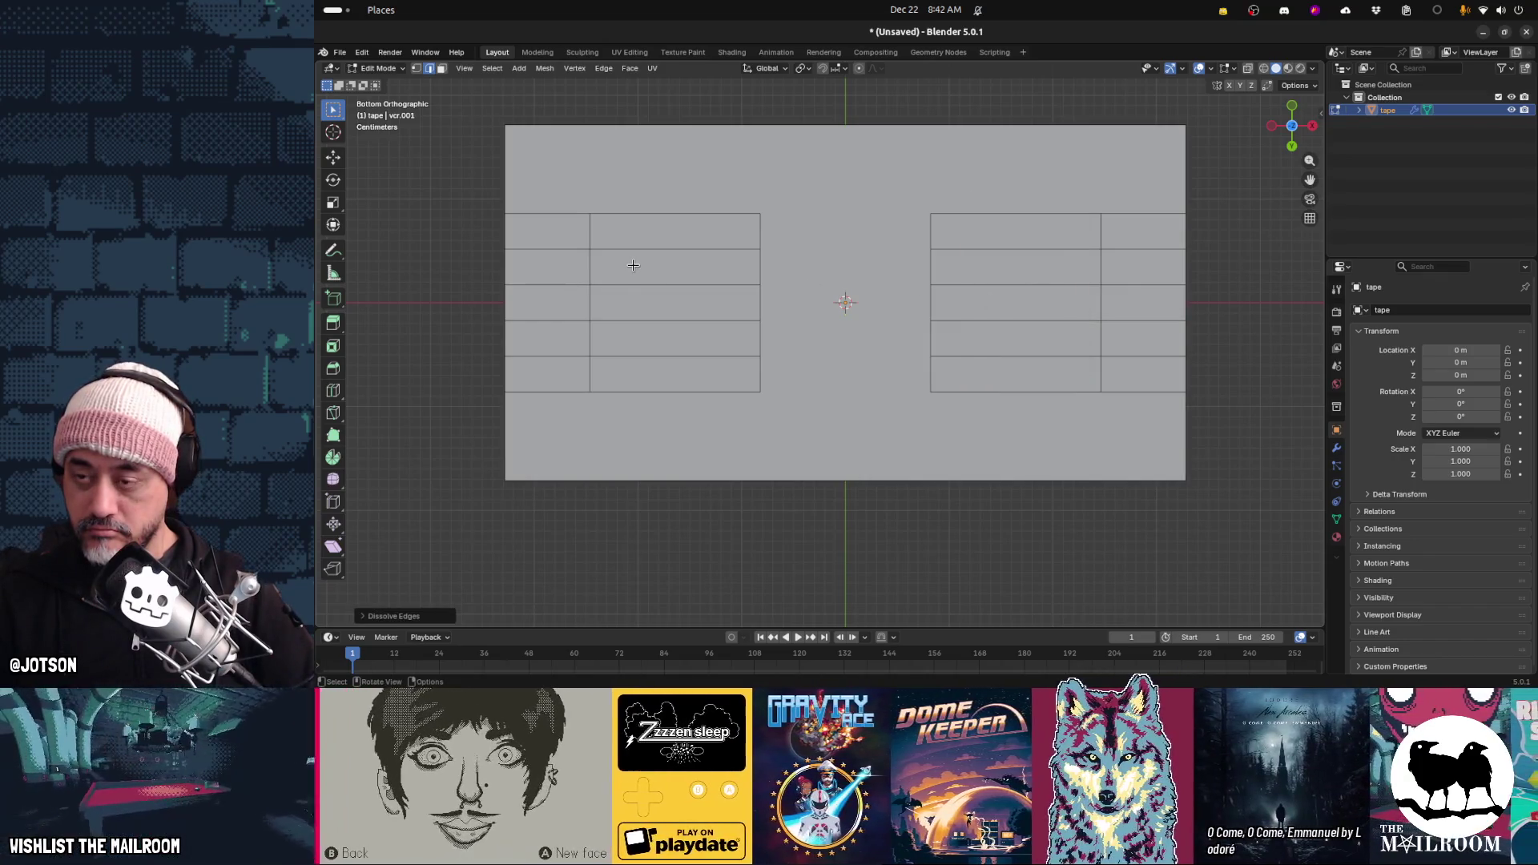
# Re-enter Edit Mode in vertex select and set up a four-cut loop cut across the left grid
pyautogui.press('Tab')
pyautogui.press('Tab')
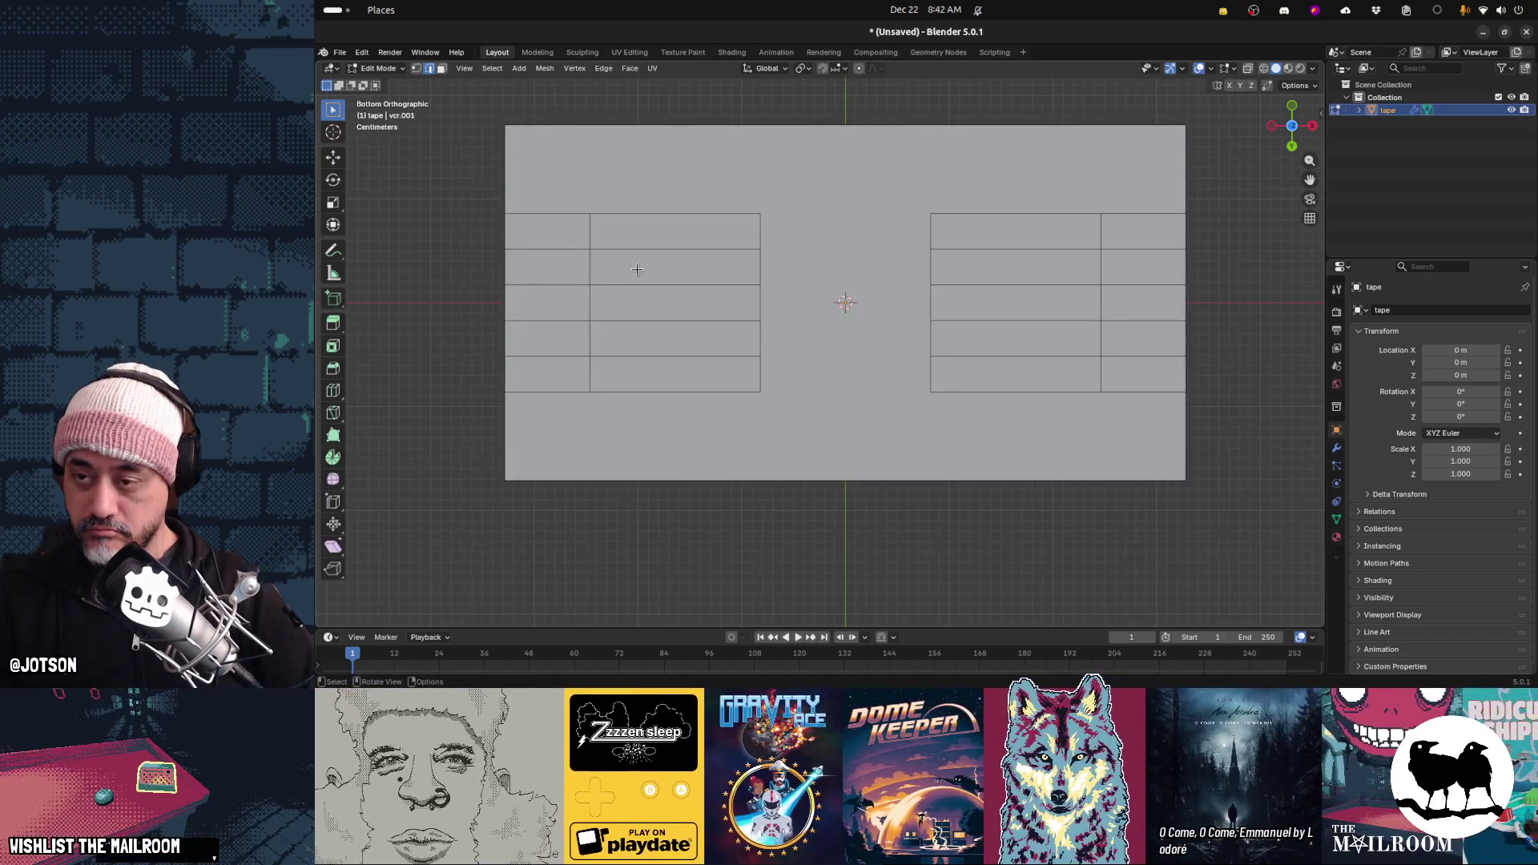
pyautogui.press('1')
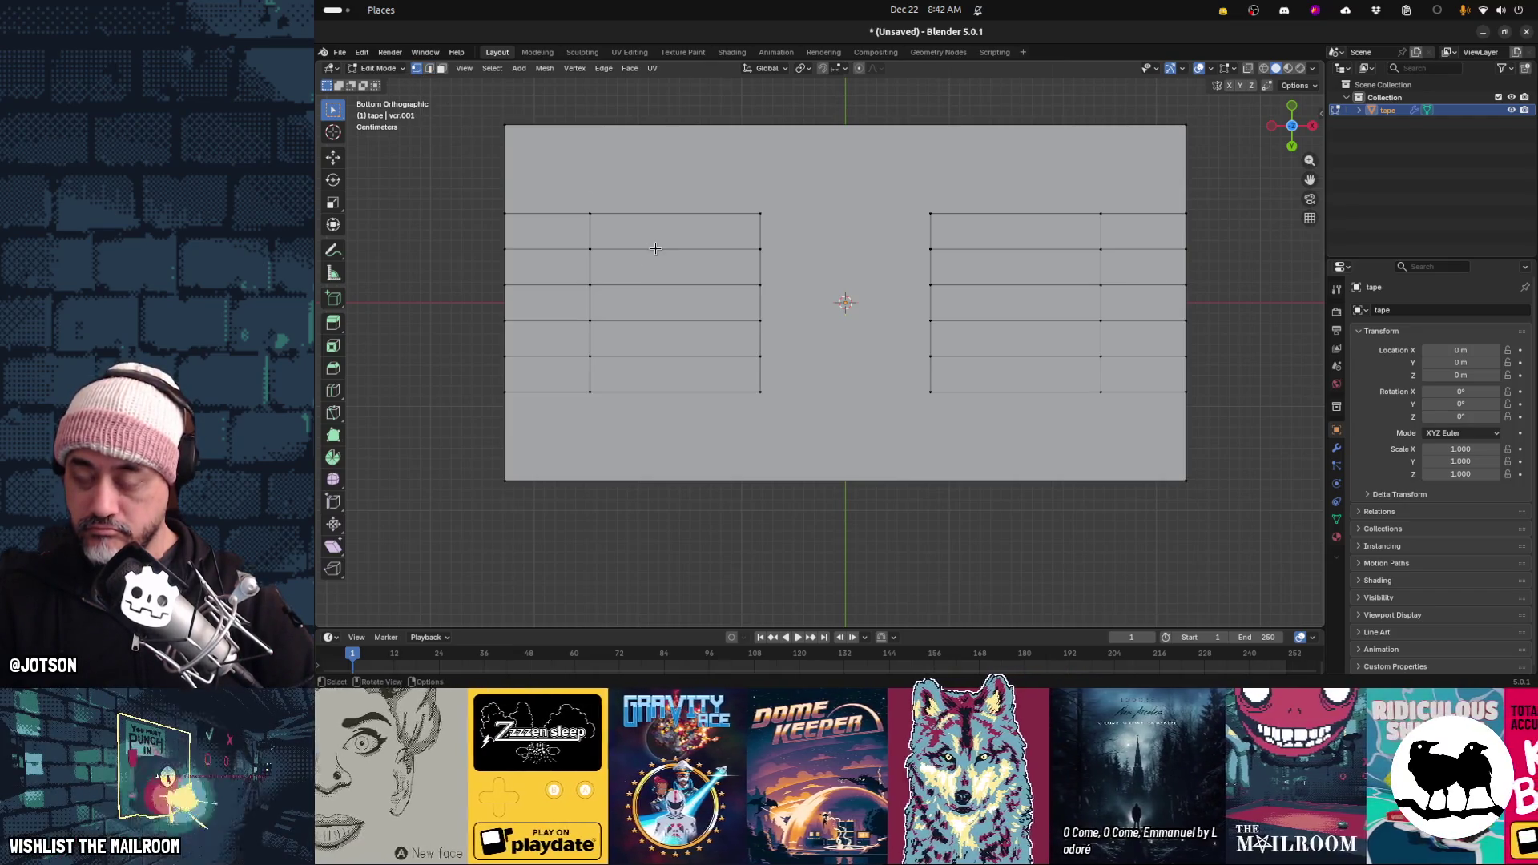
pyautogui.hotkey('ctrl', 'r')
pyautogui.scroll(2, 657, 223)
pyautogui.scroll(1, 657, 223)
pyautogui.scroll(-1, 657, 222)
pyautogui.scroll(1, 657, 223)
# Commit the four loop cuts, then undo them and abandon a new loop cut
pyautogui.click(657, 223)
pyautogui.click(657, 222)
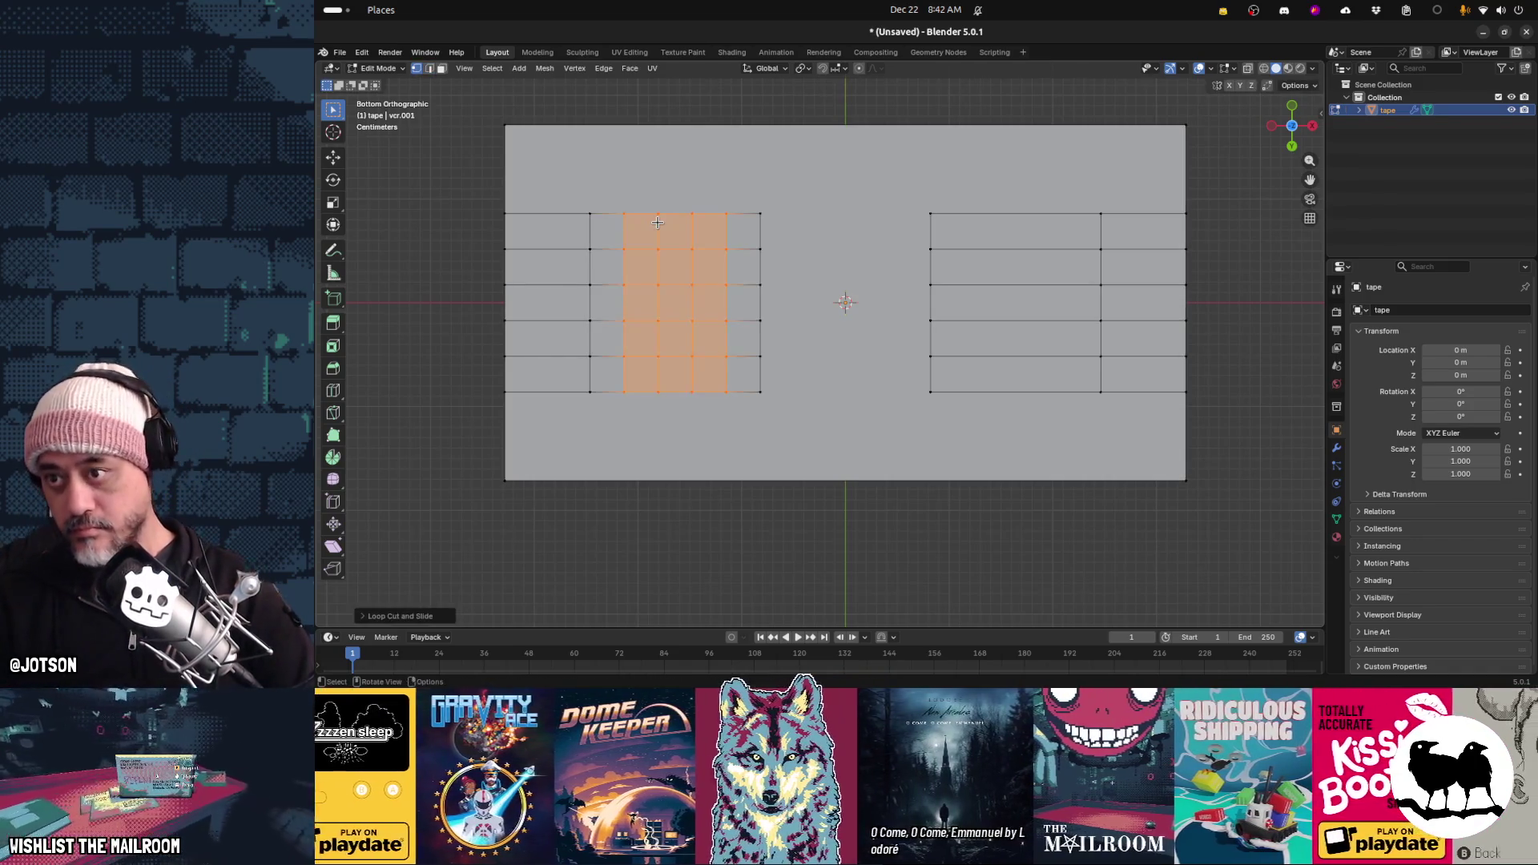
pyautogui.click(624, 249)
pyautogui.press('g')
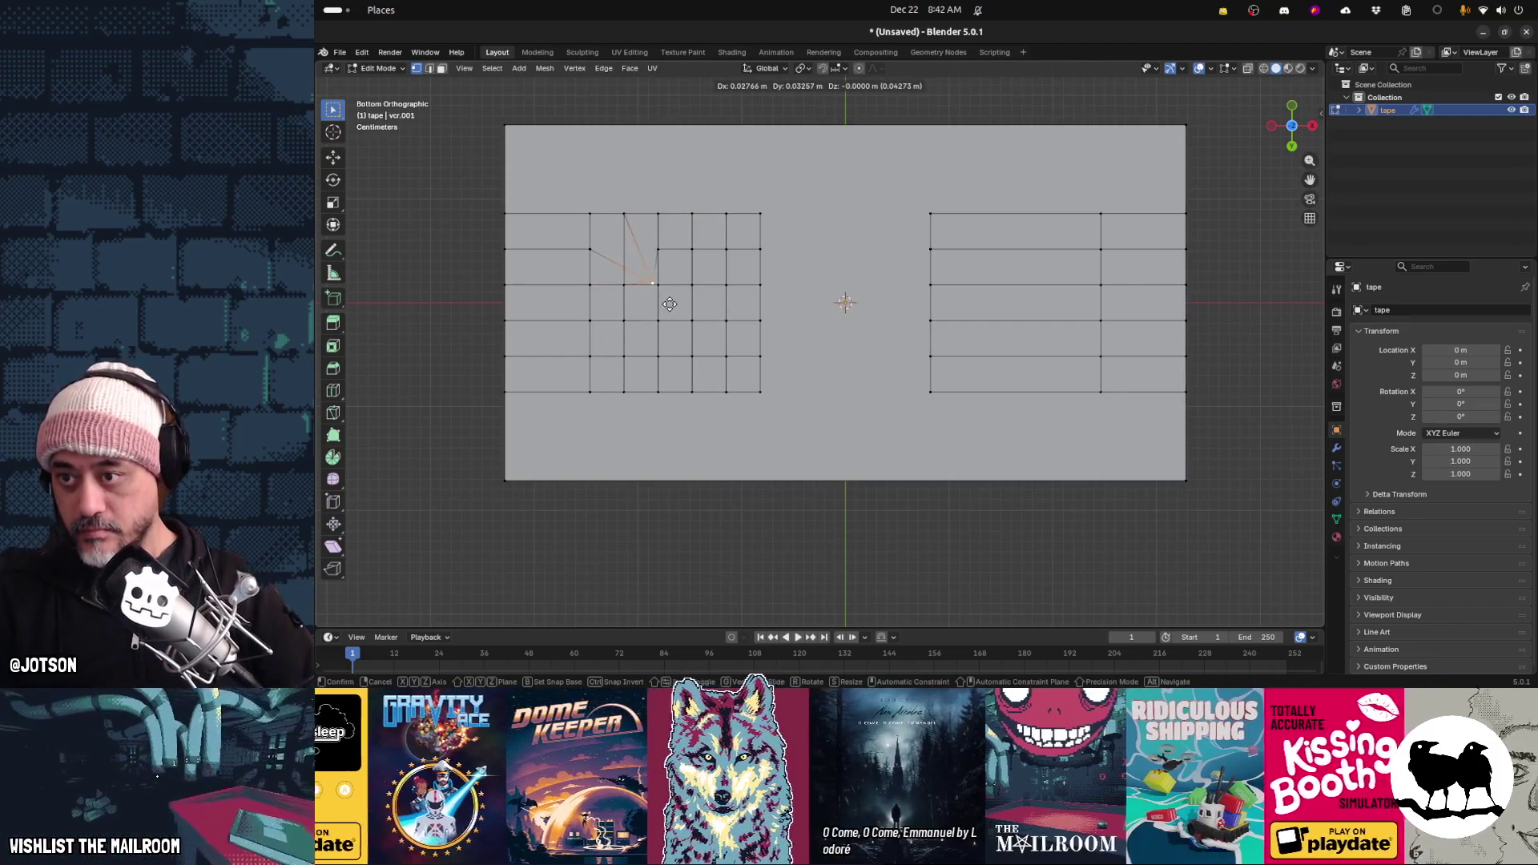
pyautogui.press('Escape')
pyautogui.hotkey('ctrl', 'z')
pyautogui.hotkey('ctrl', 'z')
pyautogui.press('Tab')
pyautogui.press('Tab')
pyautogui.hotkey('ctrl', 'r')
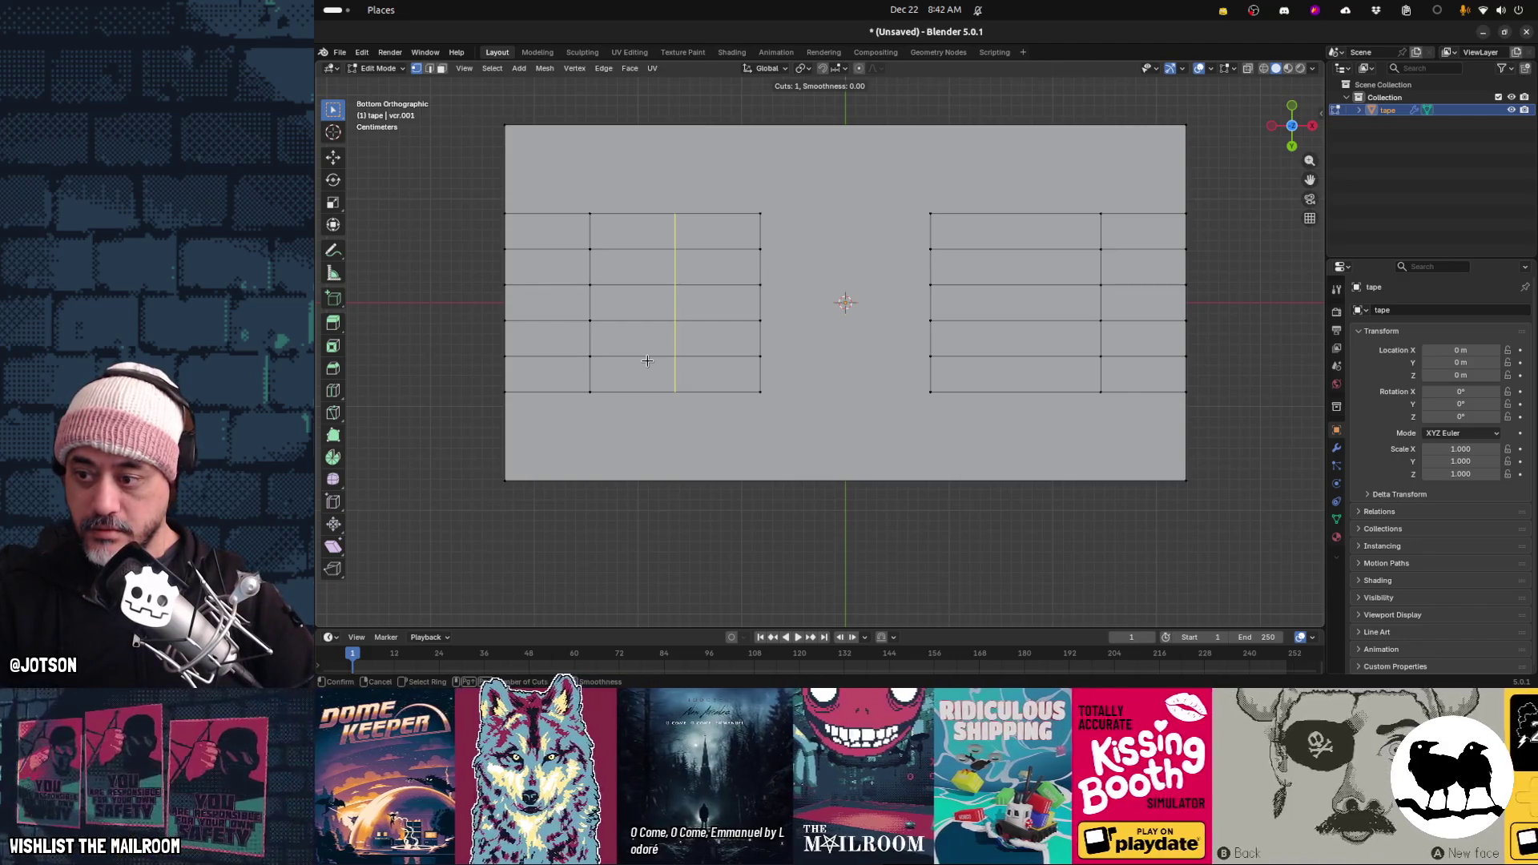
pyautogui.press('Escape')
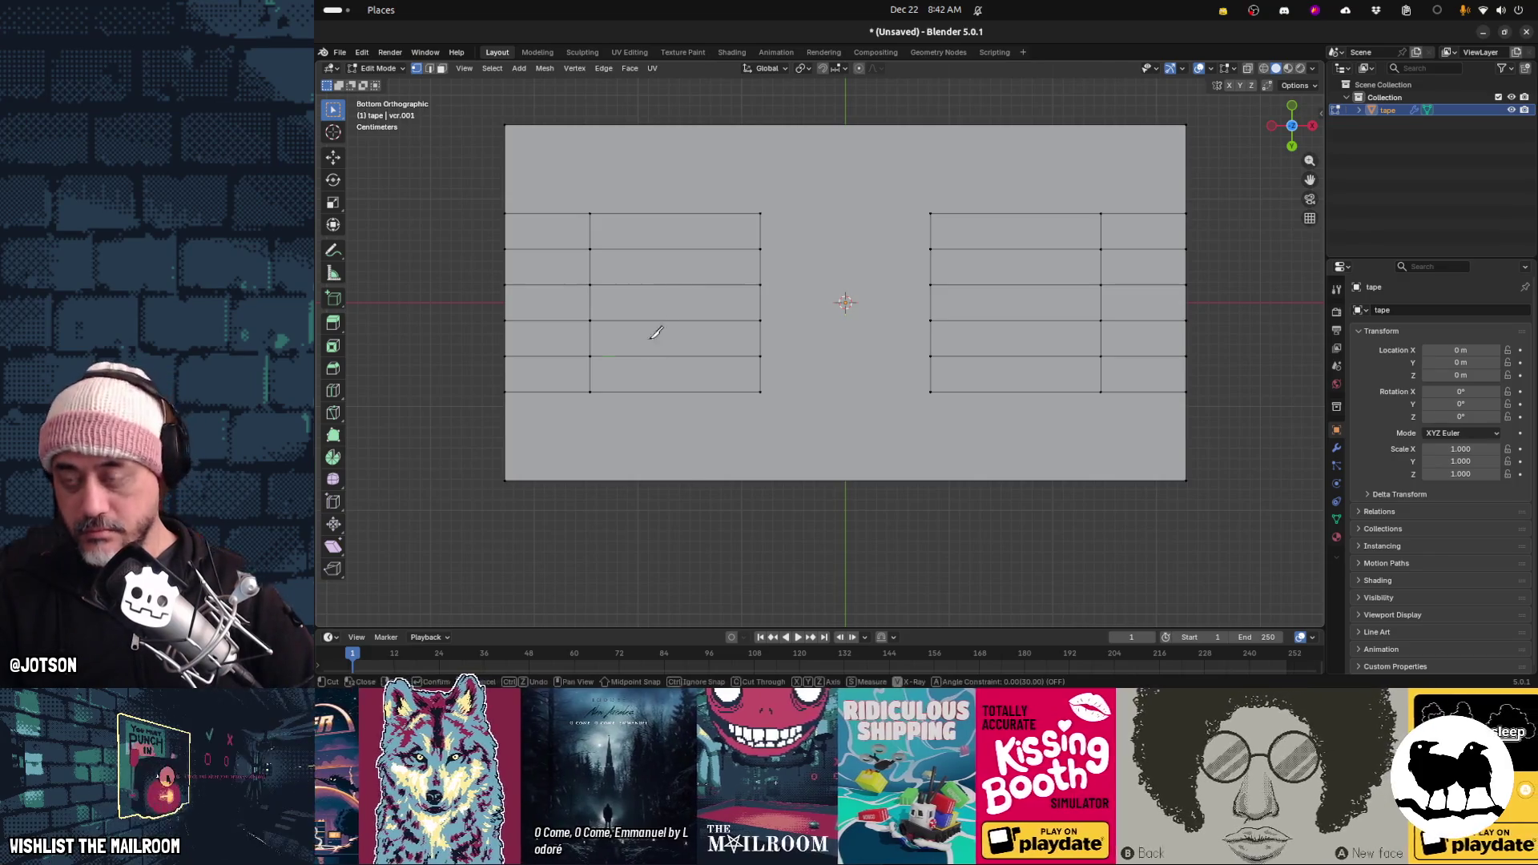
# Knife three vertical cuts from top to bottom edge across the left grid
pyautogui.click(679, 213)
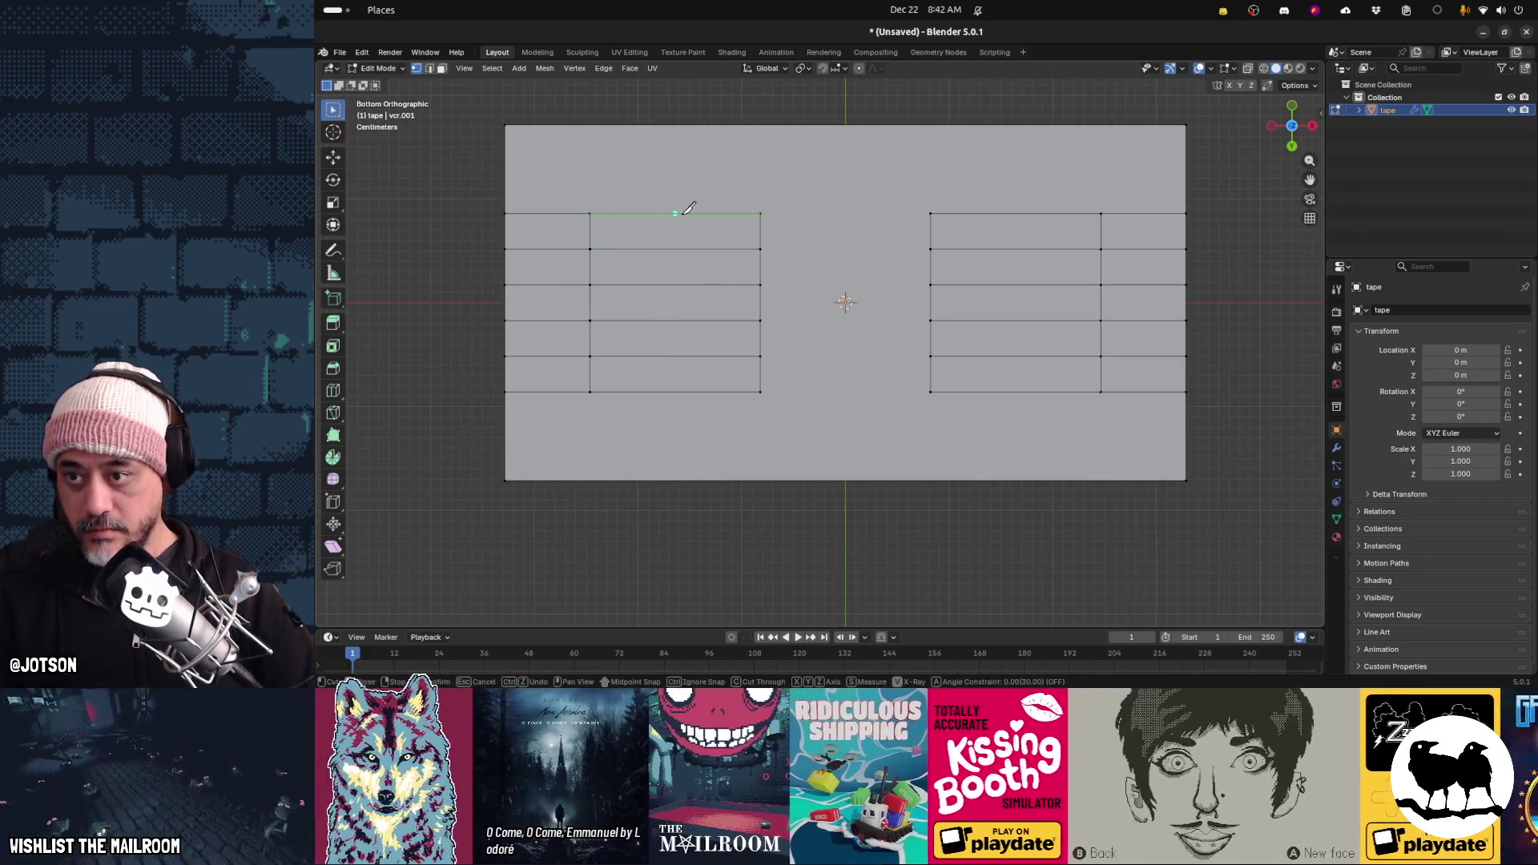
pyautogui.click(677, 390)
pyautogui.press('Return')
pyautogui.press('k')
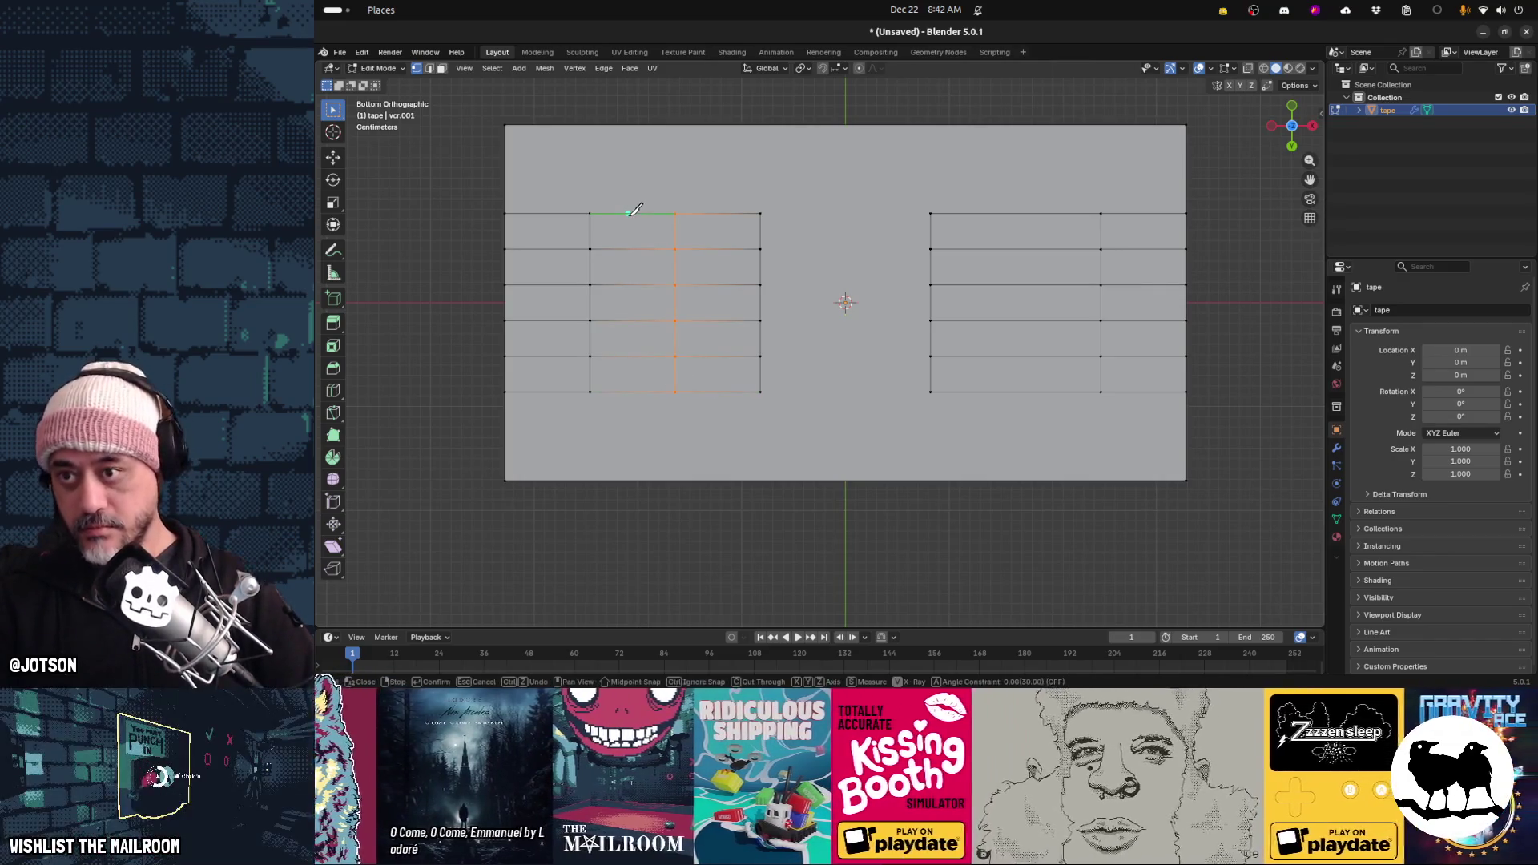
pyautogui.click(632, 213)
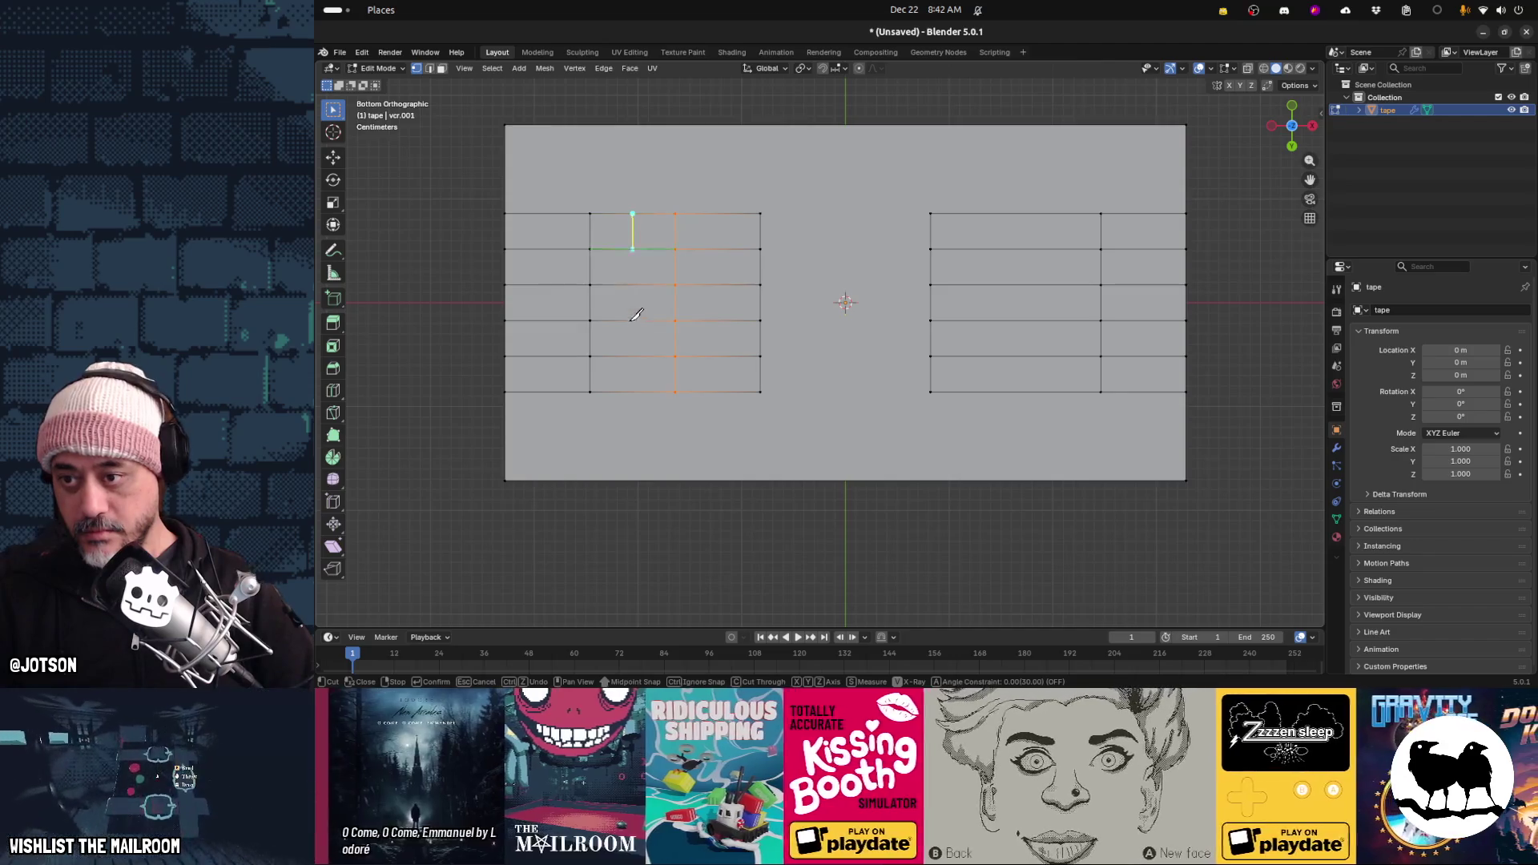
pyautogui.click(635, 388)
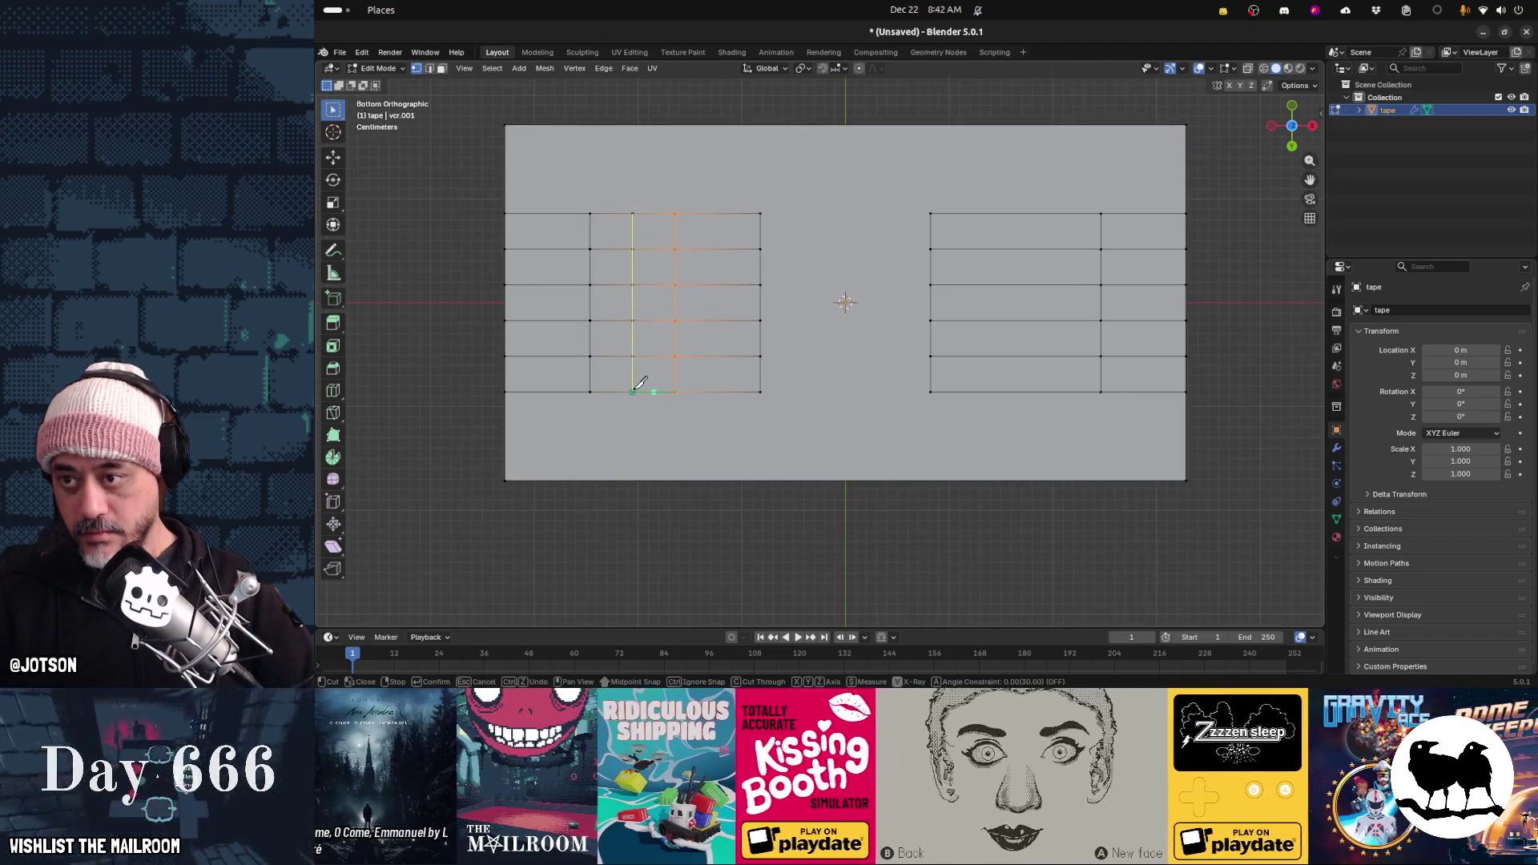
pyautogui.press('Return')
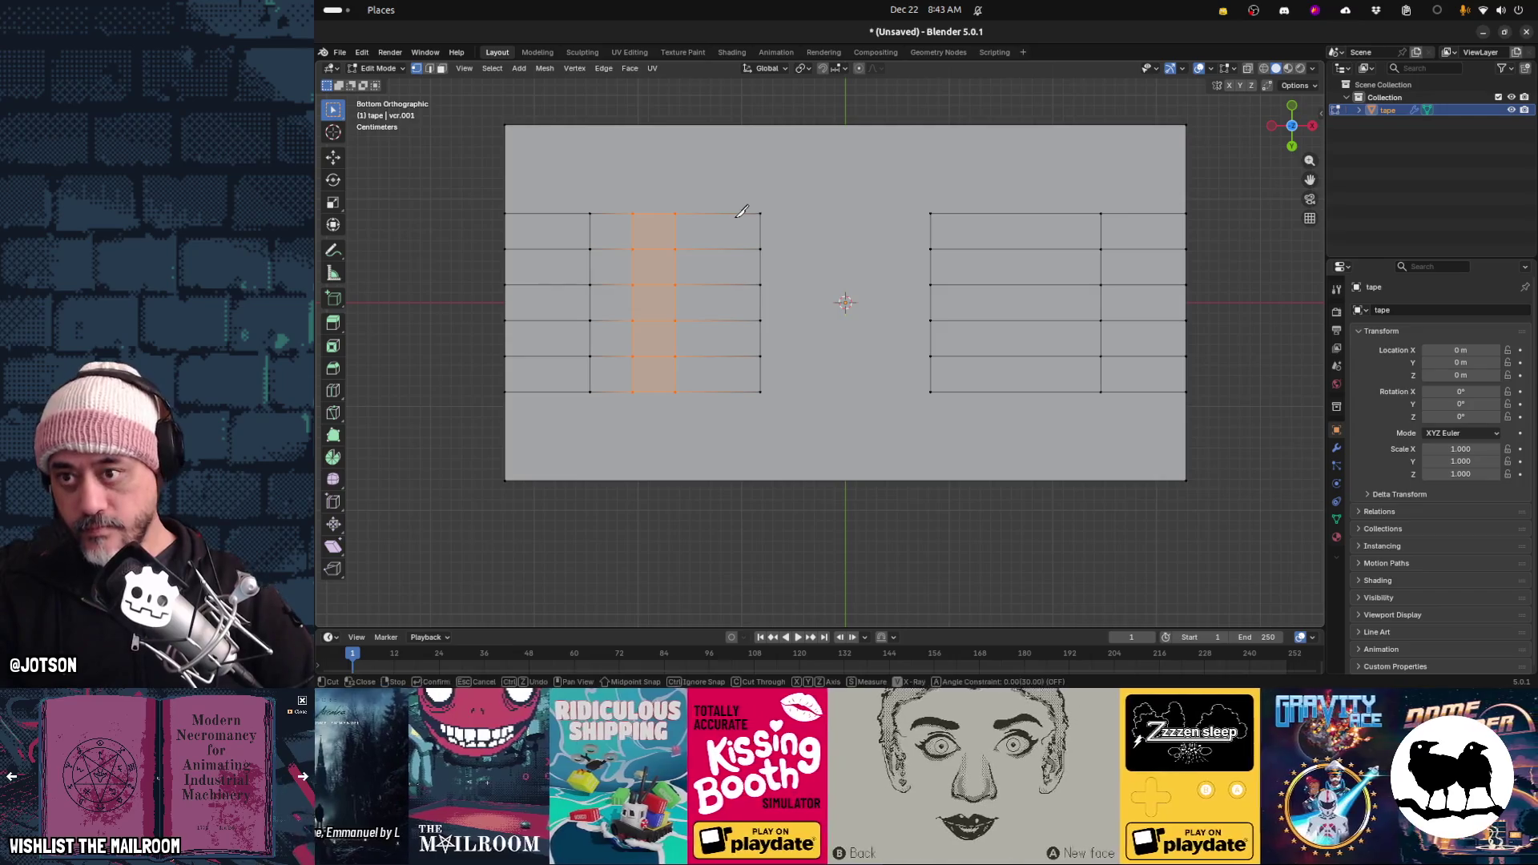
pyautogui.click(719, 234)
pyautogui.click(719, 391)
pyautogui.press('Return')
# Box-select the block between the cuts and round it with LoopTools Circle
pyautogui.moveTo(554, 191); pyautogui.dragTo(795, 419)
pyautogui.rightClick(662, 275)
pyautogui.moveTo(662, 270)
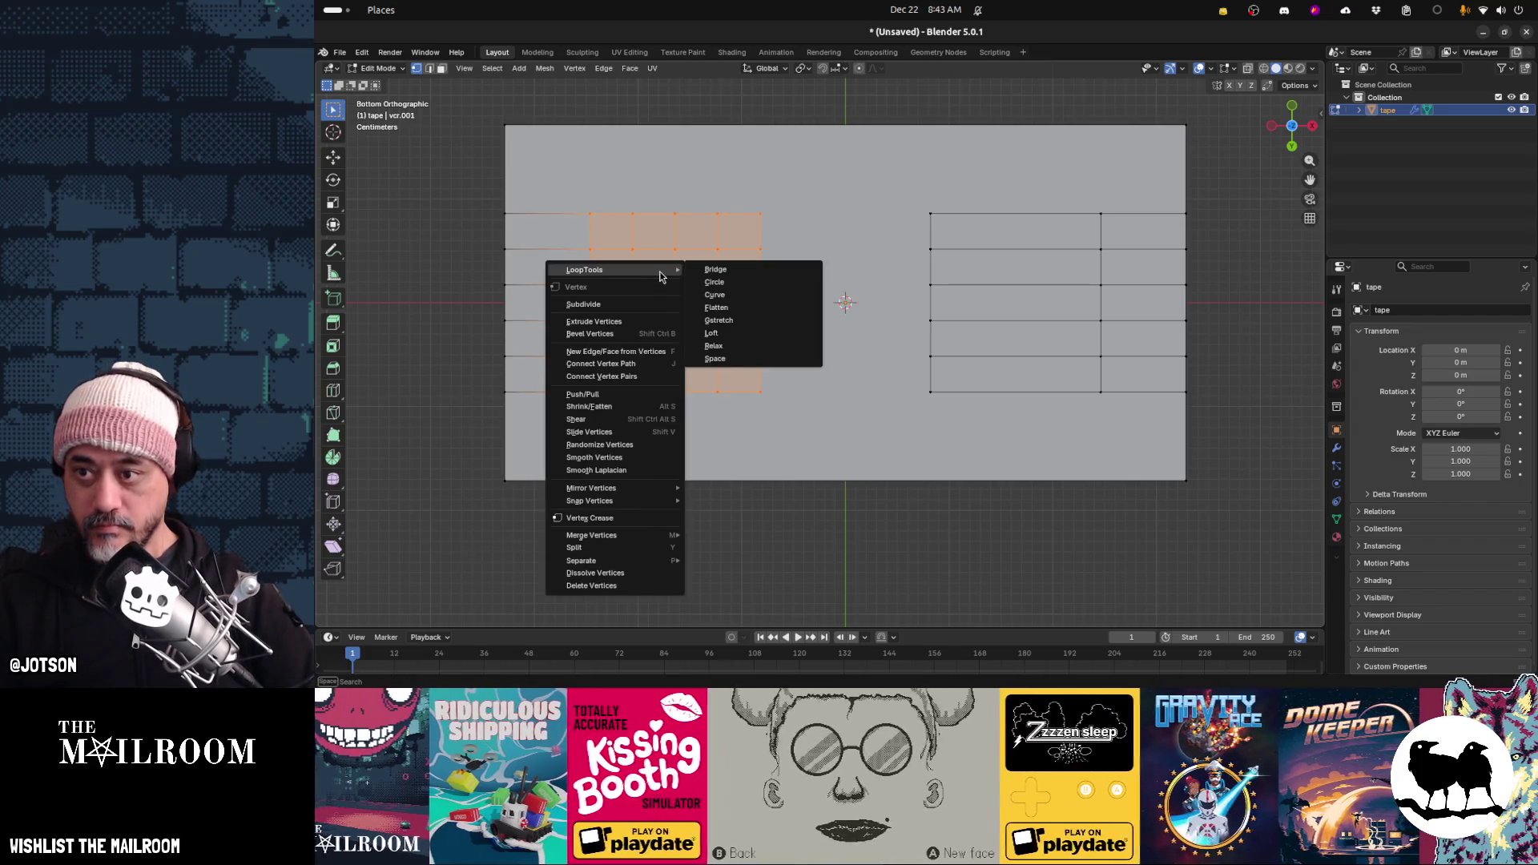
pyautogui.click(719, 283)
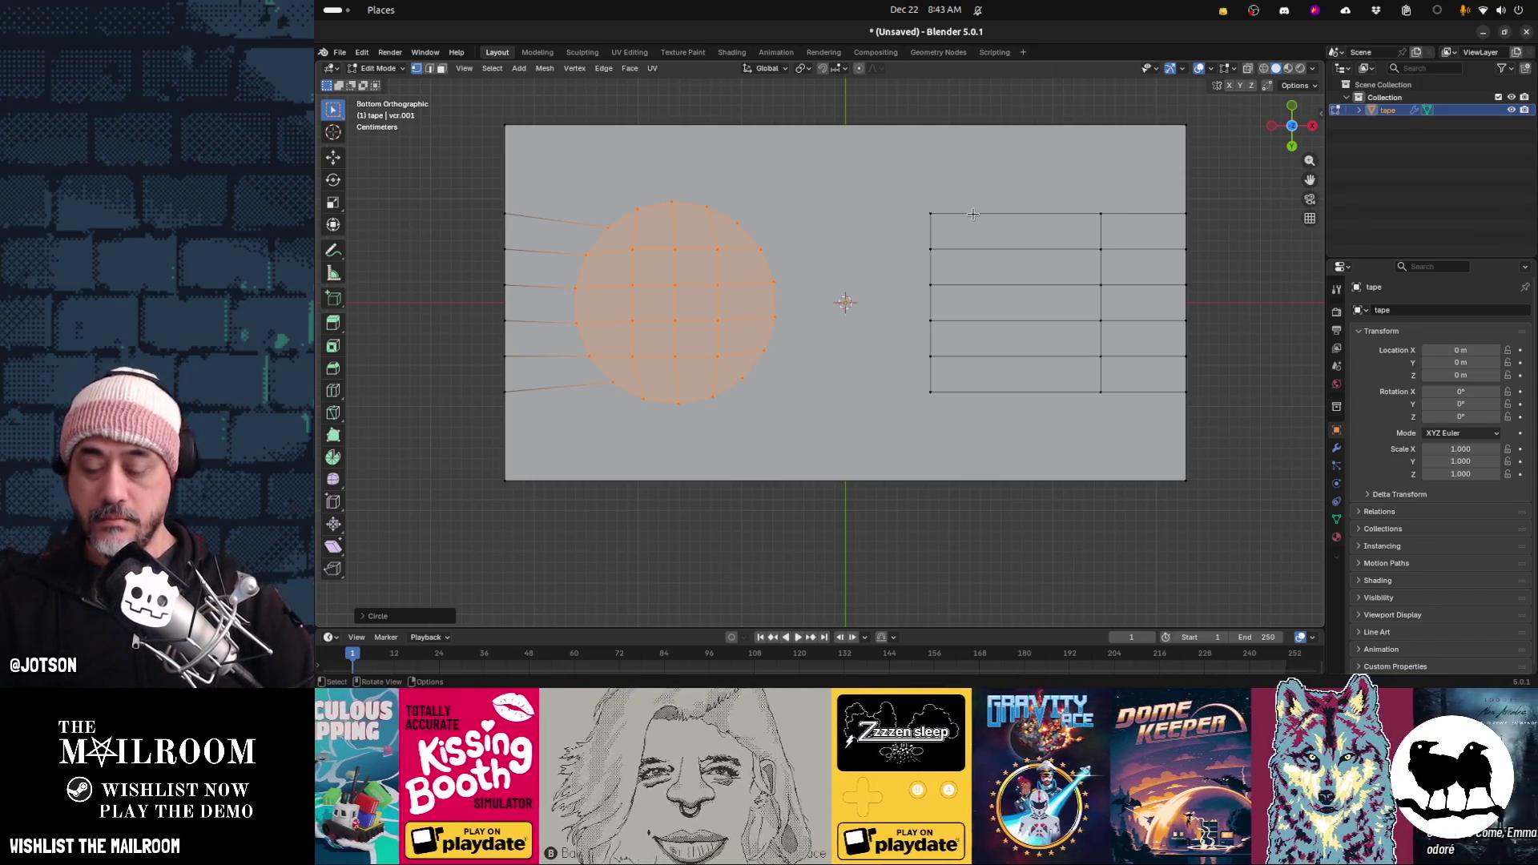
pyautogui.hotkey('alt', 'a')
# Knife three vertical cuts from top to bottom edge across the right grid
pyautogui.press('k')
pyautogui.click(1016, 214)
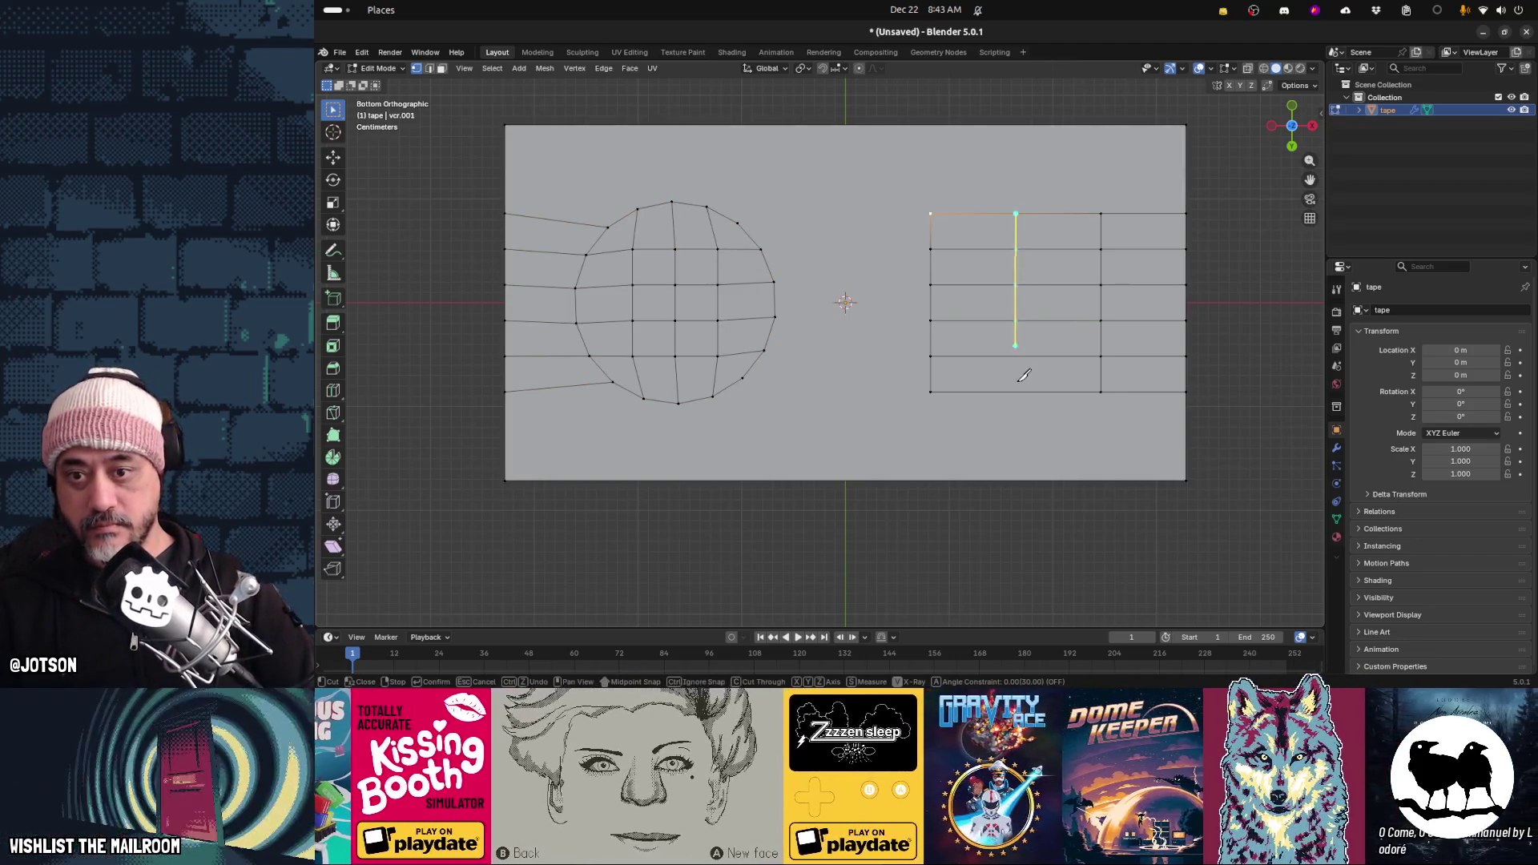
pyautogui.click(1017, 390)
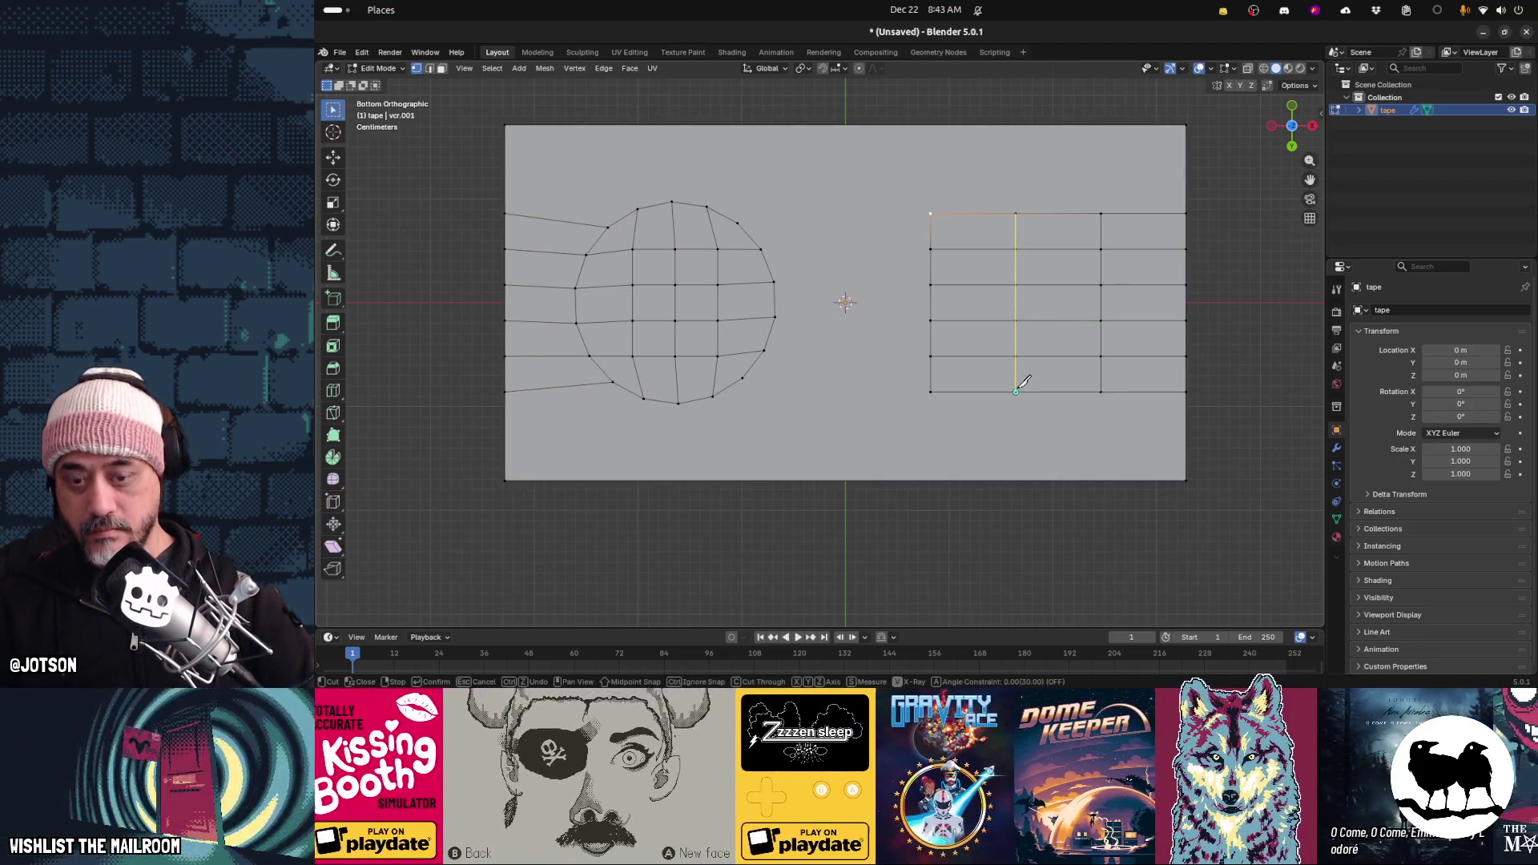
pyautogui.press('Return')
pyautogui.press('k')
pyautogui.click(929, 213)
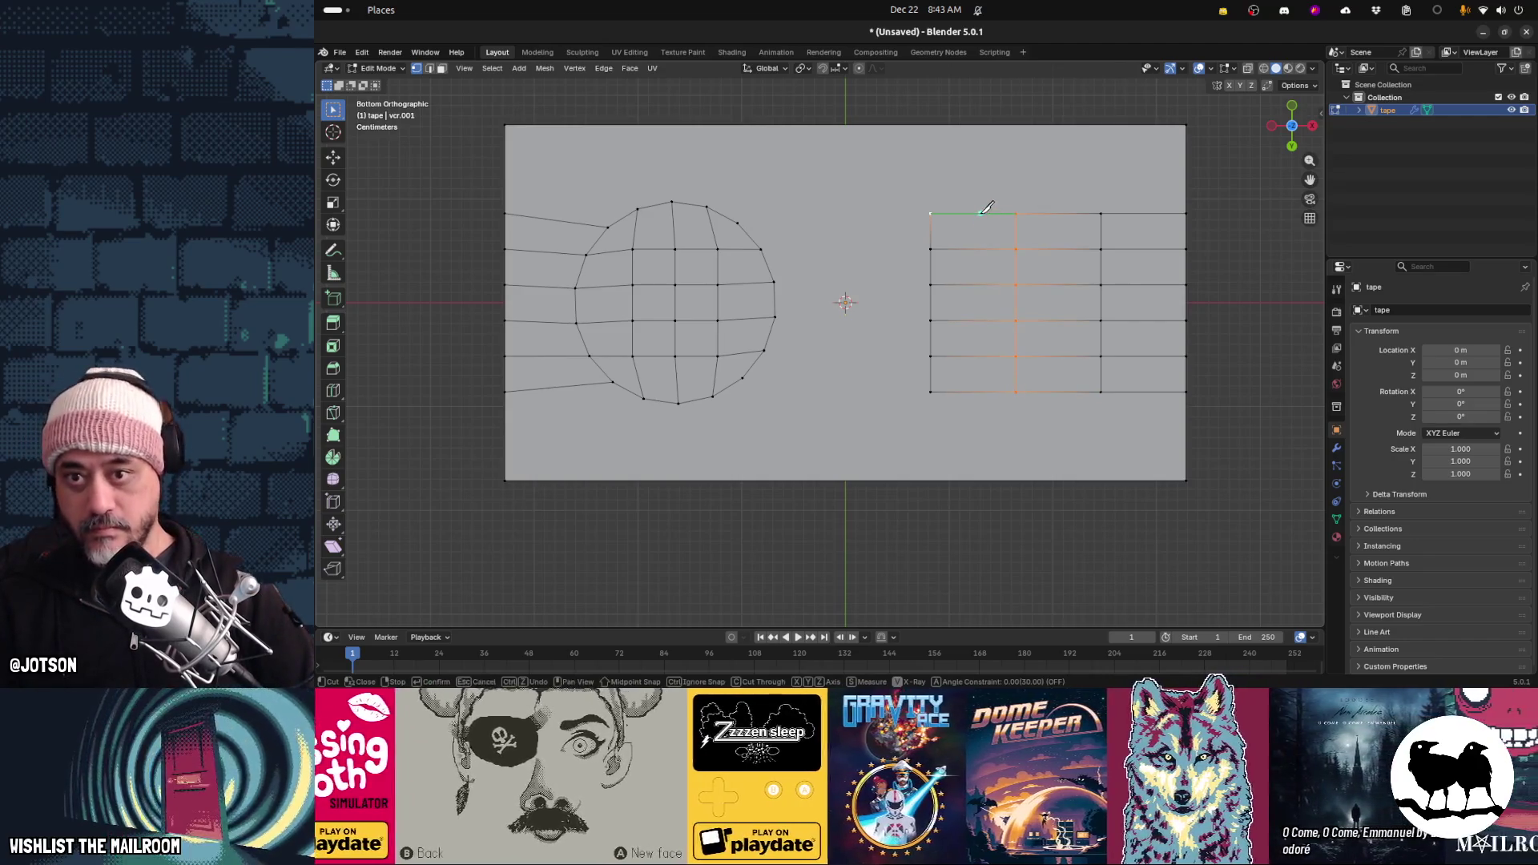
pyautogui.click(973, 213)
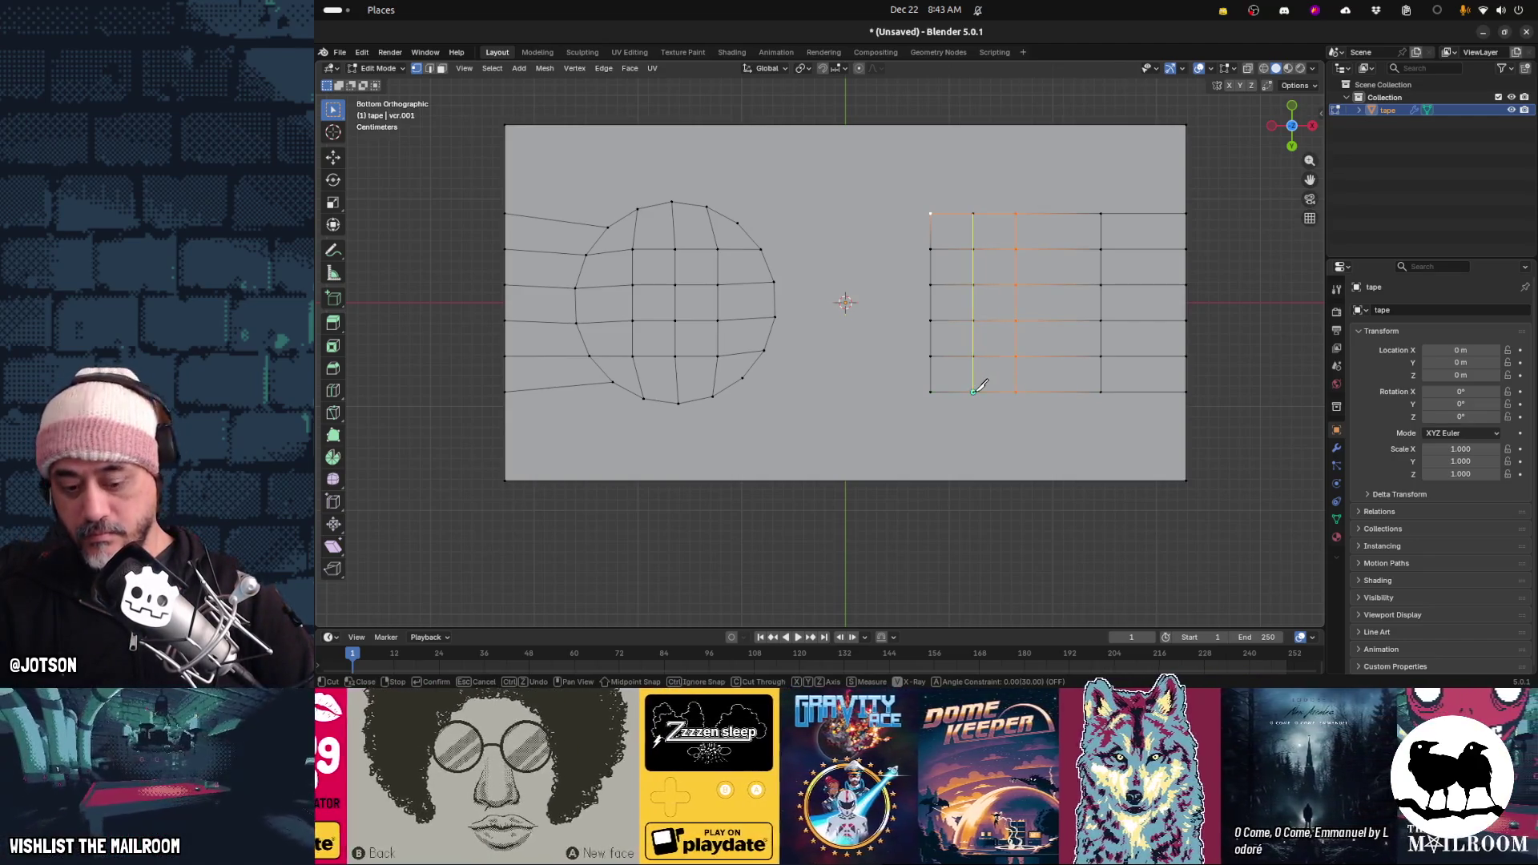
pyautogui.click(974, 391)
pyautogui.press('Return')
pyautogui.press('k')
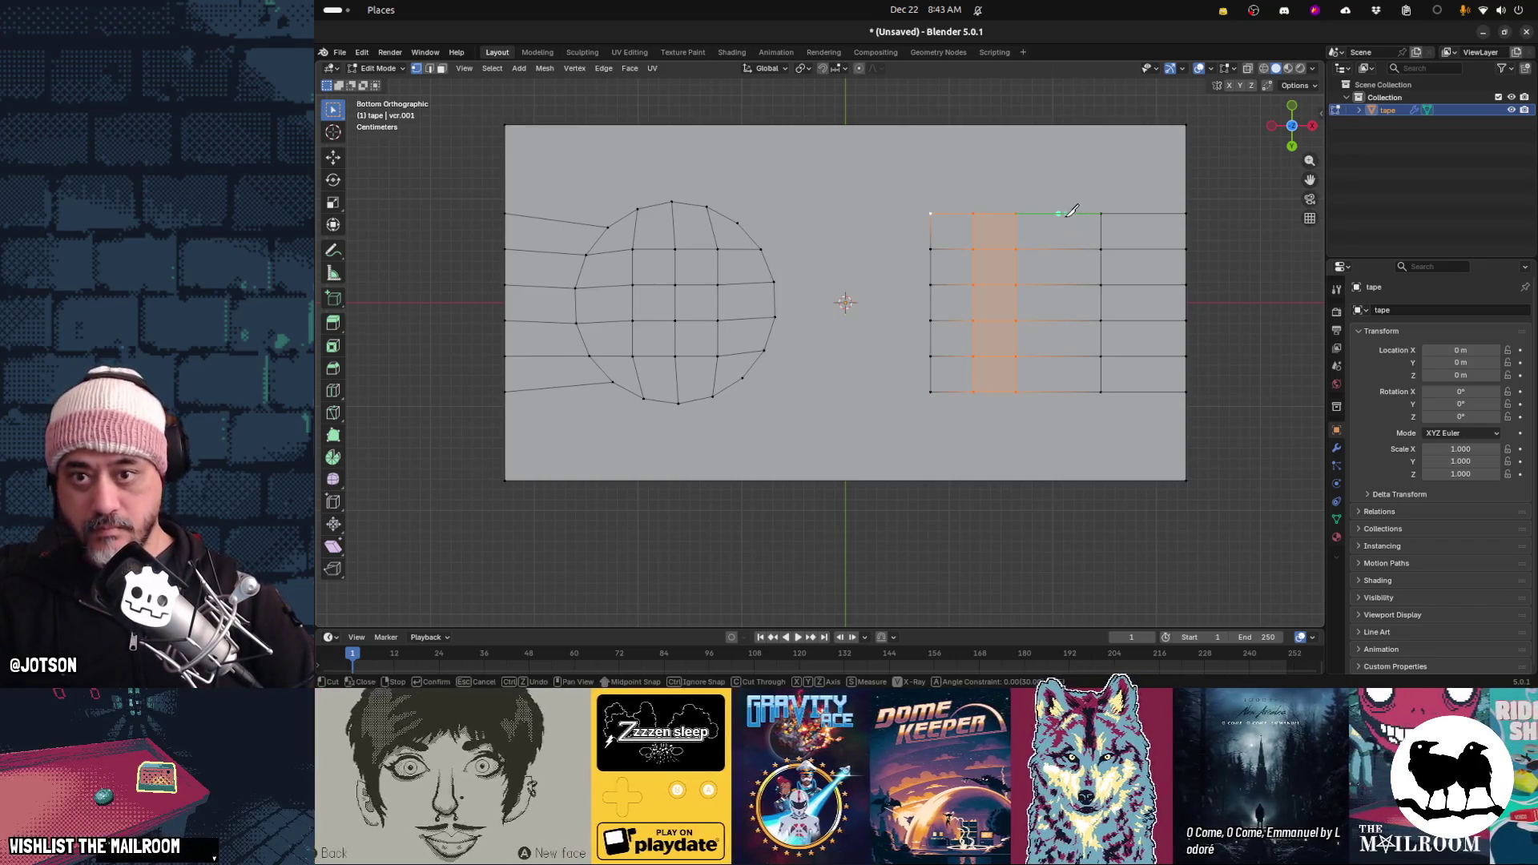
pyautogui.click(1058, 213)
pyautogui.click(1058, 392)
pyautogui.press('Return')
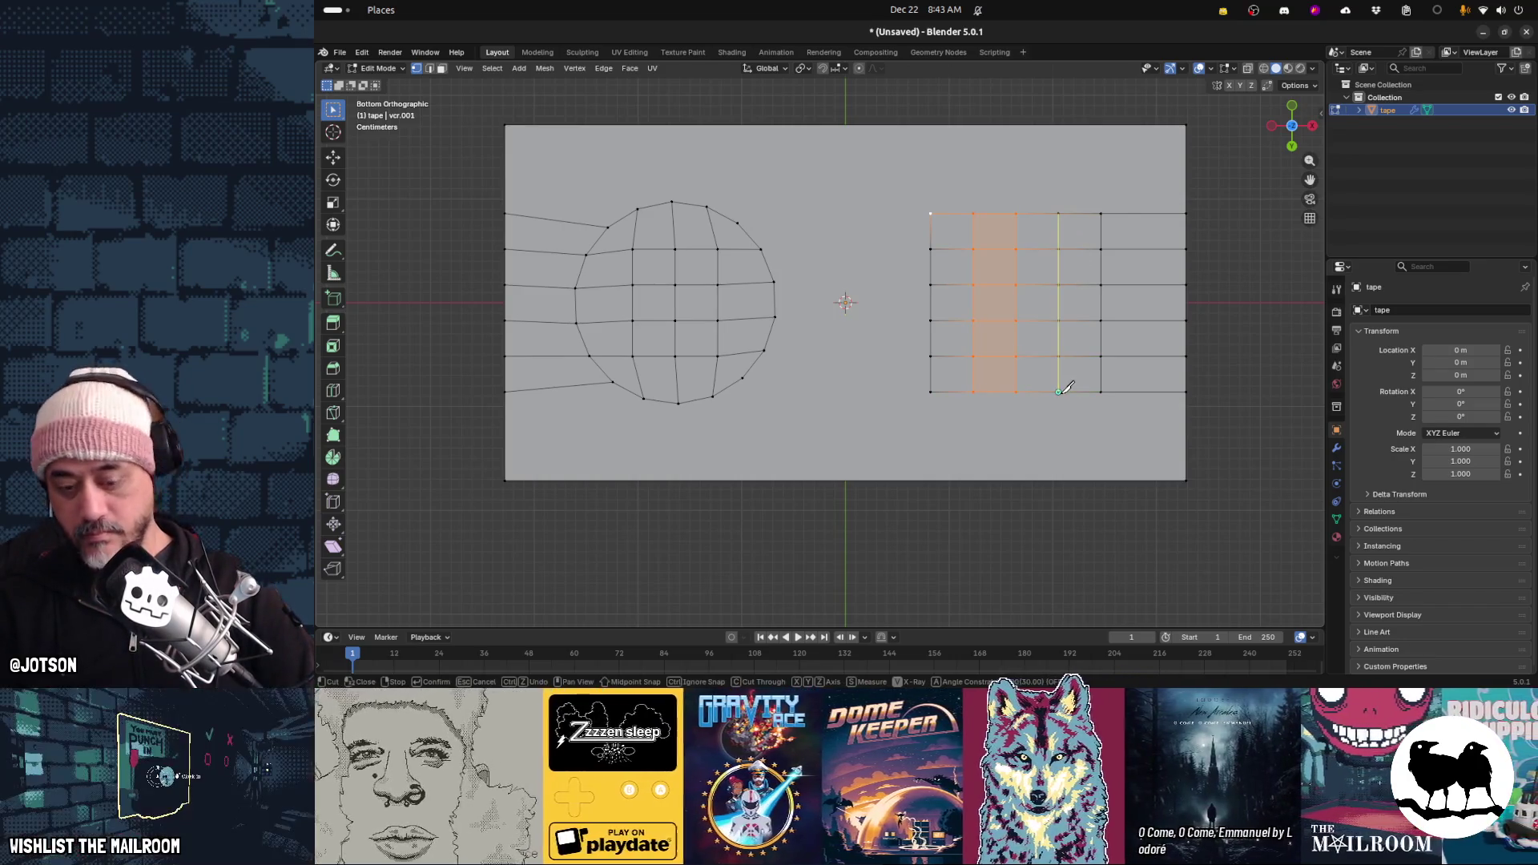
# Round the right grid's block of faces into a circle with LoopTools Circle
pyautogui.moveTo(903, 167); pyautogui.dragTo(1125, 432)
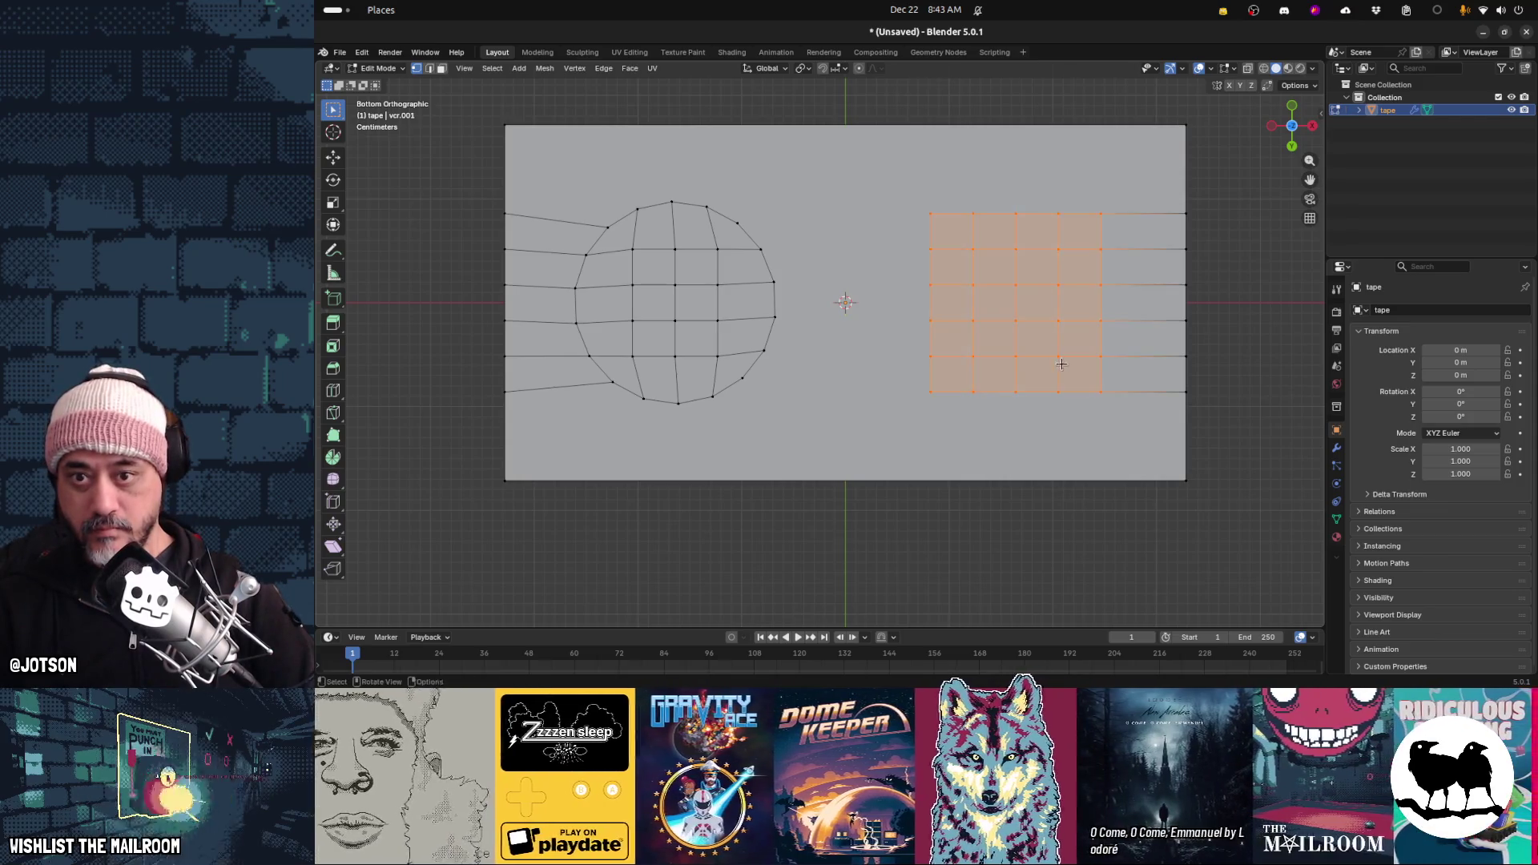
pyautogui.rightClick(1041, 331)
pyautogui.moveTo(1041, 331)
pyautogui.click(1087, 342)
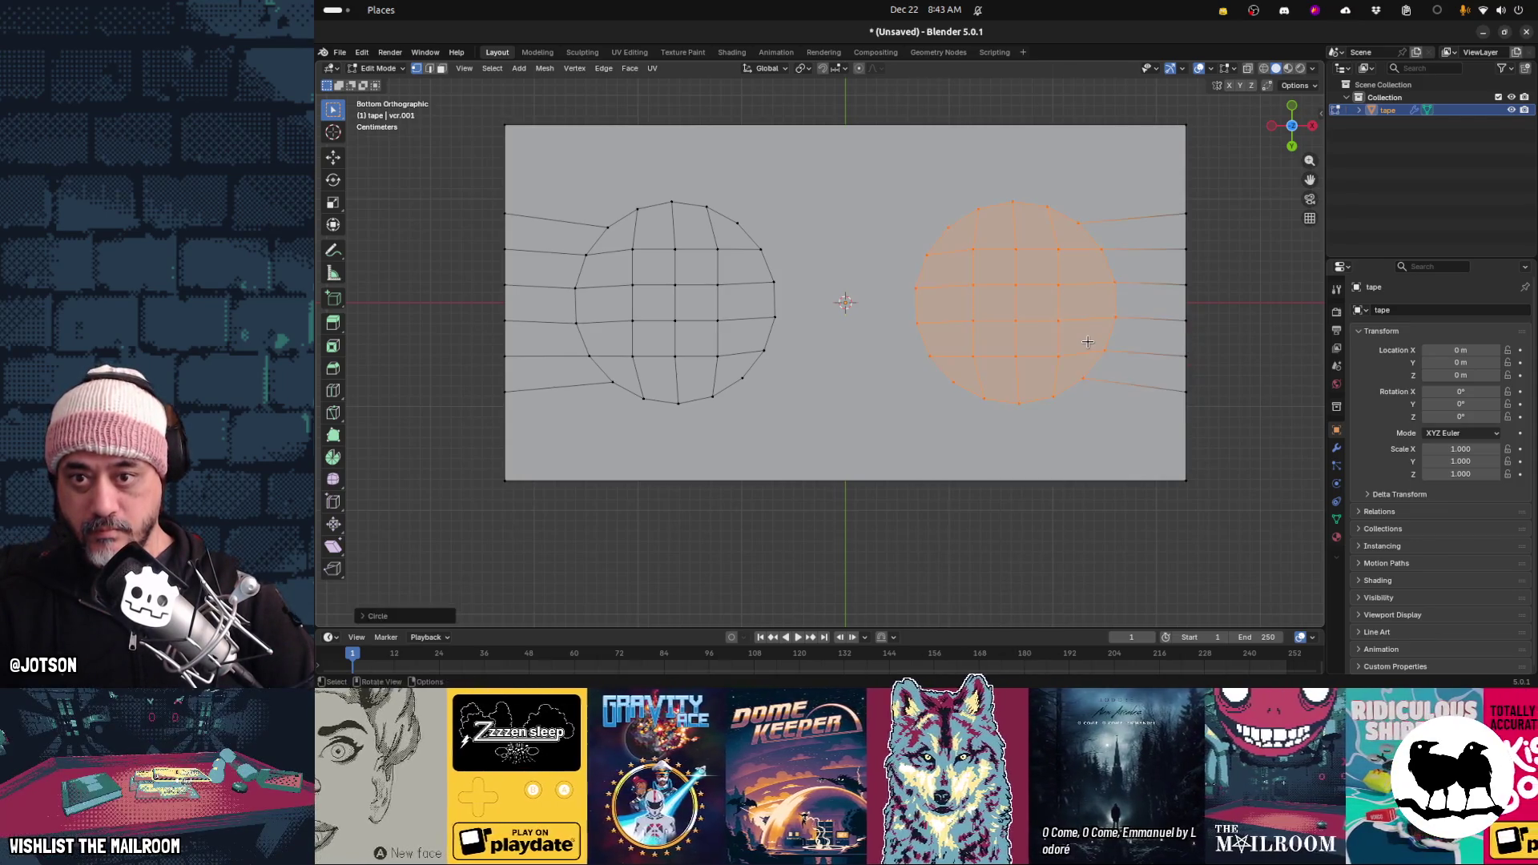
pyautogui.moveTo(573, 171)
pyautogui.keyDown('shift'); pyautogui.mouseDown()
pyautogui.moveTo(843, 445)
pyautogui.moveTo(889, 436)
pyautogui.mouseUp(); pyautogui.keyUp('shift')
pyautogui.hotkey('alt', 'a')
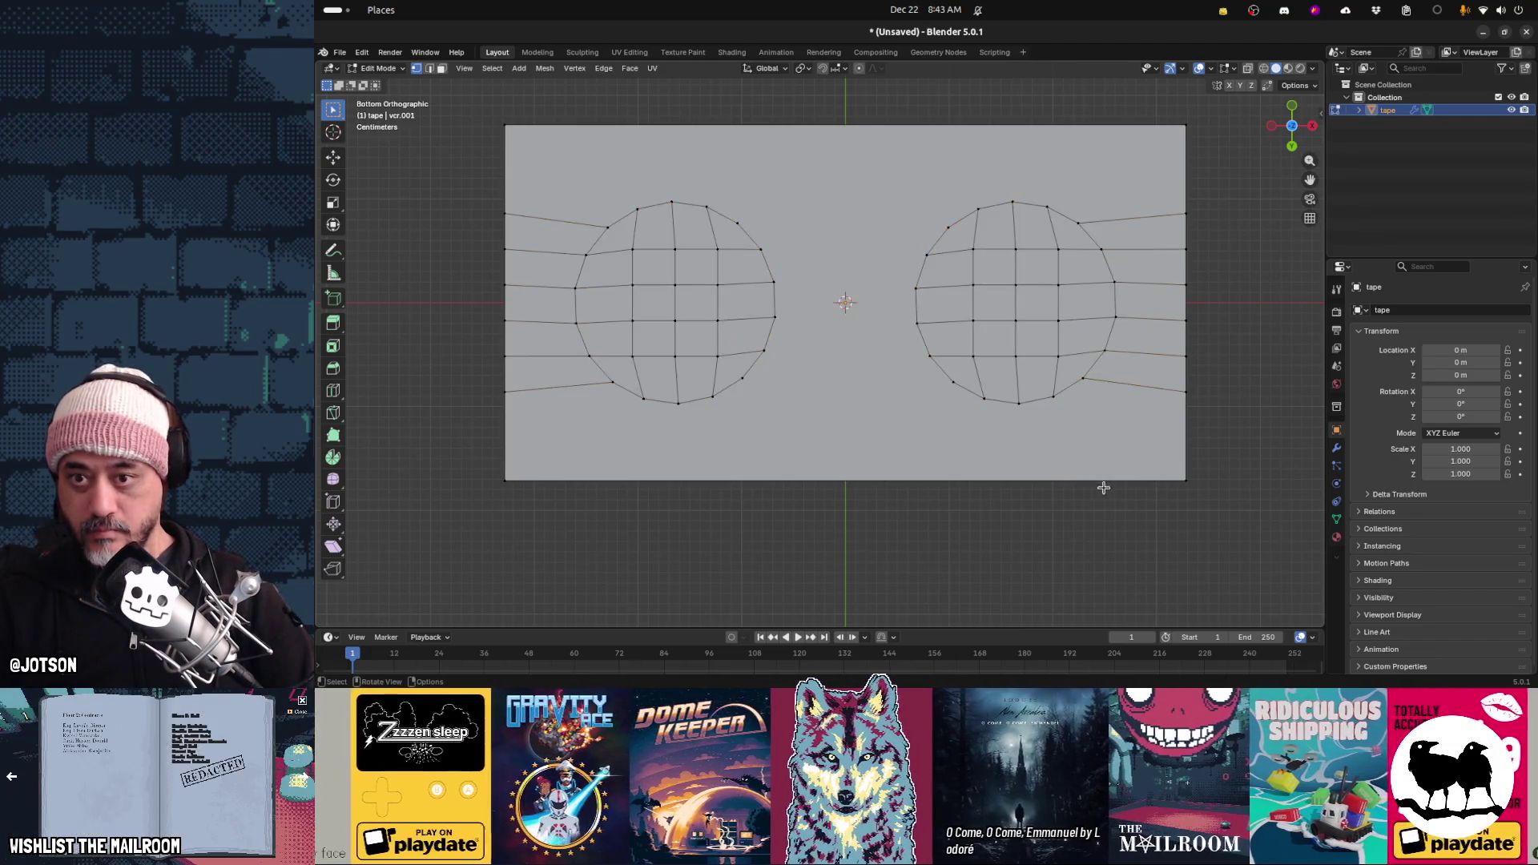
pyautogui.scroll(-3, 853, 432)
pyautogui.press('Tab')
# Select both circles and extrude them inward along their normals
pyautogui.moveTo(800, 387)
pyautogui.mouseDown(button='middle')
pyautogui.moveTo(868, 407)
pyautogui.moveTo(815, 439)
pyautogui.moveTo(803, 425)
pyautogui.mouseUp(button='middle')
pyautogui.press('Tab')
pyautogui.moveTo(654, 246)
pyautogui.mouseDown()
pyautogui.moveTo(935, 312)
pyautogui.moveTo(1007, 420)
pyautogui.mouseUp()
pyautogui.moveTo(963, 423); pyautogui.dragTo(945, 472, button='middle')
pyautogui.press('e')
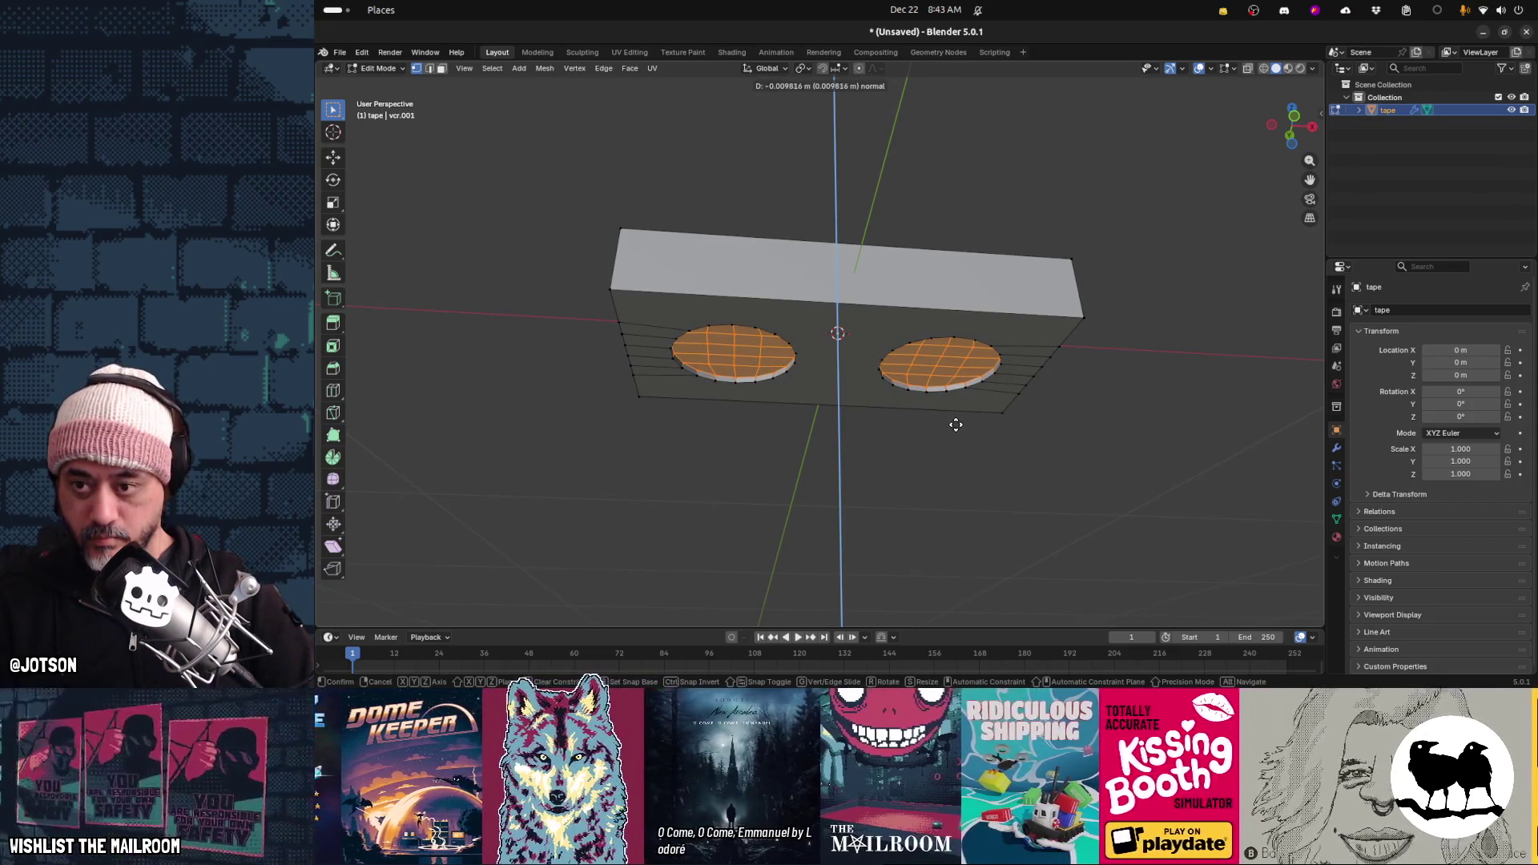
pyautogui.click(955, 424)
pyautogui.moveTo(954, 424); pyautogui.dragTo(943, 419, button='middle')
# Delete the inner faces of both circles to leave two round holes
pyautogui.moveTo(951, 343); pyautogui.dragTo(751, 293, button='middle')
pyautogui.moveTo(764, 355); pyautogui.dragTo(764, 355)
pyautogui.moveTo(965, 339); pyautogui.dragTo(969, 342)
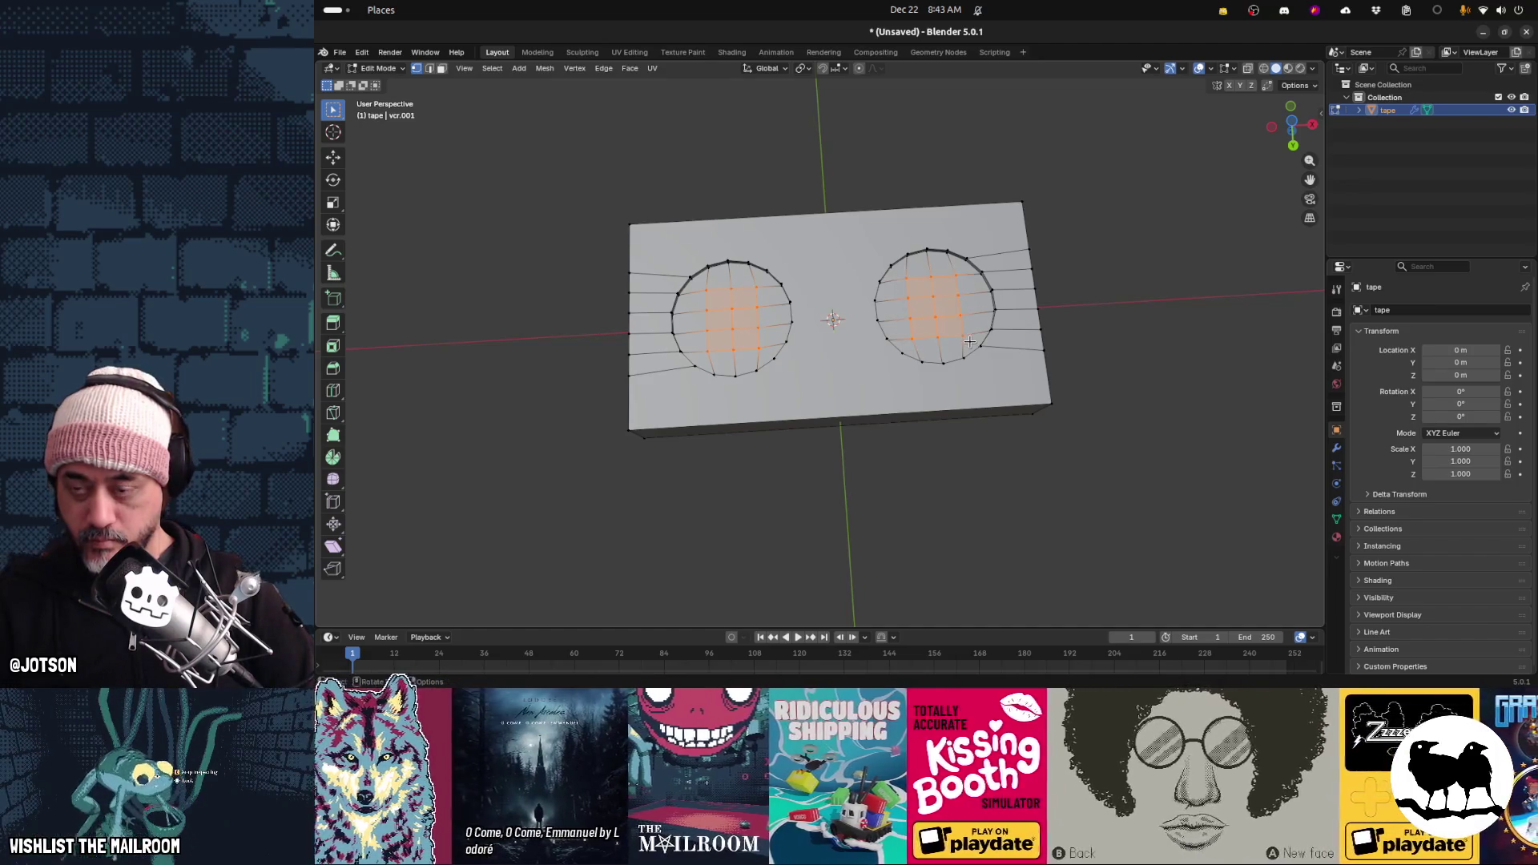
pyautogui.press('x')
pyautogui.click(933, 262)
pyautogui.moveTo(888, 313)
pyautogui.mouseDown(button='middle')
pyautogui.moveTo(922, 447)
pyautogui.moveTo(949, 420)
pyautogui.moveTo(897, 361)
pyautogui.moveTo(943, 421)
pyautogui.mouseUp(button='middle')
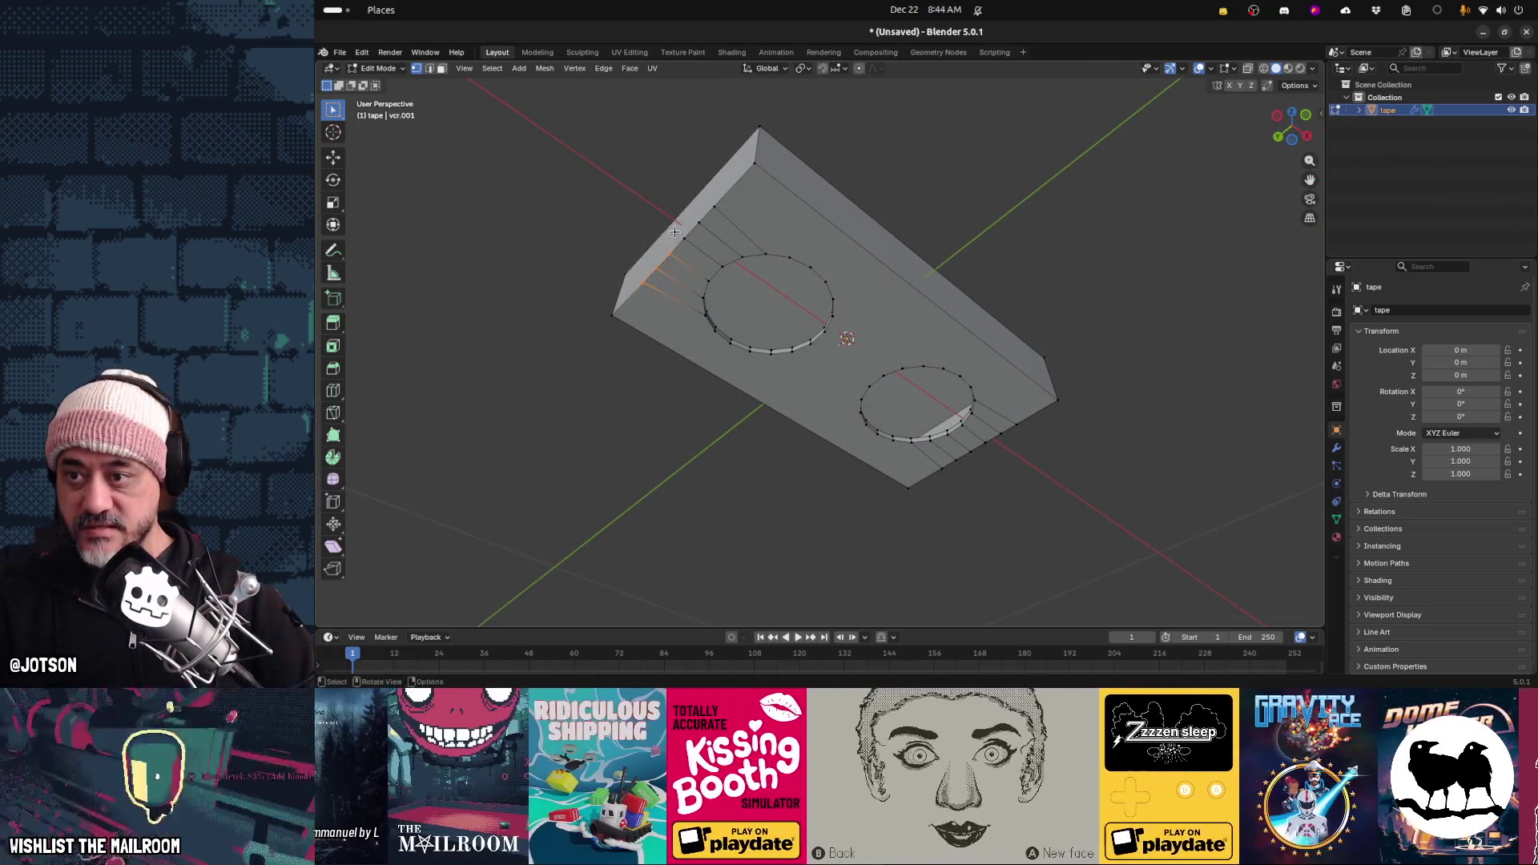
pyautogui.moveTo(649, 187); pyautogui.dragTo(721, 250)
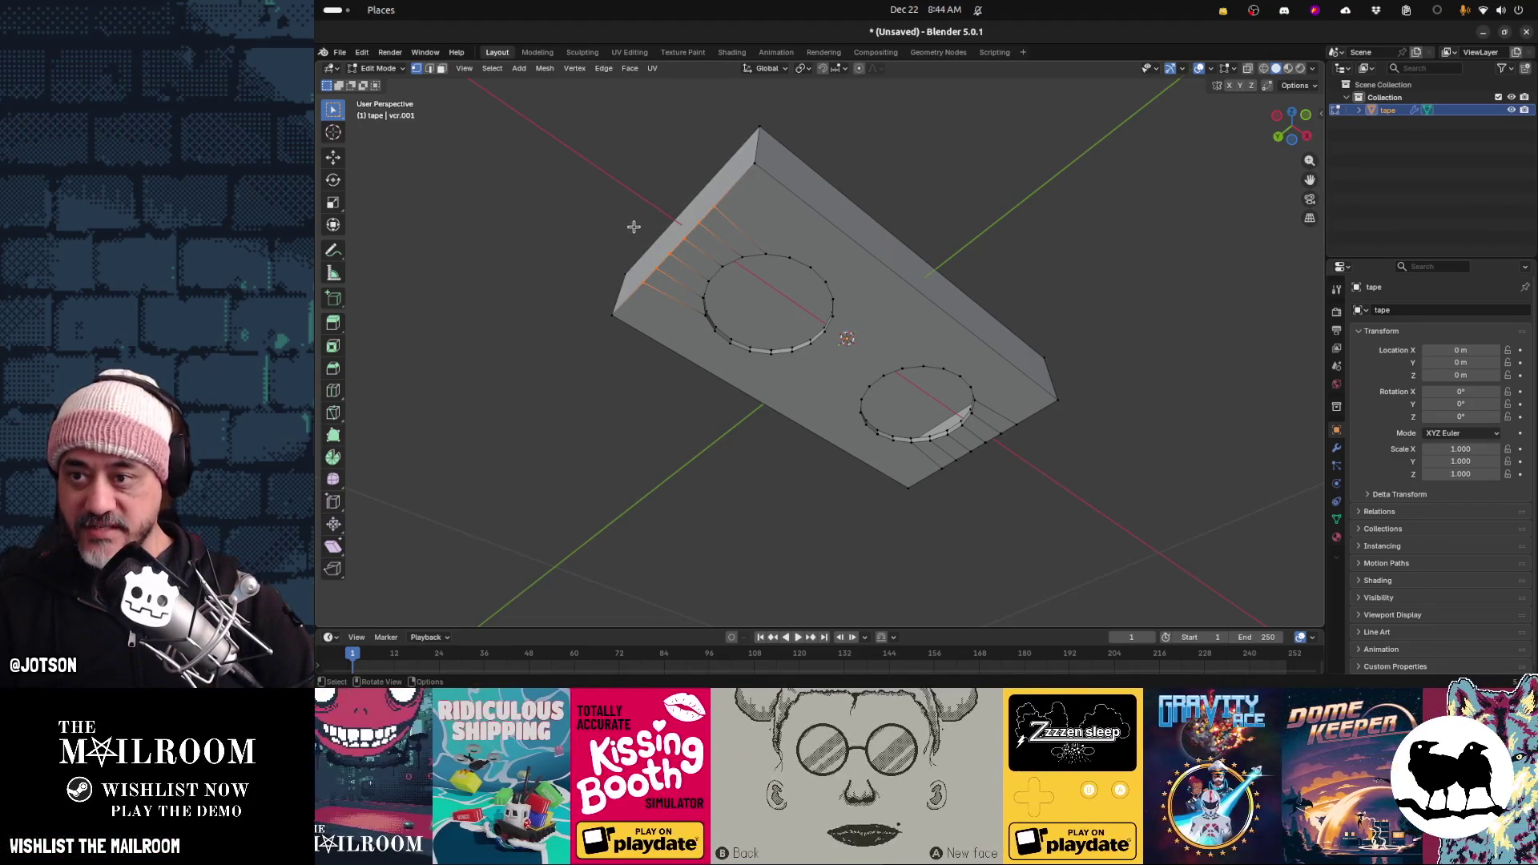
# Dissolve the selected connecting vertices beside the hole
pyautogui.moveTo(638, 208)
pyautogui.mouseDown()
pyautogui.moveTo(686, 290)
pyautogui.moveTo(677, 303)
pyautogui.mouseUp()
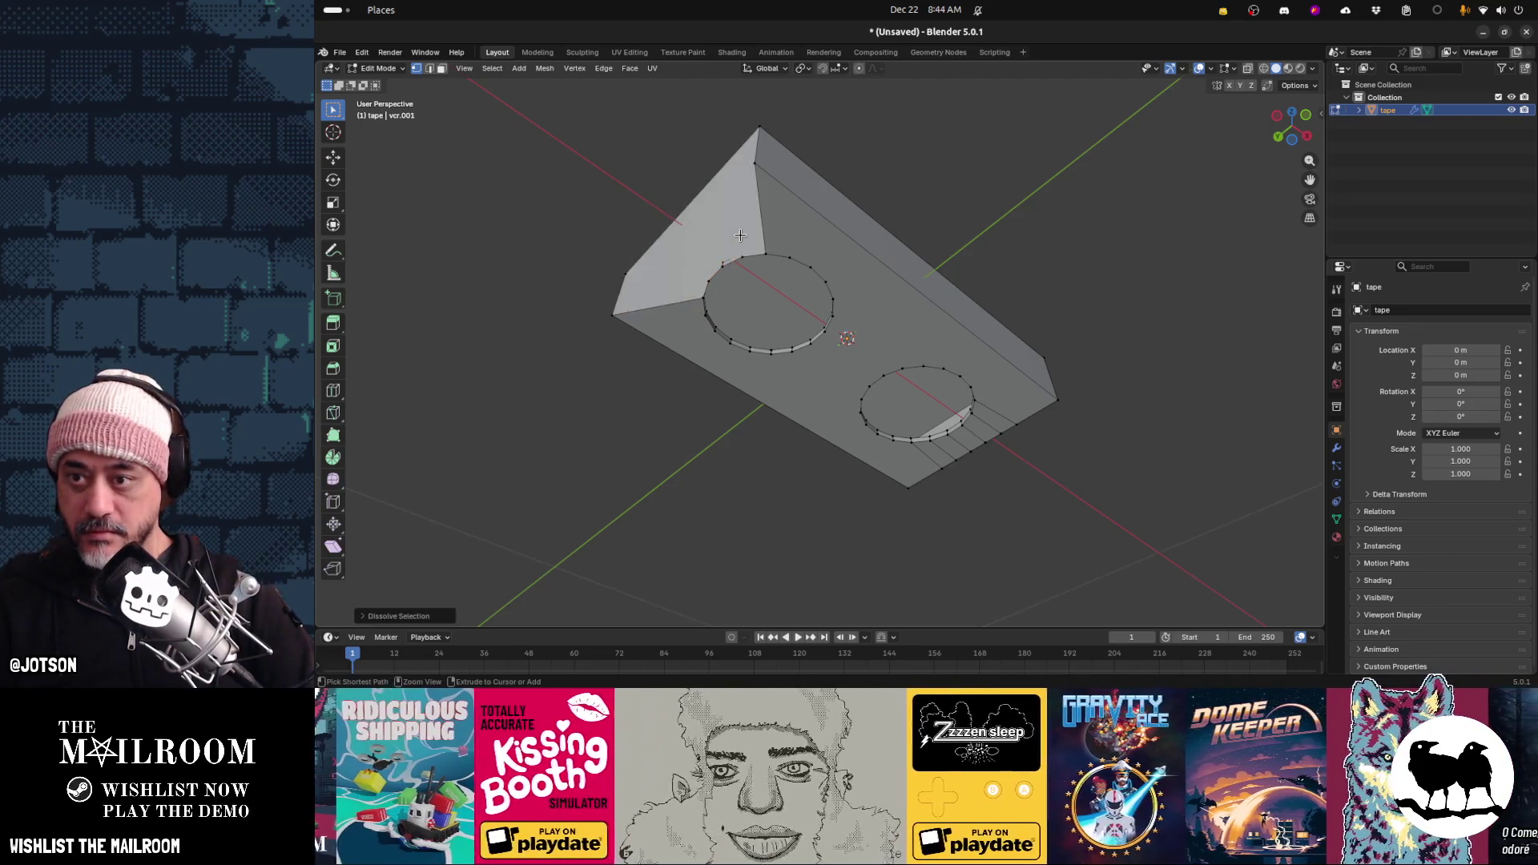
pyautogui.press('x')
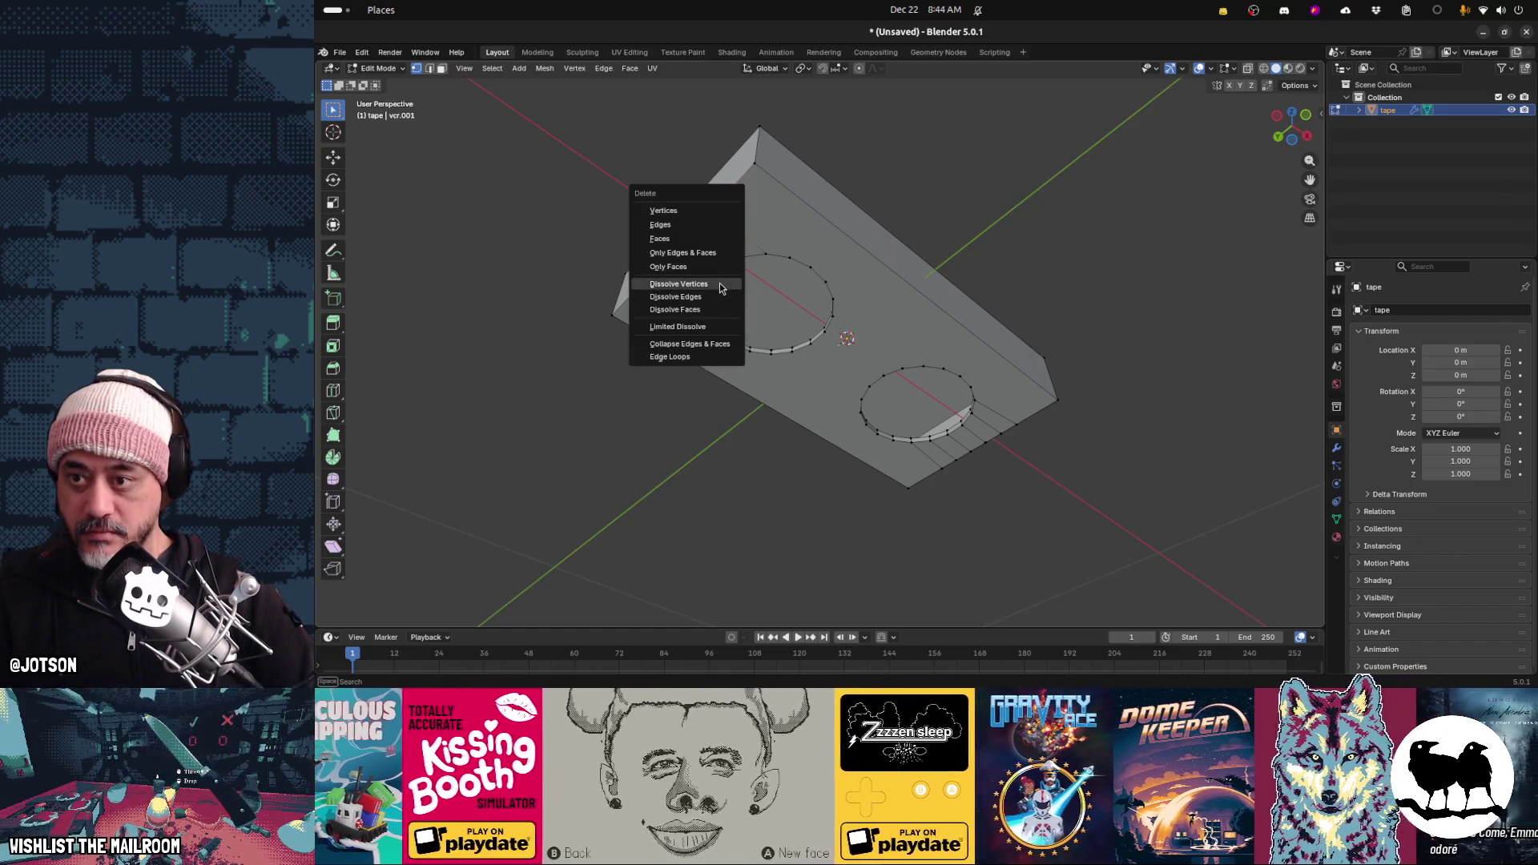
pyautogui.click(719, 285)
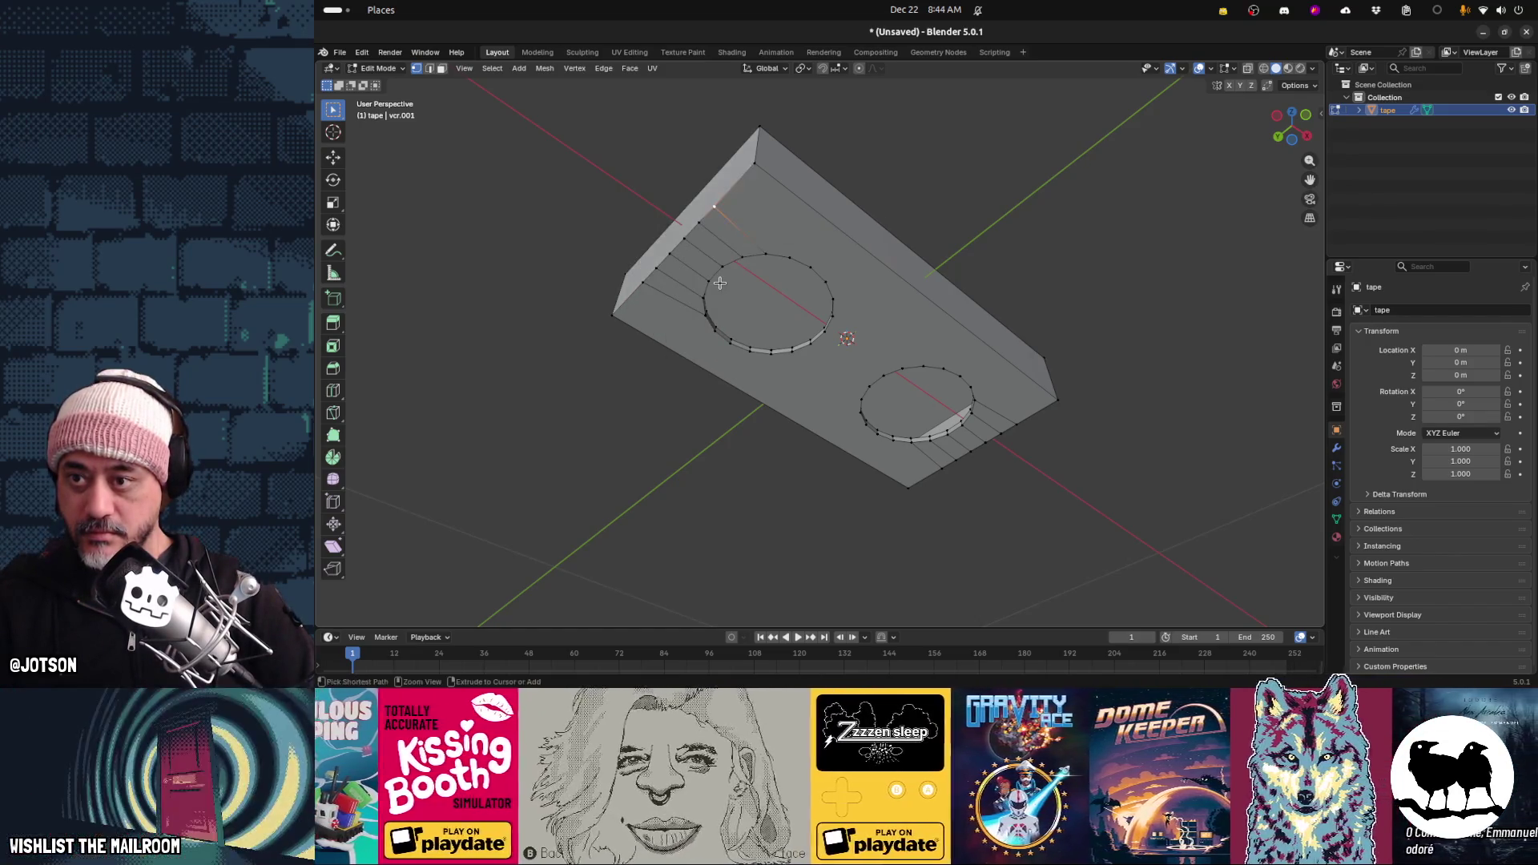
pyautogui.press('x')
pyautogui.press('Escape')
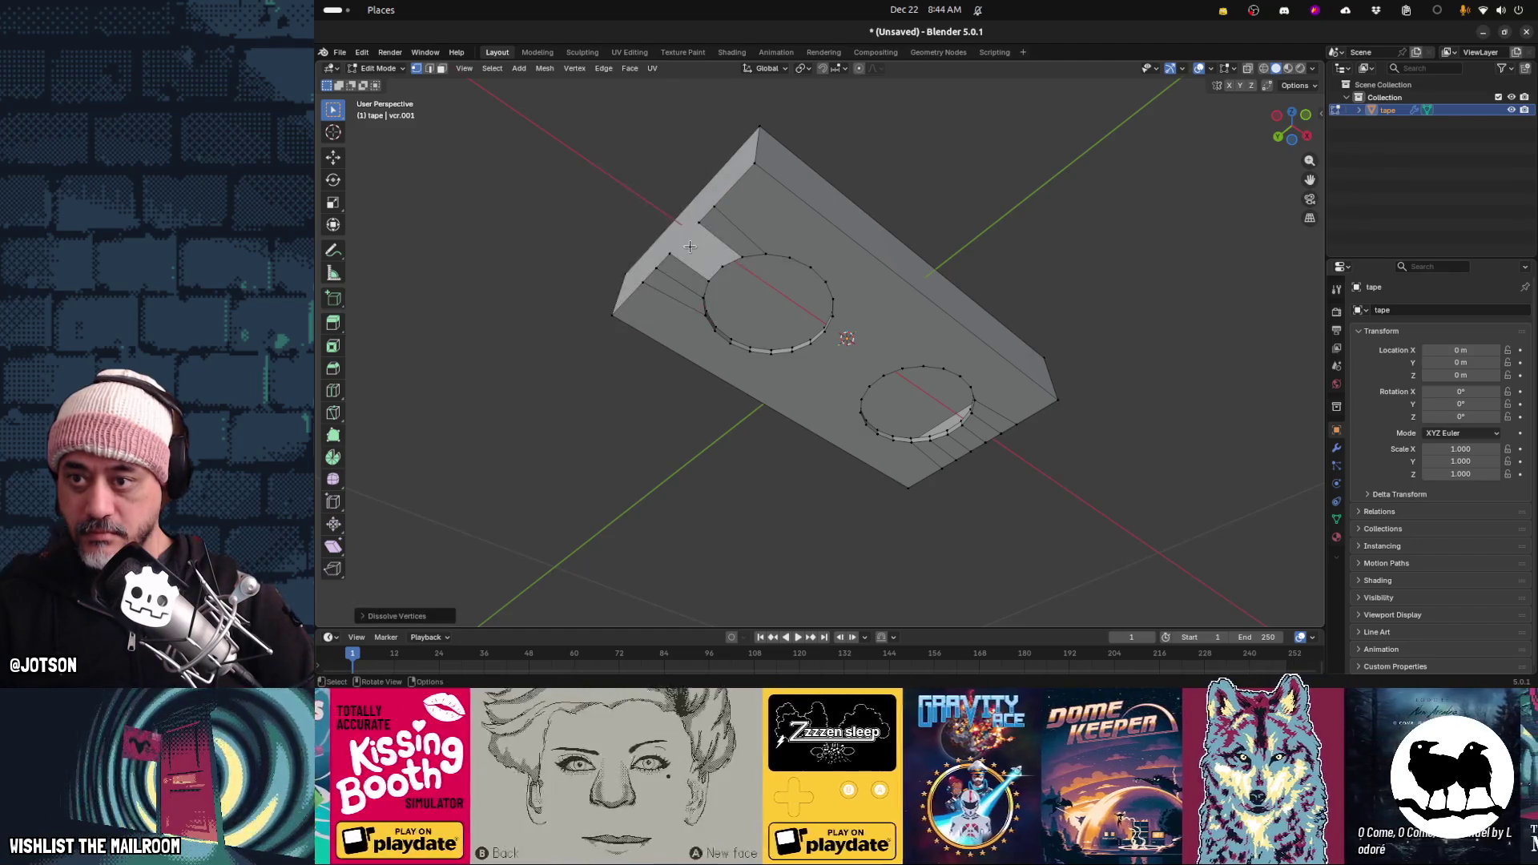
# Merge the vertices along the block's top edge at their centre
pyautogui.moveTo(688, 265); pyautogui.dragTo(723, 310, button='middle')
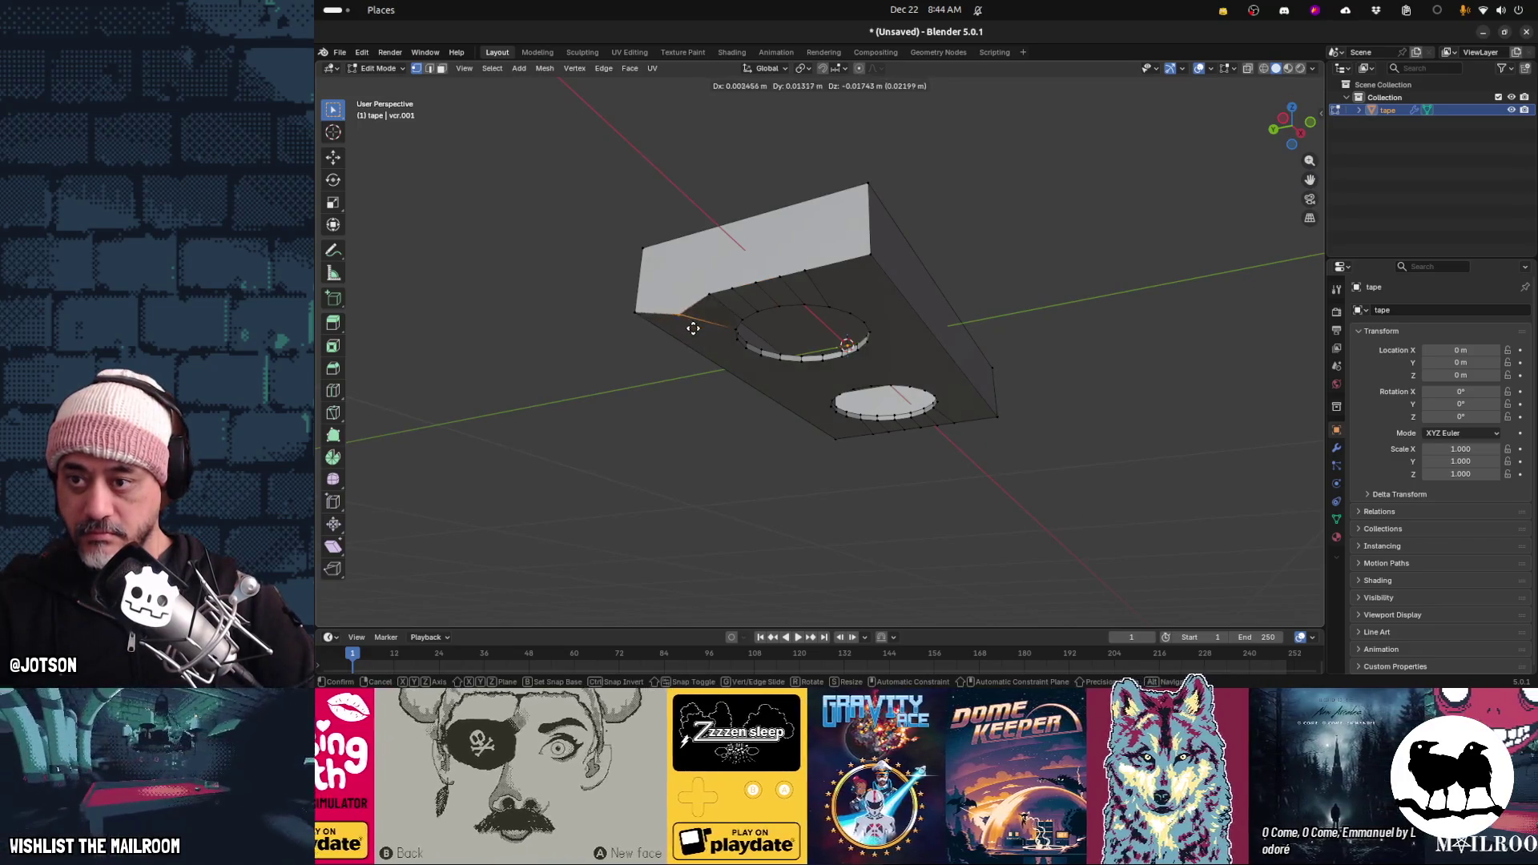
pyautogui.moveTo(705, 314)
pyautogui.mouseDown(button='middle')
pyautogui.moveTo(765, 323)
pyautogui.moveTo(774, 189)
pyautogui.mouseUp(button='middle')
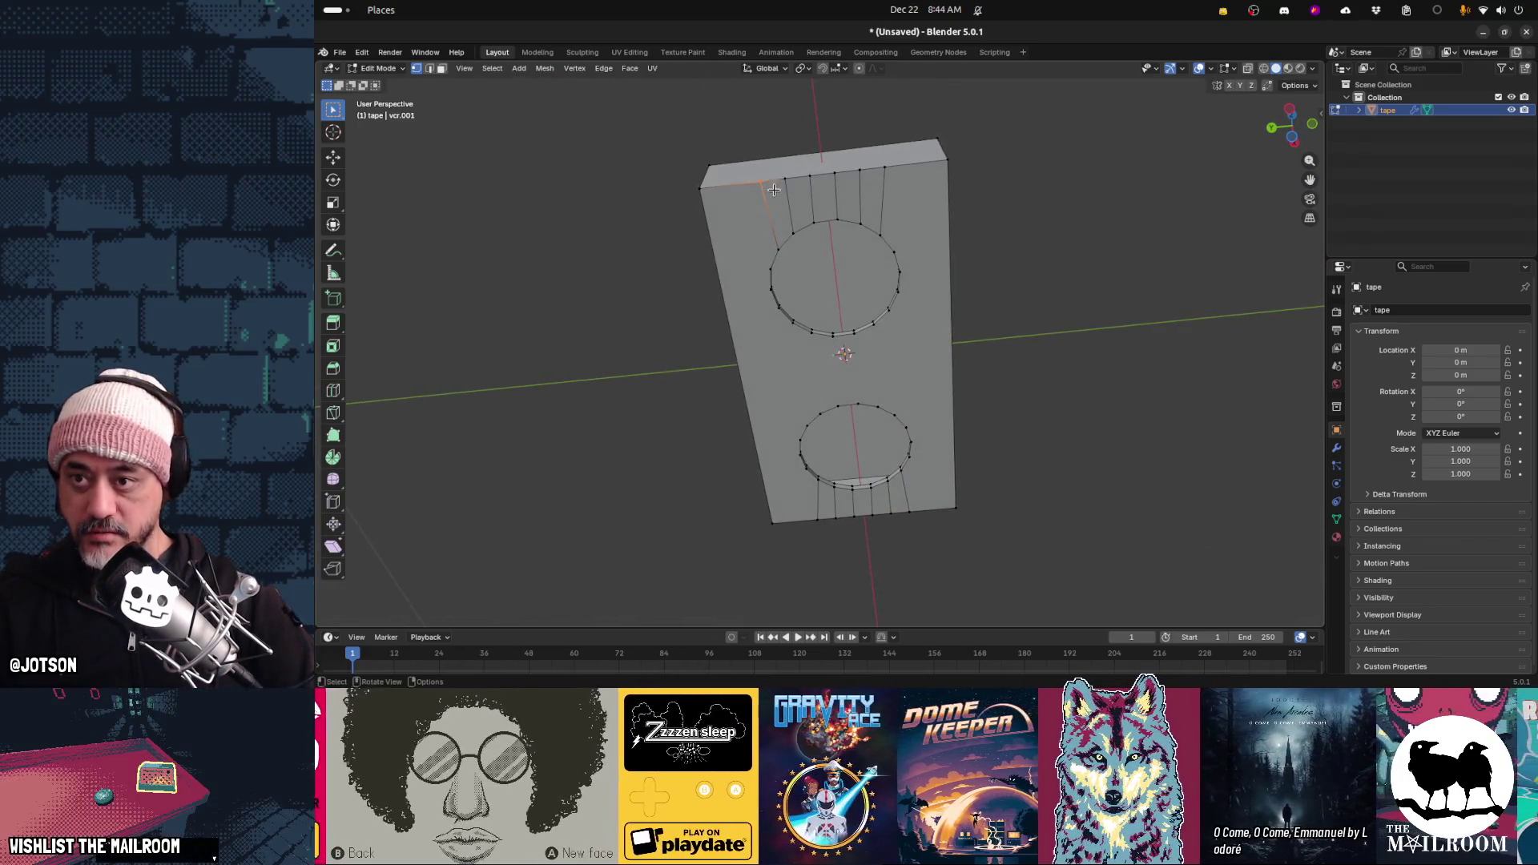
pyautogui.moveTo(750, 140); pyautogui.dragTo(900, 197)
pyautogui.press('m')
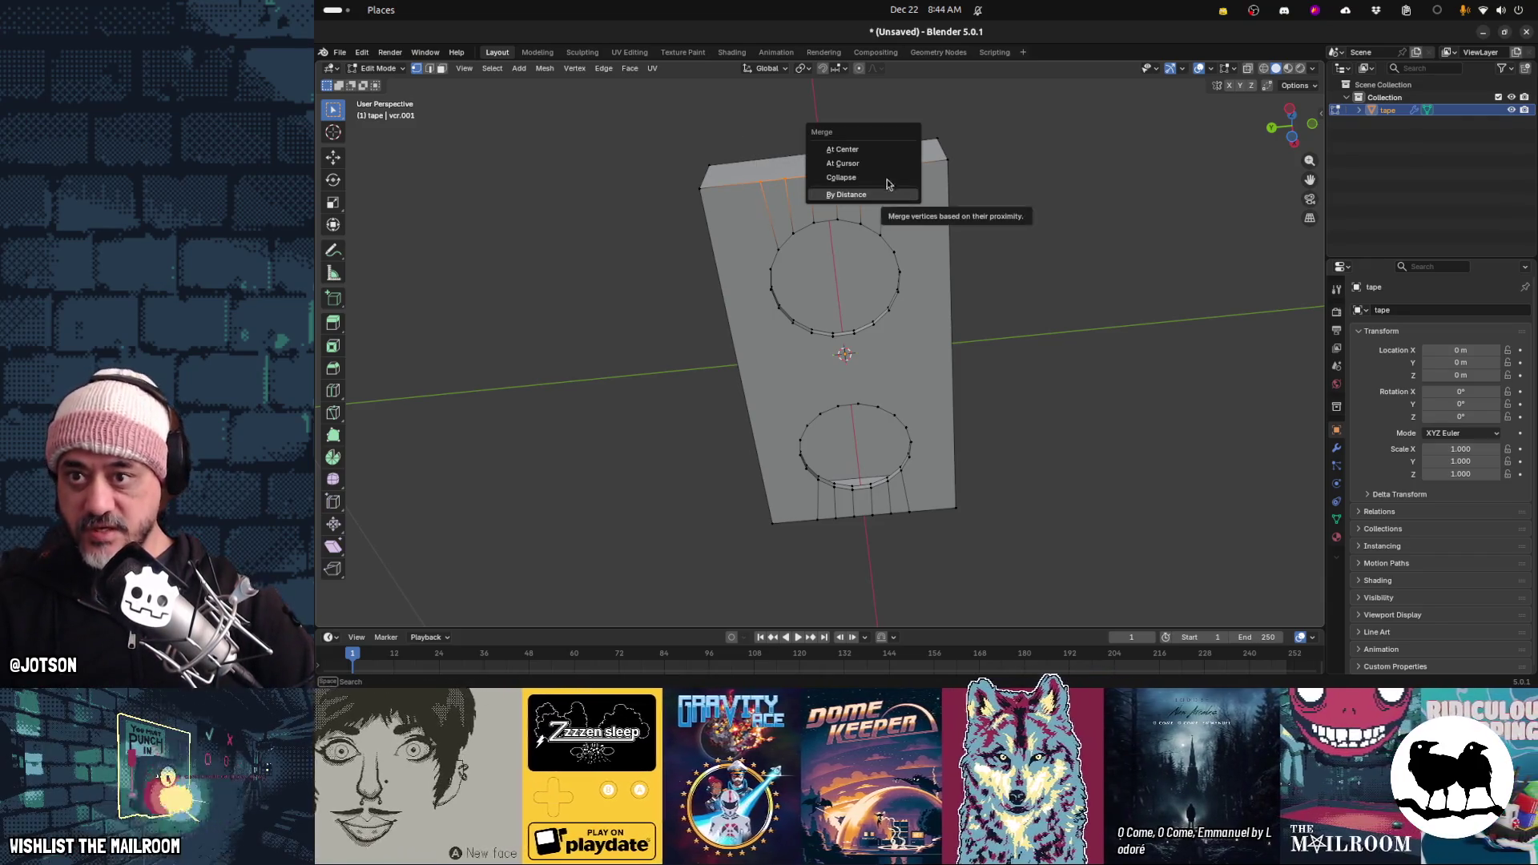
pyautogui.click(873, 149)
# Merge the bottom-edge vertices near the lower hole into one point
pyautogui.moveTo(927, 516); pyautogui.dragTo(884, 513, button='middle')
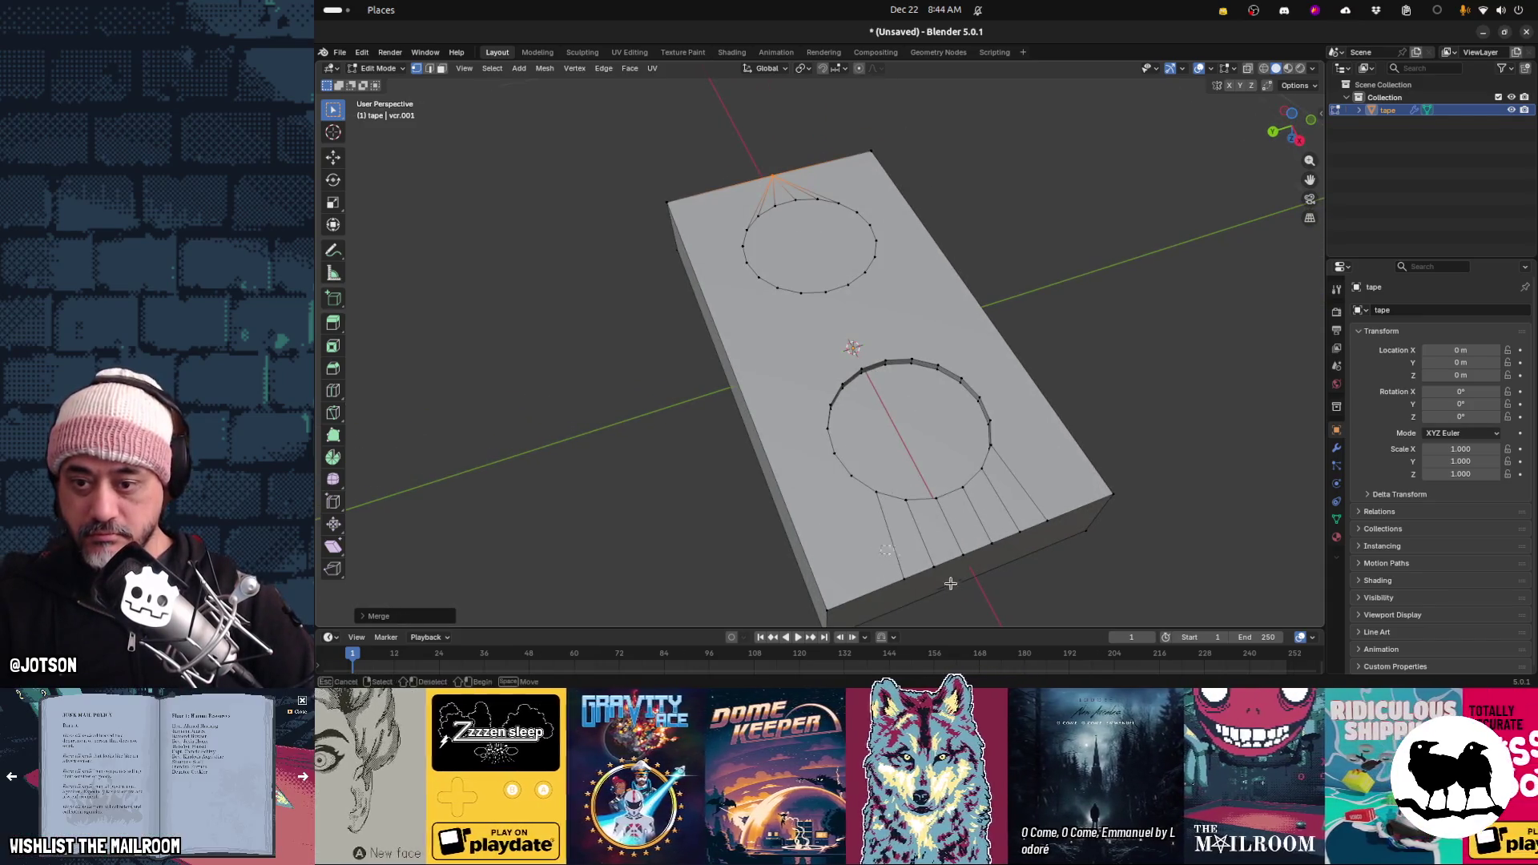
pyautogui.moveTo(950, 583); pyautogui.dragTo(998, 587)
pyautogui.moveTo(981, 512)
pyautogui.keyDown('shift'); pyautogui.mouseDown()
pyautogui.moveTo(1084, 587)
pyautogui.moveTo(983, 511)
pyautogui.mouseUp(); pyautogui.keyUp('shift')
pyautogui.keyDown('shift'); pyautogui.moveTo(884, 541); pyautogui.dragTo(984, 585); pyautogui.keyUp('shift')
pyautogui.press('m')
pyautogui.click(984, 585)
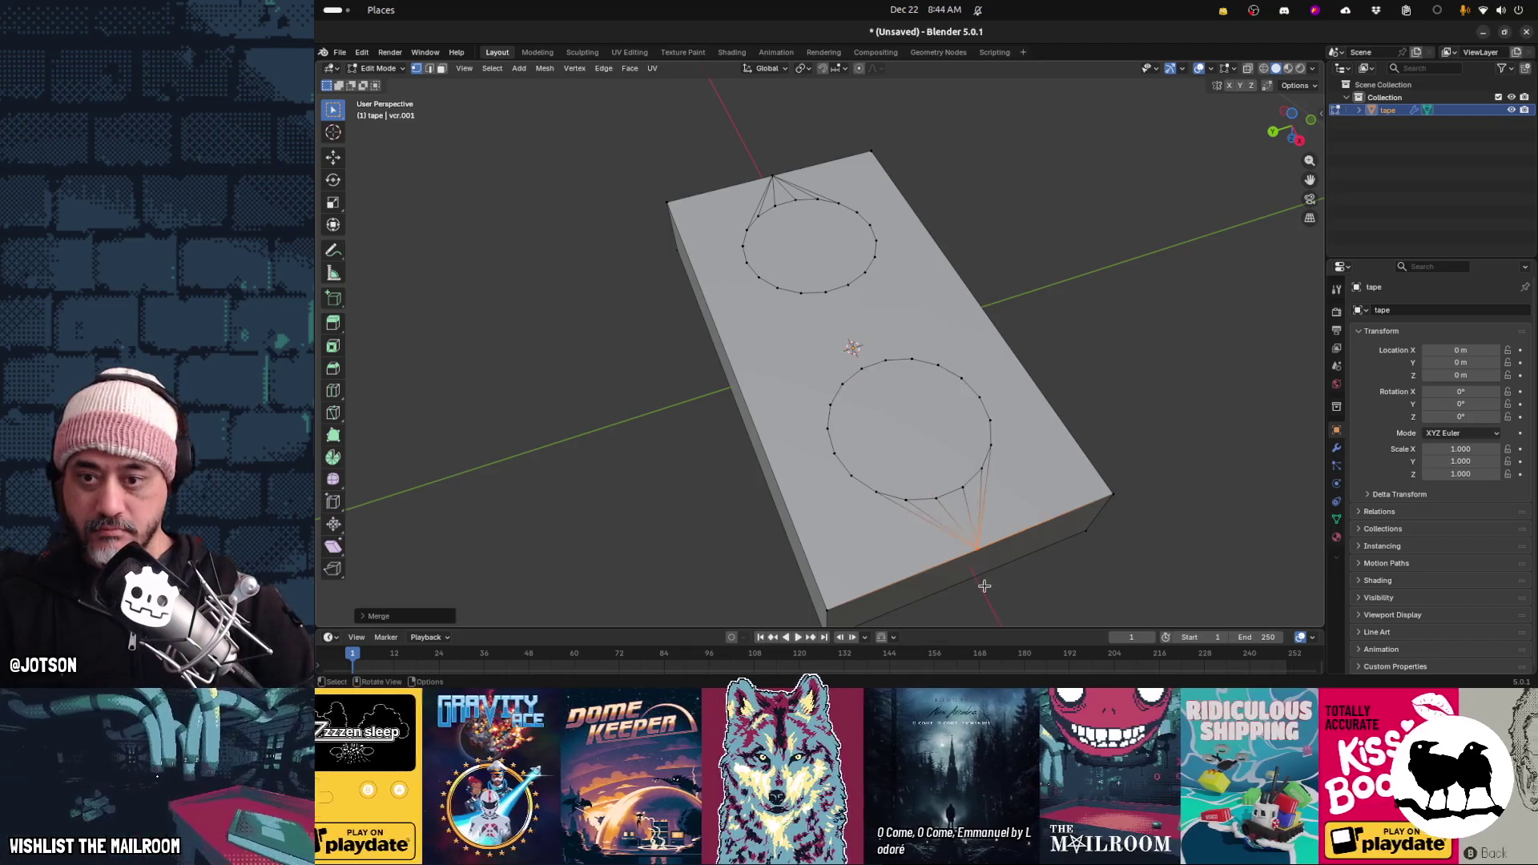
pyautogui.moveTo(1118, 373)
pyautogui.mouseDown(button='middle')
pyautogui.moveTo(833, 489)
pyautogui.moveTo(872, 488)
pyautogui.moveTo(920, 426)
pyautogui.moveTo(1009, 372)
pyautogui.moveTo(1097, 446)
pyautogui.moveTo(1085, 501)
pyautogui.moveTo(913, 409)
pyautogui.mouseUp(button='middle')
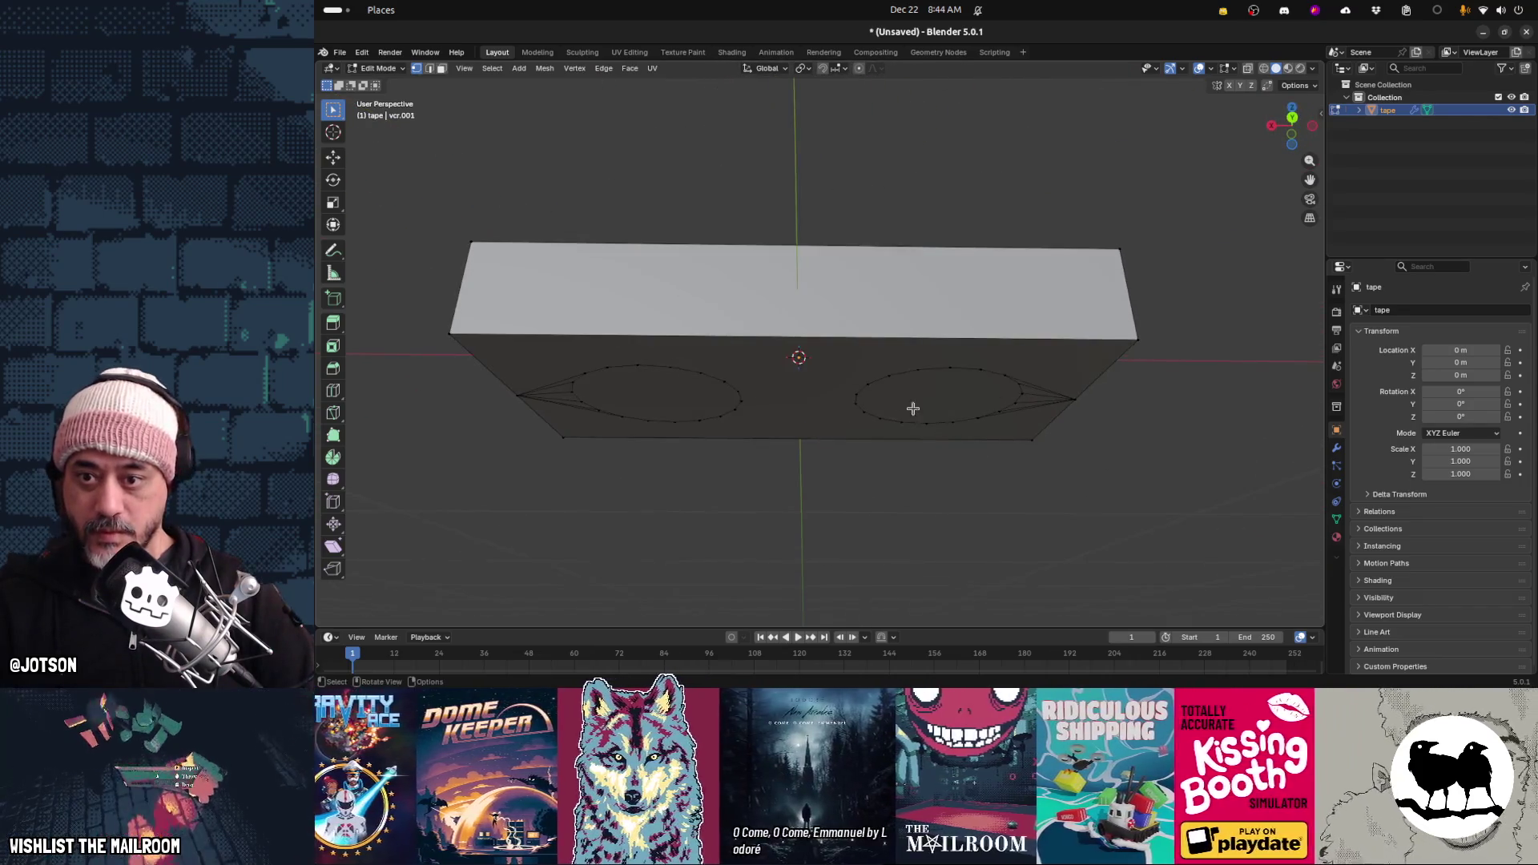
# Dissolve the block's front face in face select mode, then return to vertex mode
pyautogui.click(440, 71)
pyautogui.click(684, 399)
pyautogui.moveTo(733, 402)
pyautogui.mouseDown(button='middle')
pyautogui.moveTo(721, 420)
pyautogui.moveTo(755, 422)
pyautogui.moveTo(811, 272)
pyautogui.moveTo(724, 471)
pyautogui.moveTo(885, 453)
pyautogui.moveTo(877, 442)
pyautogui.mouseUp(button='middle')
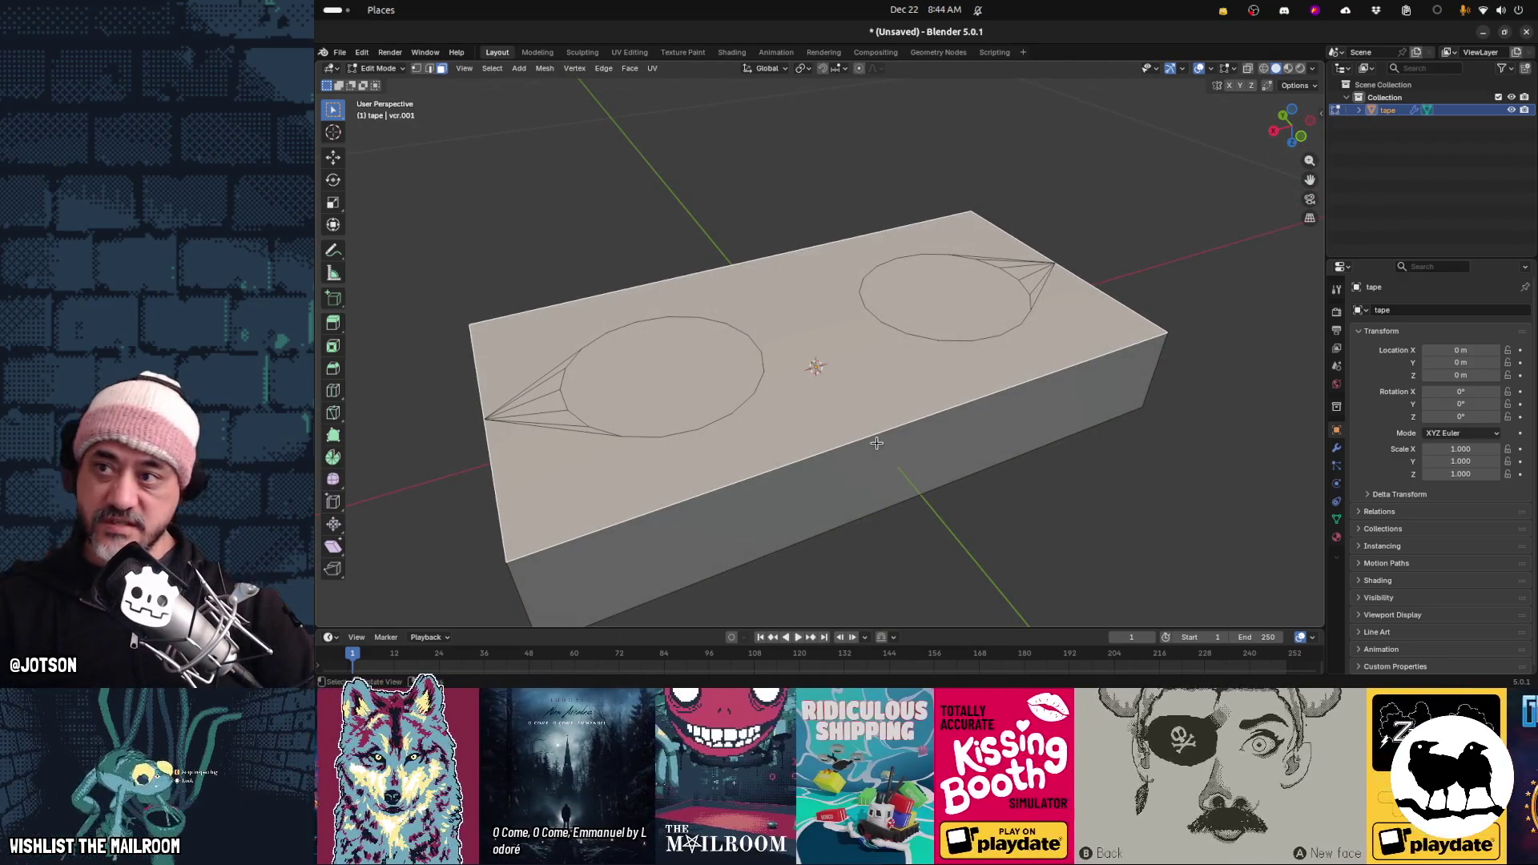
pyautogui.hotkey('ctrl', 'x')
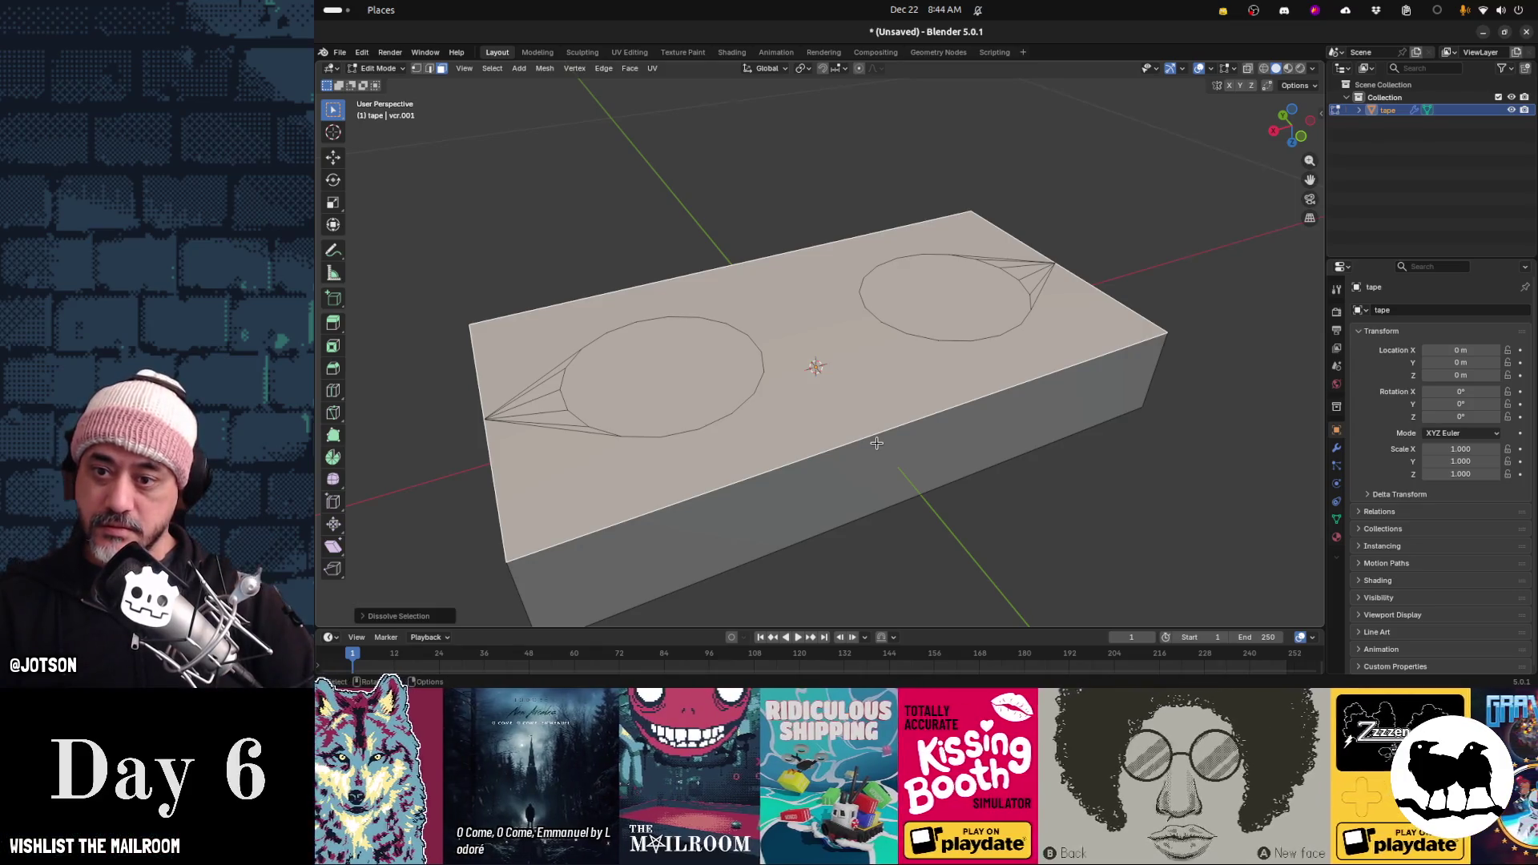
pyautogui.click(876, 443)
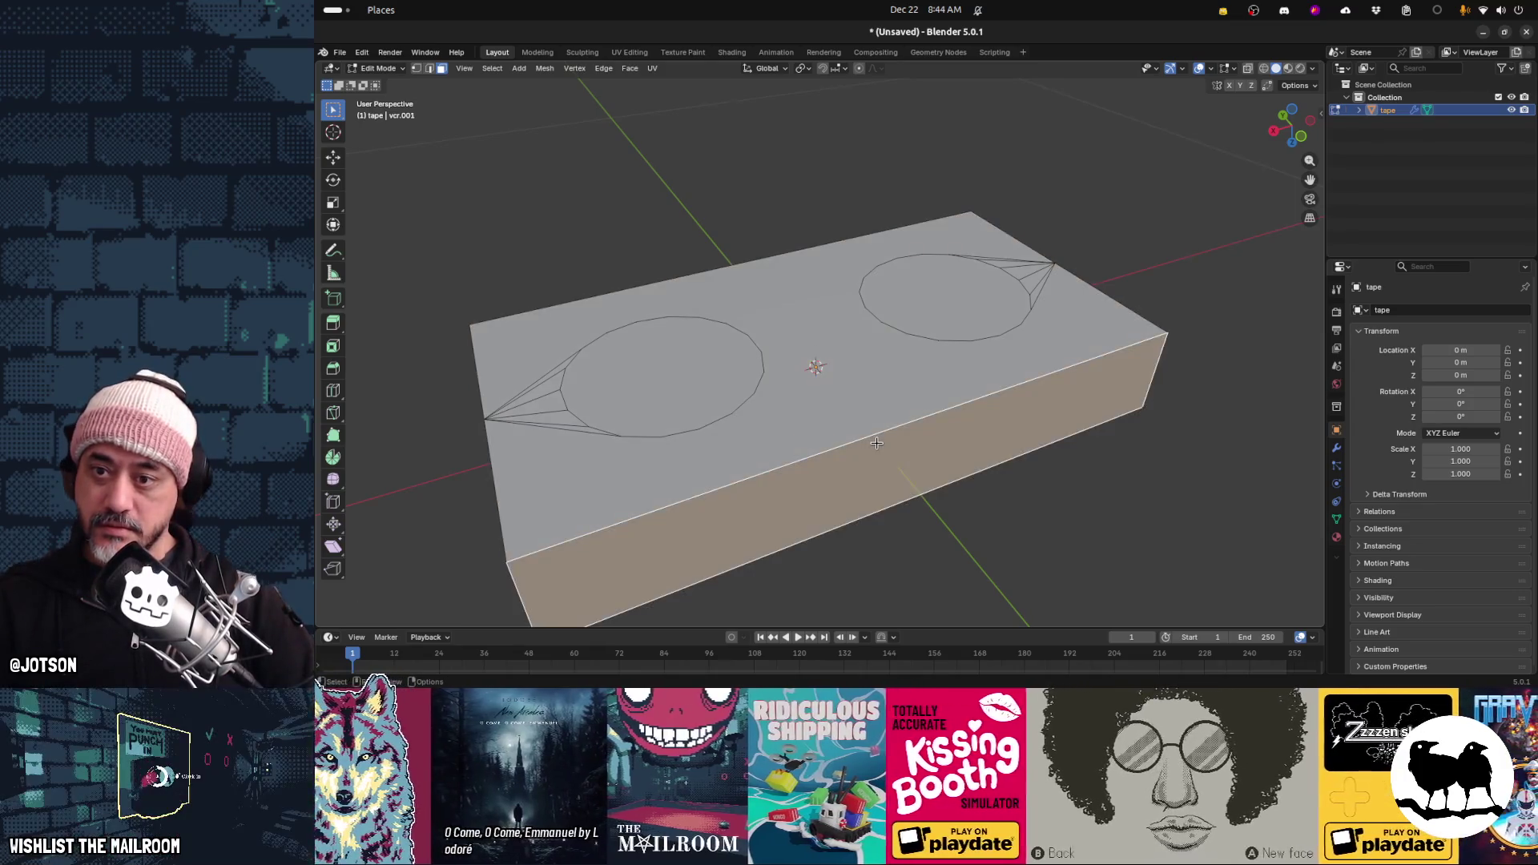
pyautogui.press('Tab')
pyautogui.press('Tab')
pyautogui.press('1')
pyautogui.hotkey('alt', 'a')
# Undo both merges so the holes regain their parallel edges, and inspect the result
pyautogui.hotkey('ctrl', 'z')
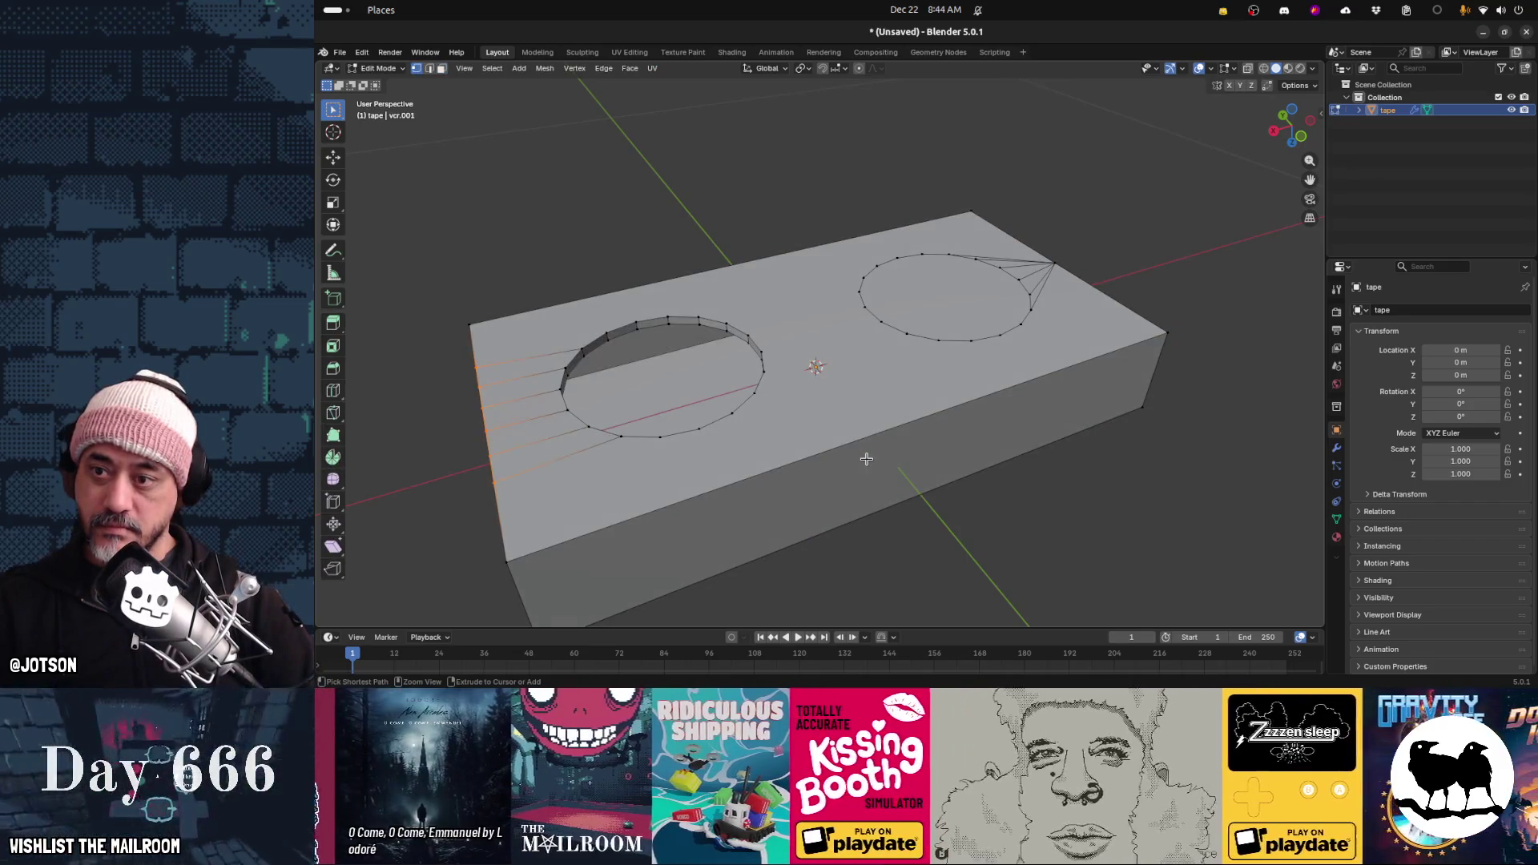
pyautogui.hotkey('ctrl', 'z')
pyautogui.hotkey('ctrl', 'z')
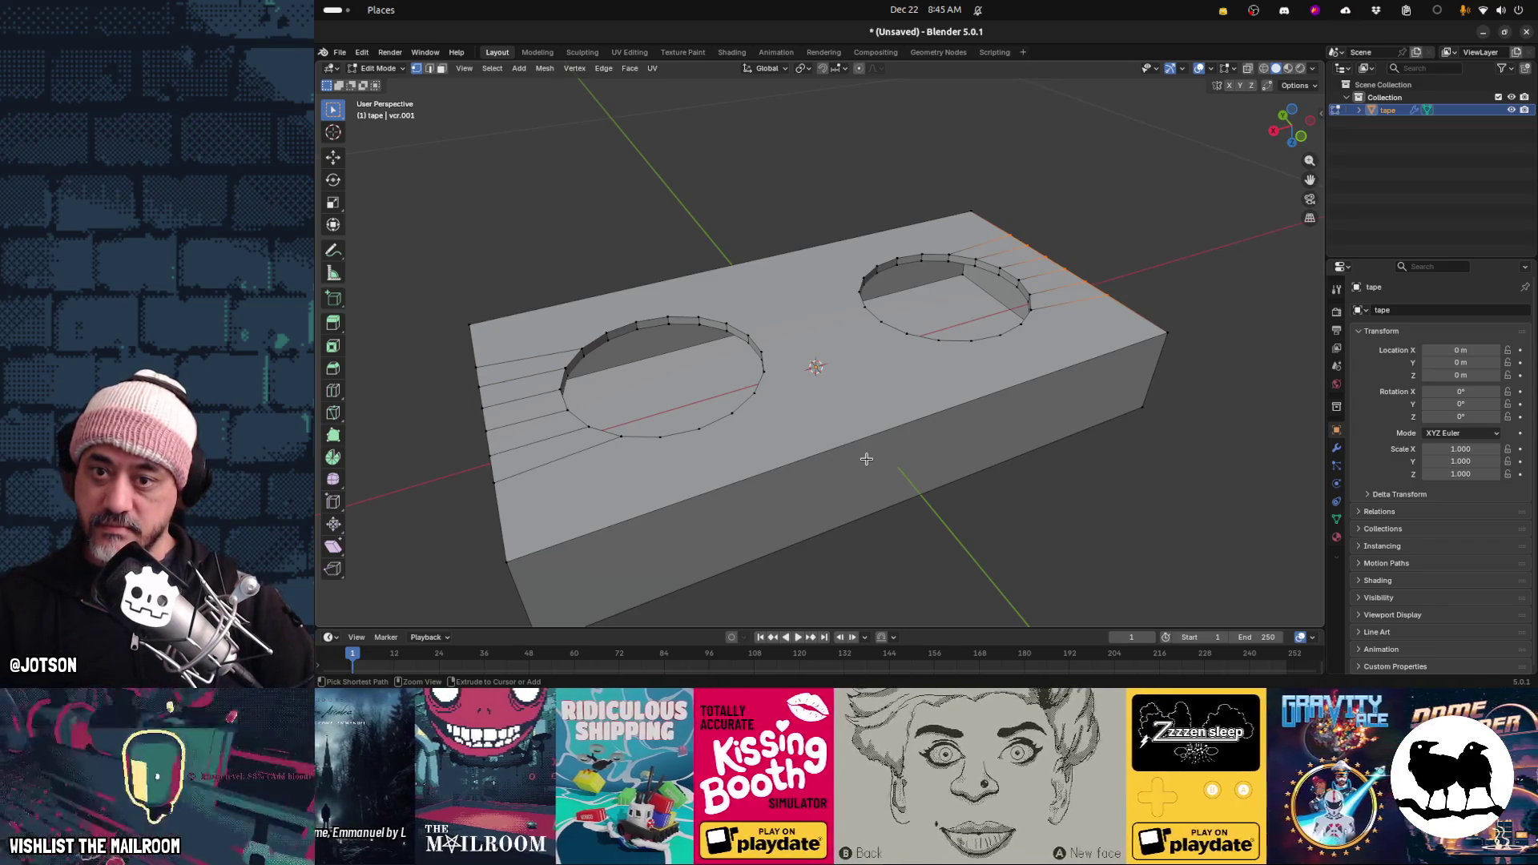
pyautogui.moveTo(1029, 450)
pyautogui.mouseDown(button='middle')
pyautogui.moveTo(935, 455)
pyautogui.moveTo(949, 488)
pyautogui.moveTo(965, 425)
pyautogui.moveTo(988, 469)
pyautogui.moveTo(1024, 481)
pyautogui.mouseUp(button='middle')
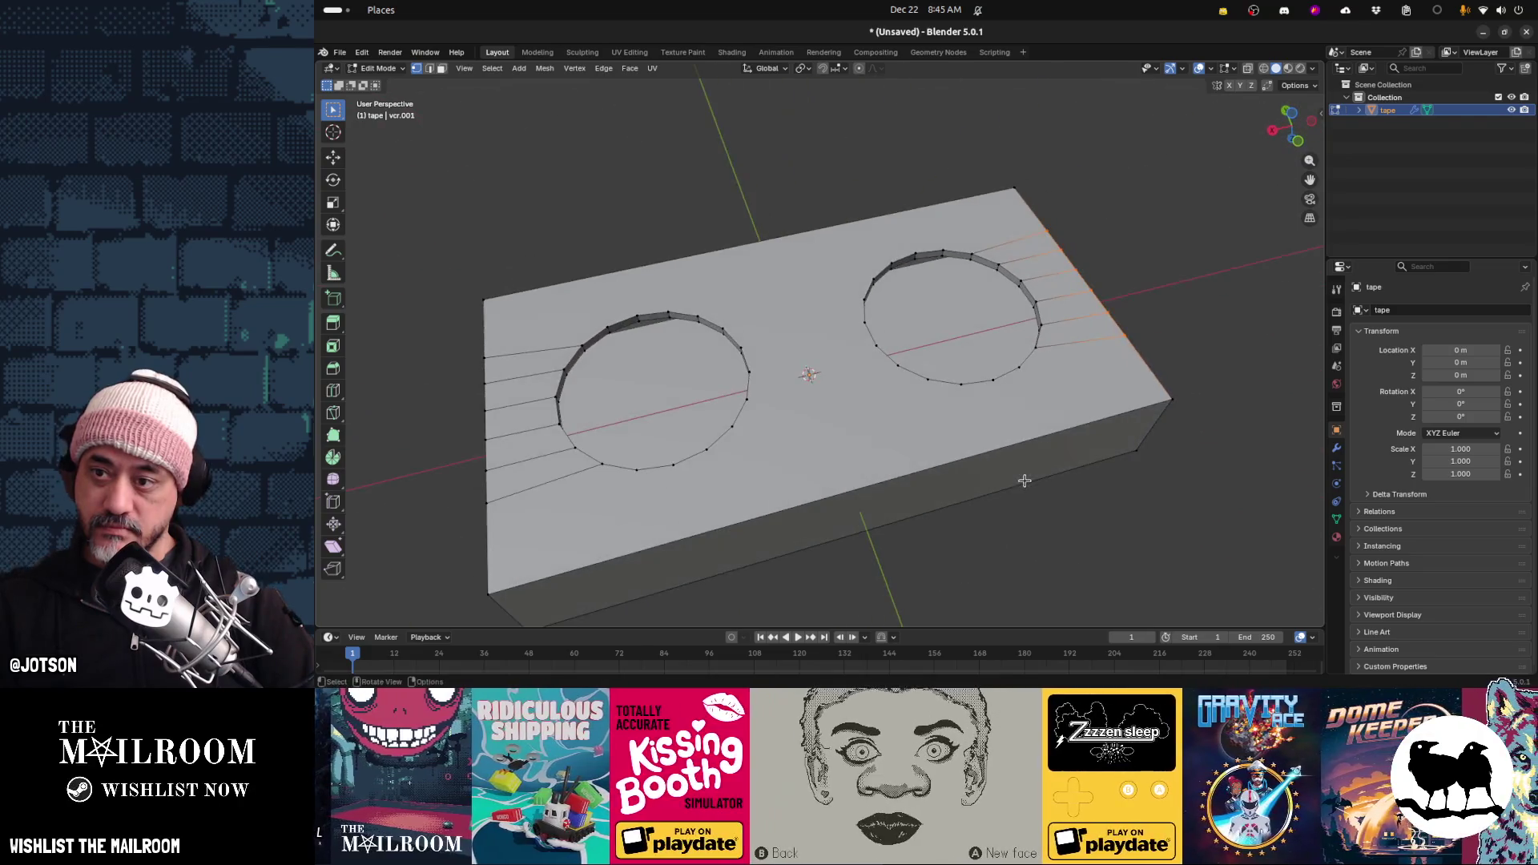
pyautogui.click(1214, 293)
pyautogui.moveTo(999, 380); pyautogui.dragTo(986, 512, button='middle')
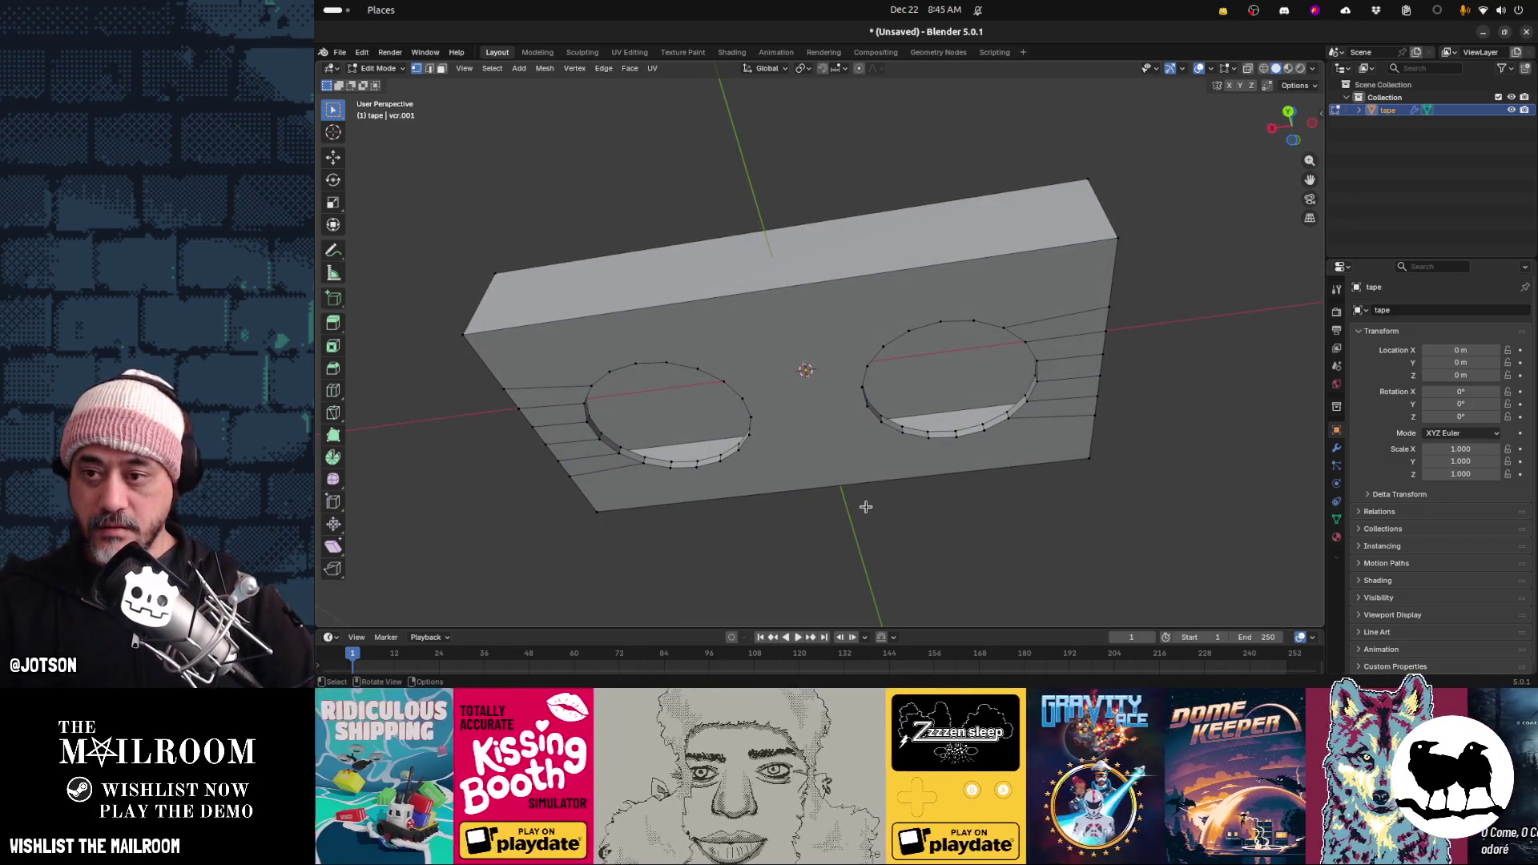
pyautogui.moveTo(800, 507); pyautogui.dragTo(793, 425, button='middle')
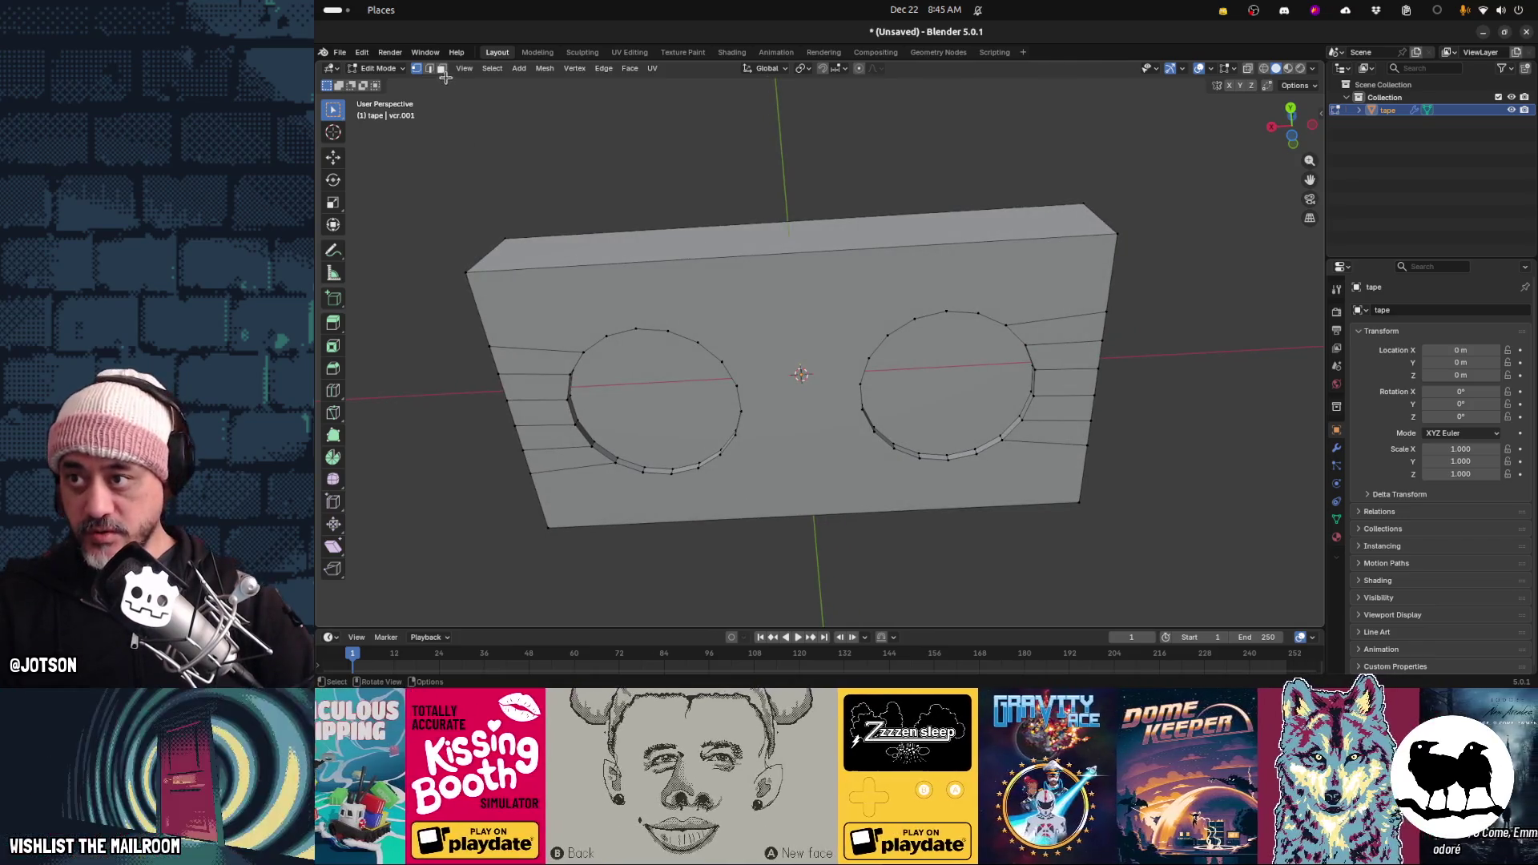
# Add a gear mesh around the tape box and expand its settings panel
pyautogui.hotkey('shift', 'a')
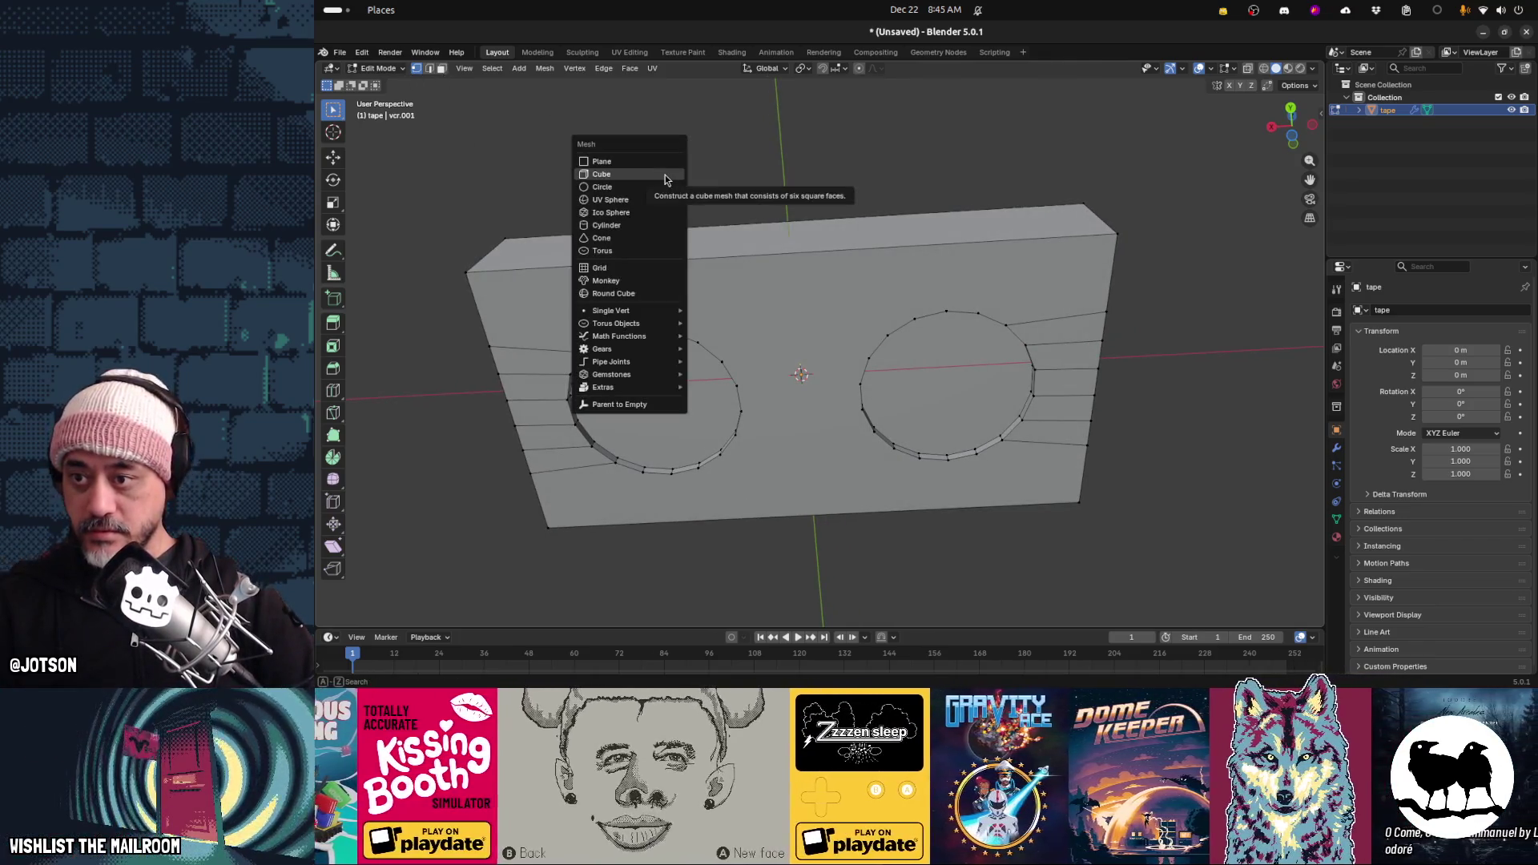
pyautogui.moveTo(673, 349)
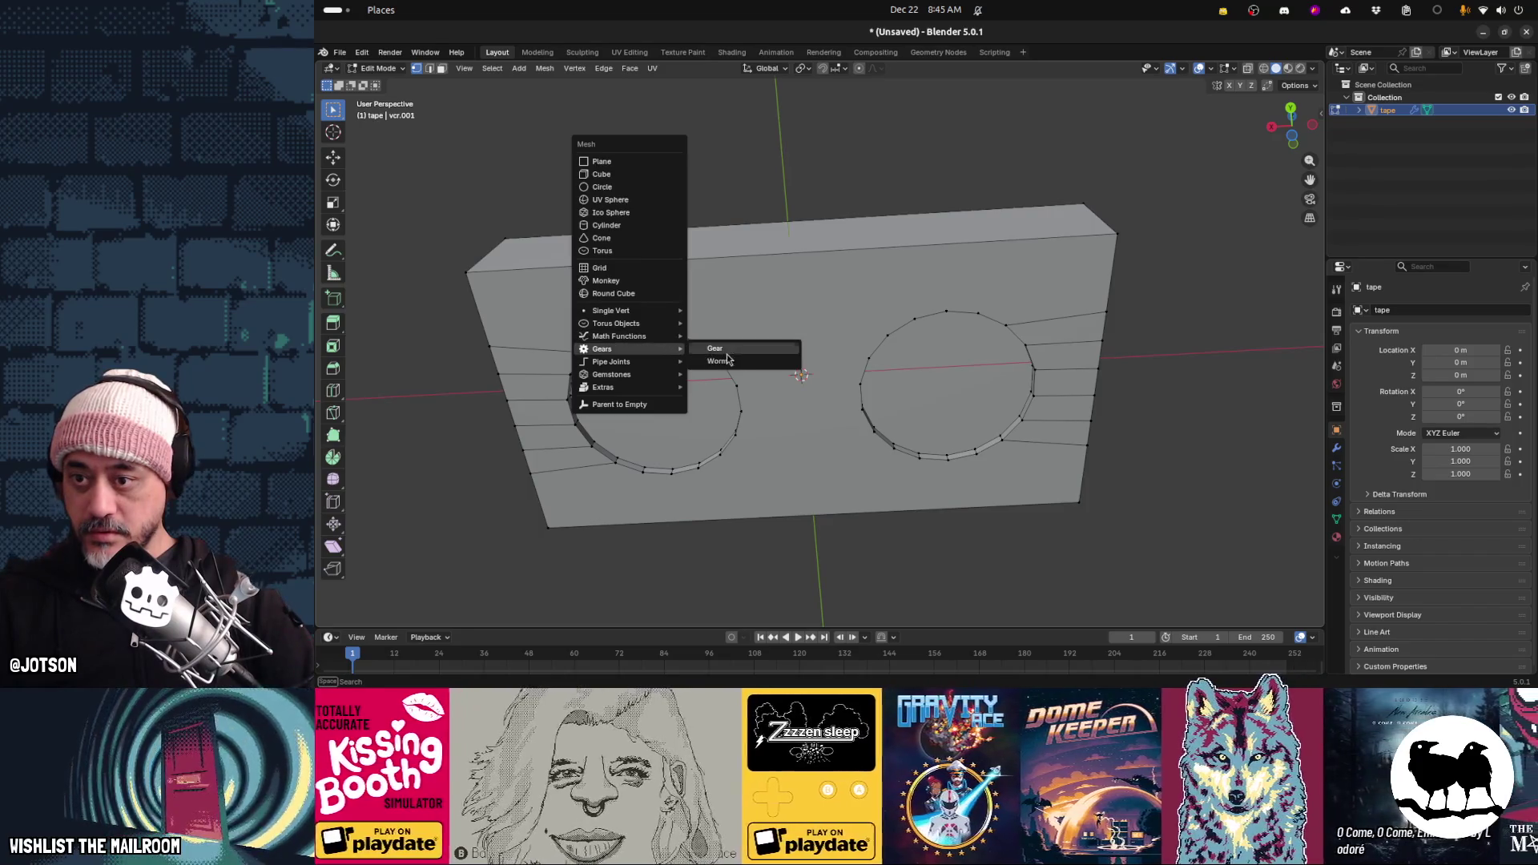
pyautogui.click(727, 355)
pyautogui.scroll(-5, 797, 367)
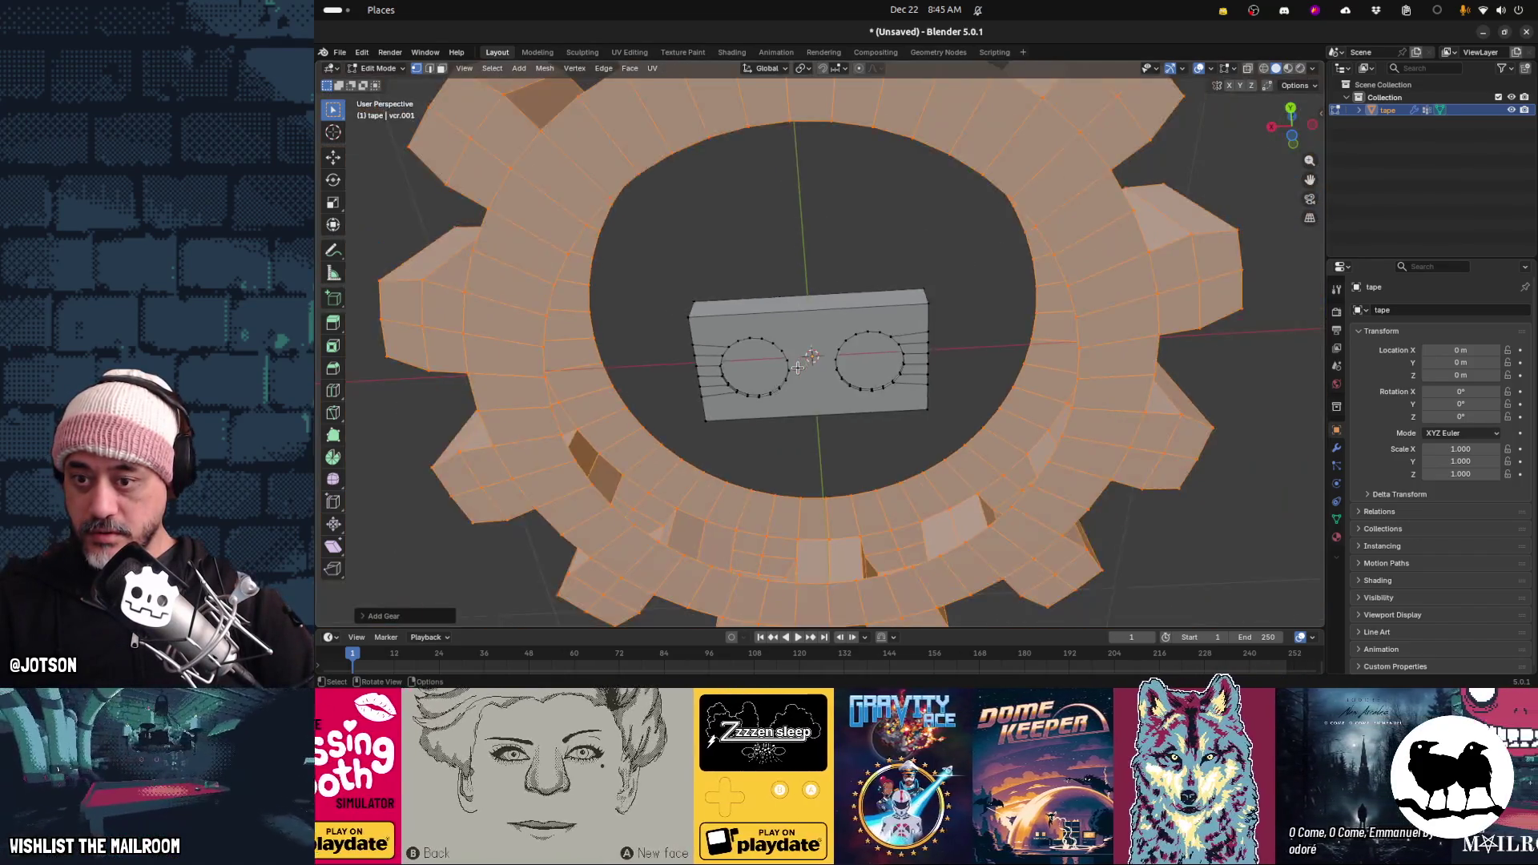
pyautogui.moveTo(798, 367); pyautogui.dragTo(804, 439, button='middle')
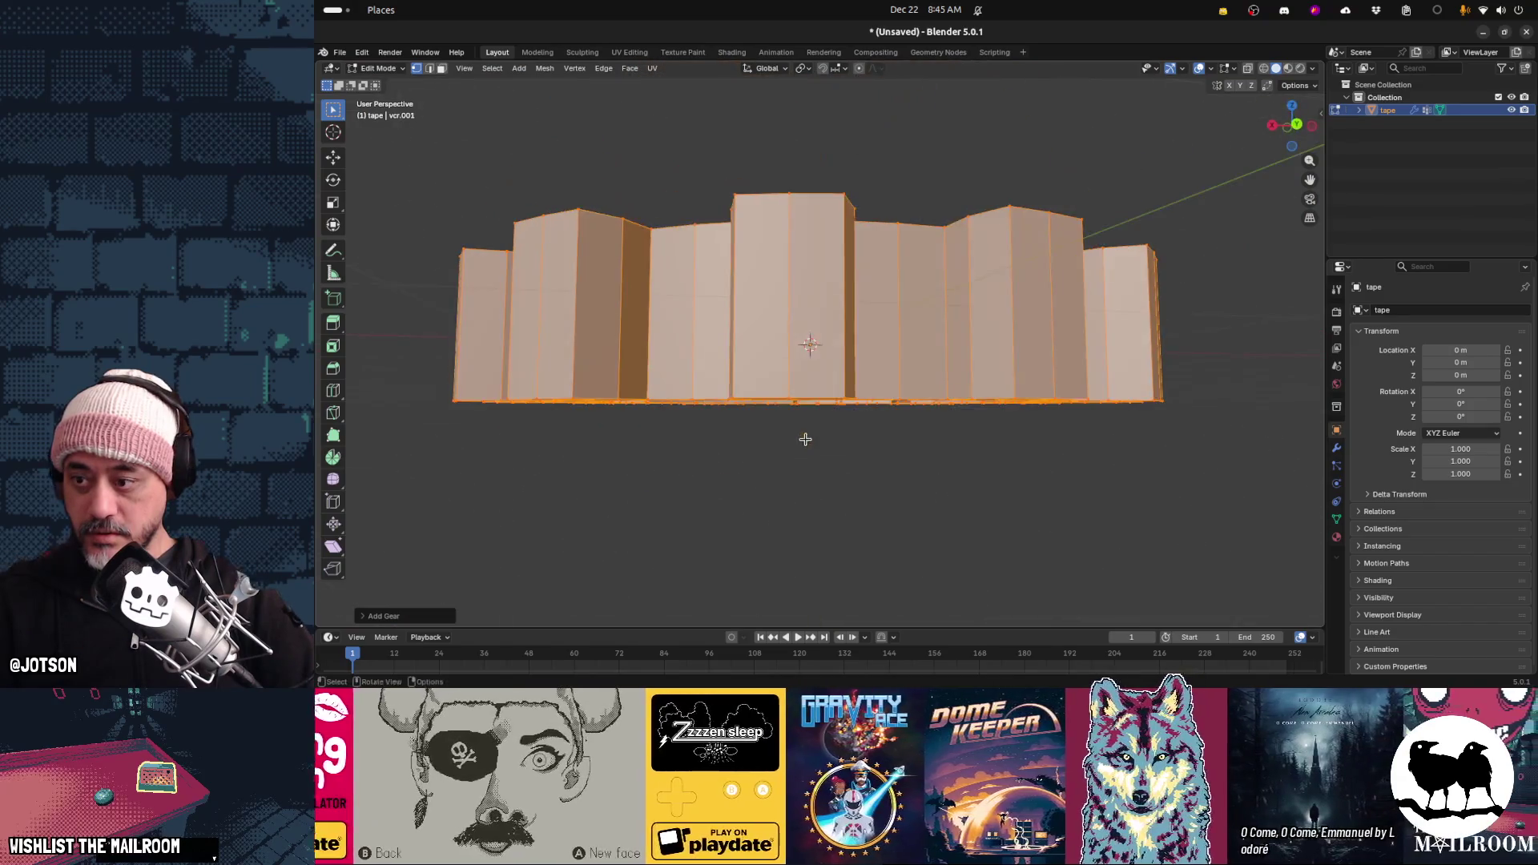
pyautogui.click(388, 622)
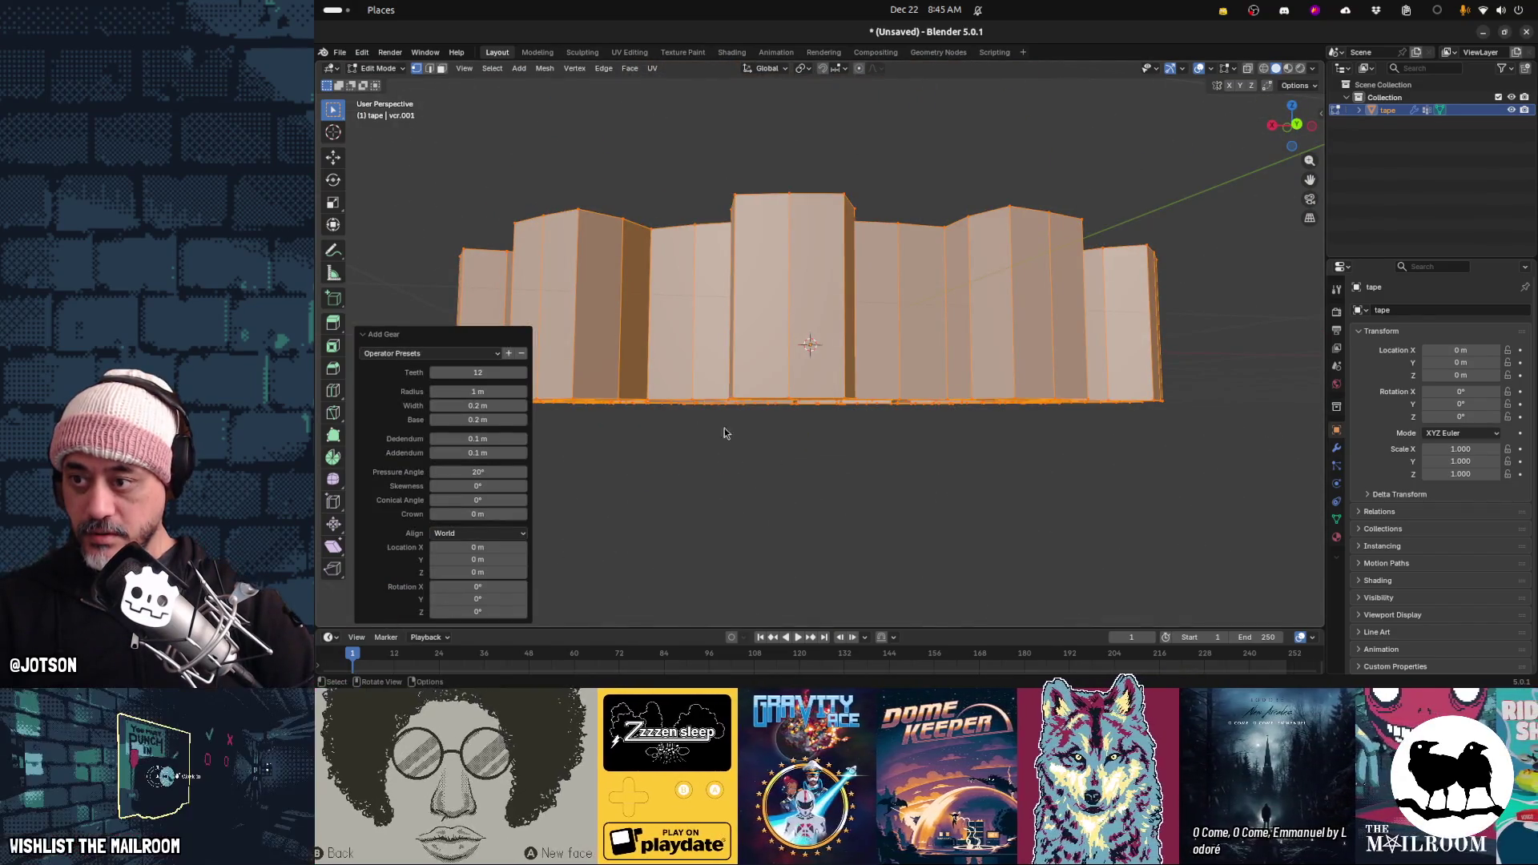
pyautogui.scroll(-4, 724, 429)
pyautogui.moveTo(829, 377); pyautogui.dragTo(845, 473, button='middle')
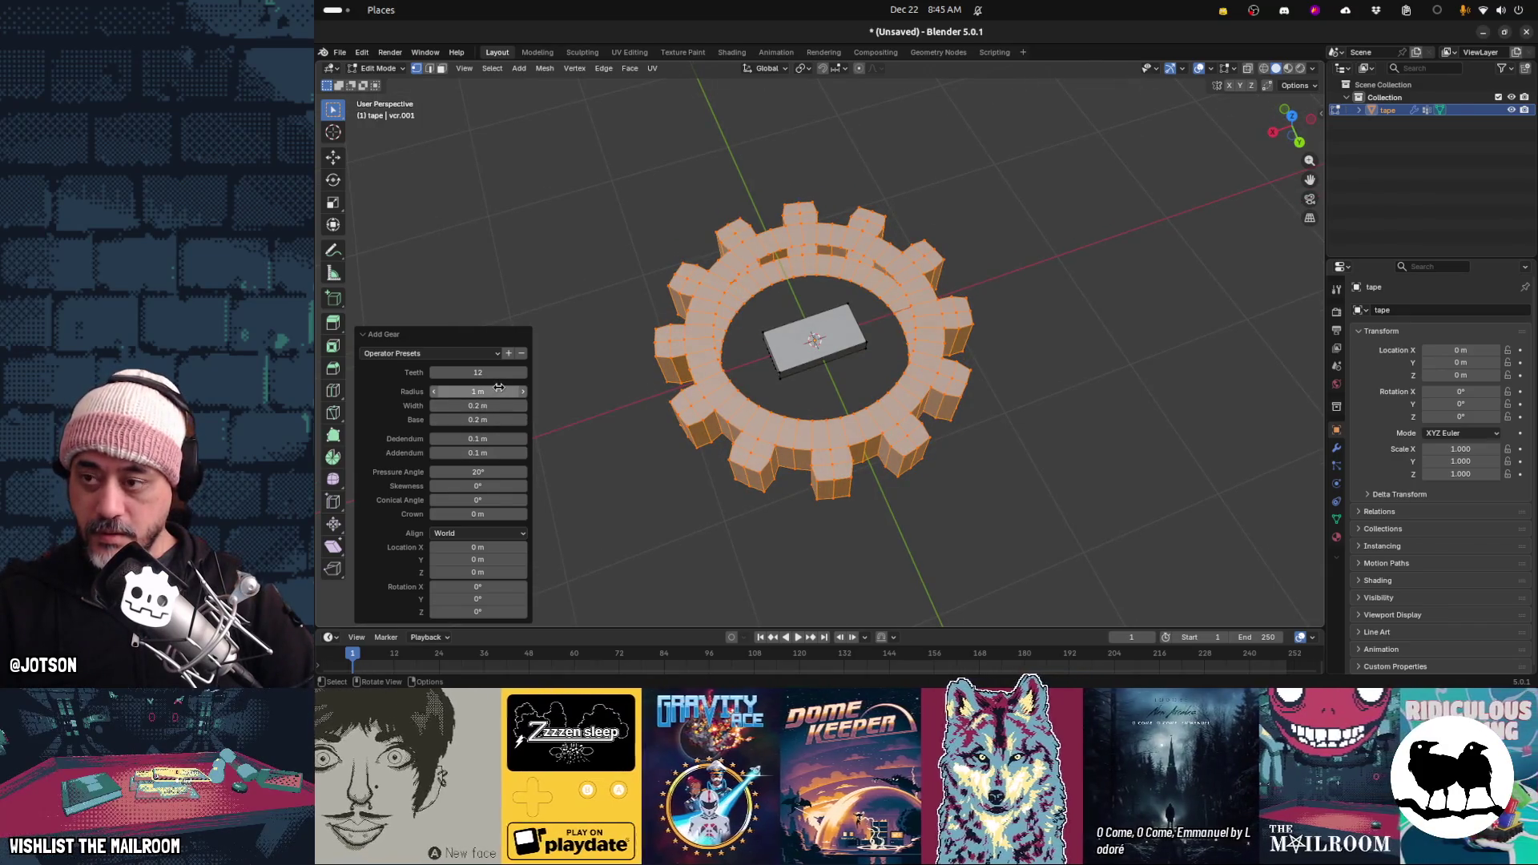
# Check the VHS tape reference photos and reduce the gear to 10 teeth
pyautogui.hotkey('alt', 'Tab')
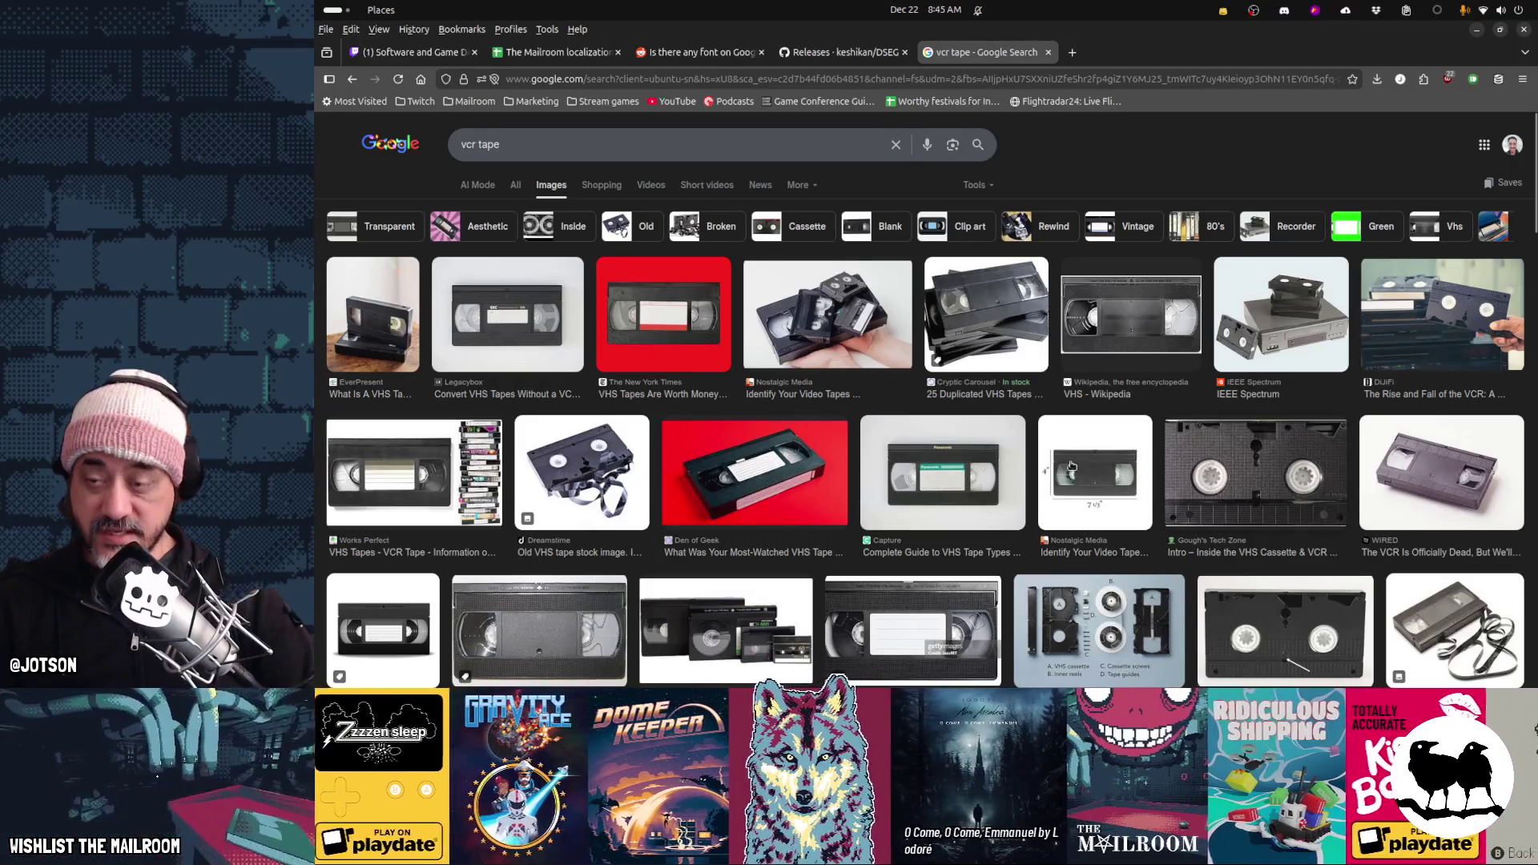
pyautogui.hotkey('alt', 'Tab')
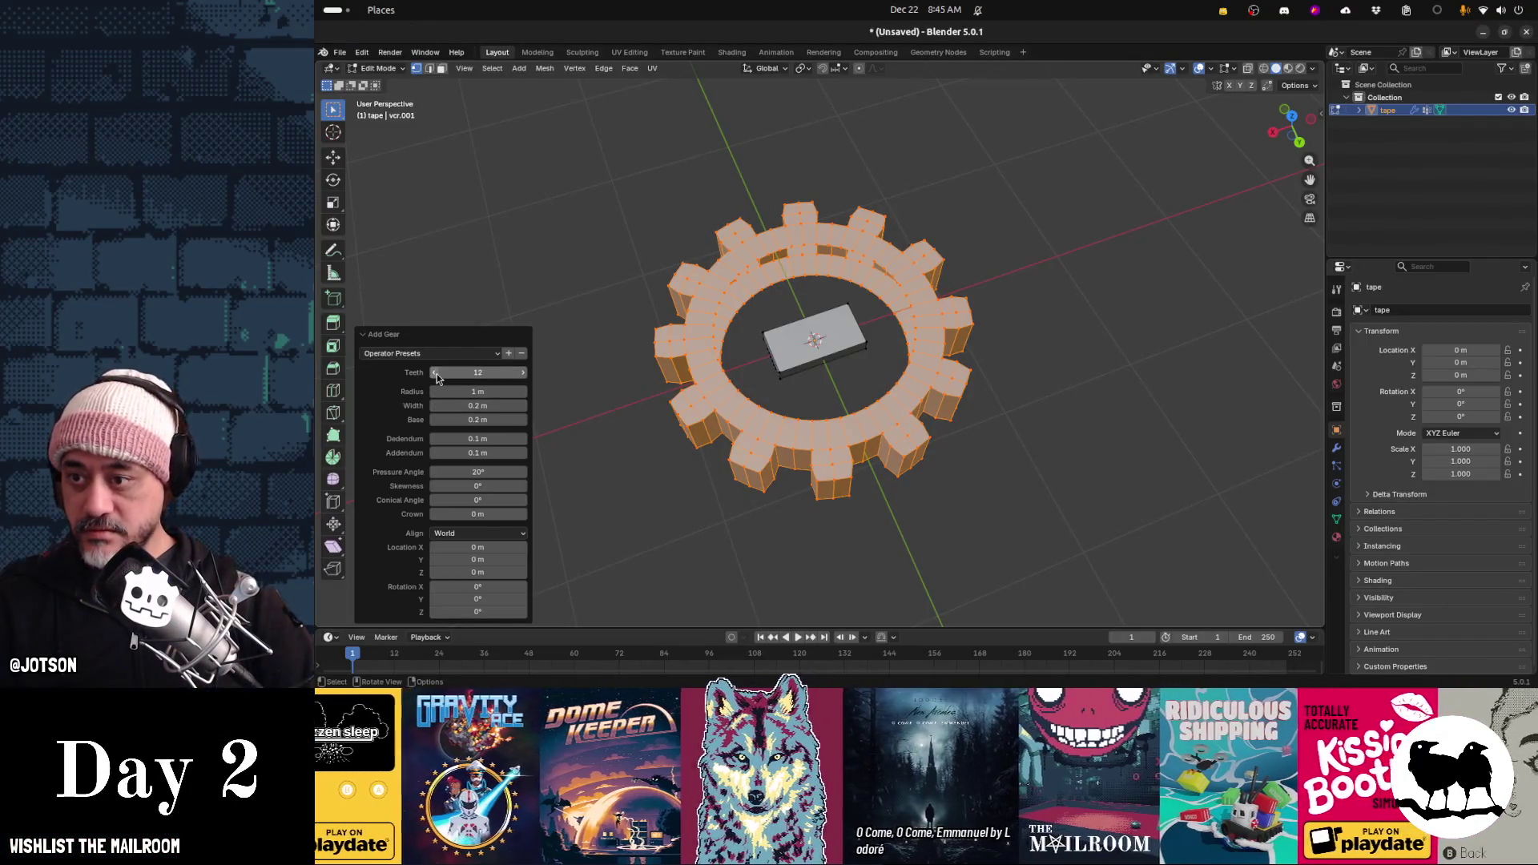
pyautogui.click(435, 373)
pyautogui.hotkey('alt', 'Tab')
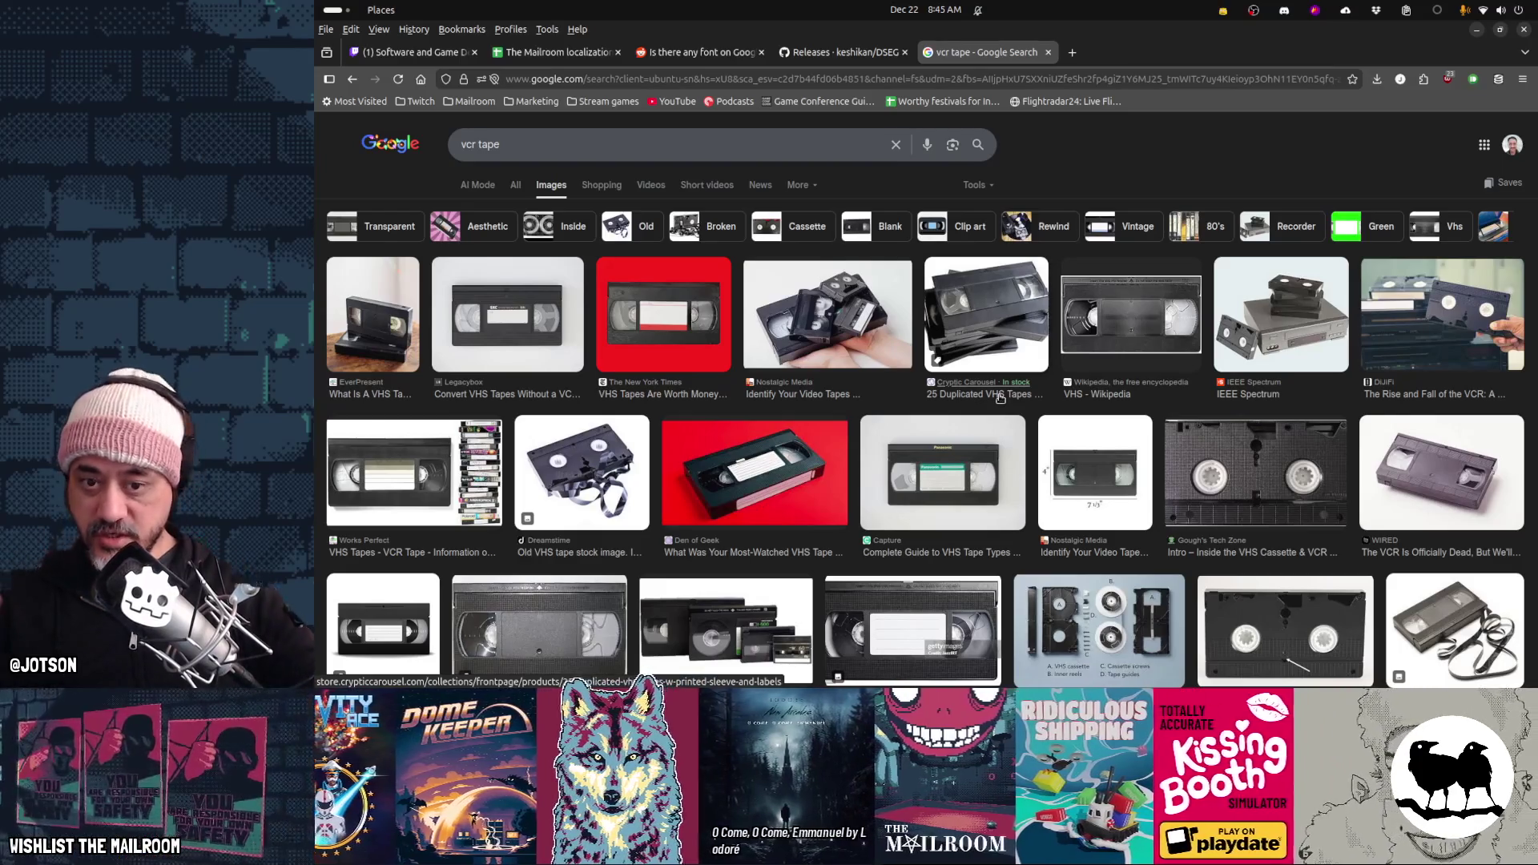
pyautogui.hotkey('alt', 'Tab')
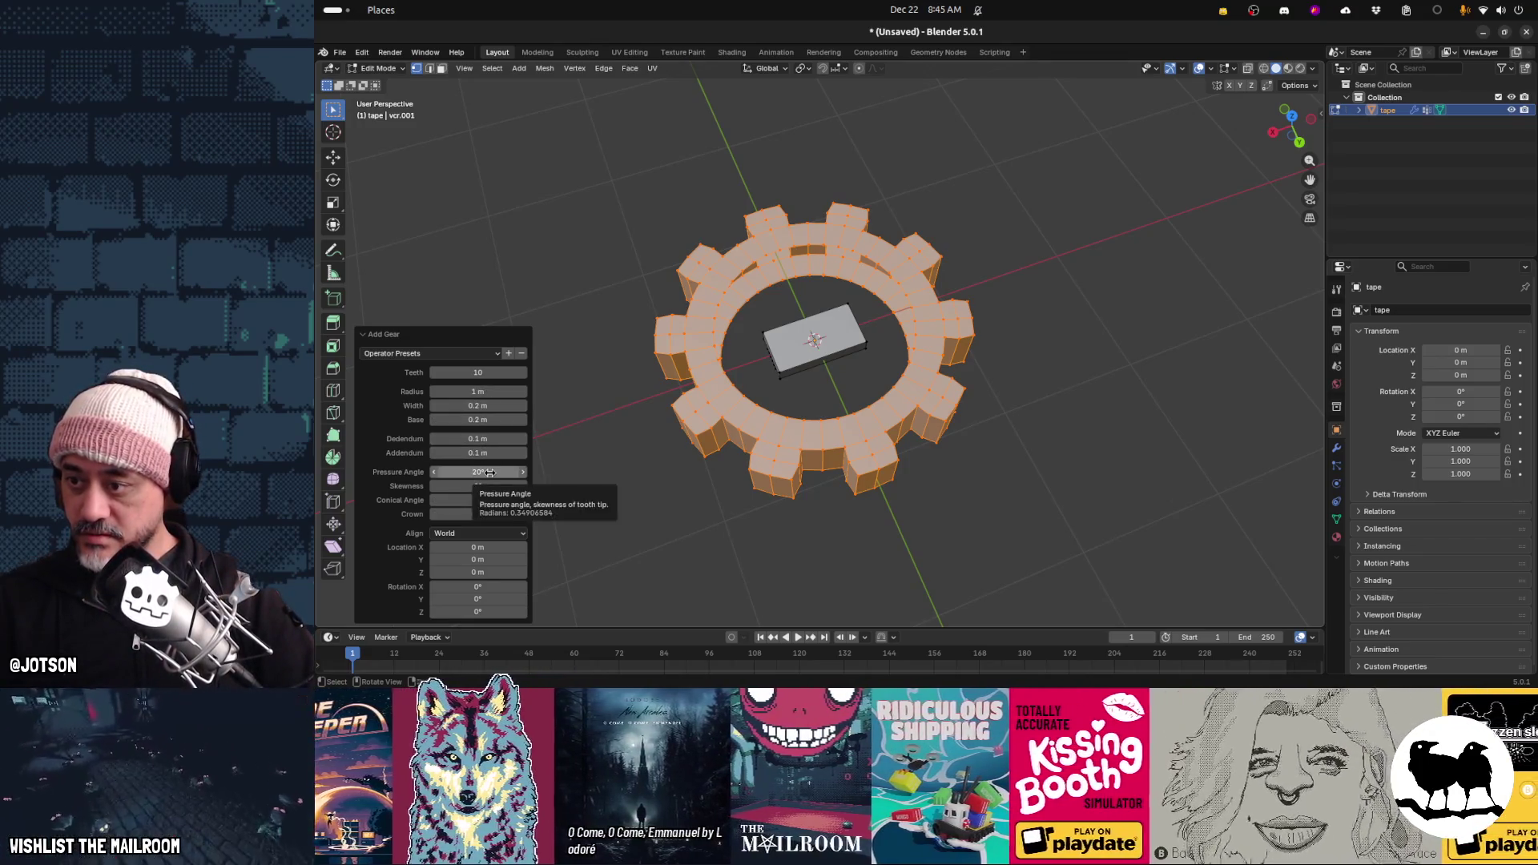
# Adjust the gear's Dedendum and set its Crown to 0
pyautogui.moveTo(483, 439)
pyautogui.mouseDown()
pyautogui.moveTo(525, 439)
pyautogui.moveTo(393, 439)
pyautogui.moveTo(352, 496)
pyautogui.mouseUp()
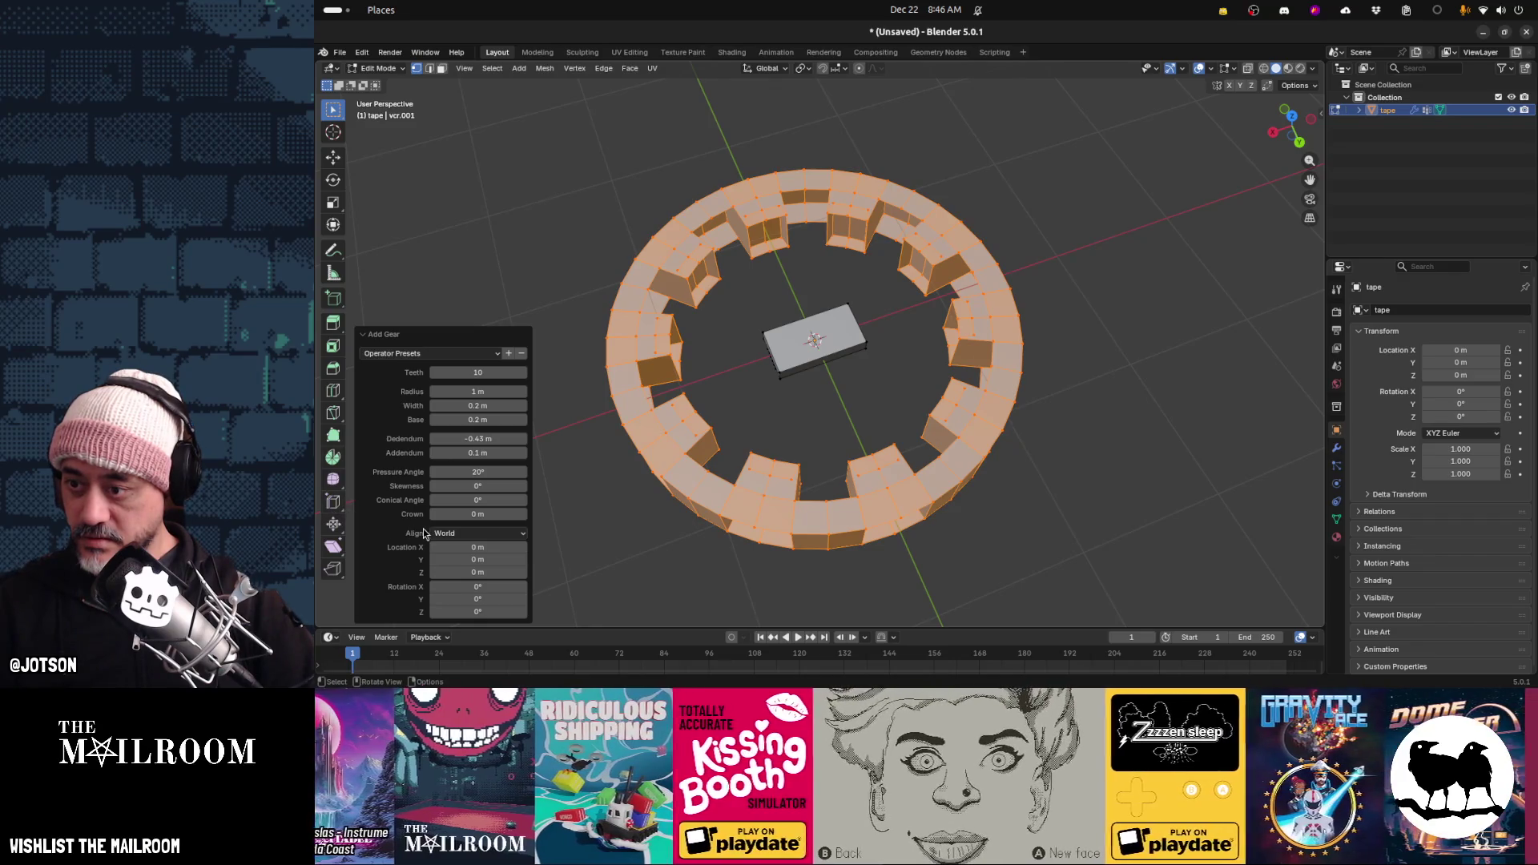
pyautogui.click(522, 515)
pyautogui.click(525, 515)
pyautogui.click(526, 515)
pyautogui.click(525, 515)
pyautogui.click(525, 515)
pyautogui.moveTo(526, 515); pyautogui.dragTo(485, 514)
pyautogui.click(485, 514)
pyautogui.write('0')
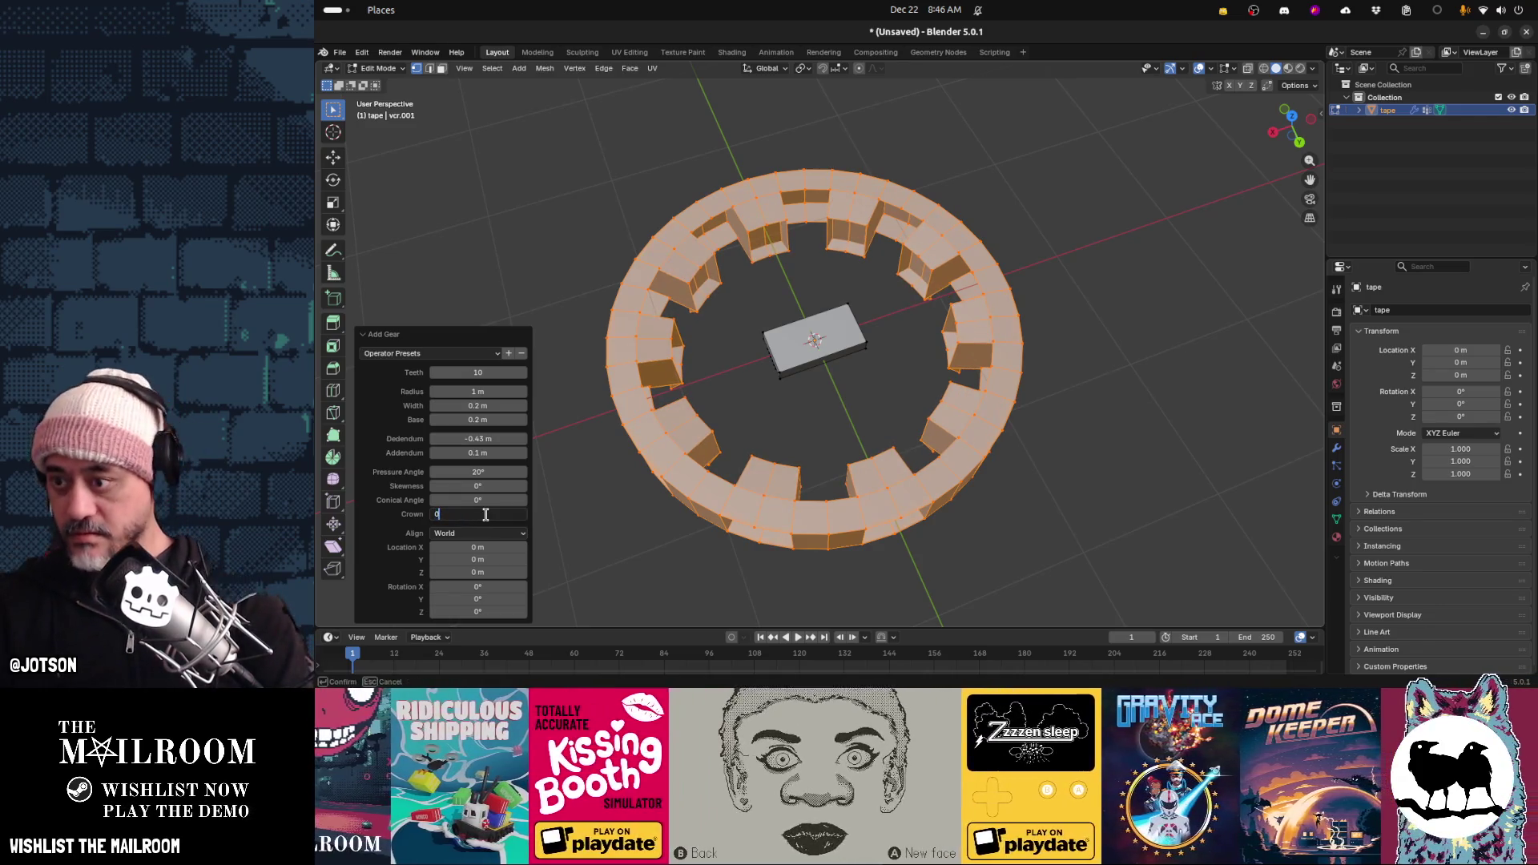
pyautogui.hotkey('shift', 'Tab')
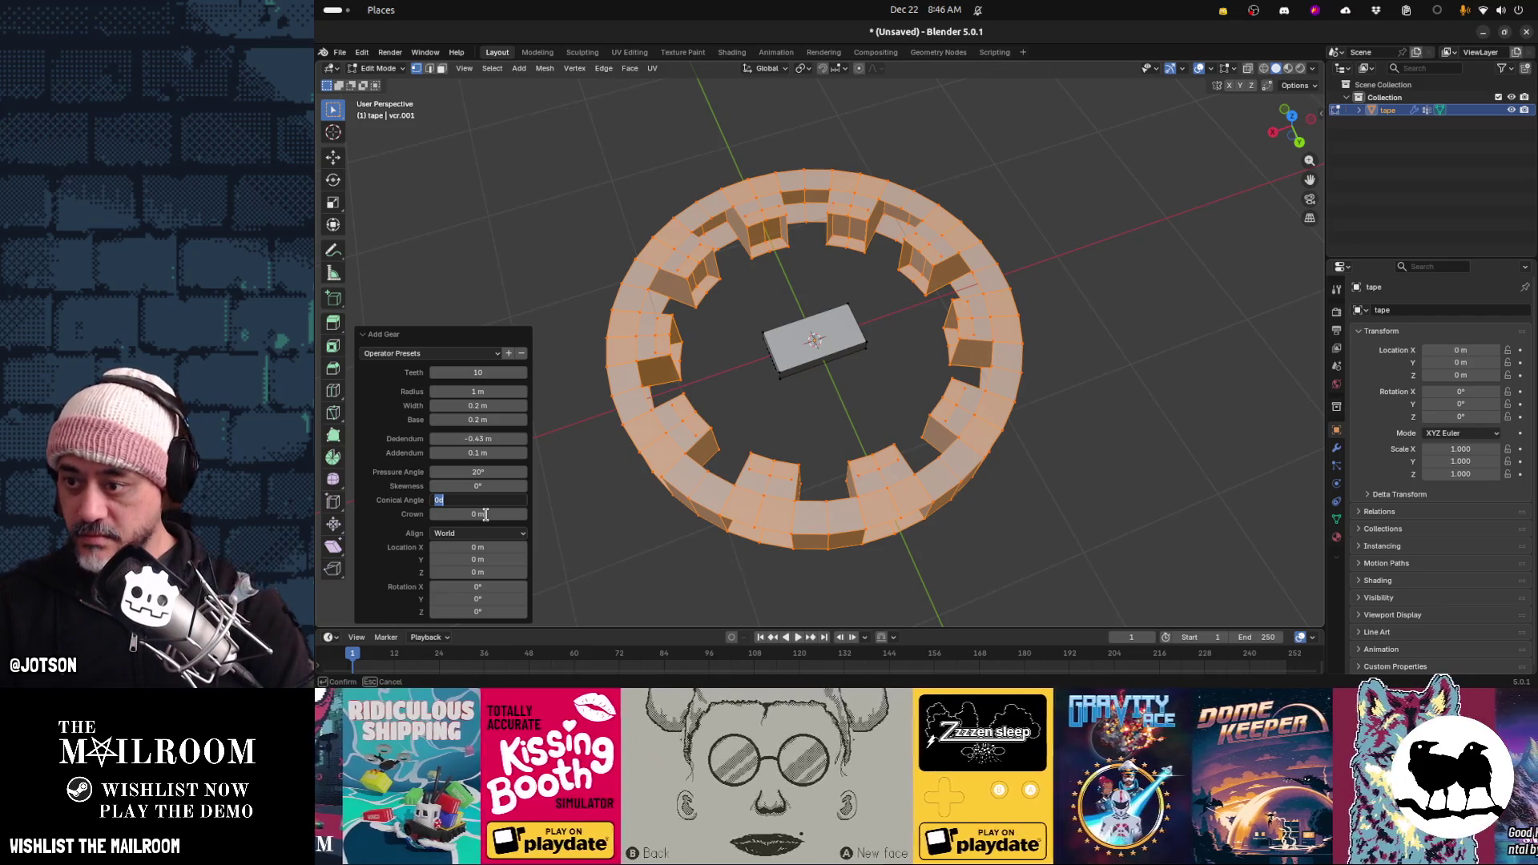
# Set the gear's Pressure Angle to 0° and Addendum to 0 m
pyautogui.hotkey('shift', 'Tab')
pyautogui.hotkey('shift', 'Tab')
pyautogui.write('0')
pyautogui.press('Tab')
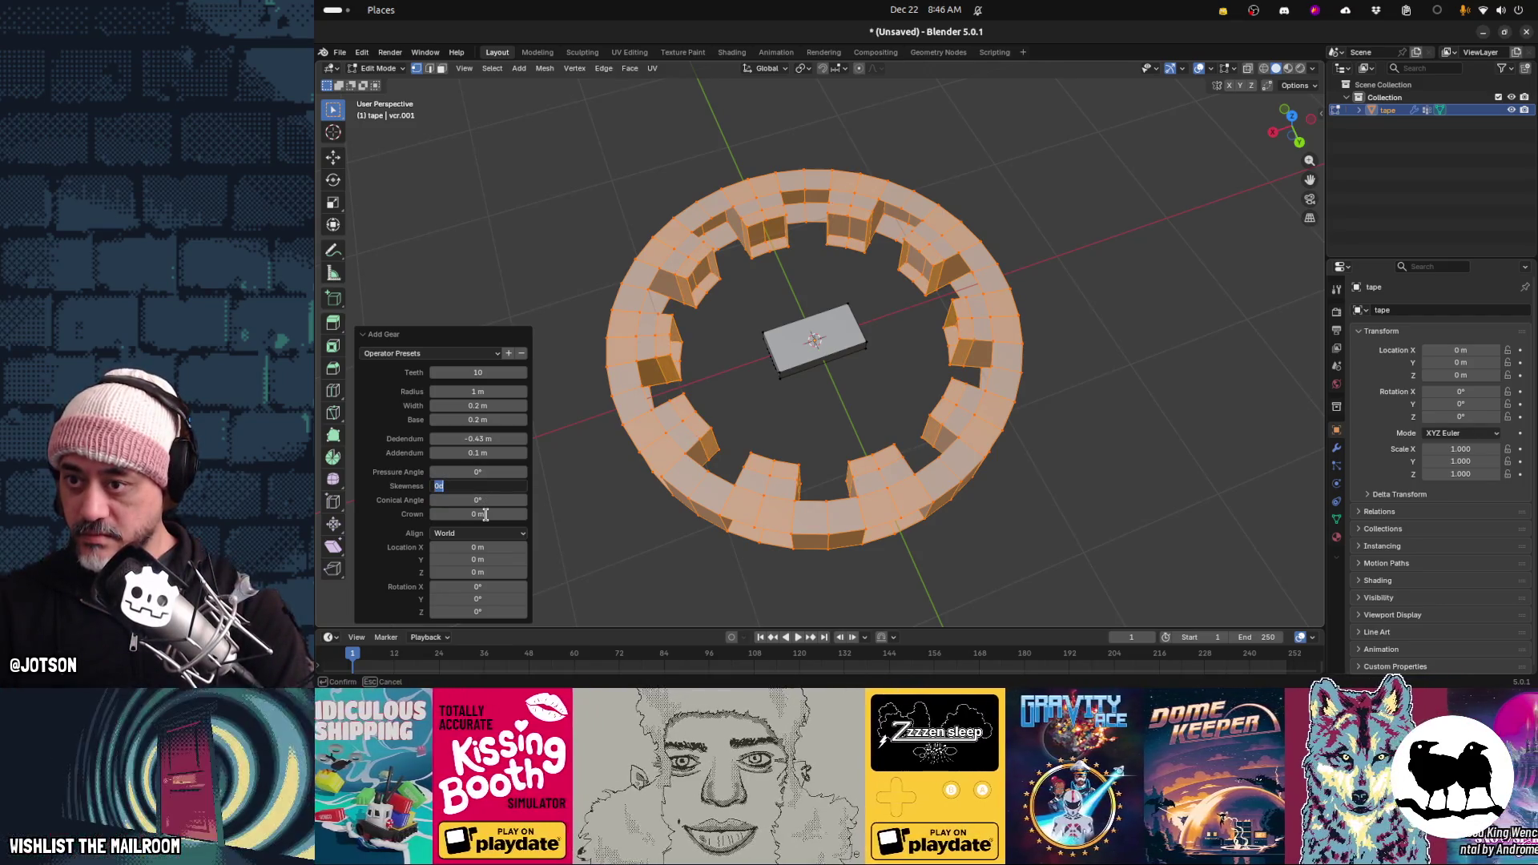
pyautogui.hotkey('shift', 'Tab')
pyautogui.hotkey('shift', 'Tab')
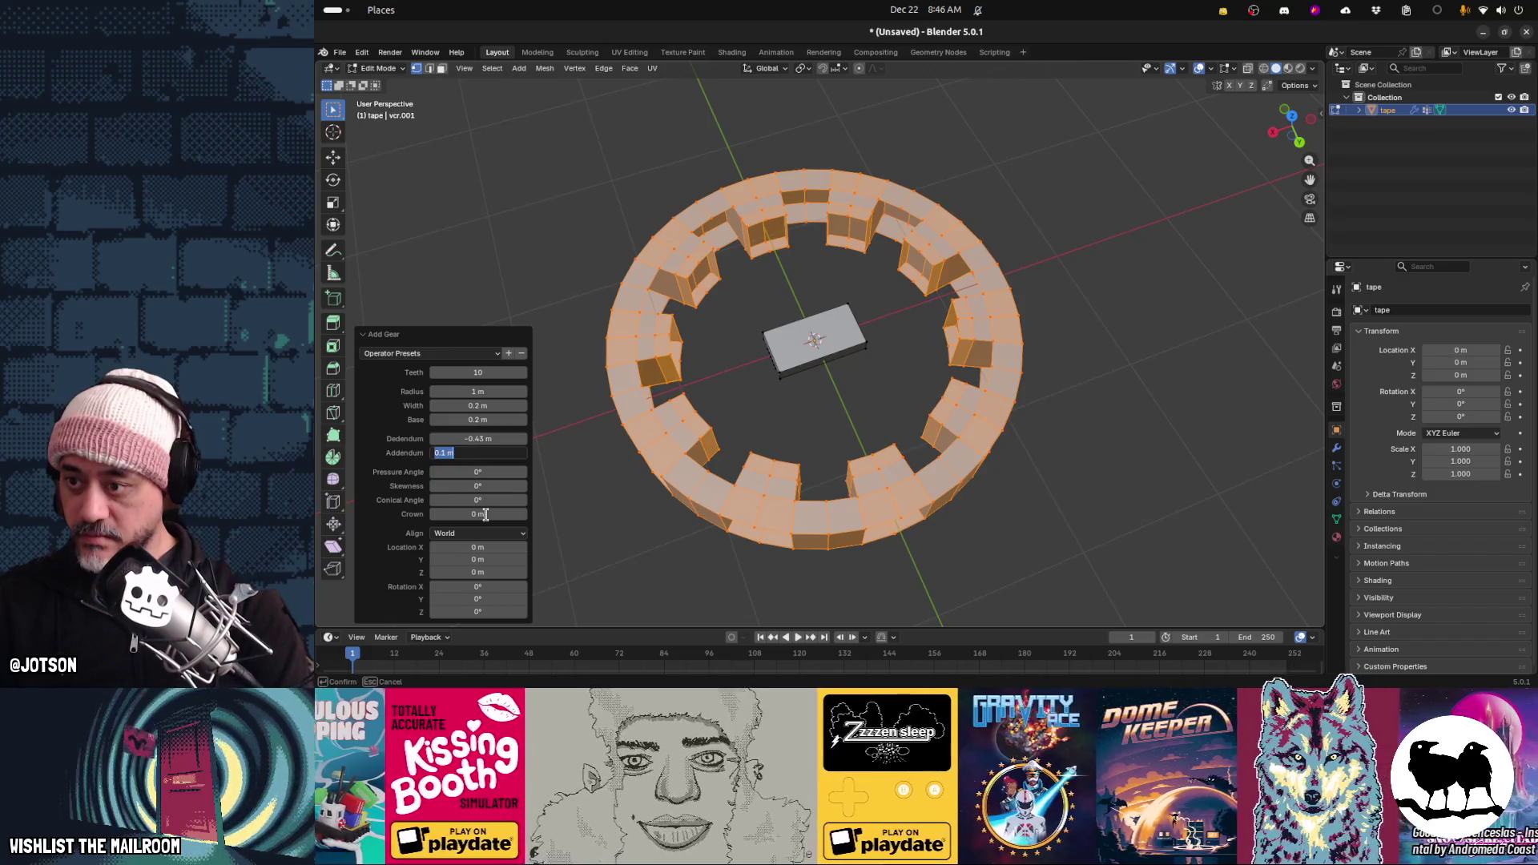
pyautogui.hotkey('shift', 'Tab')
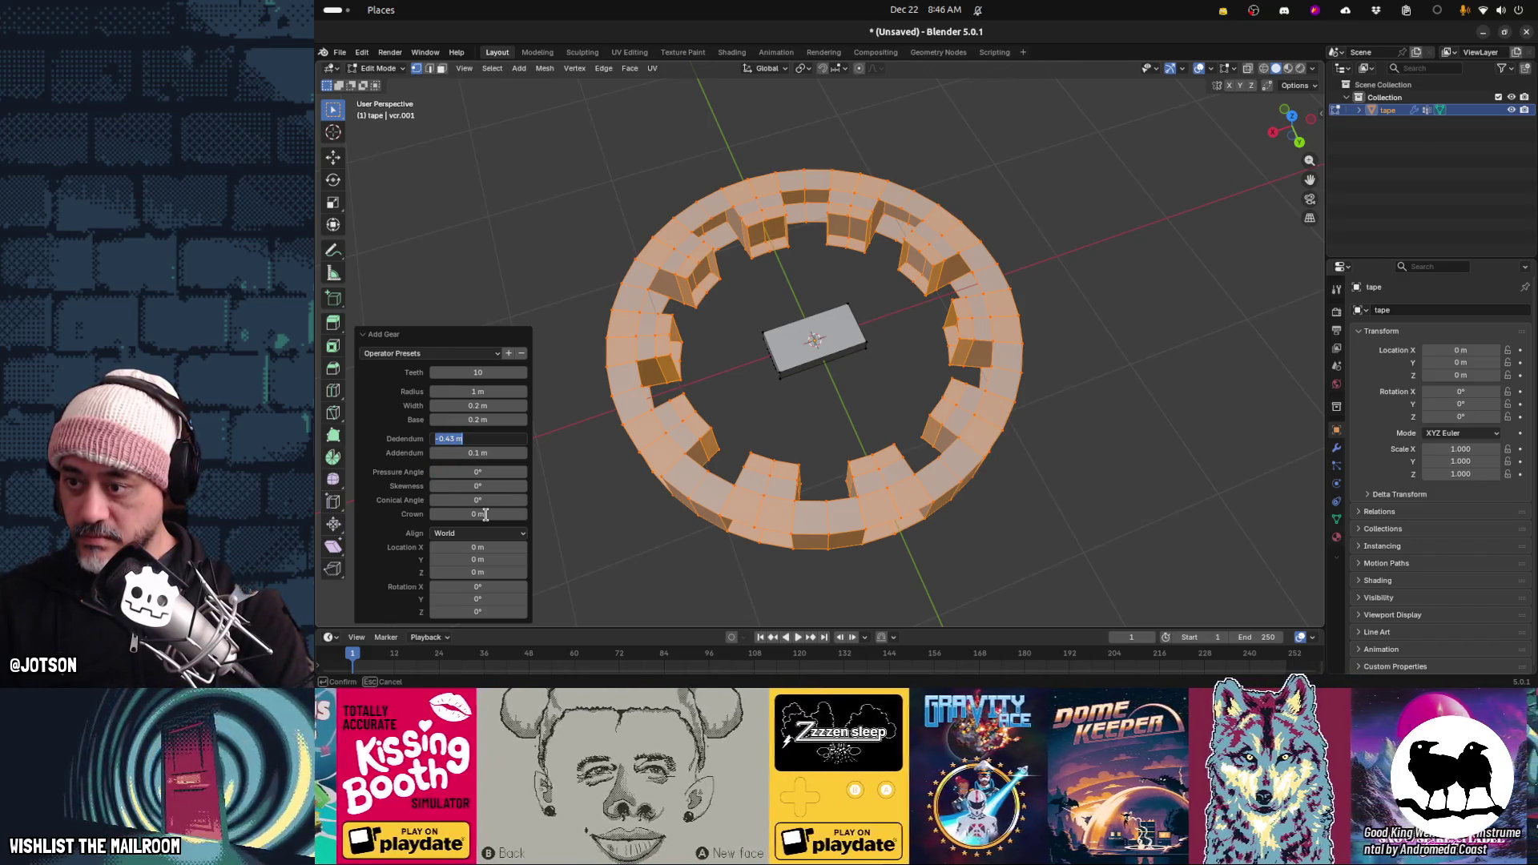
pyautogui.press('Tab')
pyautogui.write('0')
pyautogui.press('Tab')
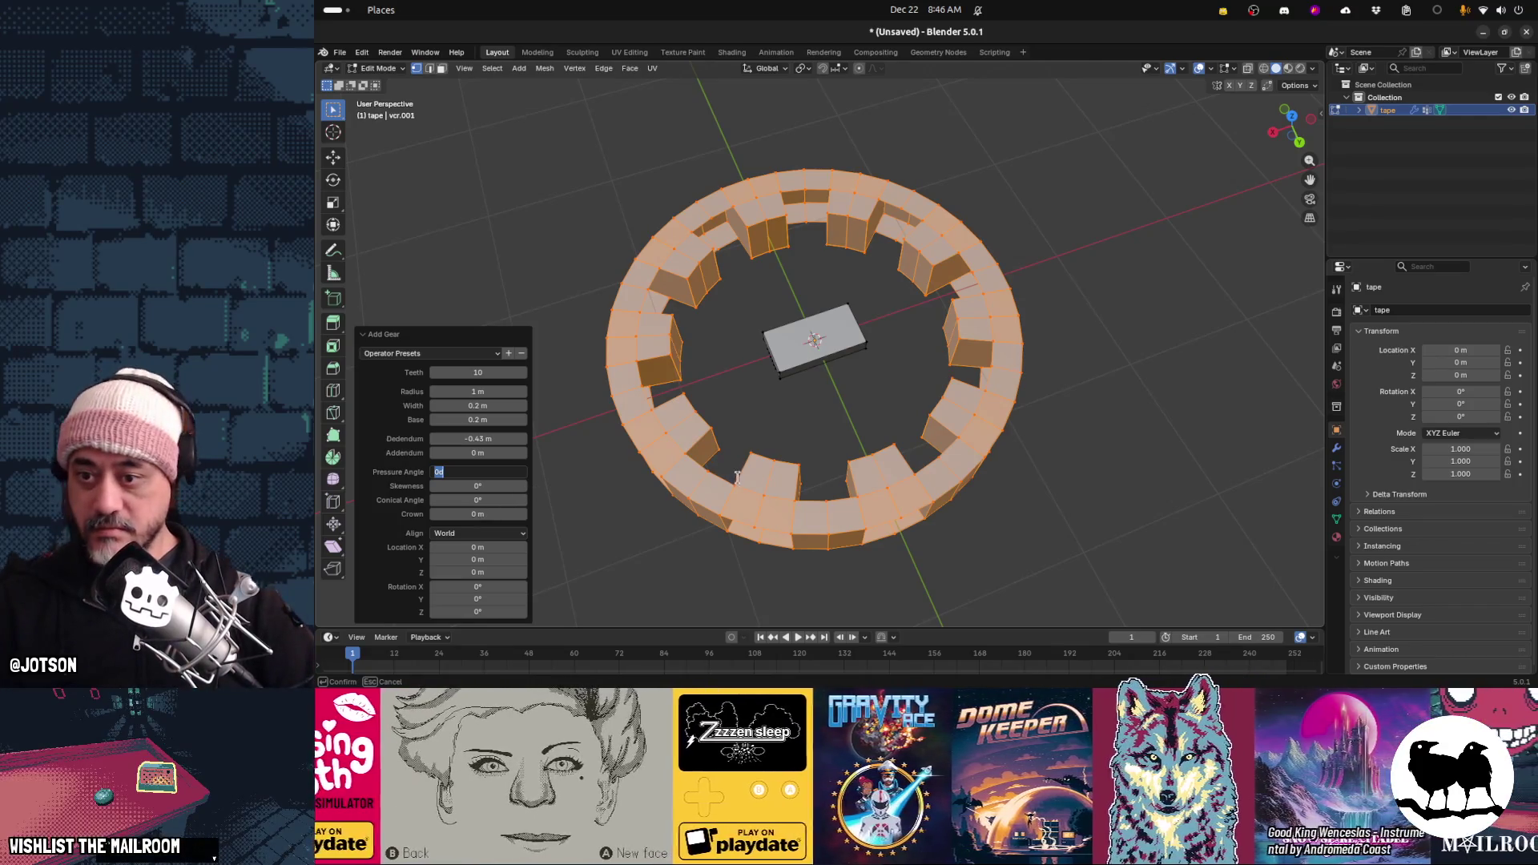
pyautogui.press('Return')
# Drag the Dedendum to -0.52 m and view the VHS tape reference photos
pyautogui.moveTo(1047, 480); pyautogui.dragTo(1018, 524, button='middle')
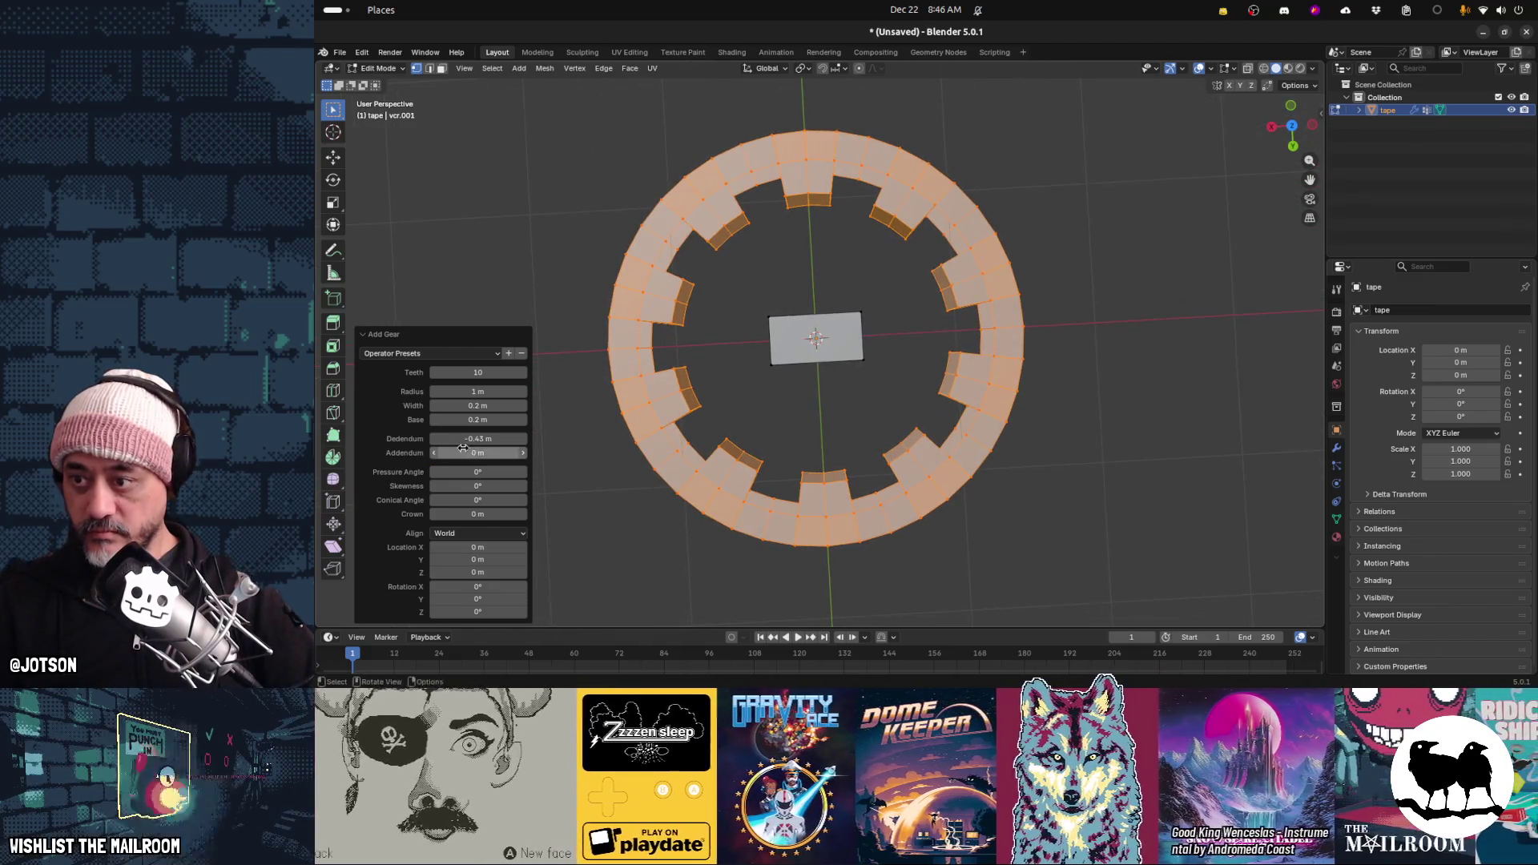
pyautogui.moveTo(486, 438)
pyautogui.mouseDown()
pyautogui.moveTo(470, 420)
pyautogui.moveTo(503, 419)
pyautogui.moveTo(461, 438)
pyautogui.mouseUp()
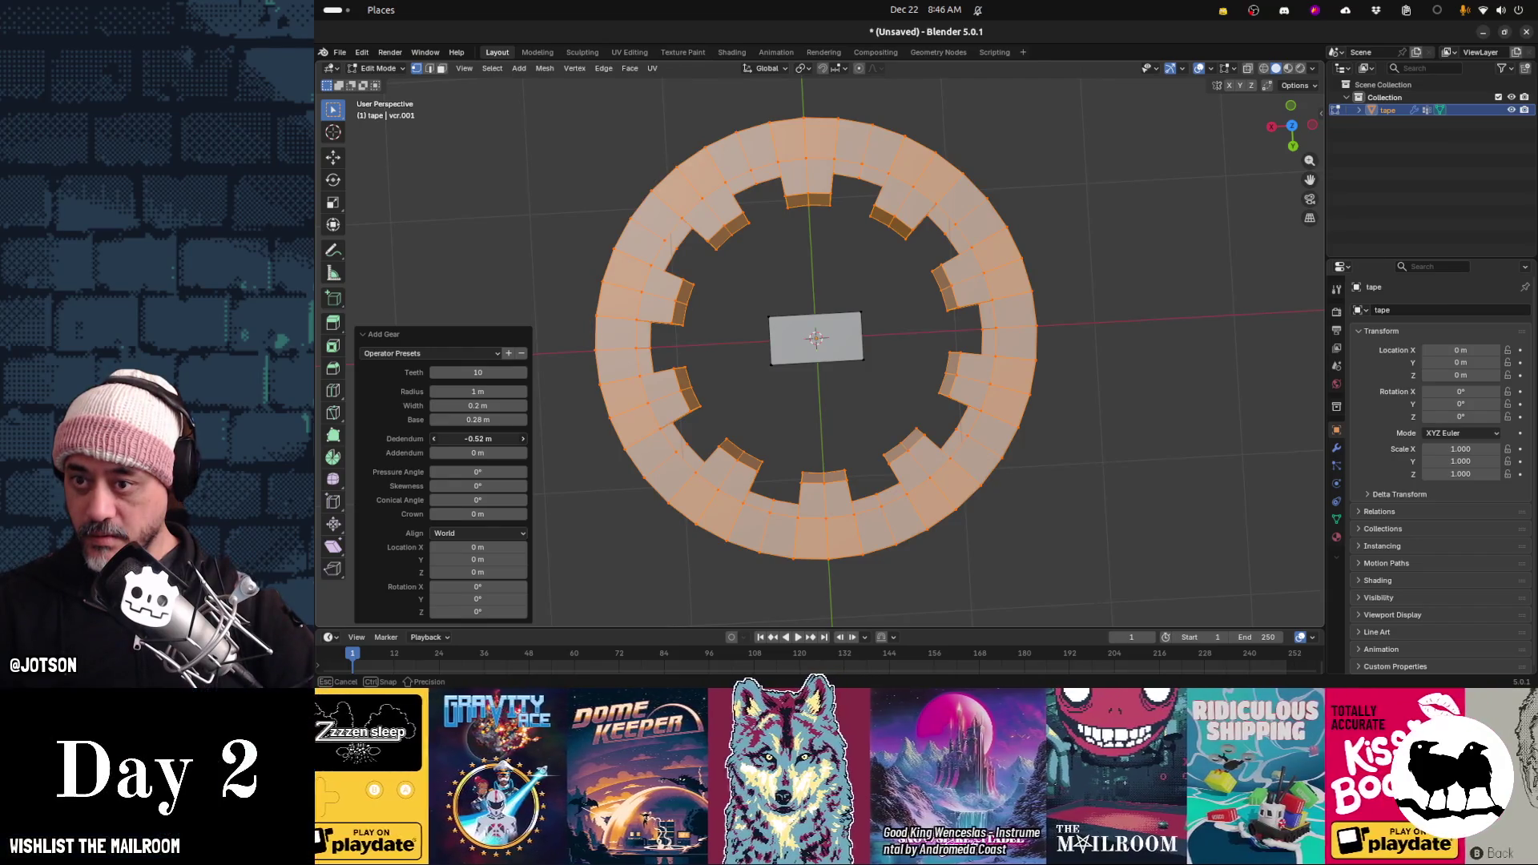
pyautogui.moveTo(473, 437); pyautogui.dragTo(473, 437)
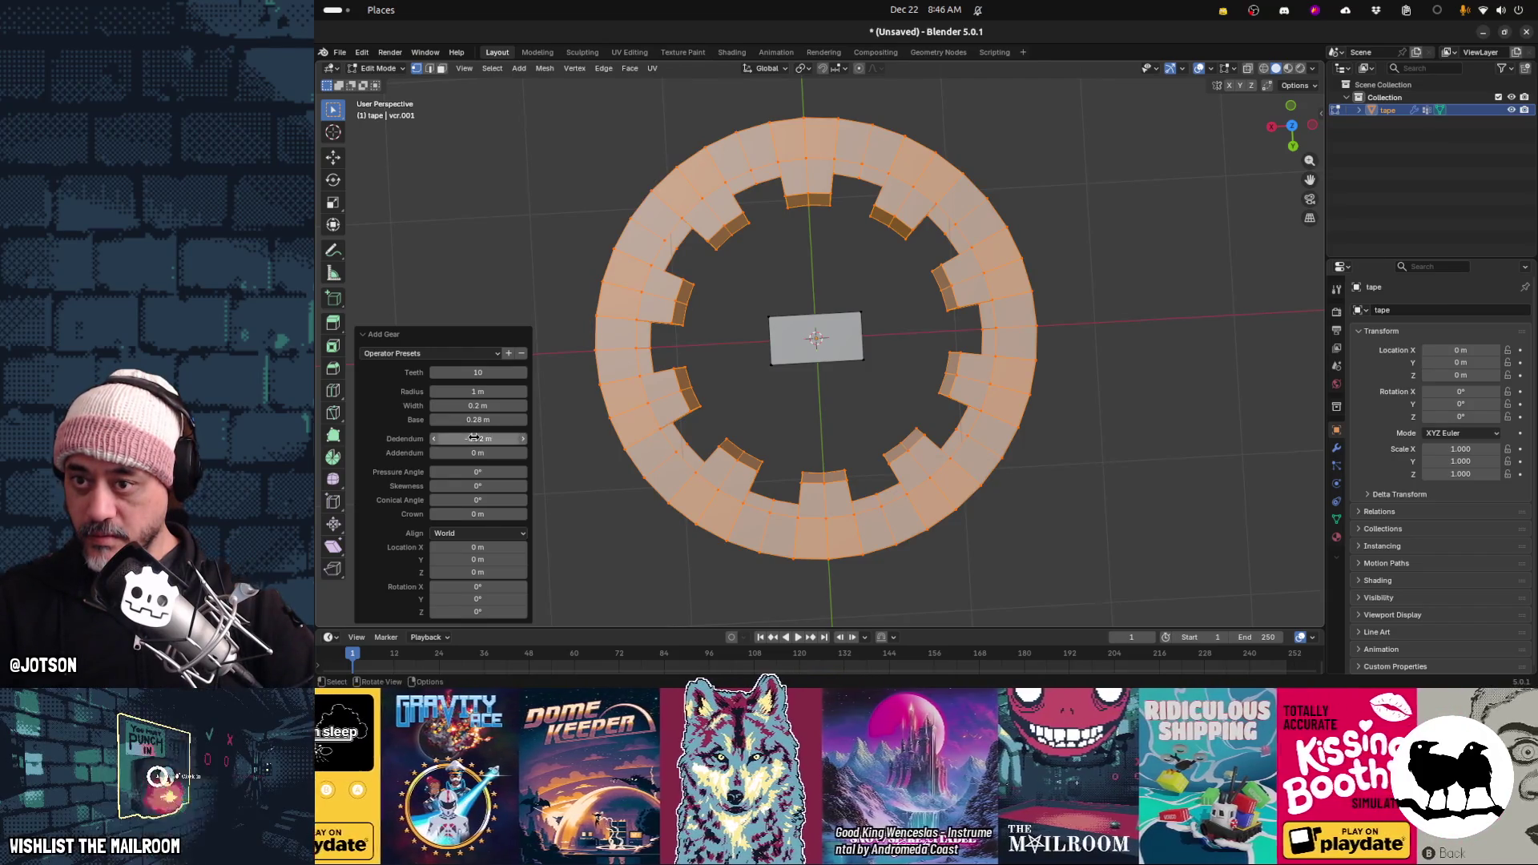
pyautogui.hotkey('alt', 'Tab')
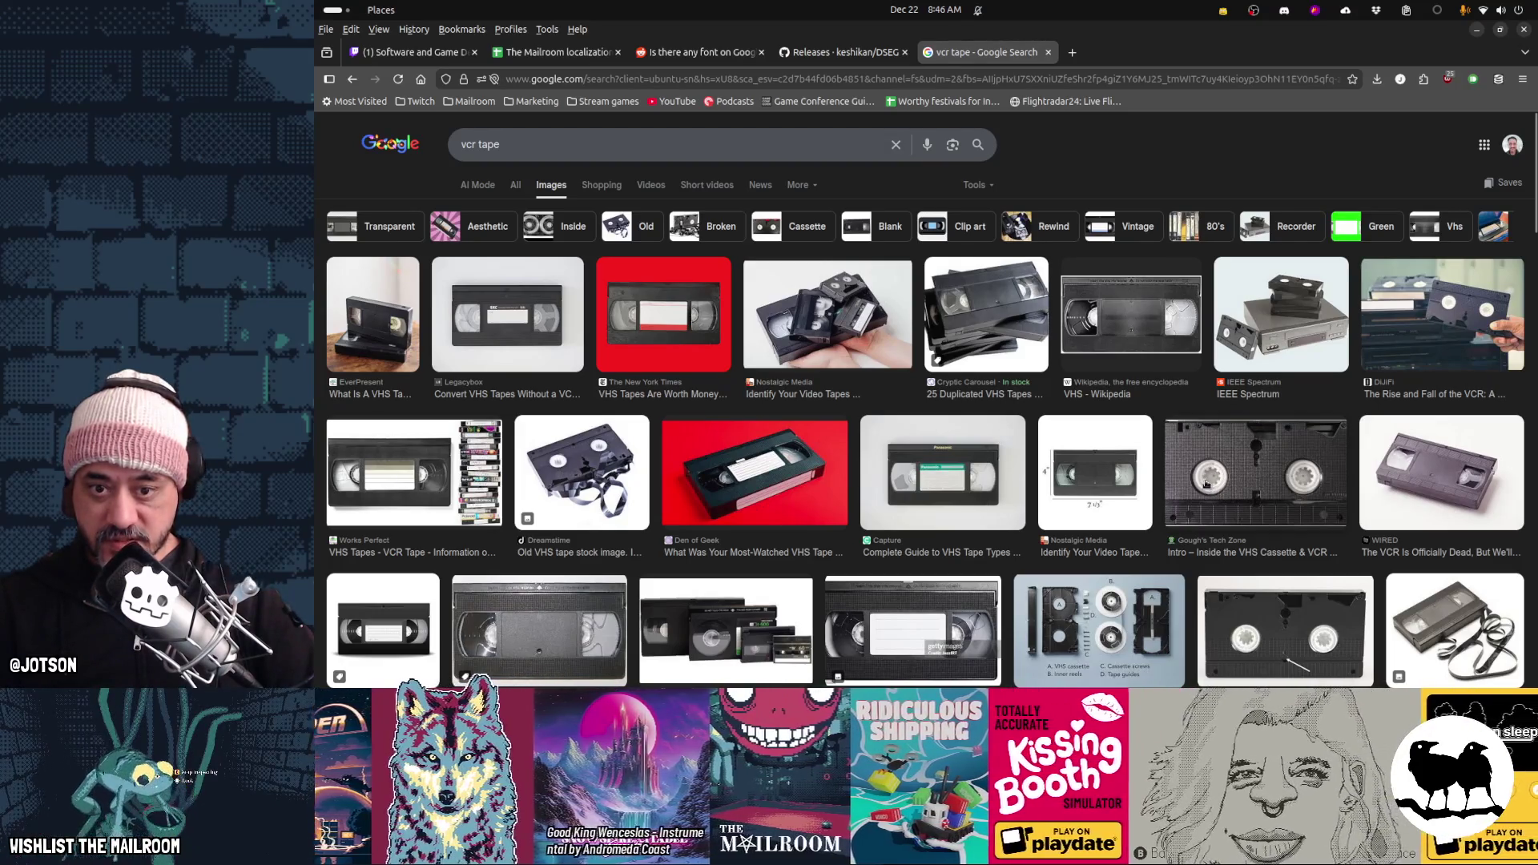
# Reduce the gear to 9 teeth and return to Object Mode
pyautogui.hotkey('alt', 'Tab')
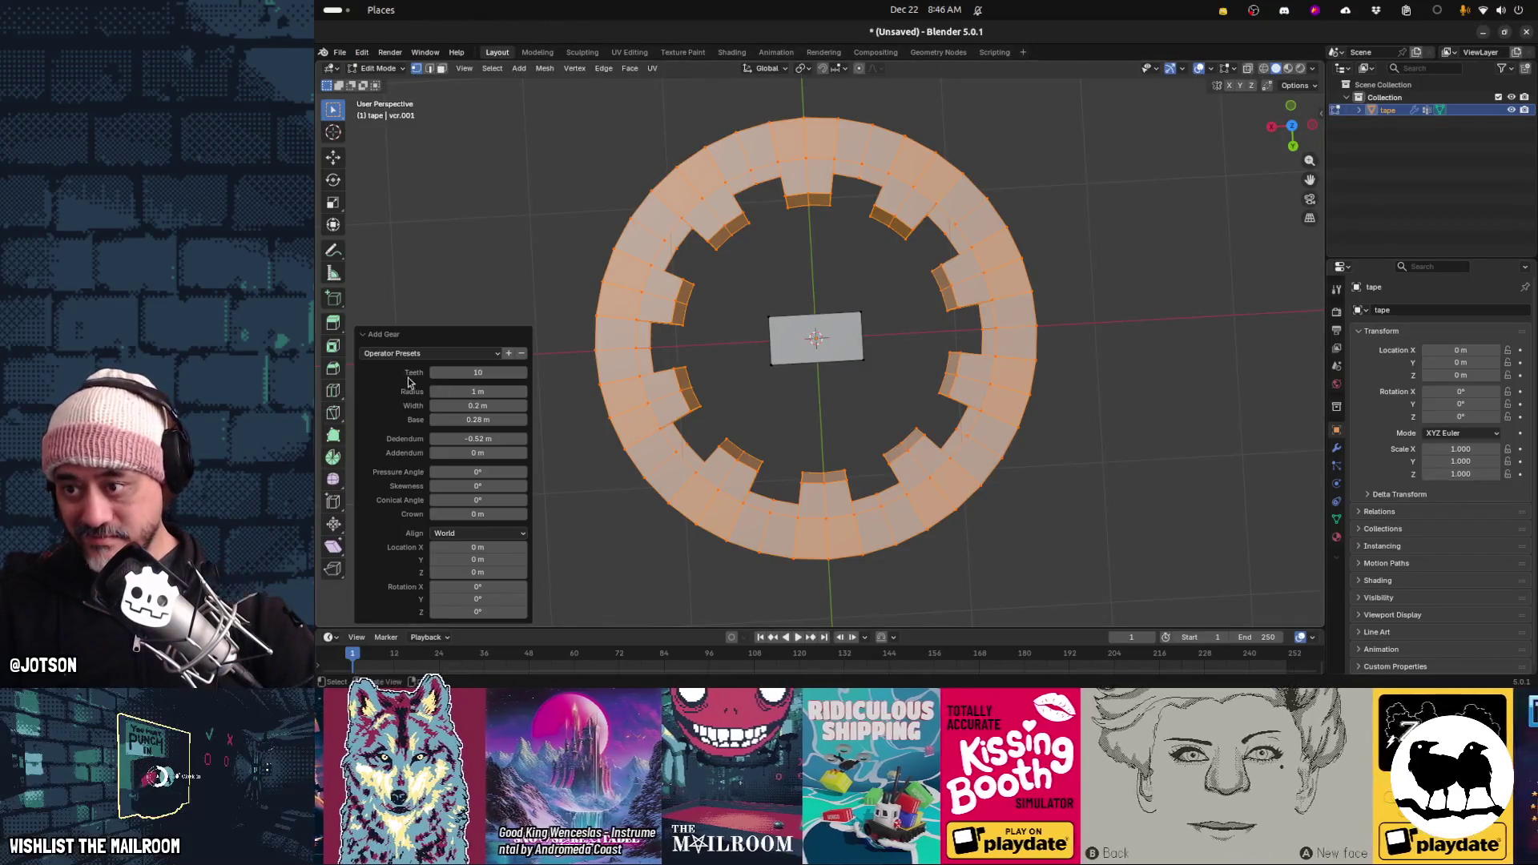
pyautogui.click(434, 374)
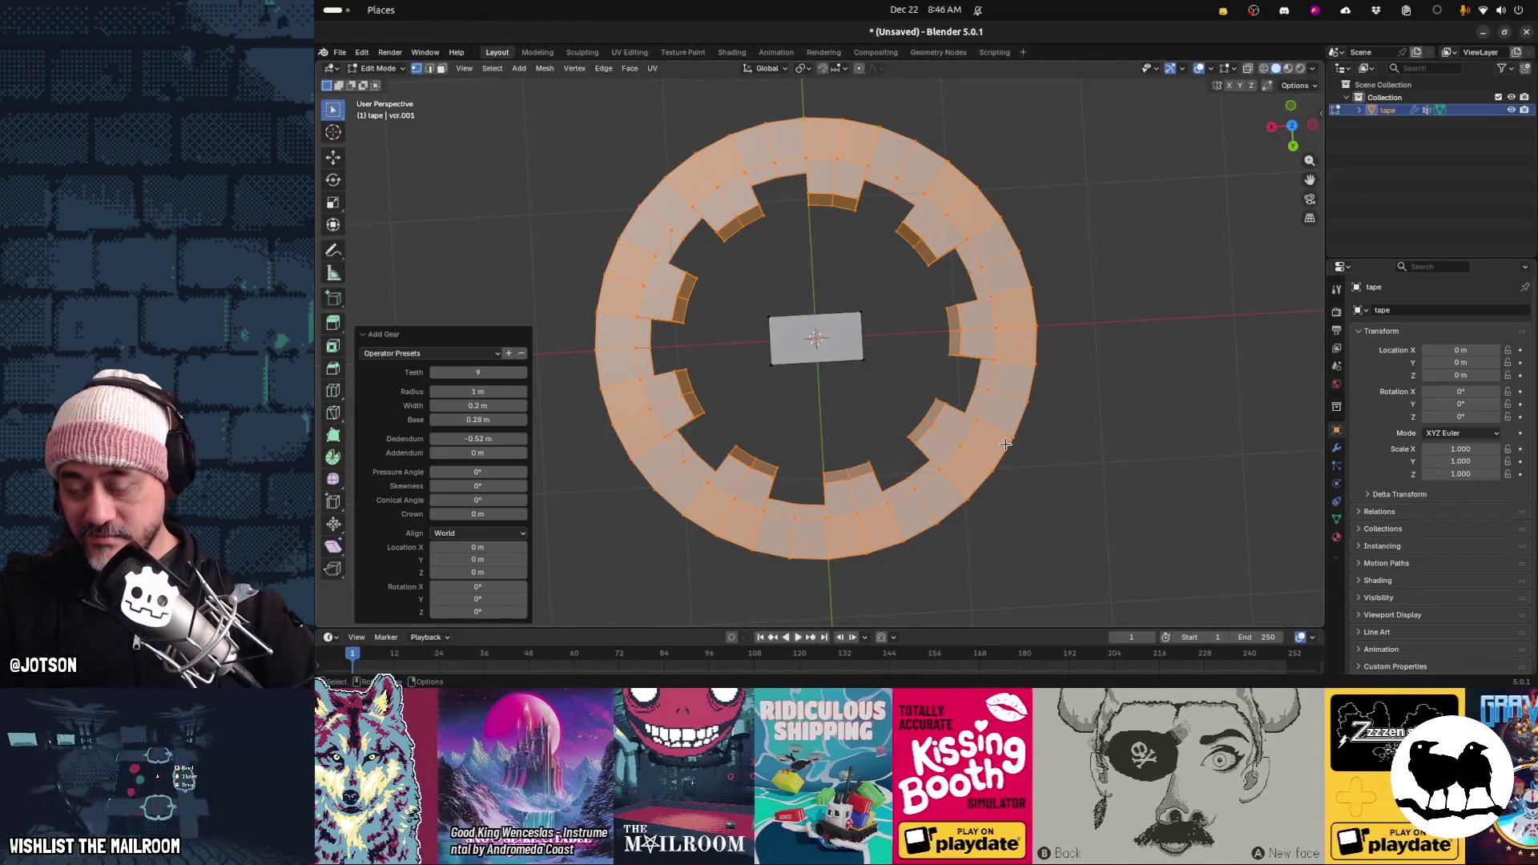
pyautogui.press('Tab')
pyautogui.moveTo(1022, 483)
pyautogui.mouseDown(button='middle')
pyautogui.moveTo(982, 425)
pyautogui.moveTo(937, 407)
pyautogui.moveTo(817, 411)
pyautogui.moveTo(797, 440)
pyautogui.moveTo(890, 415)
pyautogui.moveTo(874, 425)
pyautogui.mouseUp(button='middle')
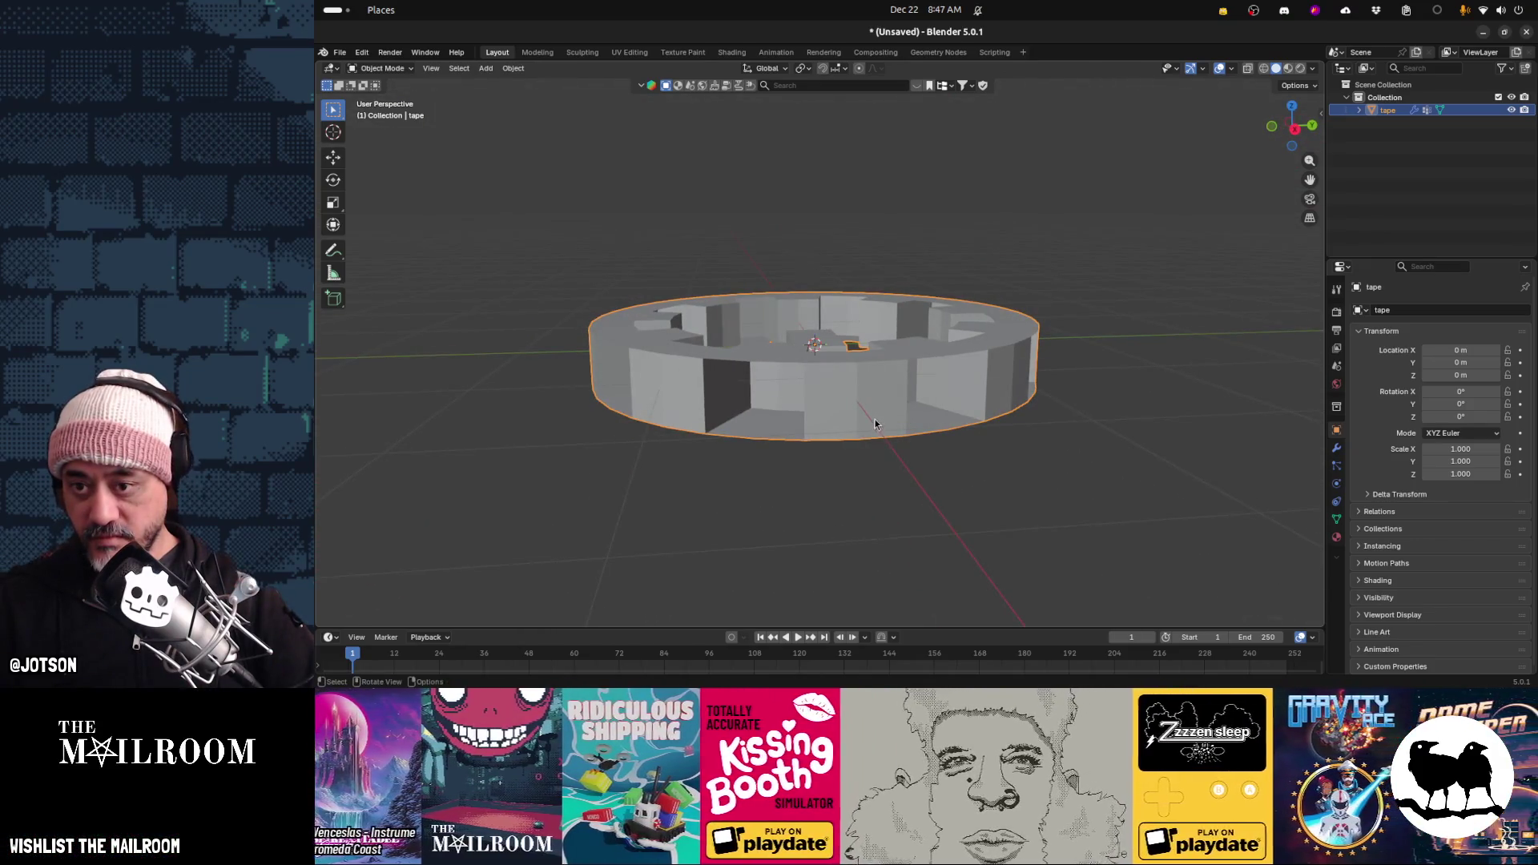
# Turn on Face Orientation in the viewport overlays so flipped faces show red
pyautogui.press('Tab')
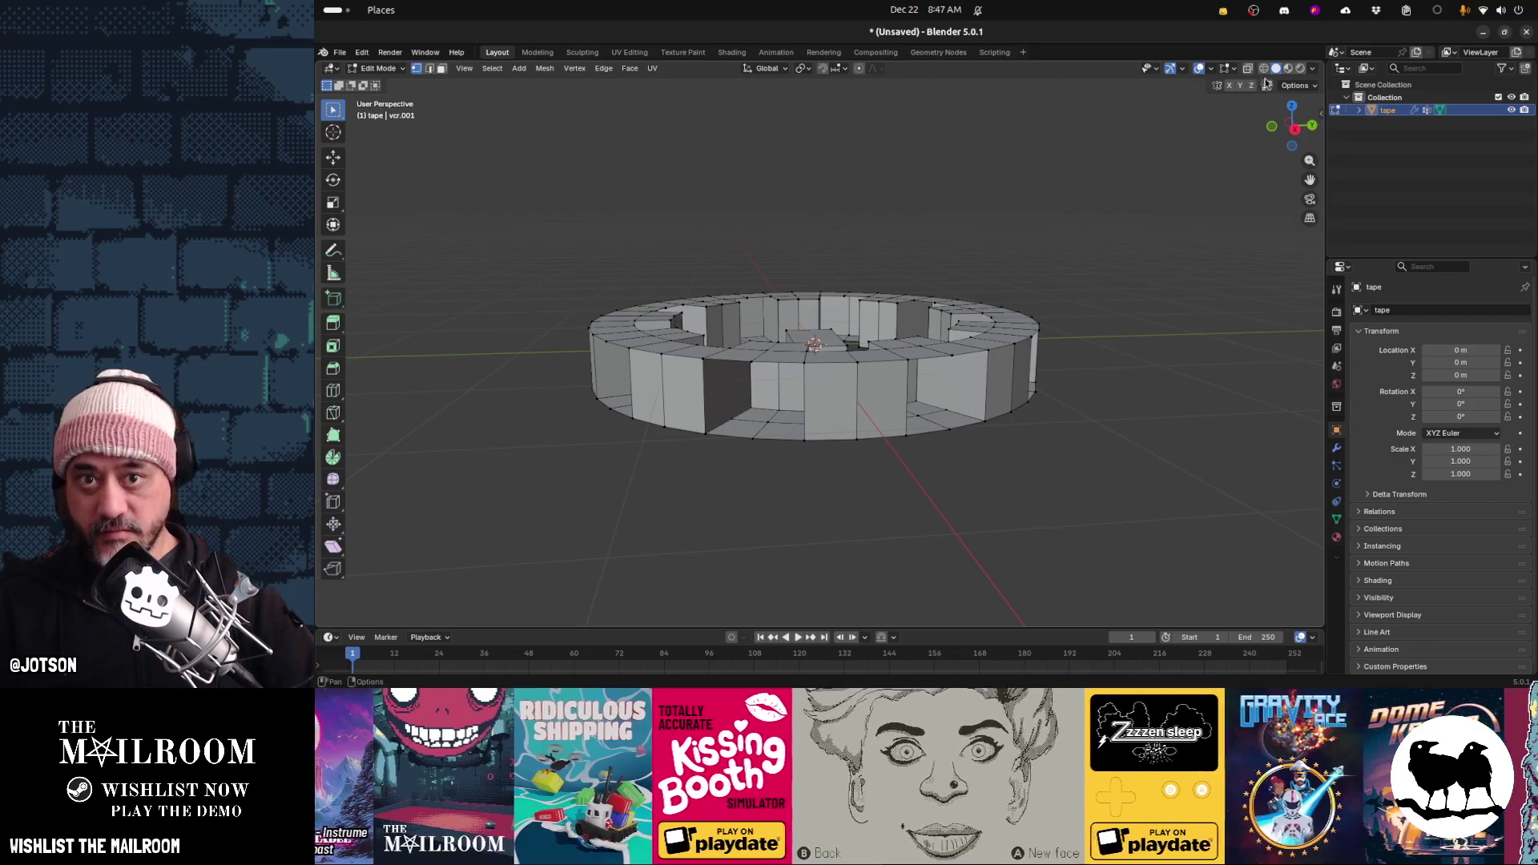
pyautogui.click(1234, 71)
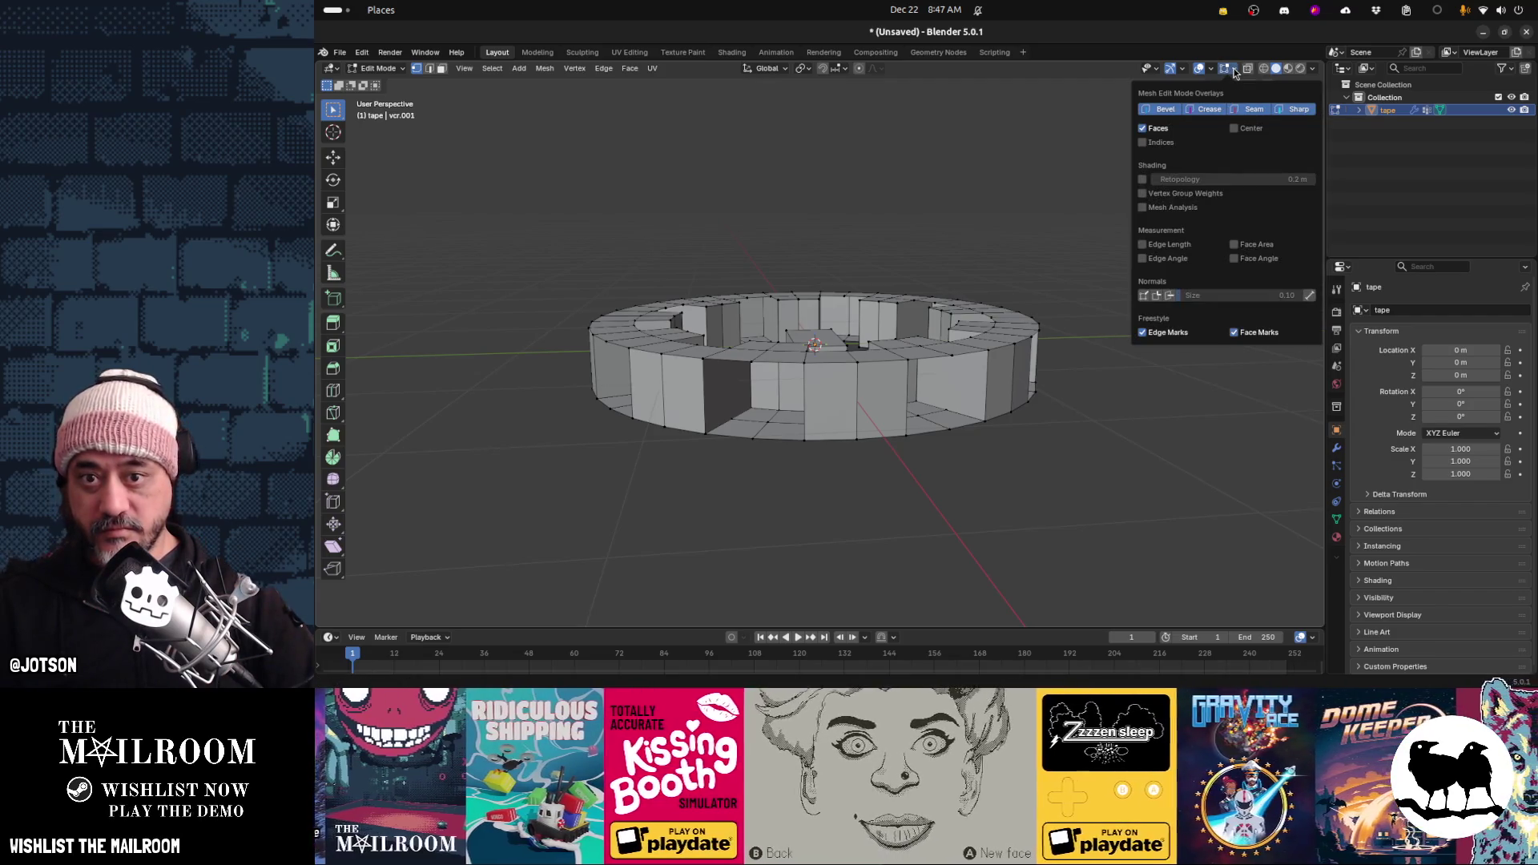
pyautogui.click(1223, 76)
pyautogui.click(1209, 70)
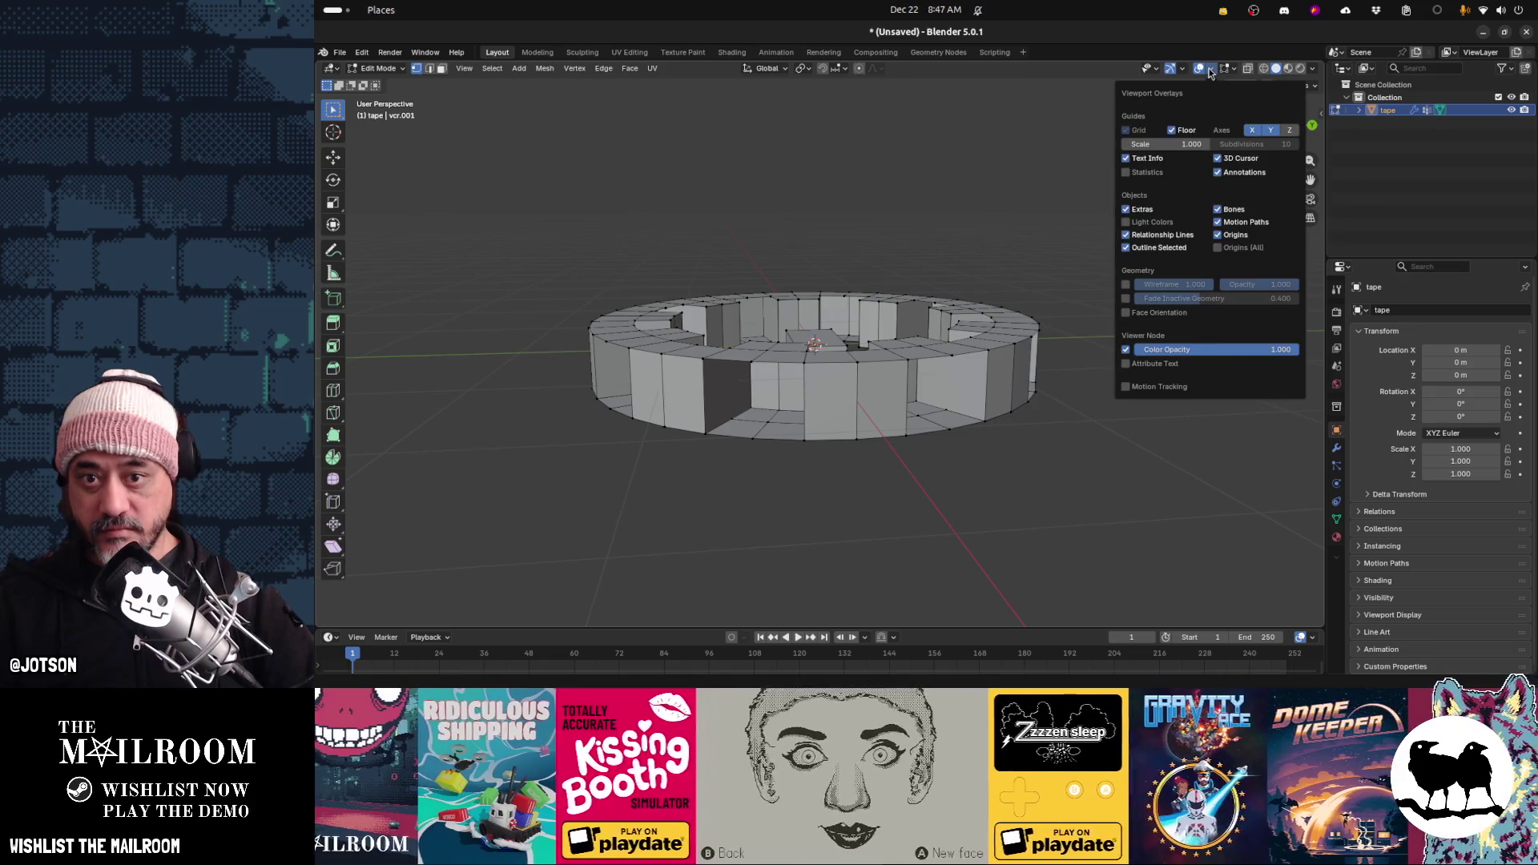
pyautogui.click(1189, 315)
# Select the gear ring's linked geometry and hide it, leaving only the tape block
pyautogui.press('Tab')
pyautogui.moveTo(980, 502)
pyautogui.mouseDown(button='middle')
pyautogui.moveTo(858, 545)
pyautogui.moveTo(800, 459)
pyautogui.moveTo(856, 436)
pyautogui.mouseUp(button='middle')
pyautogui.press('Tab')
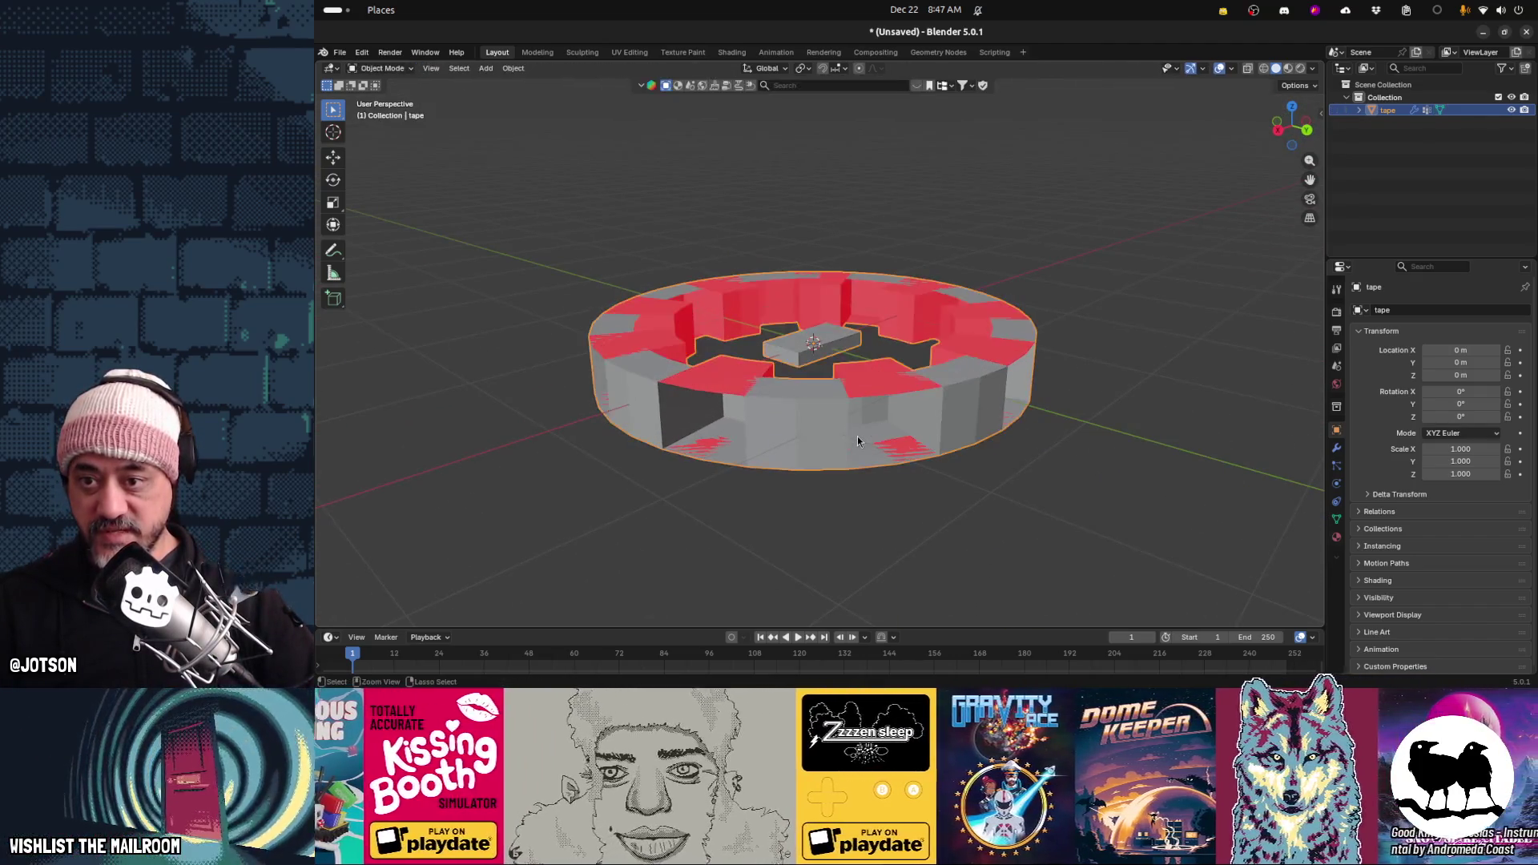
pyautogui.press('l')
pyautogui.press('h')
pyautogui.moveTo(889, 416)
pyautogui.mouseDown(button='middle')
pyautogui.moveTo(809, 482)
pyautogui.moveTo(813, 360)
pyautogui.moveTo(874, 333)
pyautogui.moveTo(879, 210)
pyautogui.mouseUp(button='middle')
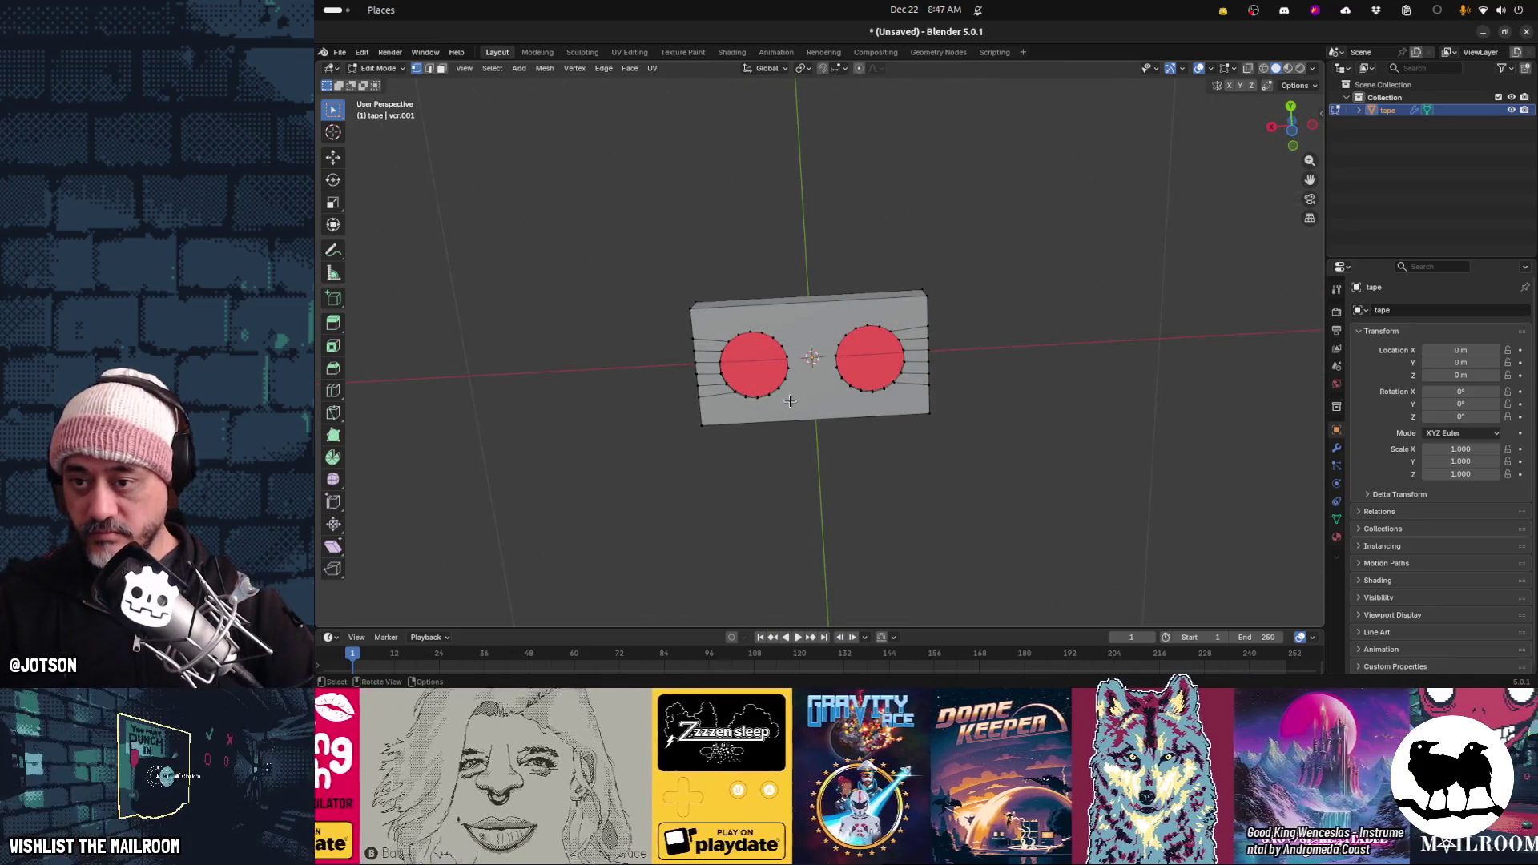
# Return to Object Mode and bring up the Add menu
pyautogui.hotkey('shift', 'a')
pyautogui.press('Escape')
pyautogui.press('Tab')
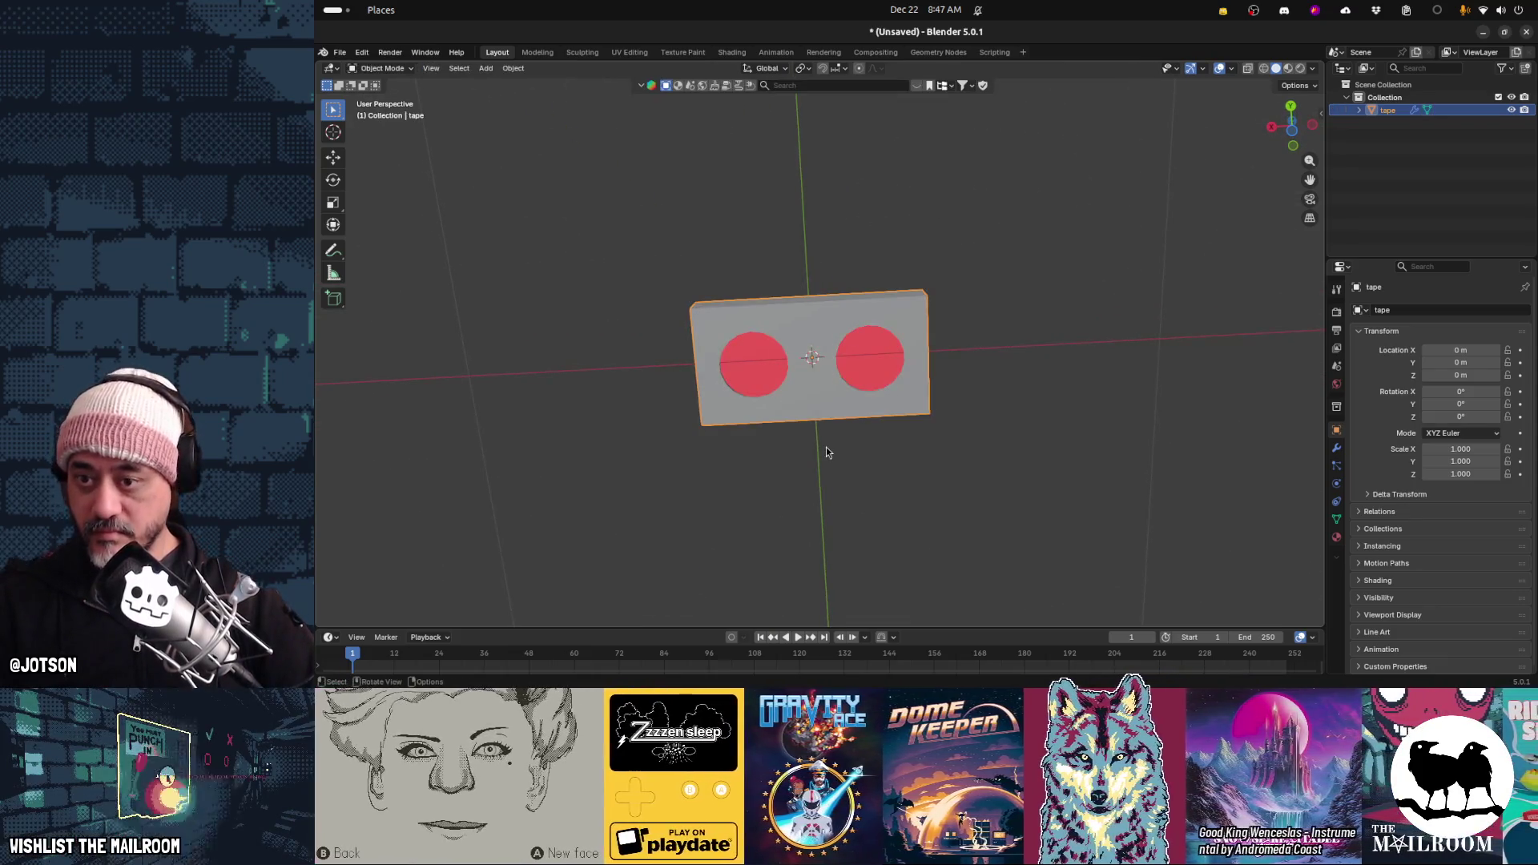
pyautogui.hotkey('shift', 'a')
pyautogui.moveTo(827, 453)
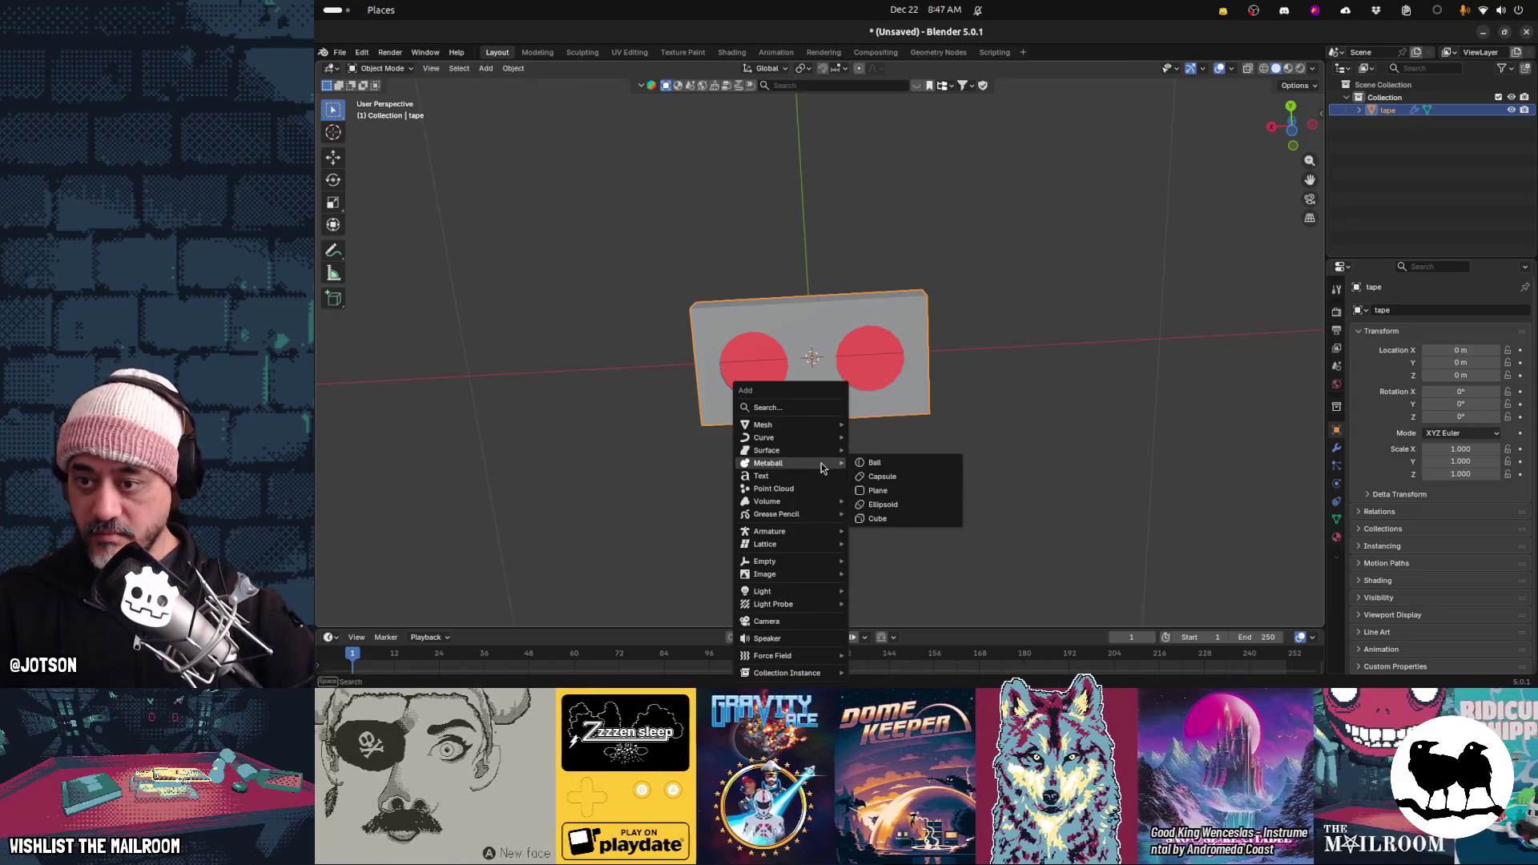
pyautogui.moveTo(806, 608)
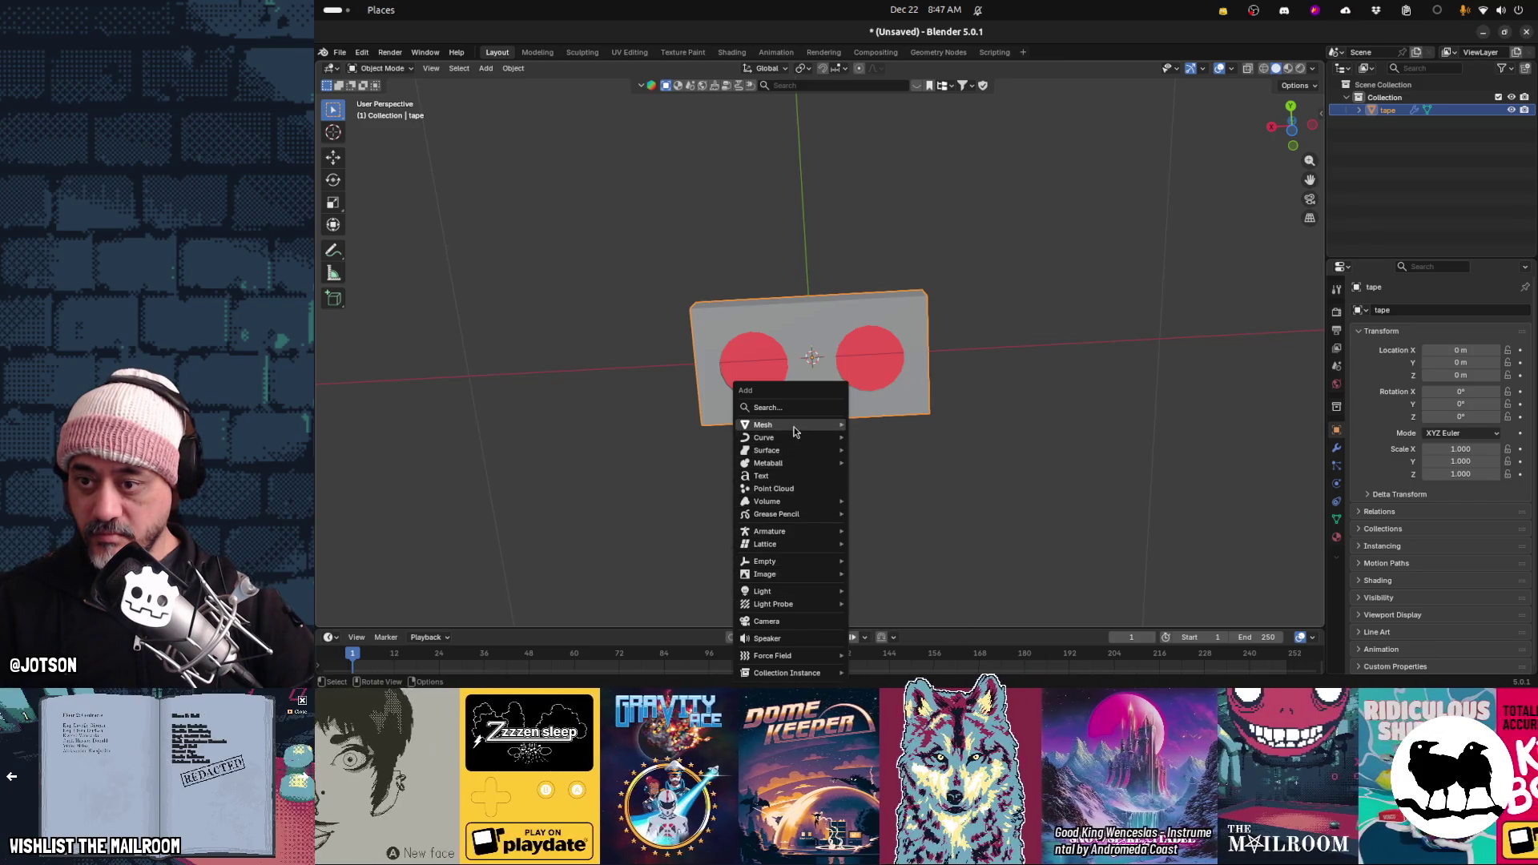
pyautogui.moveTo(798, 426)
pyautogui.moveTo(945, 368)
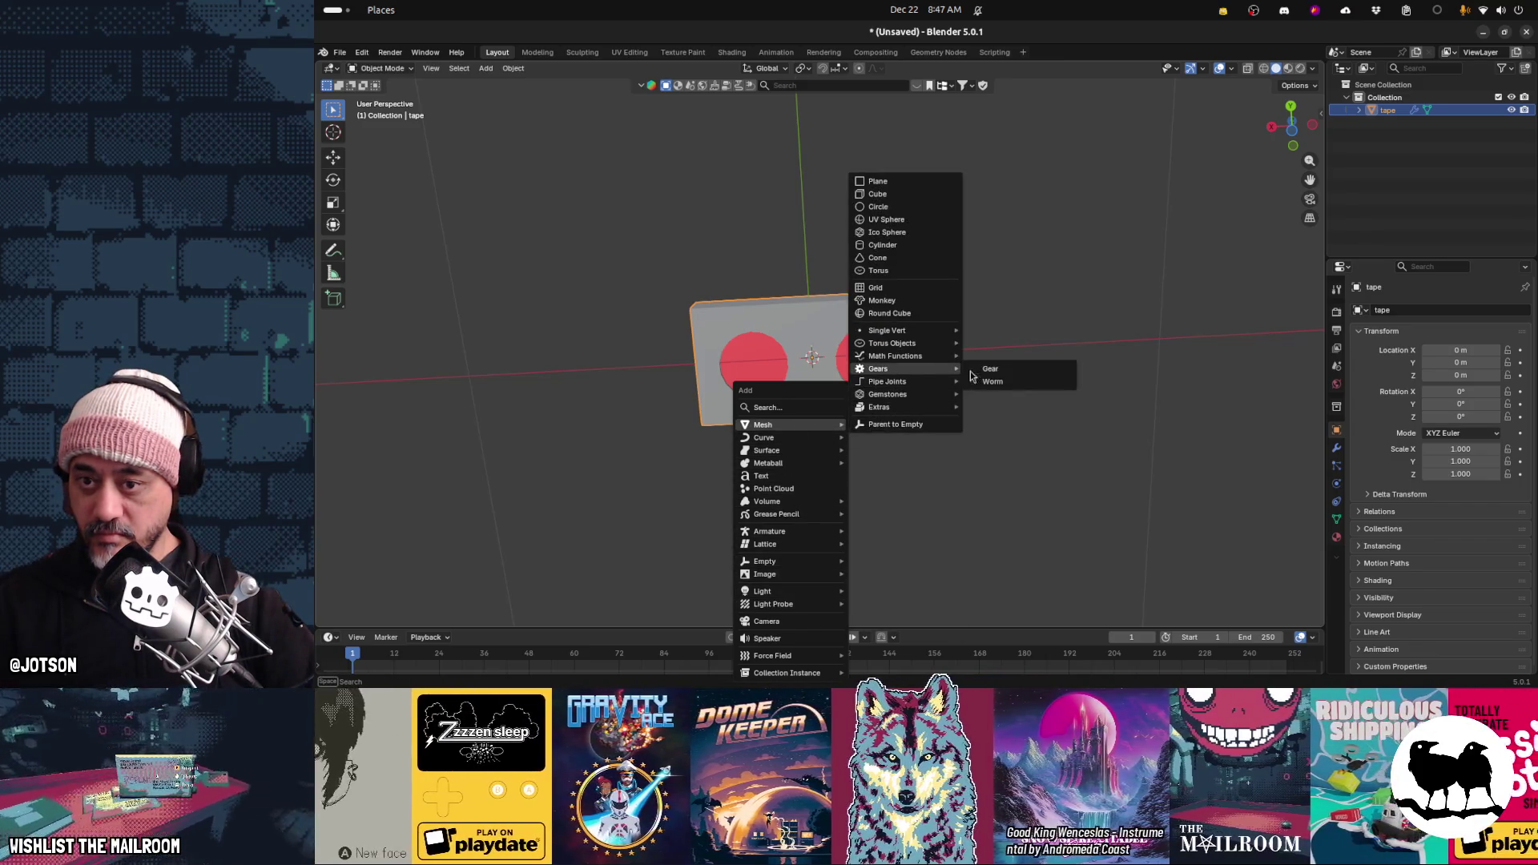
pyautogui.click(1005, 371)
pyautogui.scroll(-3, 999, 476)
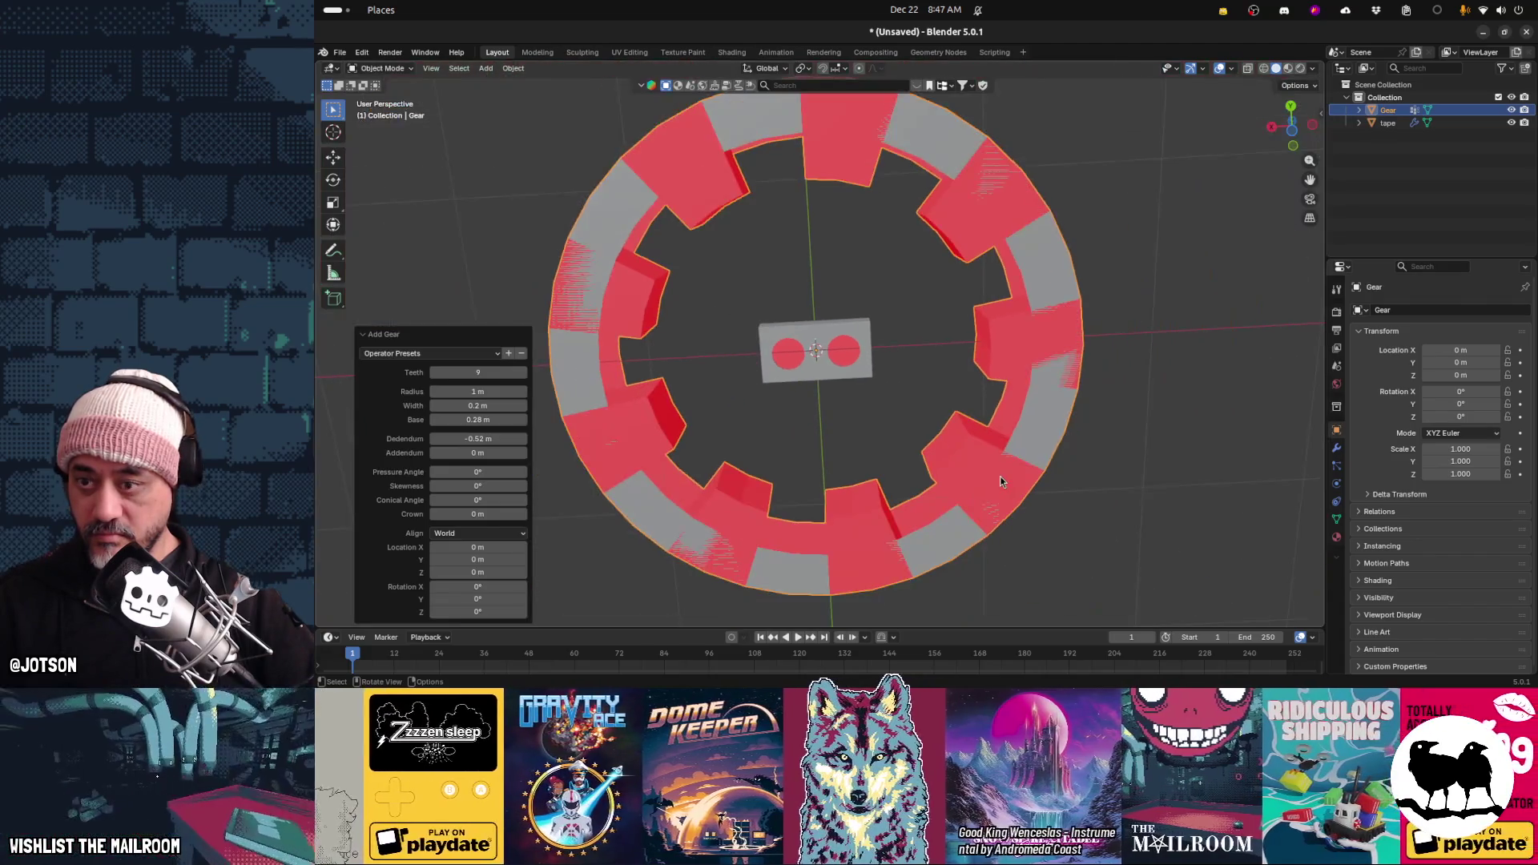
pyautogui.click(491, 438)
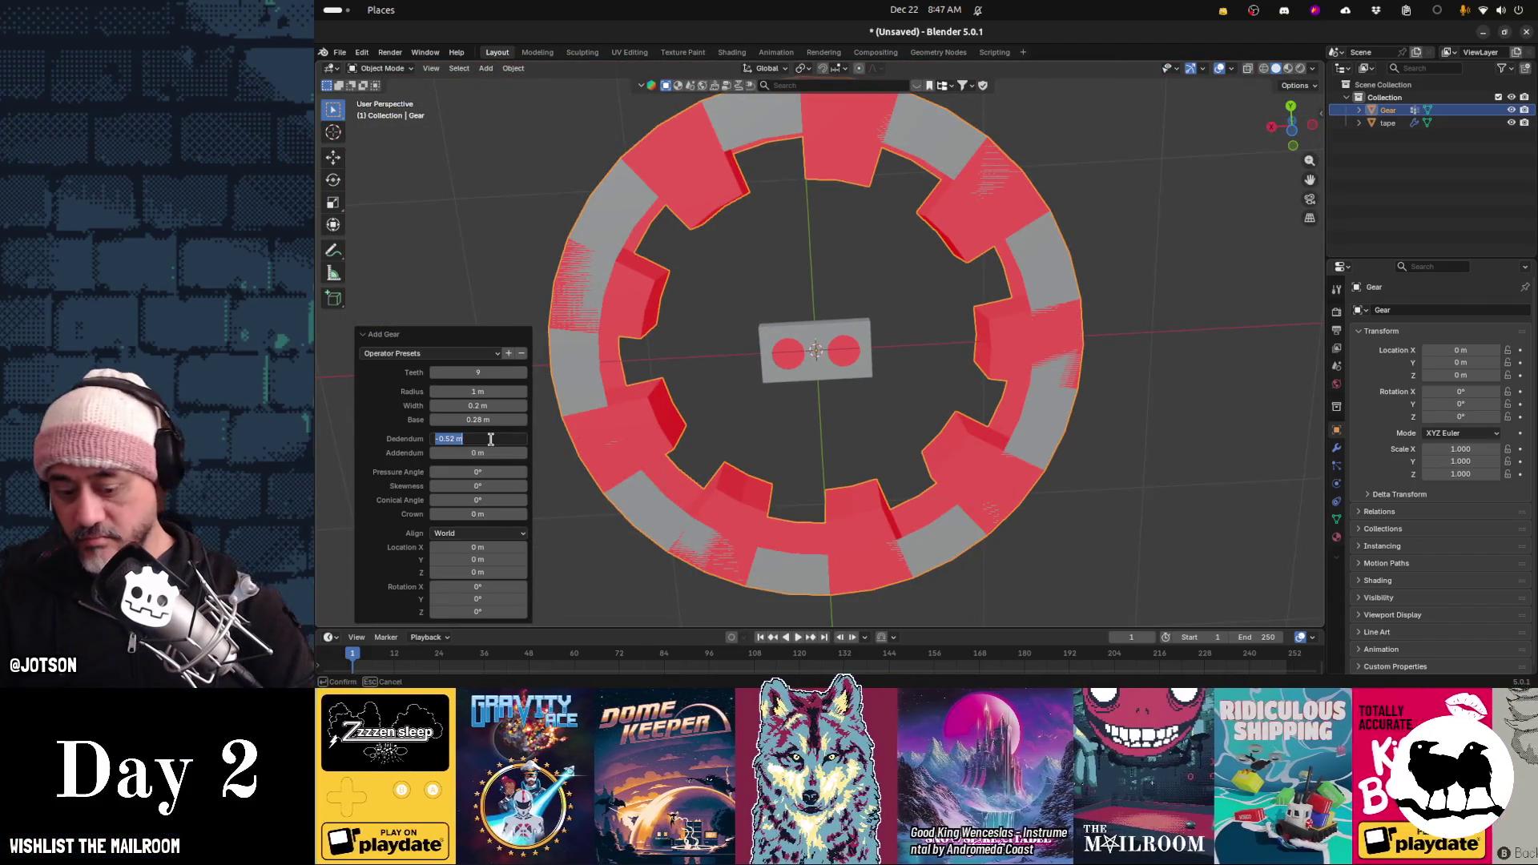
pyautogui.write('0')
pyautogui.press('Return')
pyautogui.moveTo(491, 439); pyautogui.dragTo(541, 438)
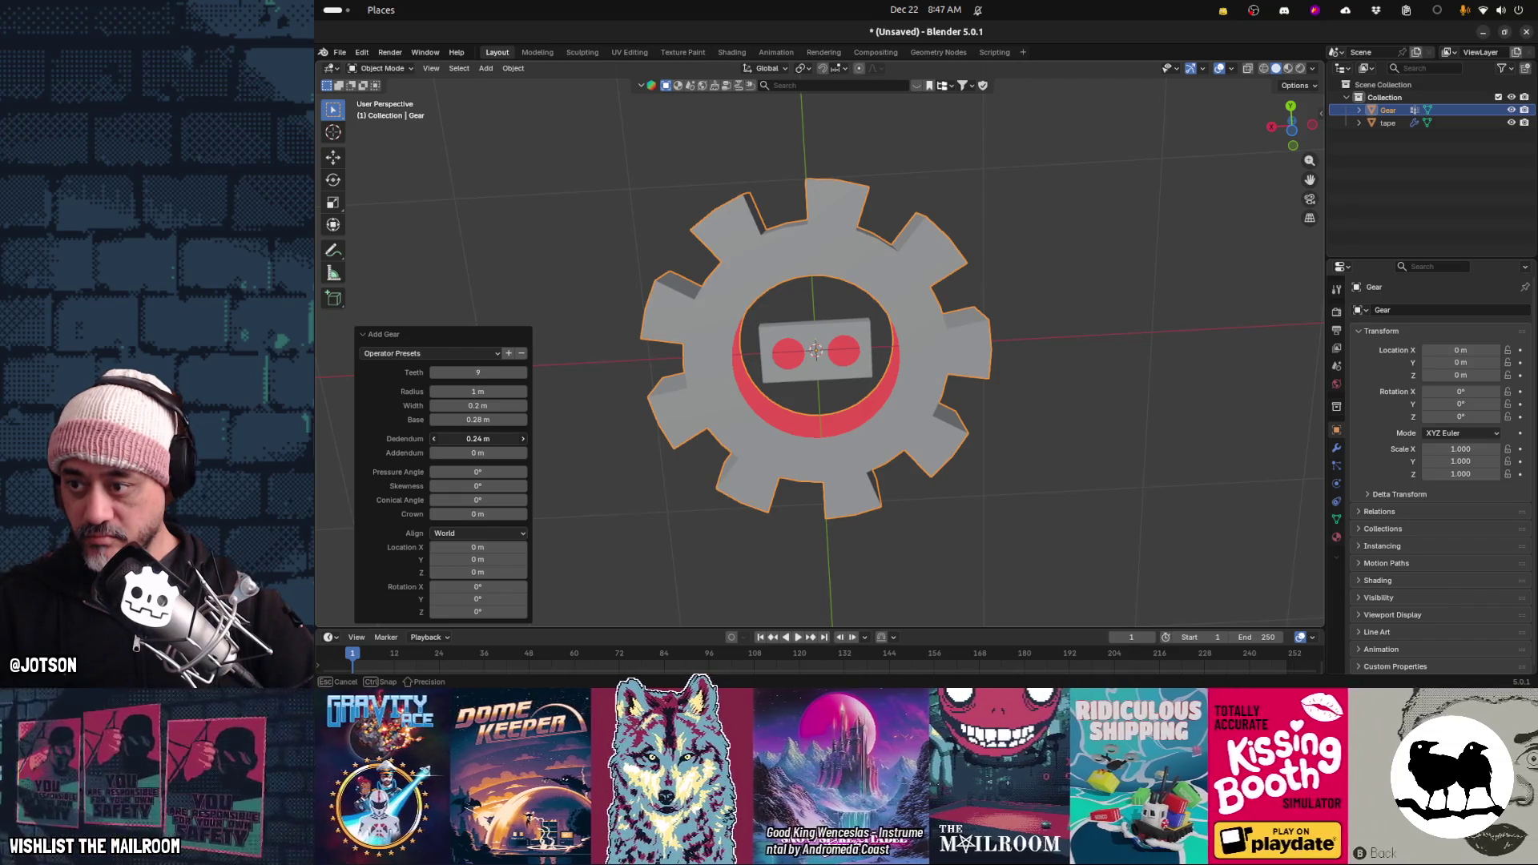
pyautogui.moveTo(541, 438); pyautogui.dragTo(542, 438)
pyautogui.moveTo(478, 391)
pyautogui.mouseDown()
pyautogui.moveTo(458, 391)
pyautogui.moveTo(490, 391)
pyautogui.mouseUp()
pyautogui.moveTo(478, 405)
pyautogui.mouseDown()
pyautogui.moveTo(505, 405)
pyautogui.moveTo(491, 405)
pyautogui.mouseUp()
pyautogui.hotkey('ctrl', 'z')
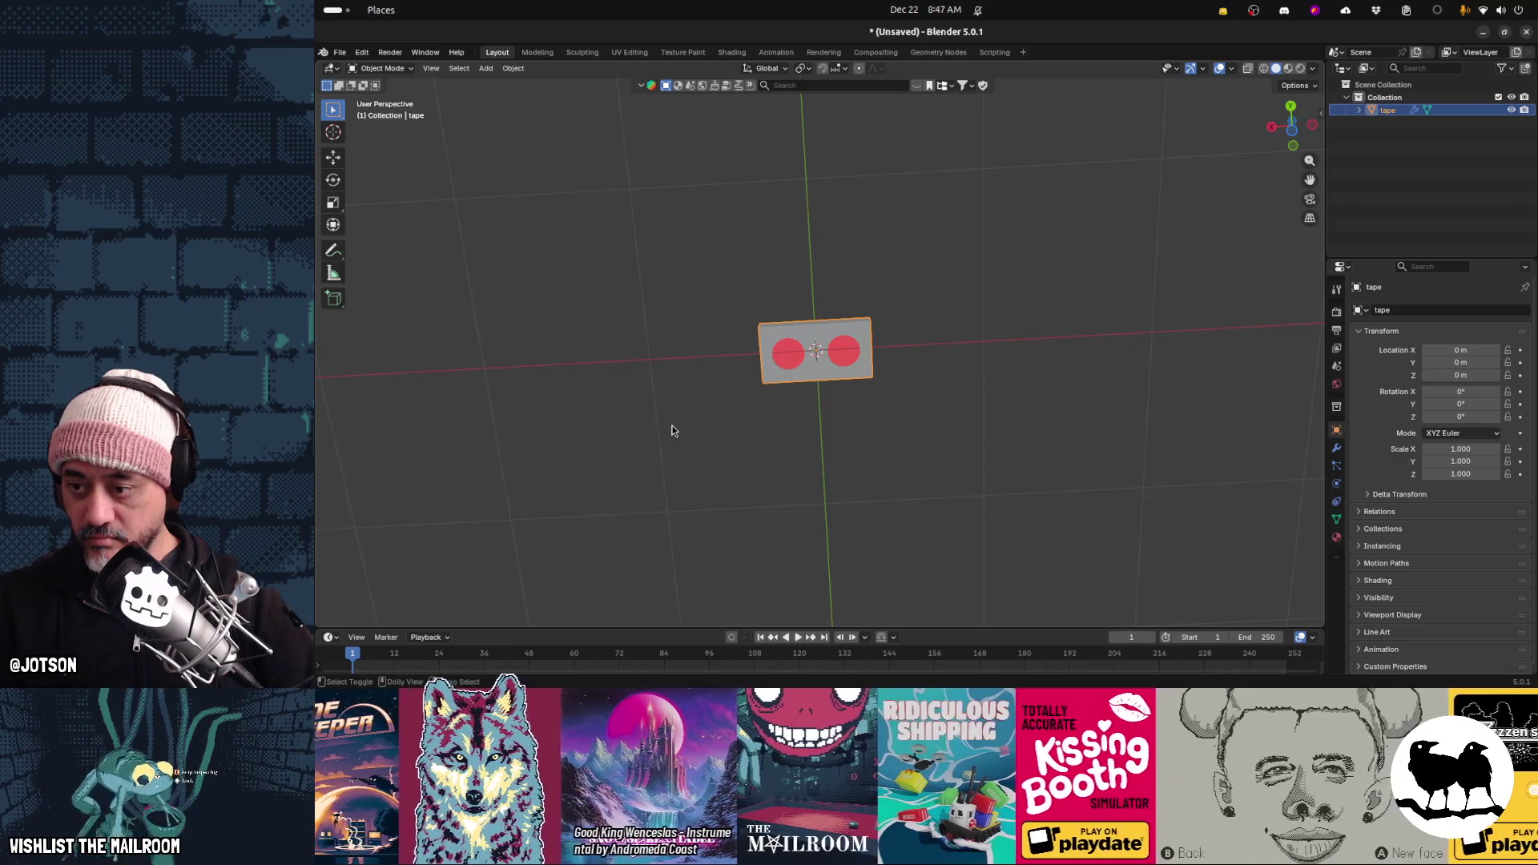
# Add a new gear to the scene
pyautogui.hotkey('shift', 'a')
pyautogui.moveTo(671, 426)
pyautogui.moveTo(712, 370)
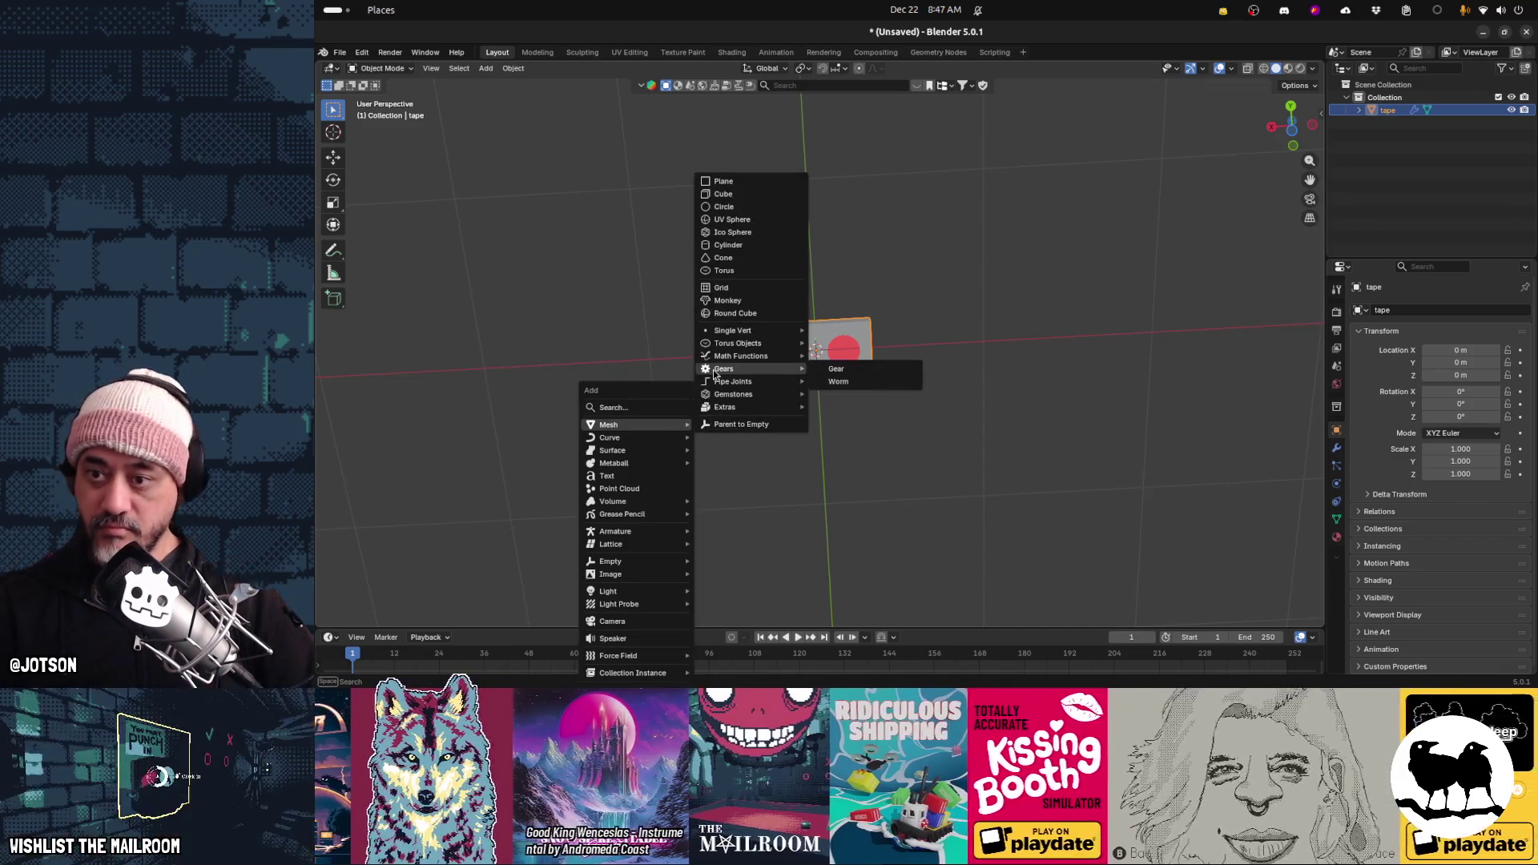
pyautogui.click(833, 371)
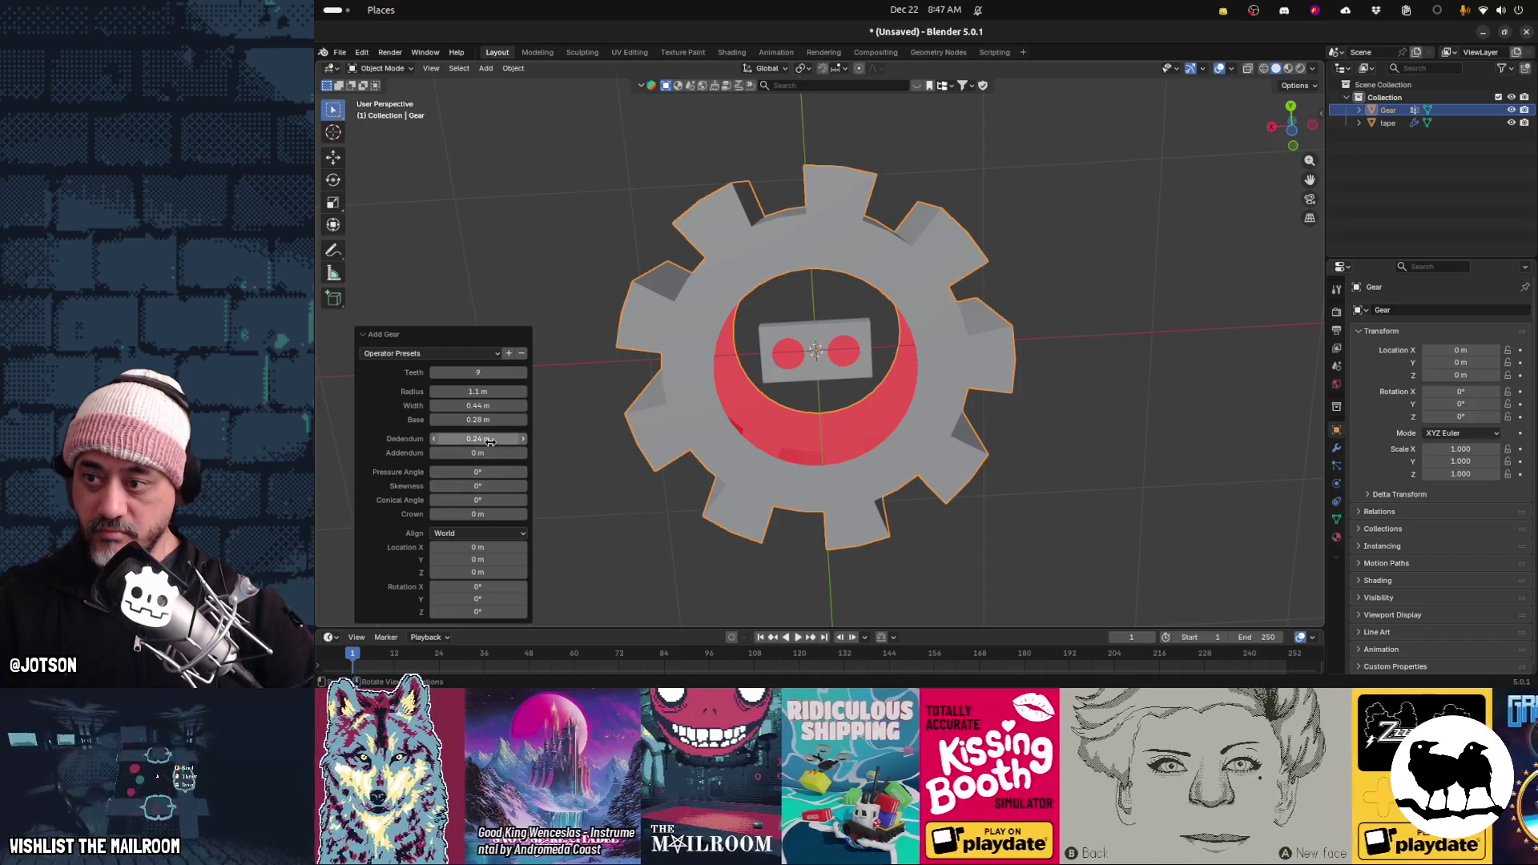
# Tune the gear's addendum and dedendum, resetting addendum to 0 before enlarging the teeth
pyautogui.moveTo(494, 454); pyautogui.dragTo(384, 453)
pyautogui.moveTo(489, 437)
pyautogui.mouseDown()
pyautogui.moveTo(428, 438)
pyautogui.moveTo(490, 438)
pyautogui.mouseUp()
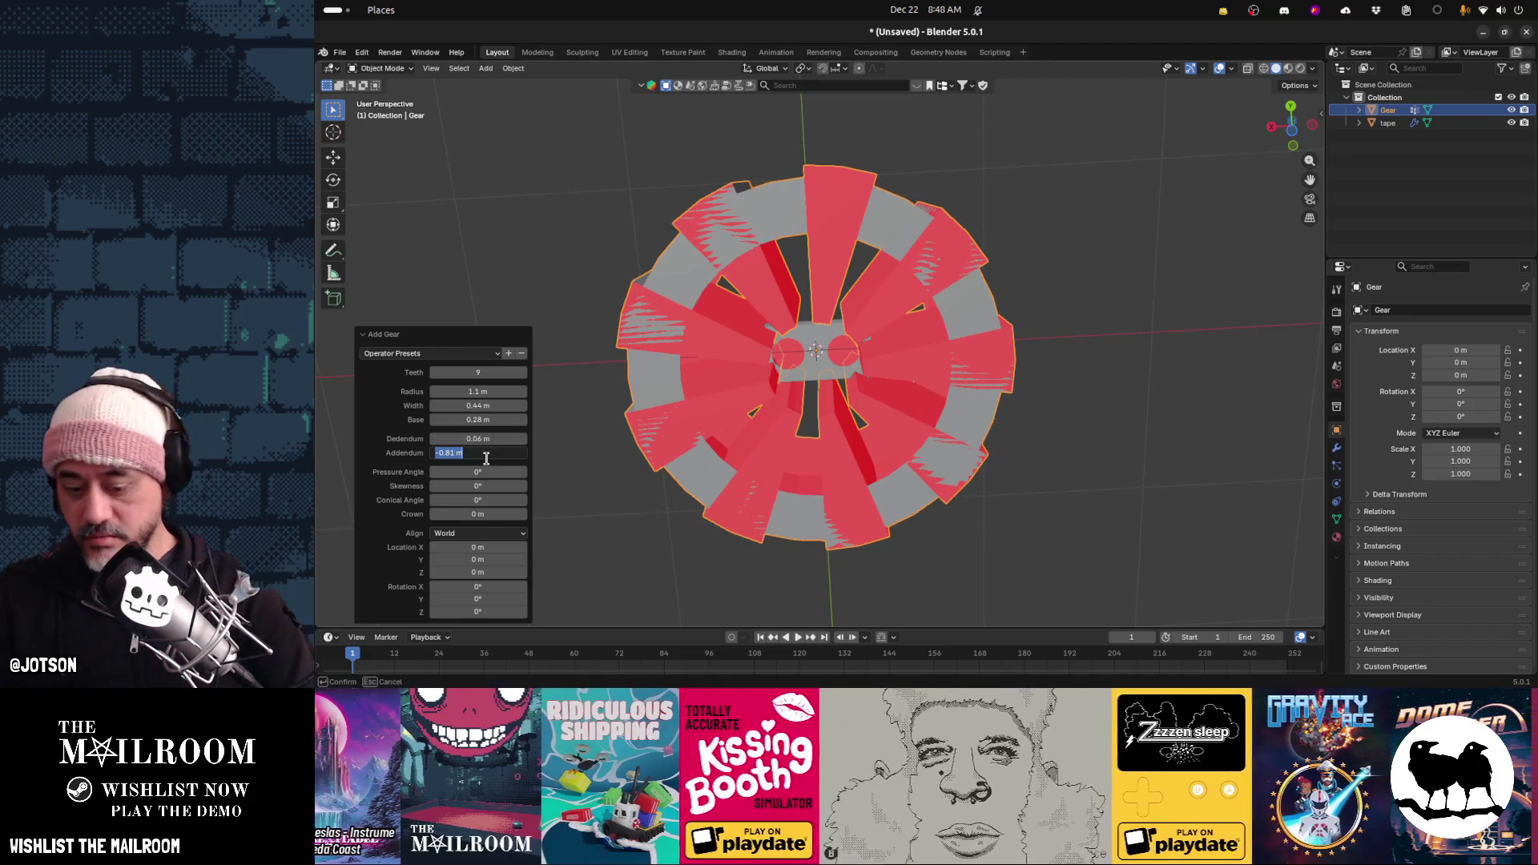
pyautogui.write('0')
pyautogui.press('Return')
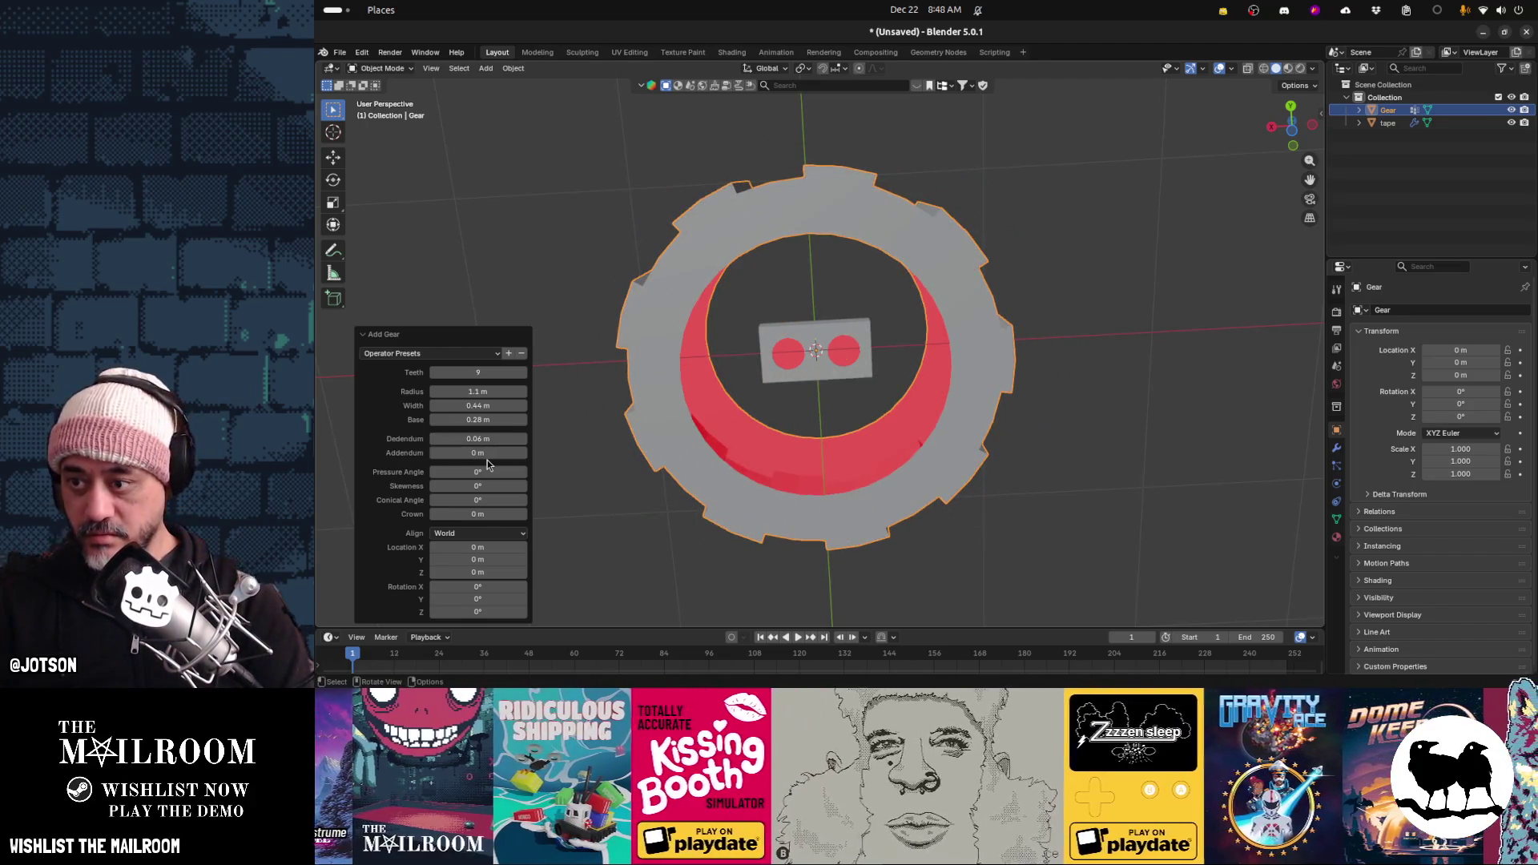
pyautogui.moveTo(478, 453)
pyautogui.mouseDown()
pyautogui.moveTo(513, 453)
pyautogui.moveTo(384, 438)
pyautogui.mouseUp()
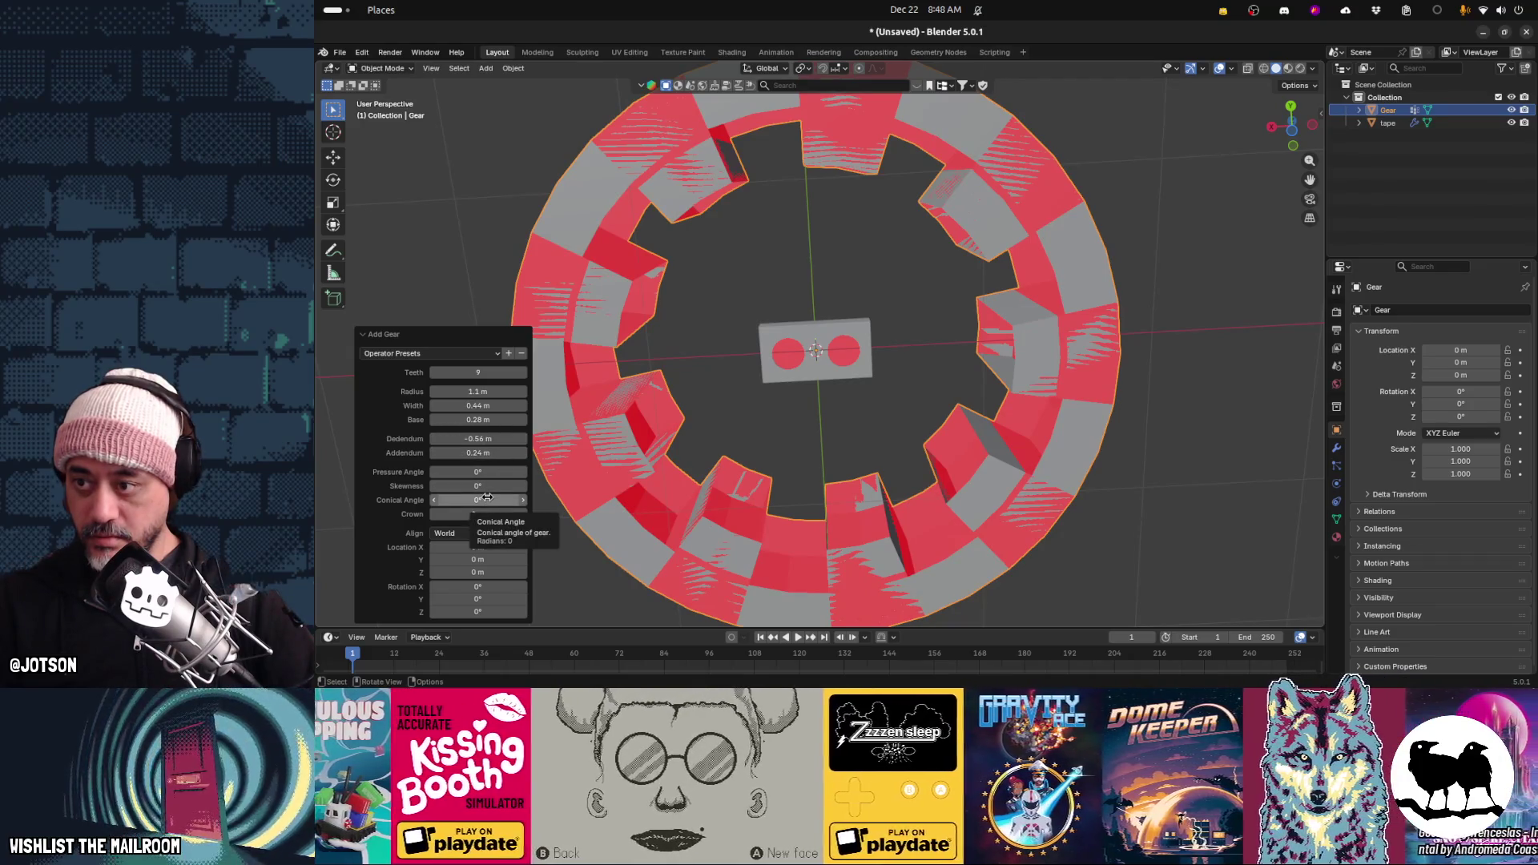
pyautogui.click(497, 354)
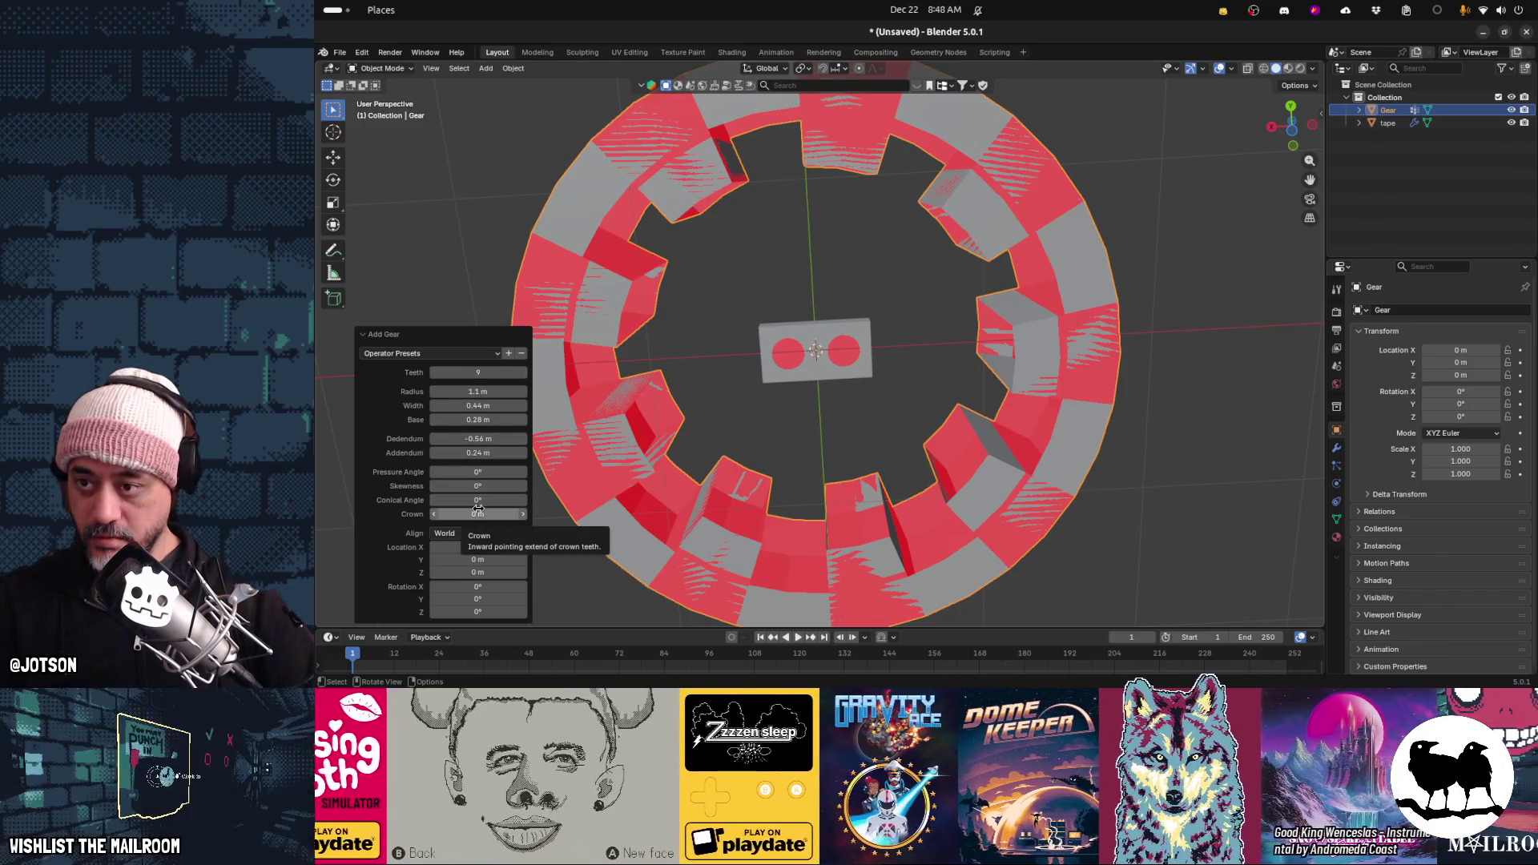
pyautogui.scroll(-3, 635, 419)
# Make the gear thinner with width 0.17 m and base 0.33 m
pyautogui.moveTo(693, 418)
pyautogui.mouseDown(button='middle')
pyautogui.moveTo(719, 283)
pyautogui.moveTo(671, 343)
pyautogui.mouseUp(button='middle')
pyautogui.moveTo(478, 405); pyautogui.dragTo(436, 405)
pyautogui.moveTo(777, 405); pyautogui.dragTo(765, 517, button='middle')
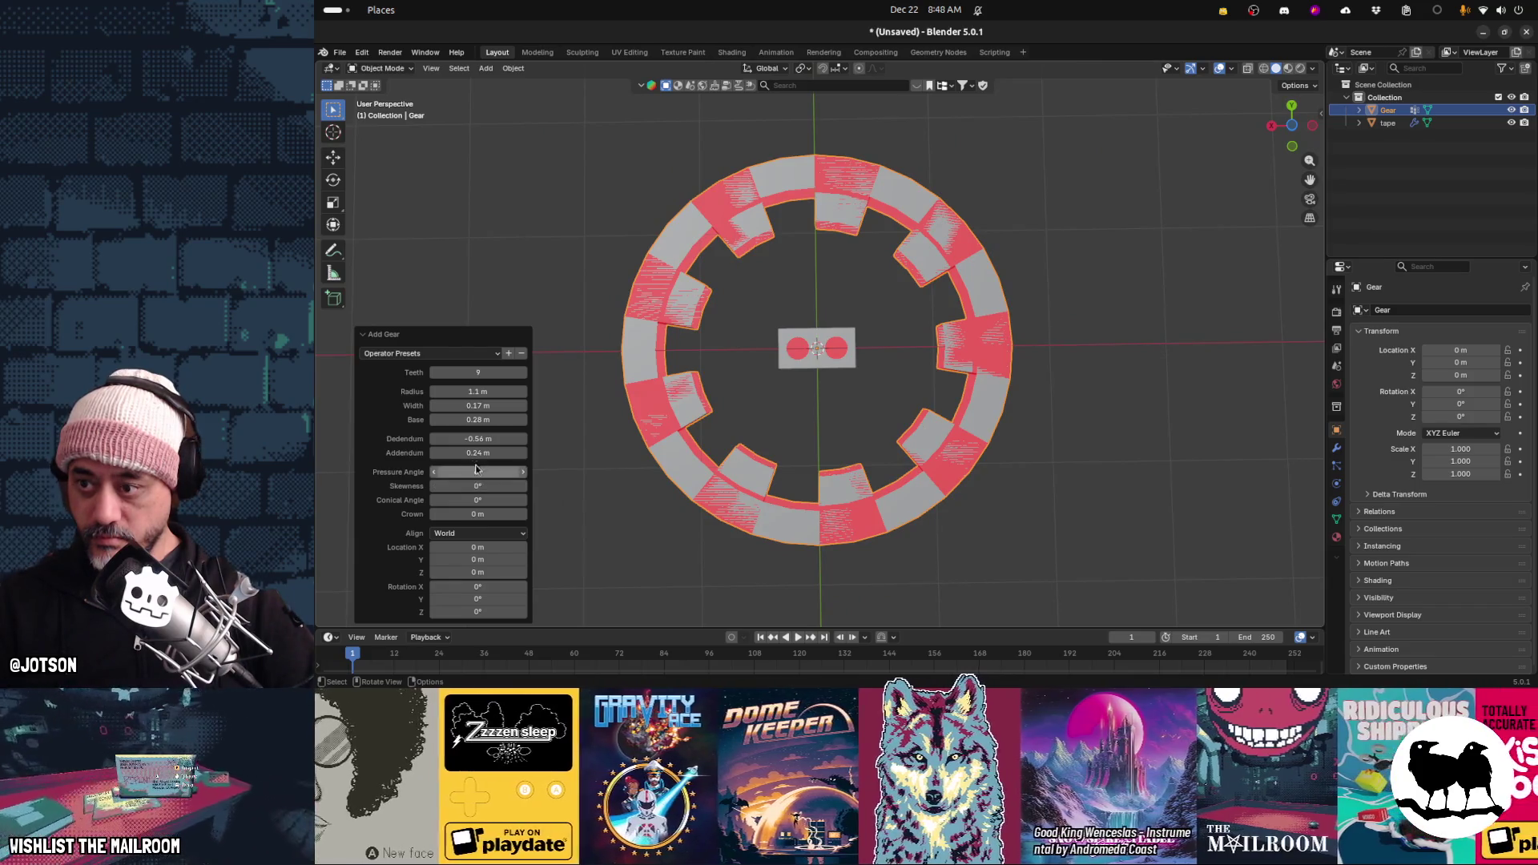
pyautogui.moveTo(483, 422); pyautogui.dragTo(466, 438)
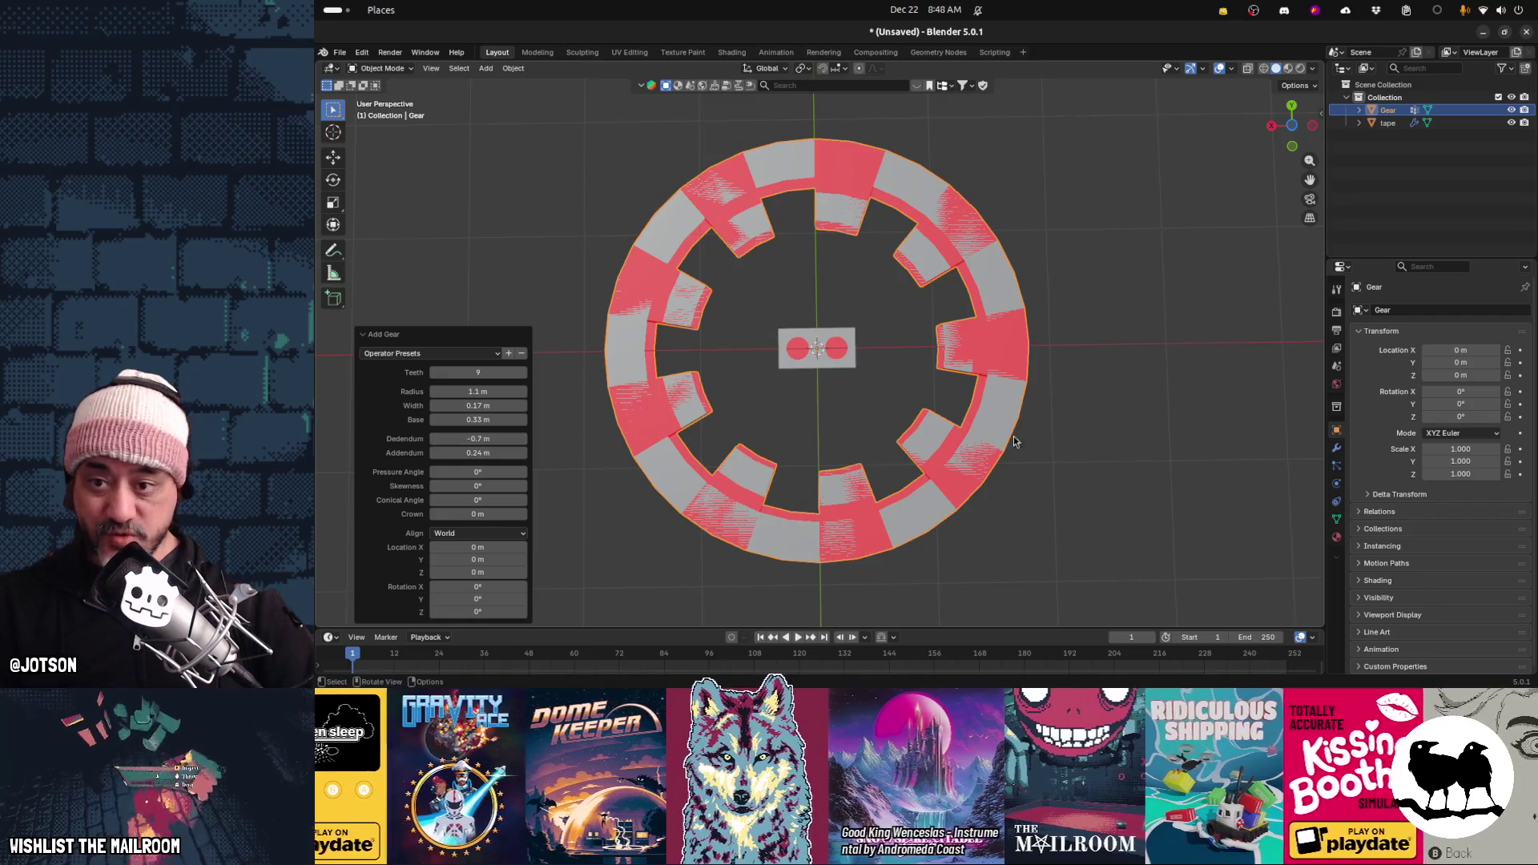
pyautogui.press('Tab')
pyautogui.press('Tab')
pyautogui.press('Tab')
# Dissolve all the gear's vertices and remove the leftover stray edge
pyautogui.press('x')
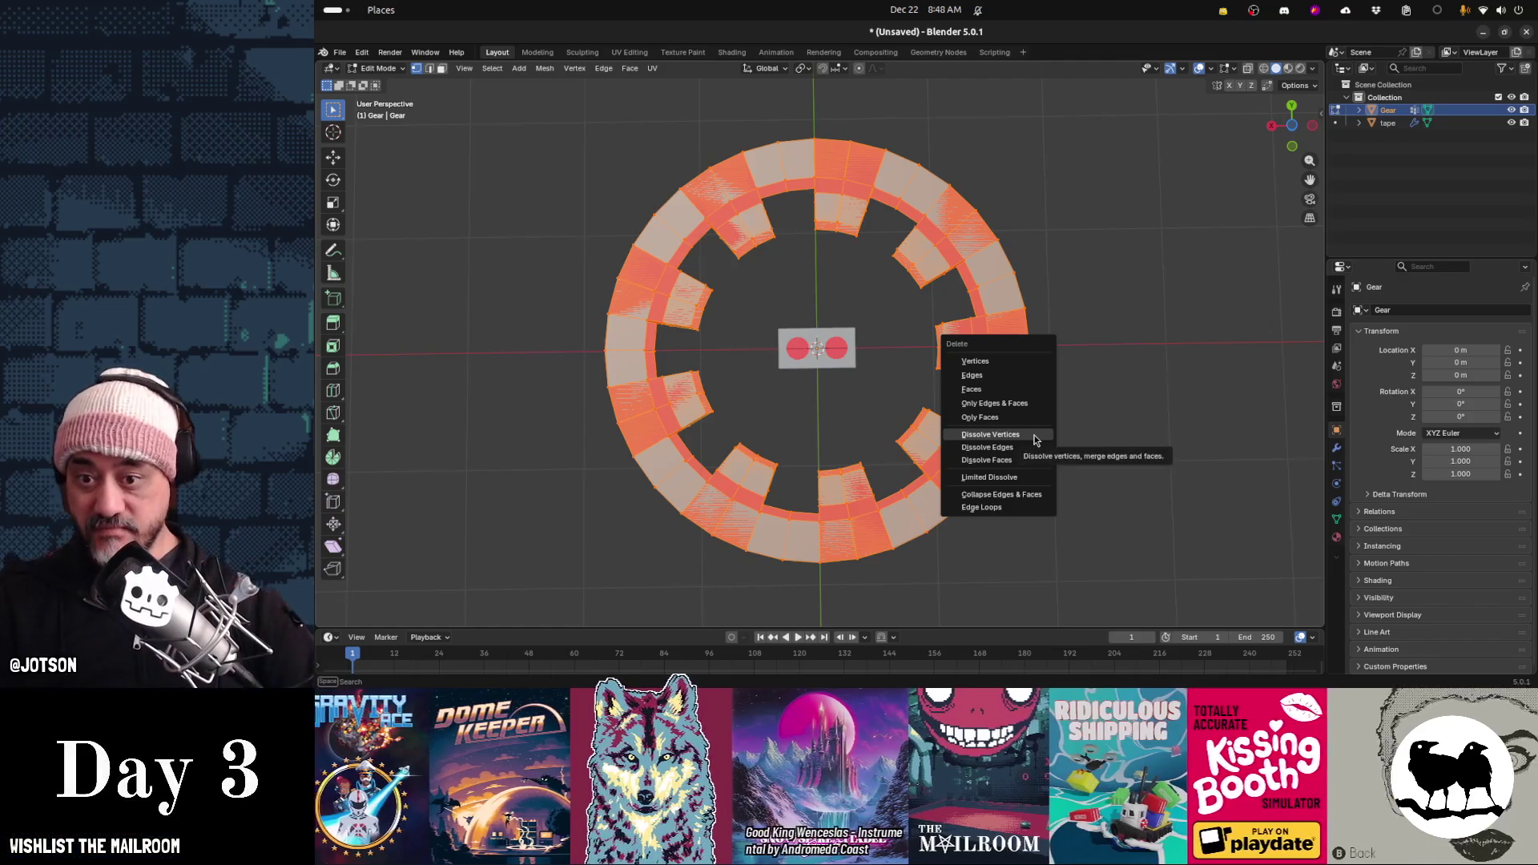
pyautogui.click(1035, 435)
pyautogui.scroll(4, 823, 410)
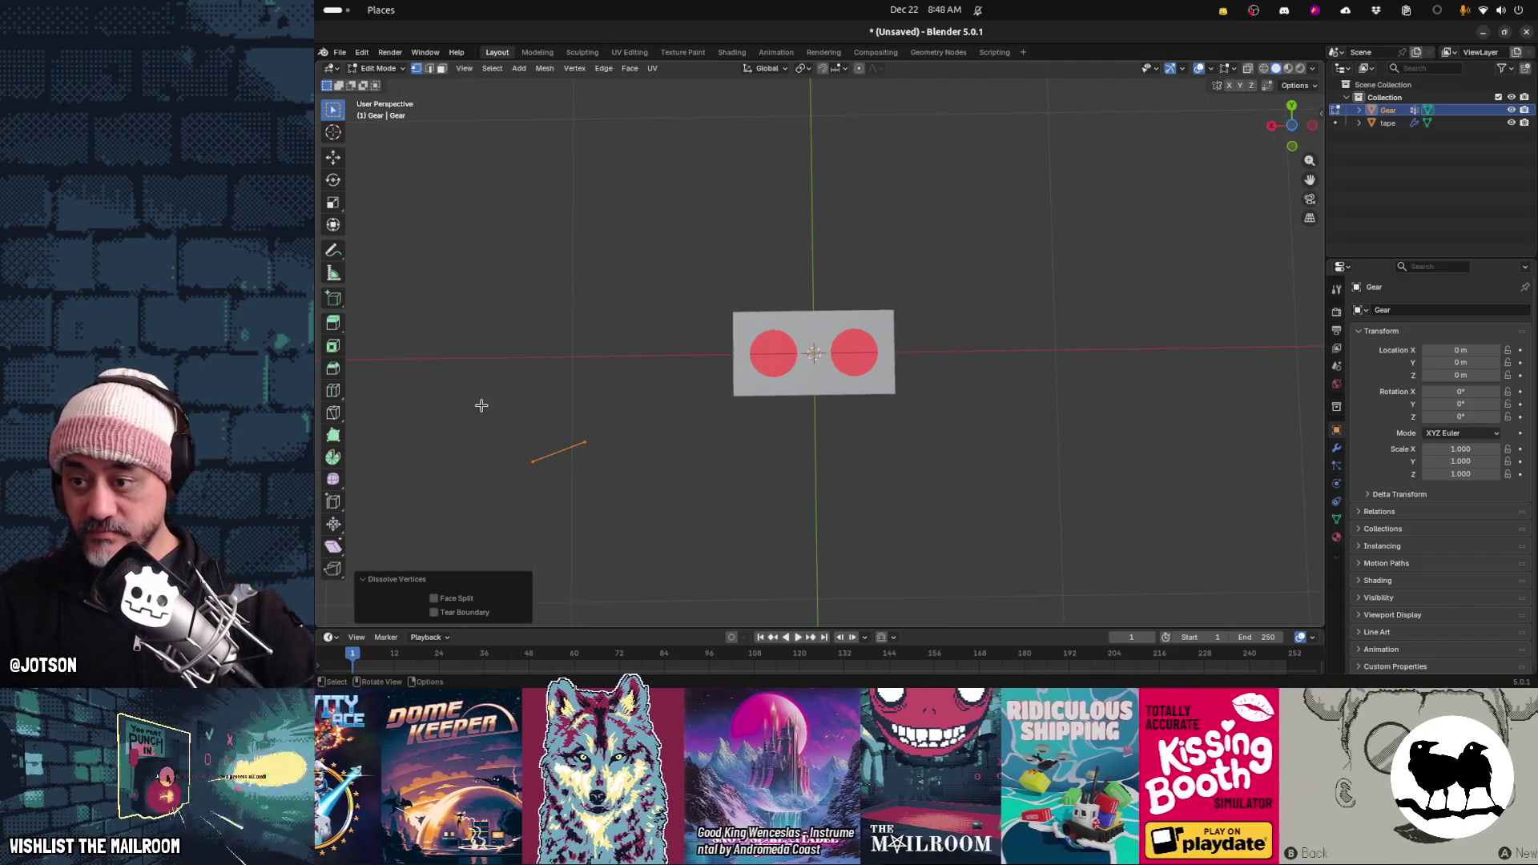
pyautogui.press('x')
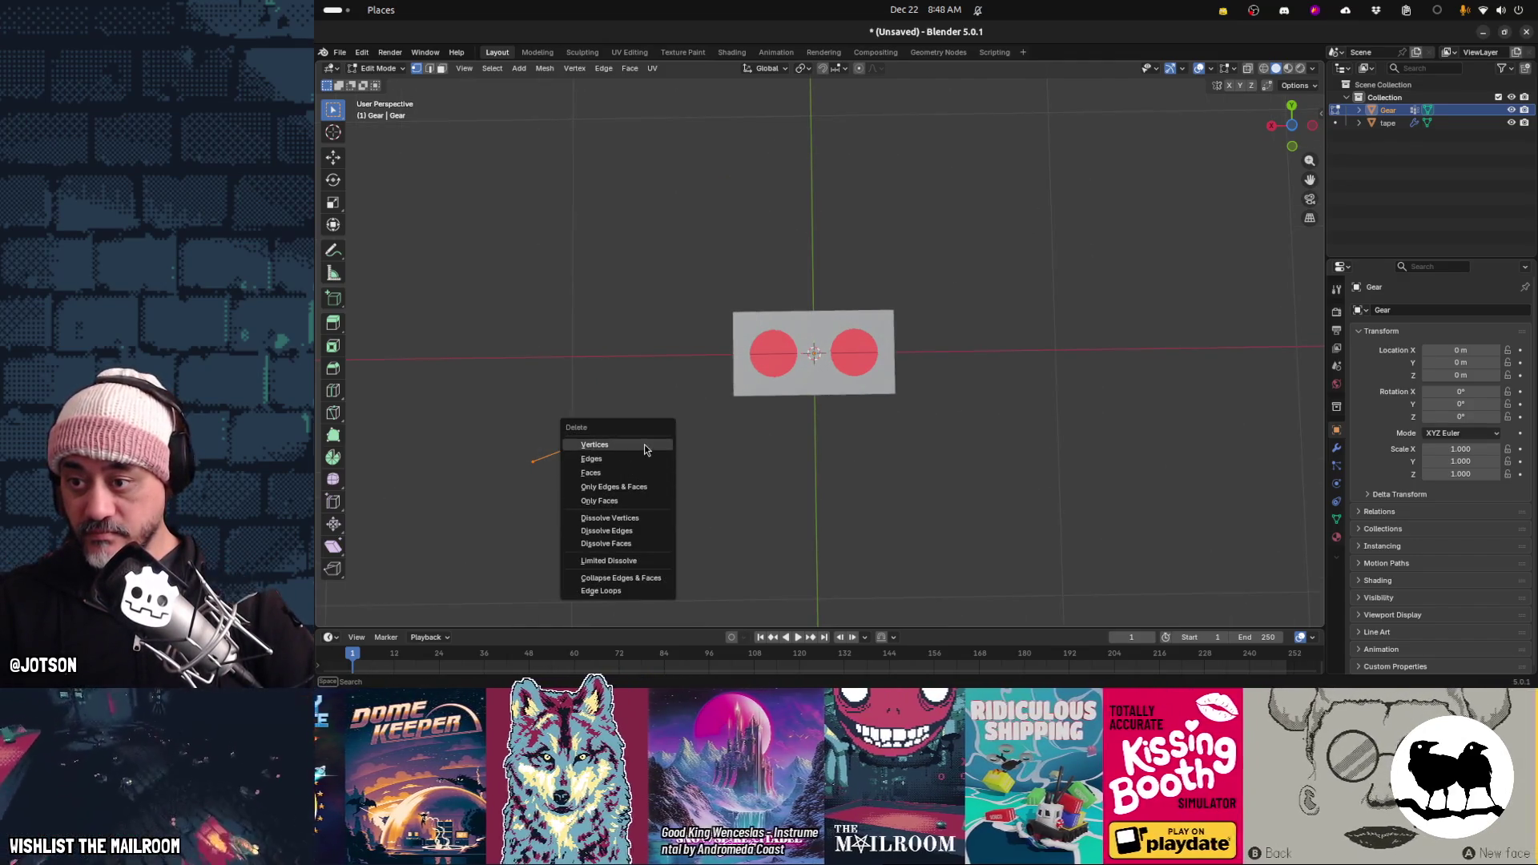
pyautogui.click(644, 444)
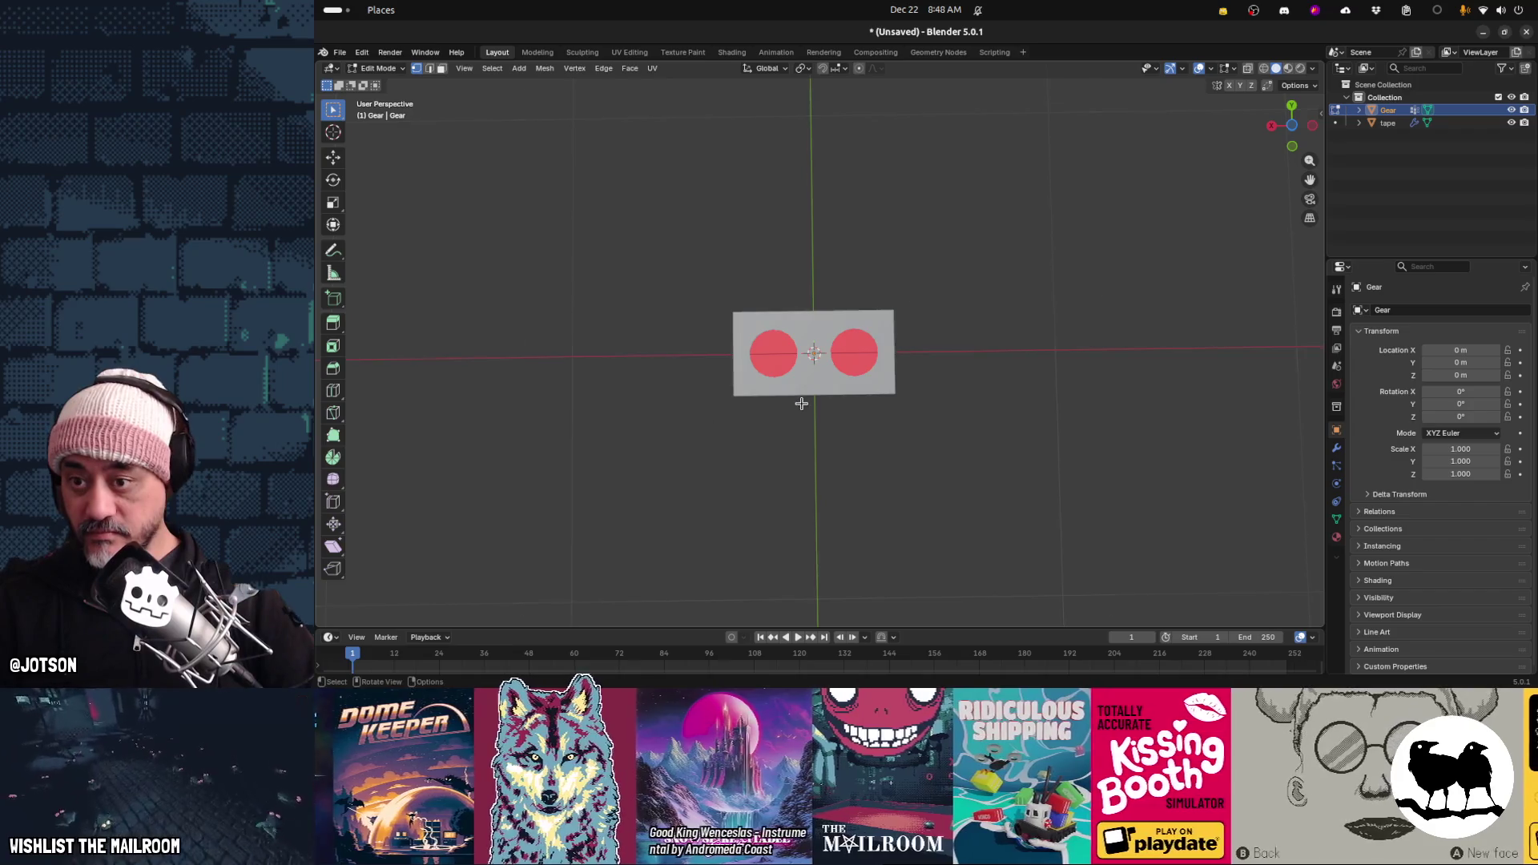
pyautogui.scroll(5, 801, 405)
pyautogui.press('Tab')
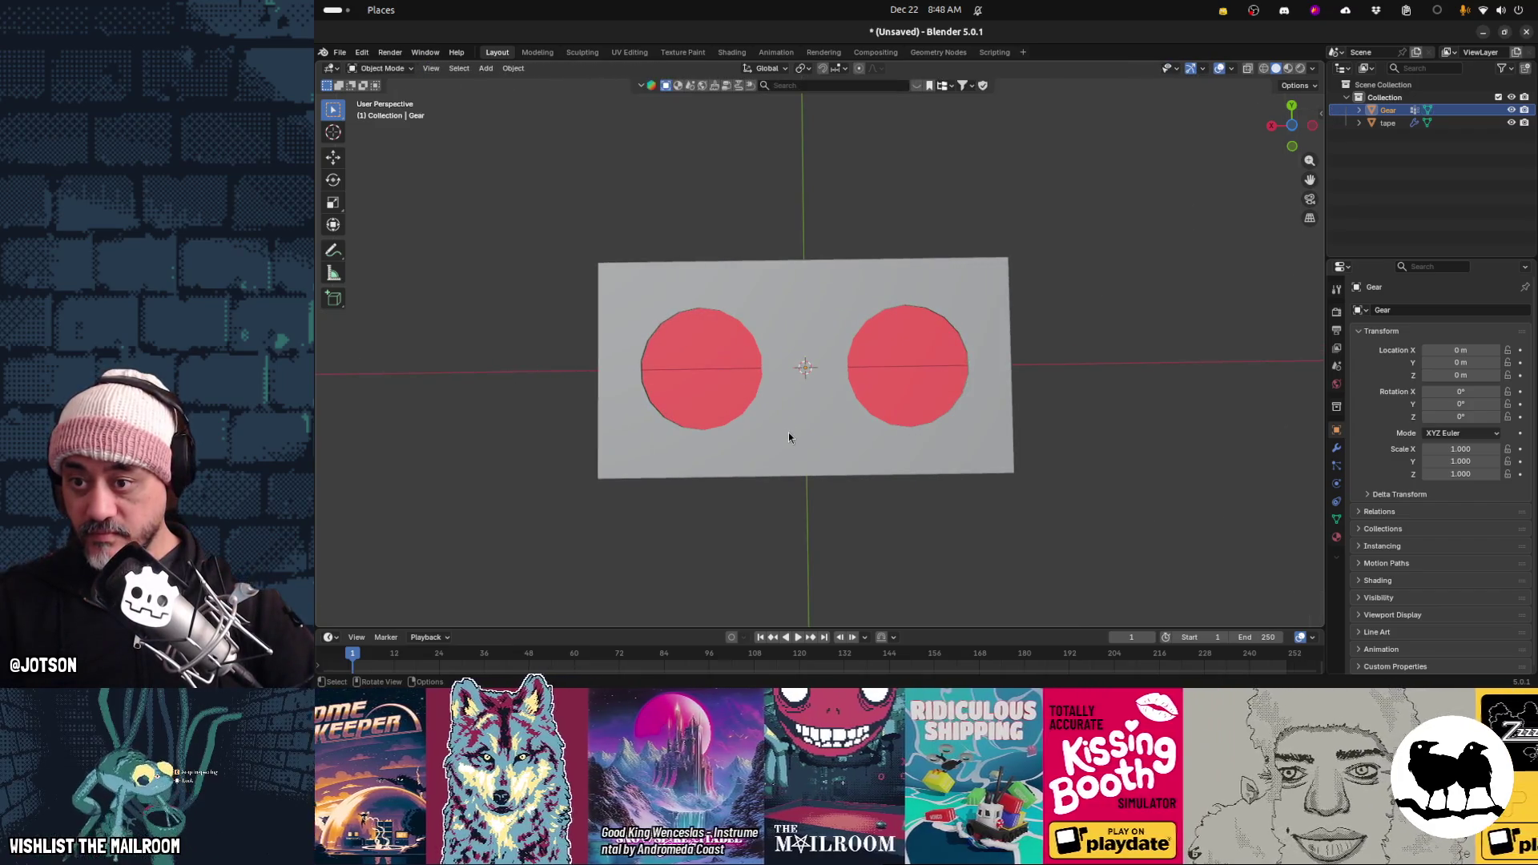
# In the tape mesh, remove the left circle by dissolving its vertices after trying other delete options
pyautogui.click(786, 430)
pyautogui.press('Tab')
pyautogui.moveTo(634, 289); pyautogui.dragTo(769, 415)
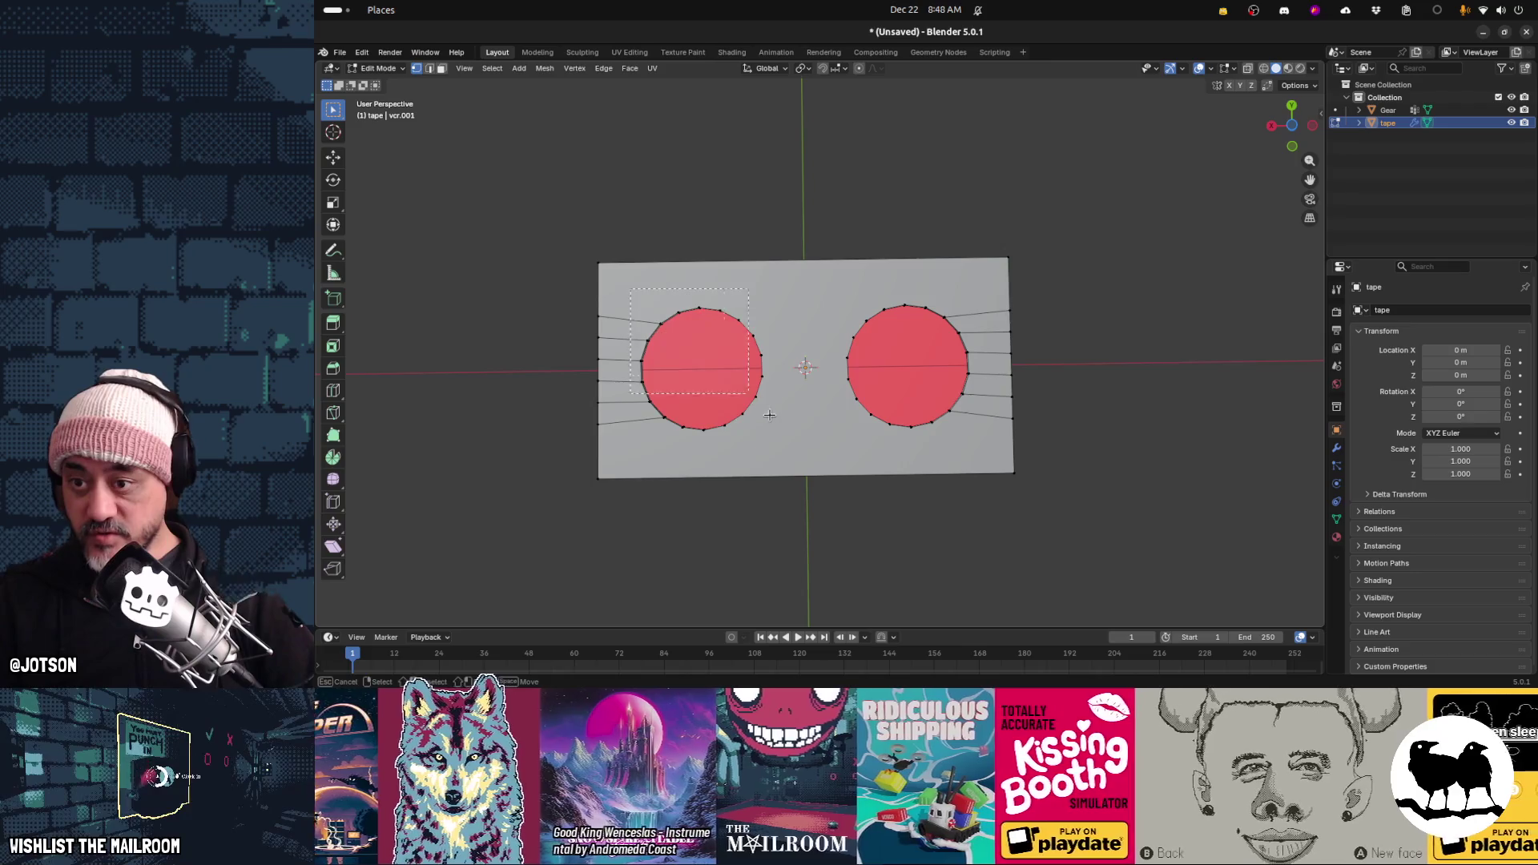
pyautogui.press('x')
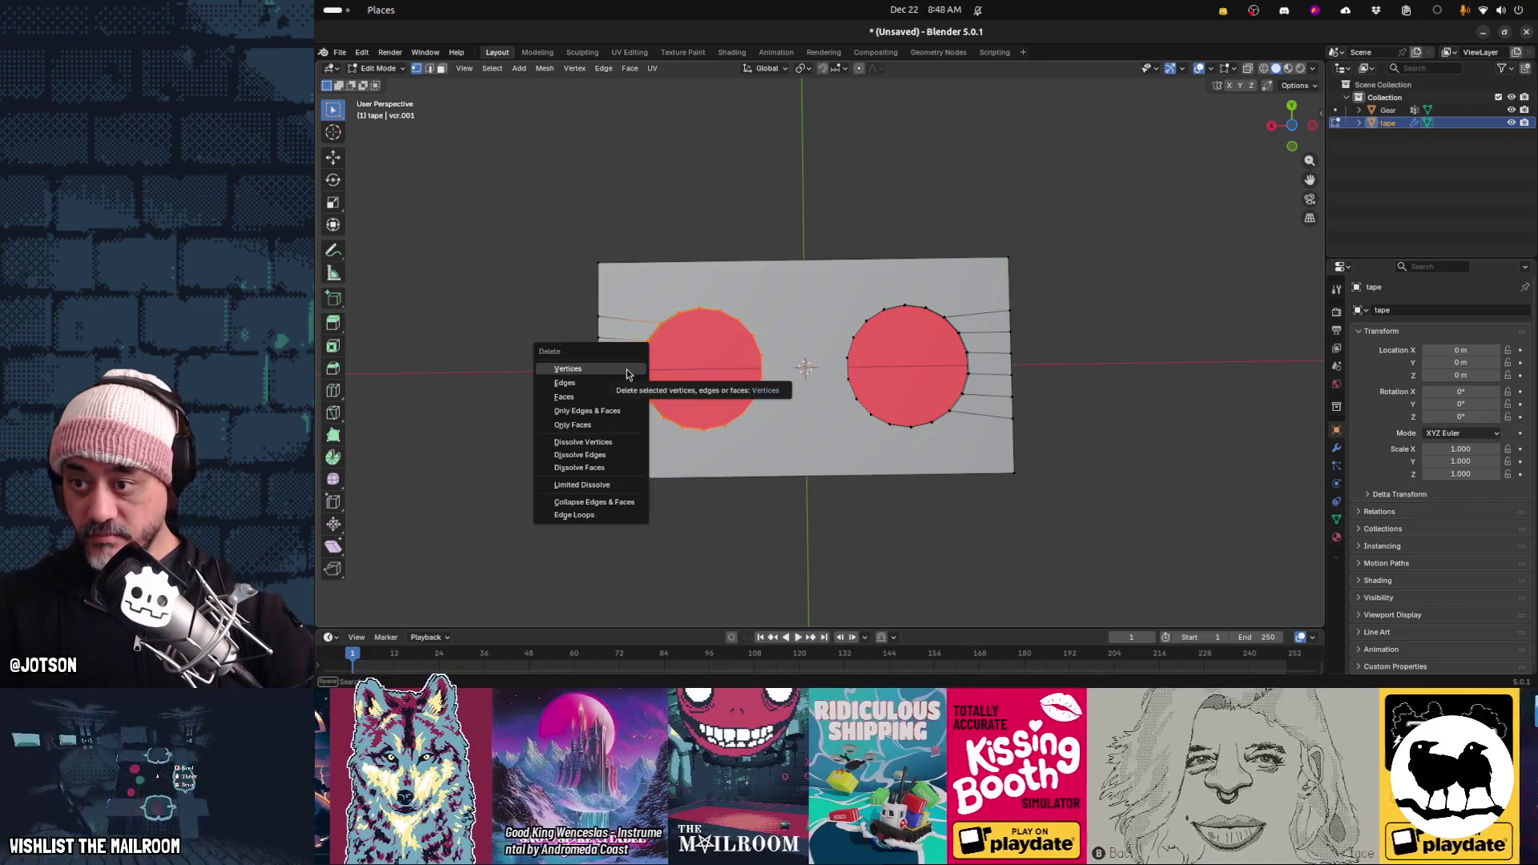
pyautogui.click(626, 369)
pyautogui.hotkey('ctrl', 'z')
pyautogui.press('x')
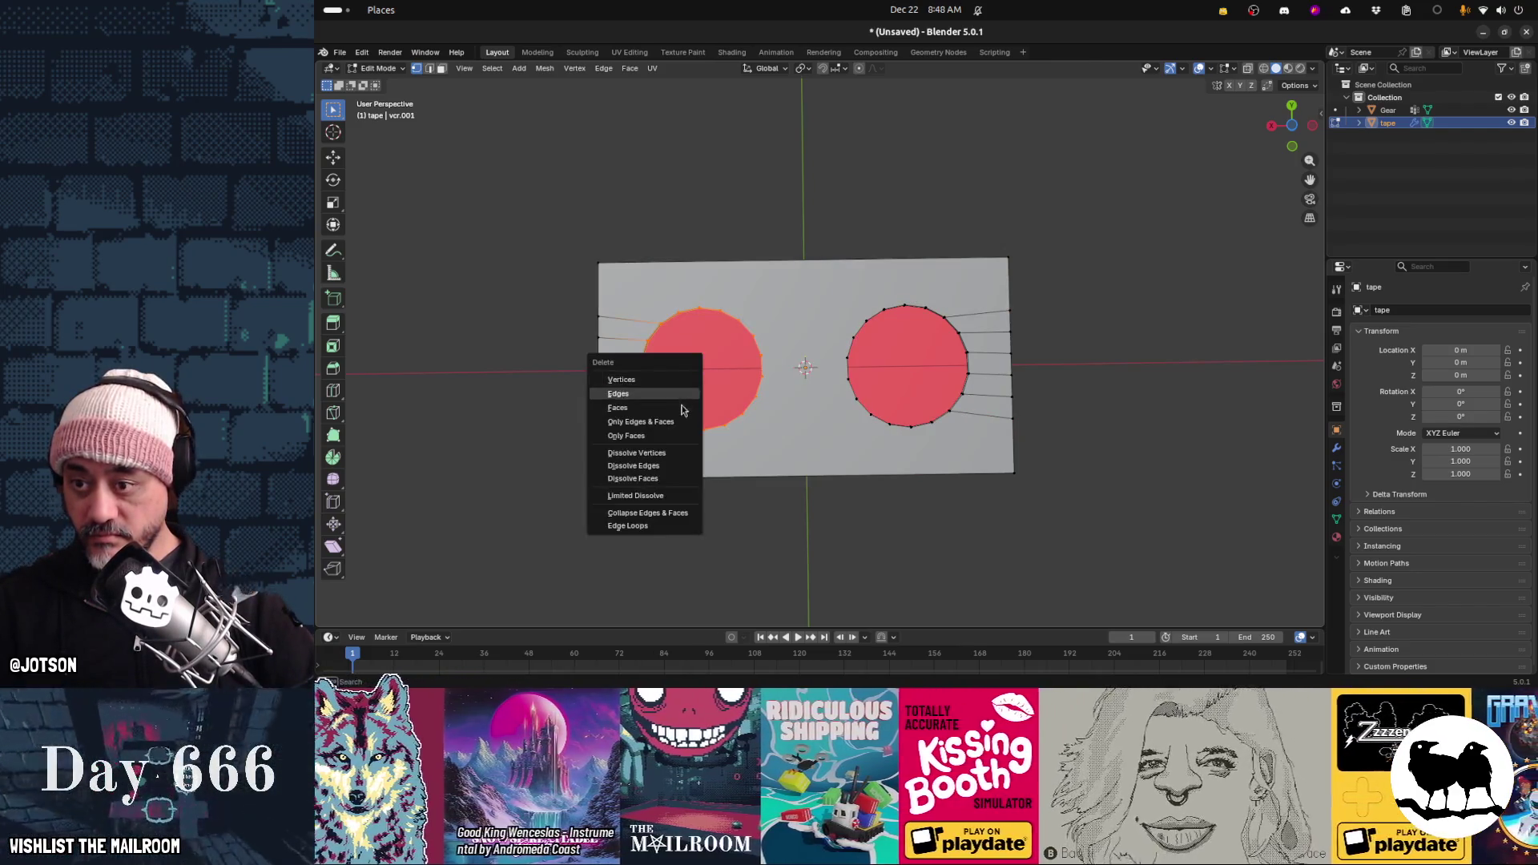
pyautogui.click(681, 454)
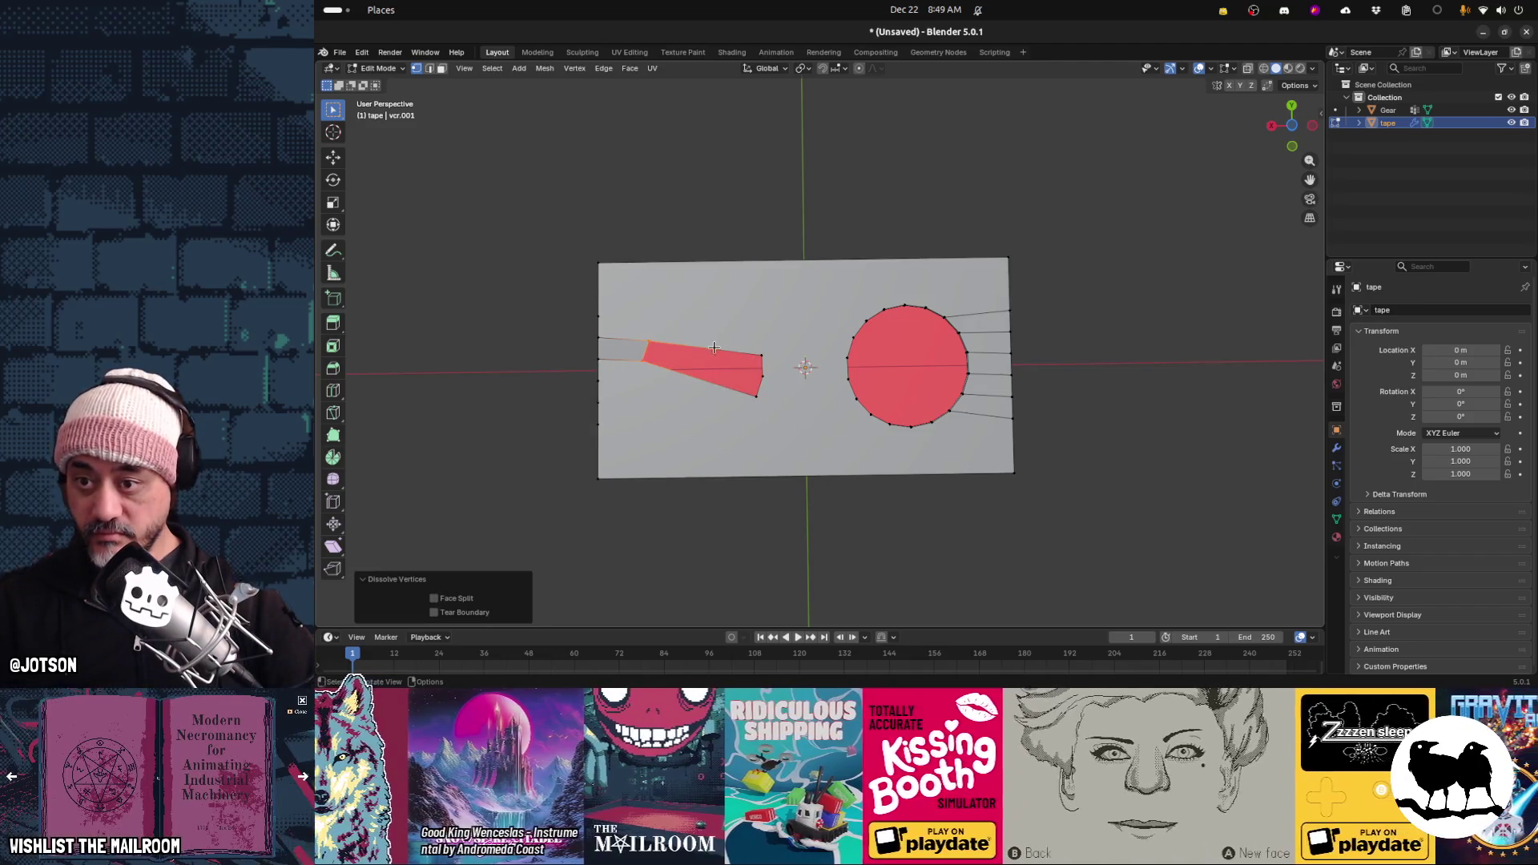
pyautogui.hotkey('ctrl', 'z')
pyautogui.press('x')
pyautogui.click(791, 444)
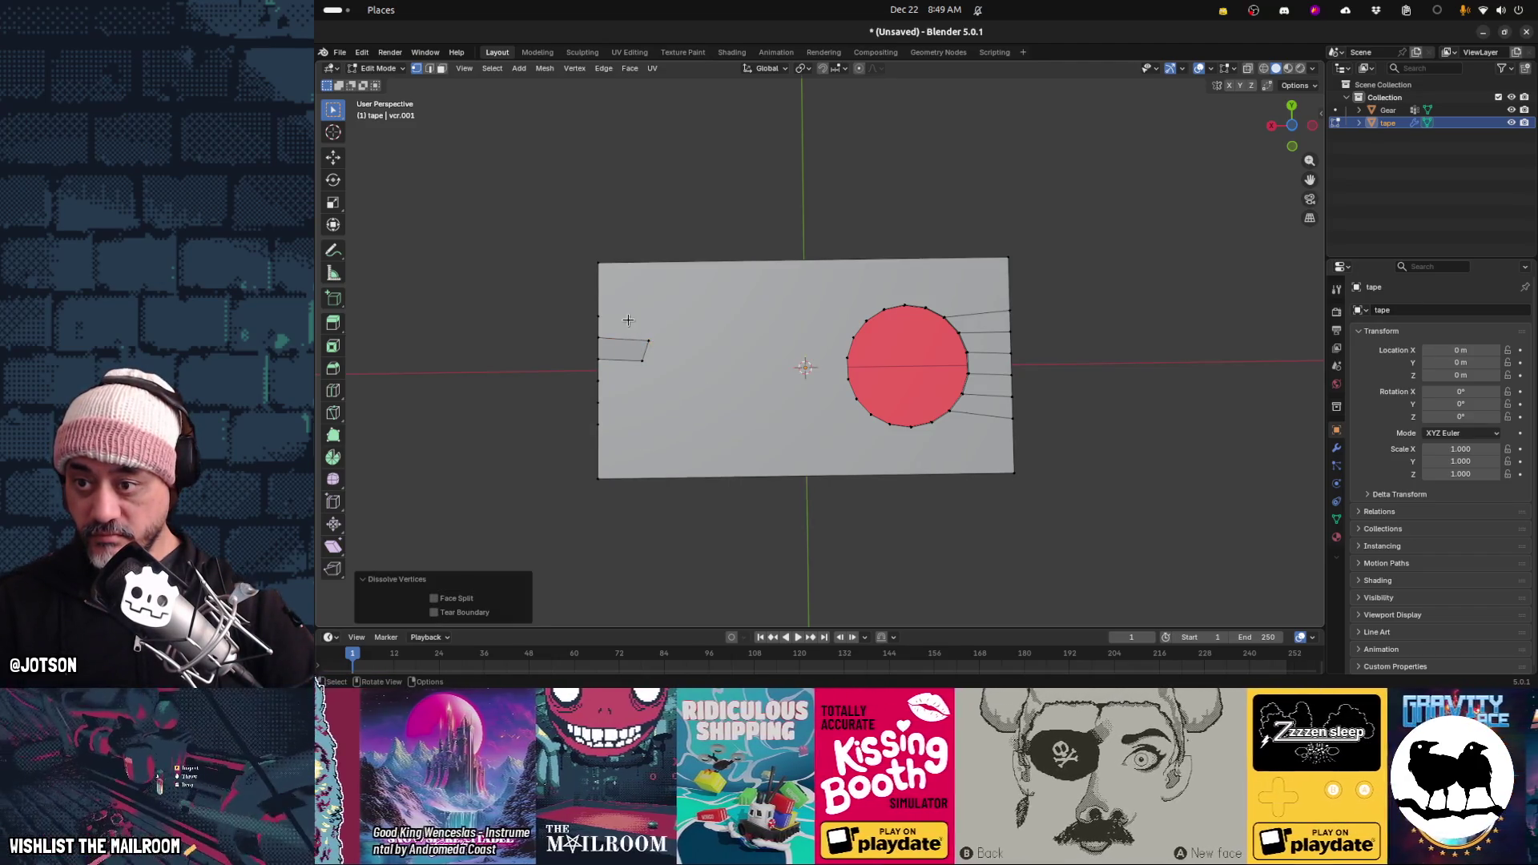
pyautogui.hotkey('ctrl', 'z')
pyautogui.press('x')
pyautogui.click(689, 410)
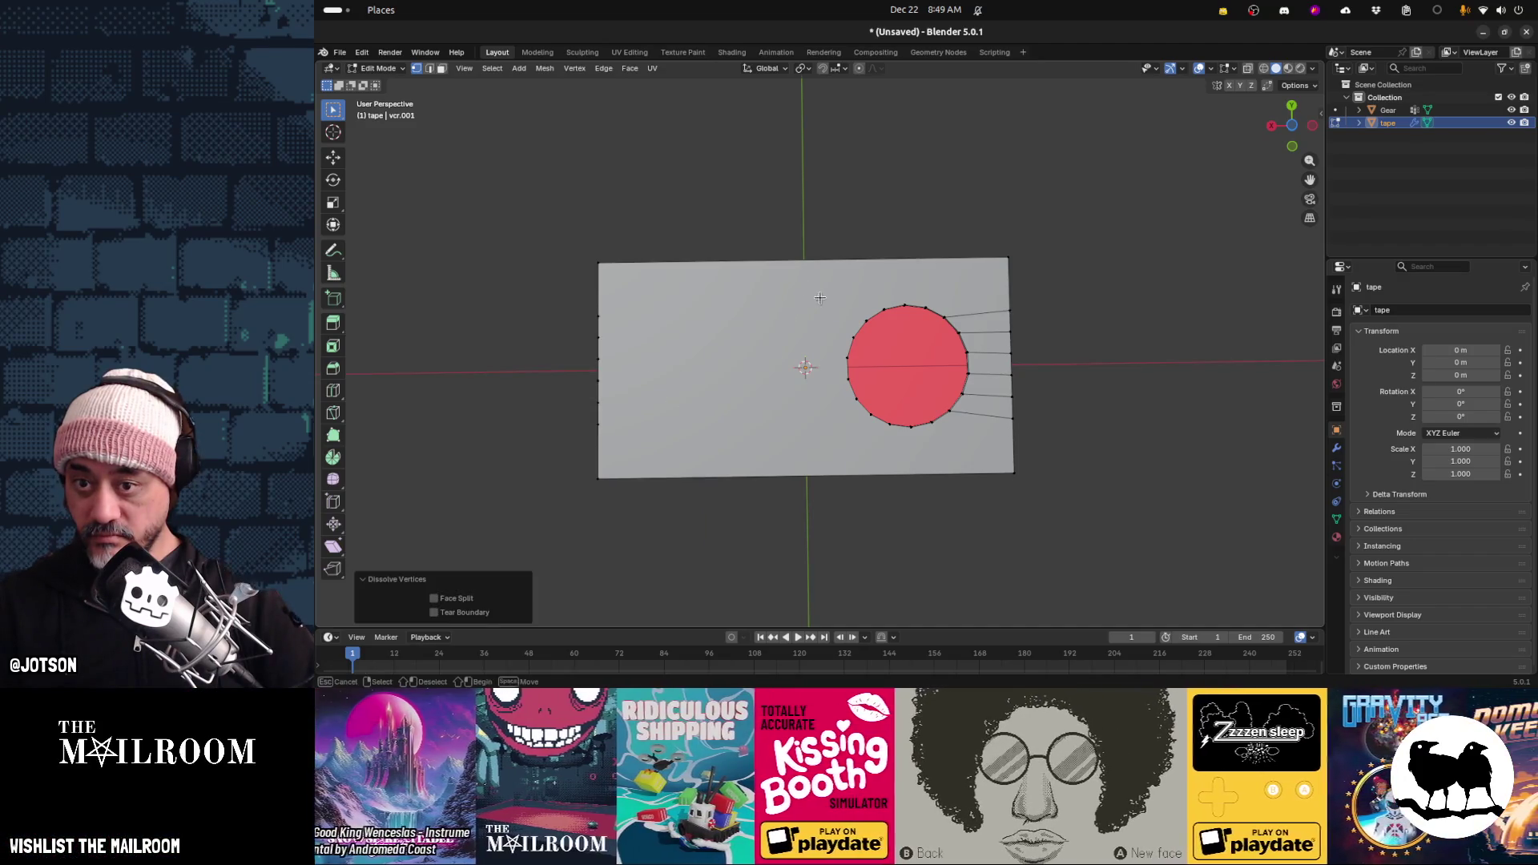
# With X-ray on, dissolve the right circle's vertices
pyautogui.moveTo(984, 447); pyautogui.dragTo(984, 446)
pyautogui.hotkey('alt', 'z')
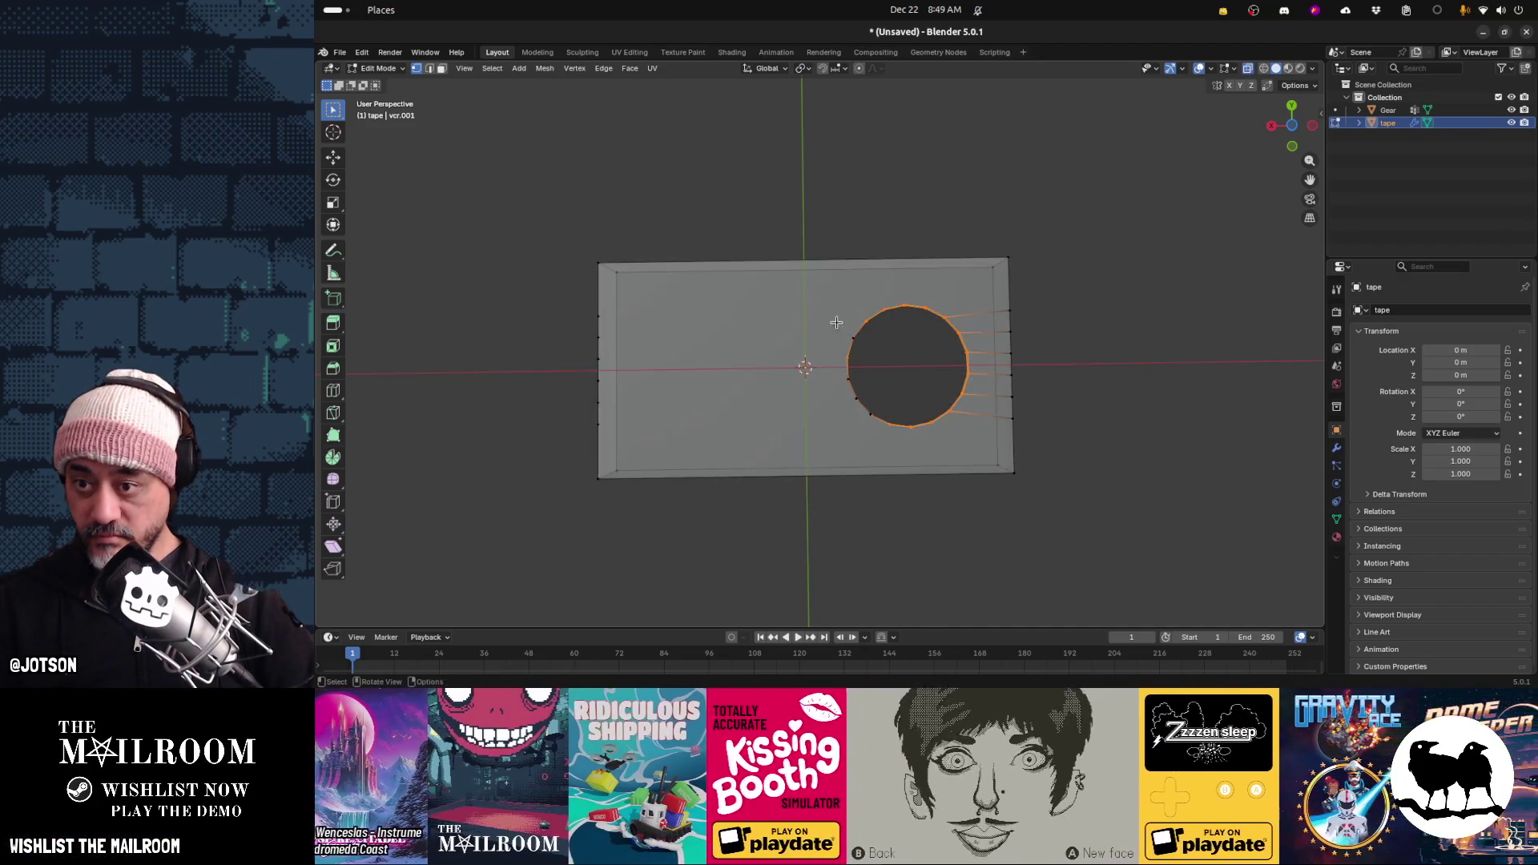
pyautogui.moveTo(828, 290)
pyautogui.mouseDown()
pyautogui.moveTo(967, 433)
pyautogui.moveTo(1005, 442)
pyautogui.moveTo(982, 440)
pyautogui.mouseUp()
pyautogui.press('x')
pyautogui.click(982, 441)
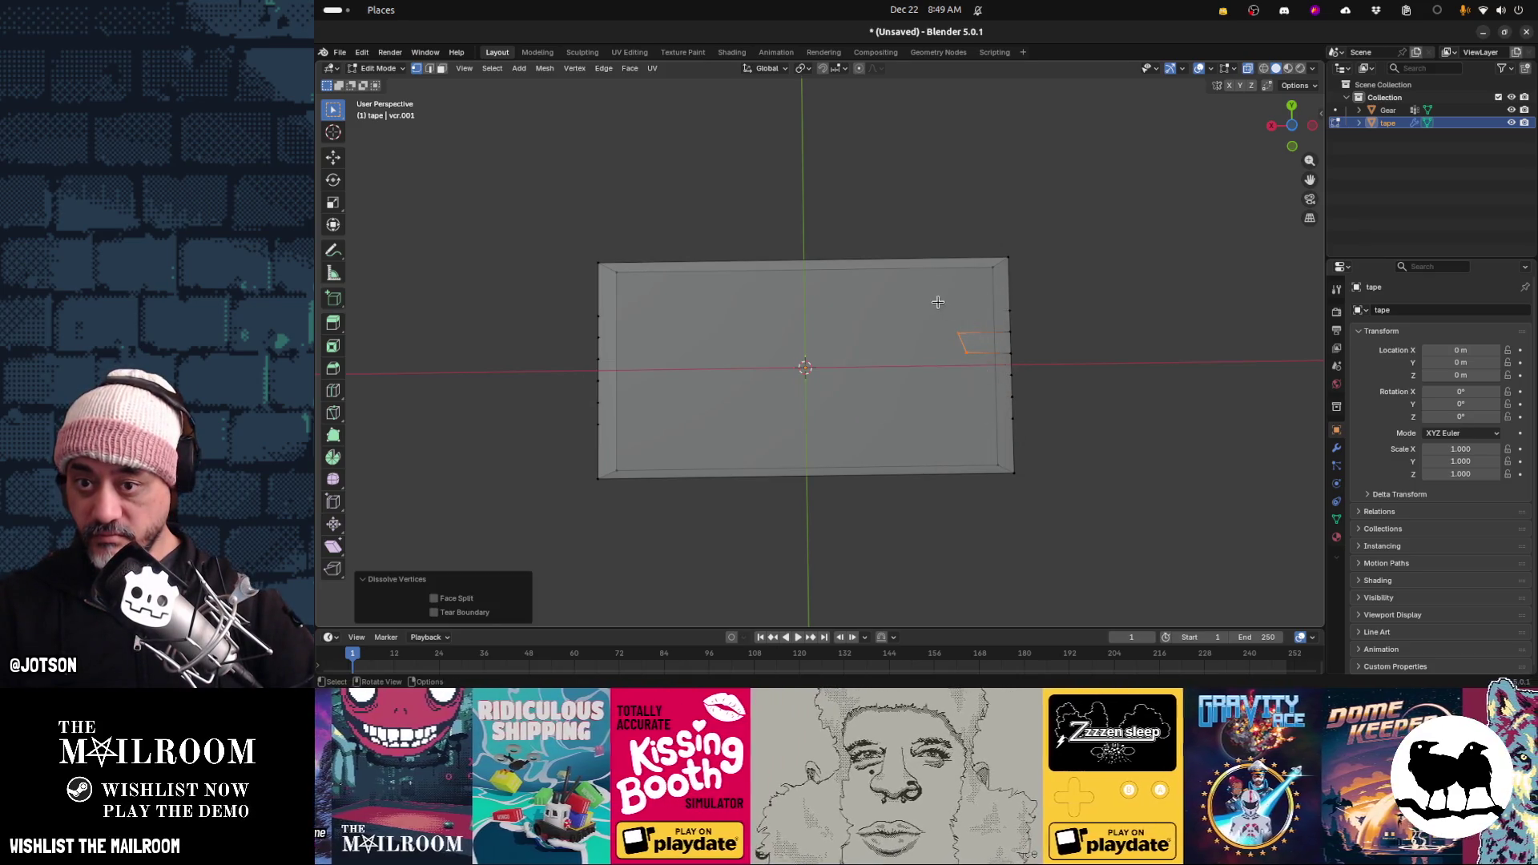
# Dissolve the vertices along the right and left edges, then return to Object Mode
pyautogui.moveTo(1021, 385); pyautogui.dragTo(1036, 416)
pyautogui.press('x')
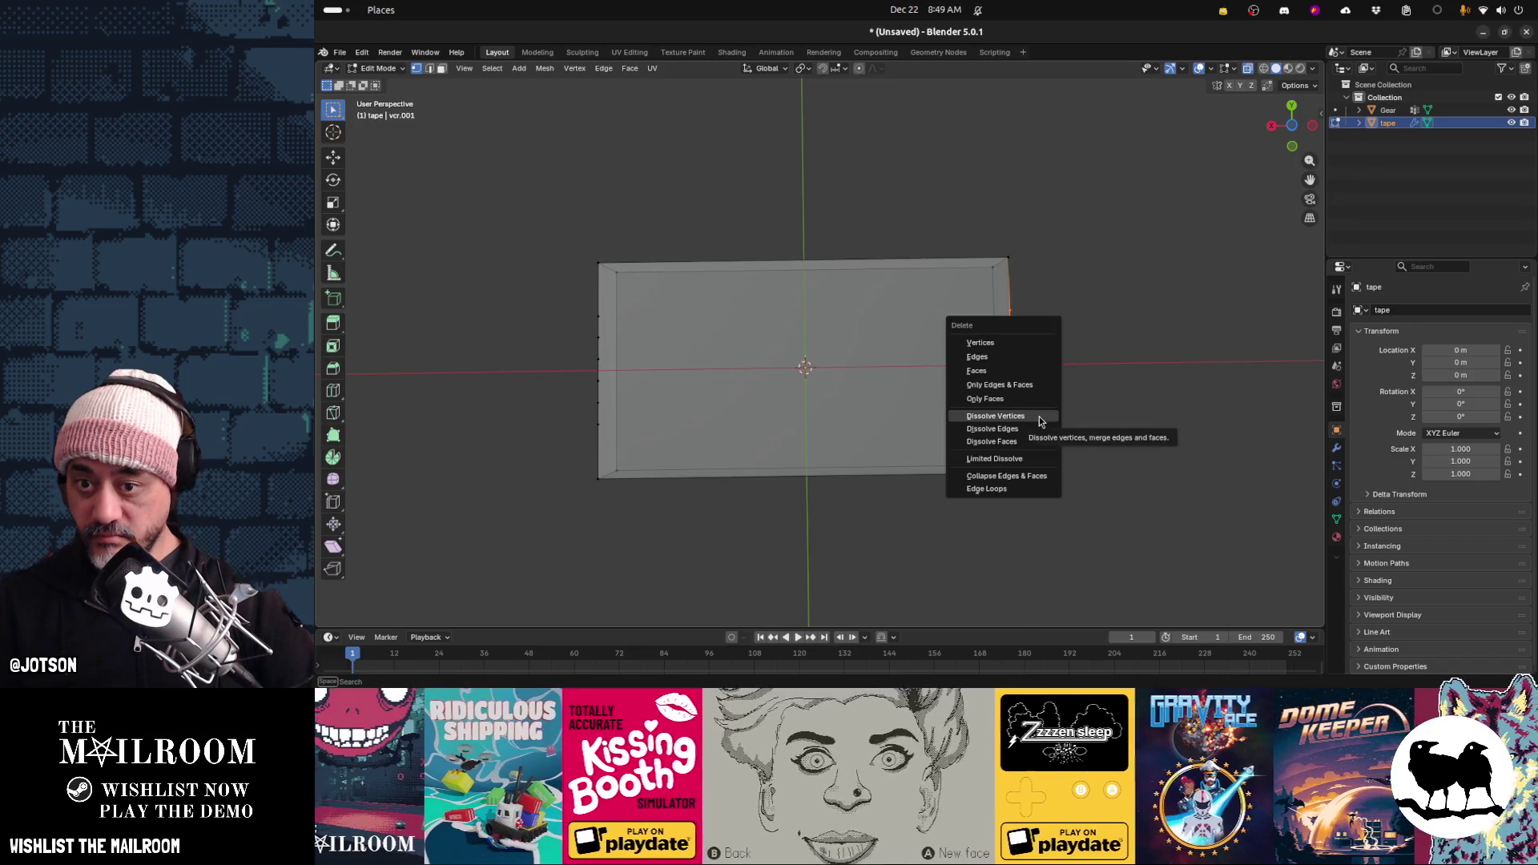
pyautogui.click(1040, 416)
pyautogui.moveTo(564, 306); pyautogui.dragTo(662, 440)
pyautogui.press('x')
pyautogui.click(662, 440)
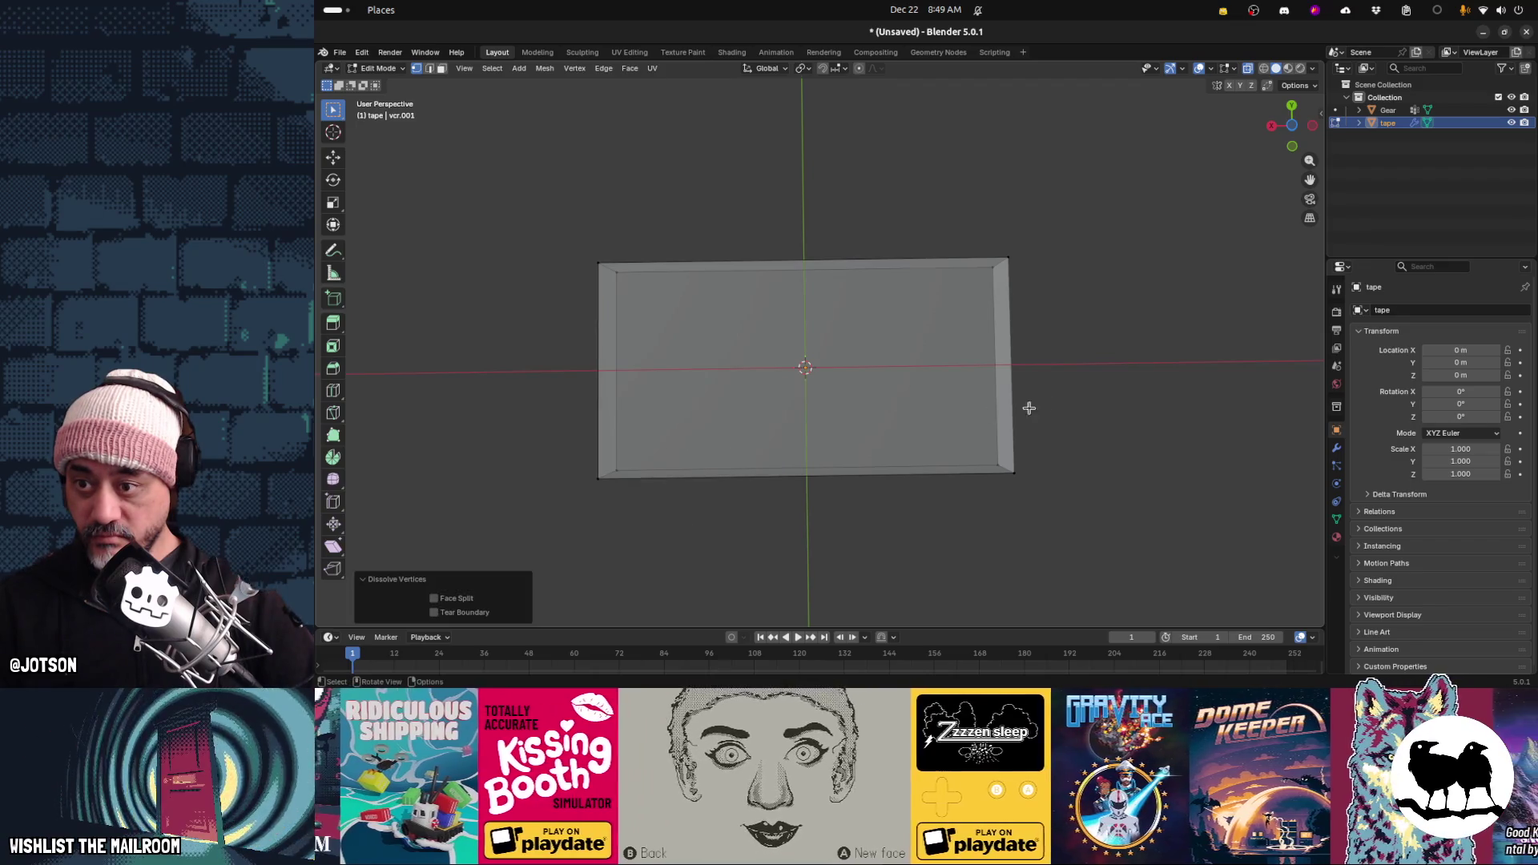
pyautogui.press('Tab')
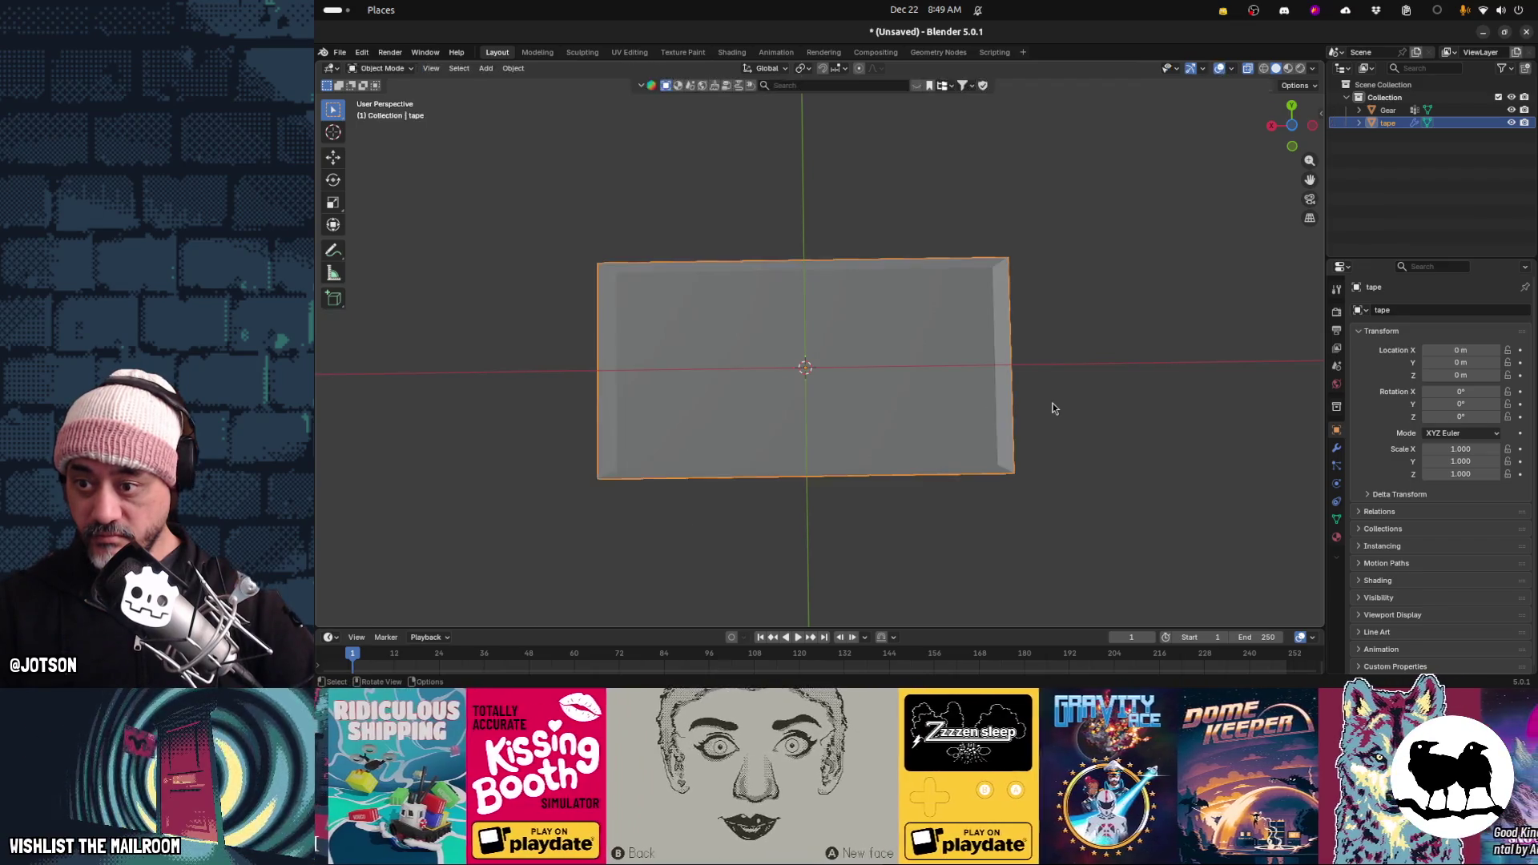
pyautogui.moveTo(838, 339)
pyautogui.mouseDown(button='middle')
pyautogui.moveTo(881, 530)
pyautogui.moveTo(927, 531)
pyautogui.moveTo(785, 526)
pyautogui.mouseUp(button='middle')
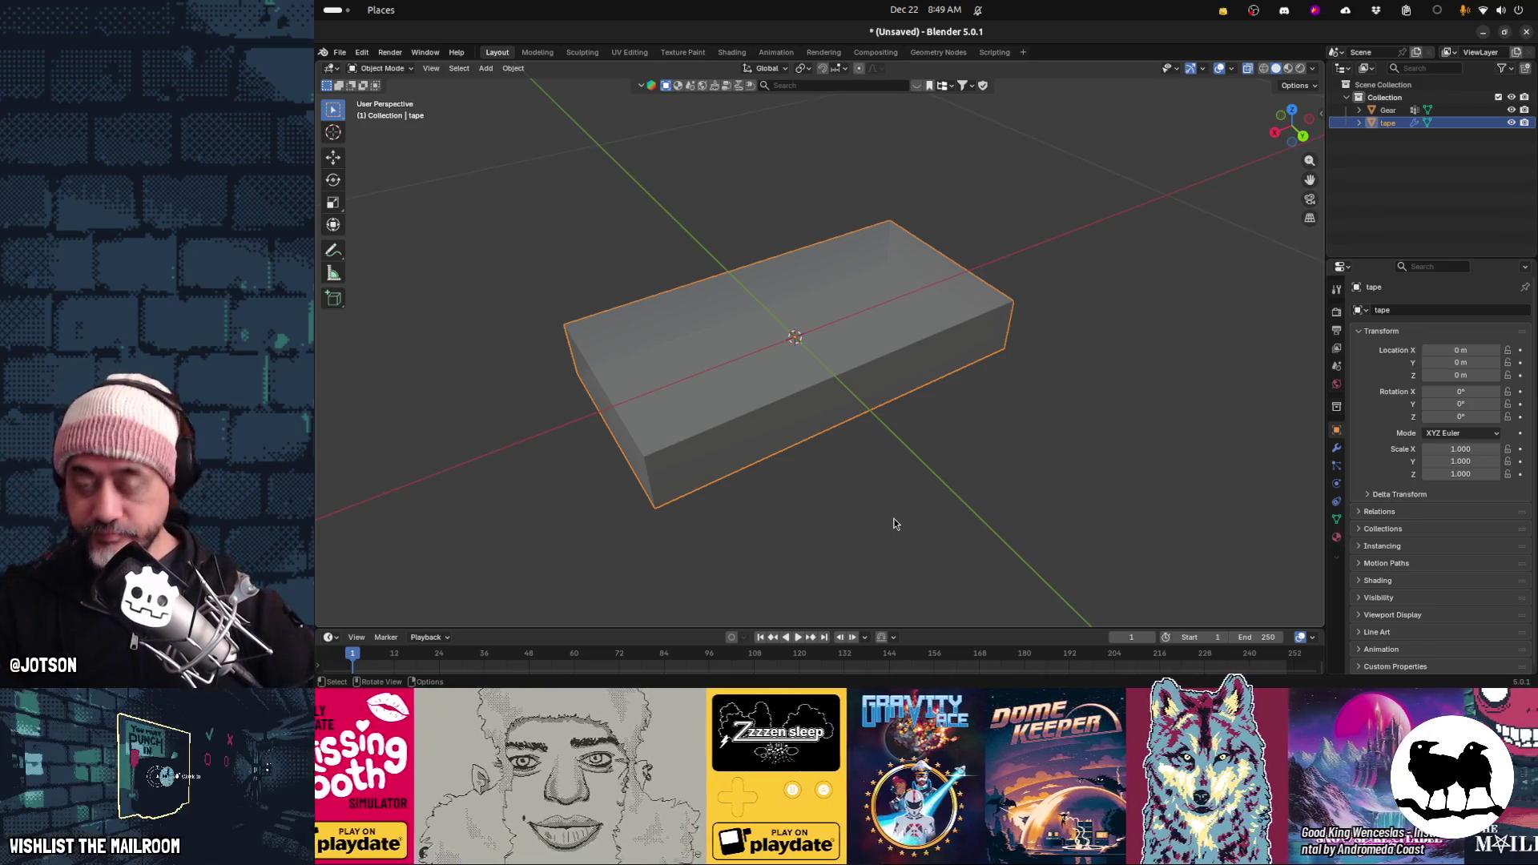
# Split the 3D view and turn the right area into a UV Editor
pyautogui.moveTo(1322, 68)
pyautogui.mouseDown()
pyautogui.moveTo(953, 161)
pyautogui.moveTo(948, 184)
pyautogui.mouseUp()
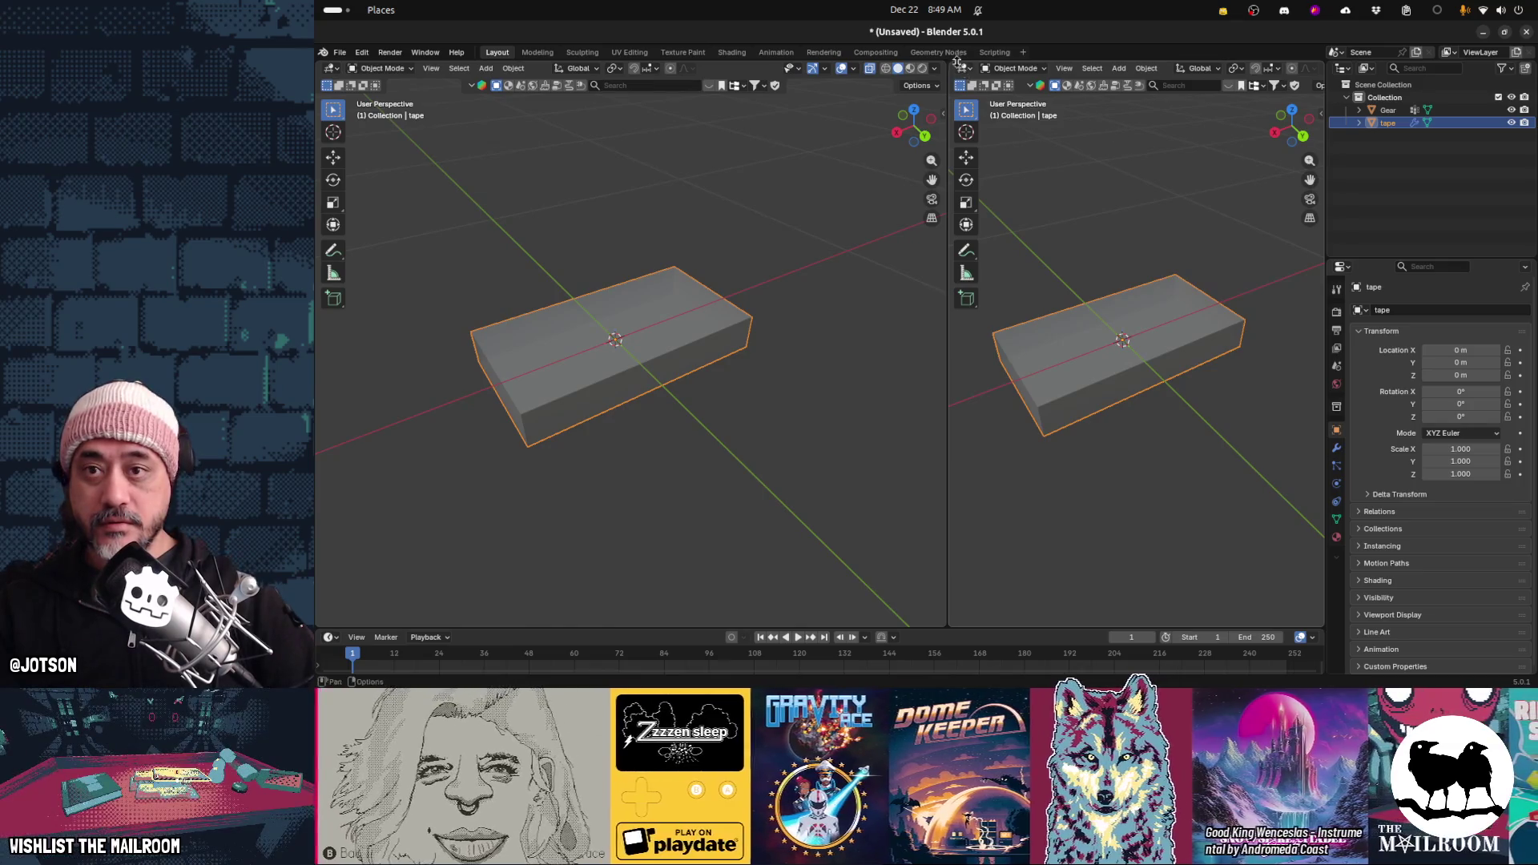
pyautogui.click(964, 69)
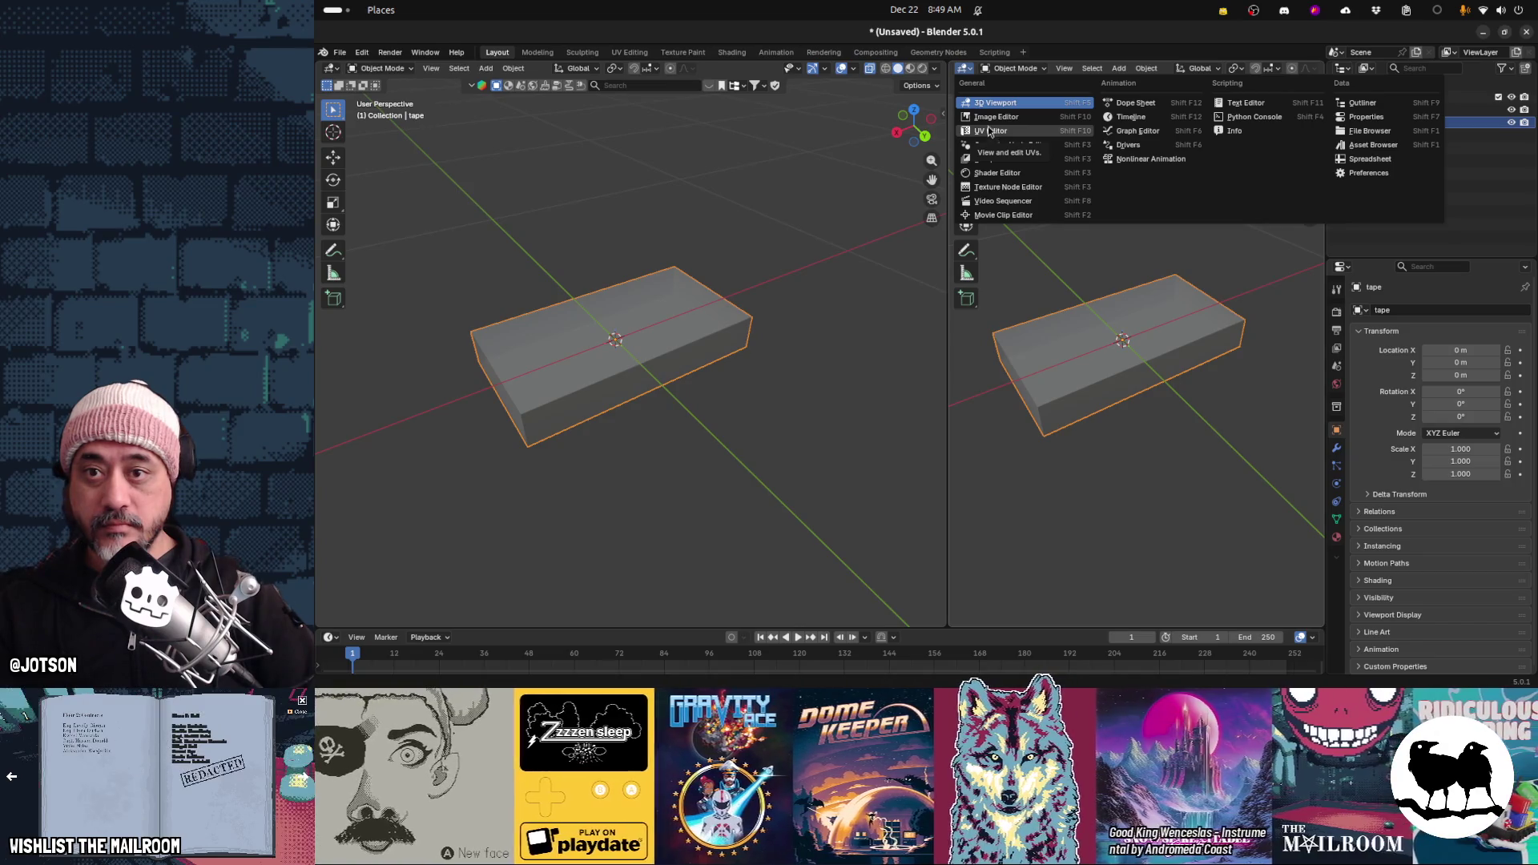
pyautogui.click(993, 130)
# Dissolve the remaining edge vertices on the tape block, then re-enter Edit Mode with everything selected
pyautogui.press('Tab')
pyautogui.moveTo(997, 172); pyautogui.dragTo(732, 305, button='middle')
pyautogui.moveTo(733, 305); pyautogui.dragTo(826, 353)
pyautogui.hotkey('ctrl', 'x')
pyautogui.moveTo(521, 390); pyautogui.dragTo(601, 430)
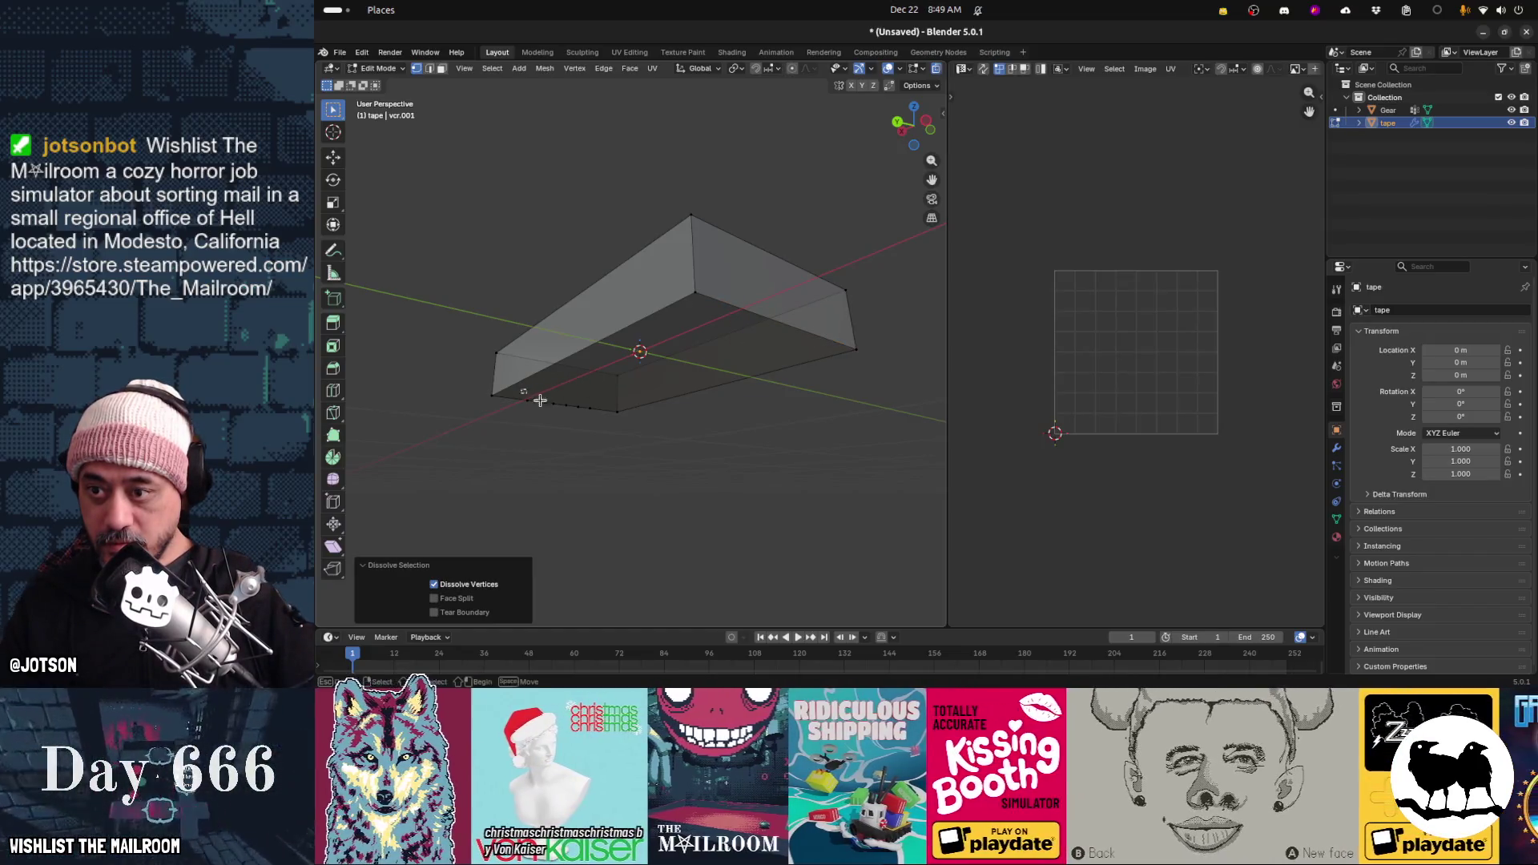
pyautogui.press('Tab')
pyautogui.moveTo(617, 431)
pyautogui.mouseDown(button='middle')
pyautogui.moveTo(702, 358)
pyautogui.moveTo(632, 339)
pyautogui.moveTo(696, 382)
pyautogui.moveTo(574, 383)
pyautogui.moveTo(551, 399)
pyautogui.mouseUp(button='middle')
pyautogui.press('Tab')
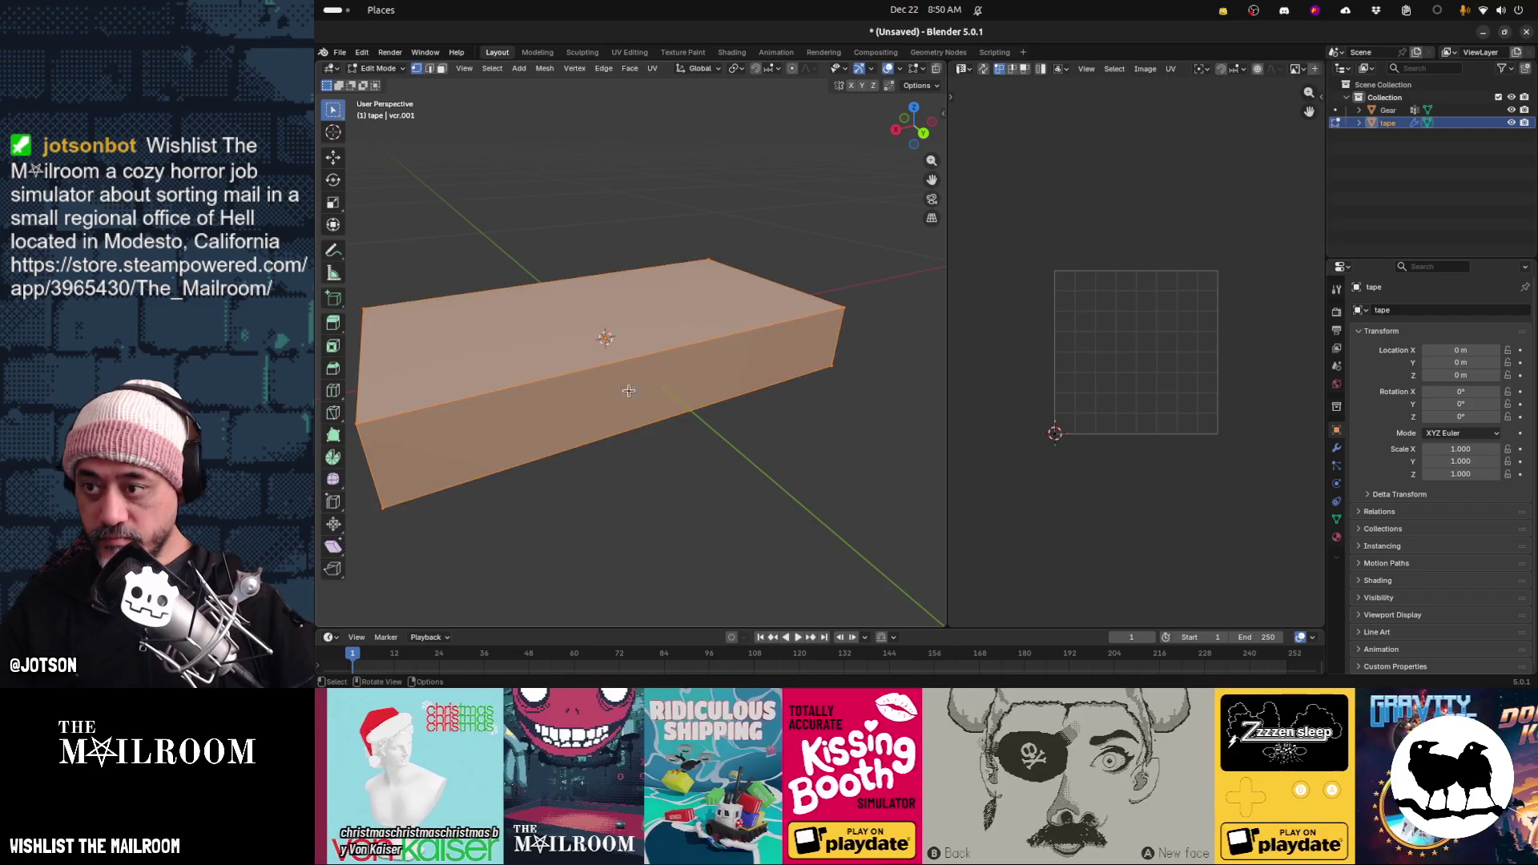
# Make a first UV unwrap of the tape block
pyautogui.moveTo(723, 382); pyautogui.dragTo(989, 267, button='middle')
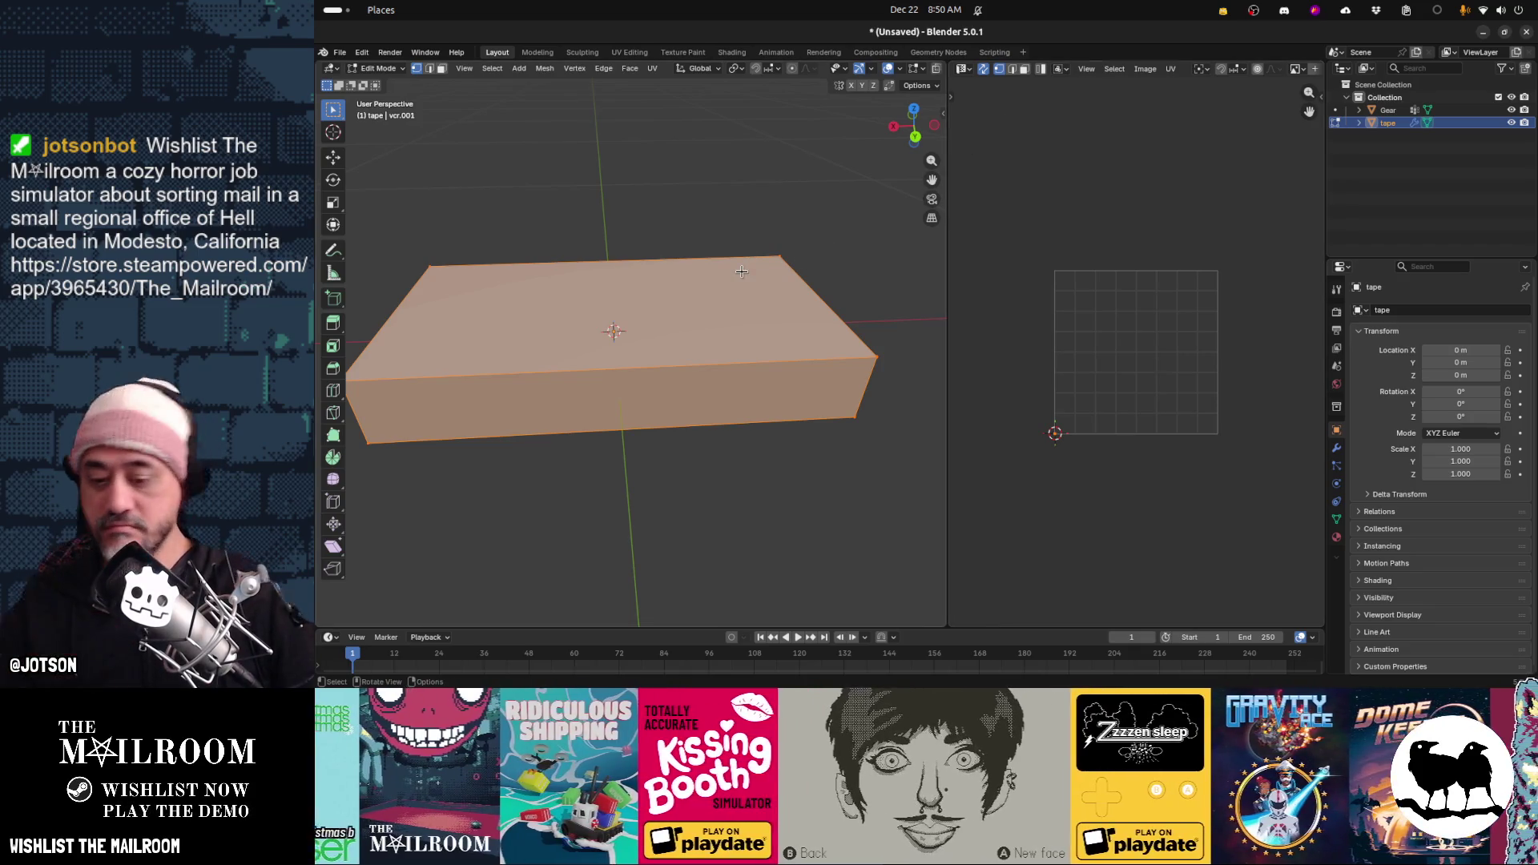
pyautogui.press('u')
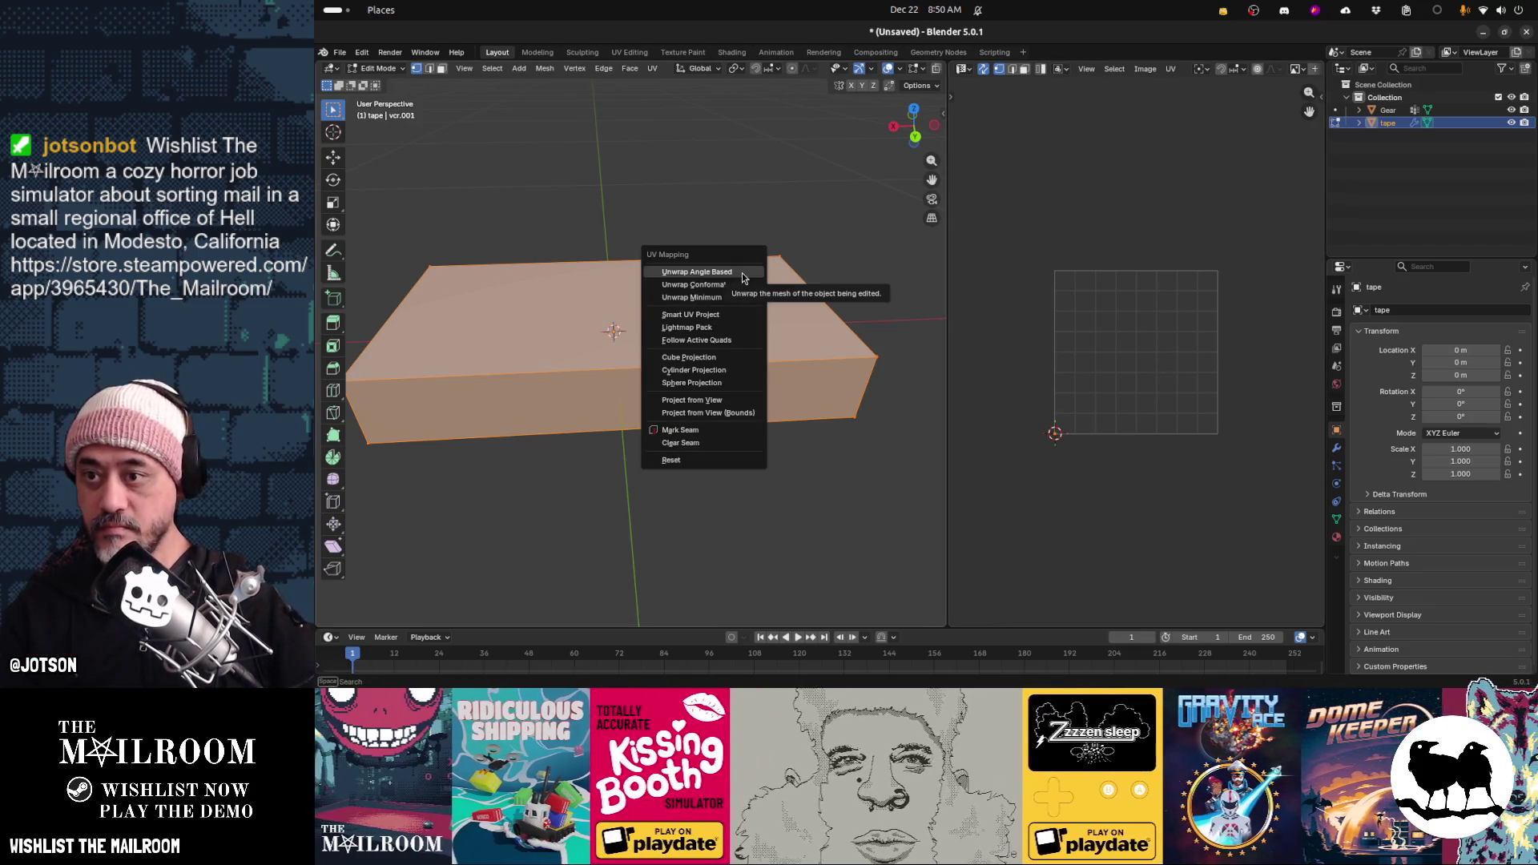
pyautogui.click(725, 285)
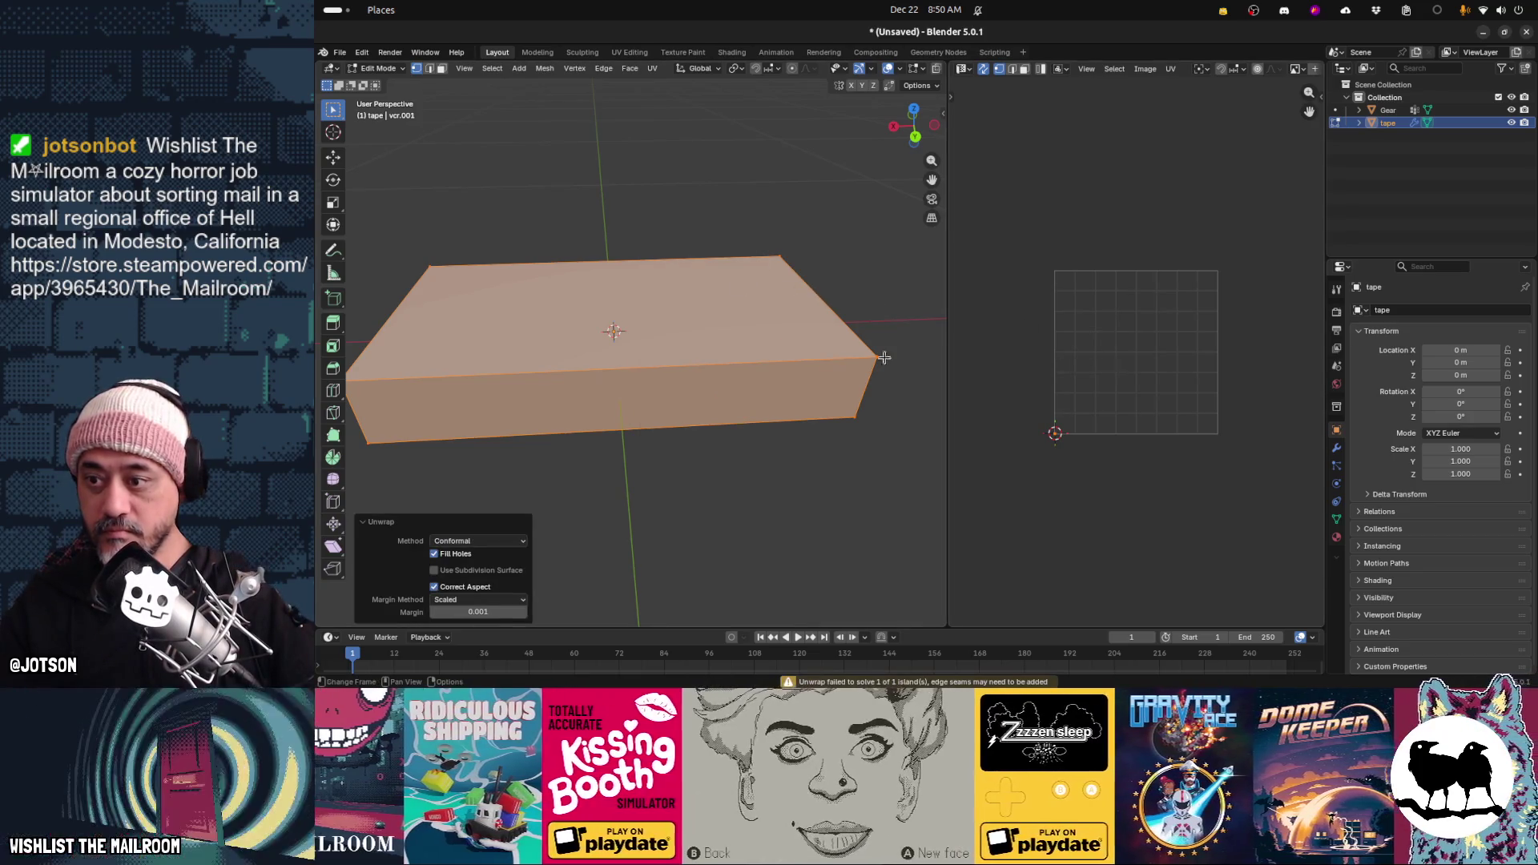
pyautogui.press('Tab')
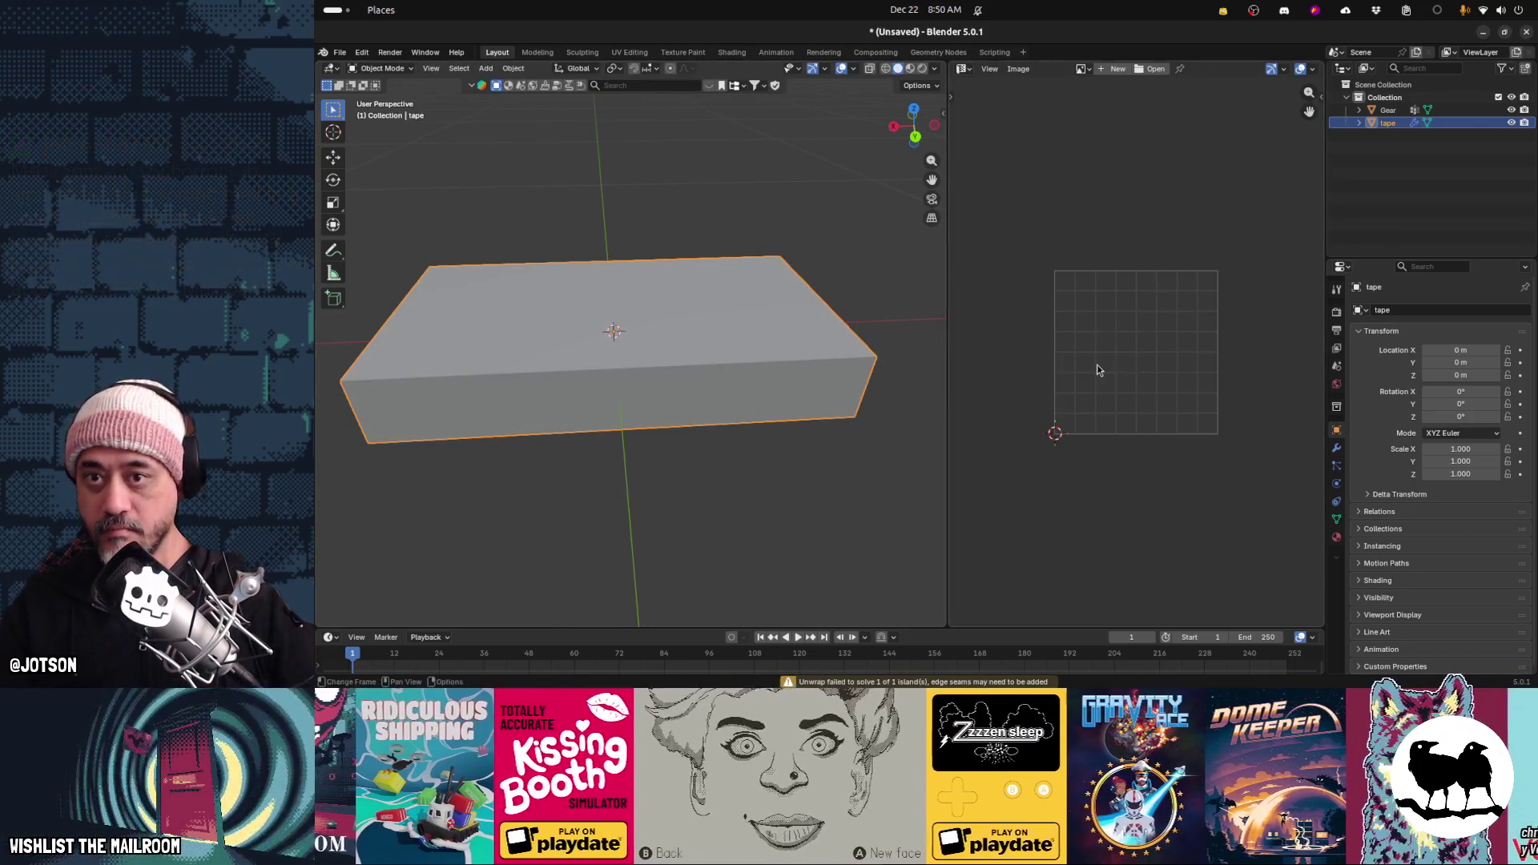
# Unwrap the block again with the UV Editor showing and try scaling the islands
pyautogui.click(962, 69)
pyautogui.press('Tab')
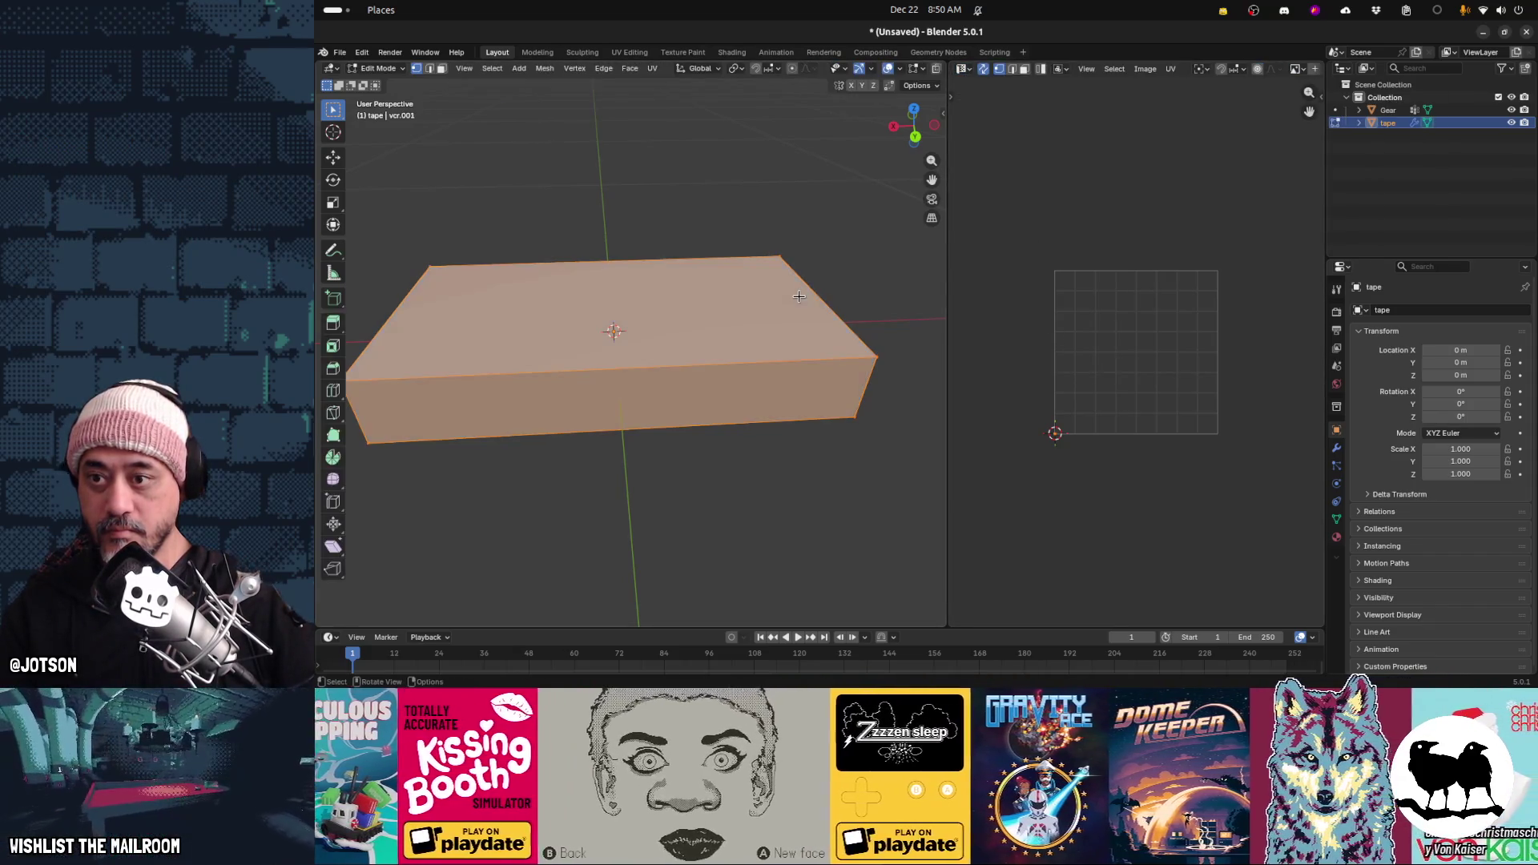
pyautogui.press('u')
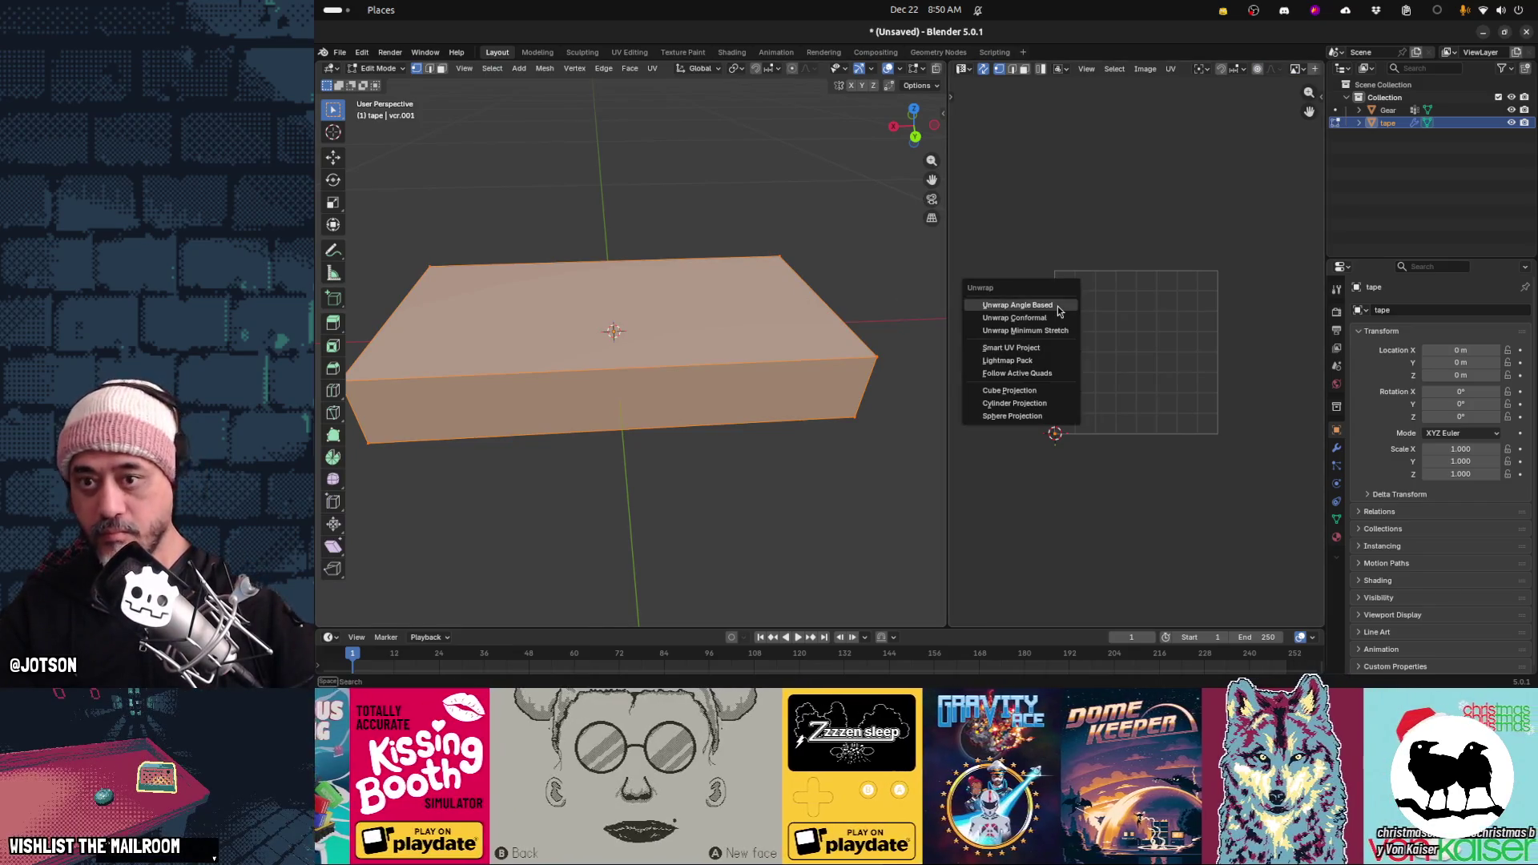
pyautogui.click(1057, 317)
pyautogui.scroll(-2, 1084, 324)
pyautogui.scroll(4, 1146, 378)
pyautogui.scroll(-1, 1146, 378)
pyautogui.press('s')
pyautogui.press('Escape')
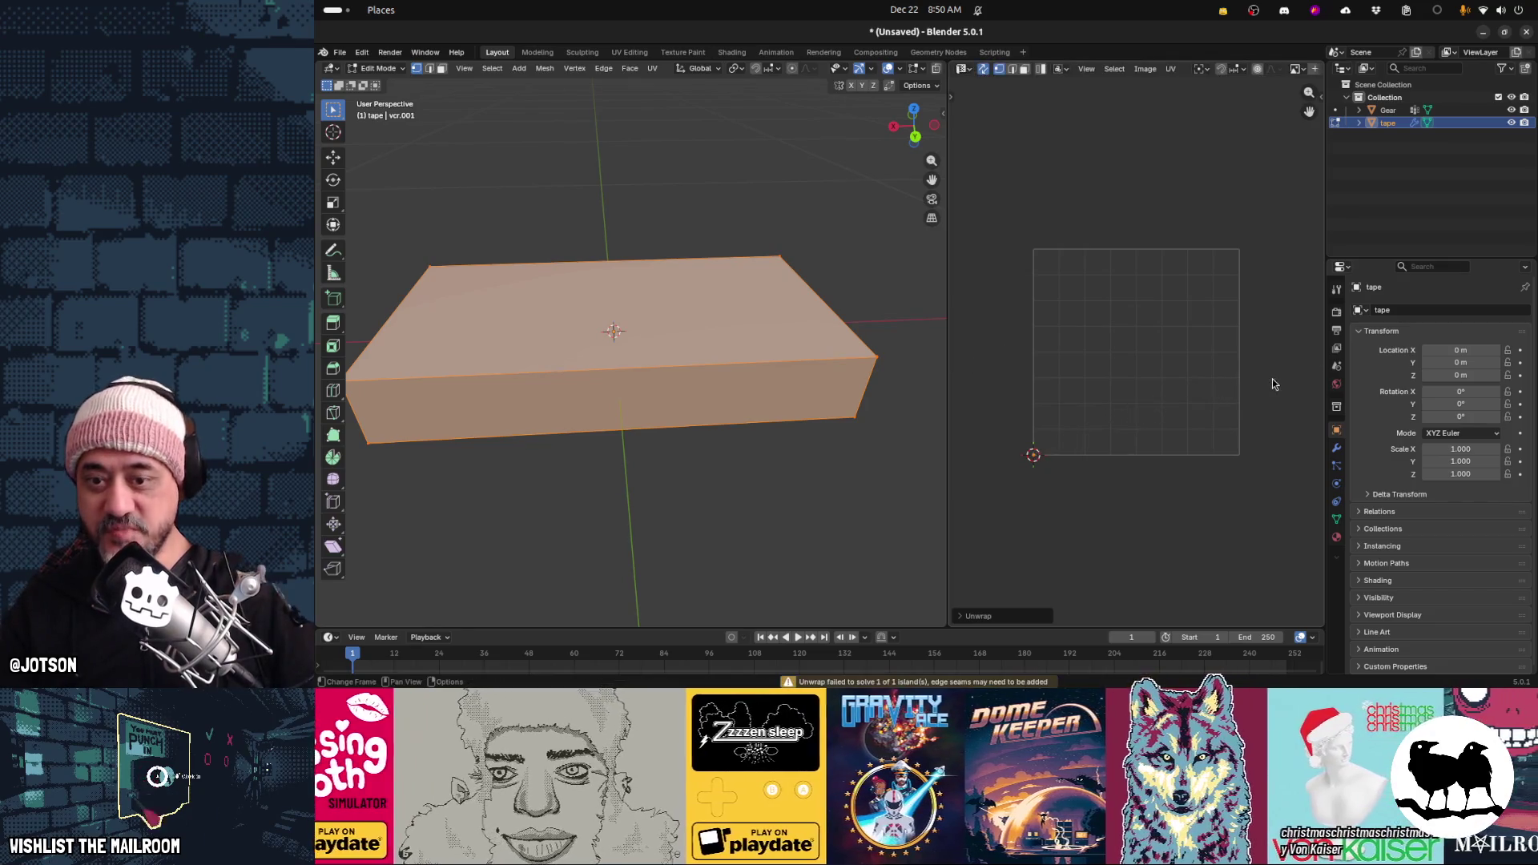
pyautogui.press('Tab')
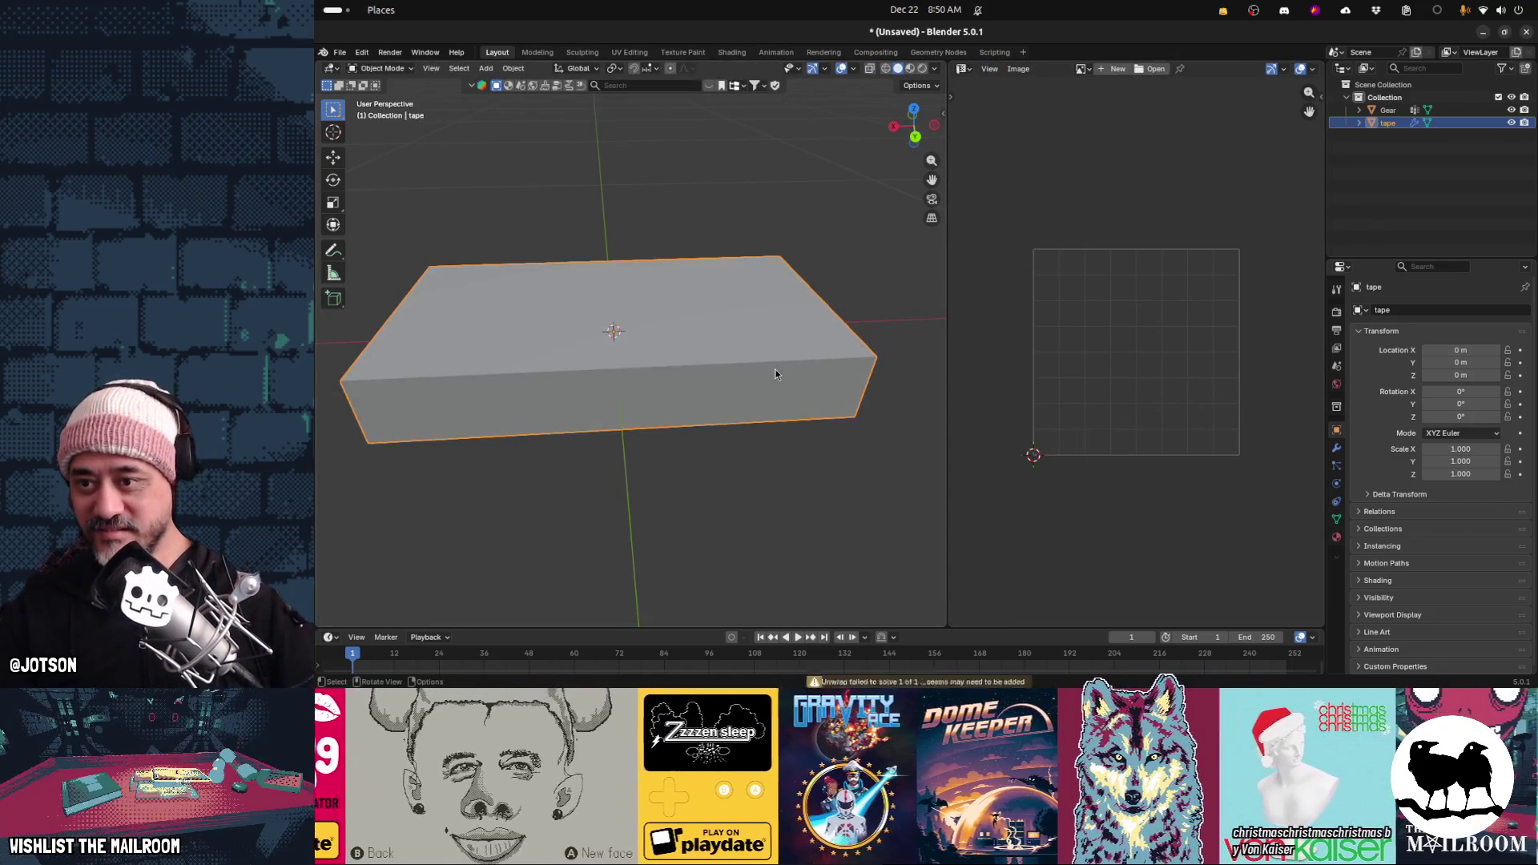
# Unwrap all faces with Smart UV Project at a 66° angle limit
pyautogui.rightClick(774, 374)
pyautogui.click(773, 370)
pyautogui.press('Tab')
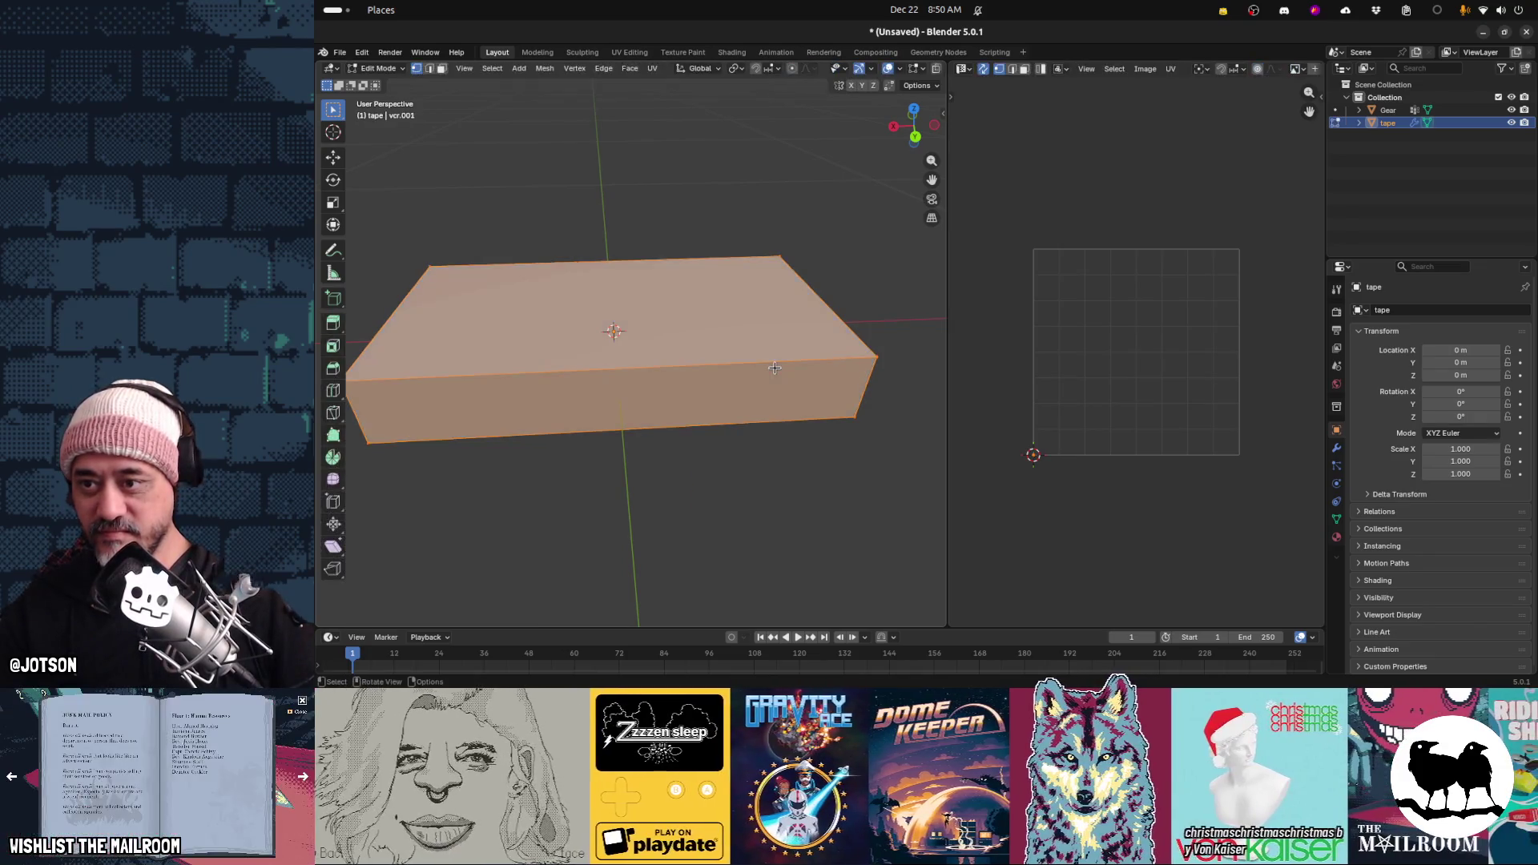
pyautogui.press('u')
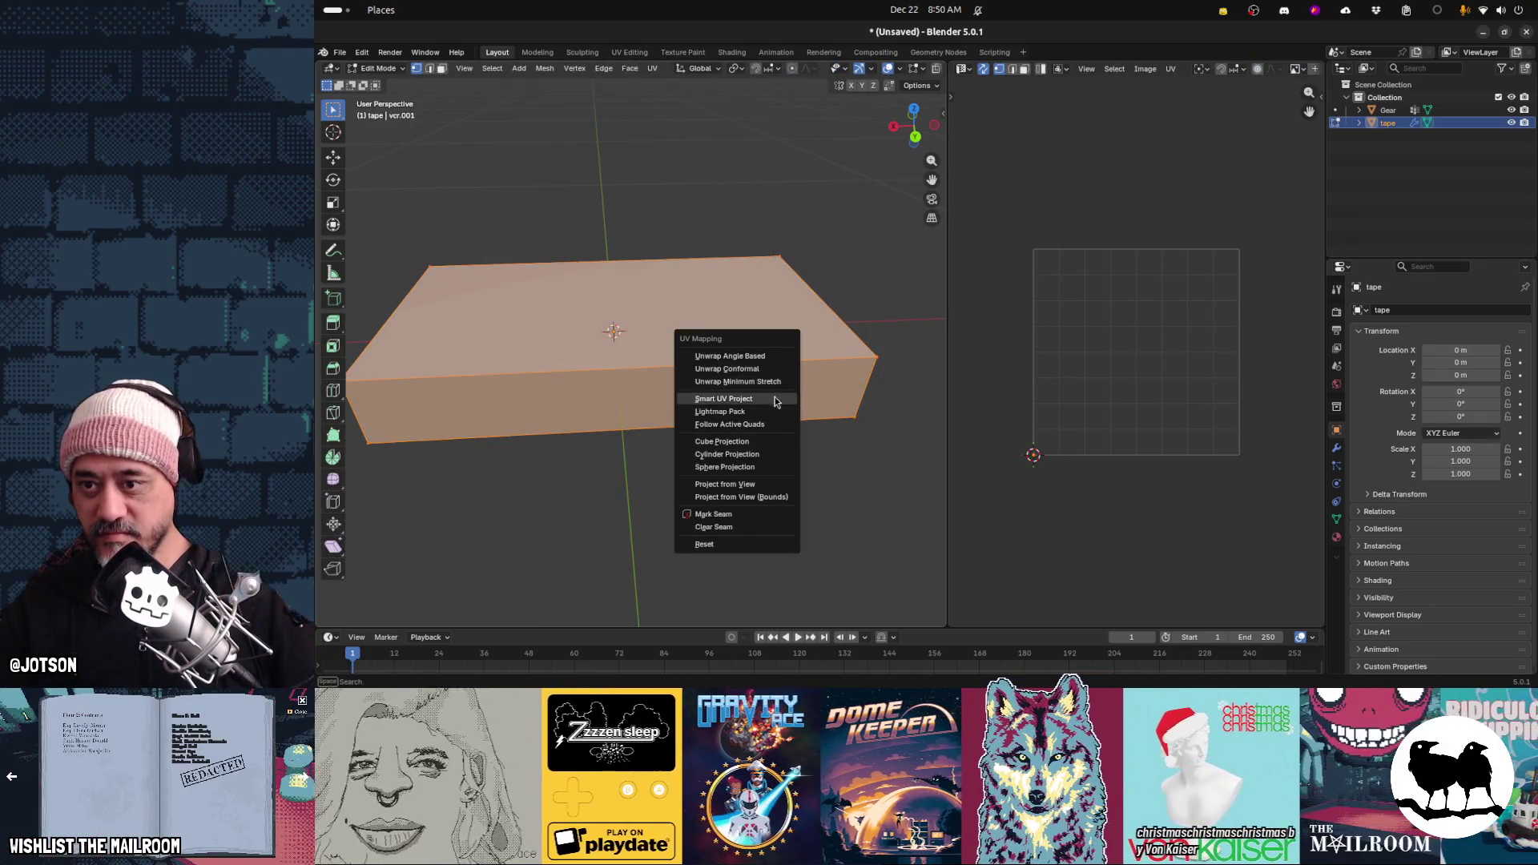
pyautogui.click(771, 398)
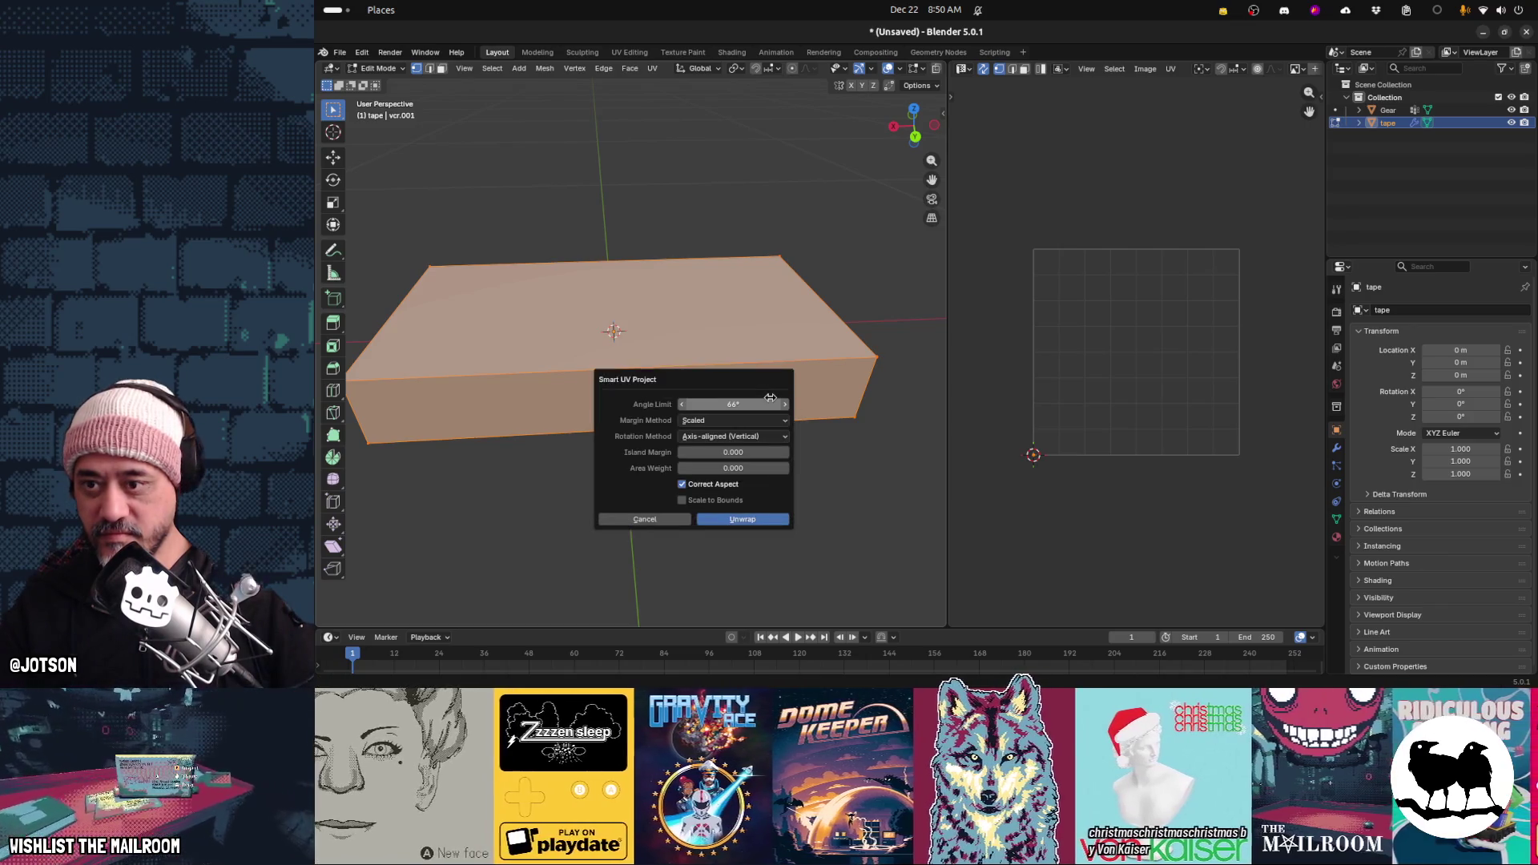
pyautogui.click(772, 518)
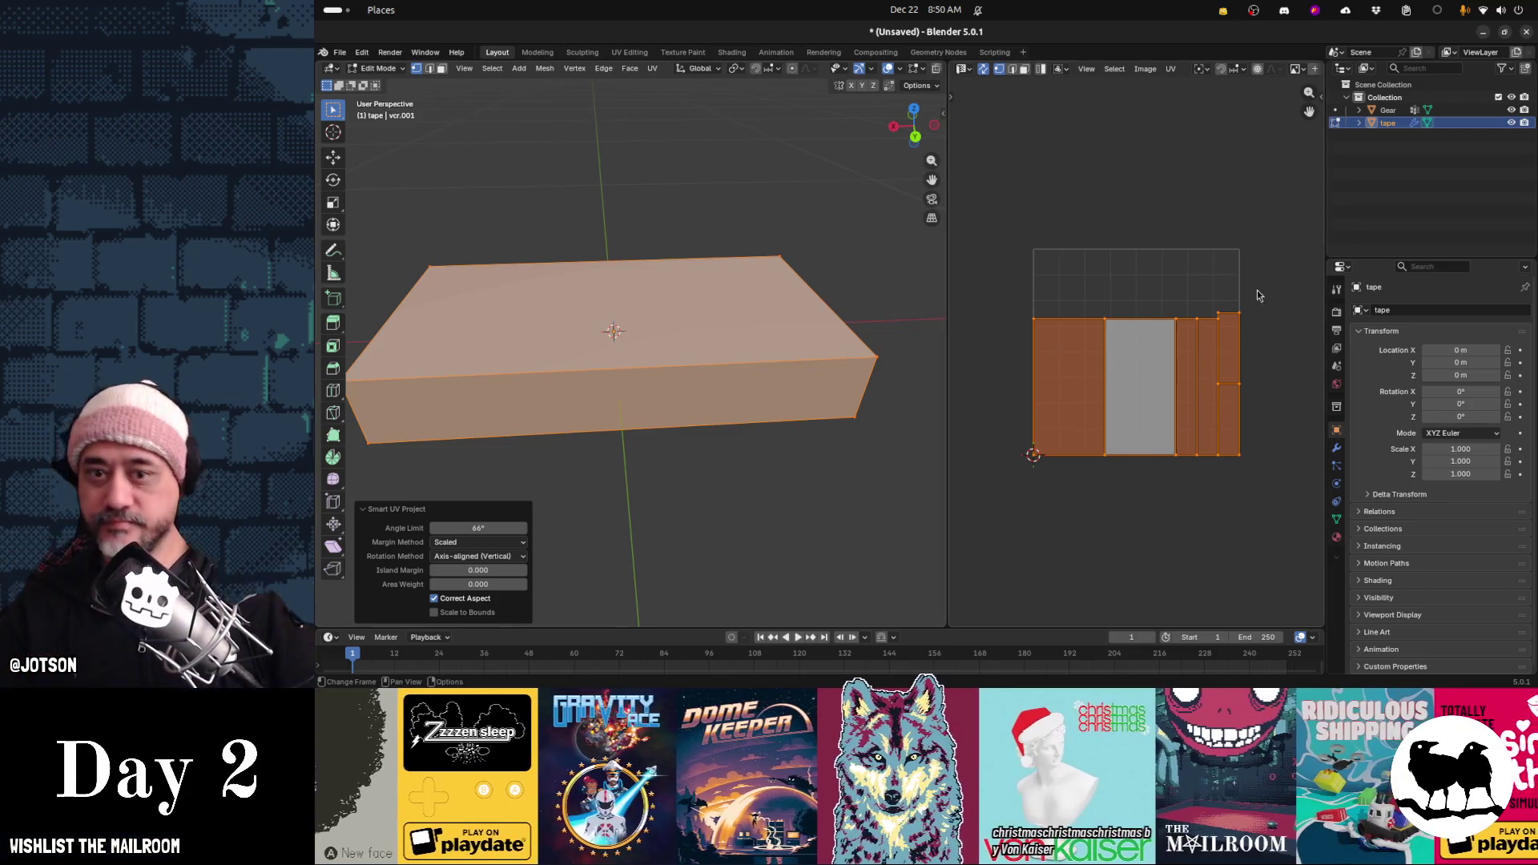
# Rotate the UV islands 90° upright and enlarge them
pyautogui.press('r')
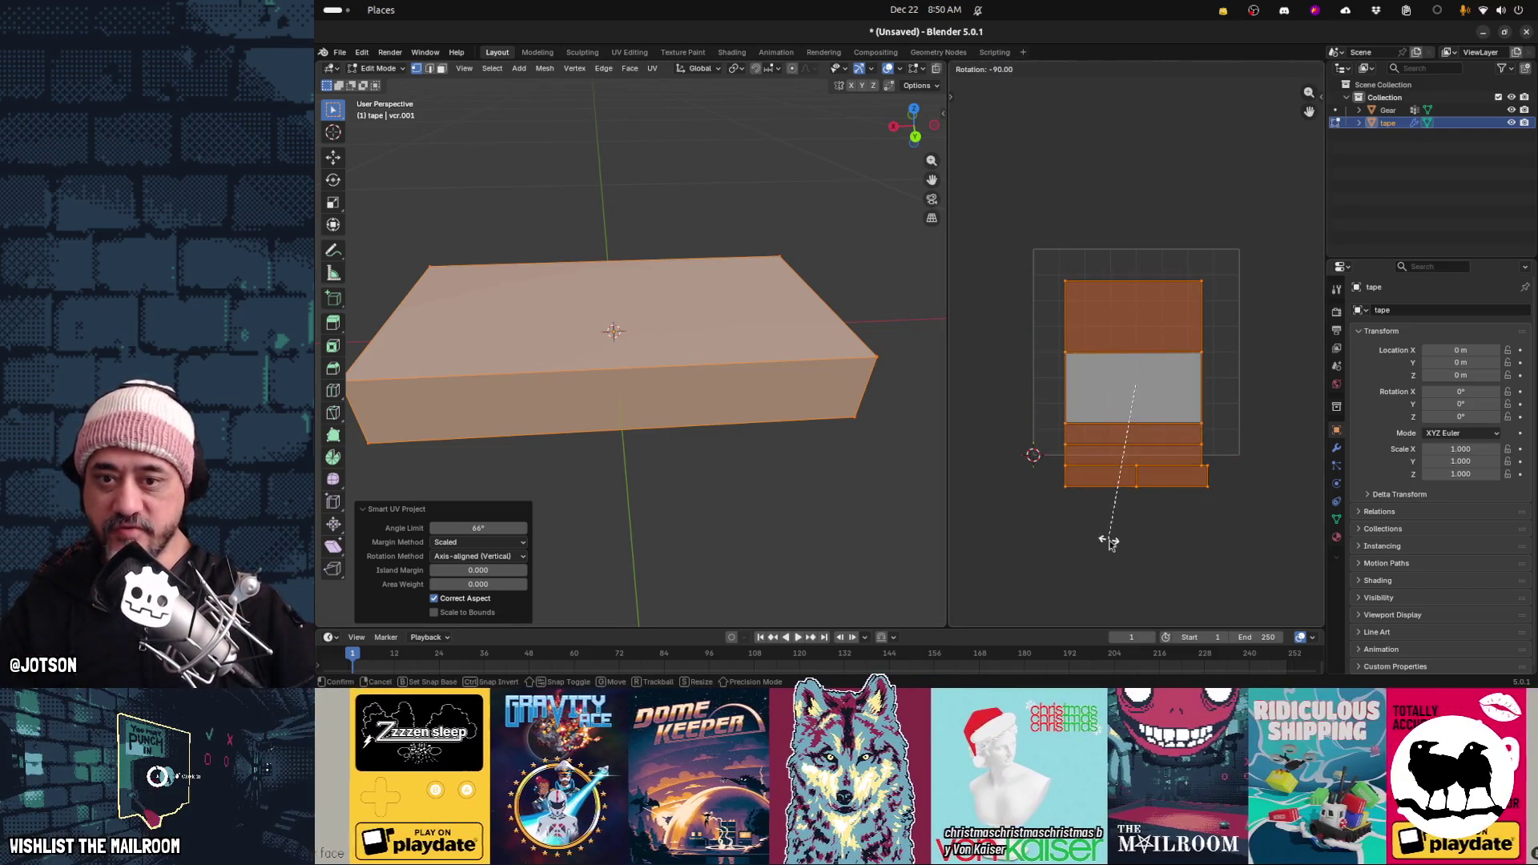
pyautogui.click(1144, 545)
pyautogui.press('s')
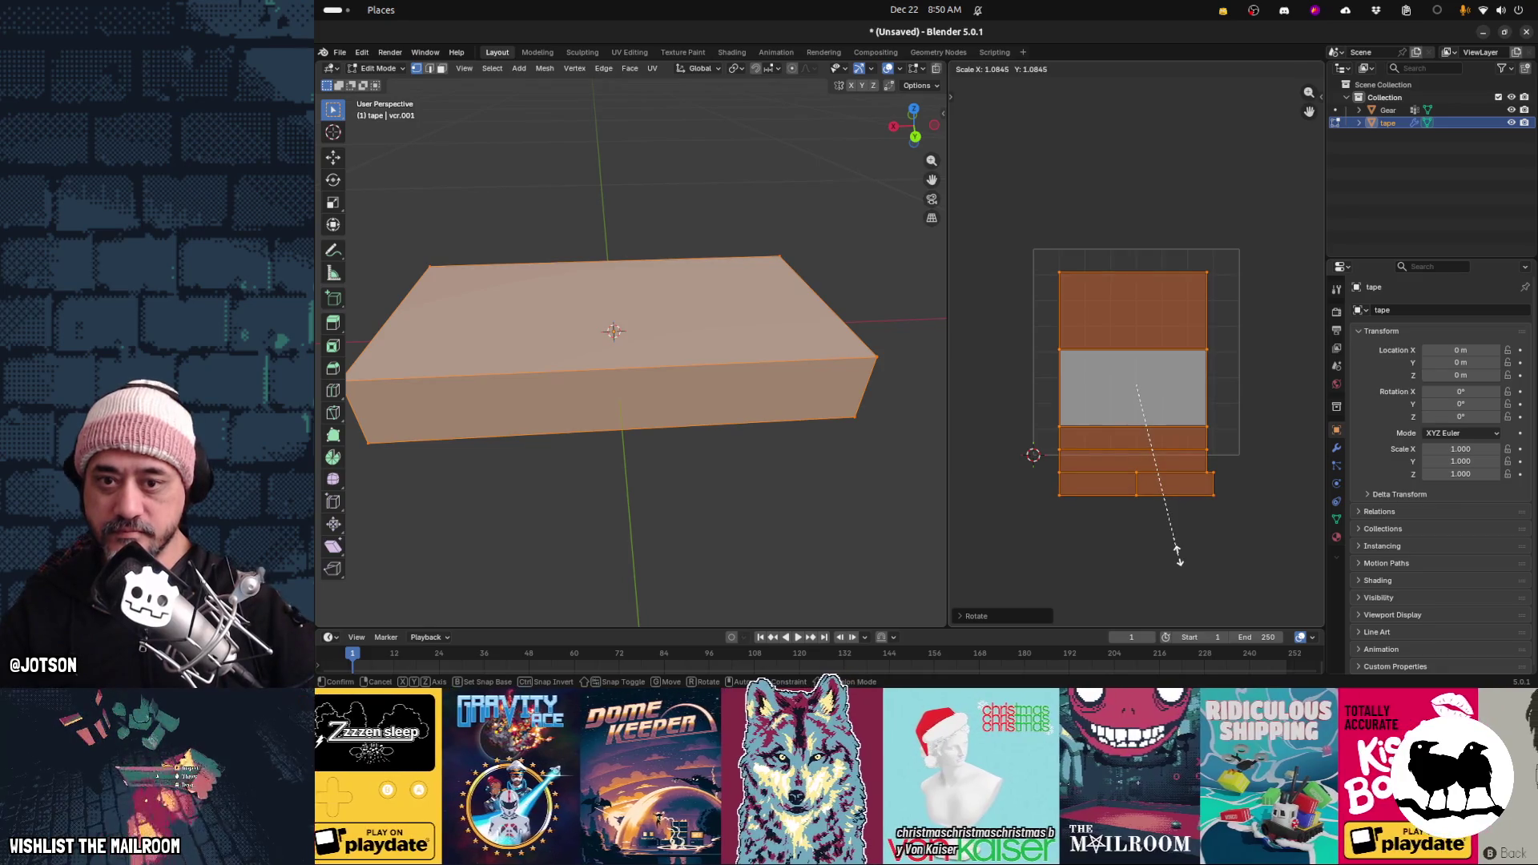
pyautogui.click(1210, 579)
pyautogui.press('g')
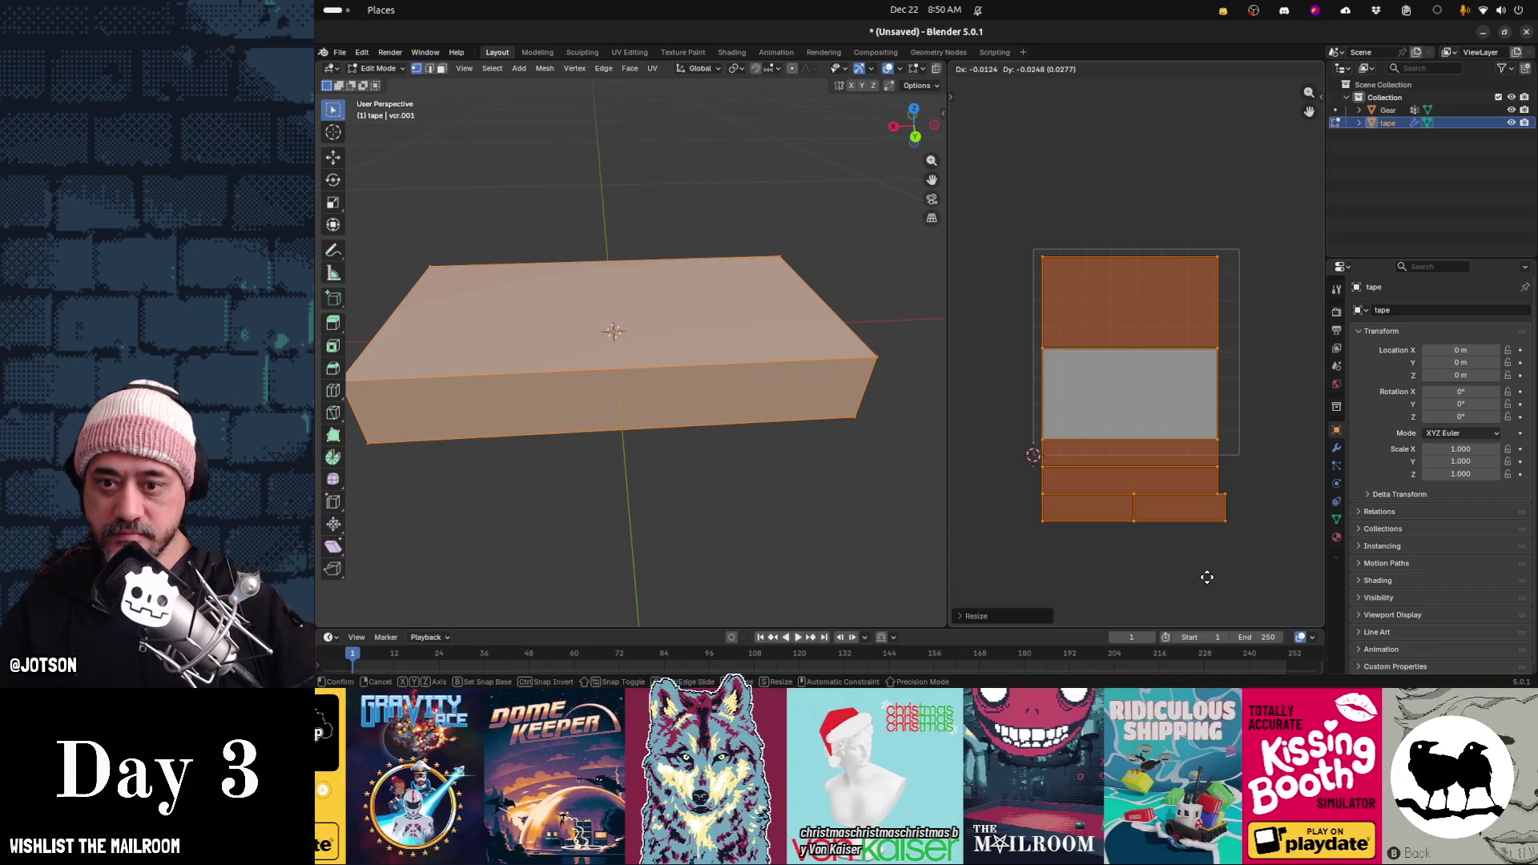
# Switch to face selection and select the thin side-strip UV islands
pyautogui.moveTo(1254, 562)
pyautogui.mouseDown()
pyautogui.moveTo(1129, 519)
pyautogui.moveTo(1001, 439)
pyautogui.mouseUp()
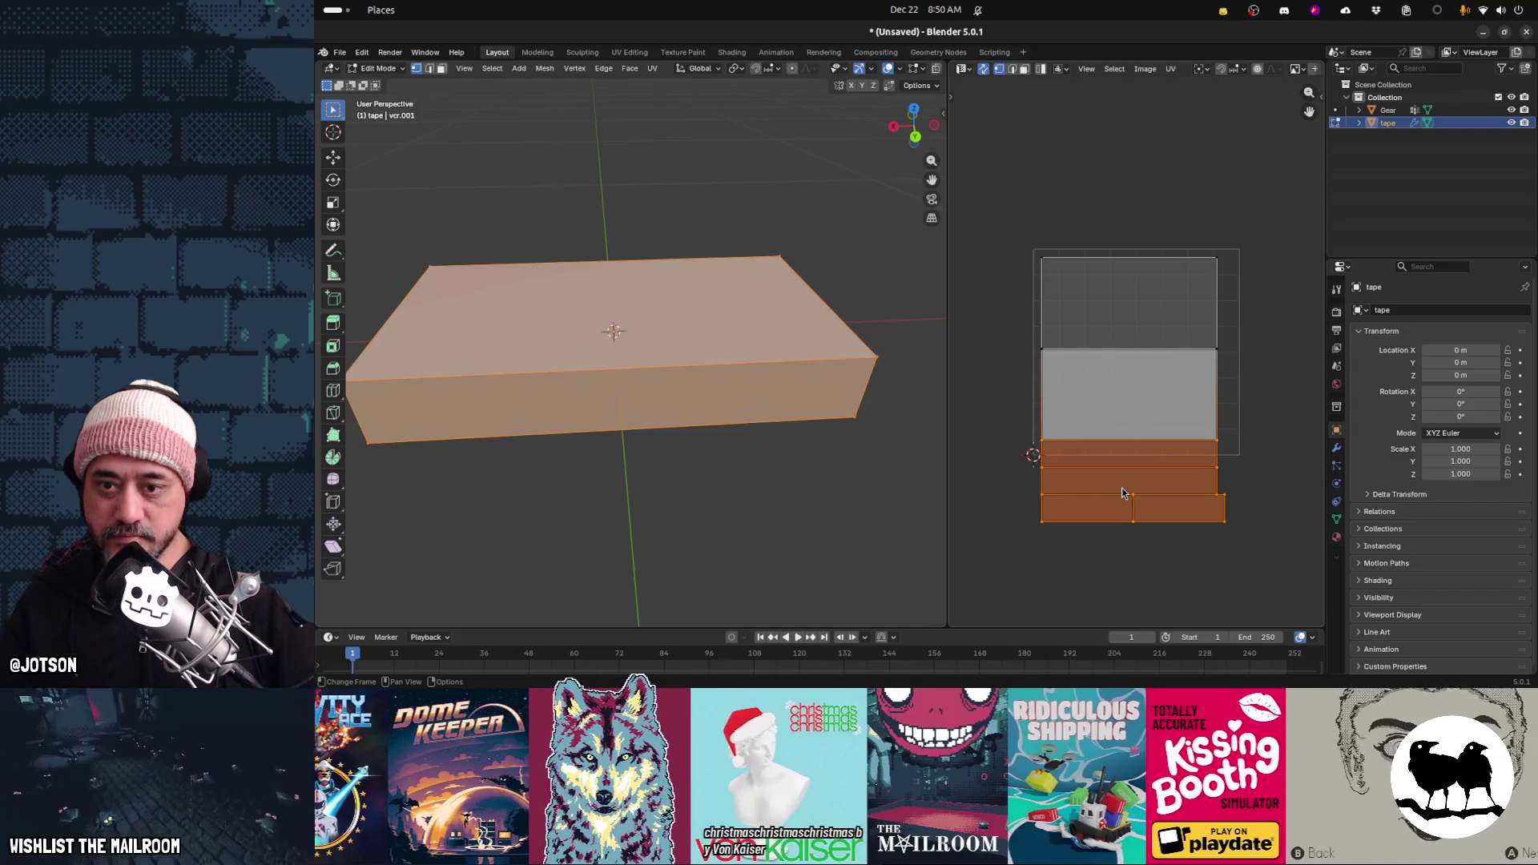
pyautogui.click(1025, 69)
pyautogui.click(1130, 456)
pyautogui.keyDown('shift'); pyautogui.click(1134, 480); pyautogui.keyUp('shift')
pyautogui.keyDown('shift'); pyautogui.click(1087, 508); pyautogui.keyUp('shift')
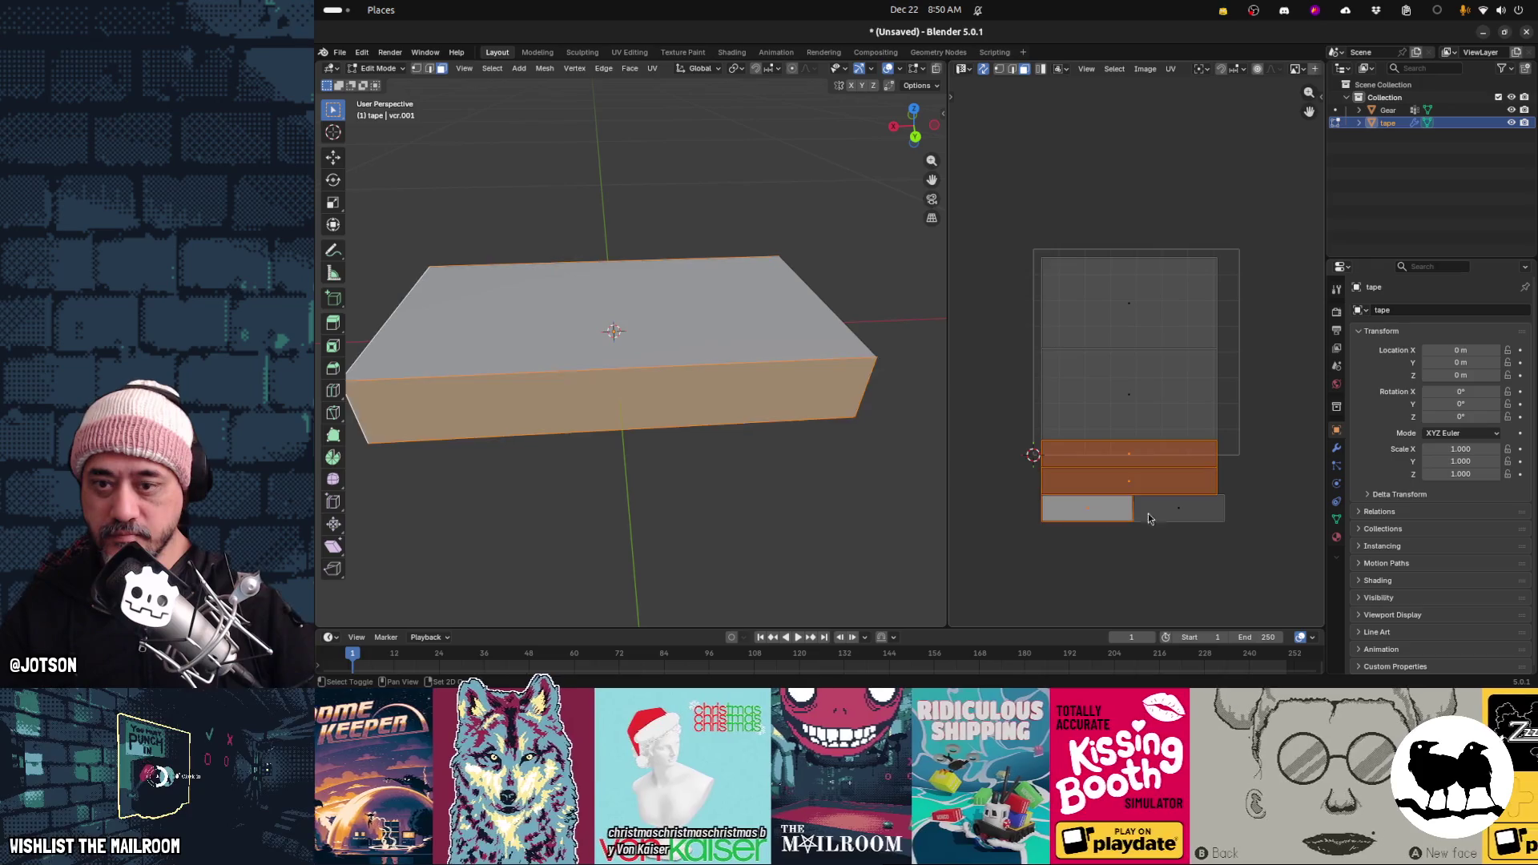
pyautogui.keyDown('shift'); pyautogui.click(1215, 519); pyautogui.keyUp('shift')
# Rotate the side strips, scale them to about 0.2 and tuck them against the right edge
pyautogui.press('r')
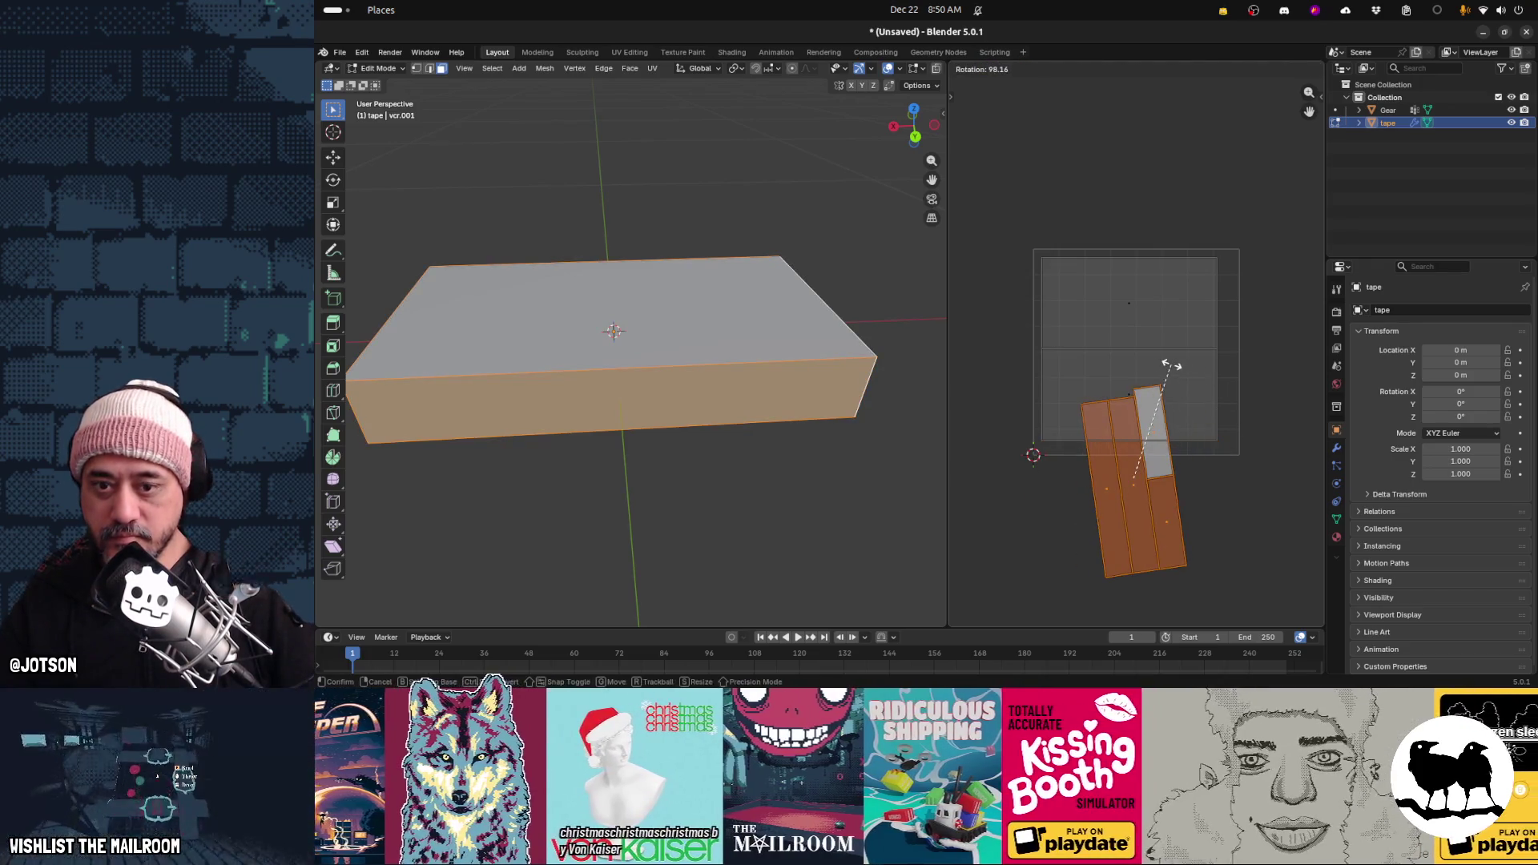
pyautogui.click(1184, 375)
pyautogui.press('s')
pyautogui.click(1150, 497)
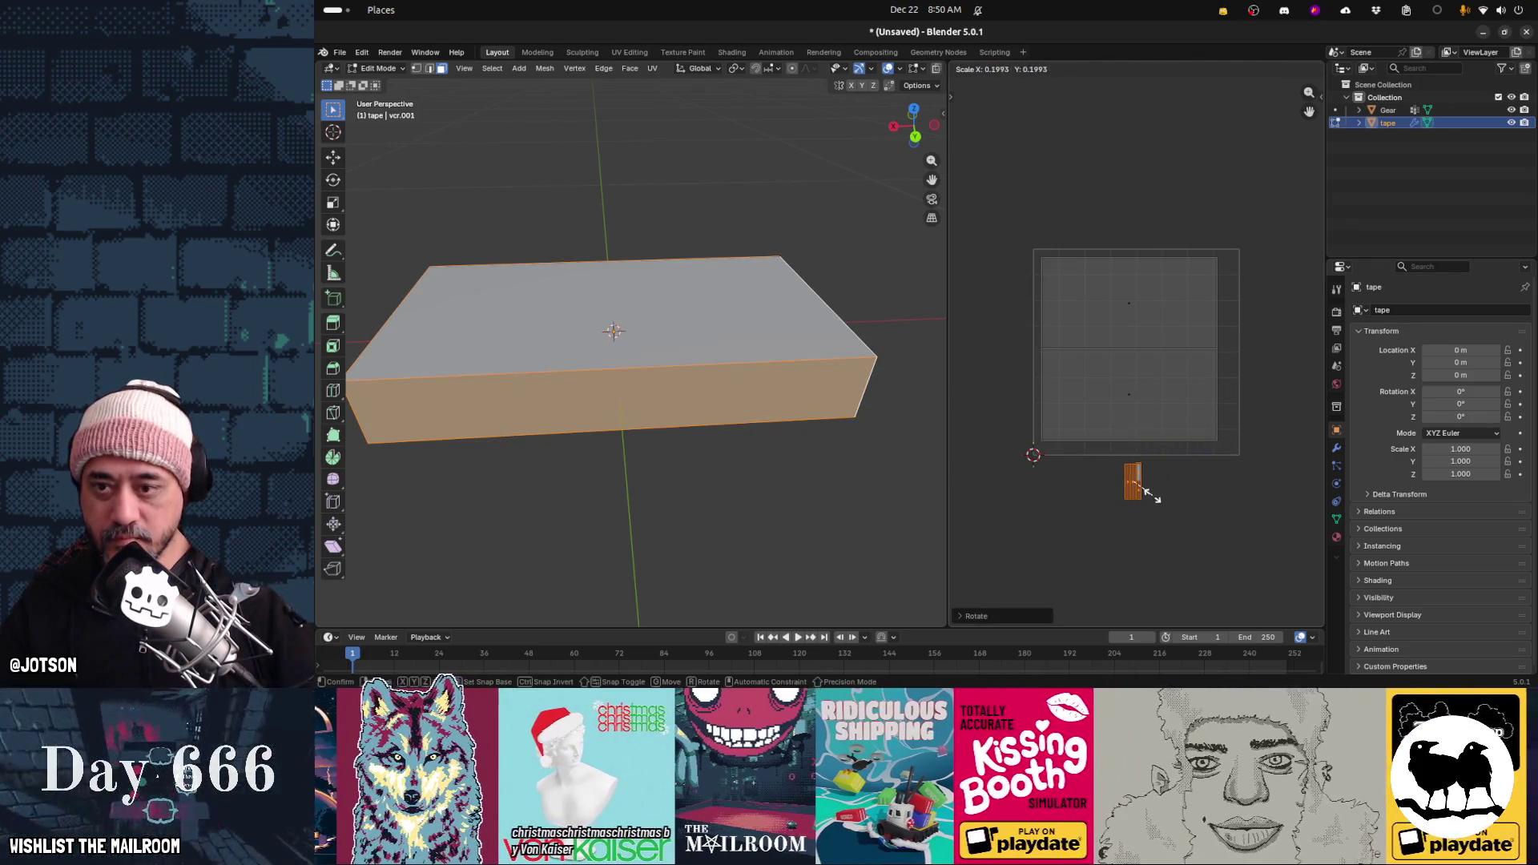
pyautogui.press('g')
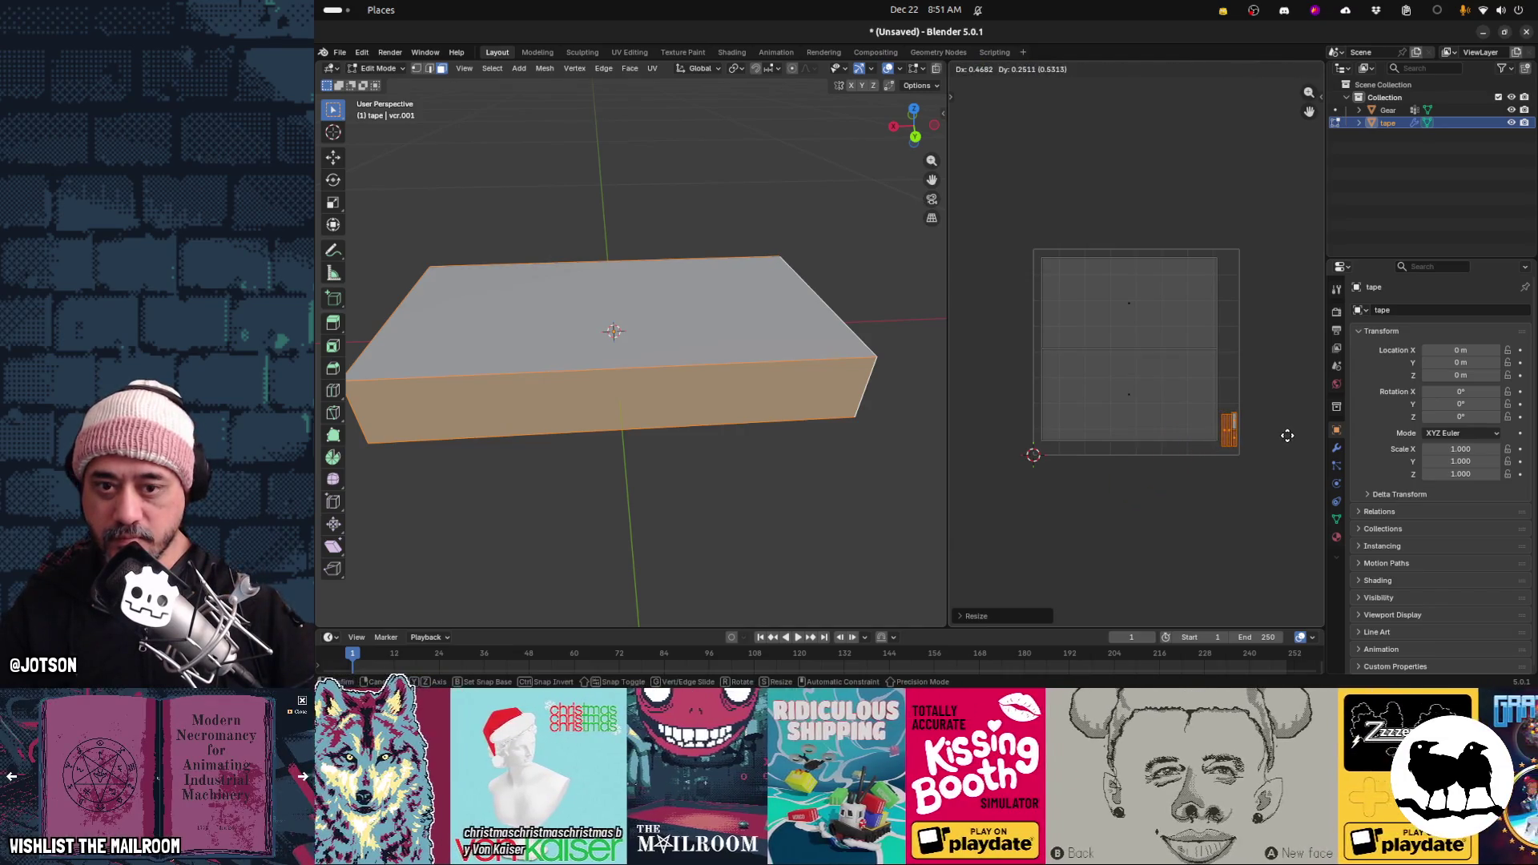
pyautogui.click(1288, 442)
pyautogui.press('g')
pyautogui.click(1293, 448)
pyautogui.click(1141, 407)
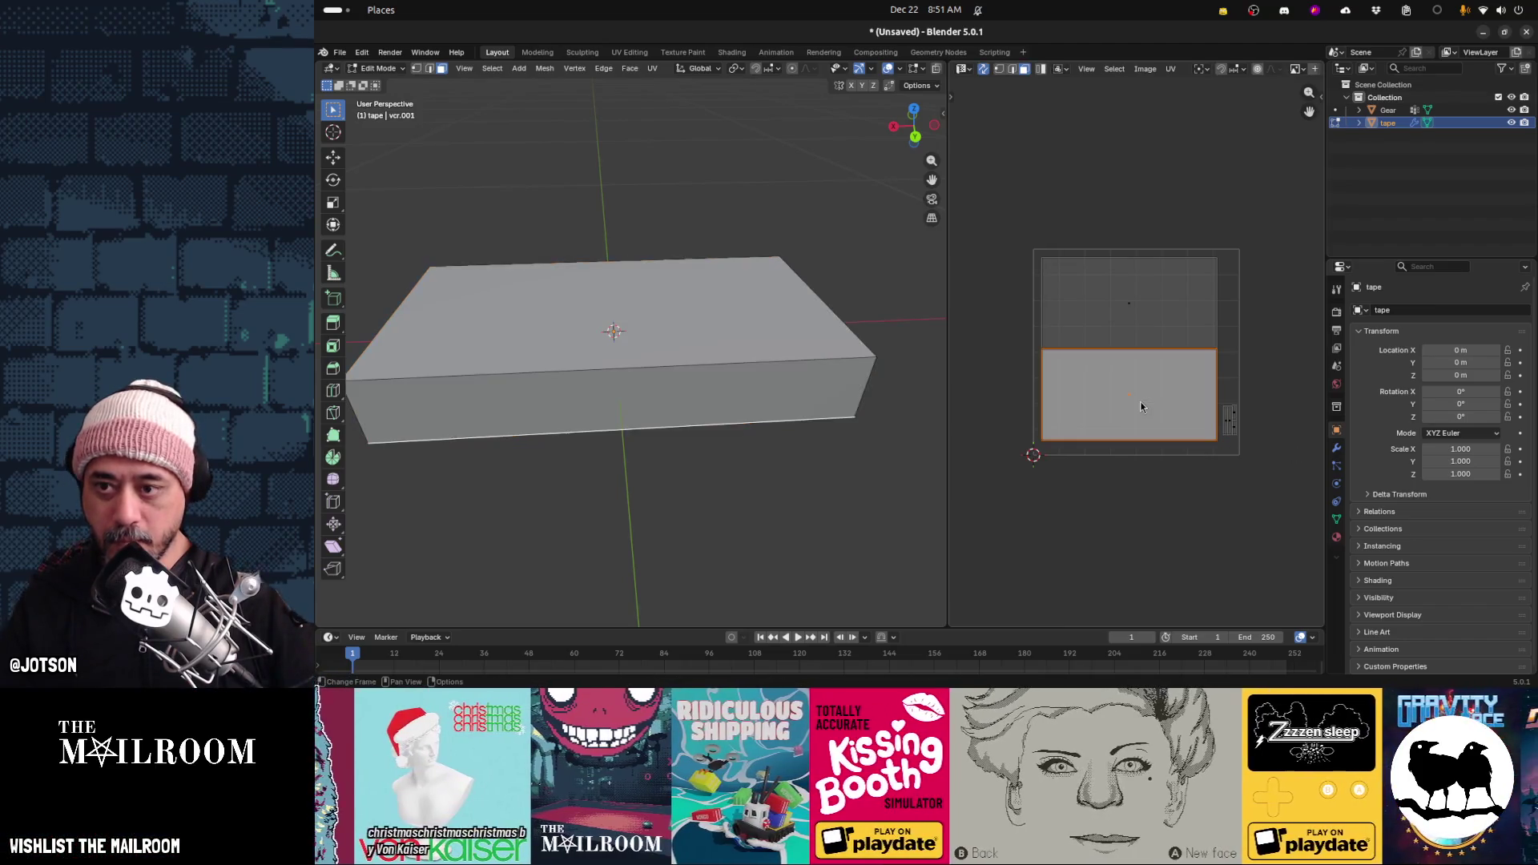
# Inspect the upper large and side-strip UV islands, then select the box's top face
pyautogui.moveTo(941, 496)
pyautogui.mouseDown(button='middle')
pyautogui.moveTo(761, 392)
pyautogui.moveTo(789, 463)
pyautogui.mouseUp(button='middle')
pyautogui.click(1152, 313)
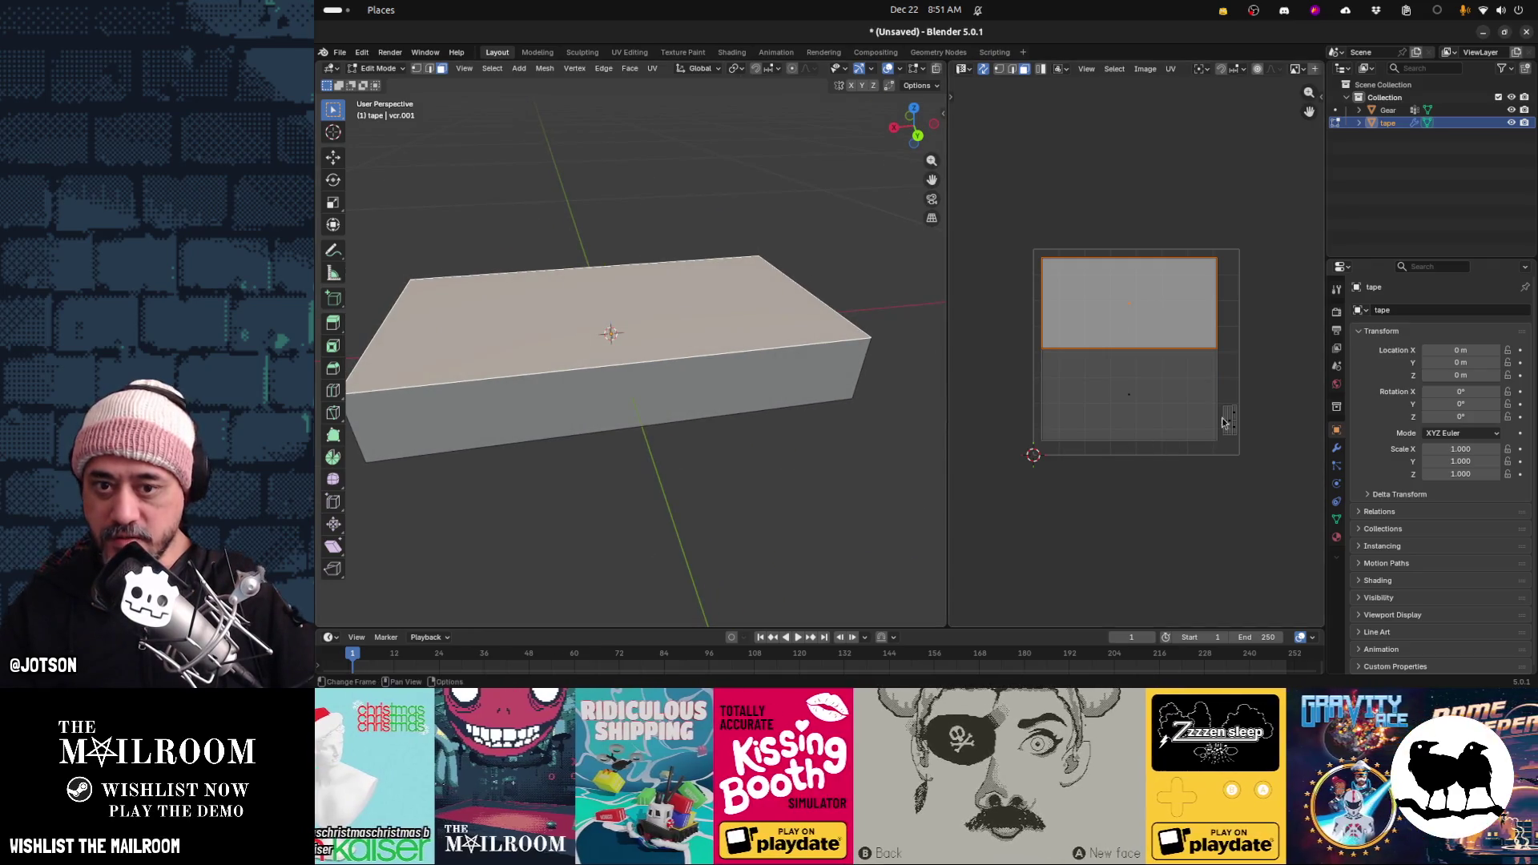
pyautogui.moveTo(1272, 400); pyautogui.dragTo(1222, 476)
pyautogui.moveTo(849, 481); pyautogui.dragTo(788, 499, button='middle')
pyautogui.click(670, 364)
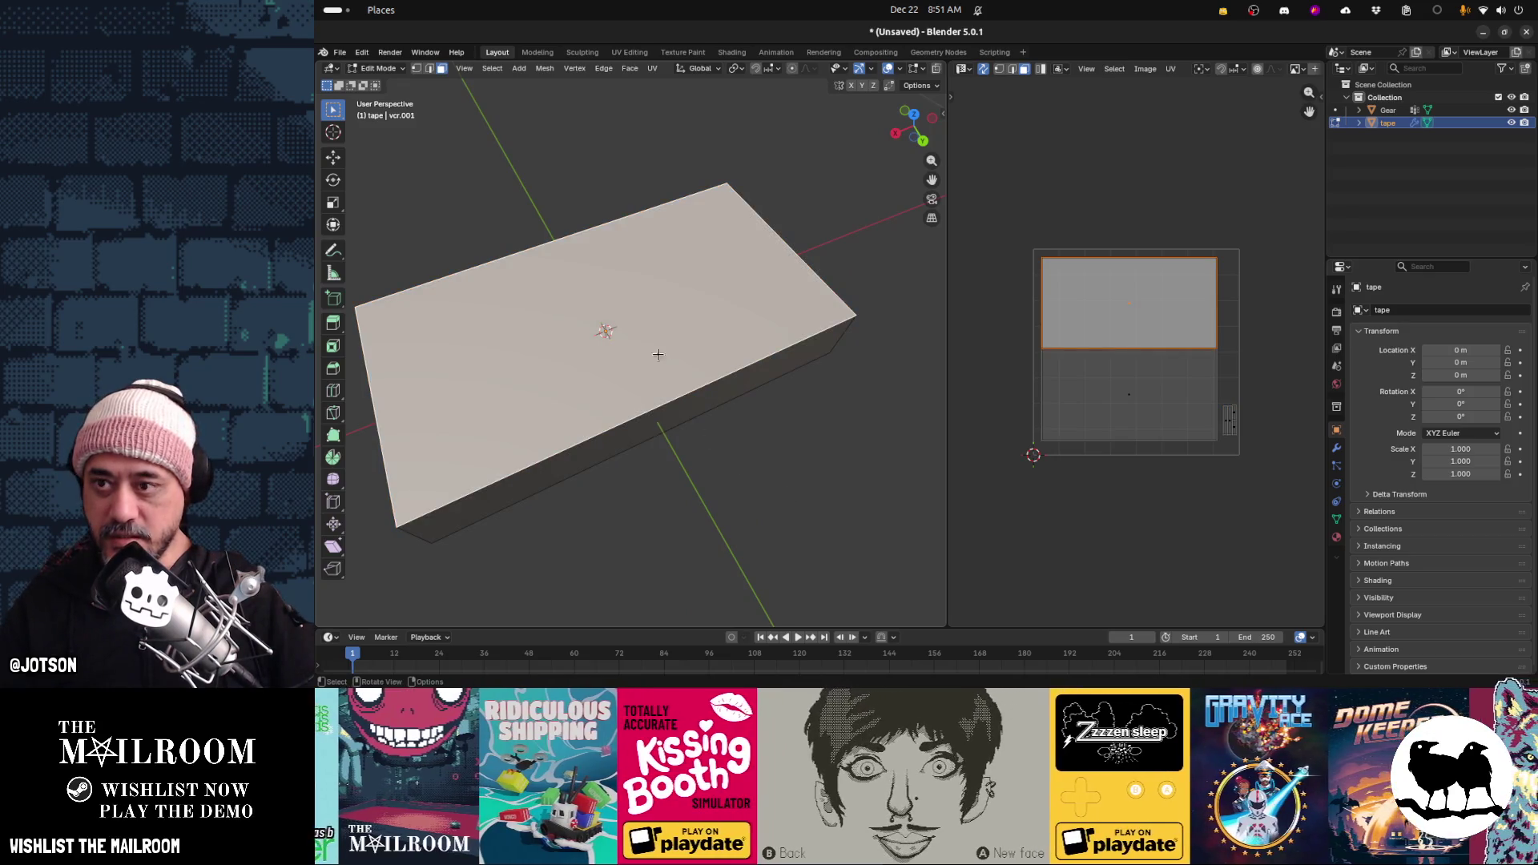
pyautogui.moveTo(639, 254)
pyautogui.mouseDown(button='middle')
pyautogui.moveTo(584, 264)
pyautogui.moveTo(869, 257)
pyautogui.mouseUp(button='middle')
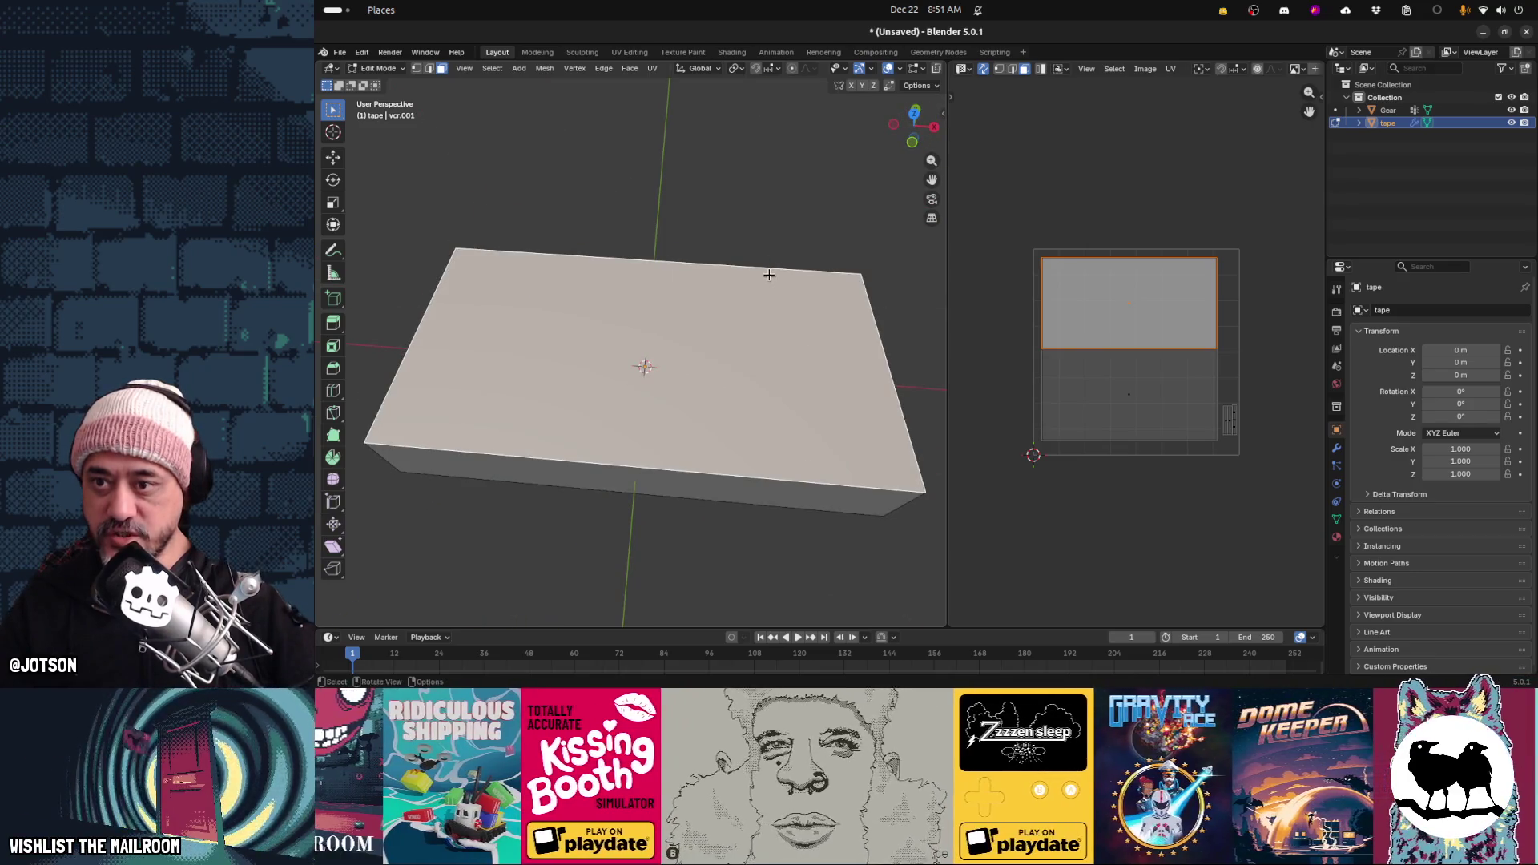
# In edge select mode, select the far top, front top and bottom front edges to compare UV orientation
pyautogui.press('2')
pyautogui.click(629, 255)
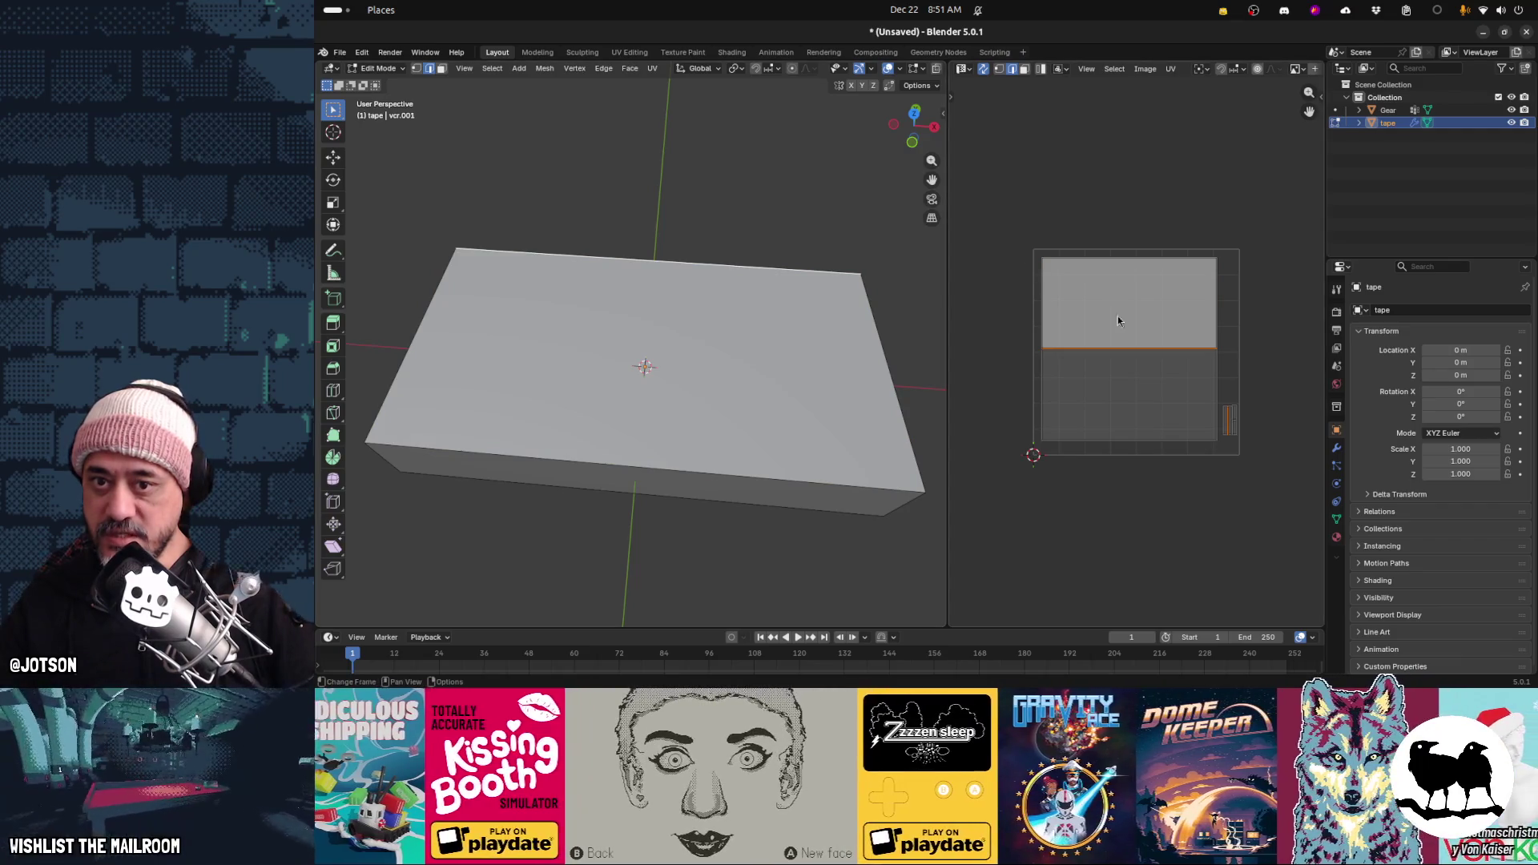
pyautogui.click(671, 470)
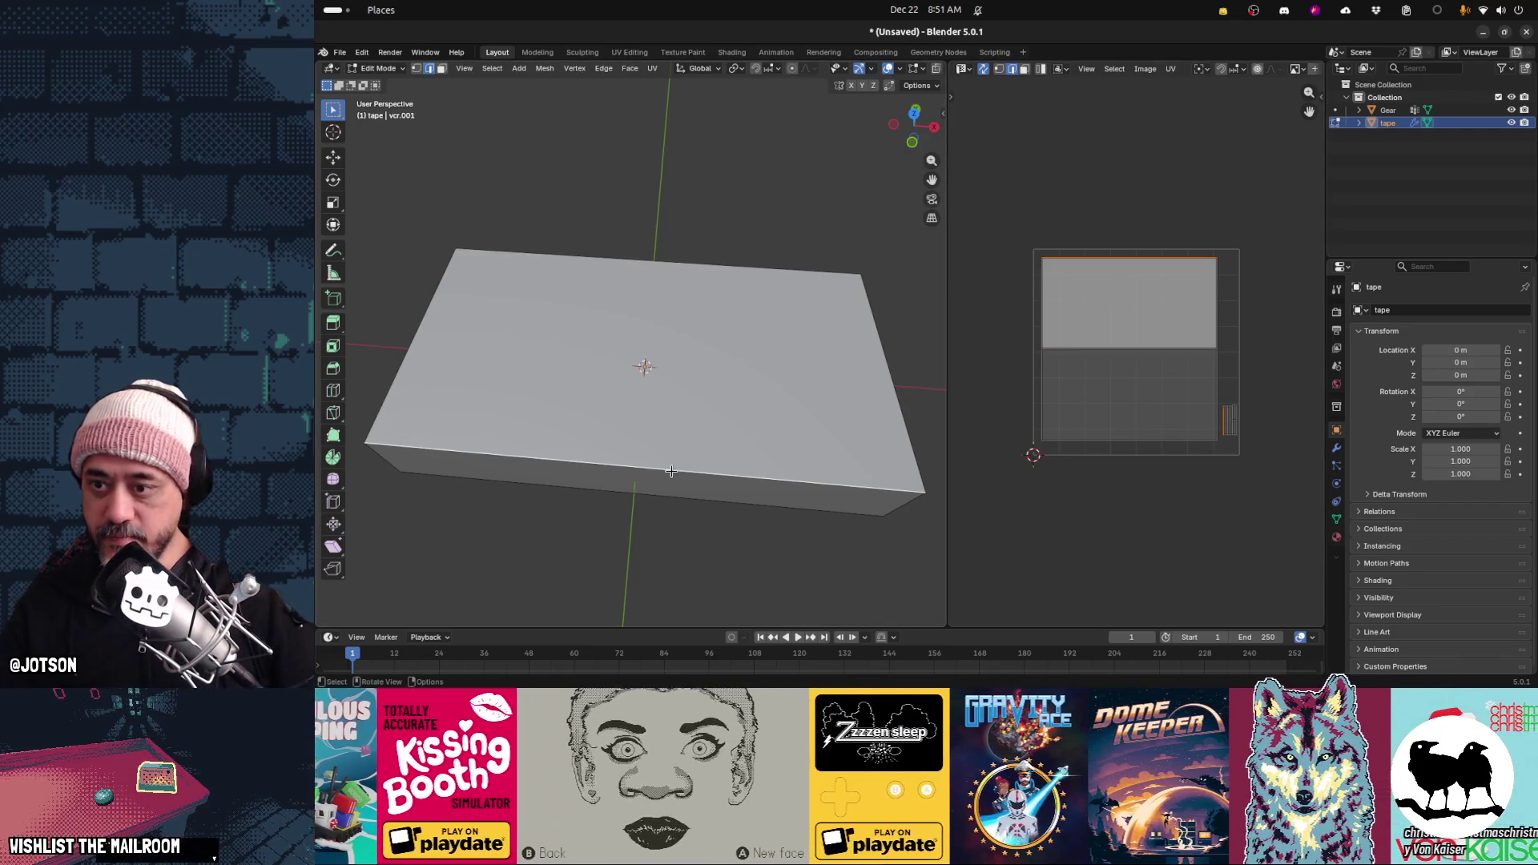
pyautogui.moveTo(789, 443)
pyautogui.mouseDown(button='middle')
pyautogui.moveTo(761, 388)
pyautogui.moveTo(801, 377)
pyautogui.moveTo(827, 440)
pyautogui.moveTo(820, 371)
pyautogui.moveTo(1083, 400)
pyautogui.moveTo(796, 388)
pyautogui.moveTo(812, 131)
pyautogui.mouseUp(button='middle')
pyautogui.click(822, 372)
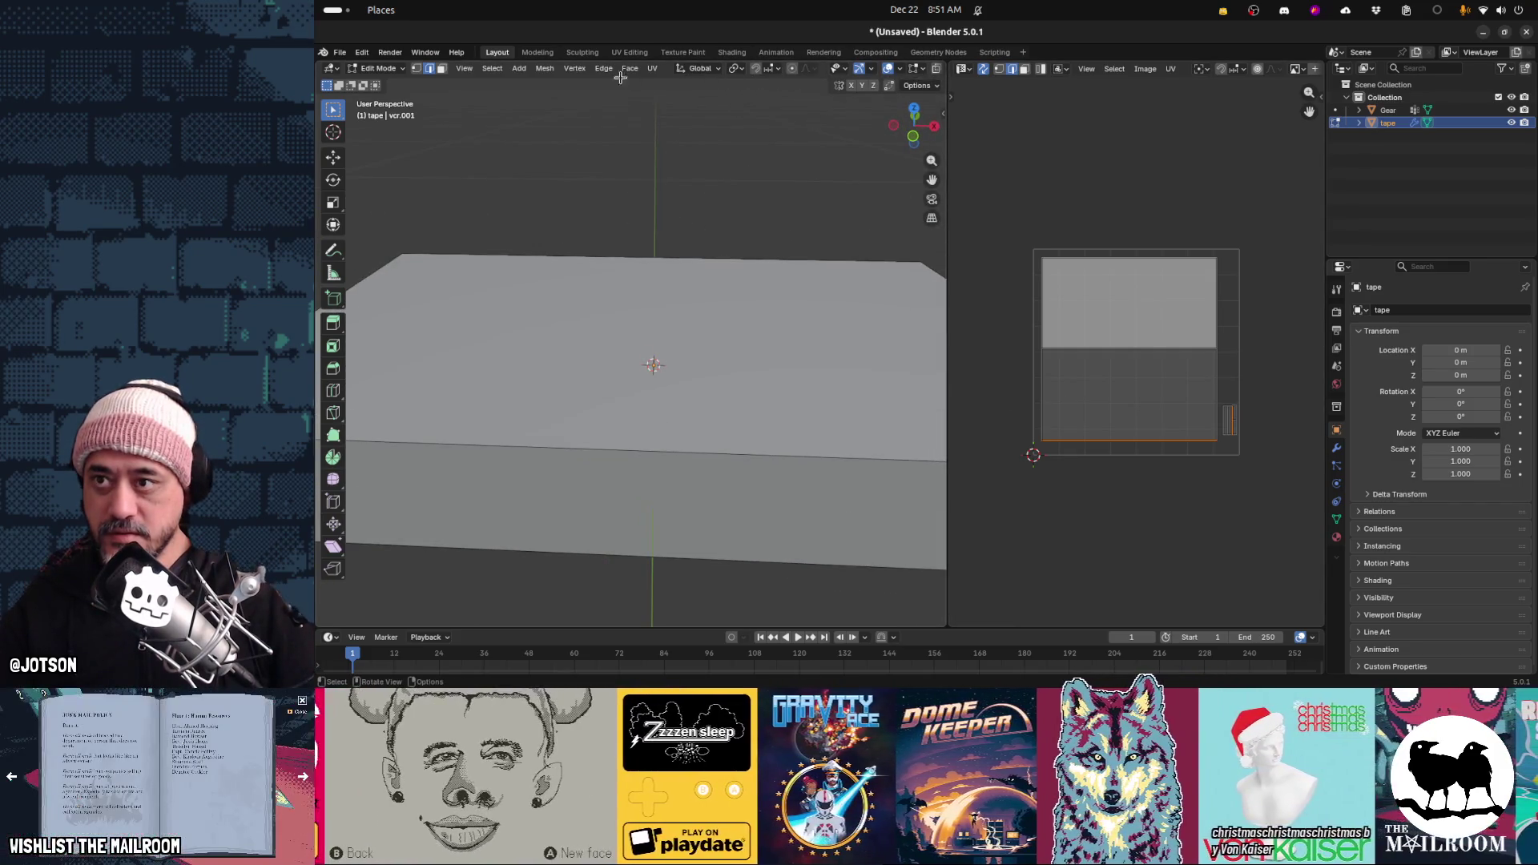
# Rotate the top face's UV island 180°
pyautogui.click(1136, 391)
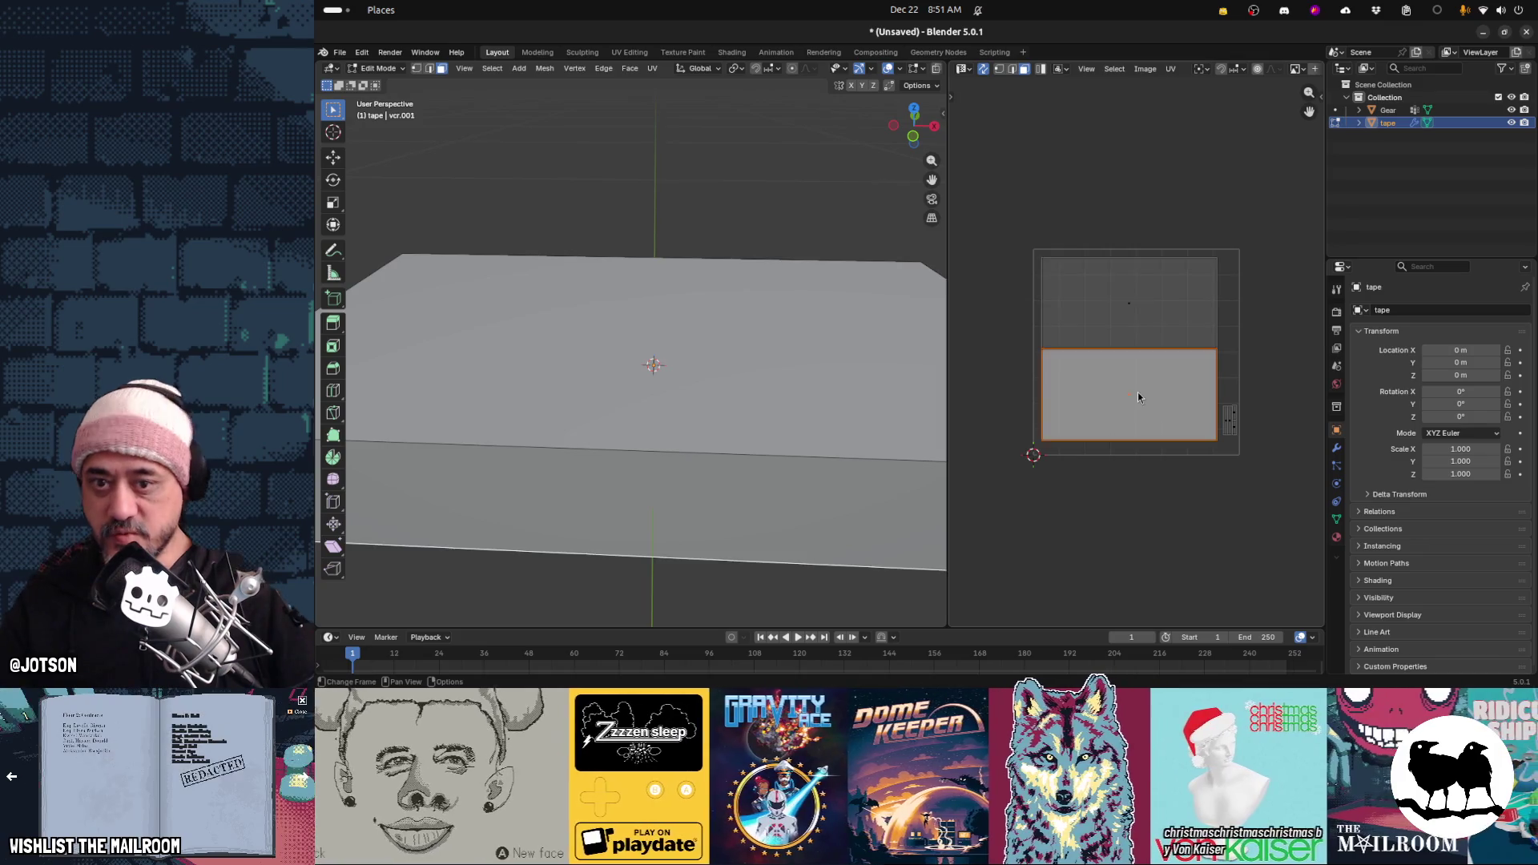
pyautogui.press('r')
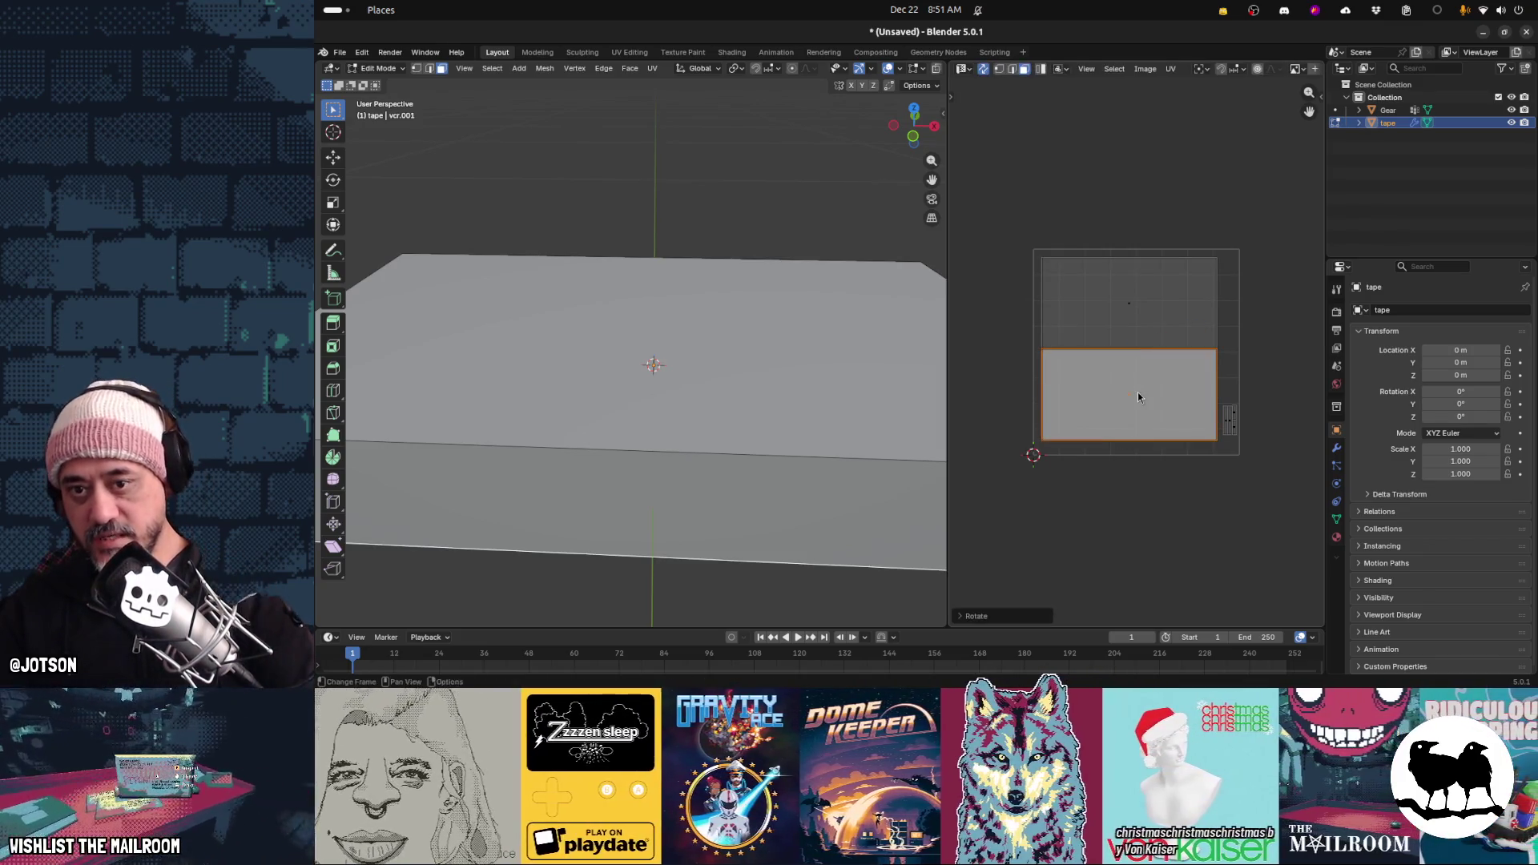
pyautogui.click(1133, 298)
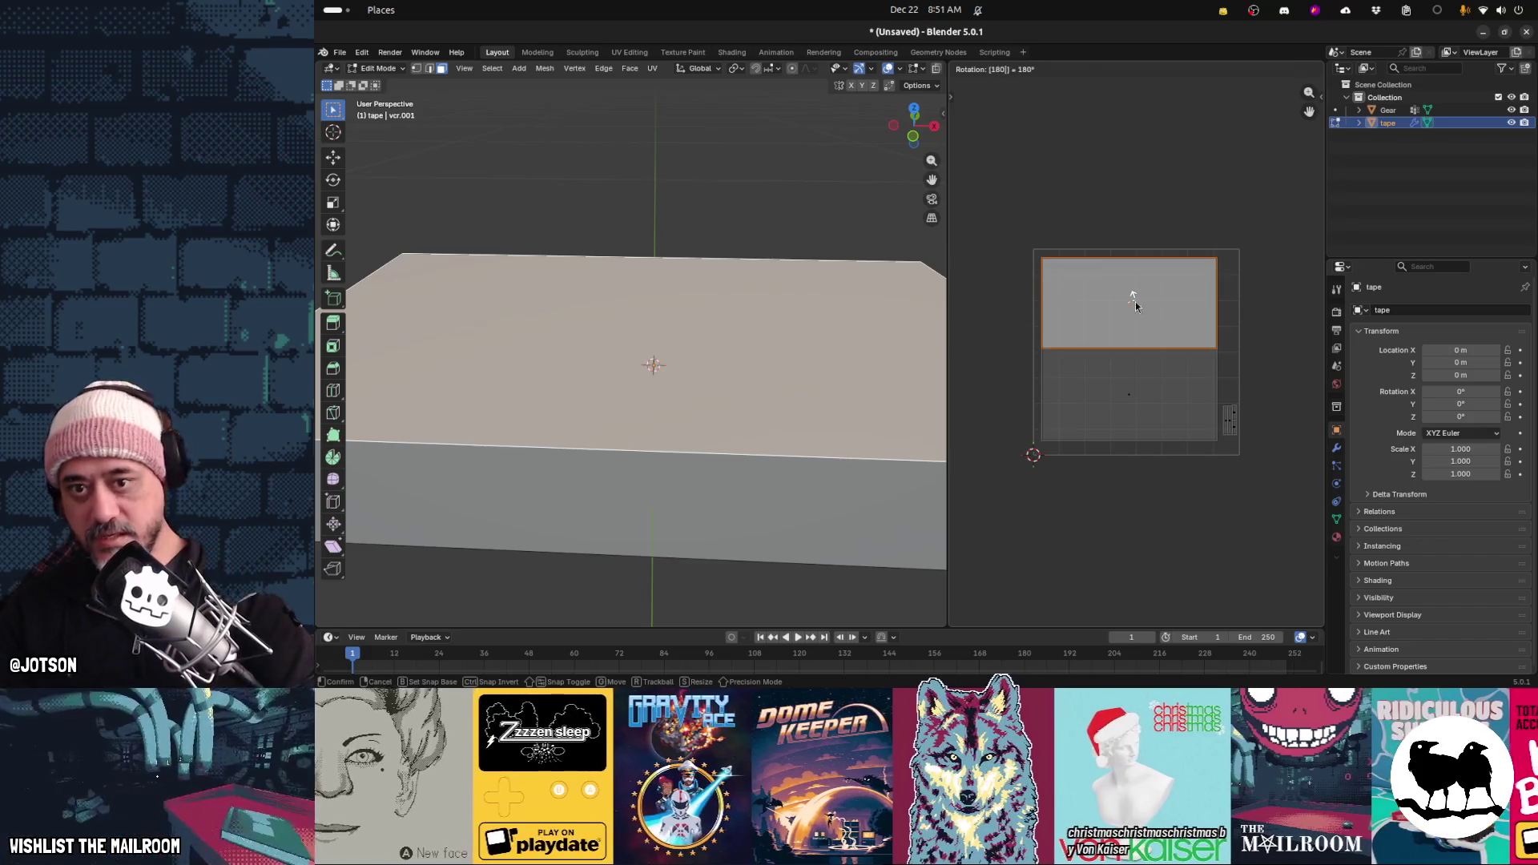
pyautogui.click(1136, 302)
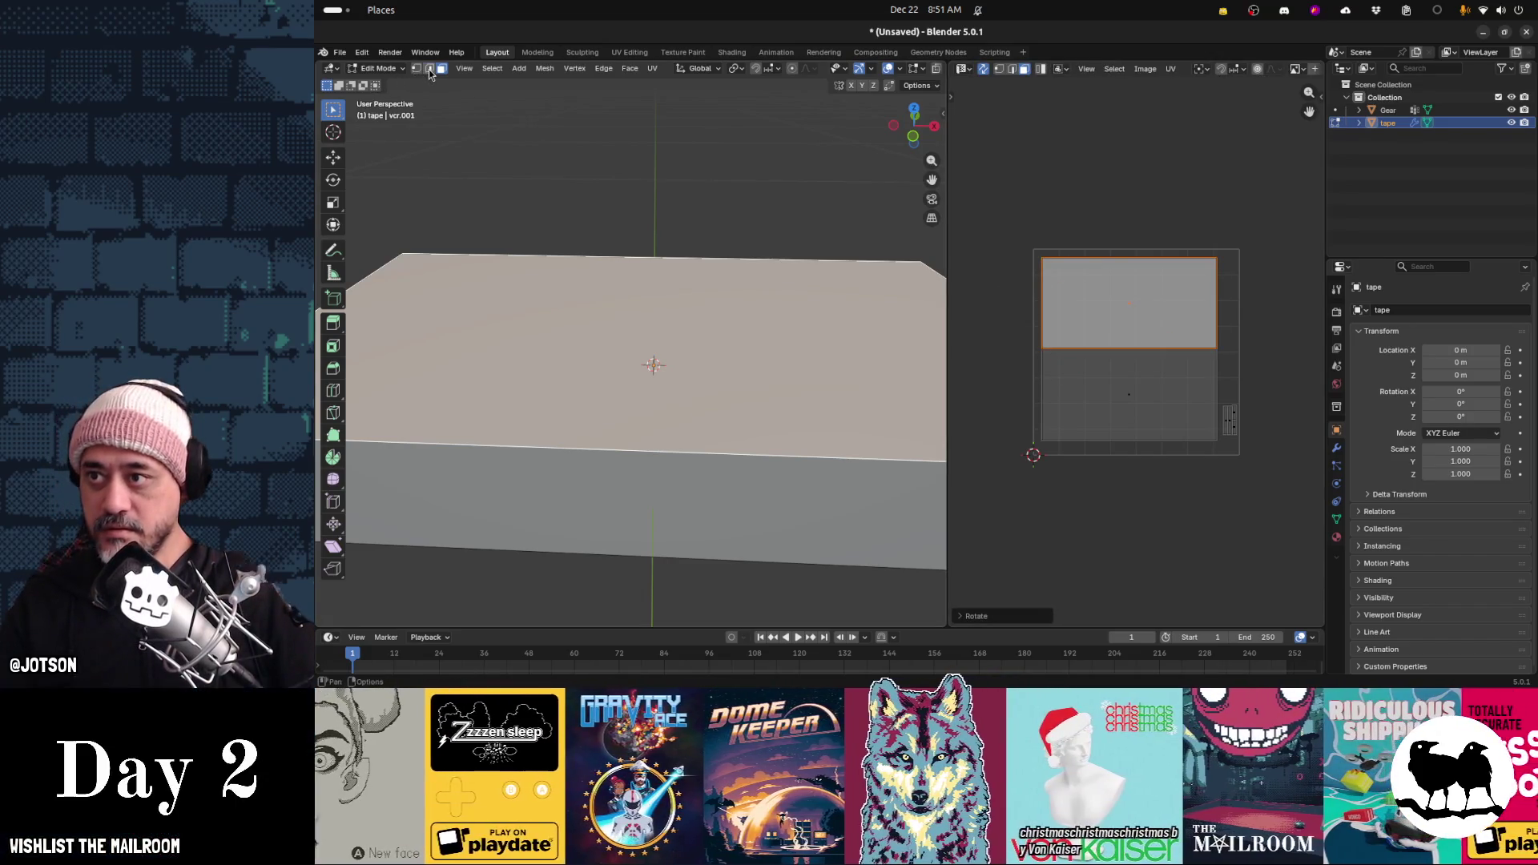
# Recheck the top, front and bottom edges against the rotated island, then clear the selection
pyautogui.keyDown('shift'); pyautogui.click(430, 70); pyautogui.keyUp('shift')
pyautogui.click(665, 257)
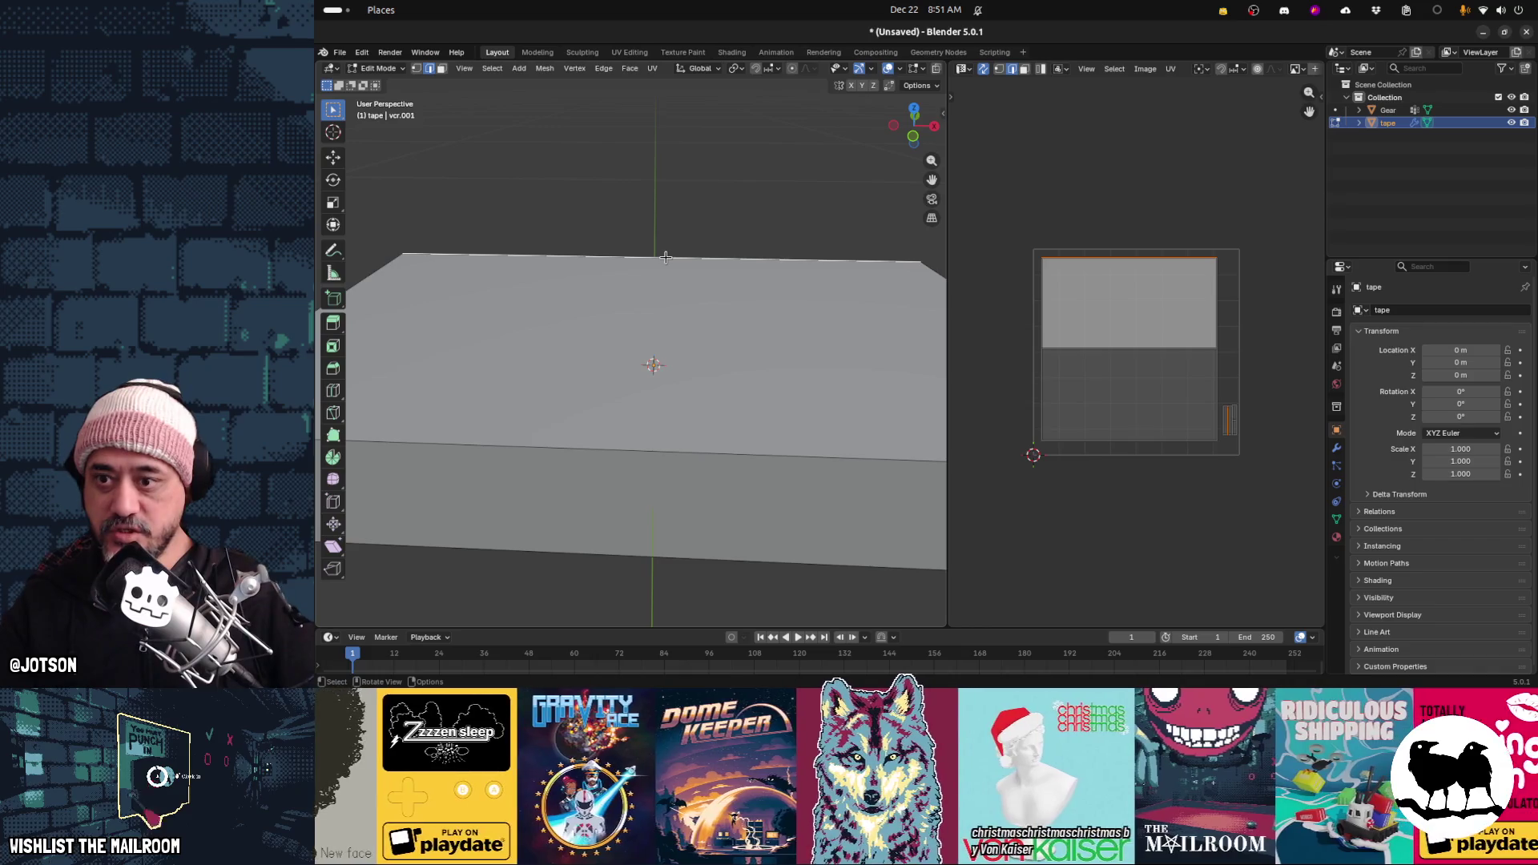
pyautogui.click(626, 432)
pyautogui.moveTo(772, 476); pyautogui.dragTo(794, 408, button='middle')
pyautogui.click(687, 402)
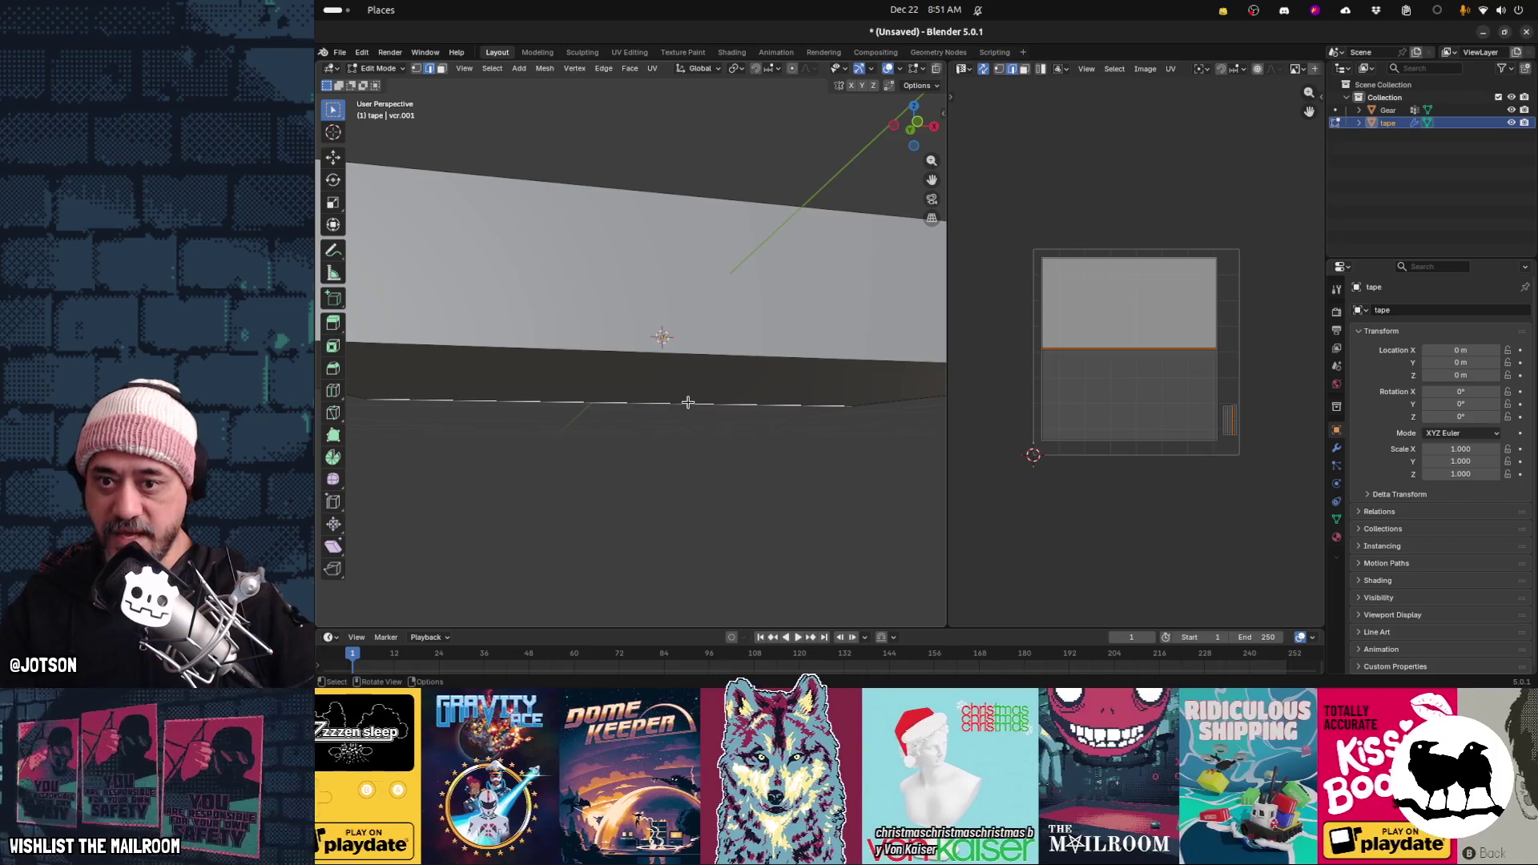
pyautogui.click(727, 363)
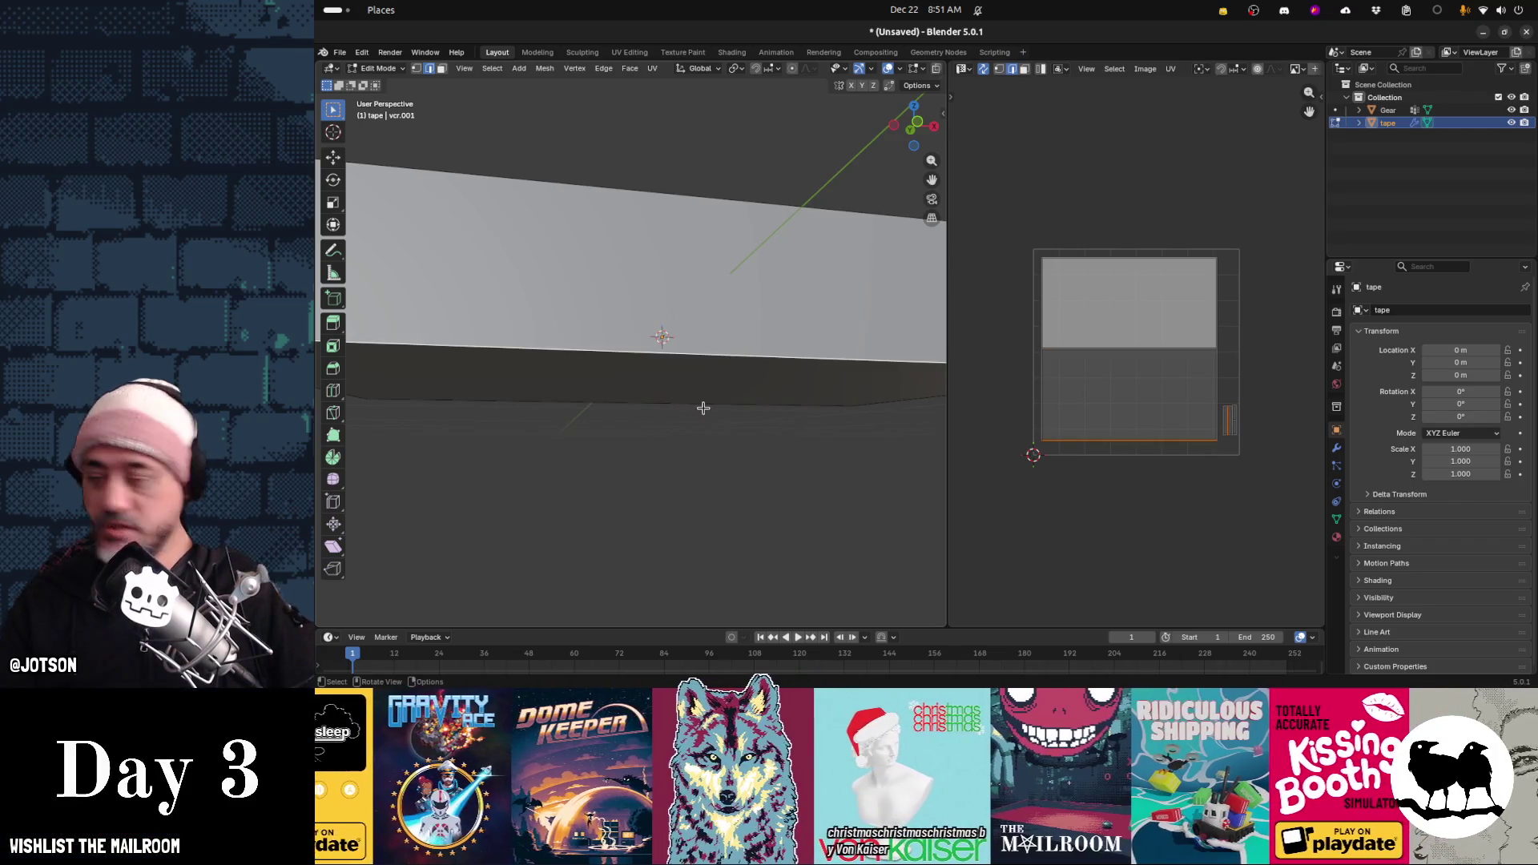
pyautogui.click(675, 468)
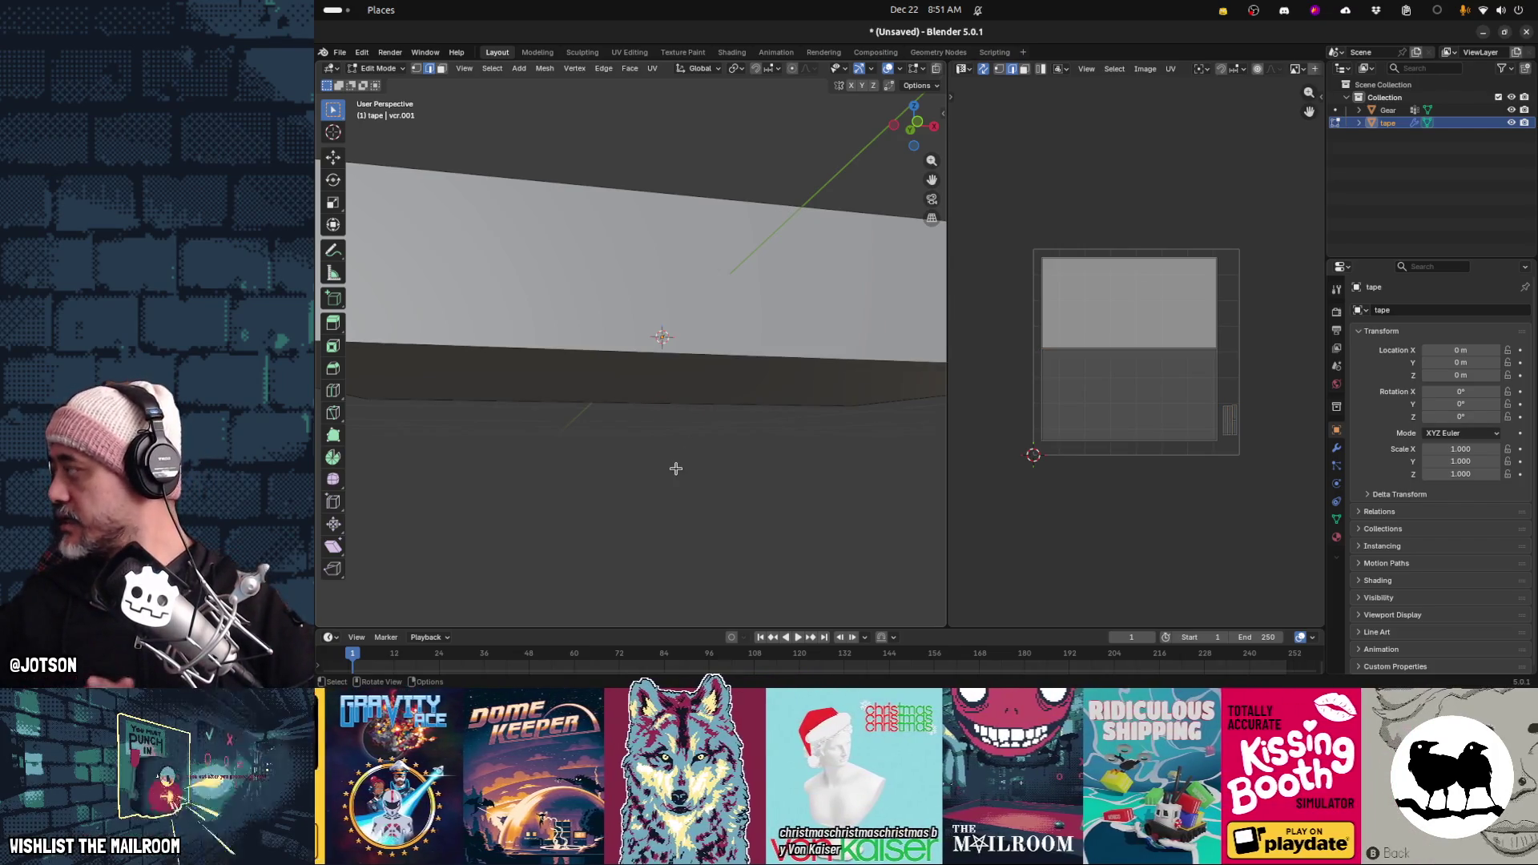
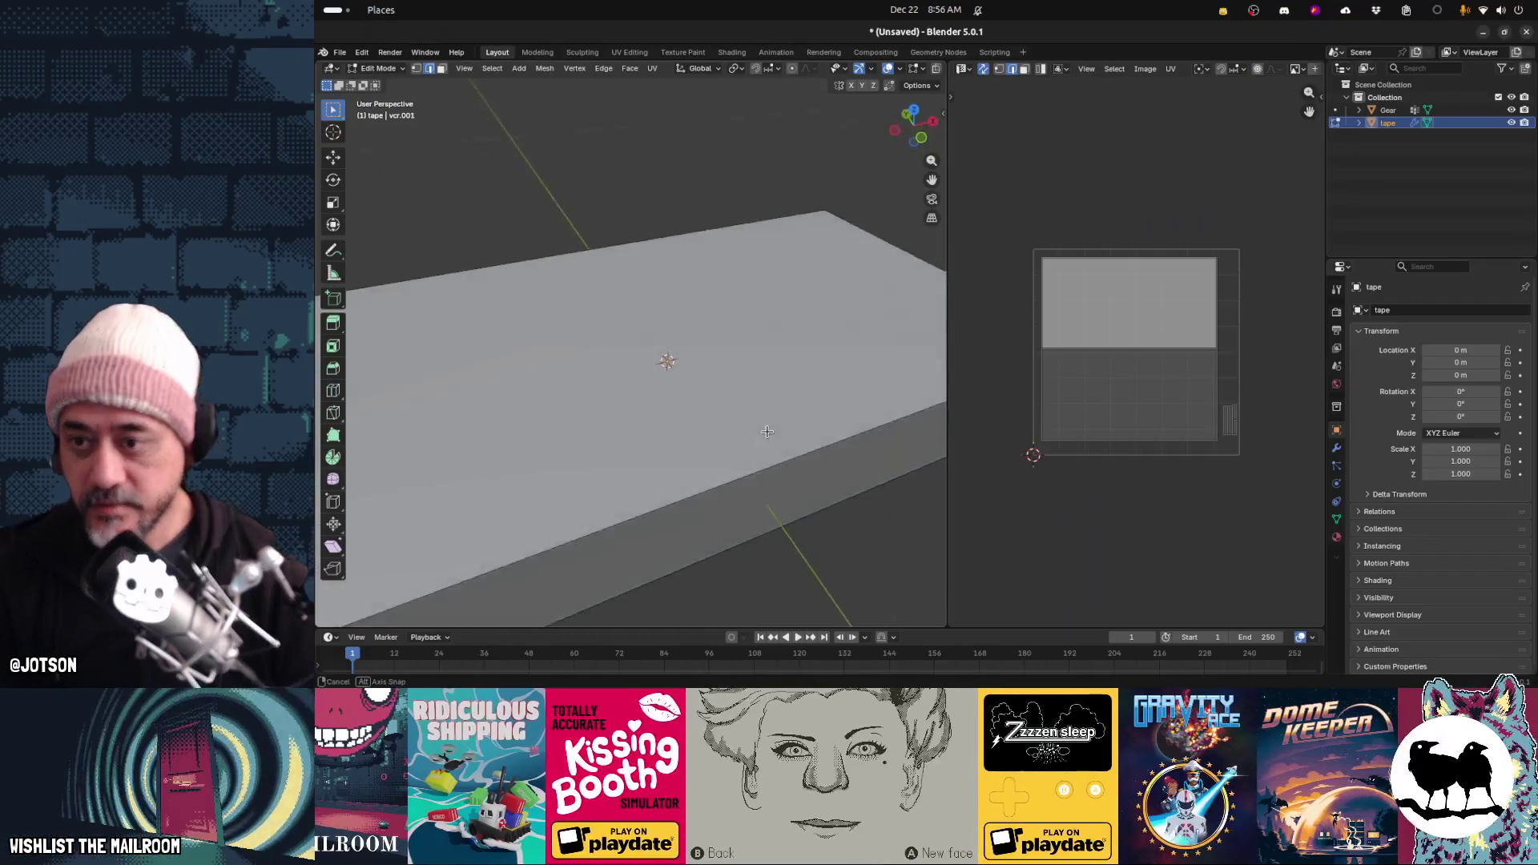
# Orbit around the flat tape mesh, then switch to Aseprite showing securityscareface.png
pyautogui.moveTo(697, 445); pyautogui.dragTo(785, 441, button='middle')
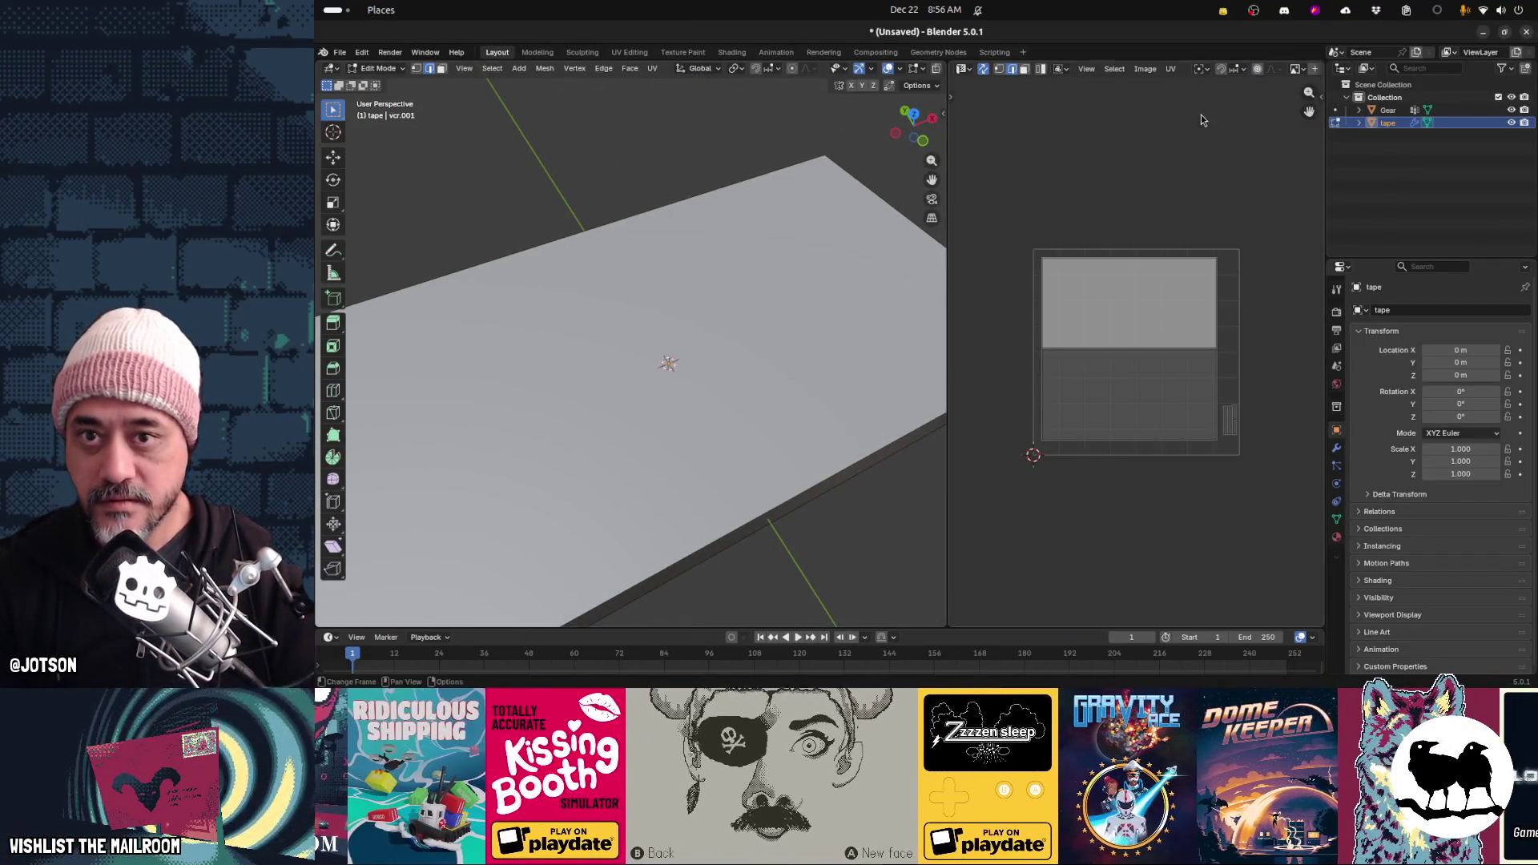
pyautogui.moveTo(944, 669)
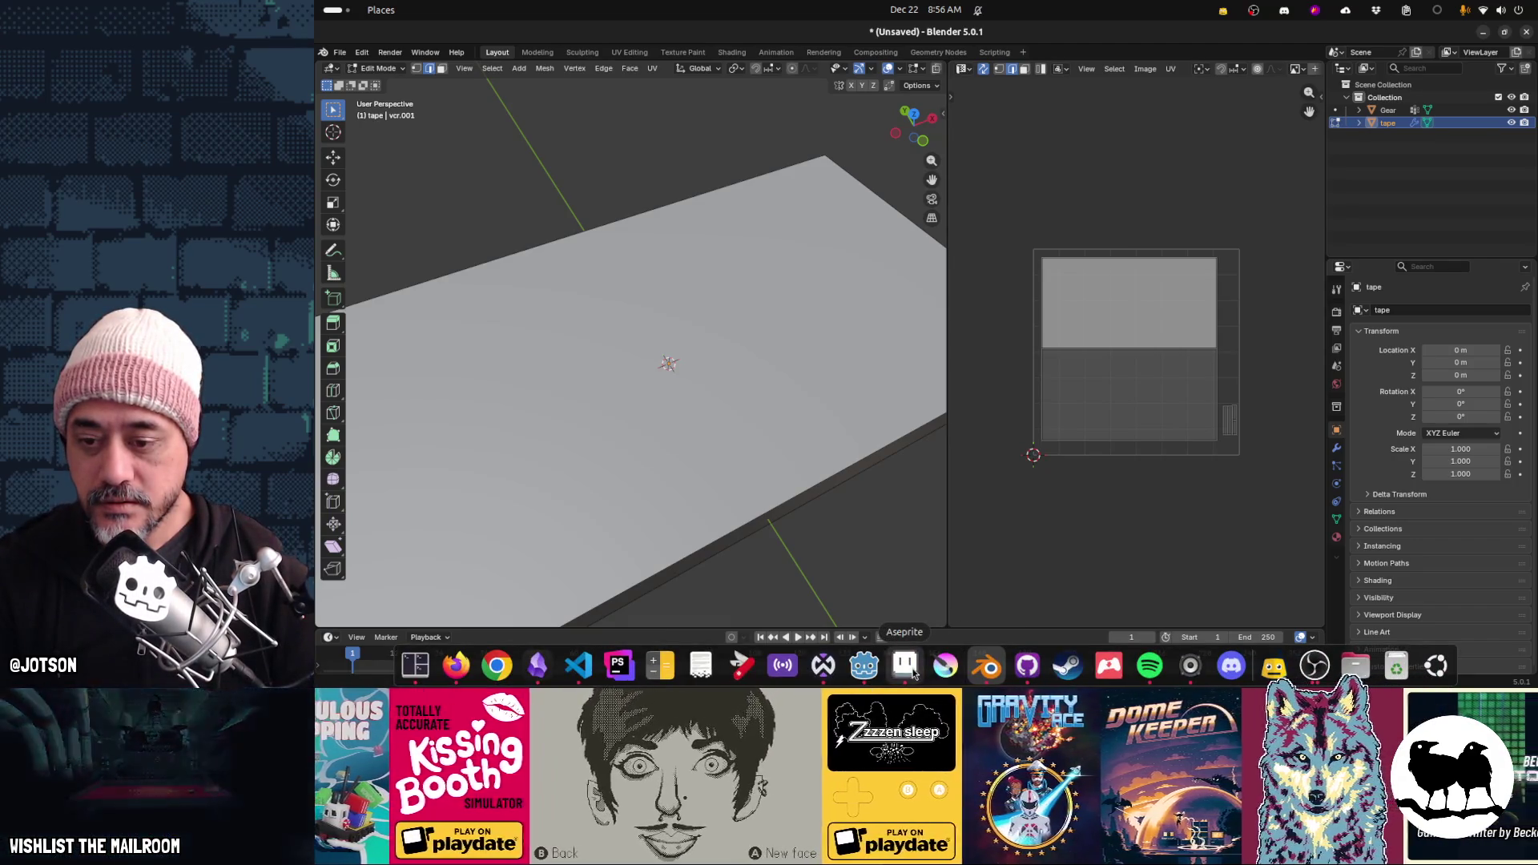
pyautogui.click(906, 666)
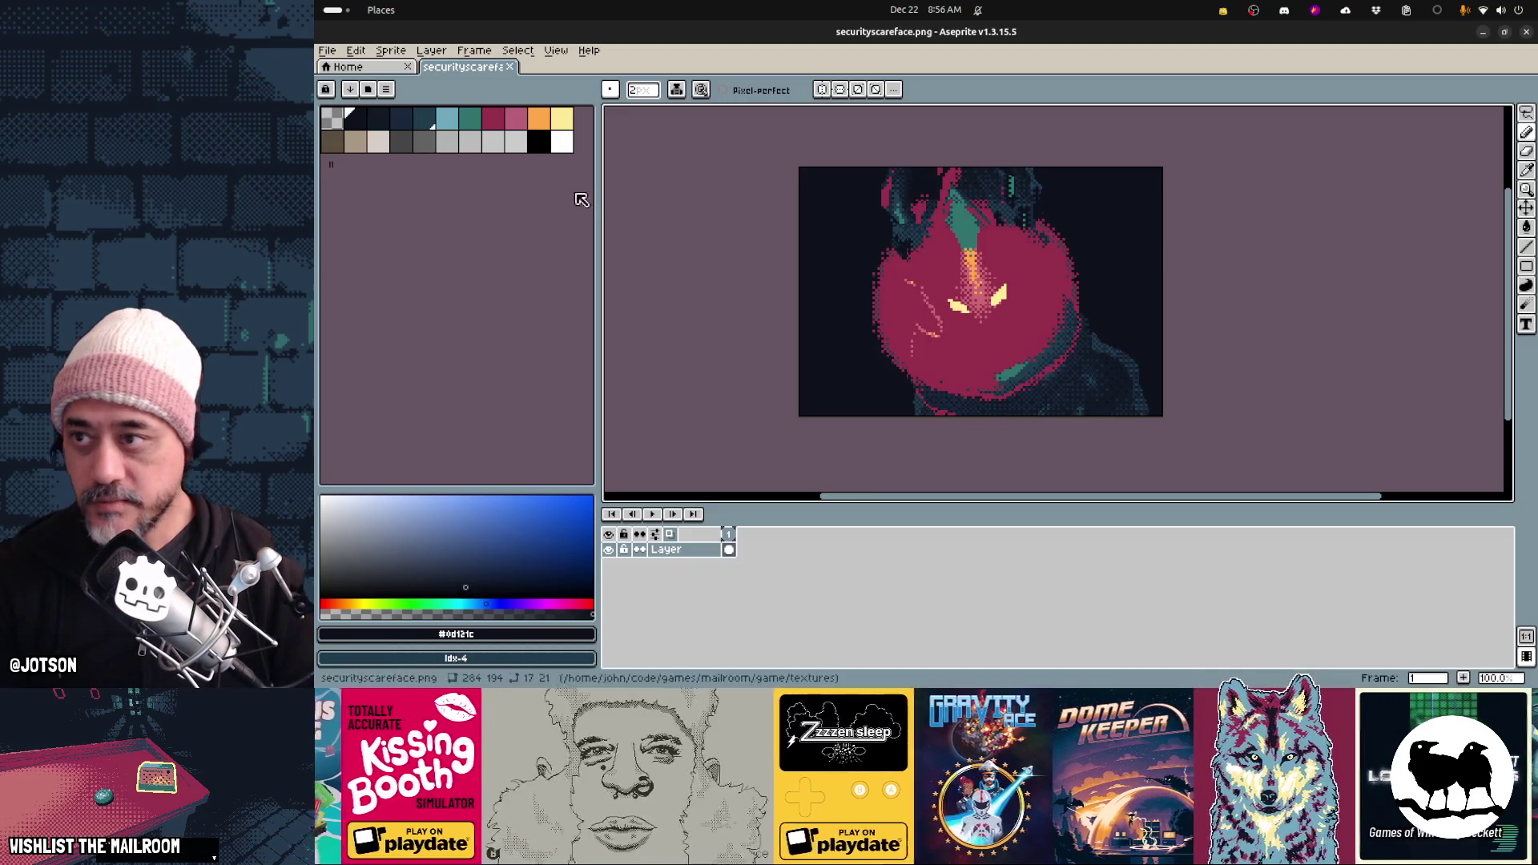
# Create a new 256×256 pixel sprite
pyautogui.click(330, 52)
pyautogui.click(357, 71)
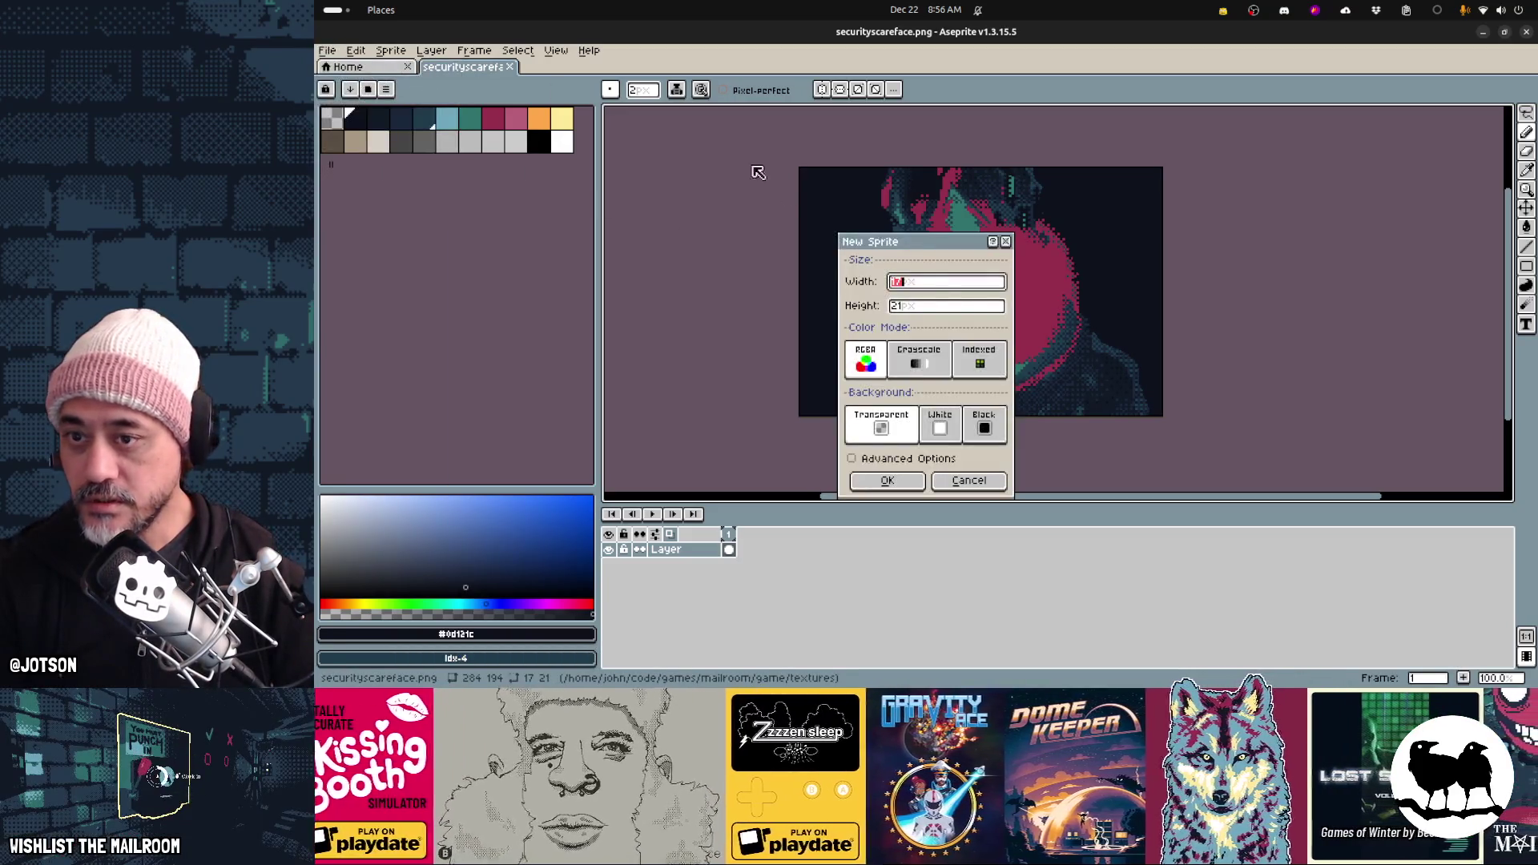
pyautogui.press('Tab')
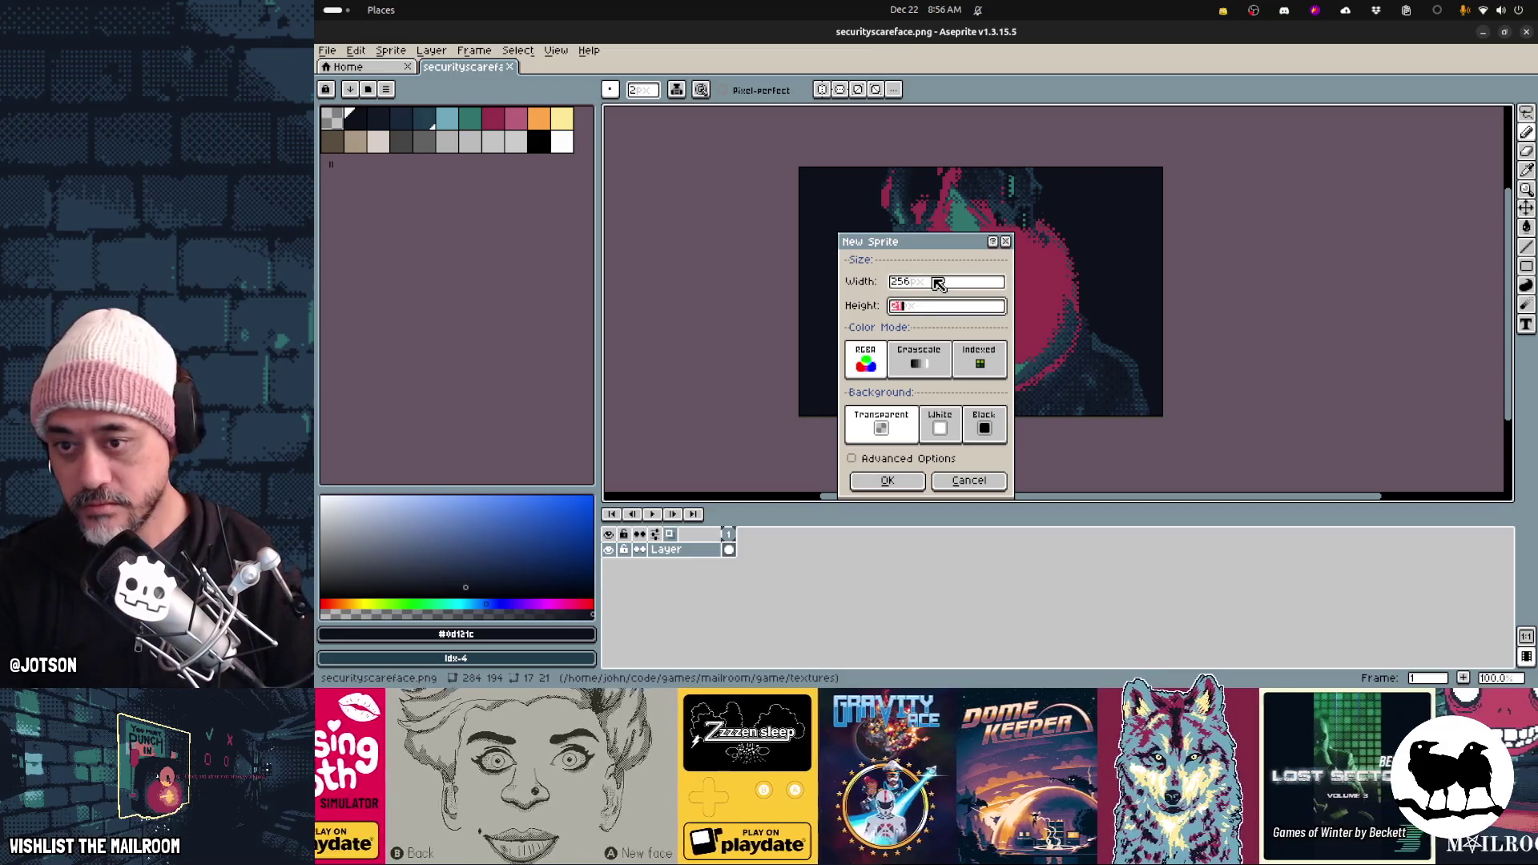
pyautogui.write('256')
pyautogui.click(894, 480)
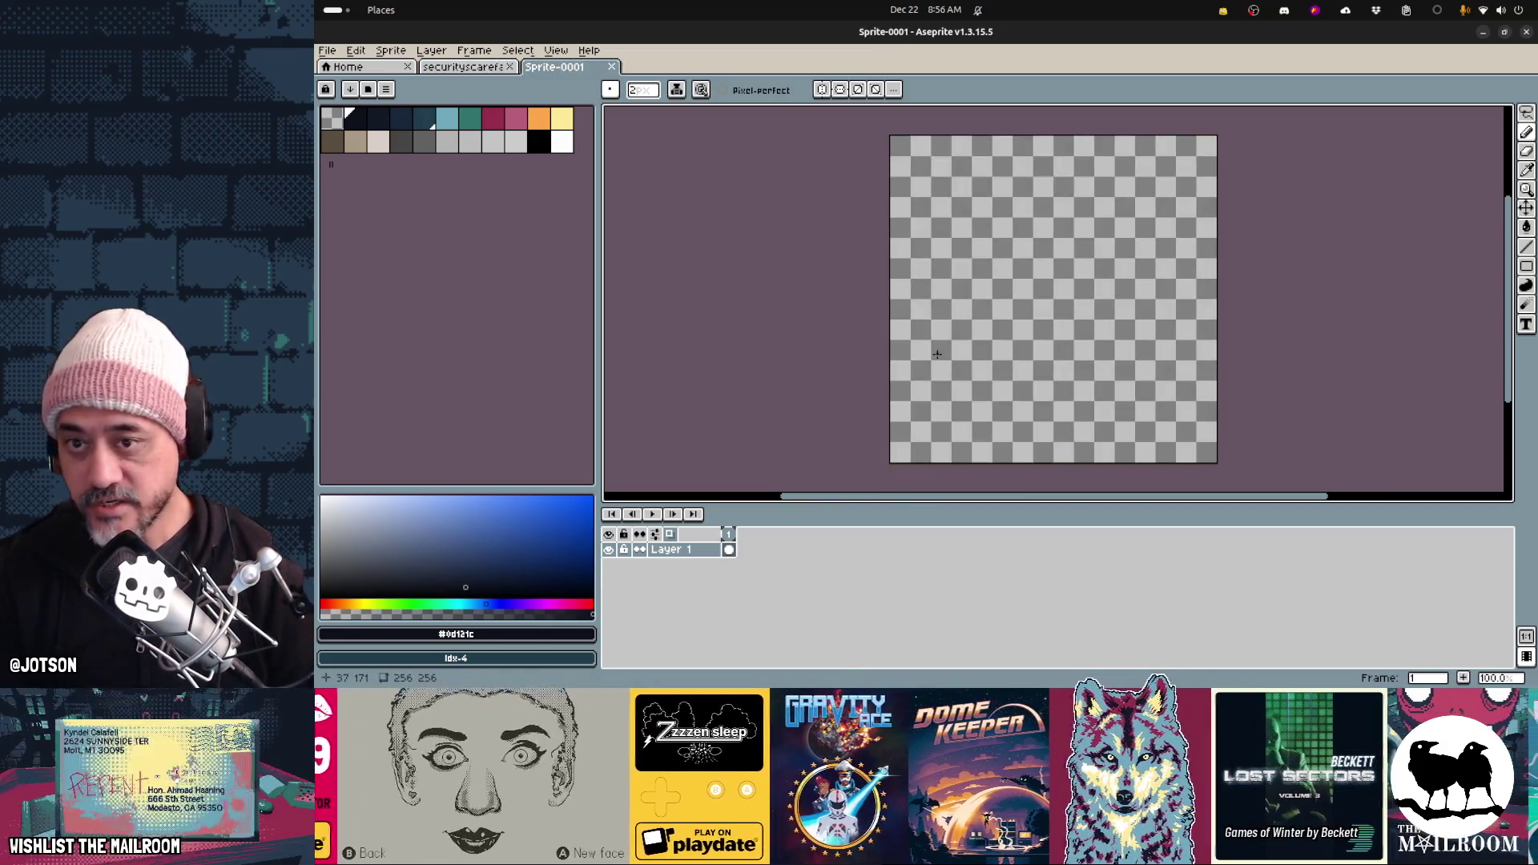
# Fill the whole canvas with dark navy #0d121c using the Paint Bucket, then return to Blender
pyautogui.hotkey('alt', 'Tab')
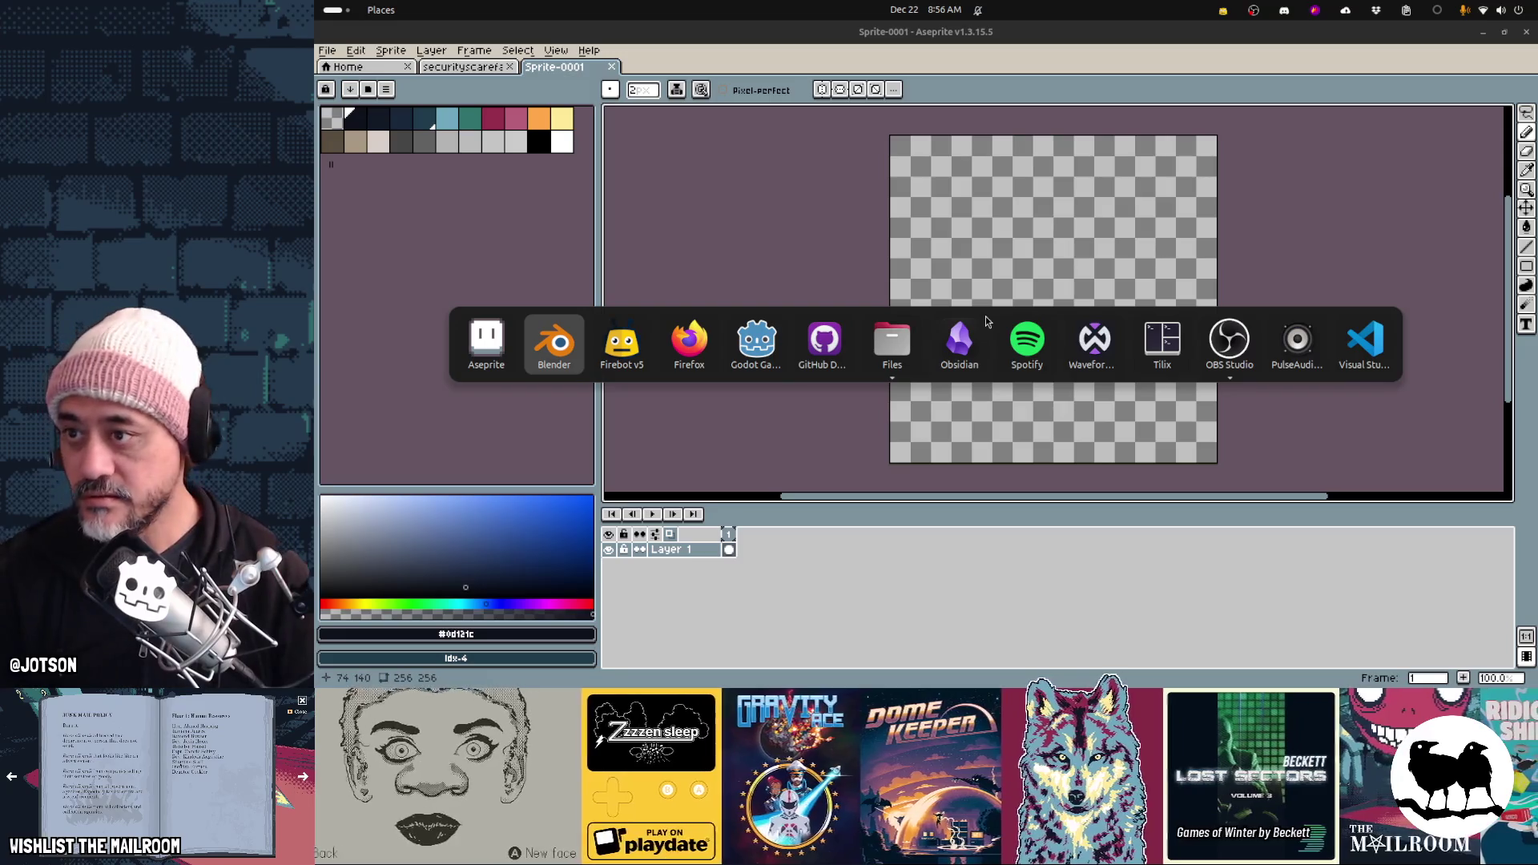
pyautogui.press('Escape')
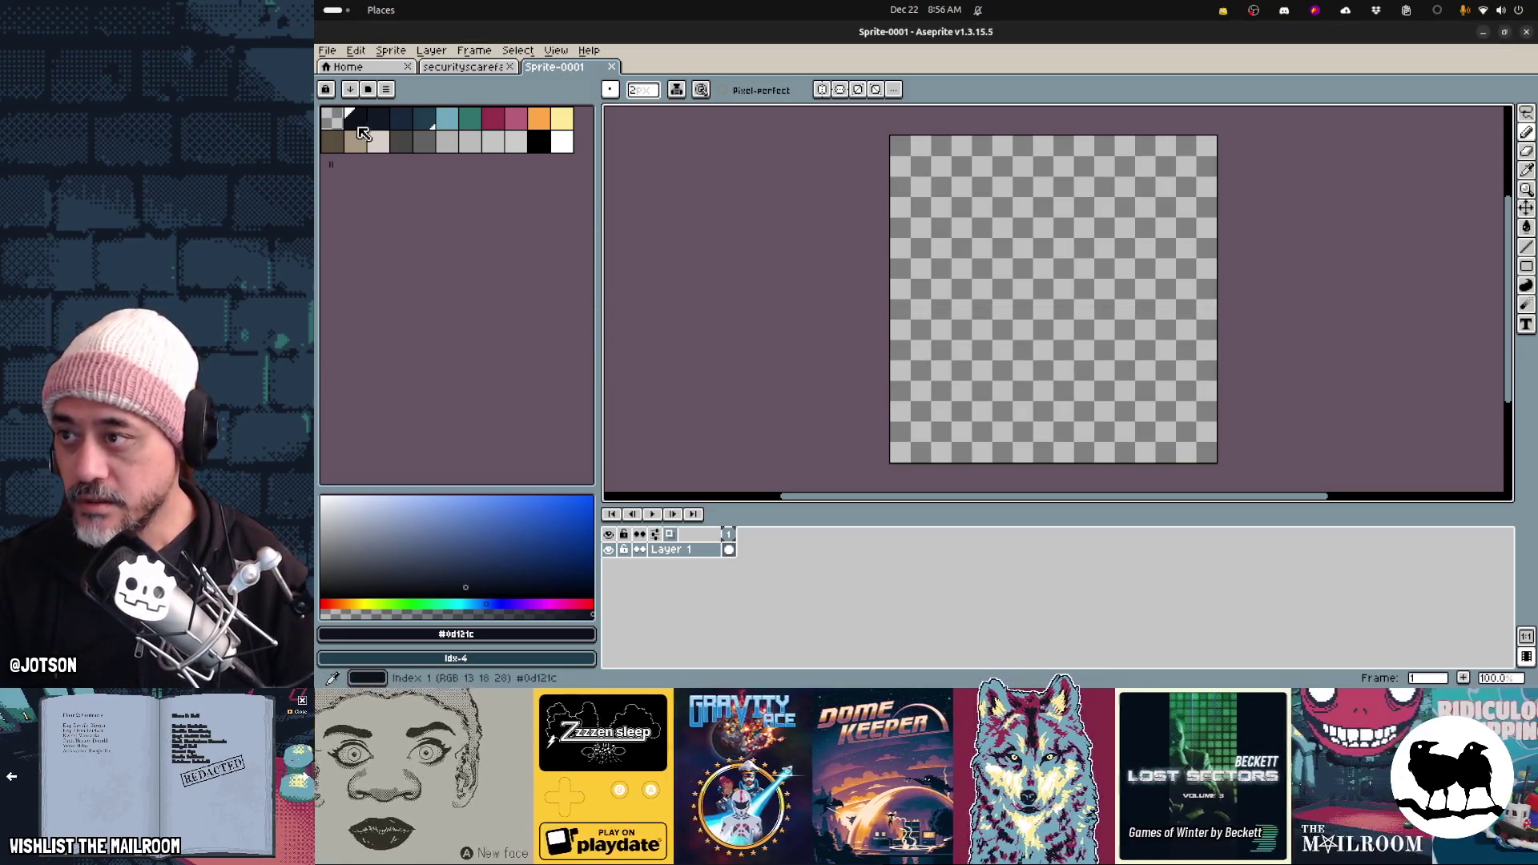
pyautogui.press('g')
pyautogui.click(984, 323)
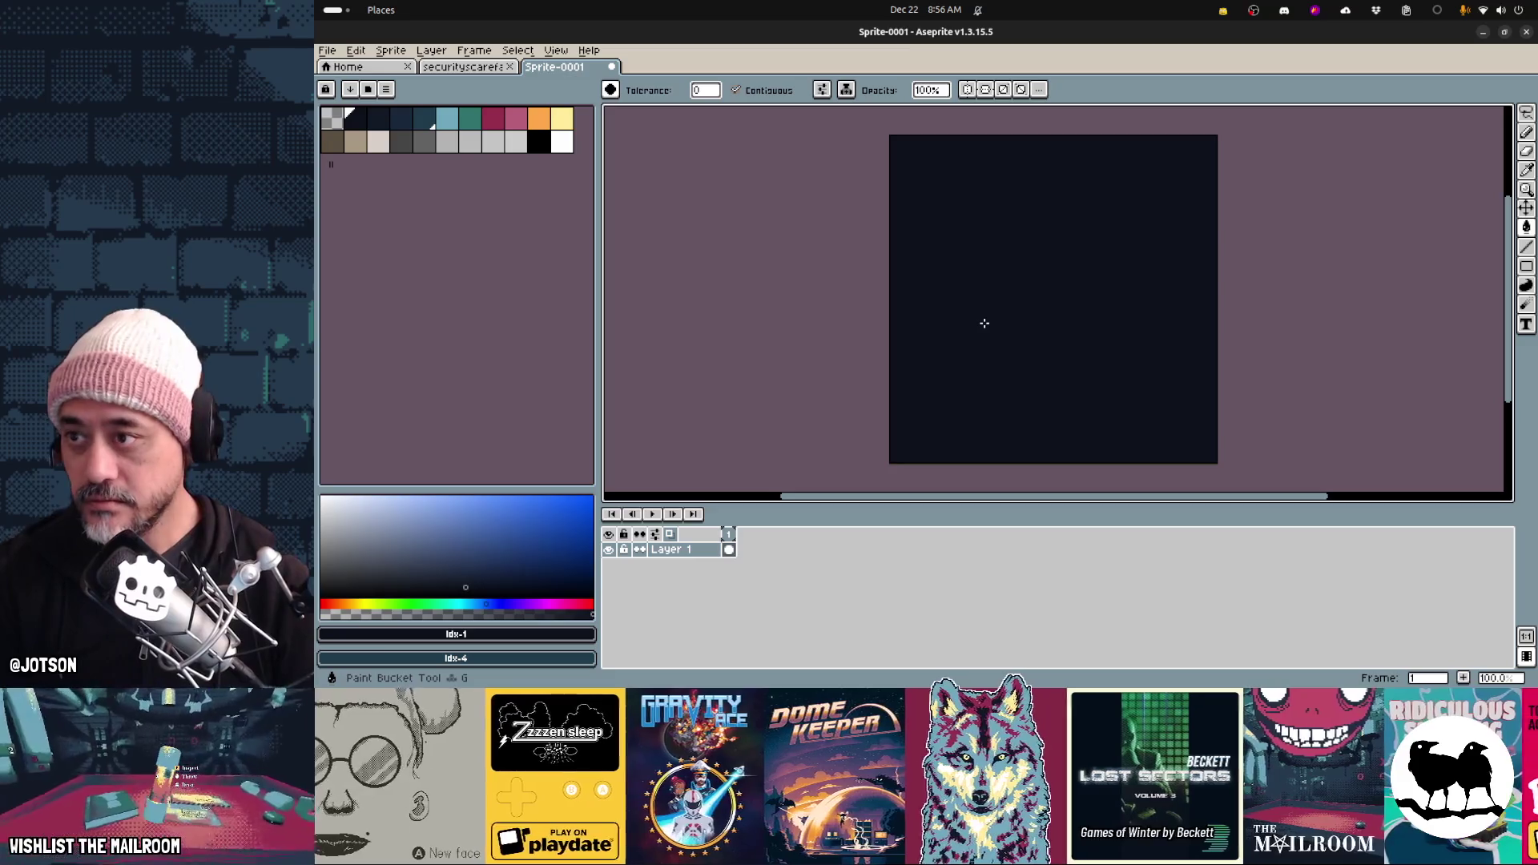
pyautogui.hotkey('alt', 'Tab')
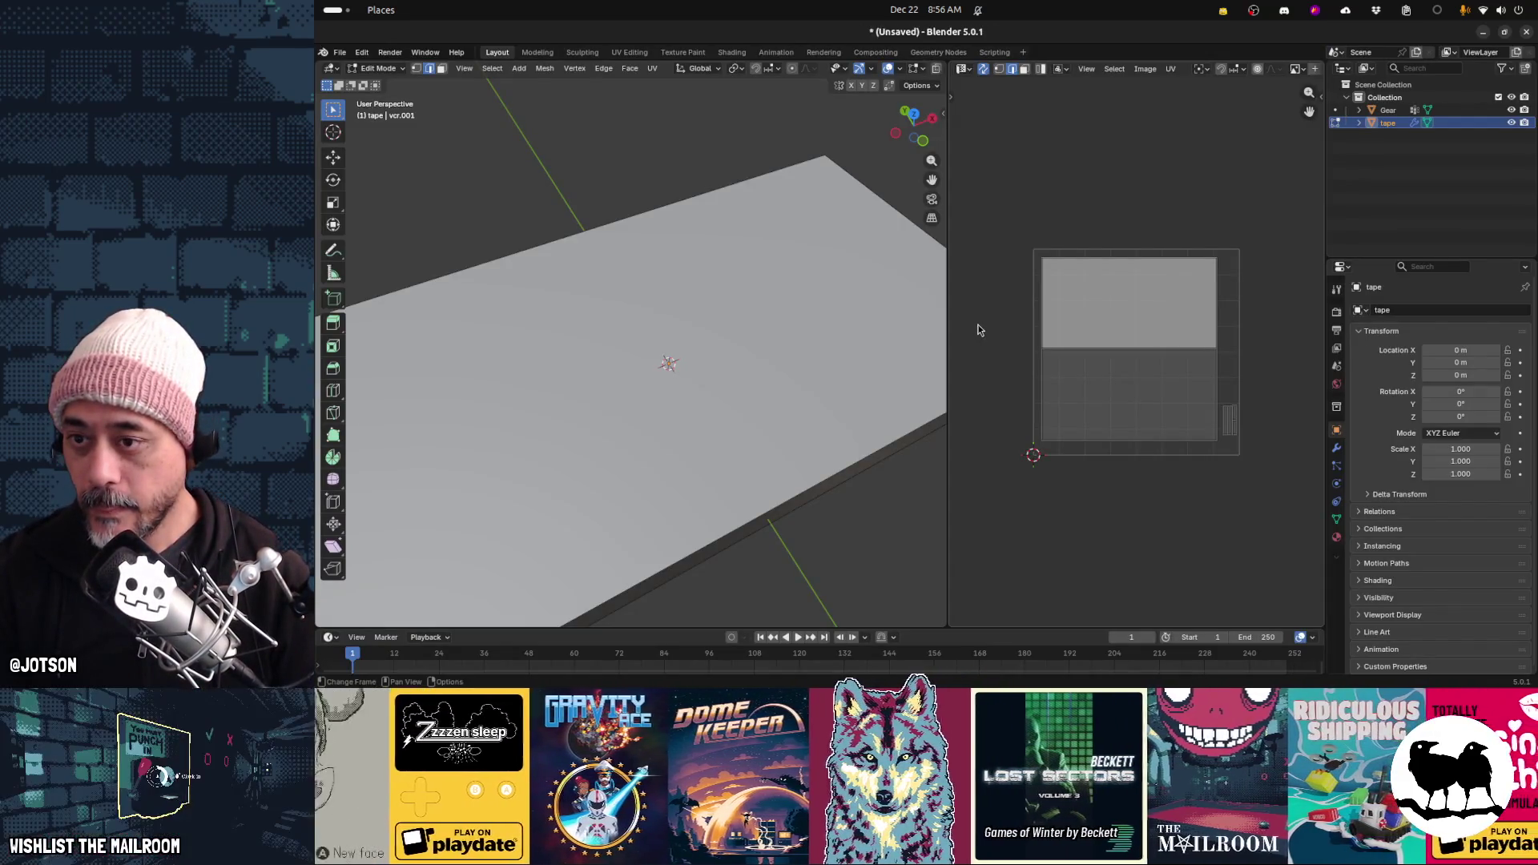
pyautogui.hotkey('alt', 'Tab')
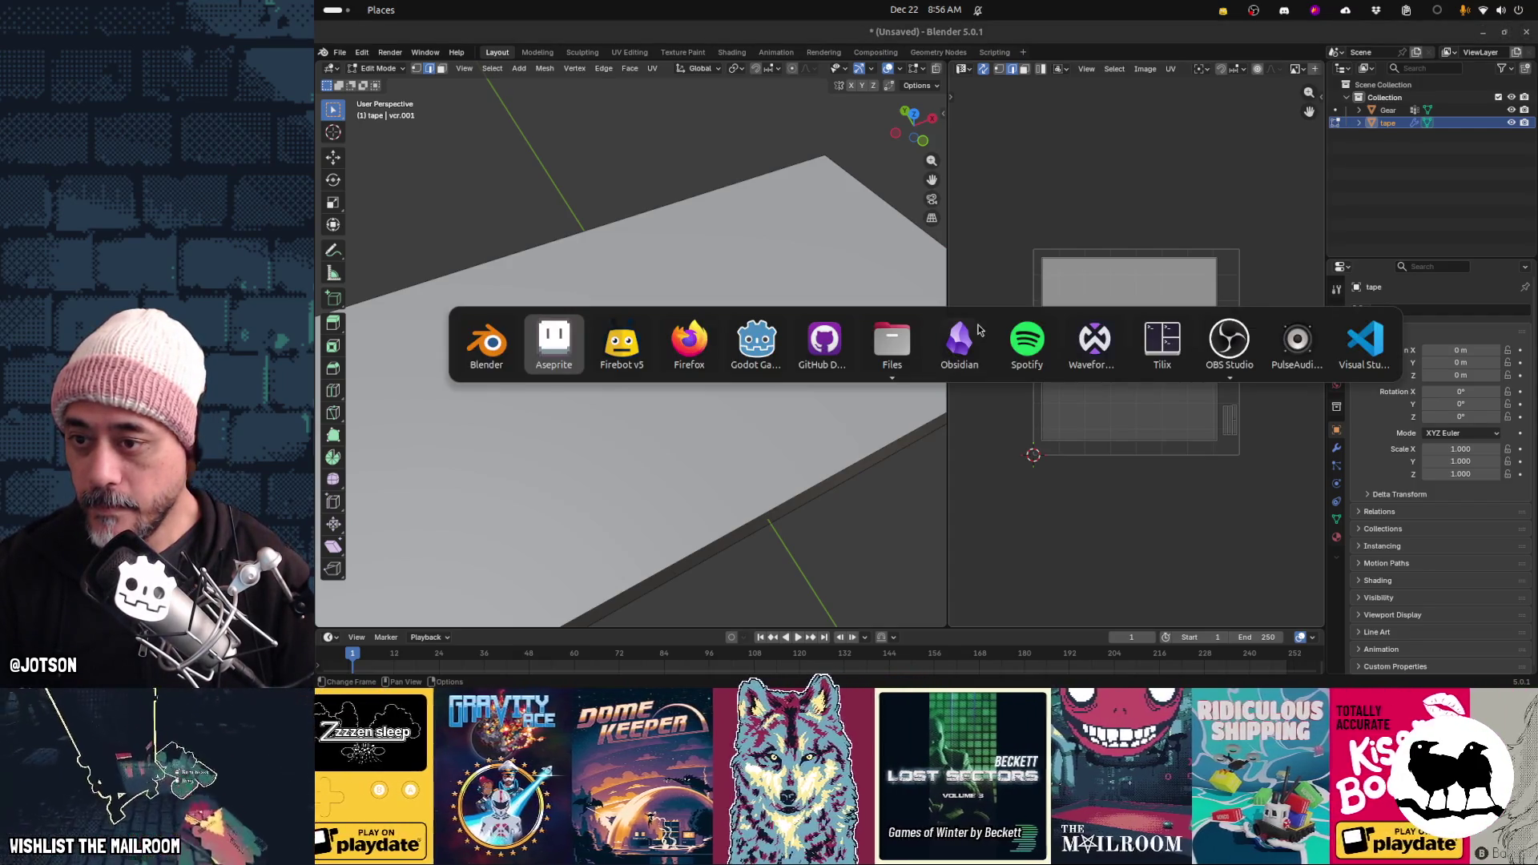
# Copy the top-view tape photo from the VHS Wikipedia article in Firefox
pyautogui.hotkey('alt', 'Tab')
pyautogui.hotkey('alt', 'Tab')
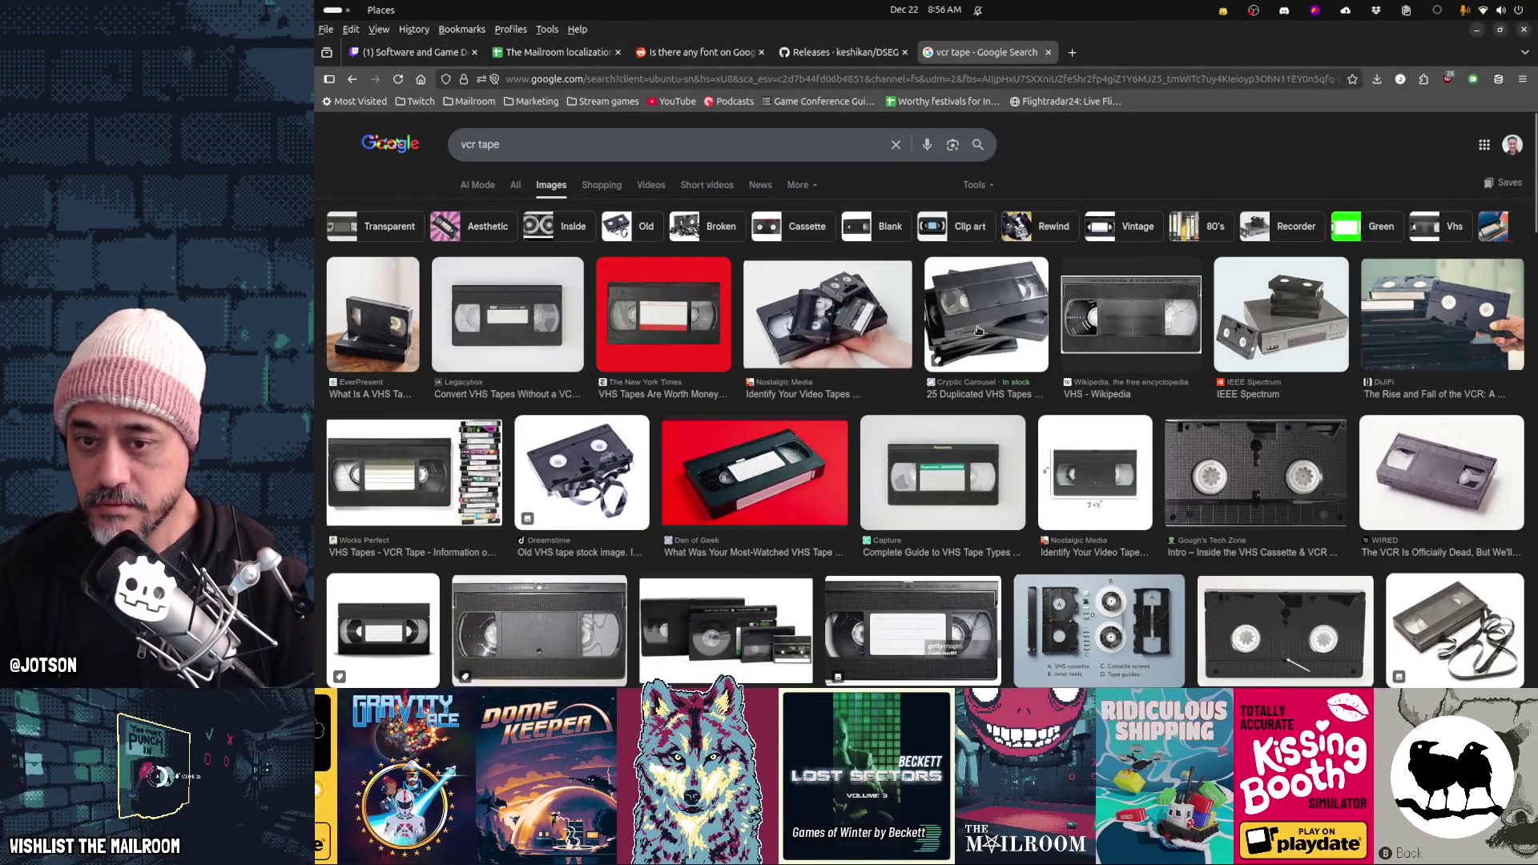
pyautogui.click(1130, 310)
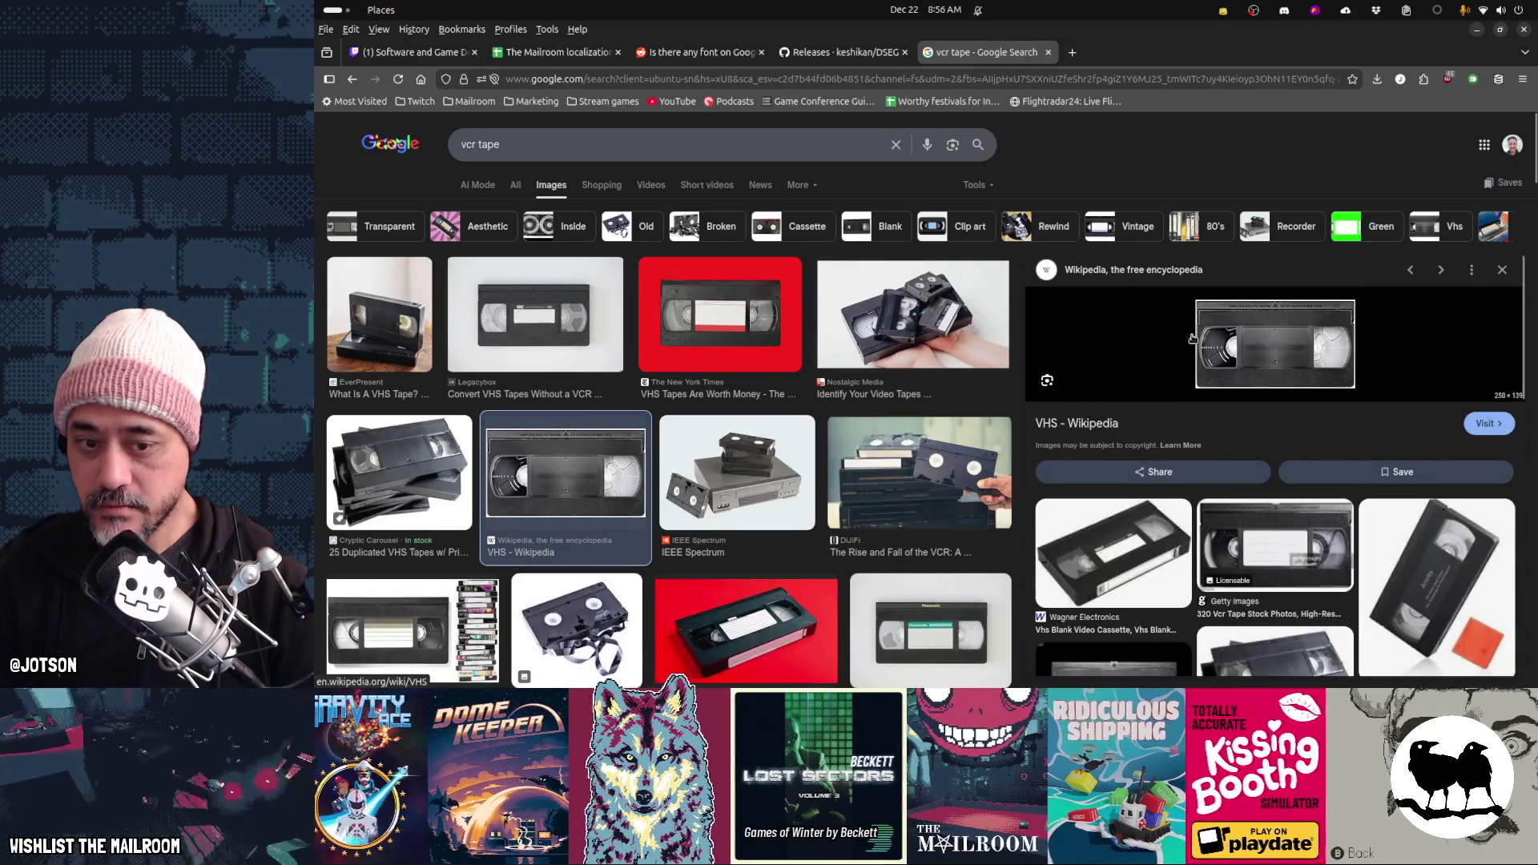
pyautogui.click(1191, 338)
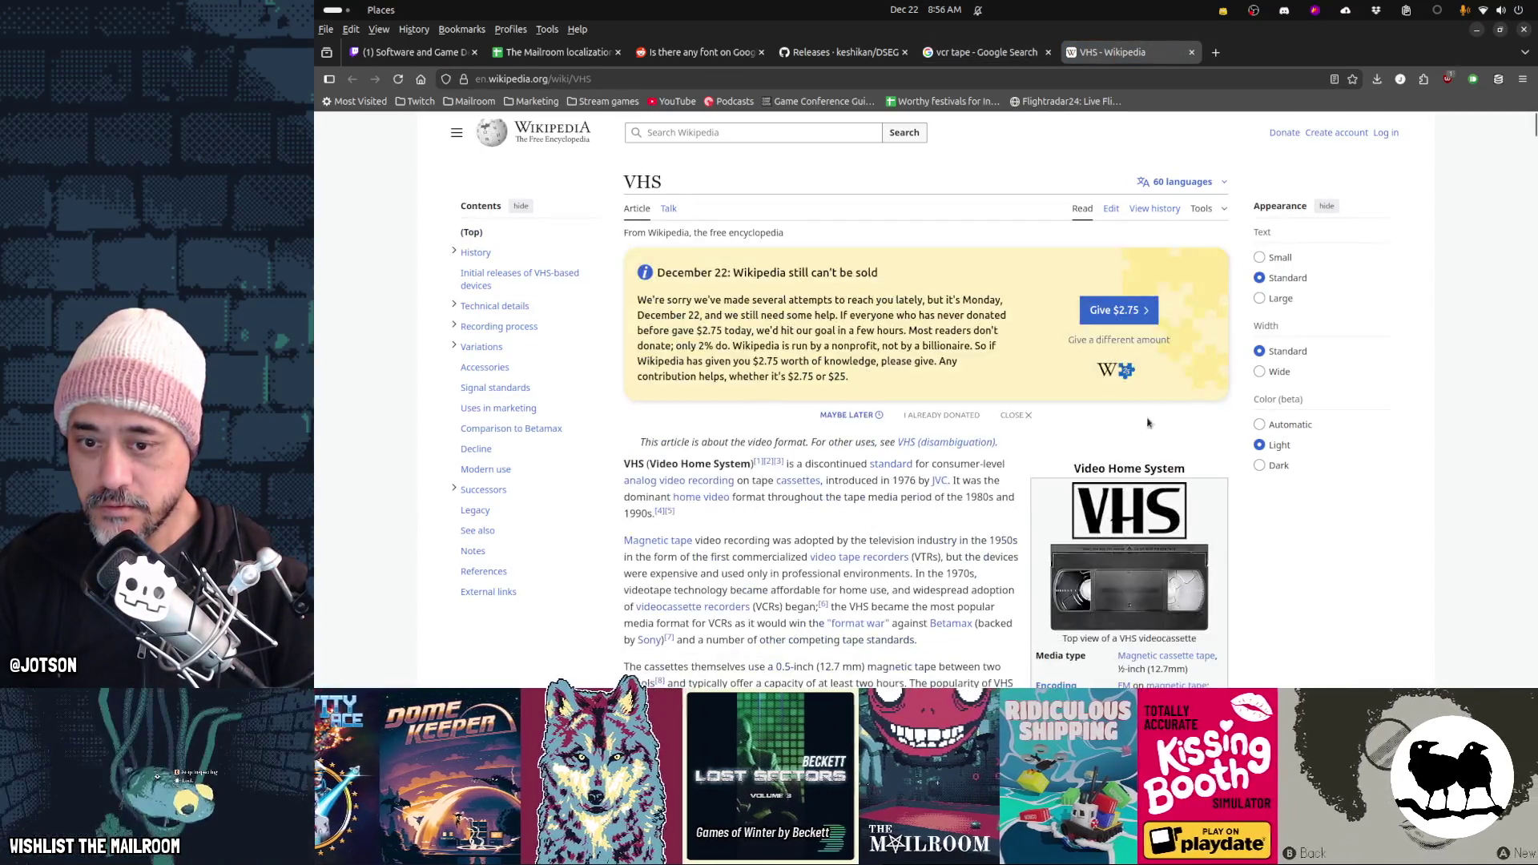
pyautogui.click(1133, 589)
pyautogui.rightClick(1038, 470)
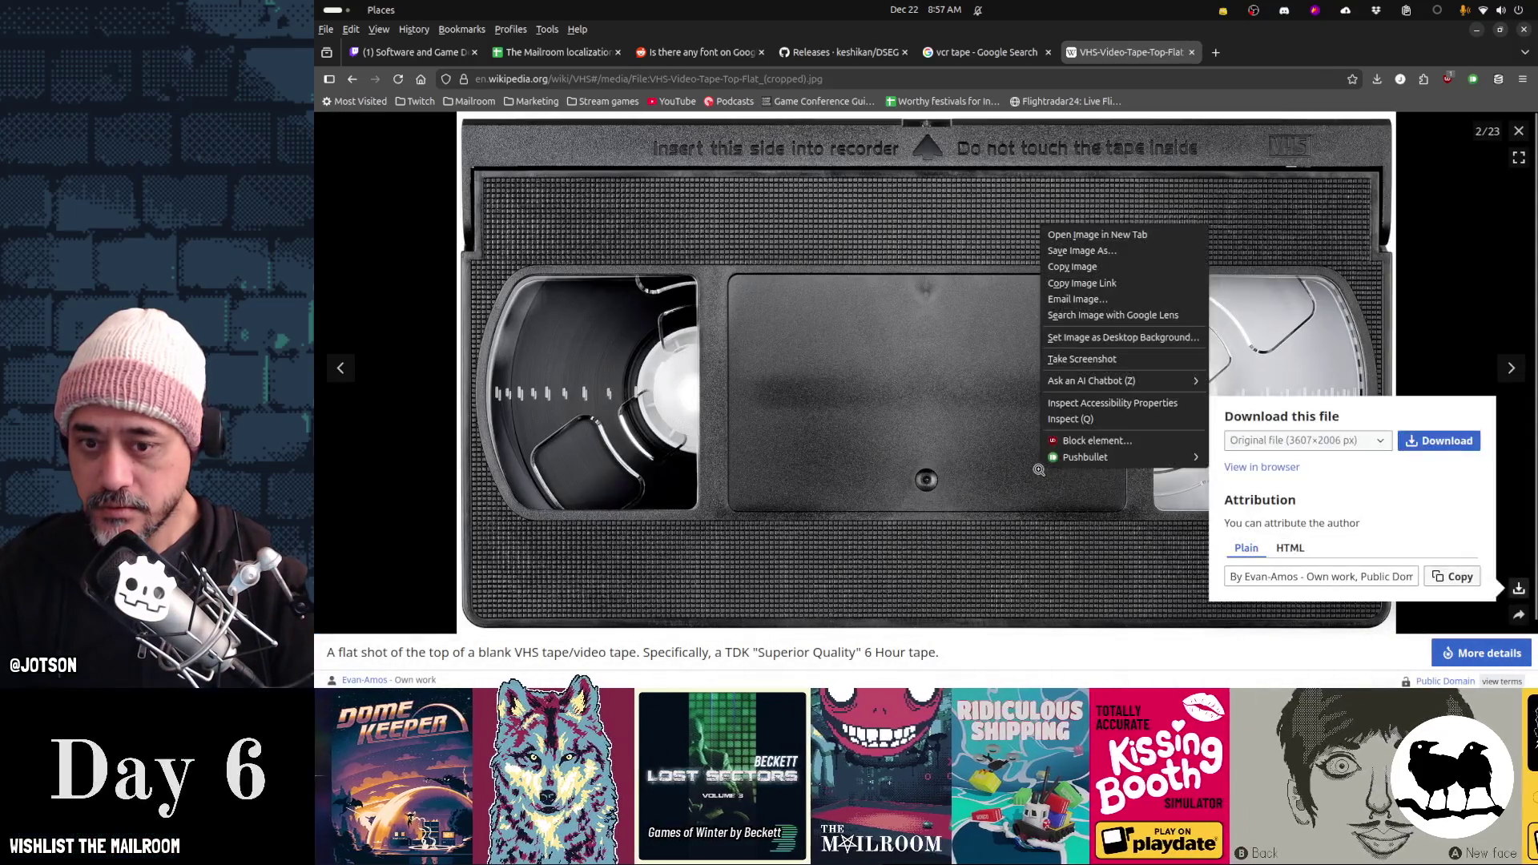
pyautogui.click(1071, 267)
# Check the tape model in Blender, shifting its view slightly, before returning to Aseprite
pyautogui.hotkey('alt', 'Tab')
pyautogui.moveTo(756, 343); pyautogui.dragTo(721, 370, button='middle')
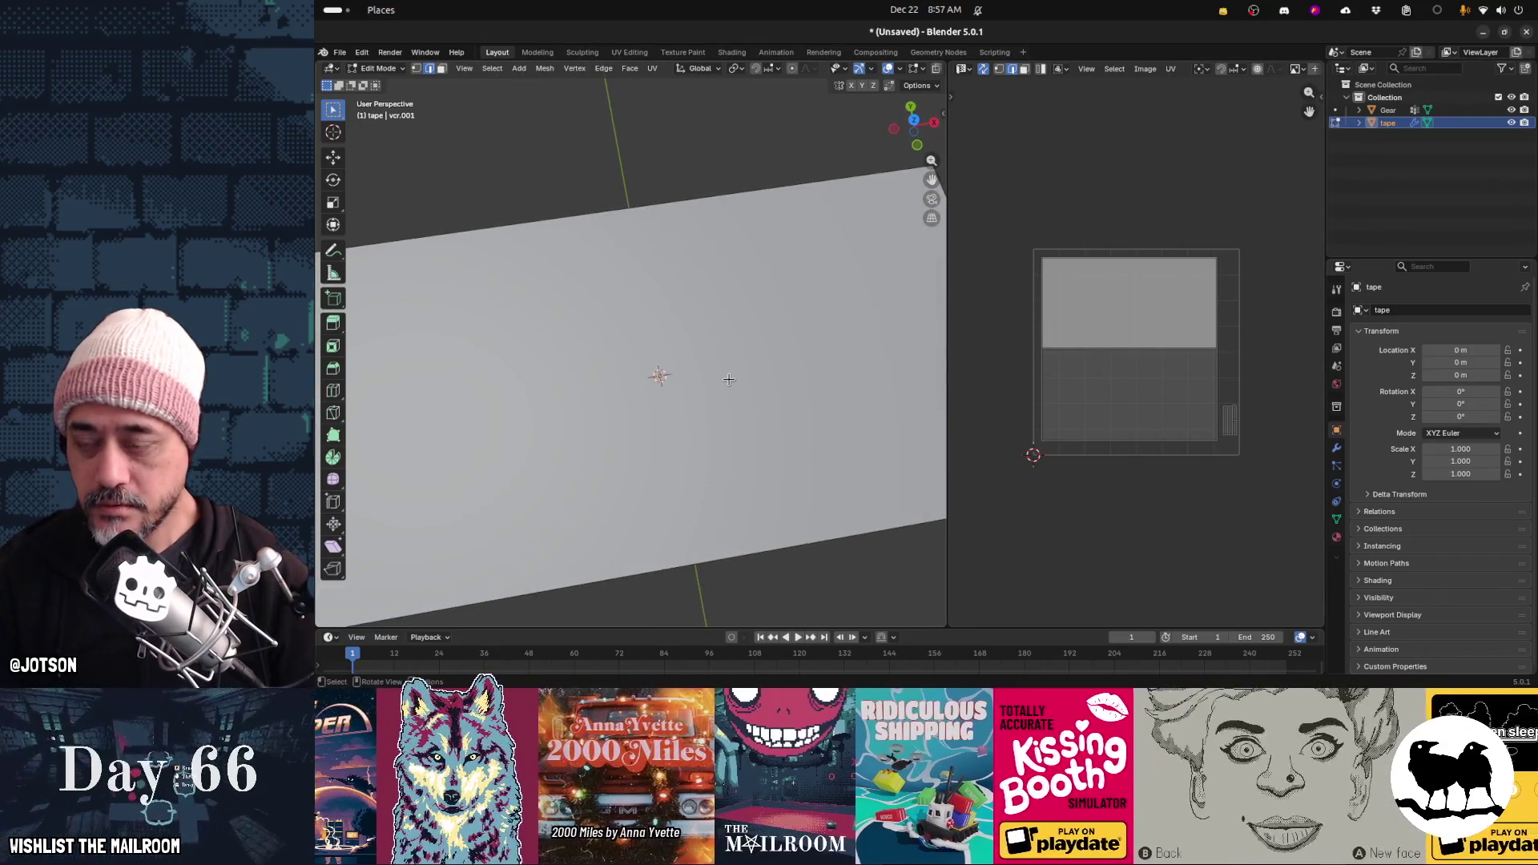
pyautogui.hotkey('alt', 'Tab')
# Paste the tape photo into the navy sprite and shrink it to about 217×120 pixels
pyautogui.scroll(-3, 1131, 328)
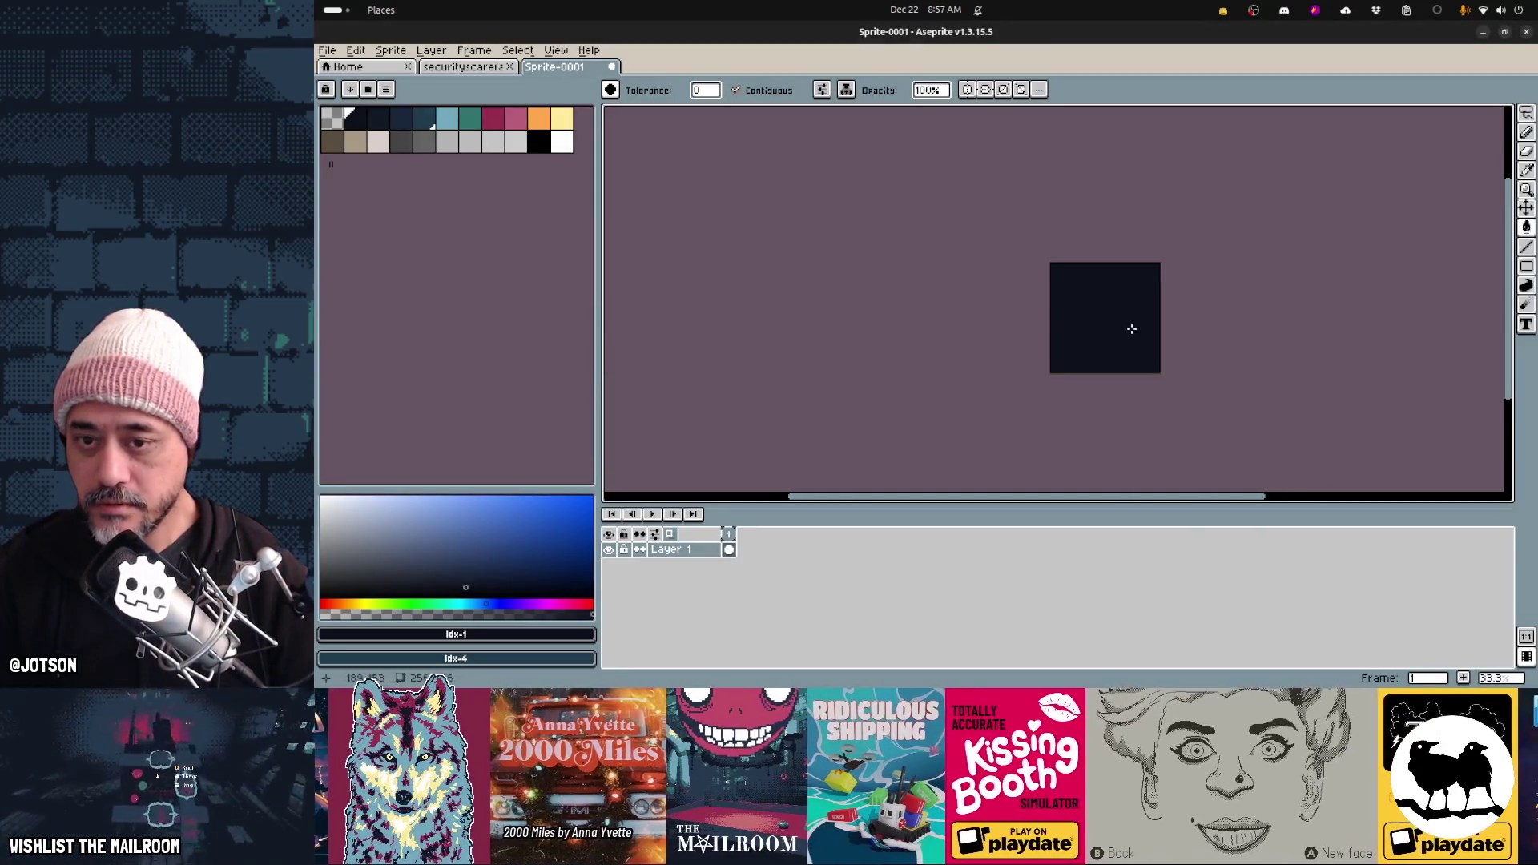
pyautogui.hotkey('ctrl', 'v')
pyautogui.scroll(-2, 1182, 371)
pyautogui.moveTo(1218, 374)
pyautogui.mouseDown(button='middle')
pyautogui.moveTo(1108, 337)
pyautogui.moveTo(947, 219)
pyautogui.mouseUp(button='middle')
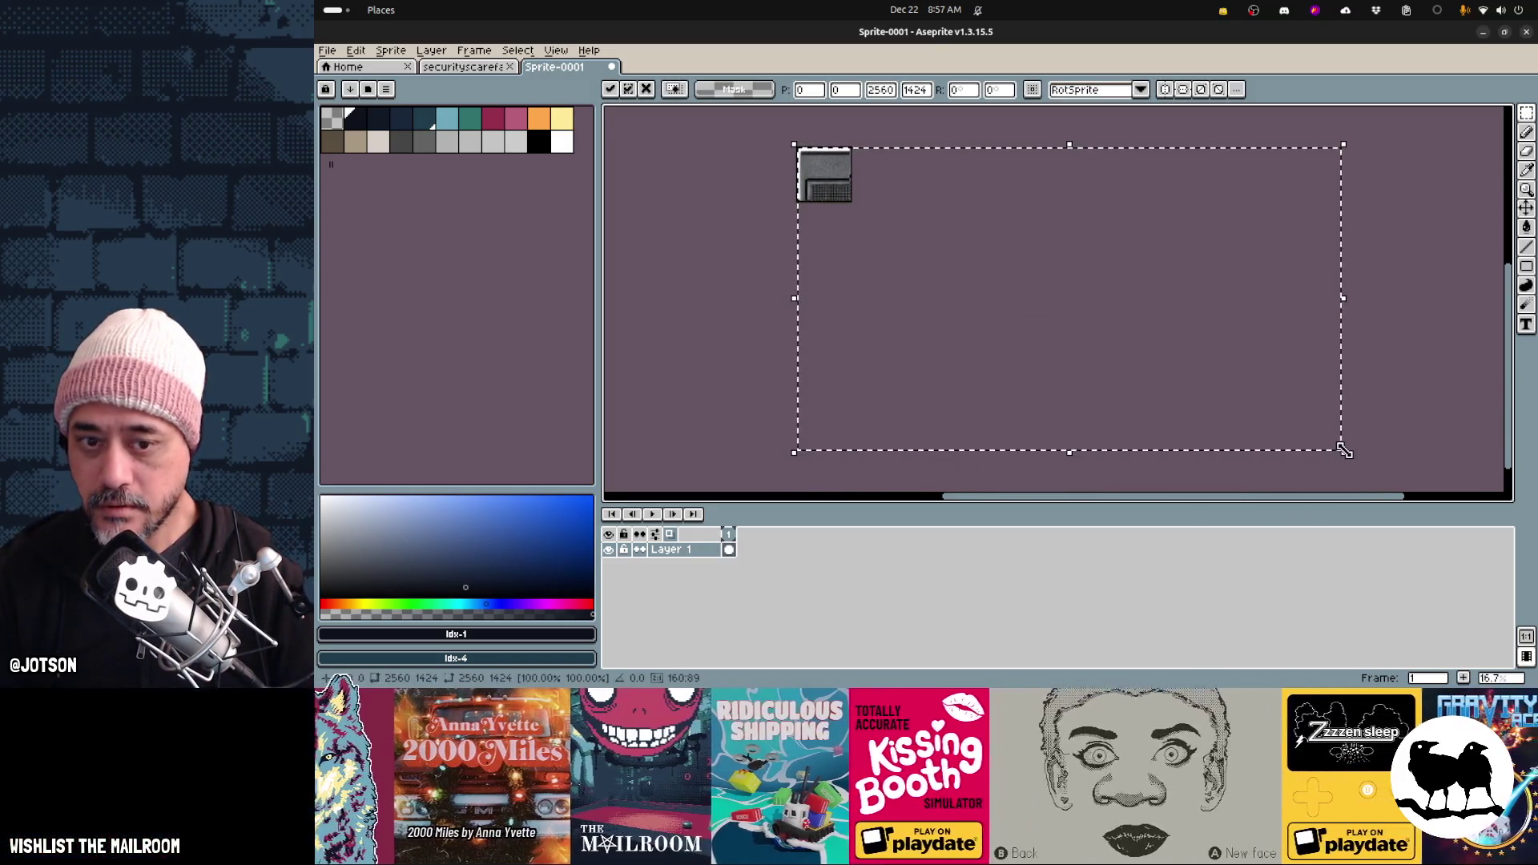
pyautogui.moveTo(1343, 451); pyautogui.dragTo(876, 197)
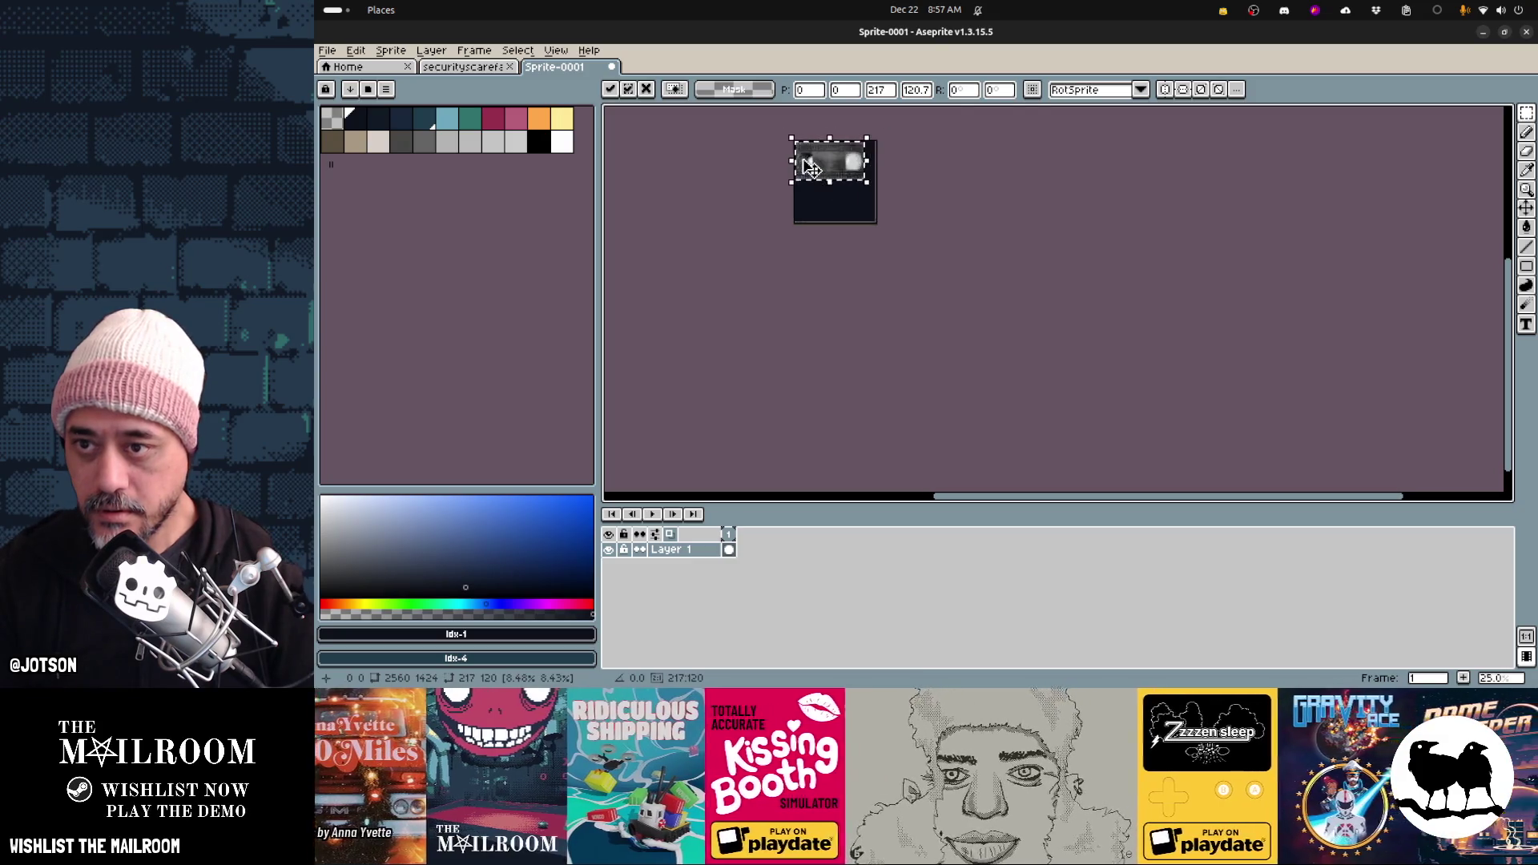
# Place the scaled tape photo at position 5,5 near the top-left corner
pyautogui.press('1')
pyautogui.scroll(2, 1012, 238)
pyautogui.hscroll(-3, 1012, 238)
pyautogui.moveTo(983, 251); pyautogui.dragTo(987, 258)
pyautogui.press('Right')
pyautogui.press('Right')
pyautogui.press('Up')
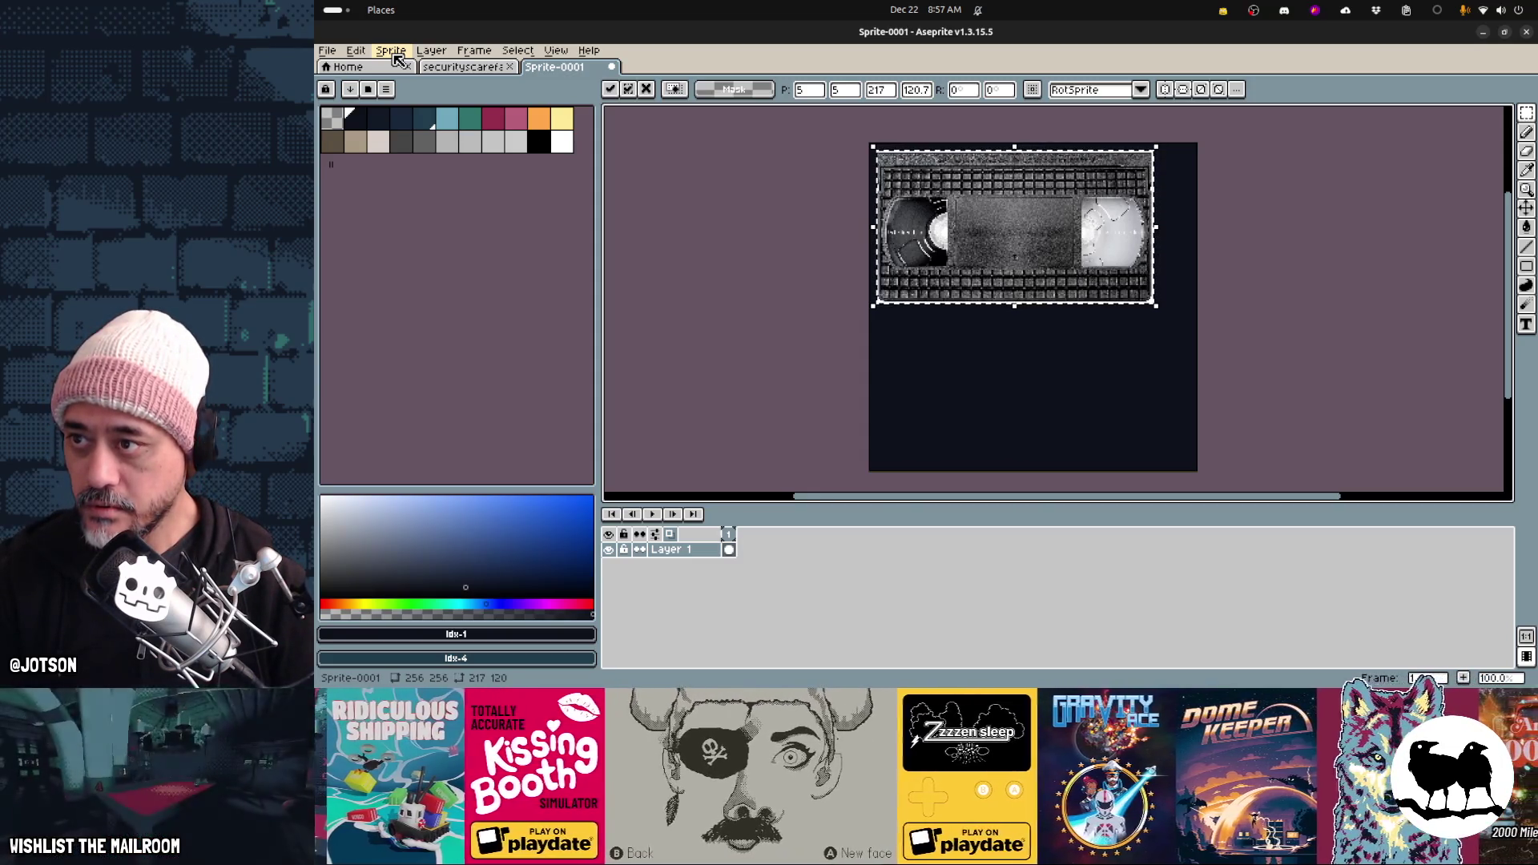
pyautogui.click(401, 54)
# Convert the sprite to indexed colour, then try deleting the tape's top band and undo it
pyautogui.moveTo(419, 84)
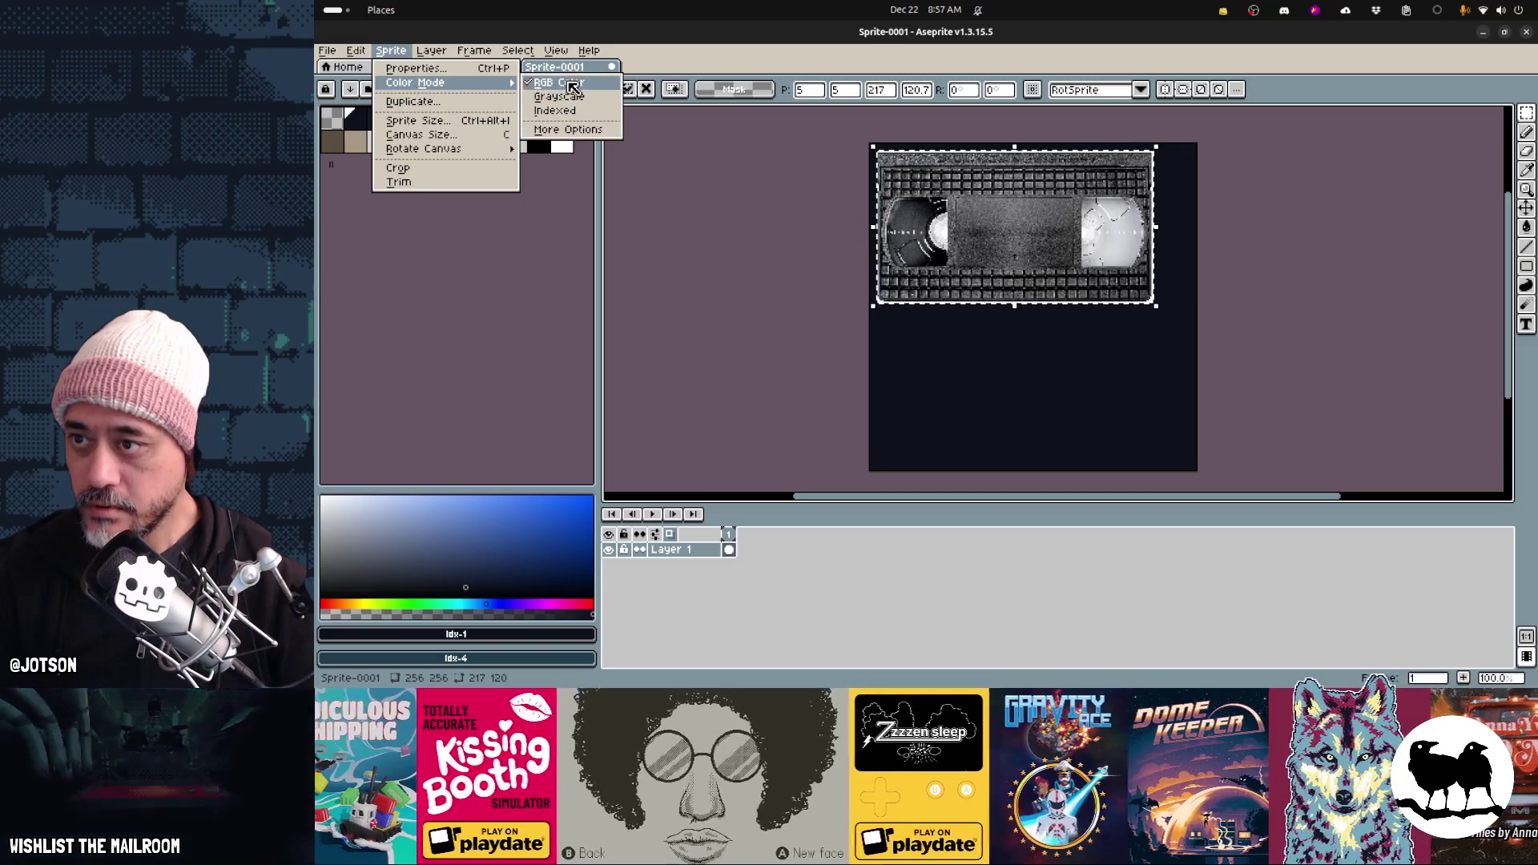
pyautogui.click(570, 112)
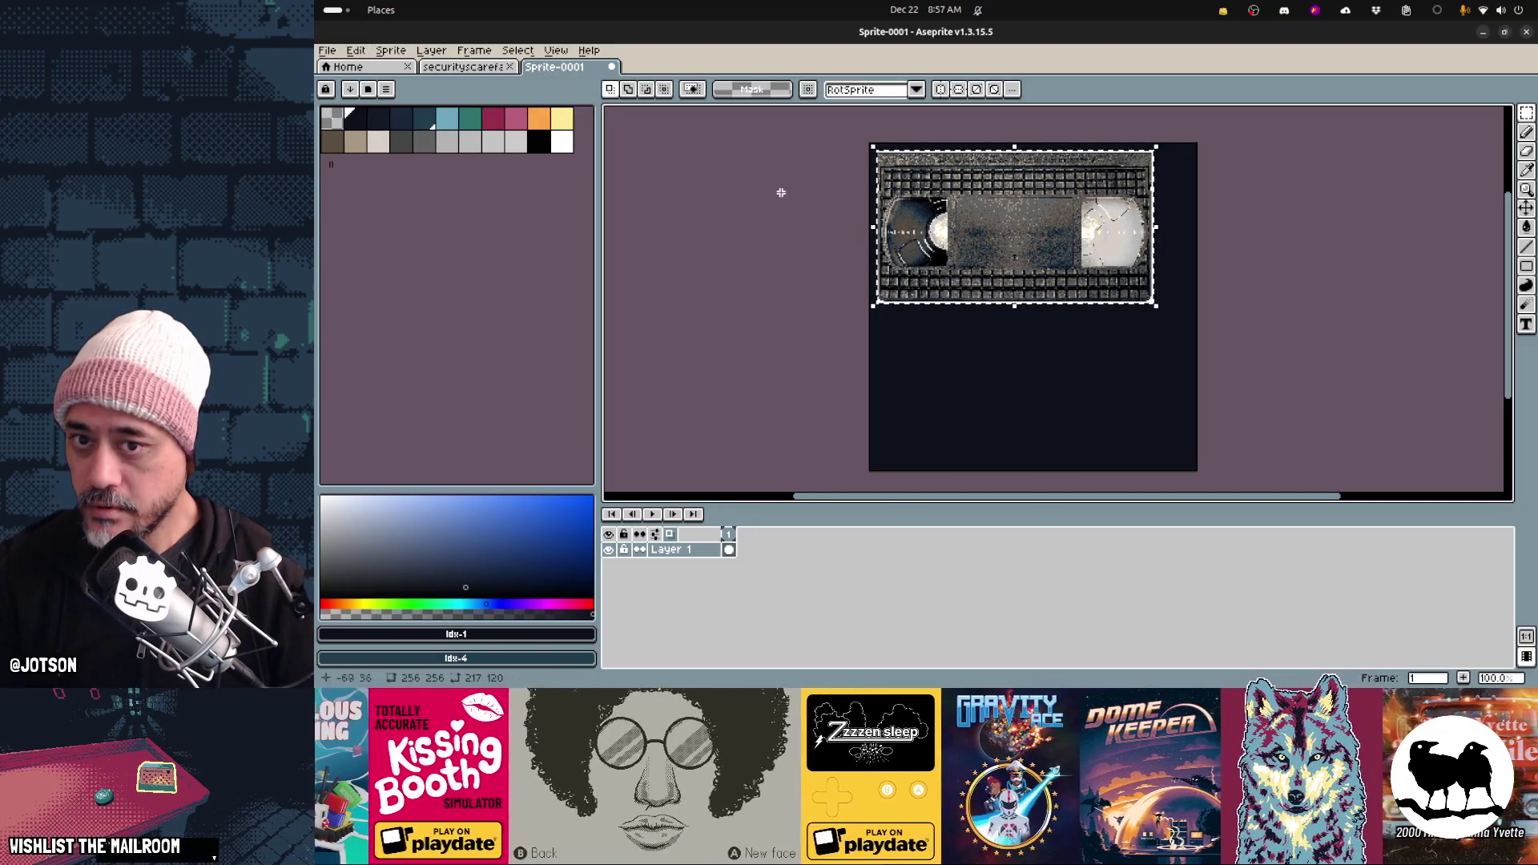
pyautogui.scroll(1, 788, 202)
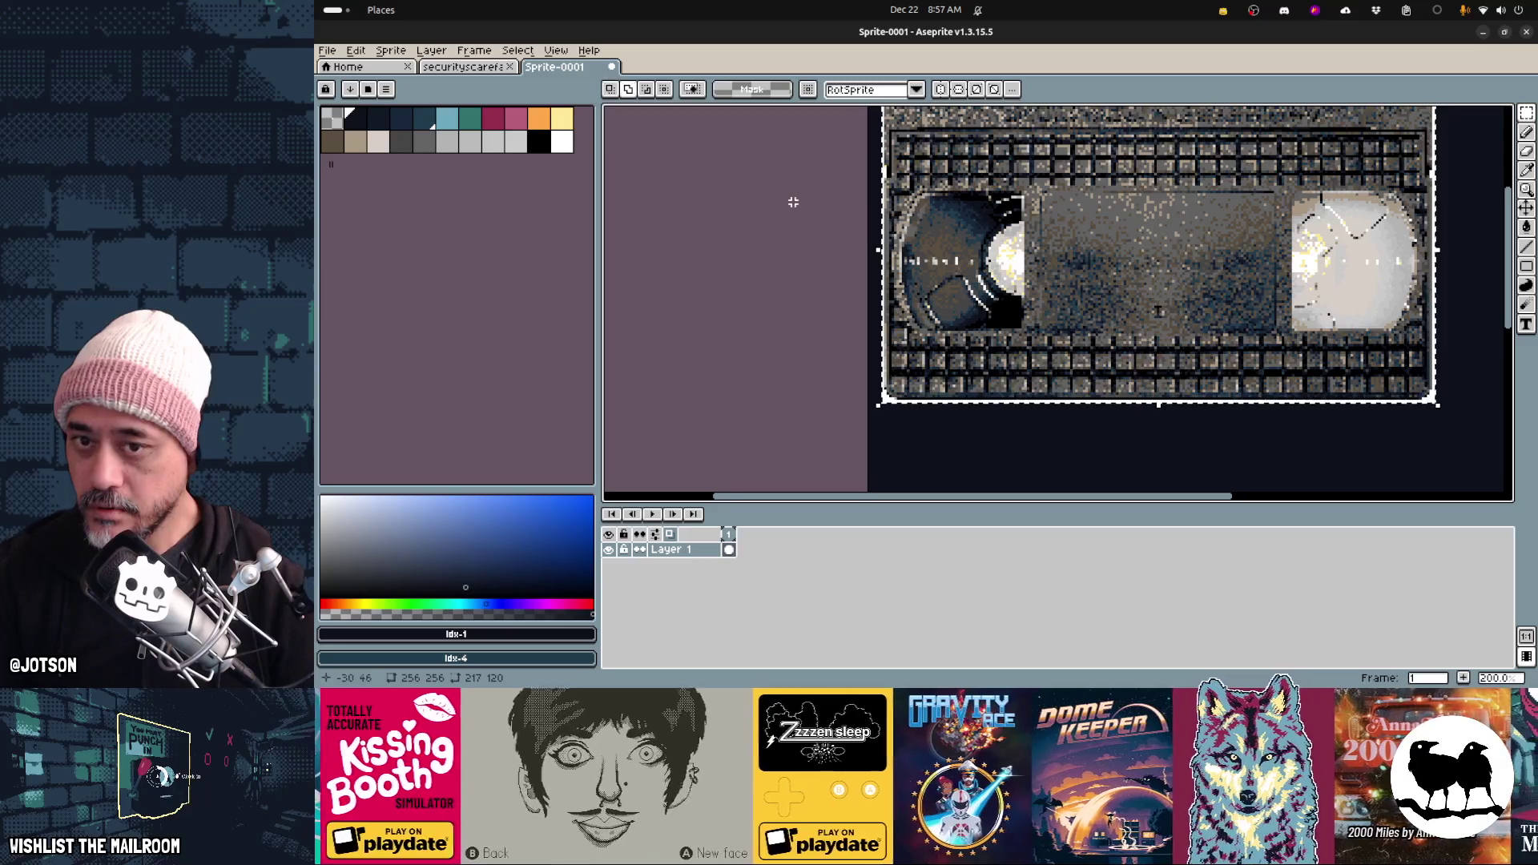
pyautogui.moveTo(793, 202); pyautogui.dragTo(734, 257, button='middle')
pyautogui.moveTo(802, 126); pyautogui.dragTo(1437, 238)
pyautogui.press('Delete')
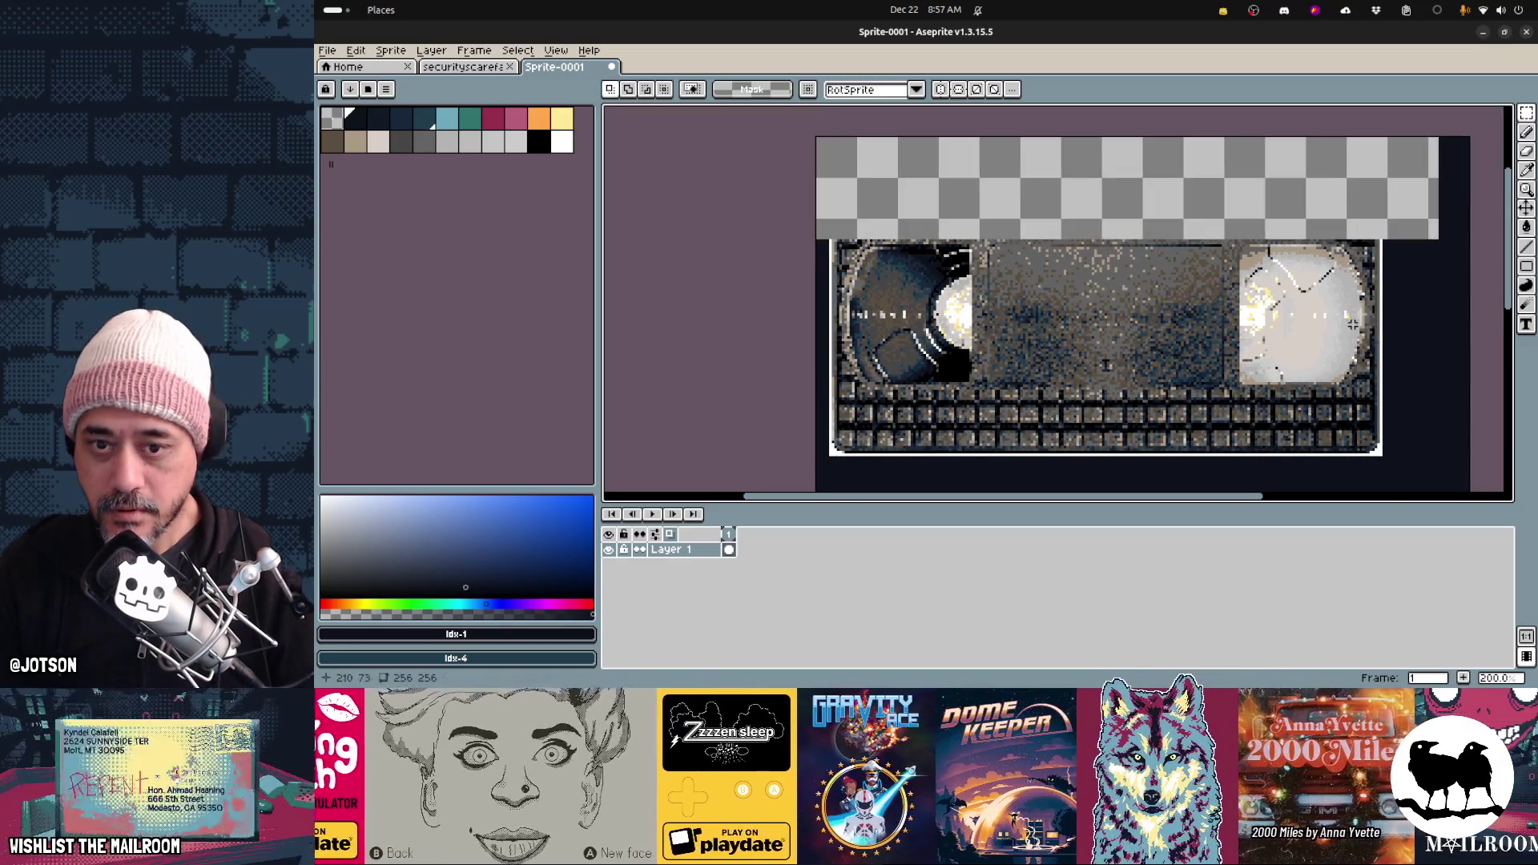
pyautogui.hotkey('ctrl', 'z')
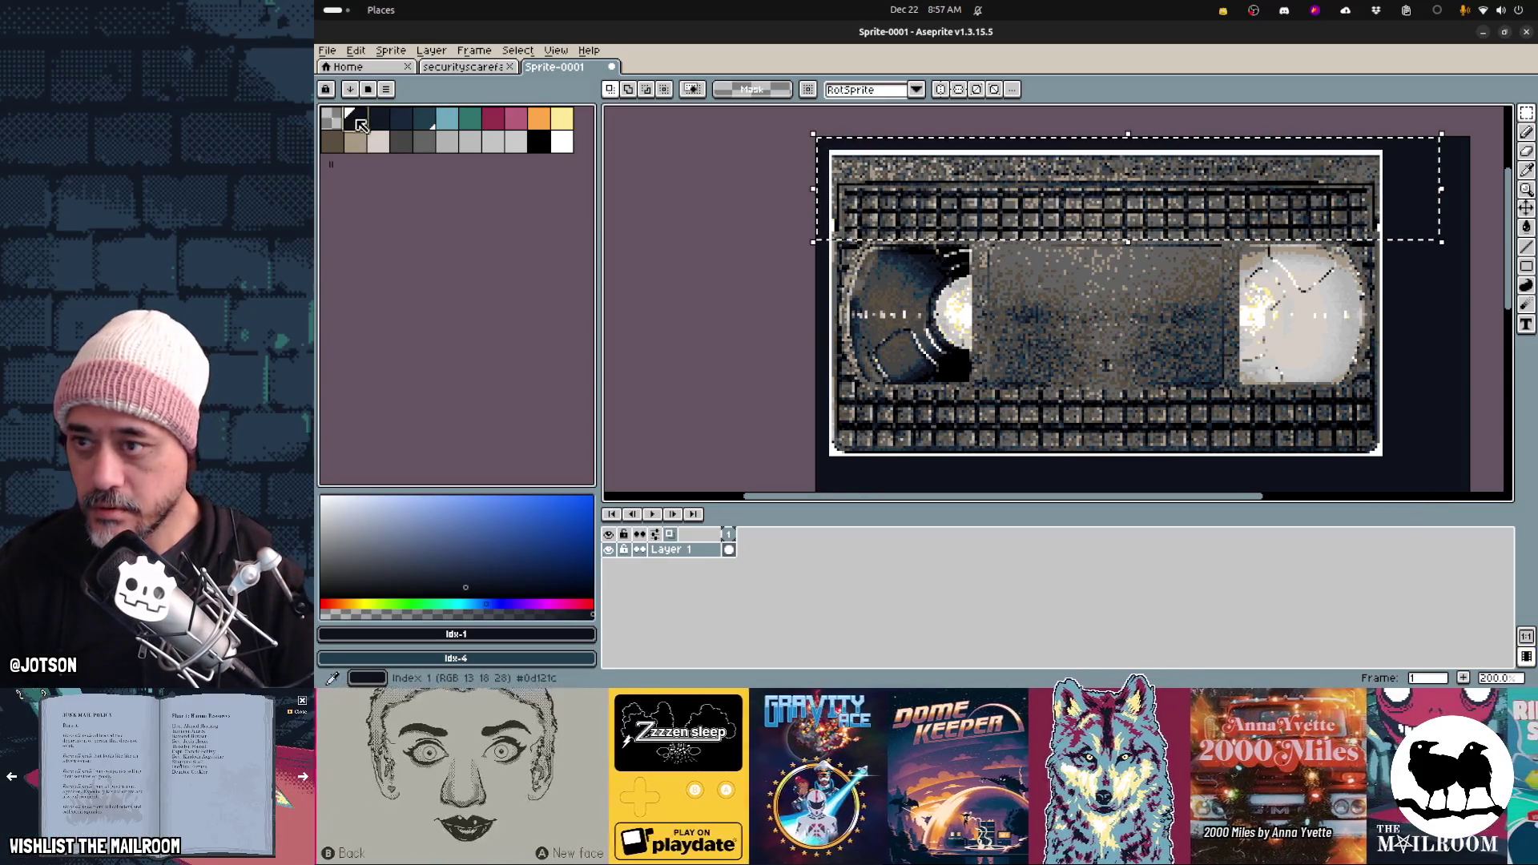
pyautogui.hotkey('ctrl', 'z')
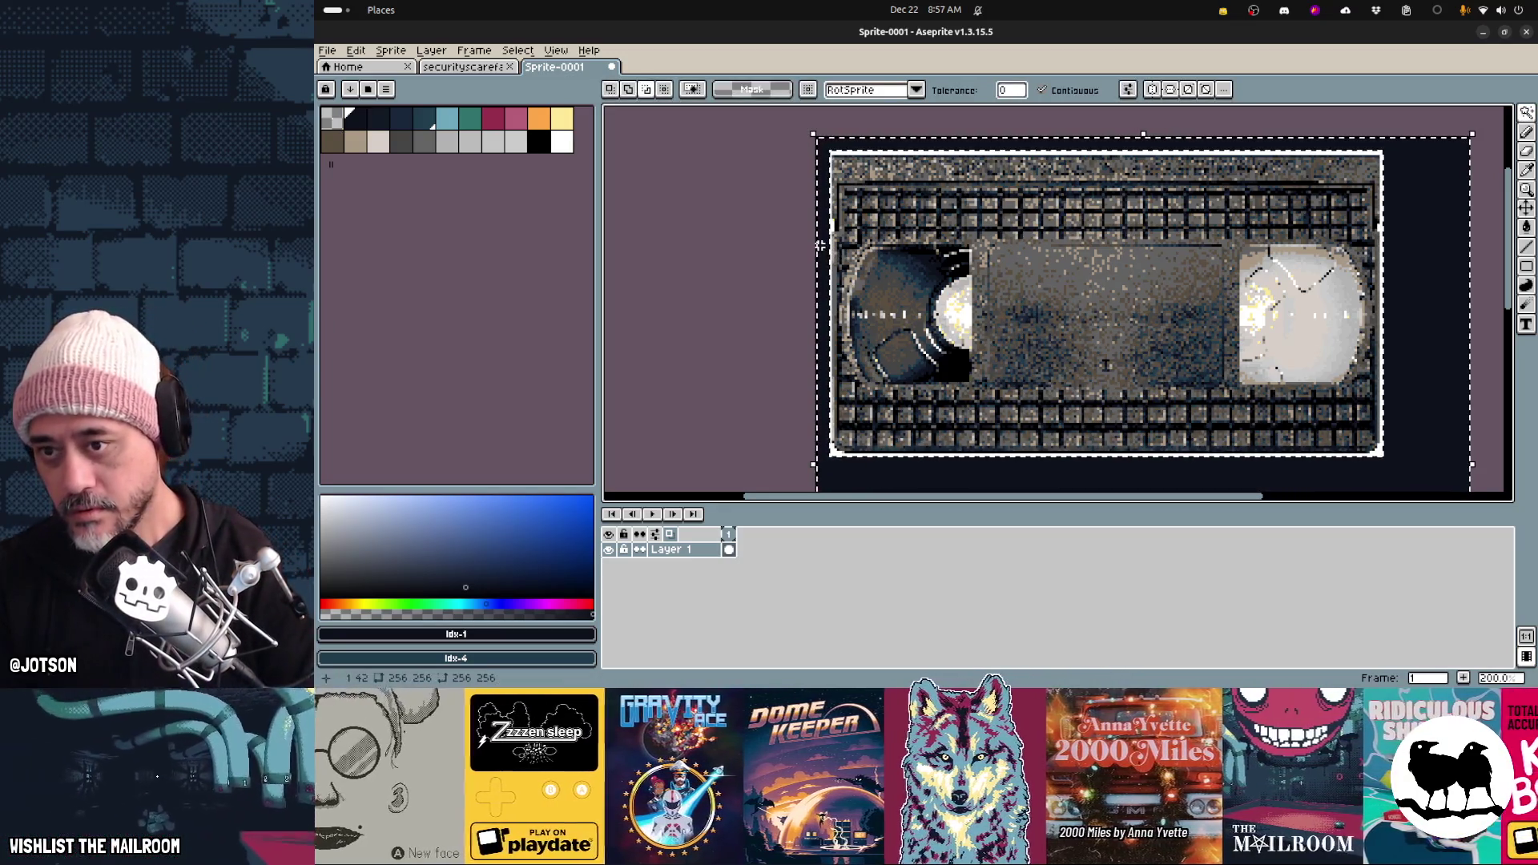
# Deselect everything and paste the VHS tape image as a new Layer 2
pyautogui.click(393, 52)
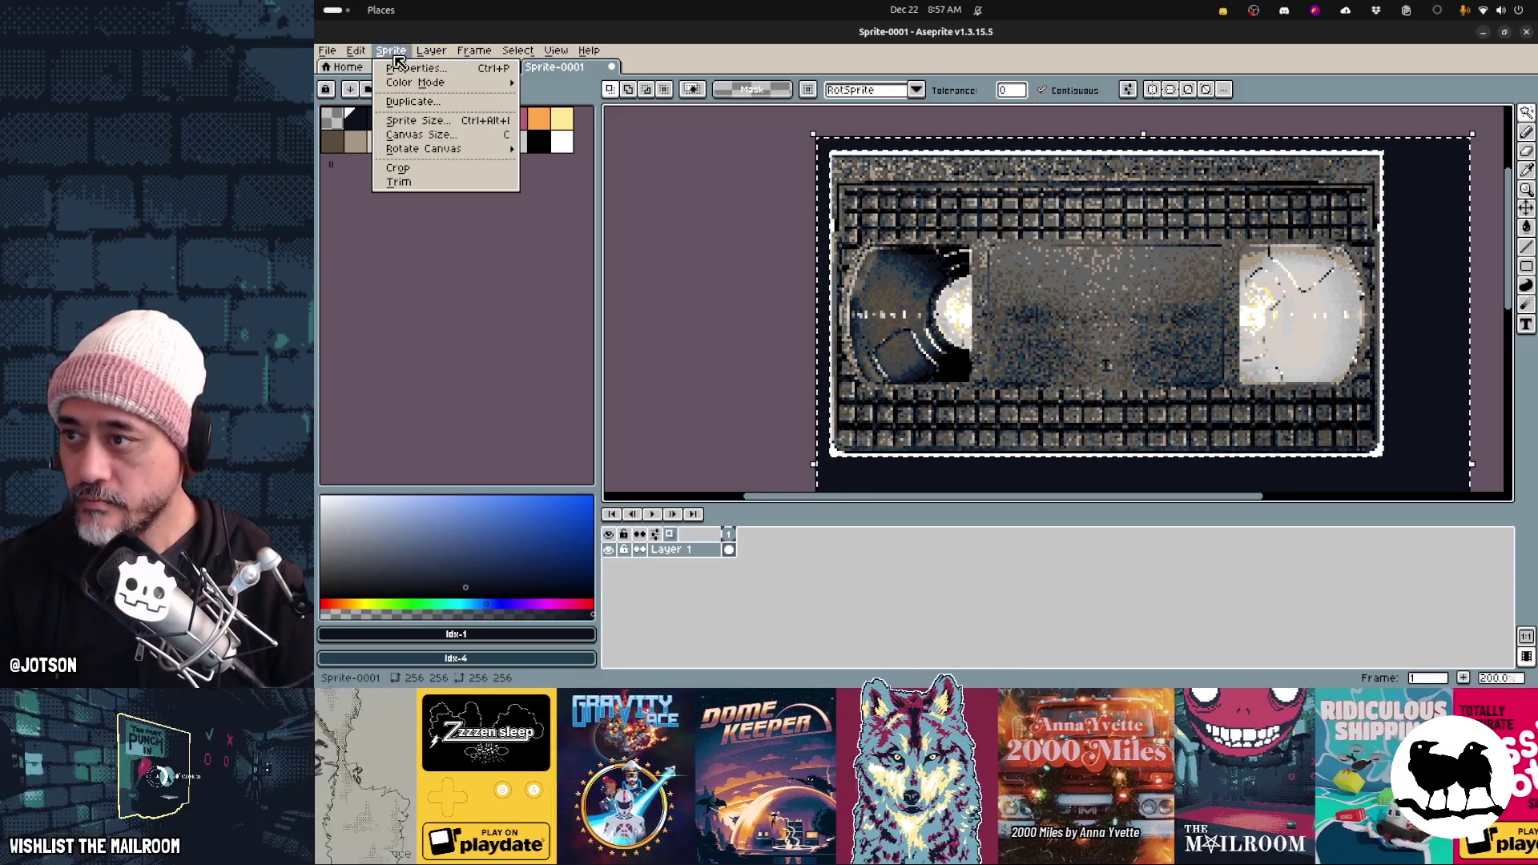
pyautogui.moveTo(420, 56)
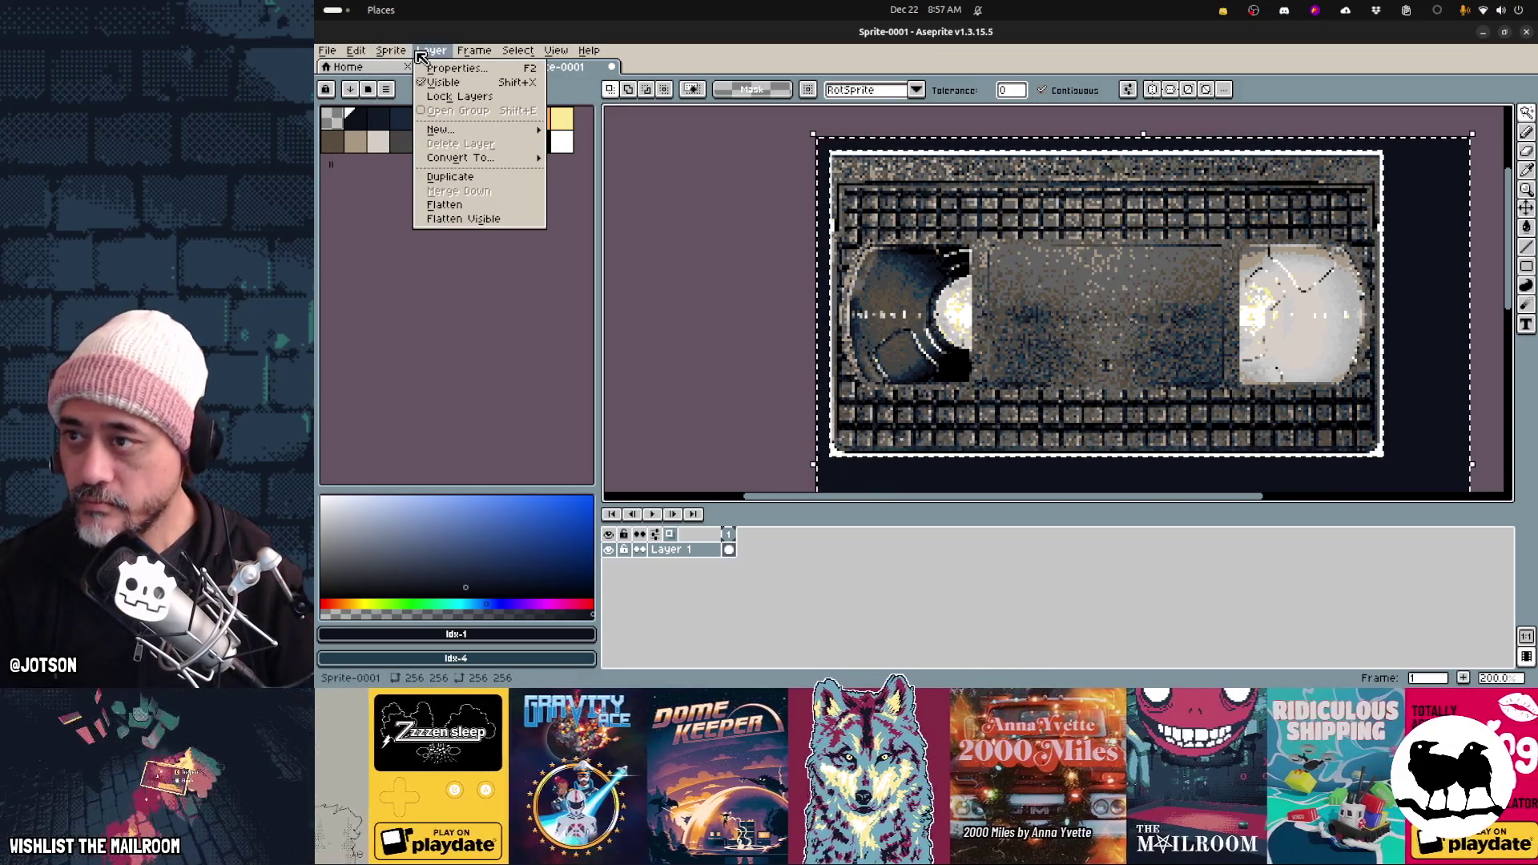
pyautogui.moveTo(468, 54)
pyautogui.moveTo(370, 57)
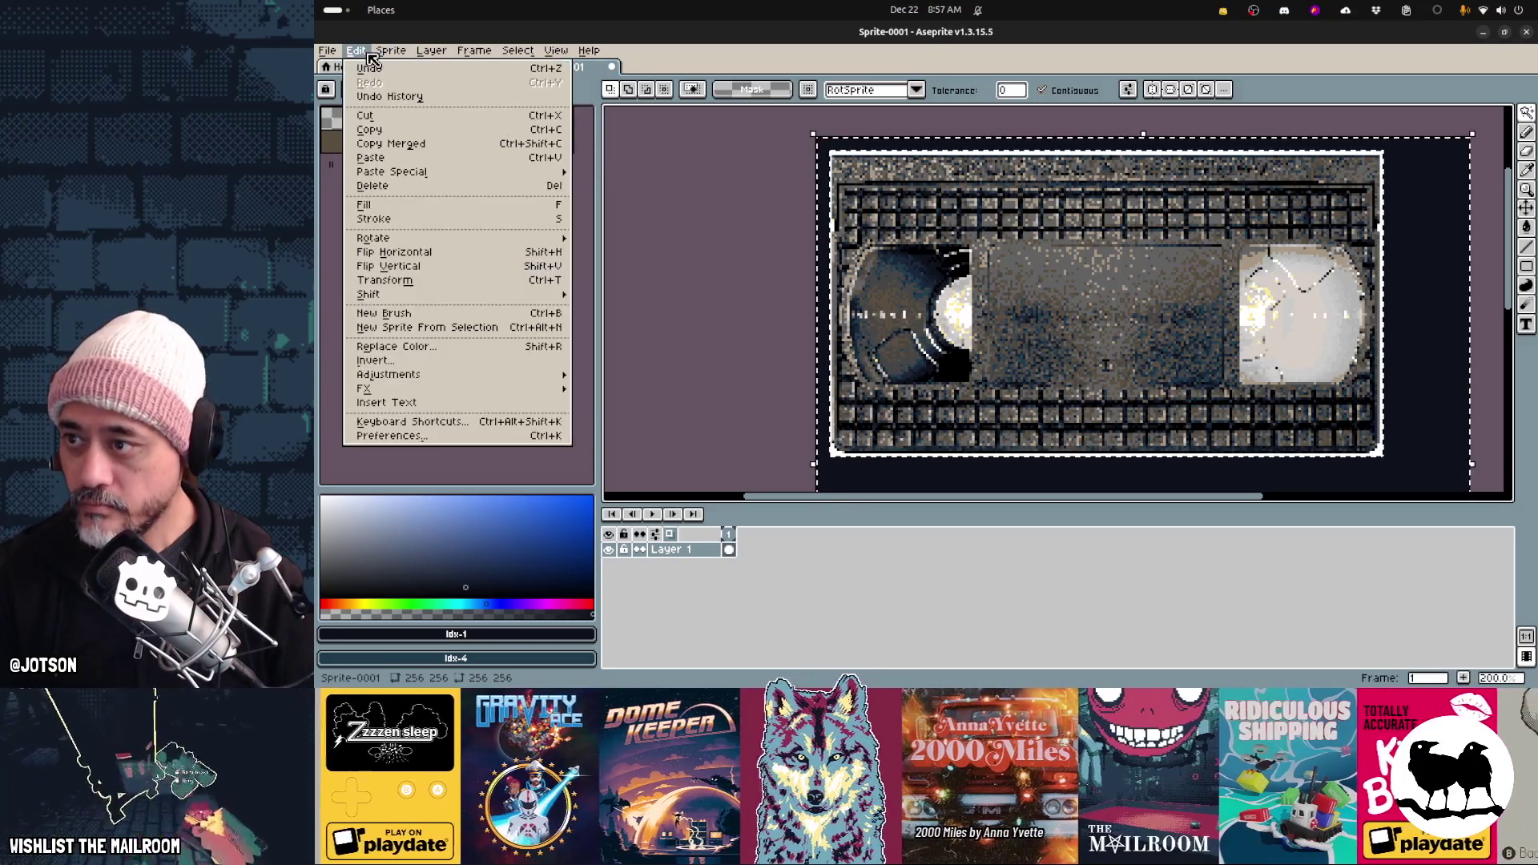
pyautogui.moveTo(521, 55)
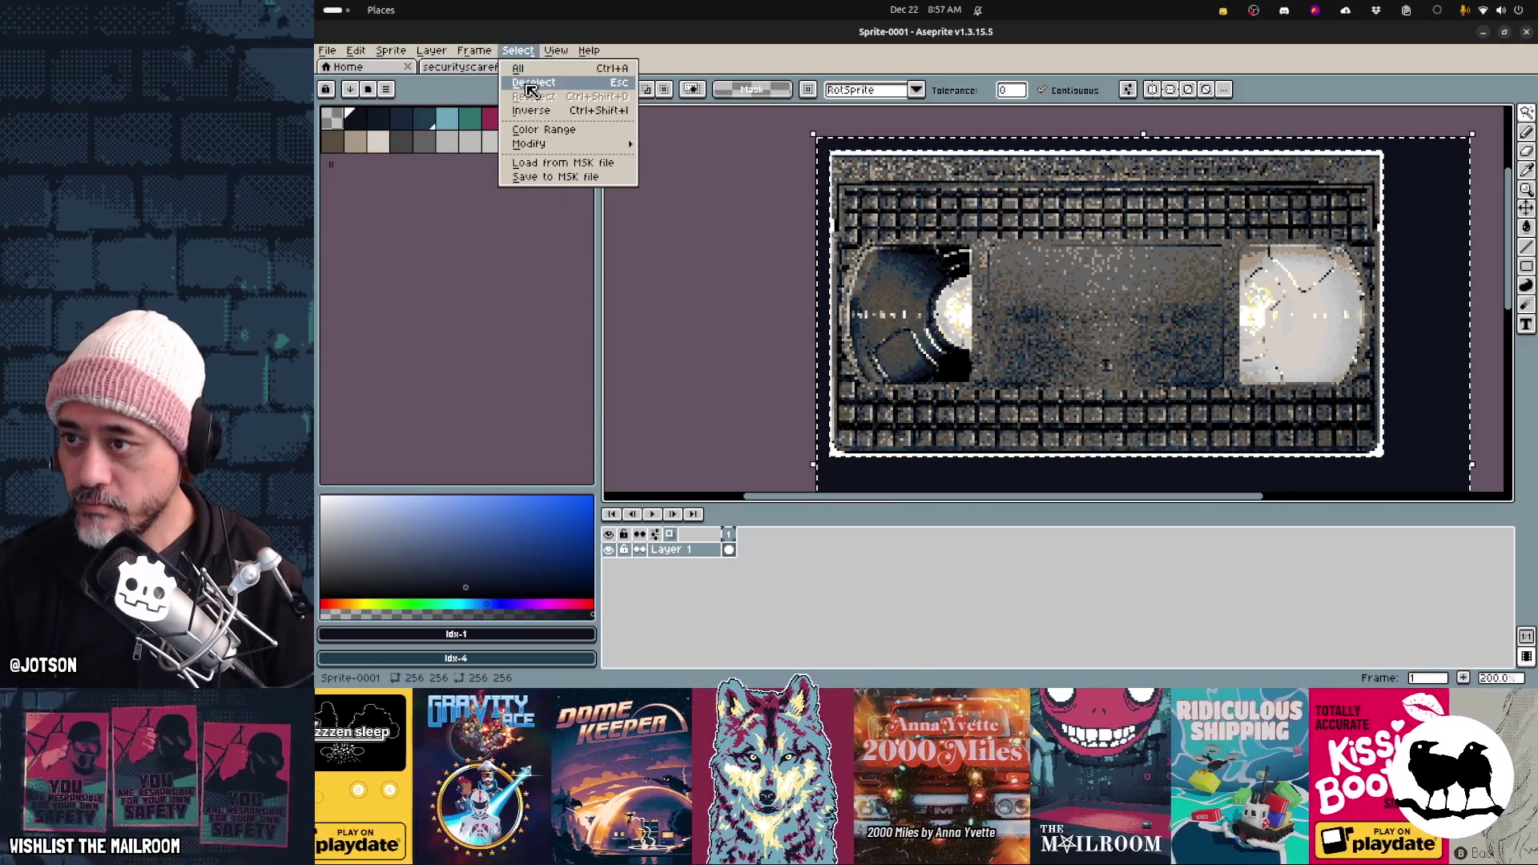
pyautogui.click(548, 116)
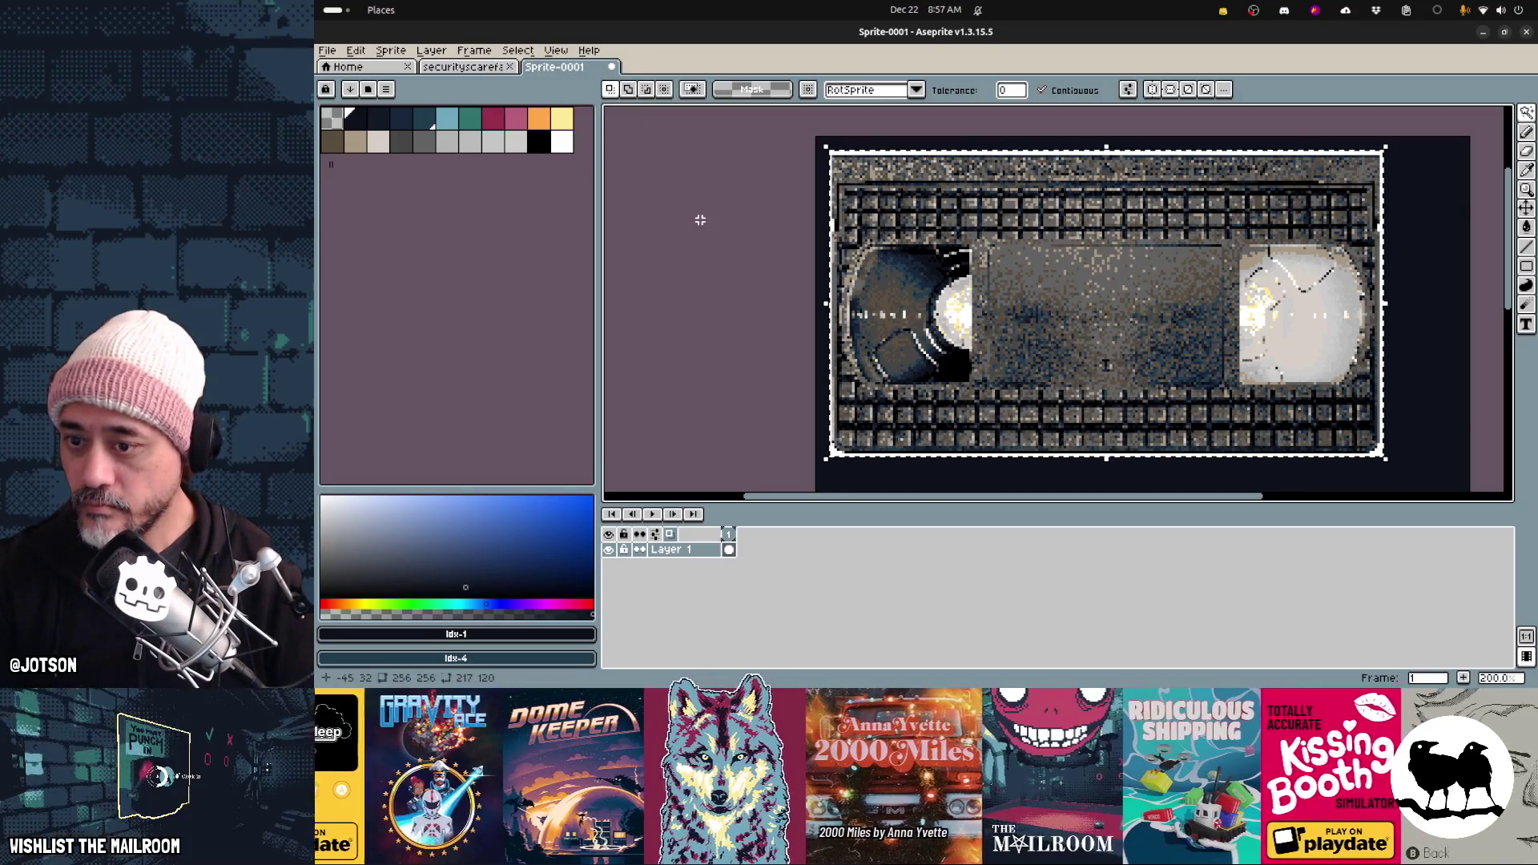
pyautogui.hotkey('ctrl', 'v')
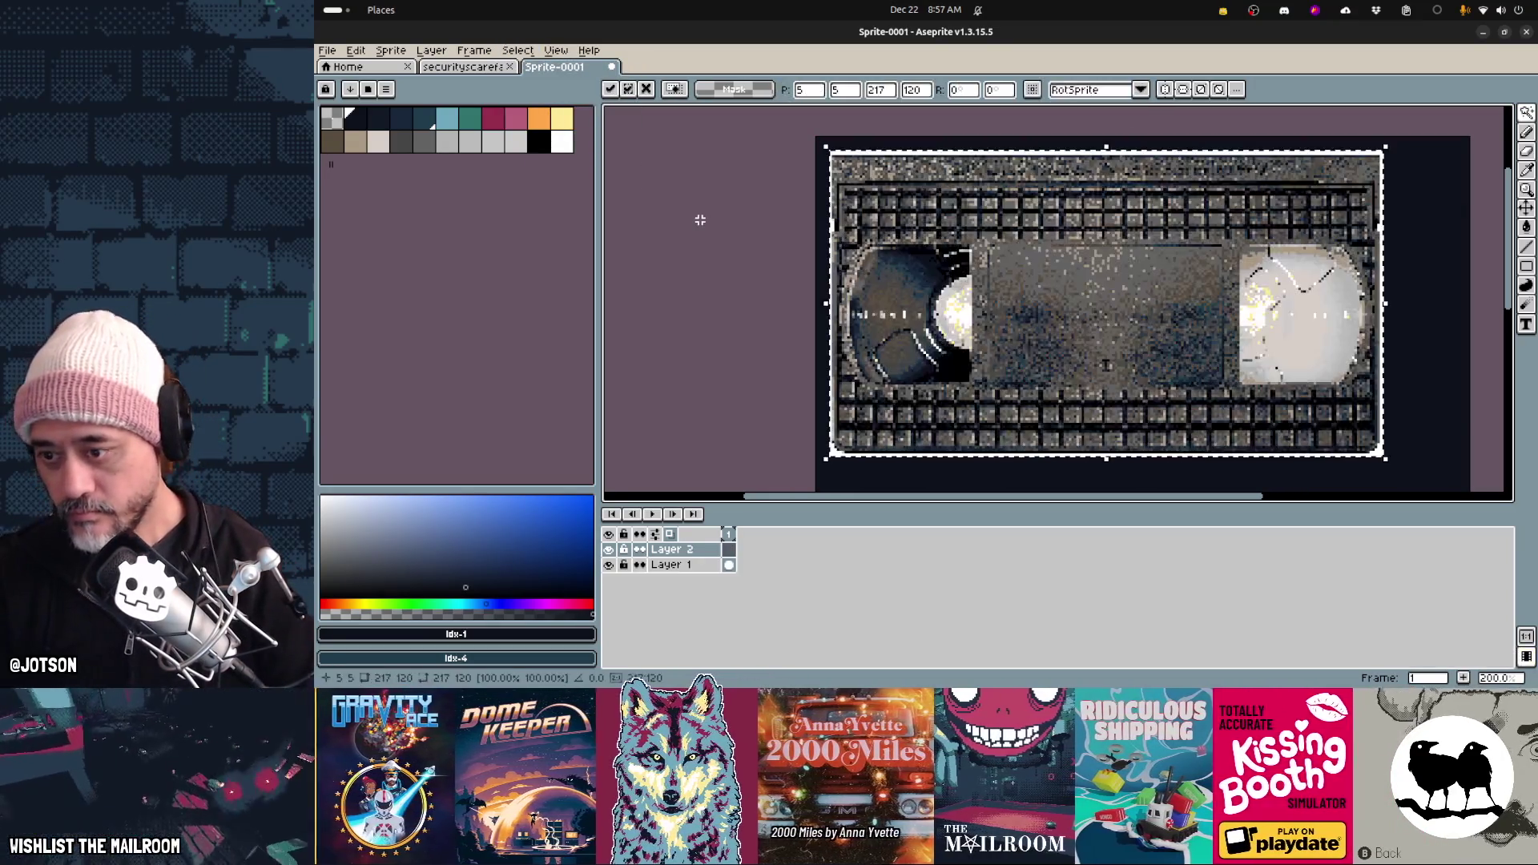
# Commit the pasted tape image in place and check Layer 2 by hiding and reshowing it
pyautogui.press('Return')
pyautogui.click(696, 564)
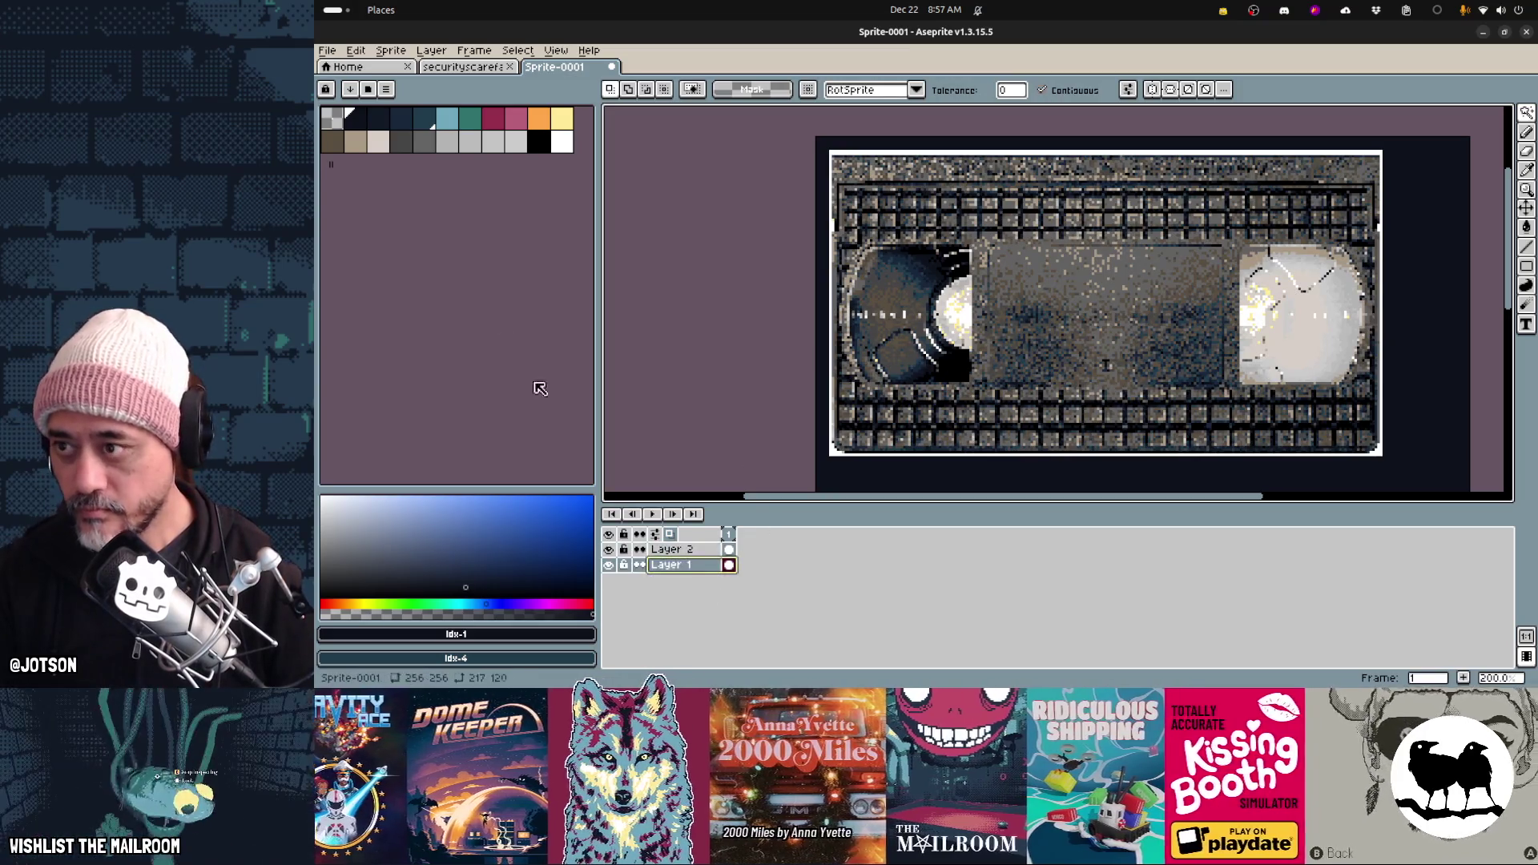
pyautogui.click(374, 147)
pyautogui.press('g')
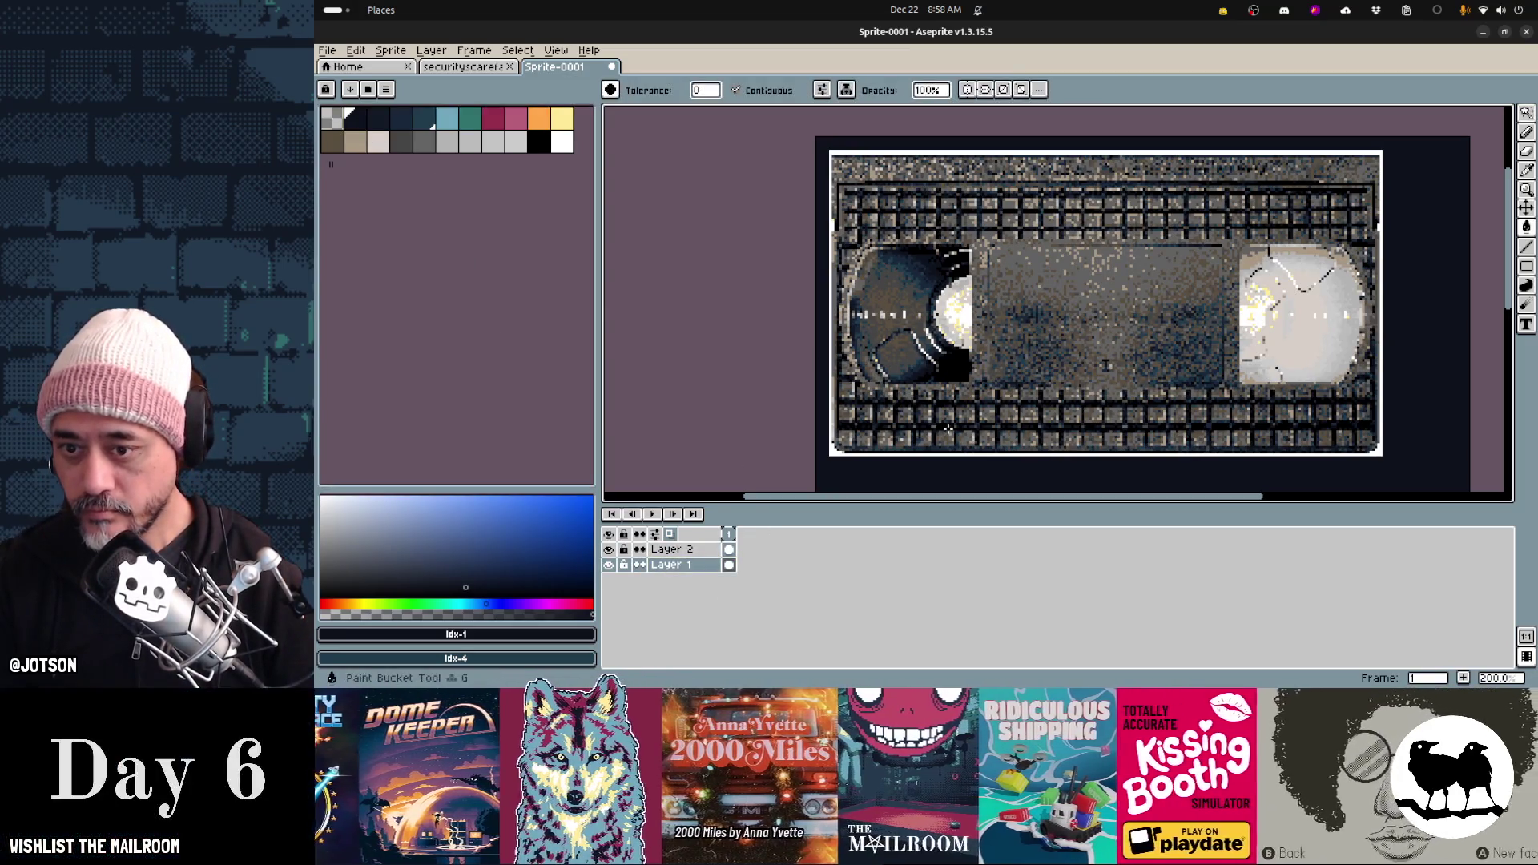
pyautogui.click(609, 549)
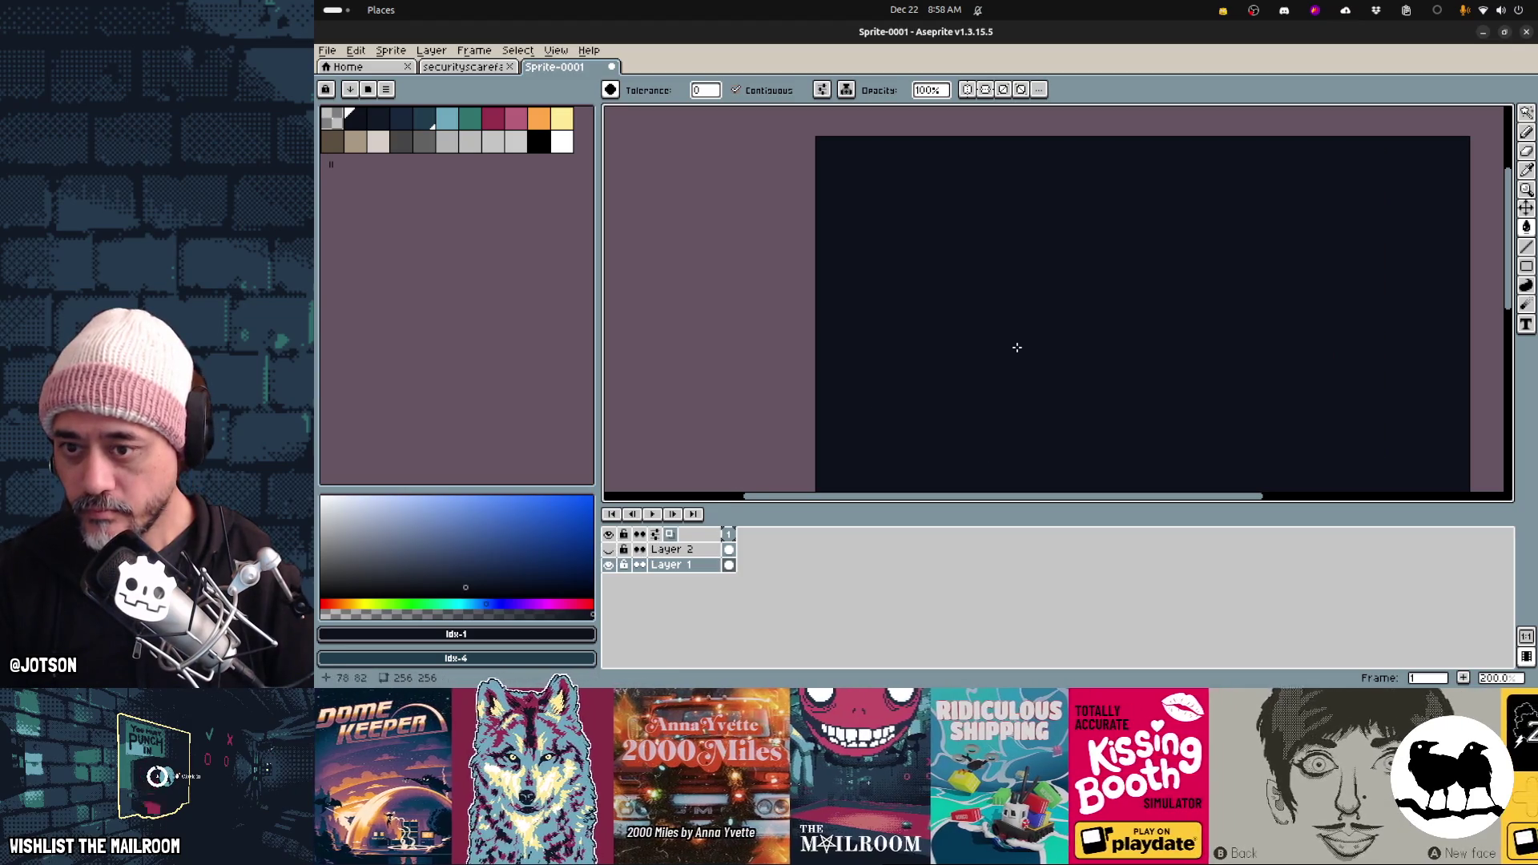
pyautogui.click(608, 550)
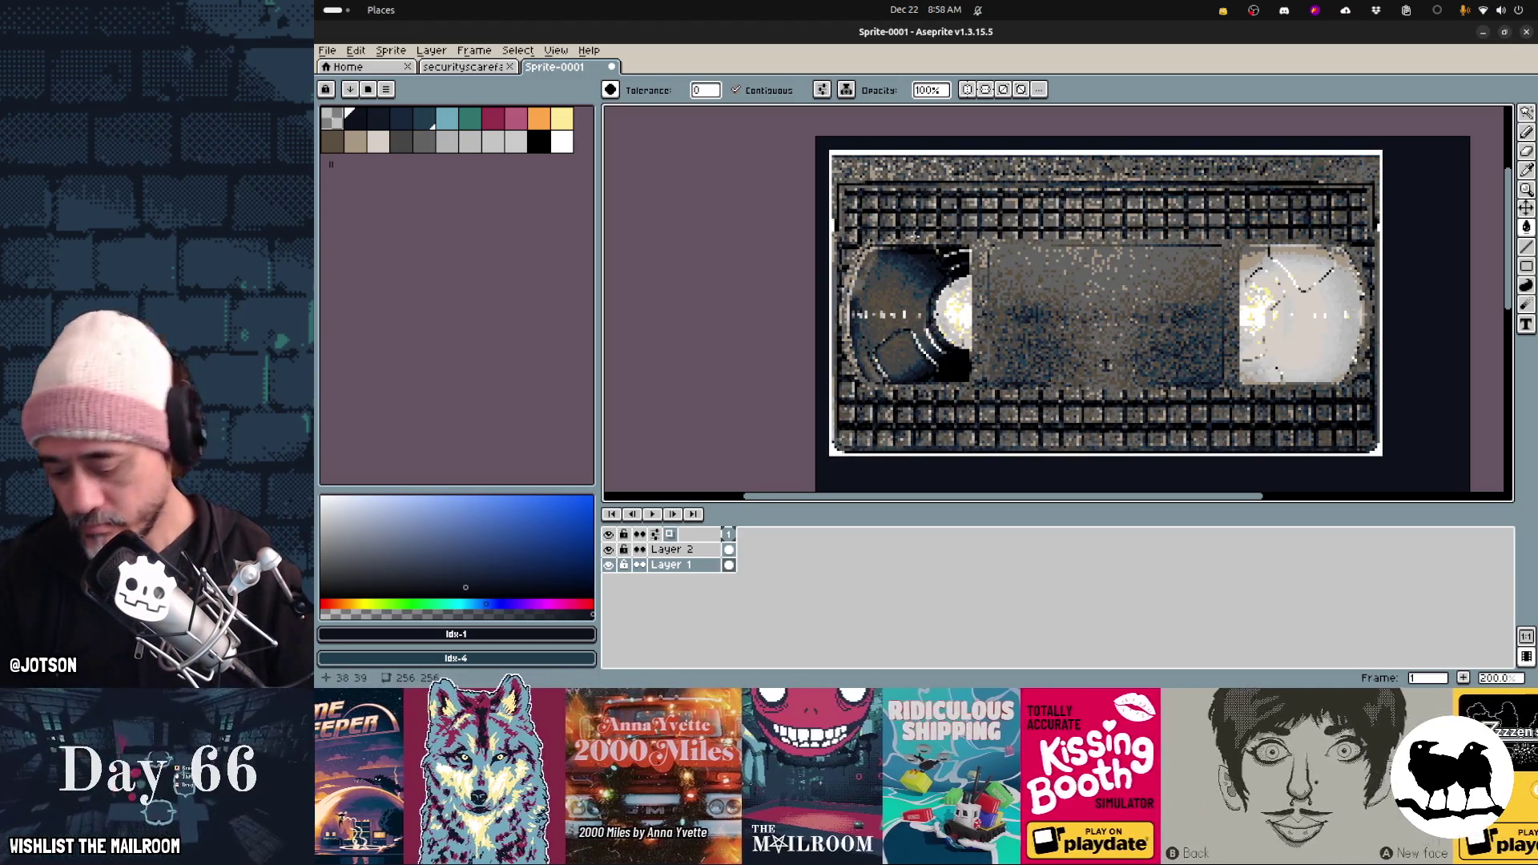
# Erase the top strip of the tape artwork on Layer 2, keeping Layer 1 intact
pyautogui.press('m')
pyautogui.moveTo(815, 137)
pyautogui.mouseDown()
pyautogui.moveTo(1357, 222)
pyautogui.moveTo(1421, 246)
pyautogui.mouseUp()
pyautogui.press('Delete')
pyautogui.hotkey('ctrl', 'z')
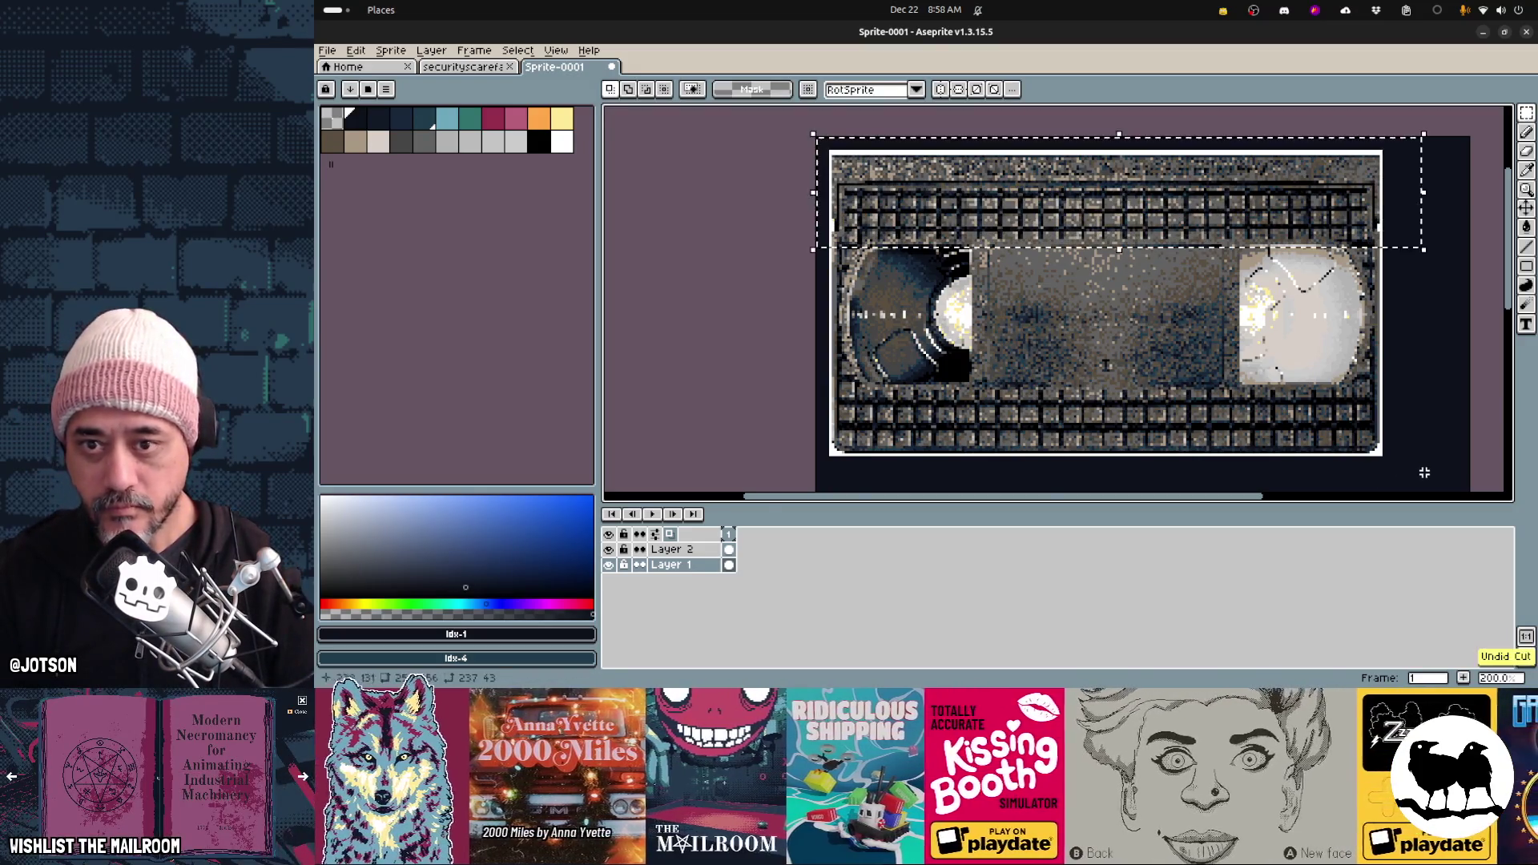
pyautogui.click(671, 549)
pyautogui.press('Delete')
pyautogui.hotkey('ctrl', 'd')
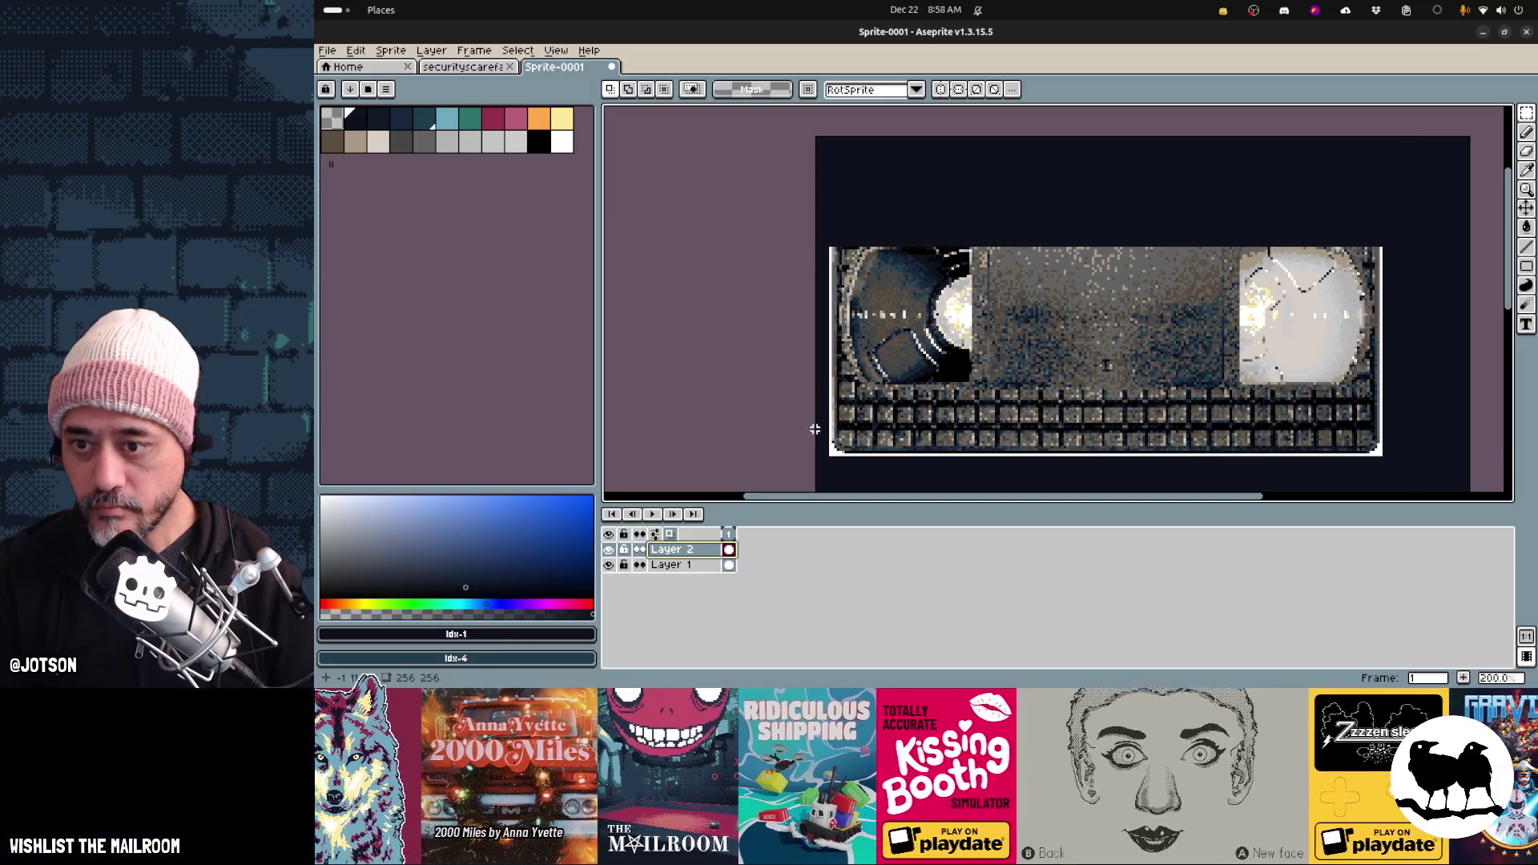
# Erase the tape's lower keyboard strip and middle section, leaving only the two reels
pyautogui.moveTo(819, 383); pyautogui.dragTo(1407, 460)
pyautogui.press('Delete')
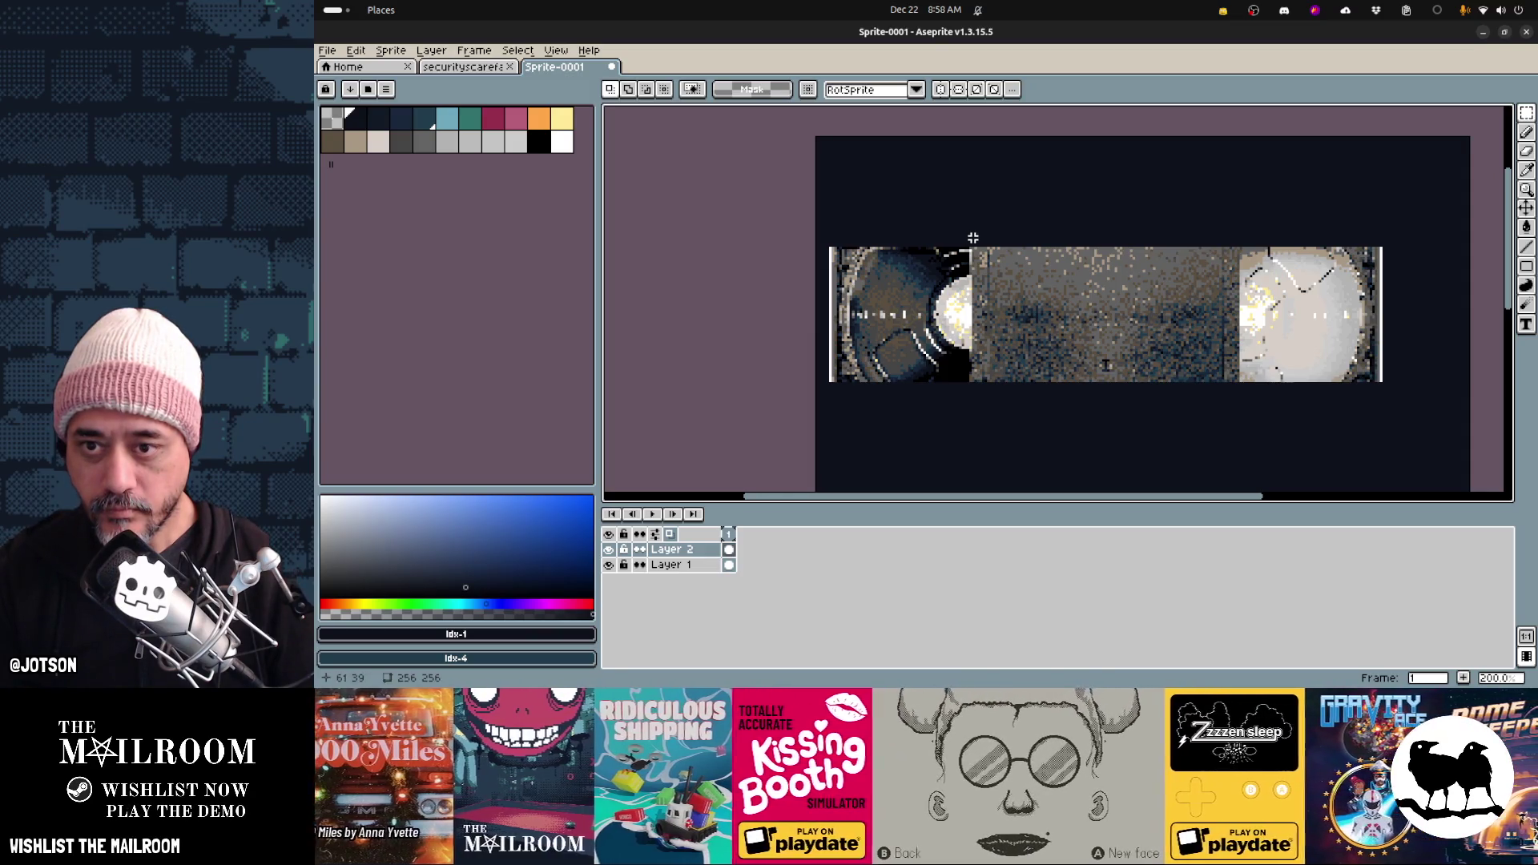
pyautogui.moveTo(970, 238); pyautogui.dragTo(1237, 413)
pyautogui.press('Delete')
pyautogui.scroll(2, 893, 361)
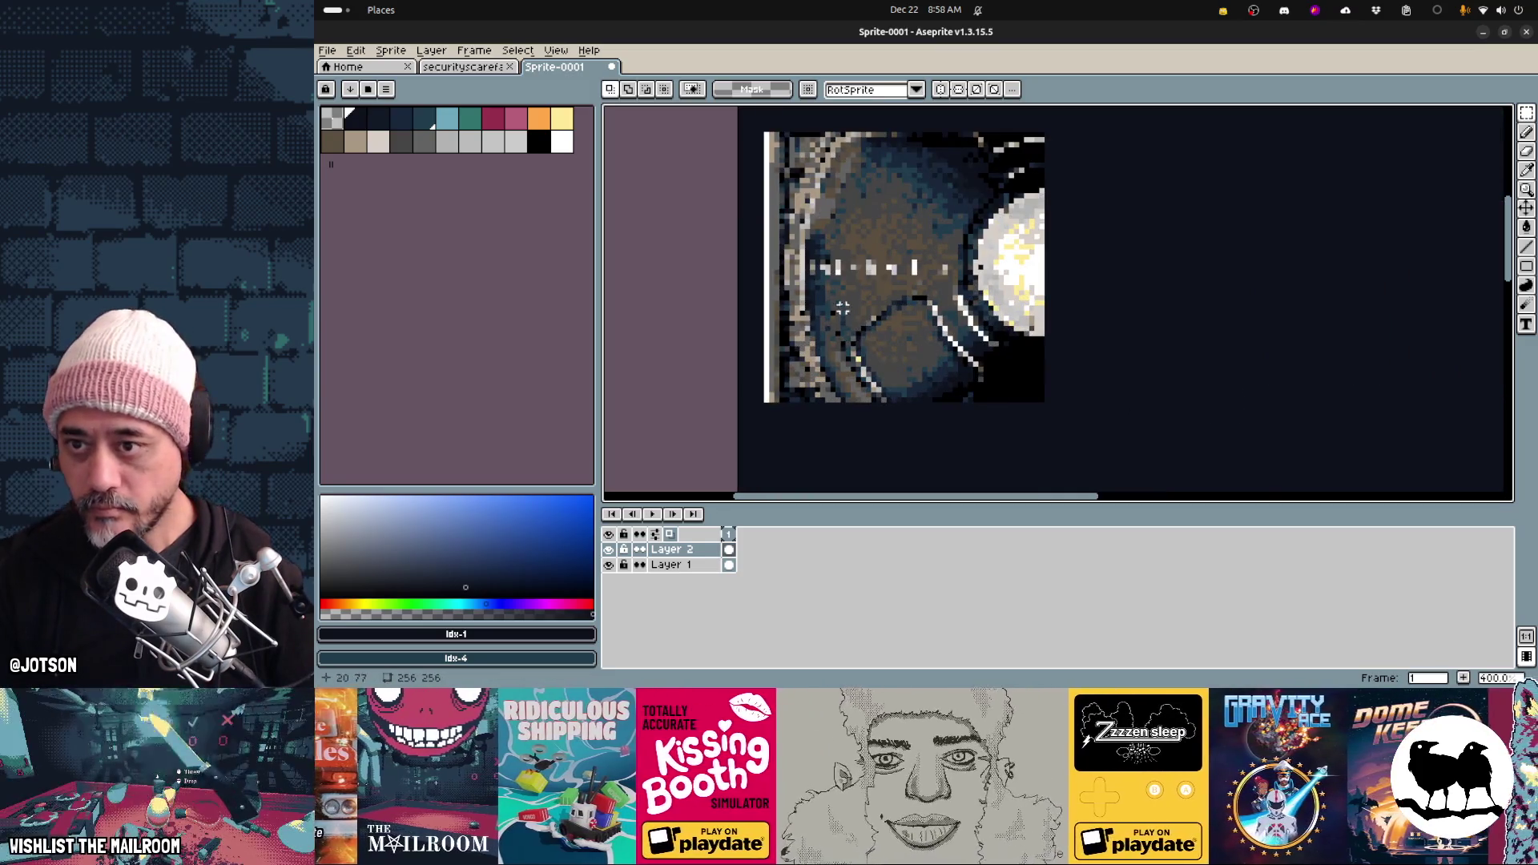
pyautogui.scroll(-1, 858, 296)
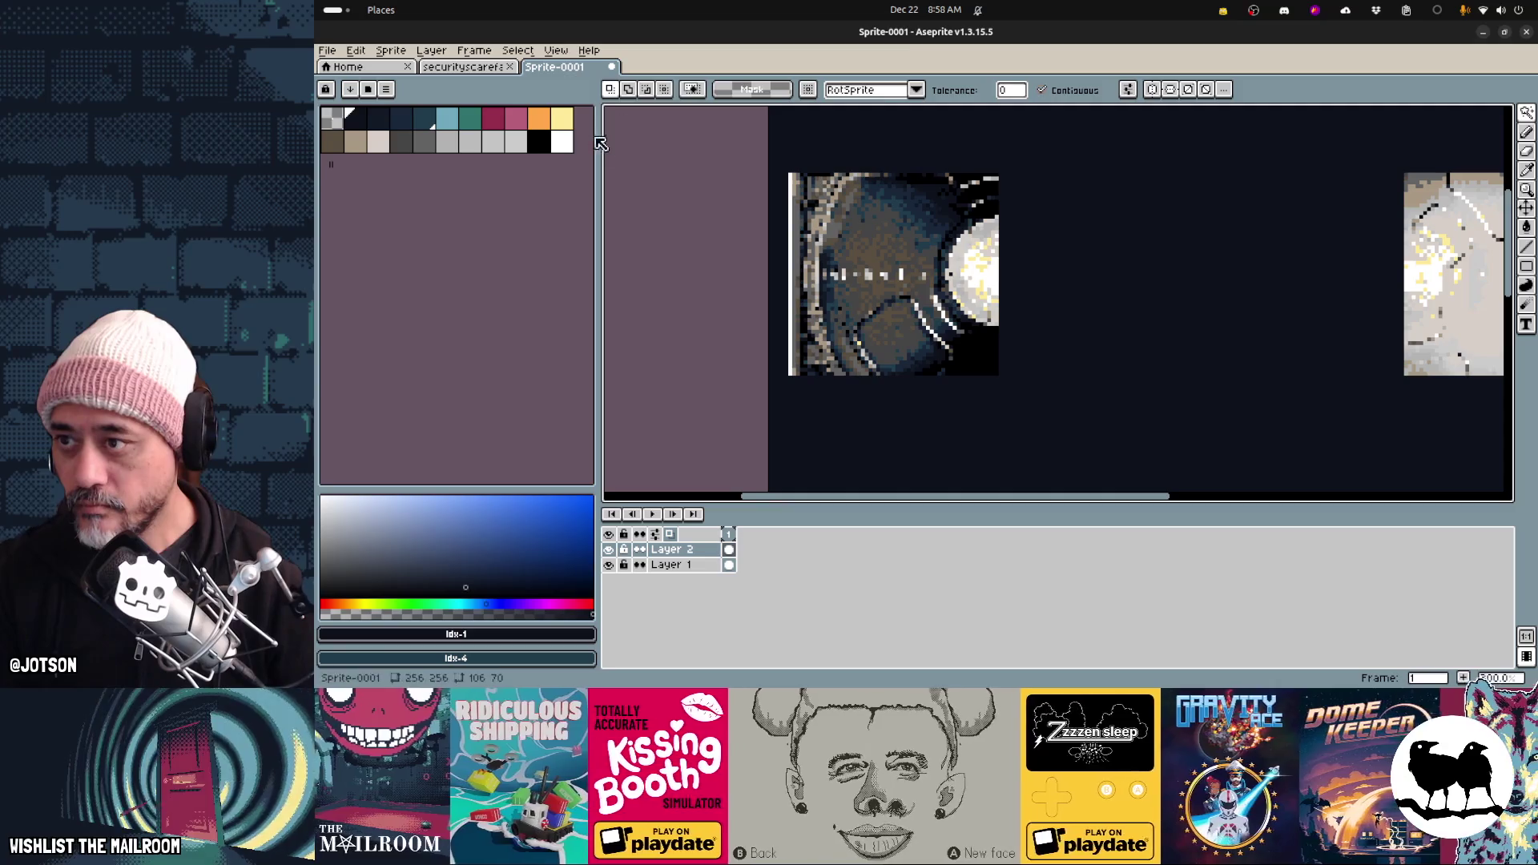
pyautogui.press('e')
pyautogui.click(610, 90)
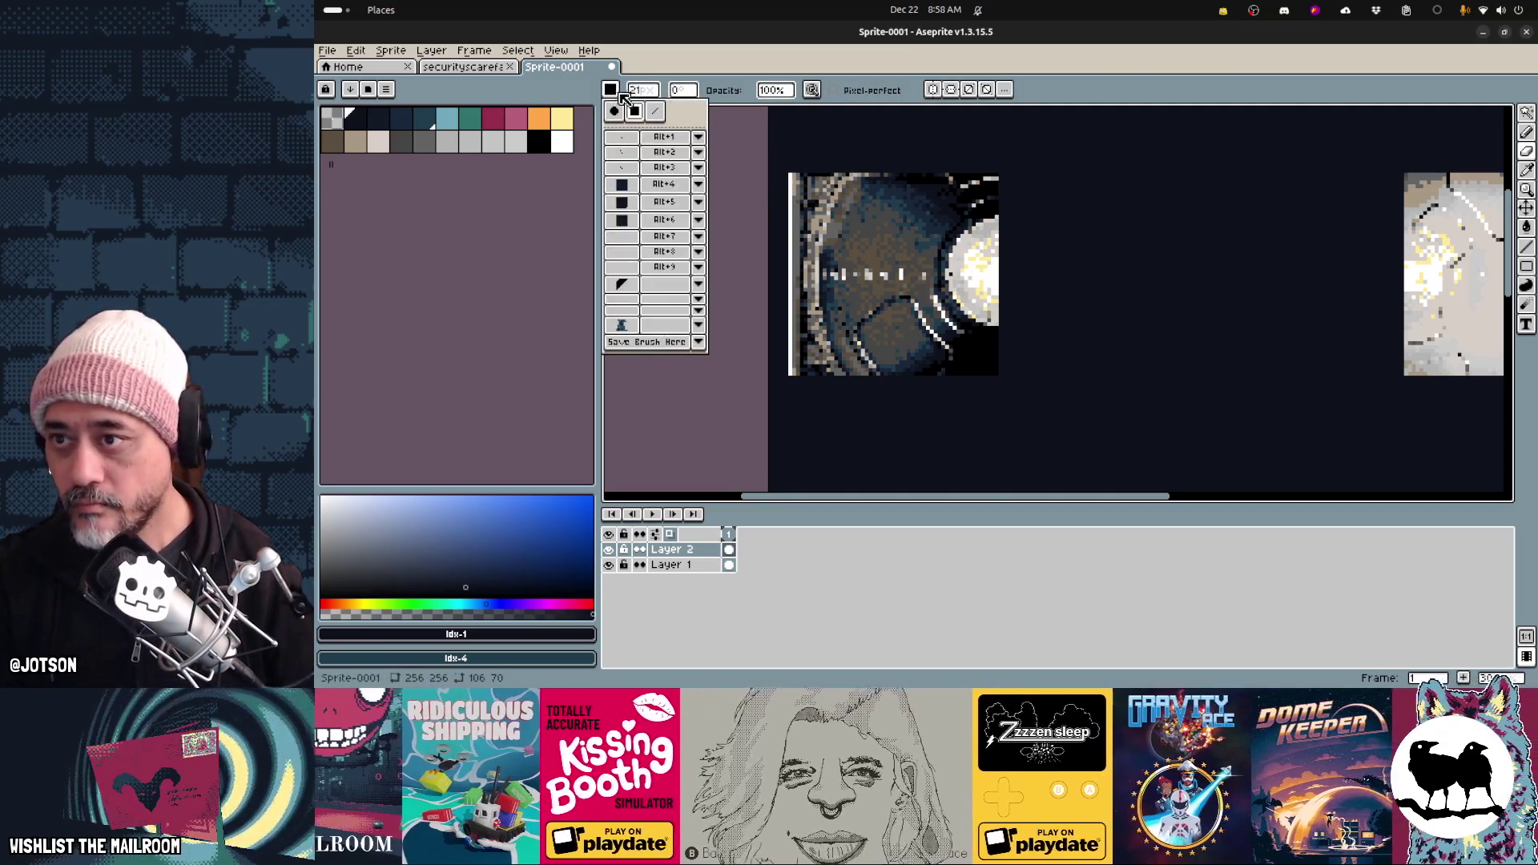
# With a round 21px Eraser, remove stray corners and white edge lines around both reels
pyautogui.click(614, 111)
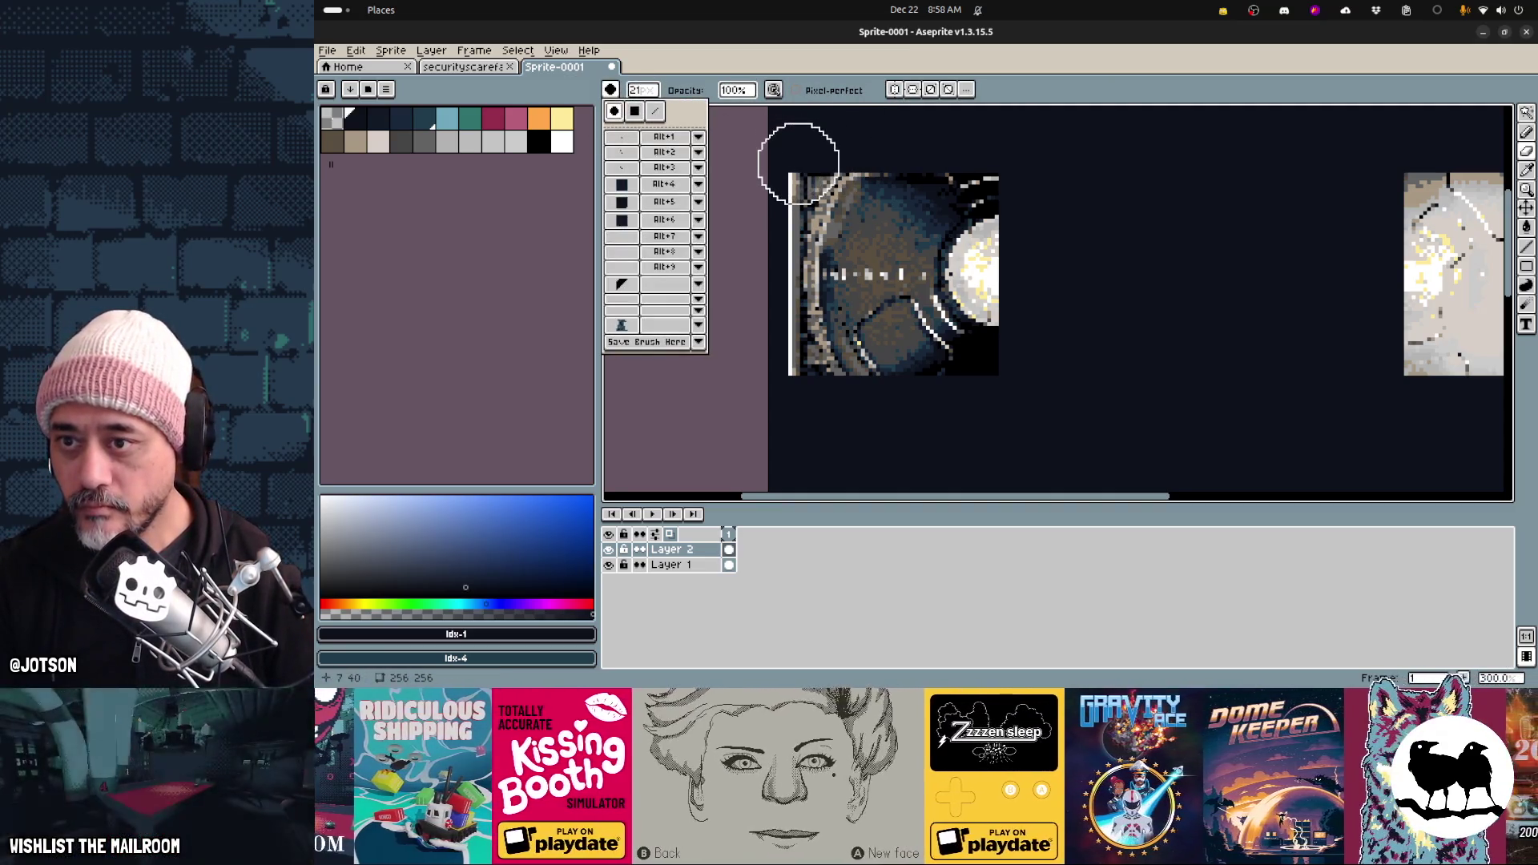
pyautogui.click(798, 160)
pyautogui.moveTo(799, 160)
pyautogui.mouseDown()
pyautogui.moveTo(772, 188)
pyautogui.moveTo(761, 251)
pyautogui.moveTo(791, 381)
pyautogui.mouseUp()
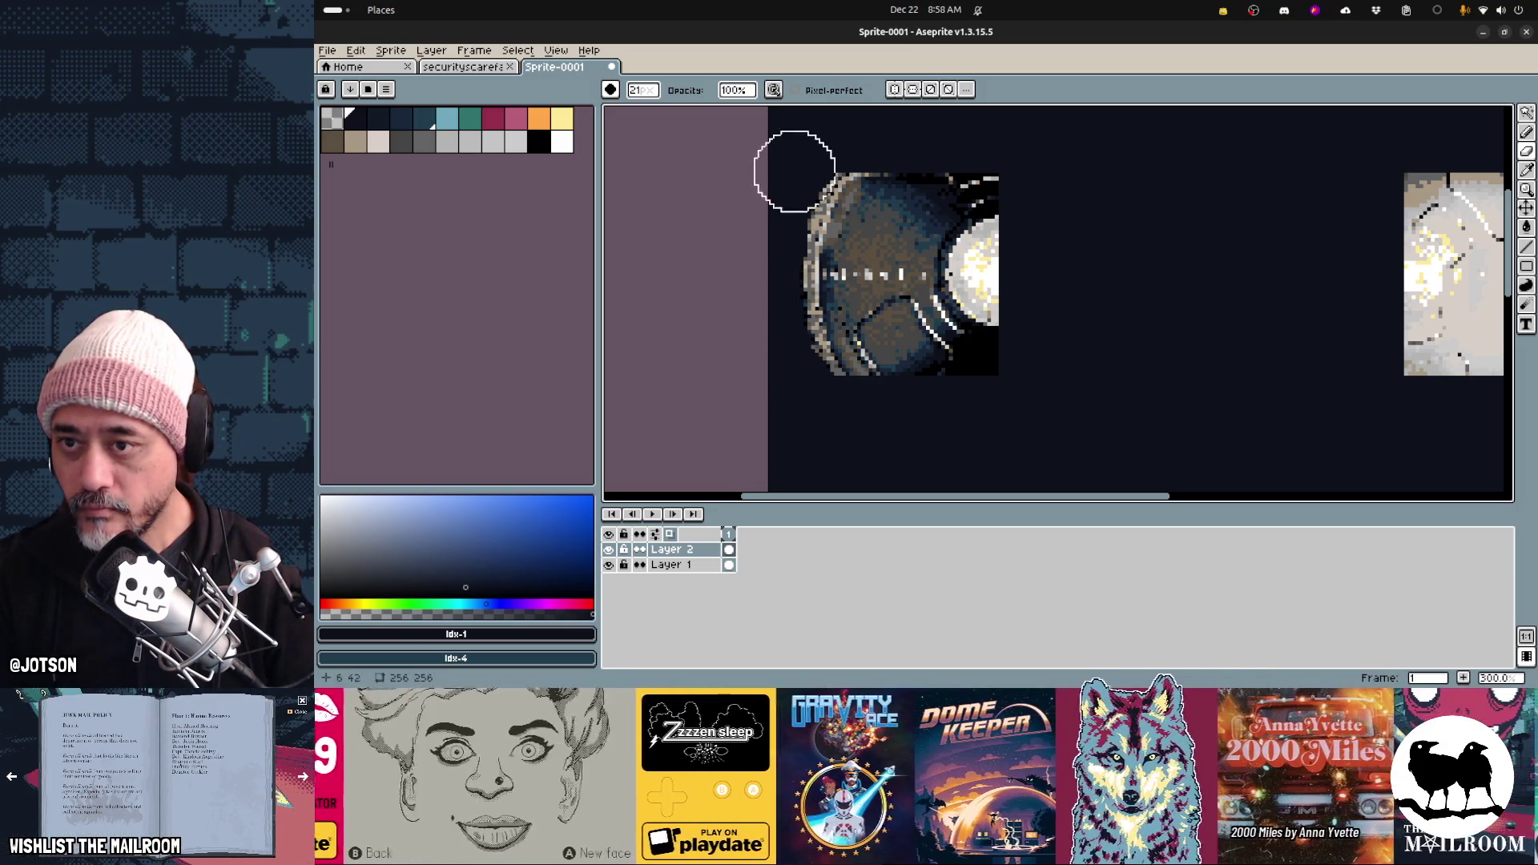
pyautogui.moveTo(1067, 178)
pyautogui.mouseDown(button='middle')
pyautogui.moveTo(738, 230)
pyautogui.moveTo(593, 233)
pyautogui.mouseUp(button='middle')
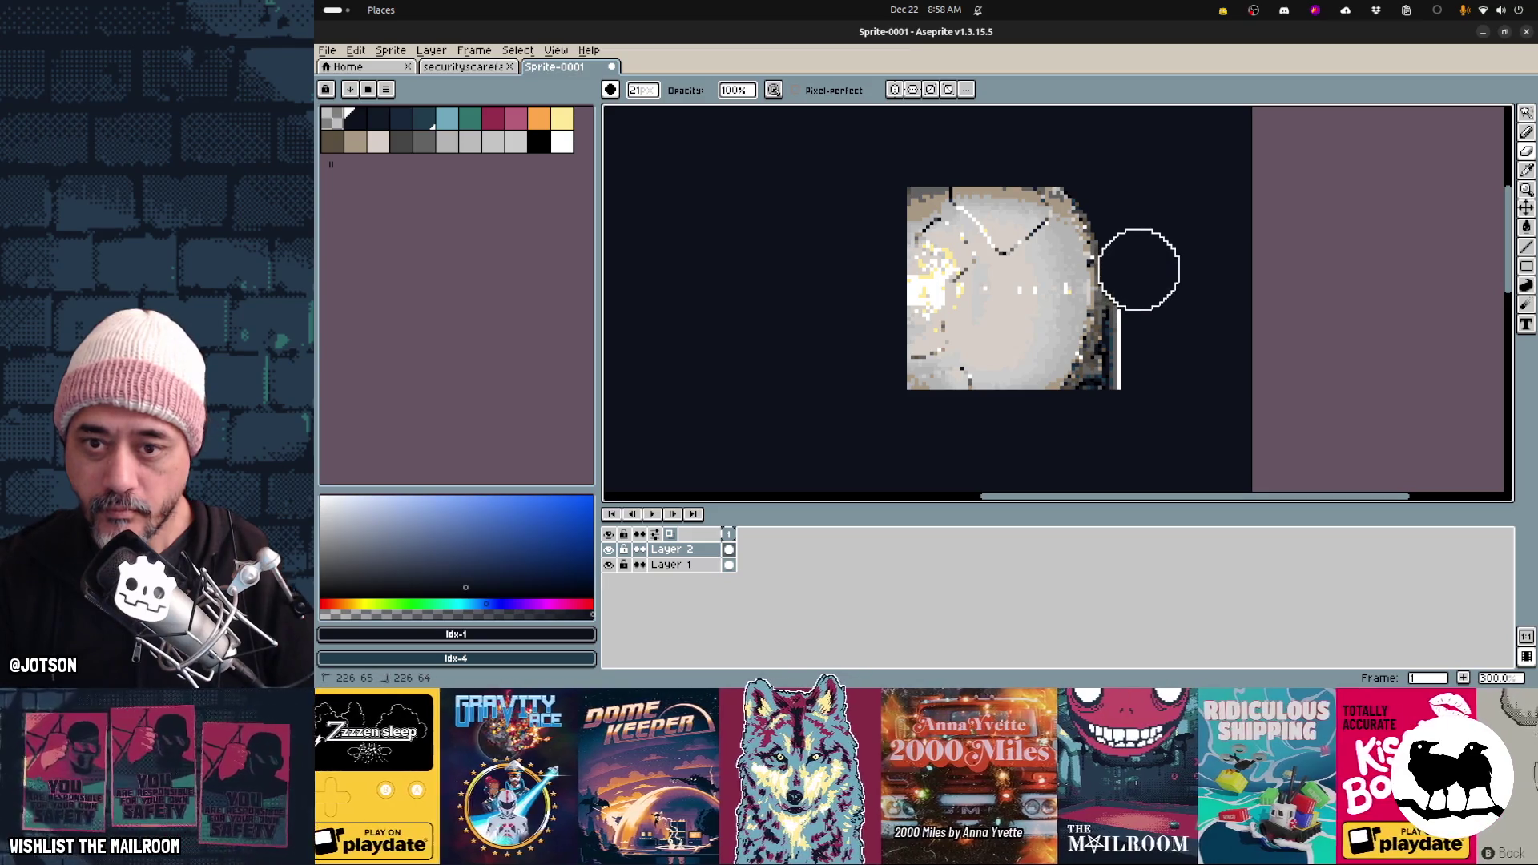
pyautogui.moveTo(1139, 319); pyautogui.dragTo(1132, 401)
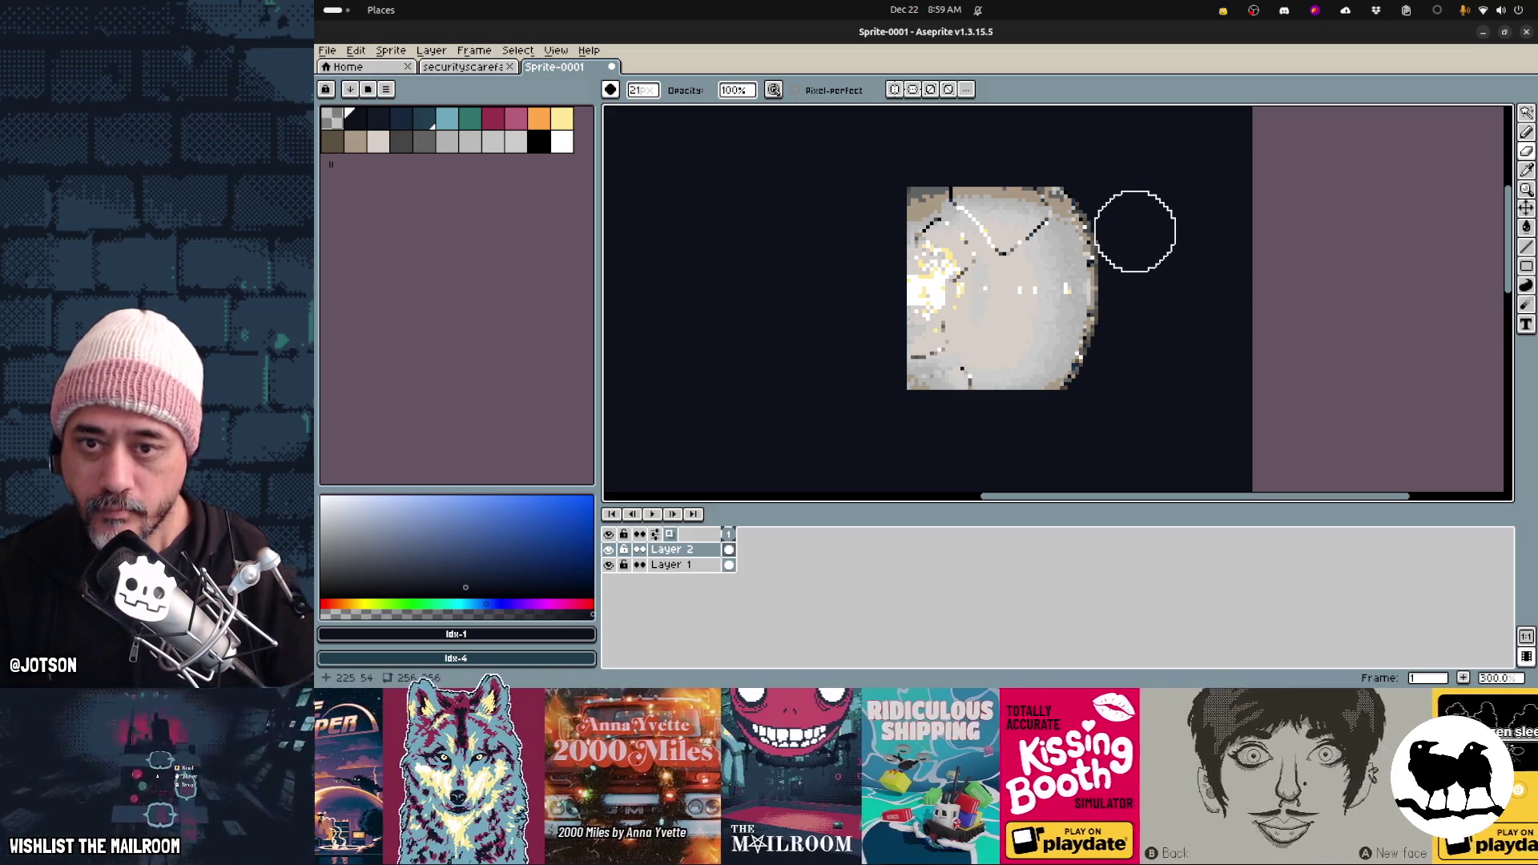
pyautogui.scroll(-3, 1193, 297)
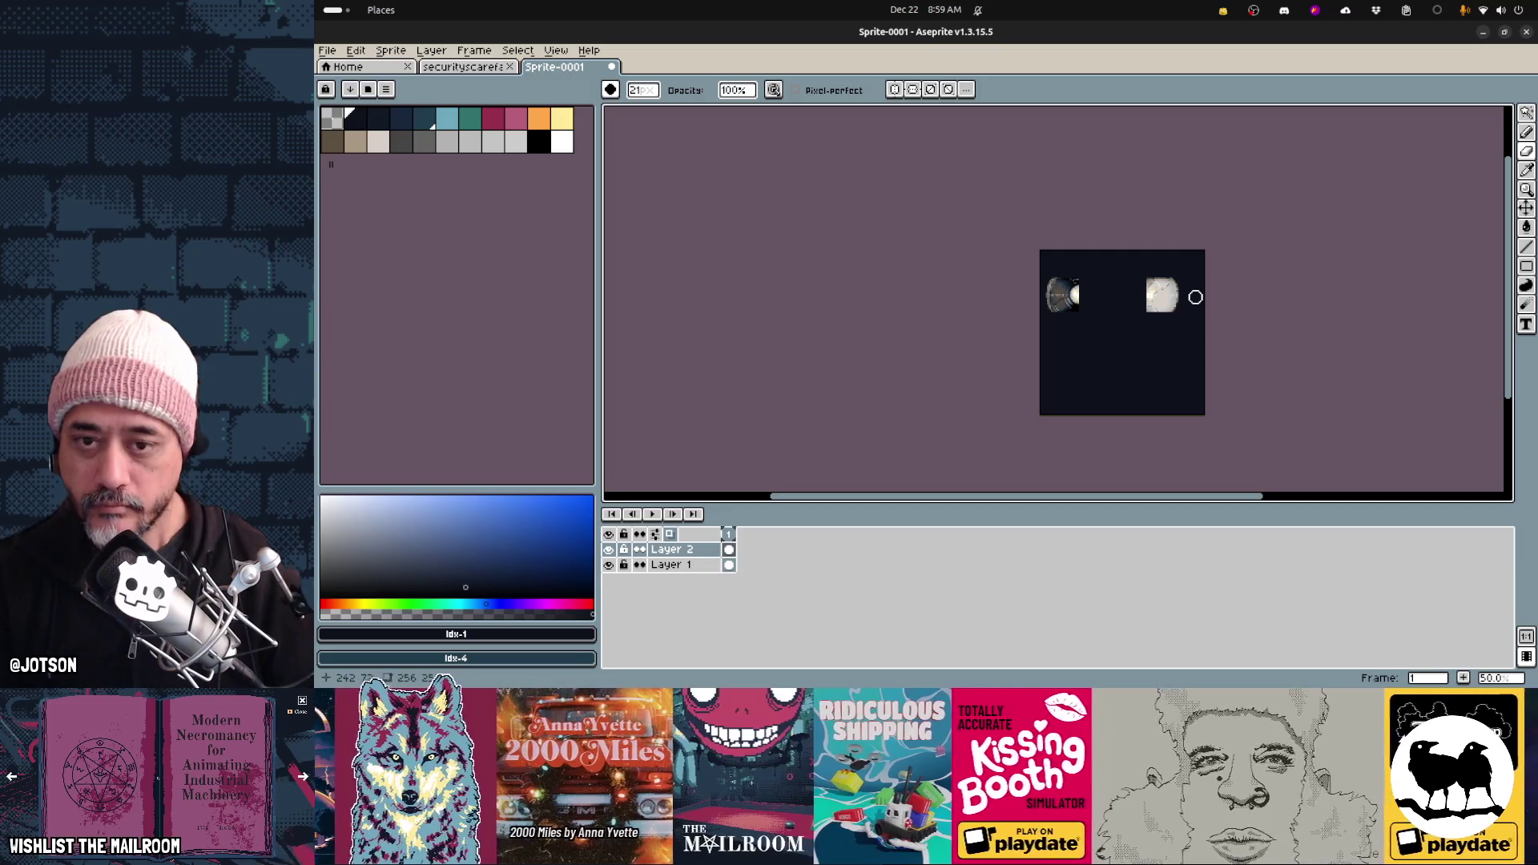
# Save the reel texture as vcr.png in the textures folder
pyautogui.press('ctrl')
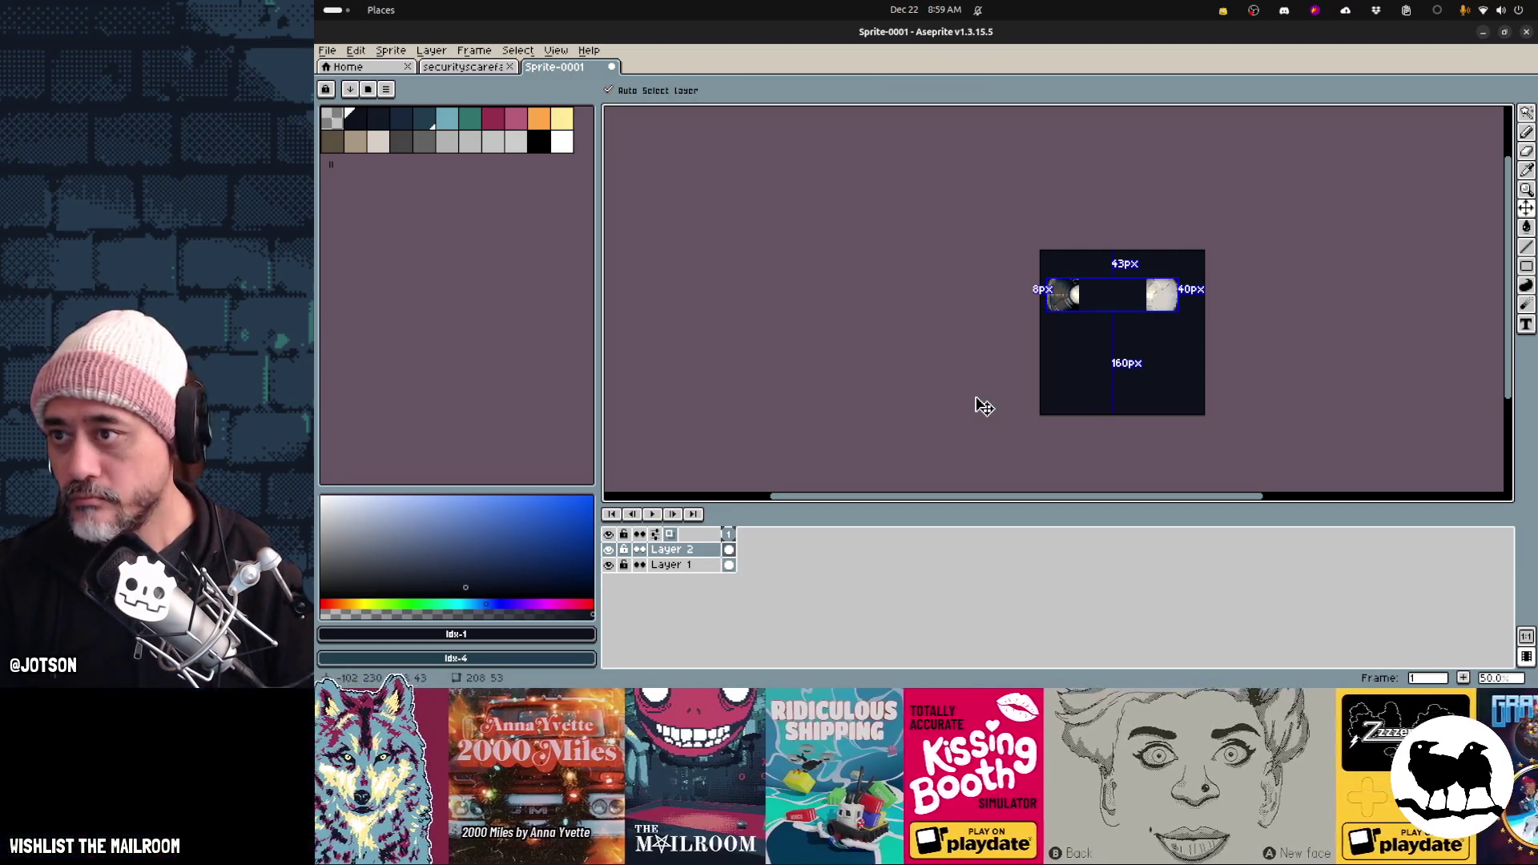
pyautogui.hotkey('ctrl', 's')
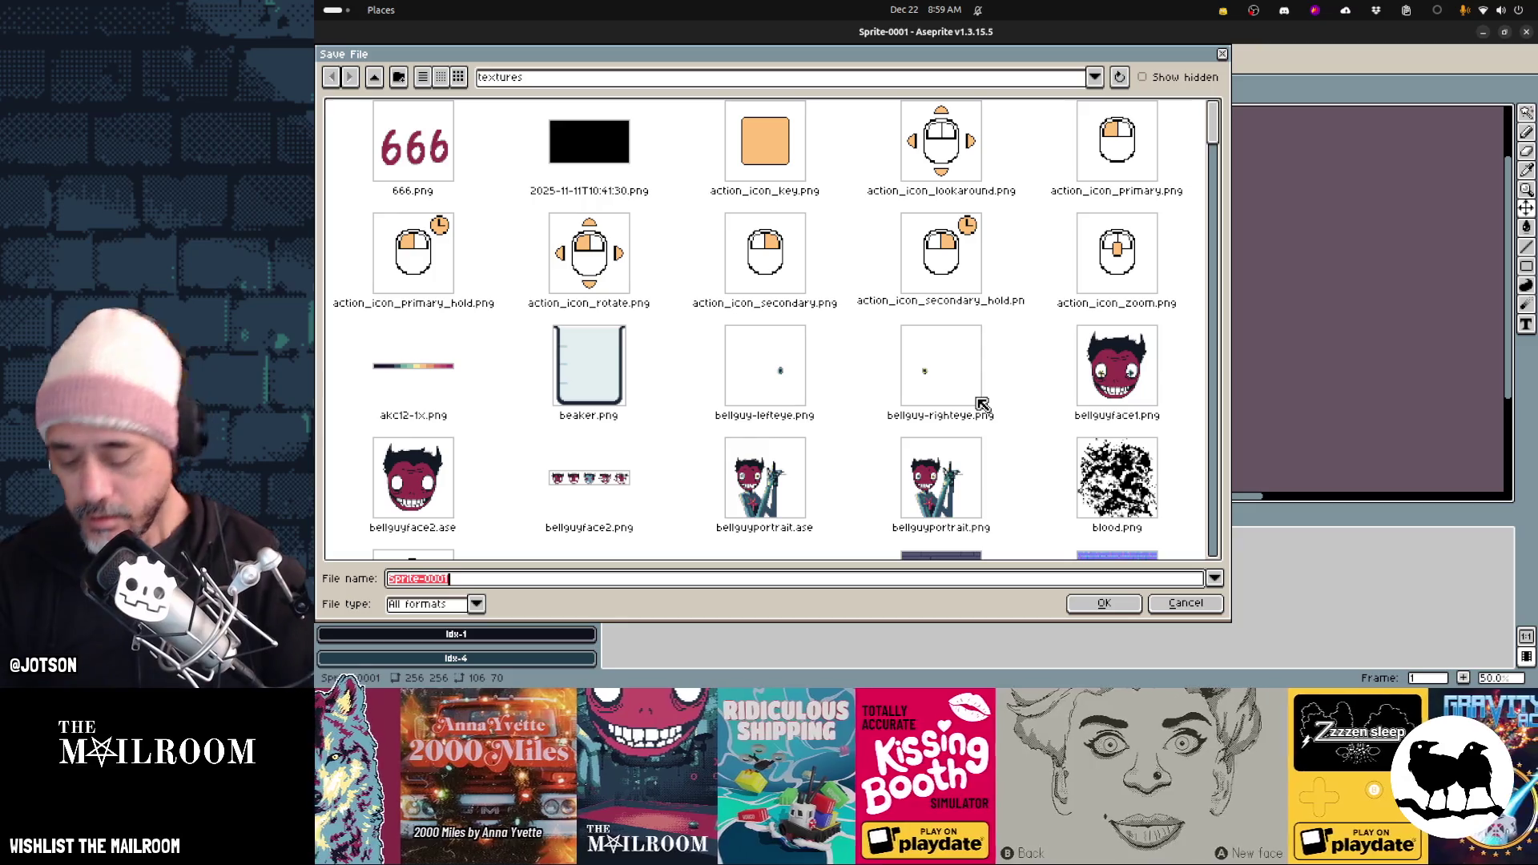
pyautogui.write('ucr')
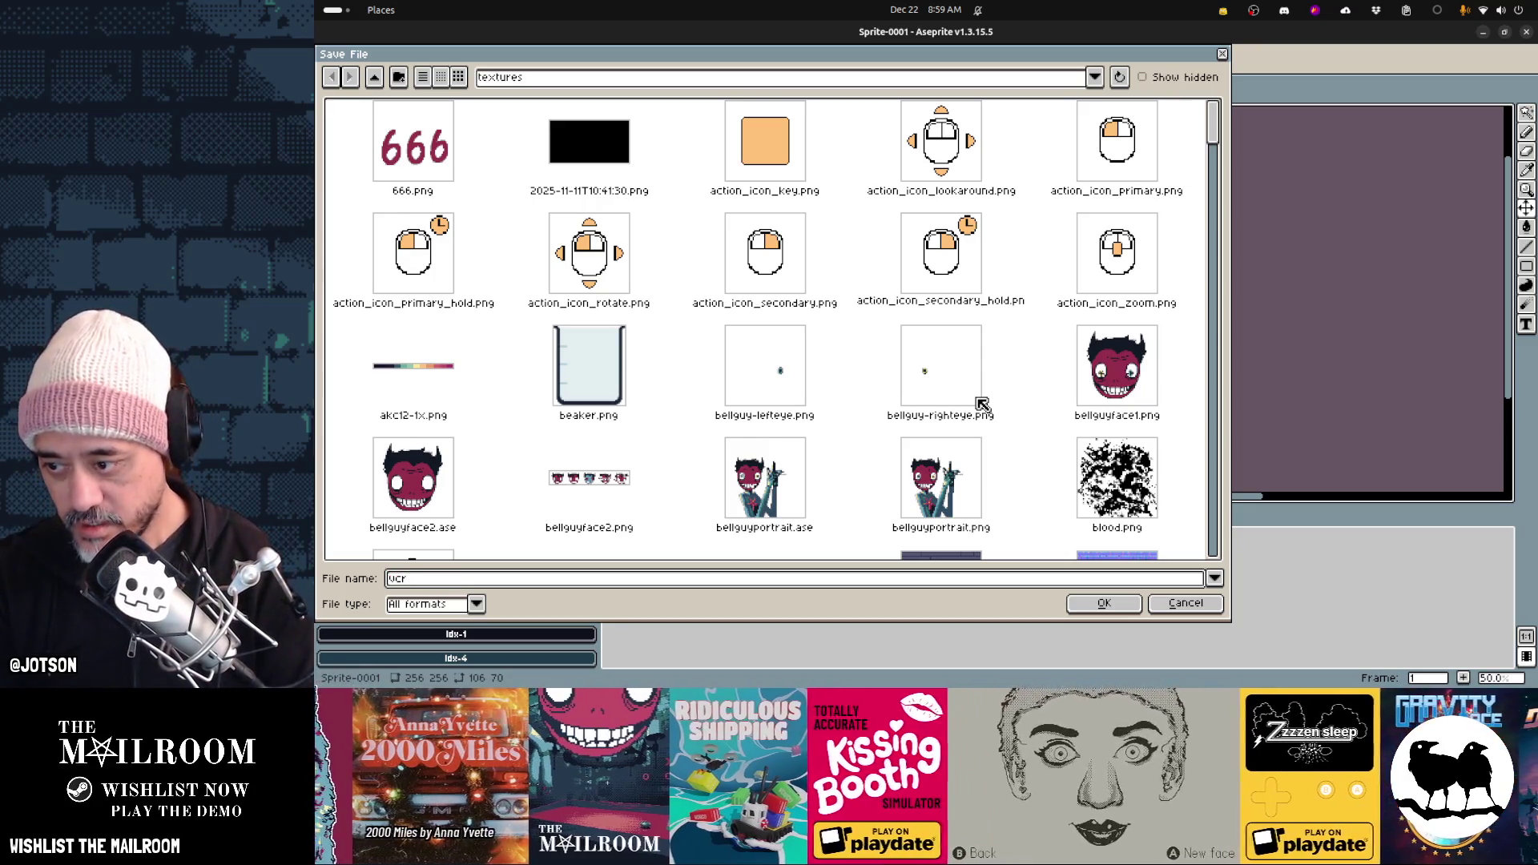
pyautogui.write('g')
pyautogui.press('Return')
pyautogui.press('Return')
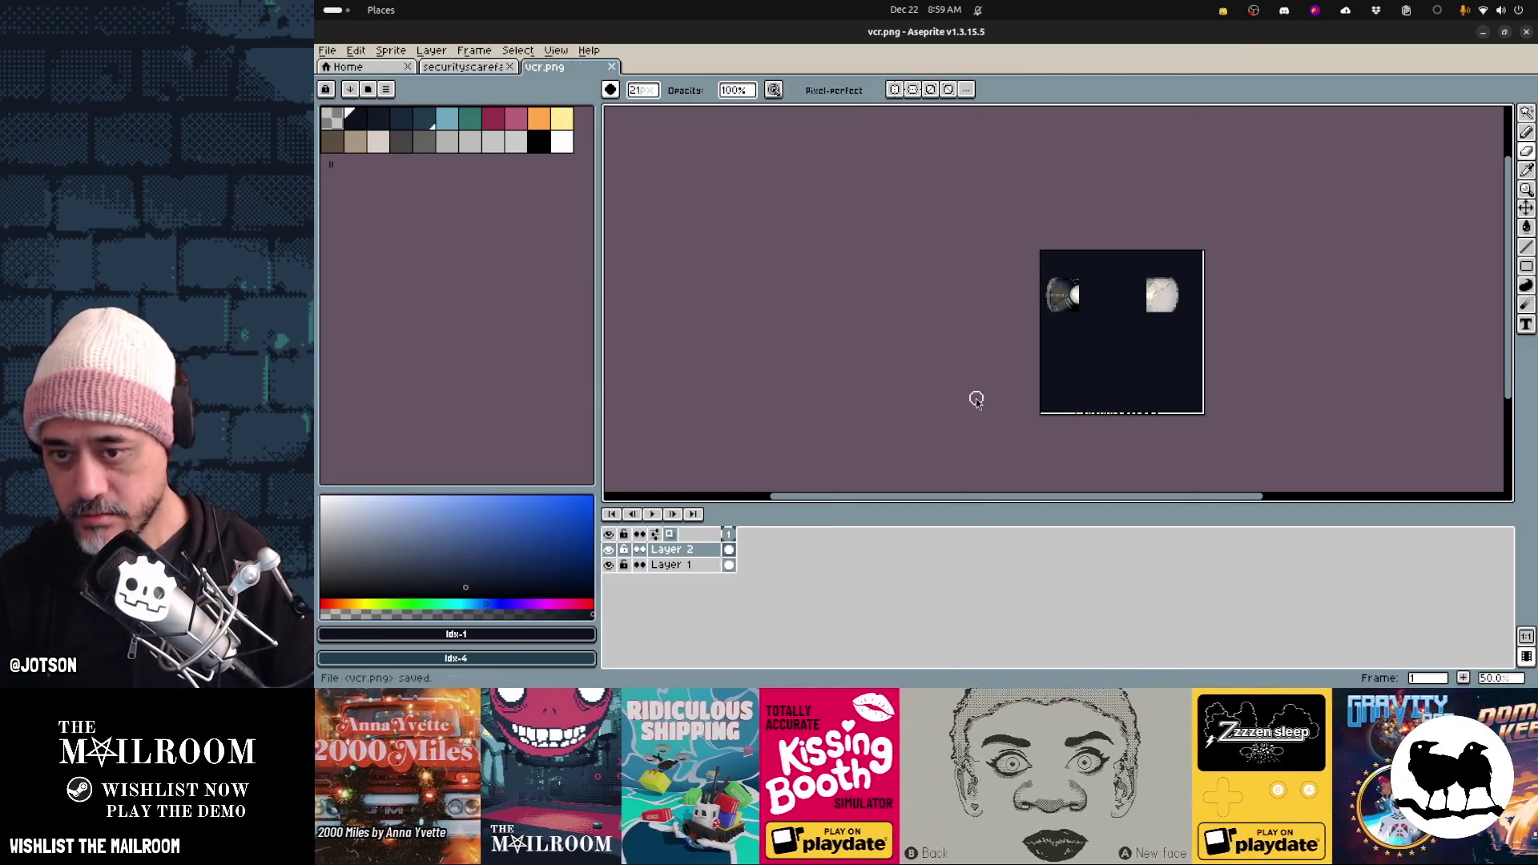
pyautogui.hotkey('alt', 'Tab')
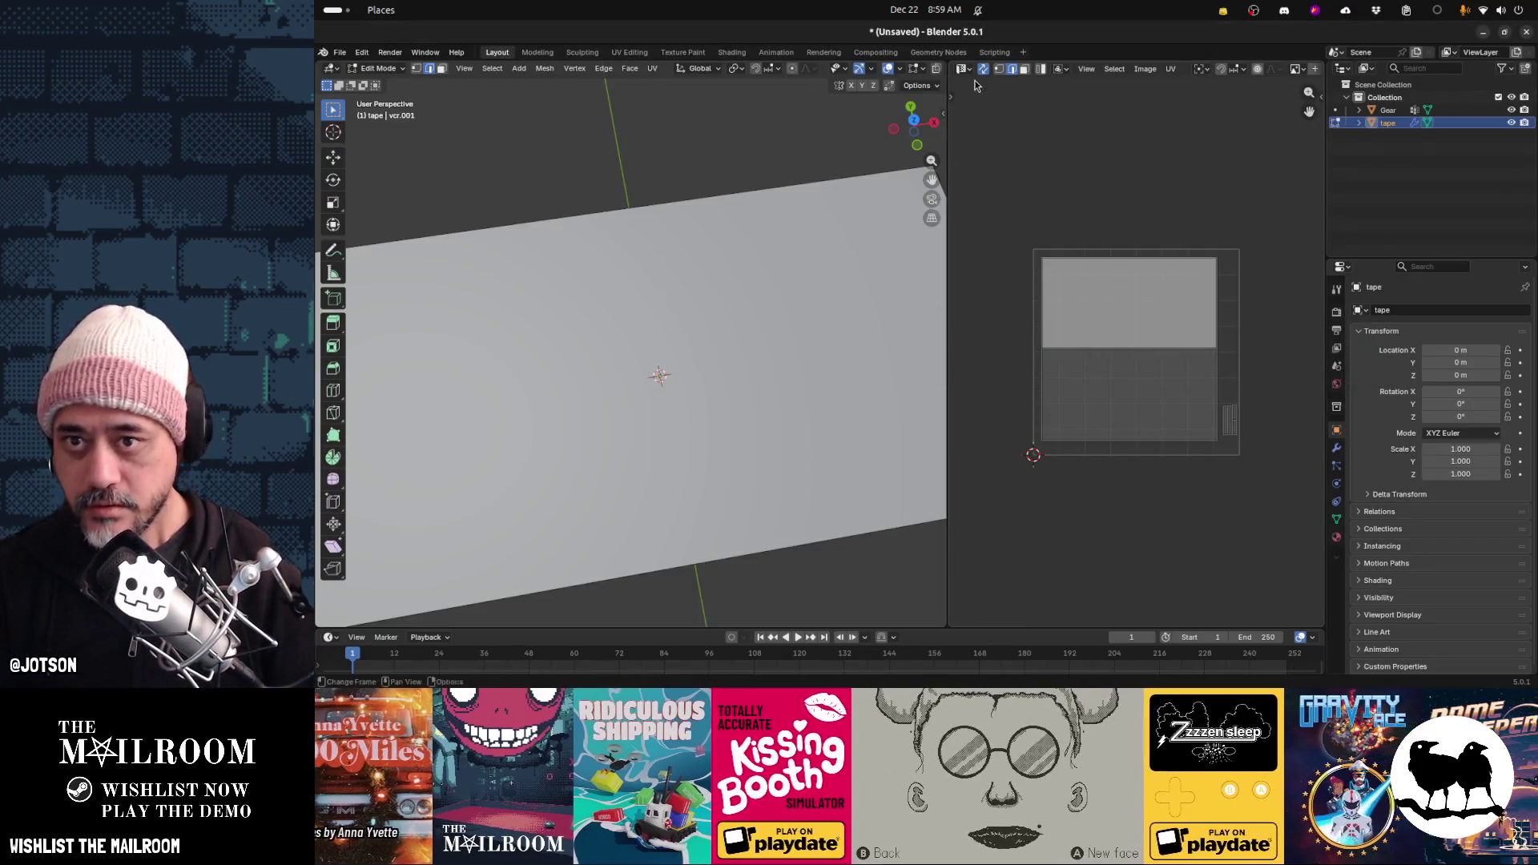
# Load vcr.png from the mailroom game's textures folder into the UV image editor
pyautogui.click(1170, 70)
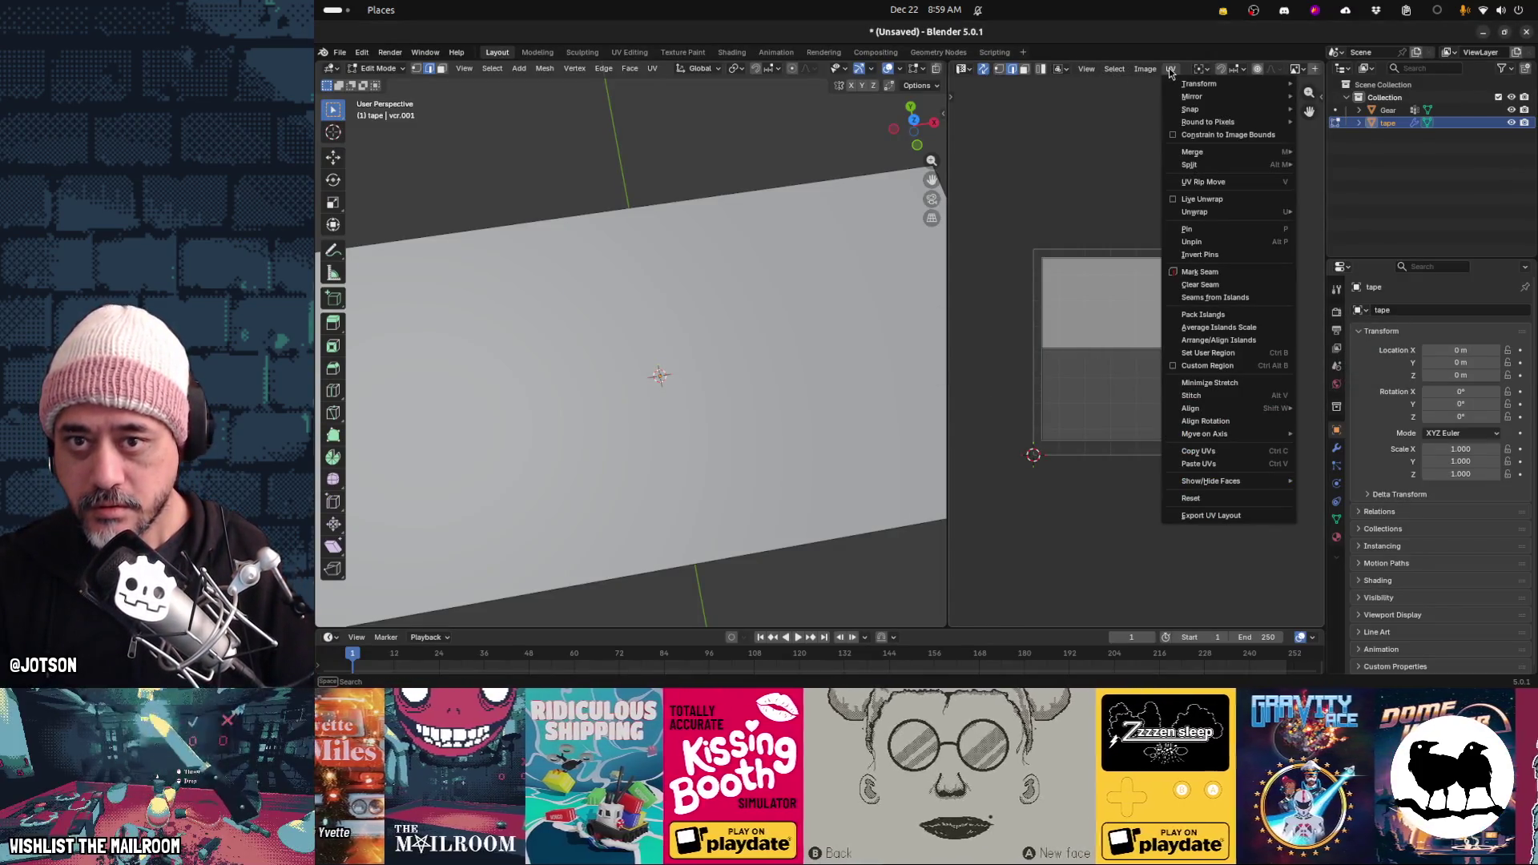
pyautogui.moveTo(1145, 69)
pyautogui.click(1164, 97)
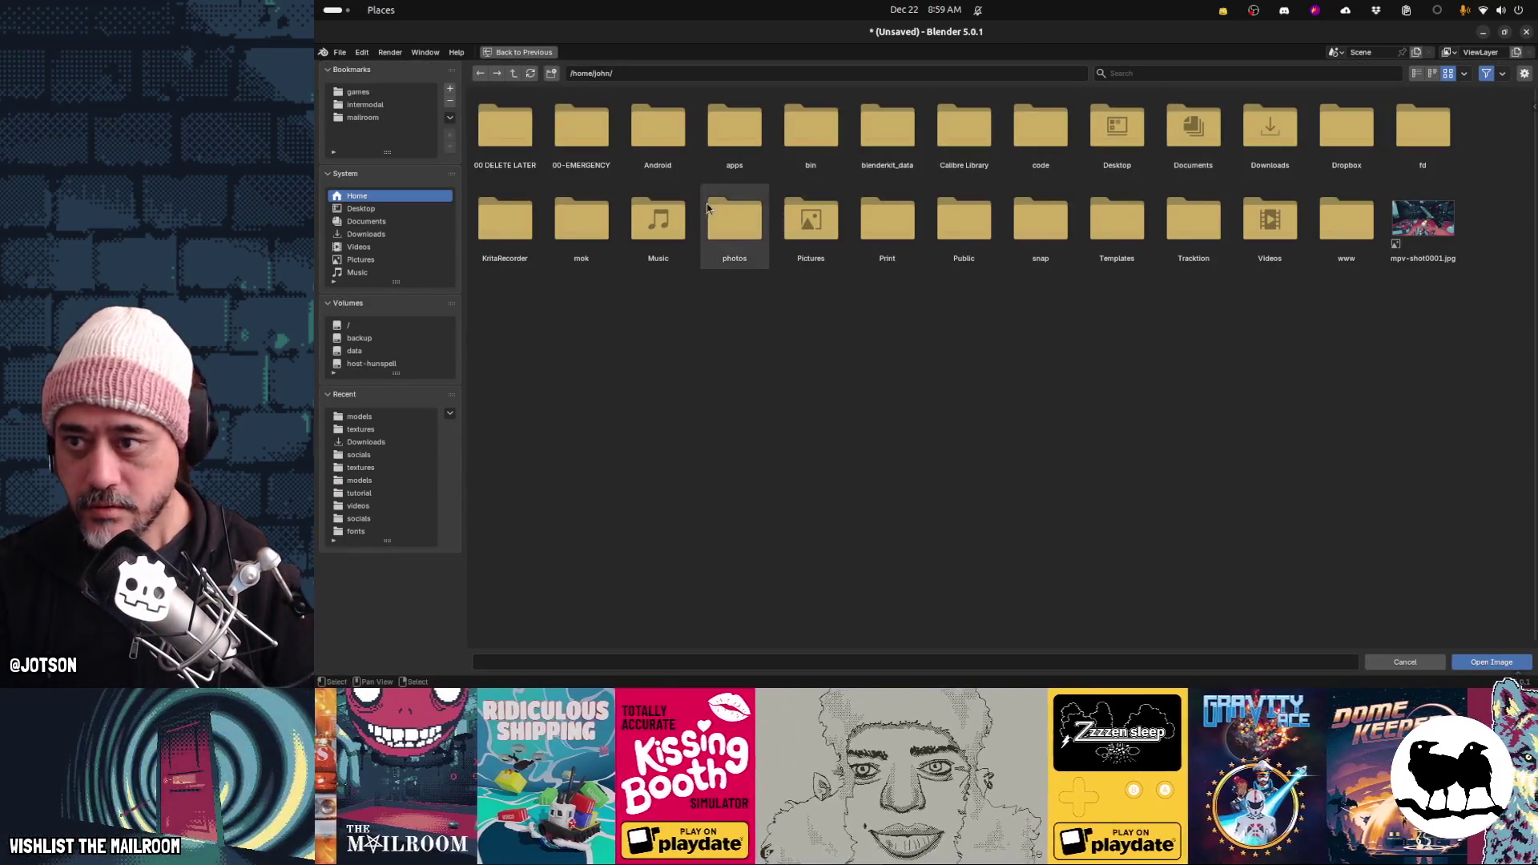
pyautogui.click(362, 117)
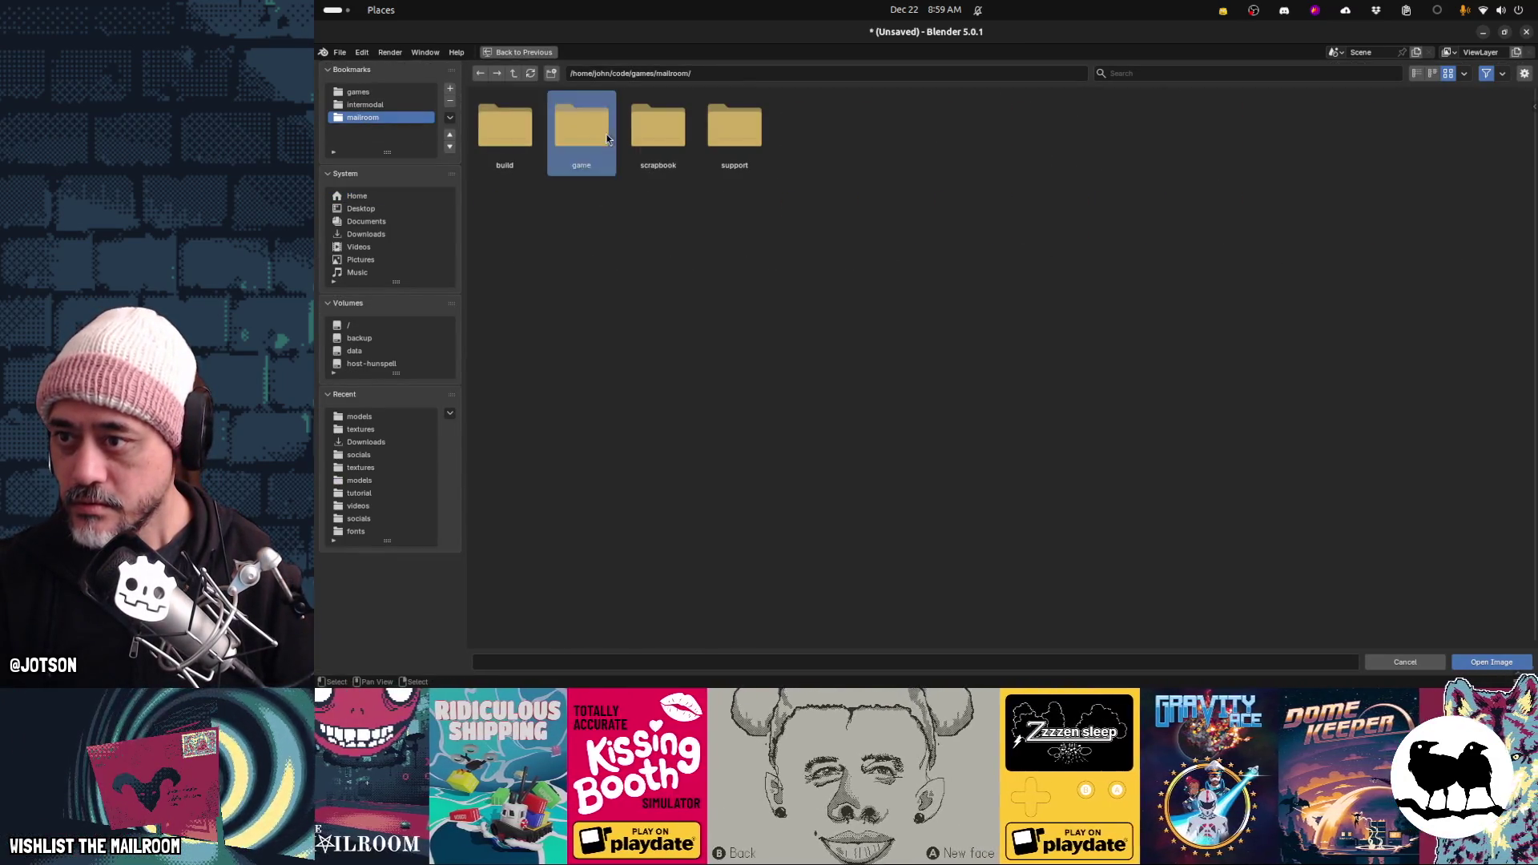
pyautogui.click(582, 128)
pyautogui.click(1345, 128)
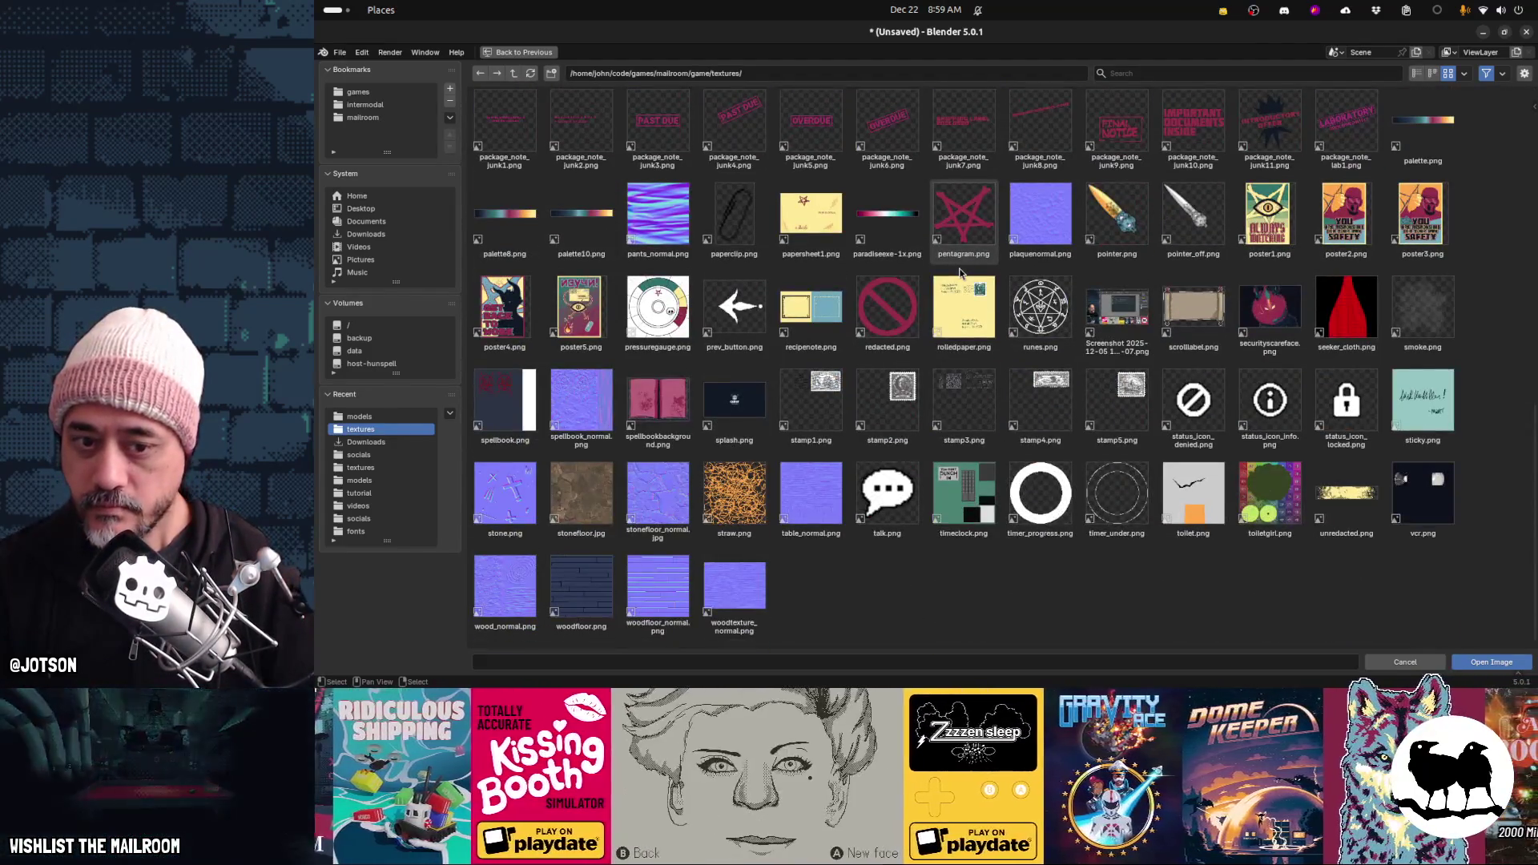
pyautogui.doubleClick(1422, 492)
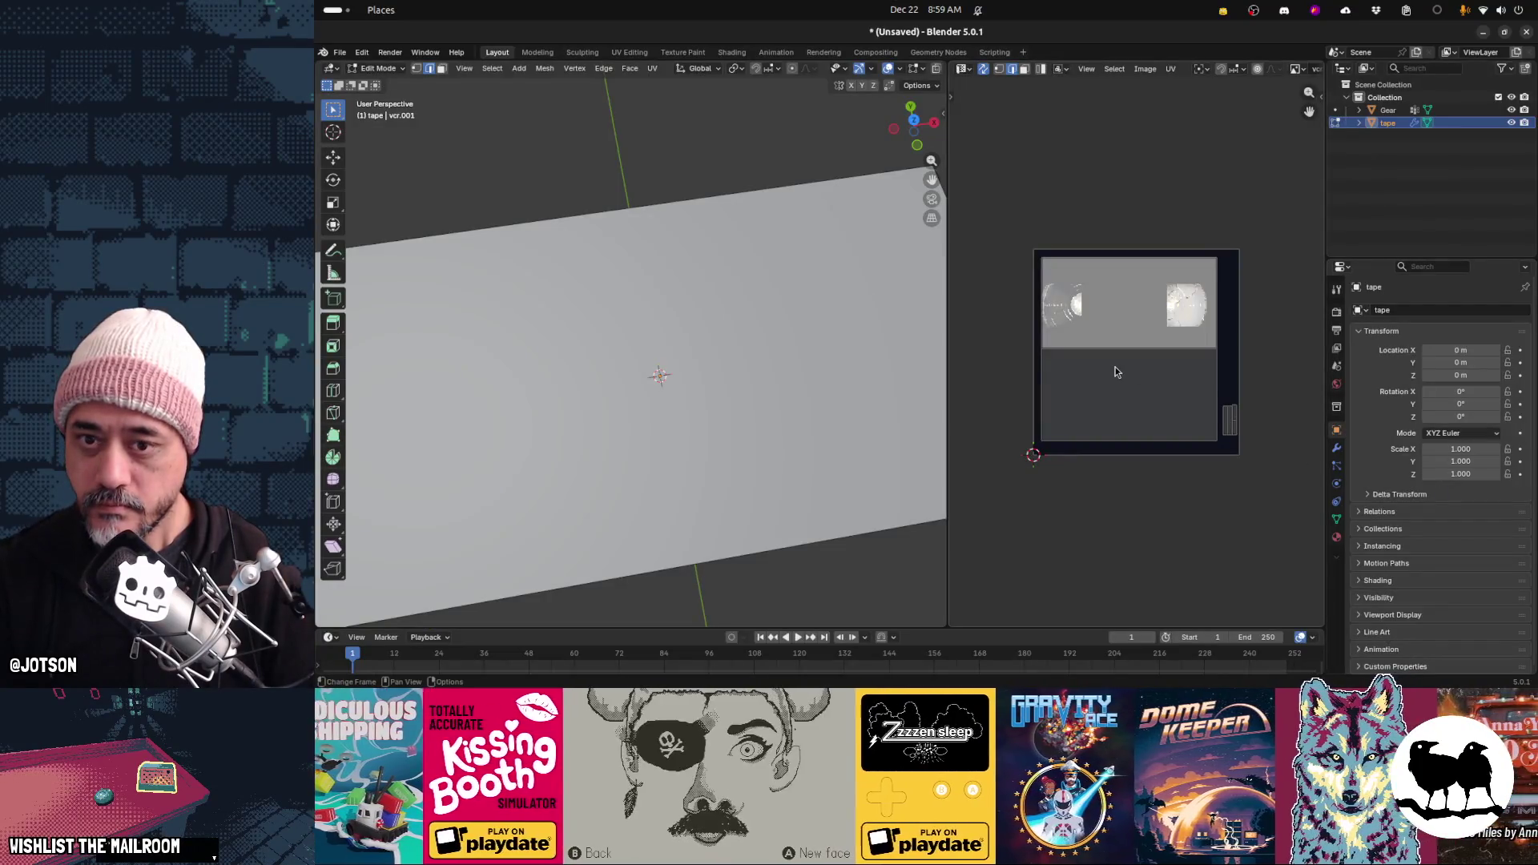
pyautogui.scroll(-4, 832, 386)
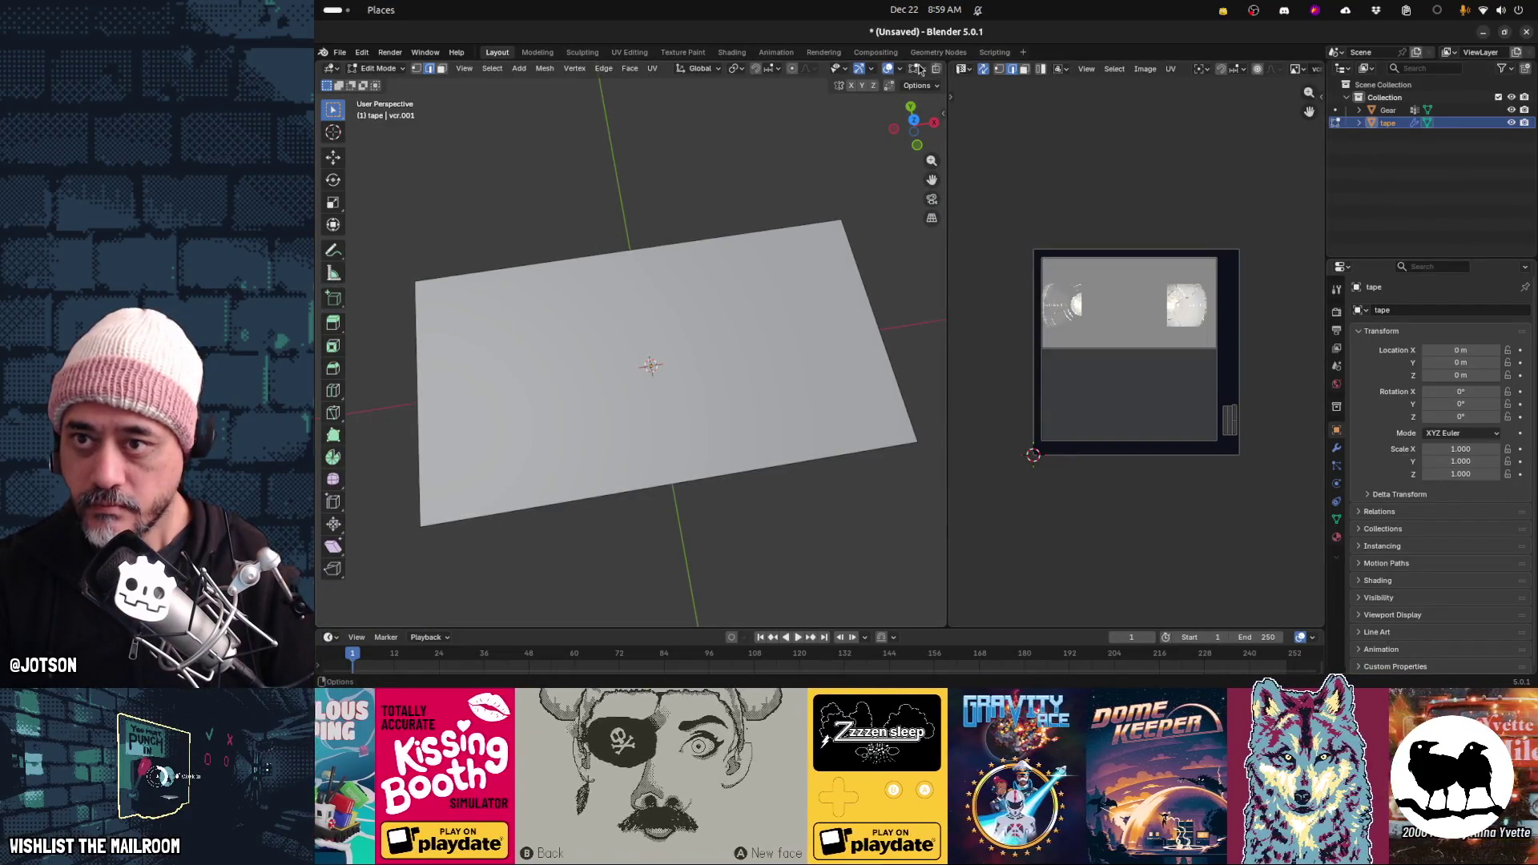
pyautogui.scroll(-2, 920, 70)
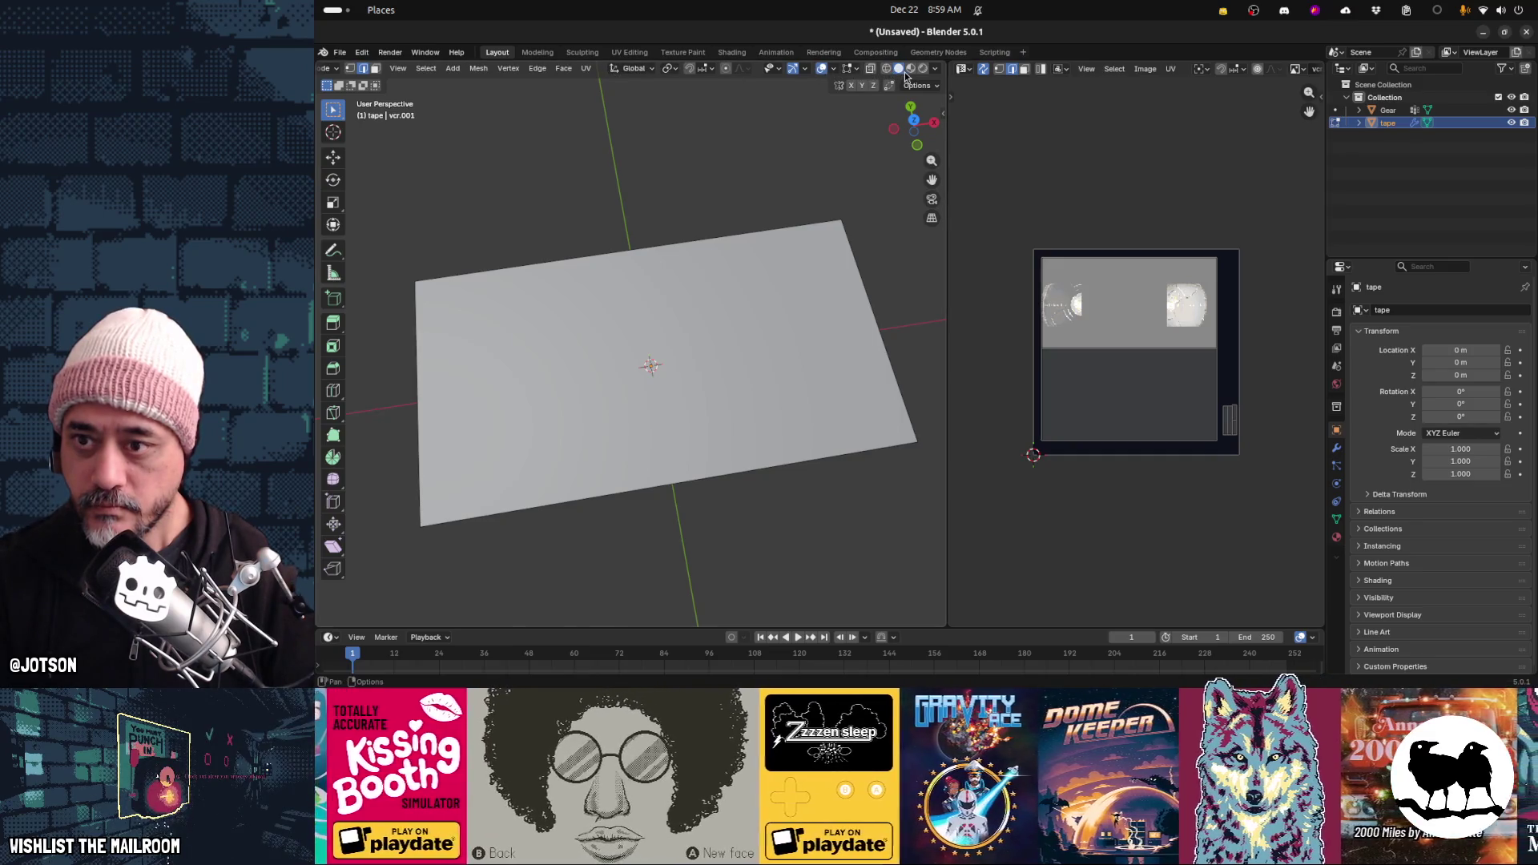
# Switch to Material Preview and extrude the flat tape plane into a thick box
pyautogui.click(911, 69)
pyautogui.press('e')
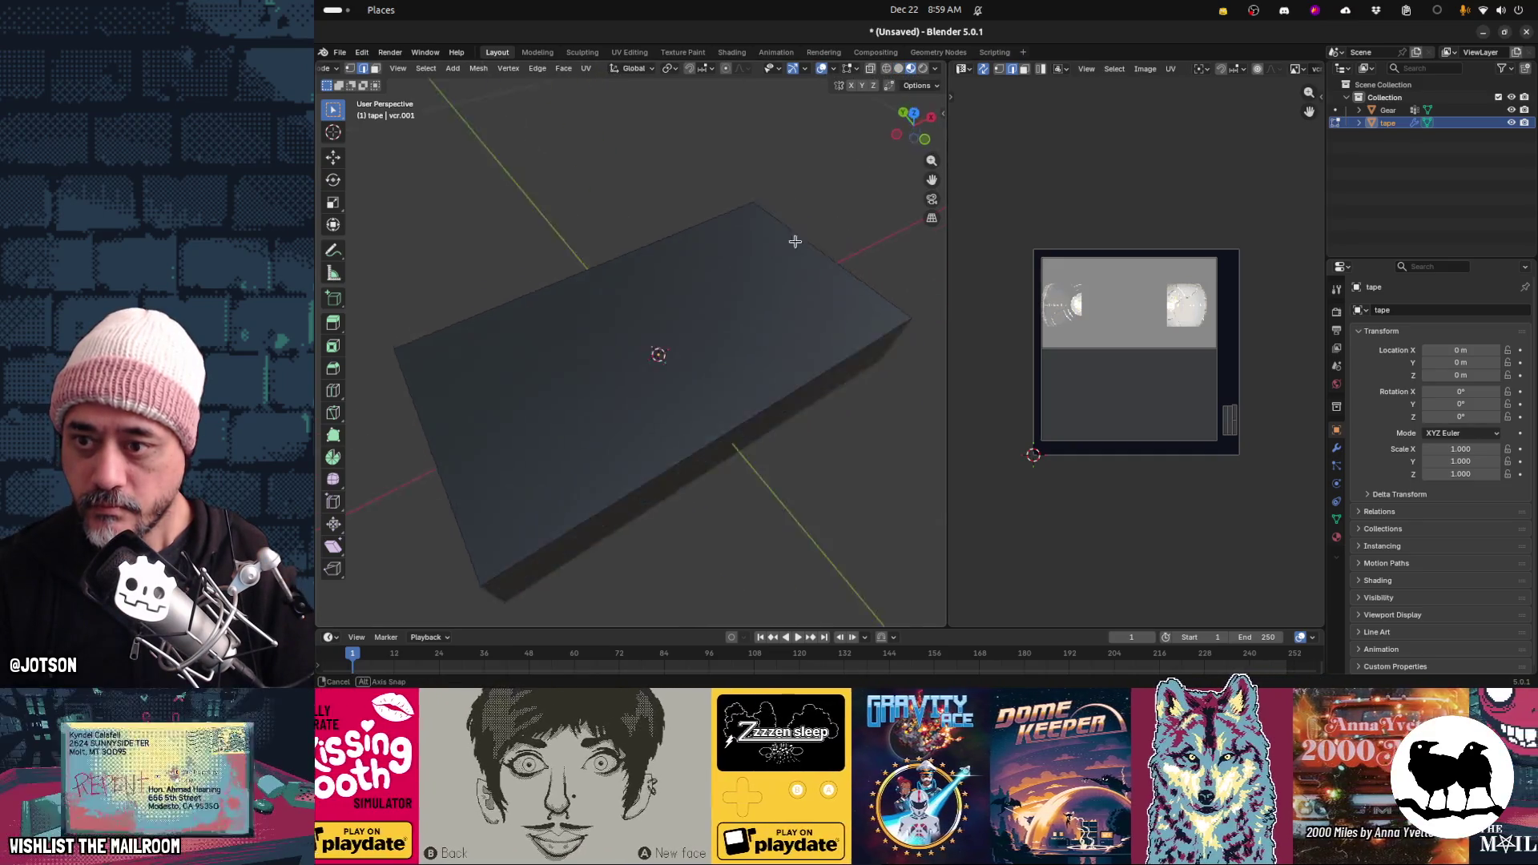
pyautogui.click(761, 277)
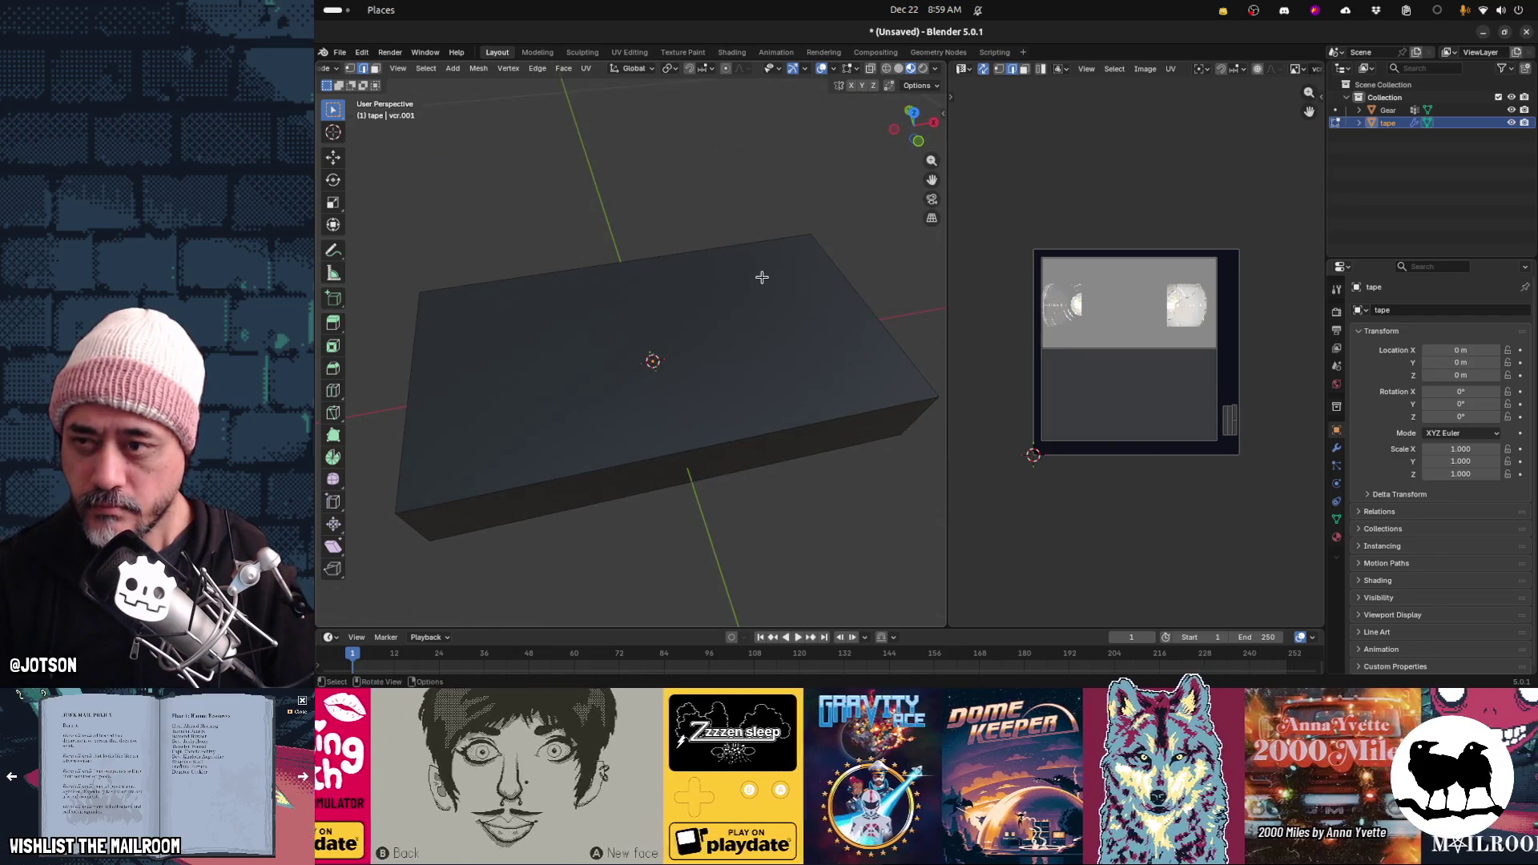
pyautogui.hotkey('alt', 'o')
pyautogui.press('Escape')
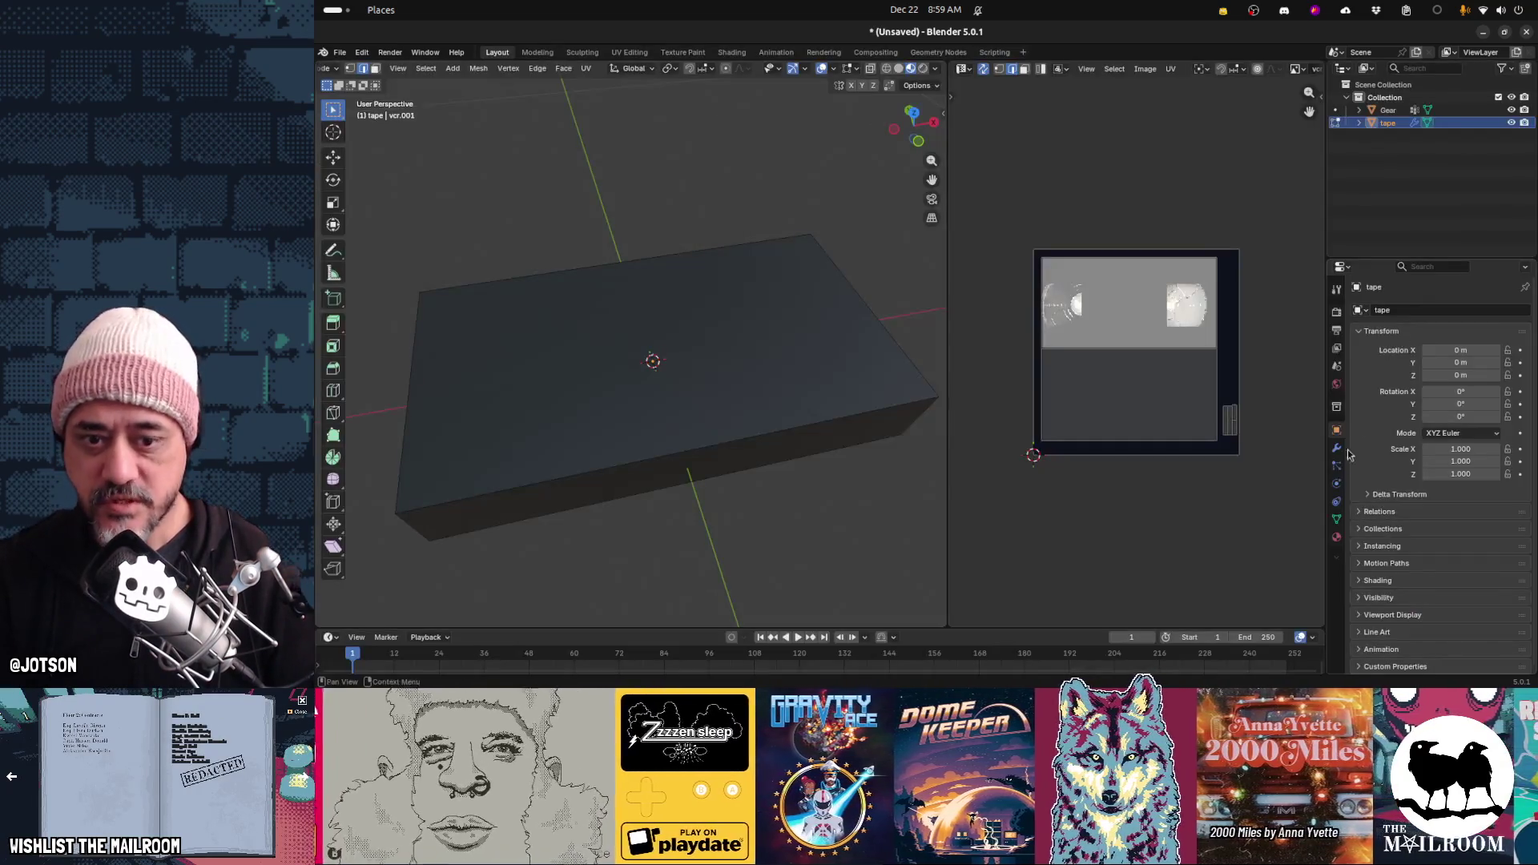
# Drive the tape material's Base Color with a vcr.png Image Texture and view the top face
pyautogui.click(1336, 538)
pyautogui.click(1427, 486)
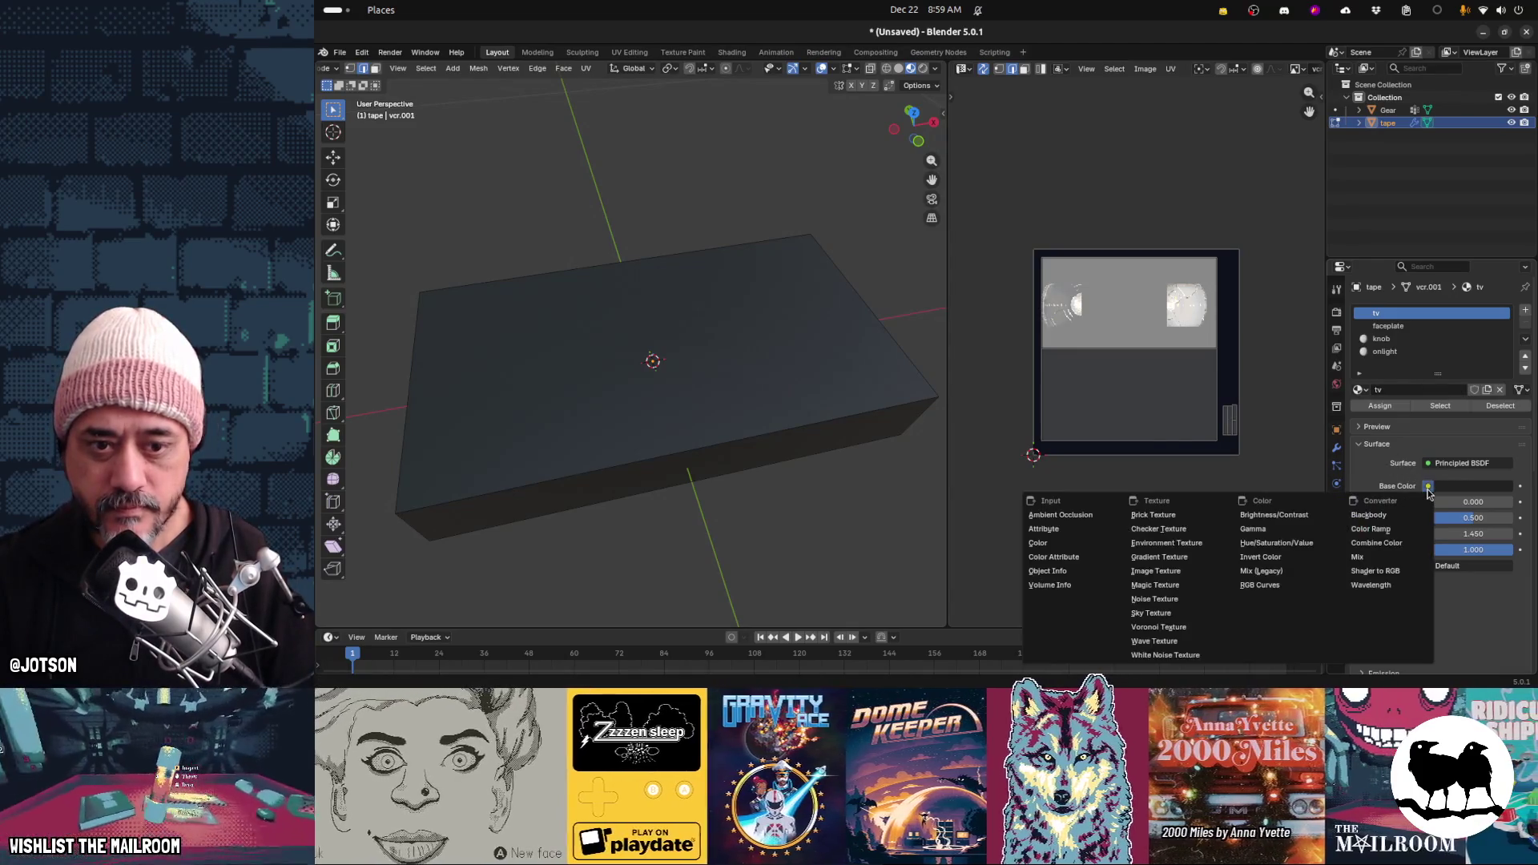
pyautogui.click(1194, 570)
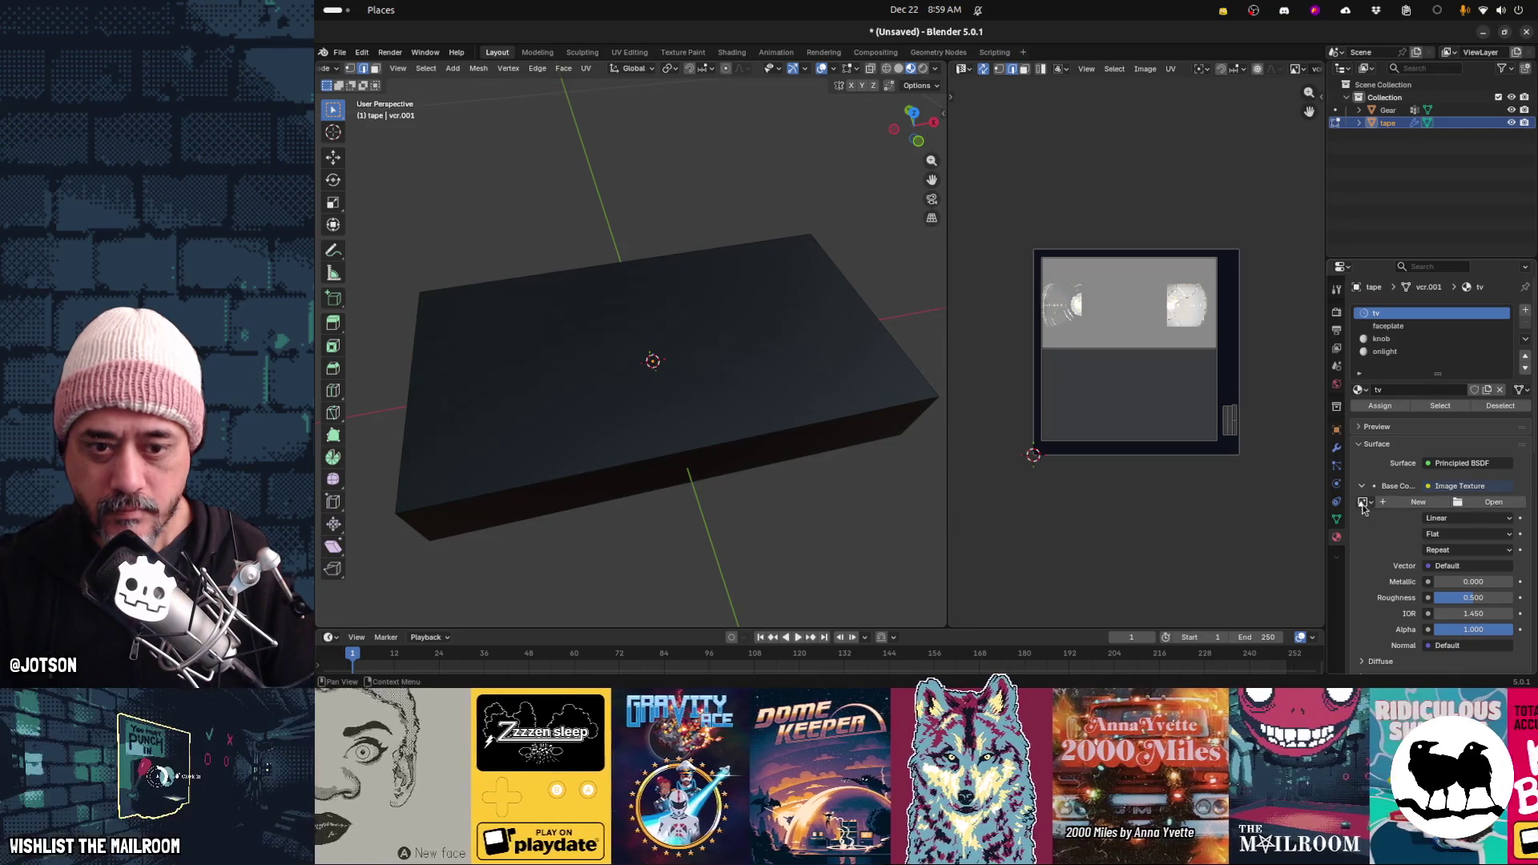
pyautogui.click(1361, 501)
pyautogui.click(1323, 535)
pyautogui.moveTo(751, 450)
pyautogui.mouseDown(button='middle')
pyautogui.moveTo(731, 435)
pyautogui.moveTo(728, 467)
pyautogui.moveTo(700, 477)
pyautogui.moveTo(706, 448)
pyautogui.mouseUp(button='middle')
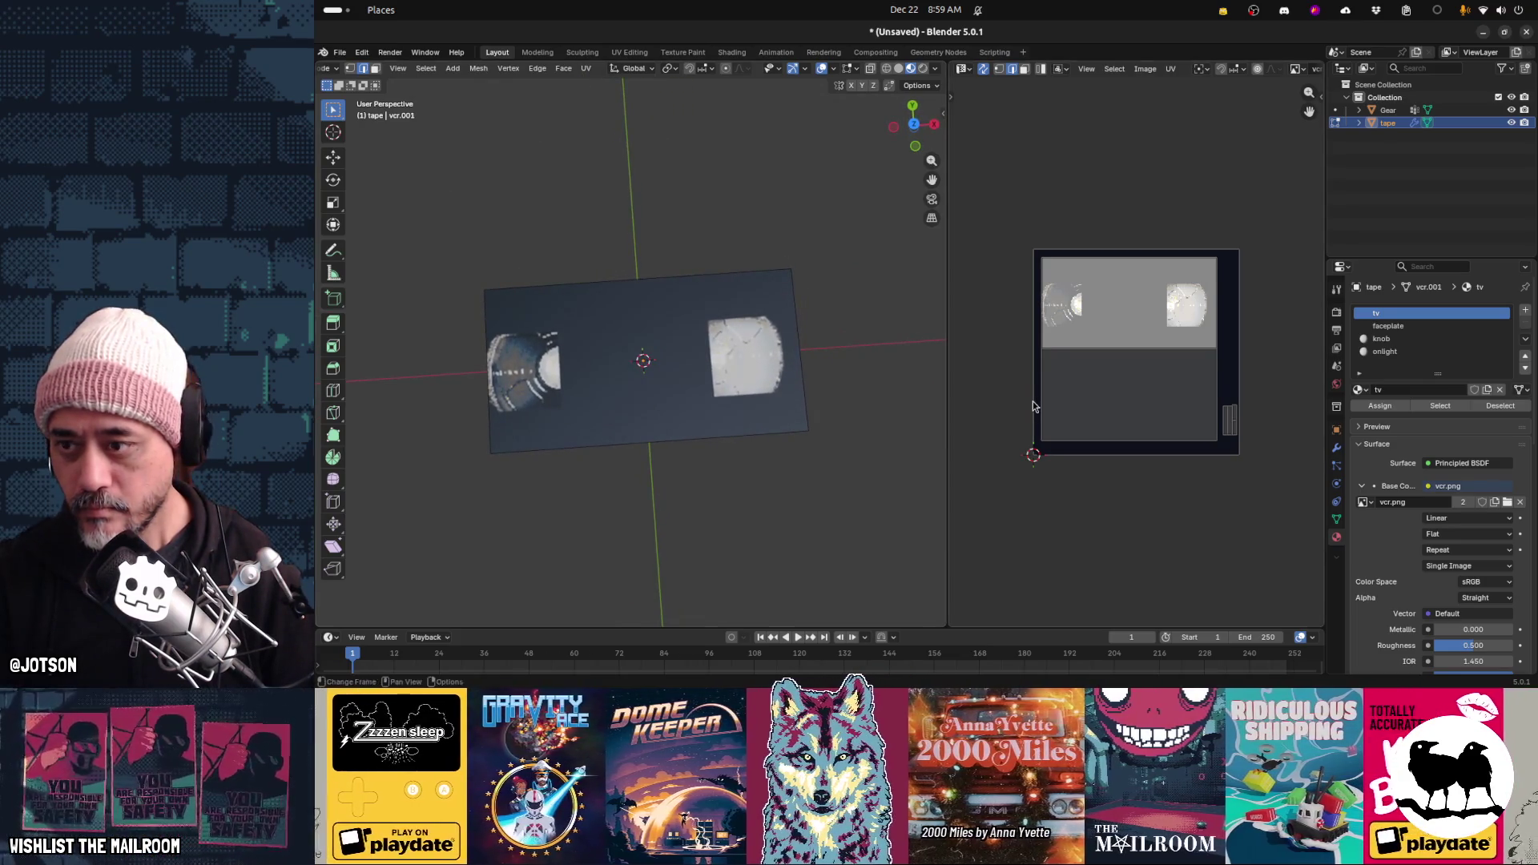
pyautogui.hotkey('alt', 'Tab')
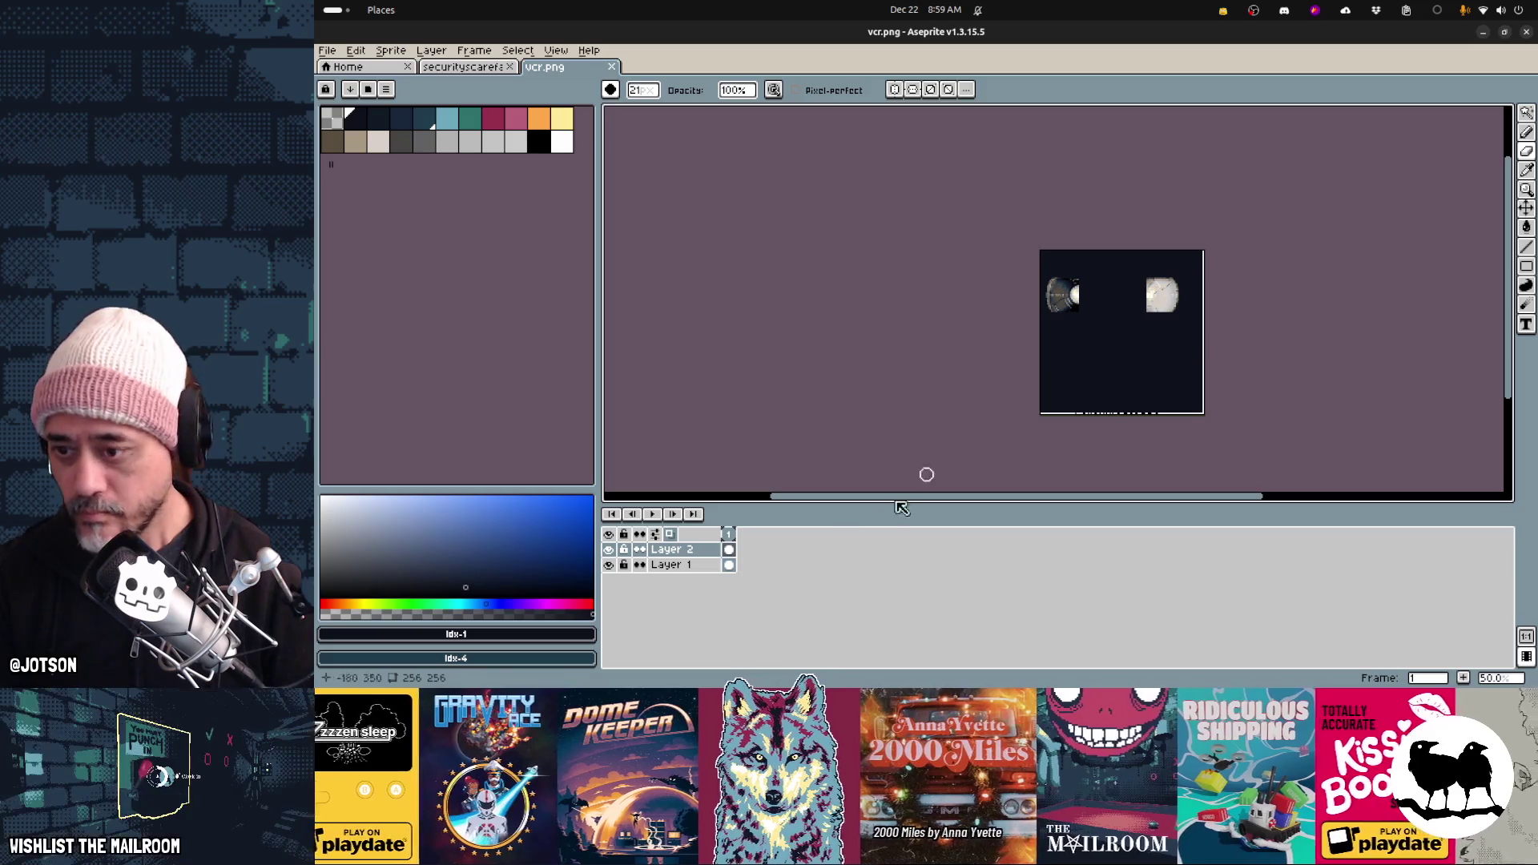
# Shift the left reel about 13 pixels right and check the result on Blender's tape box
pyautogui.press('m')
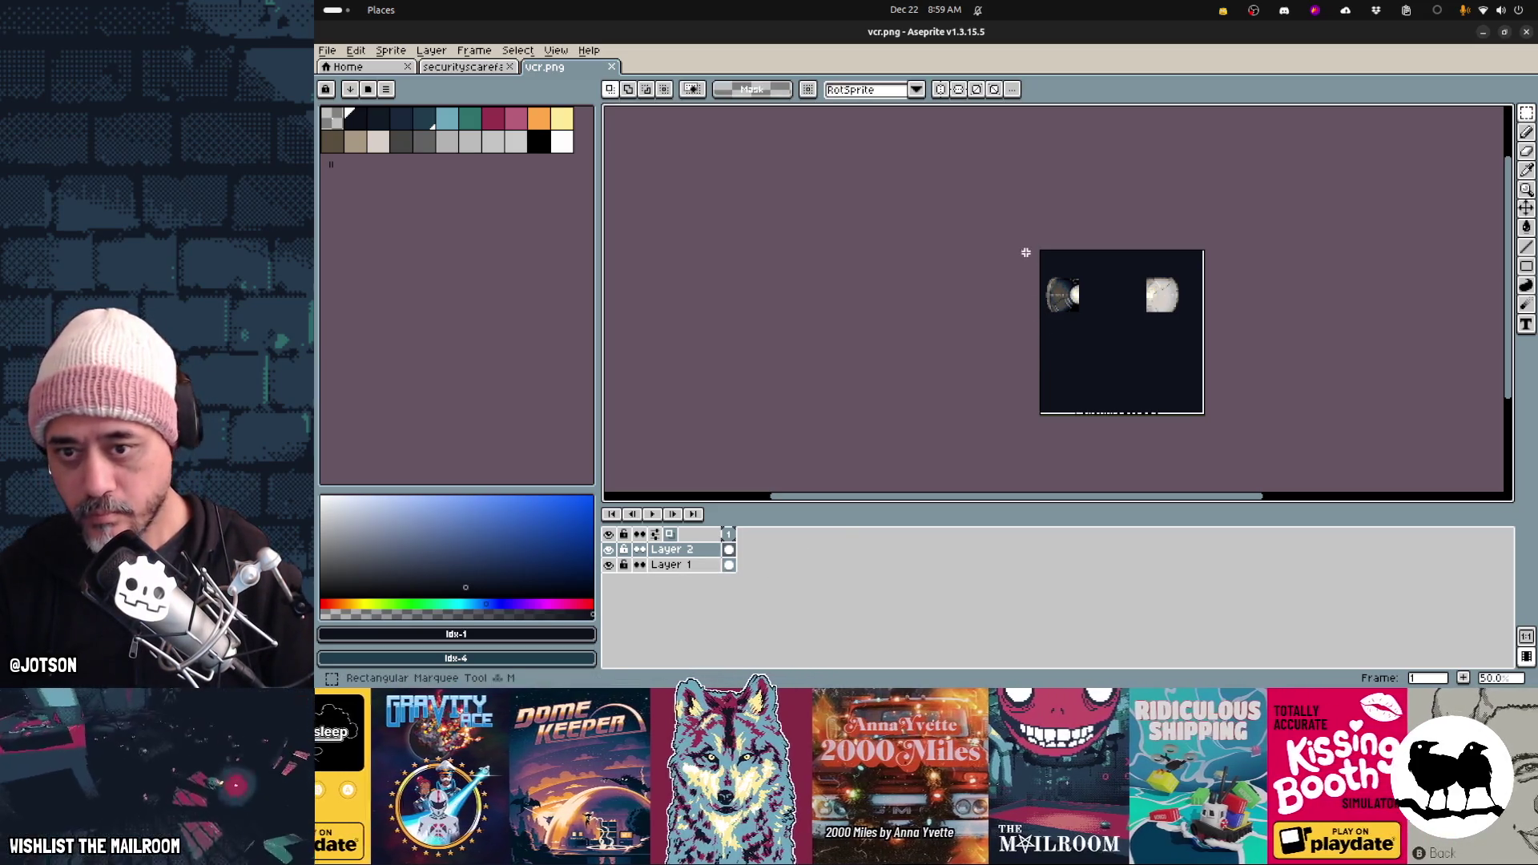
pyautogui.moveTo(1094, 329); pyautogui.dragTo(1104, 328)
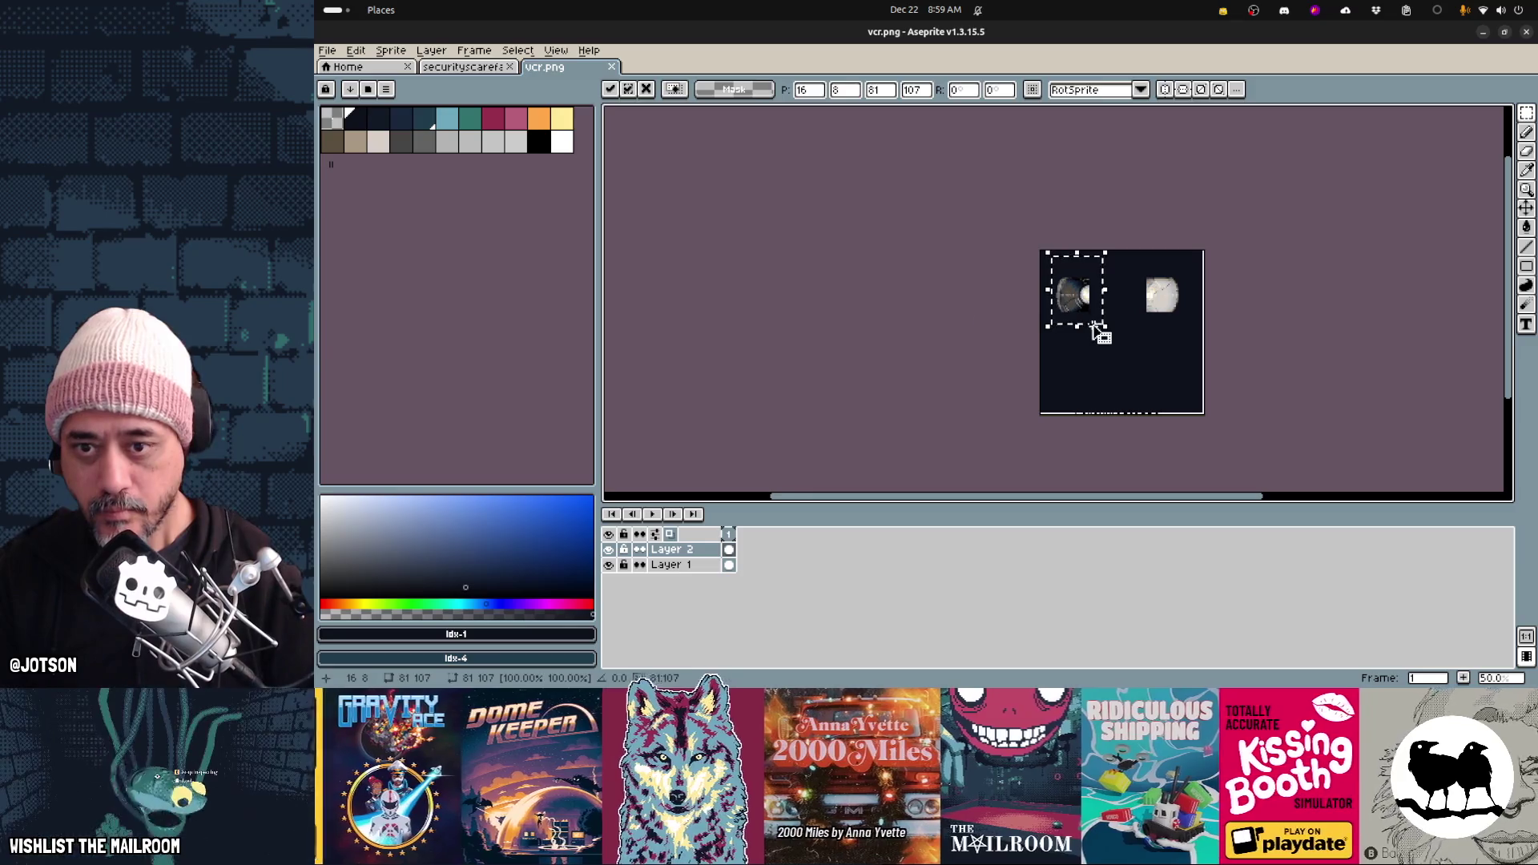
pyautogui.hotkey('alt', 'Tab')
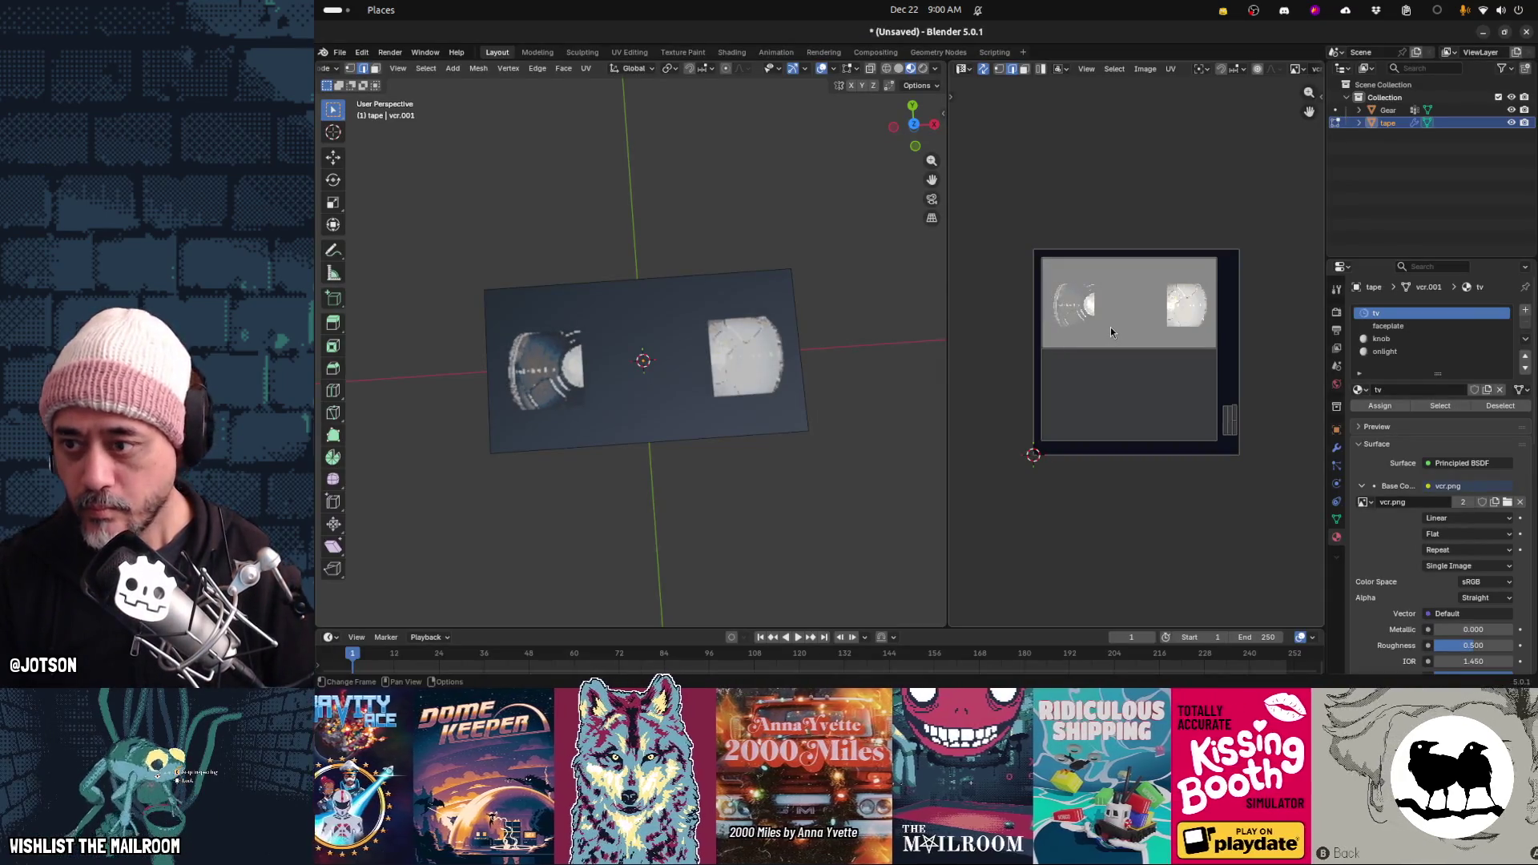
pyautogui.moveTo(687, 495)
pyautogui.mouseDown(button='middle')
pyautogui.moveTo(795, 389)
pyautogui.moveTo(669, 446)
pyautogui.moveTo(705, 473)
pyautogui.mouseUp(button='middle')
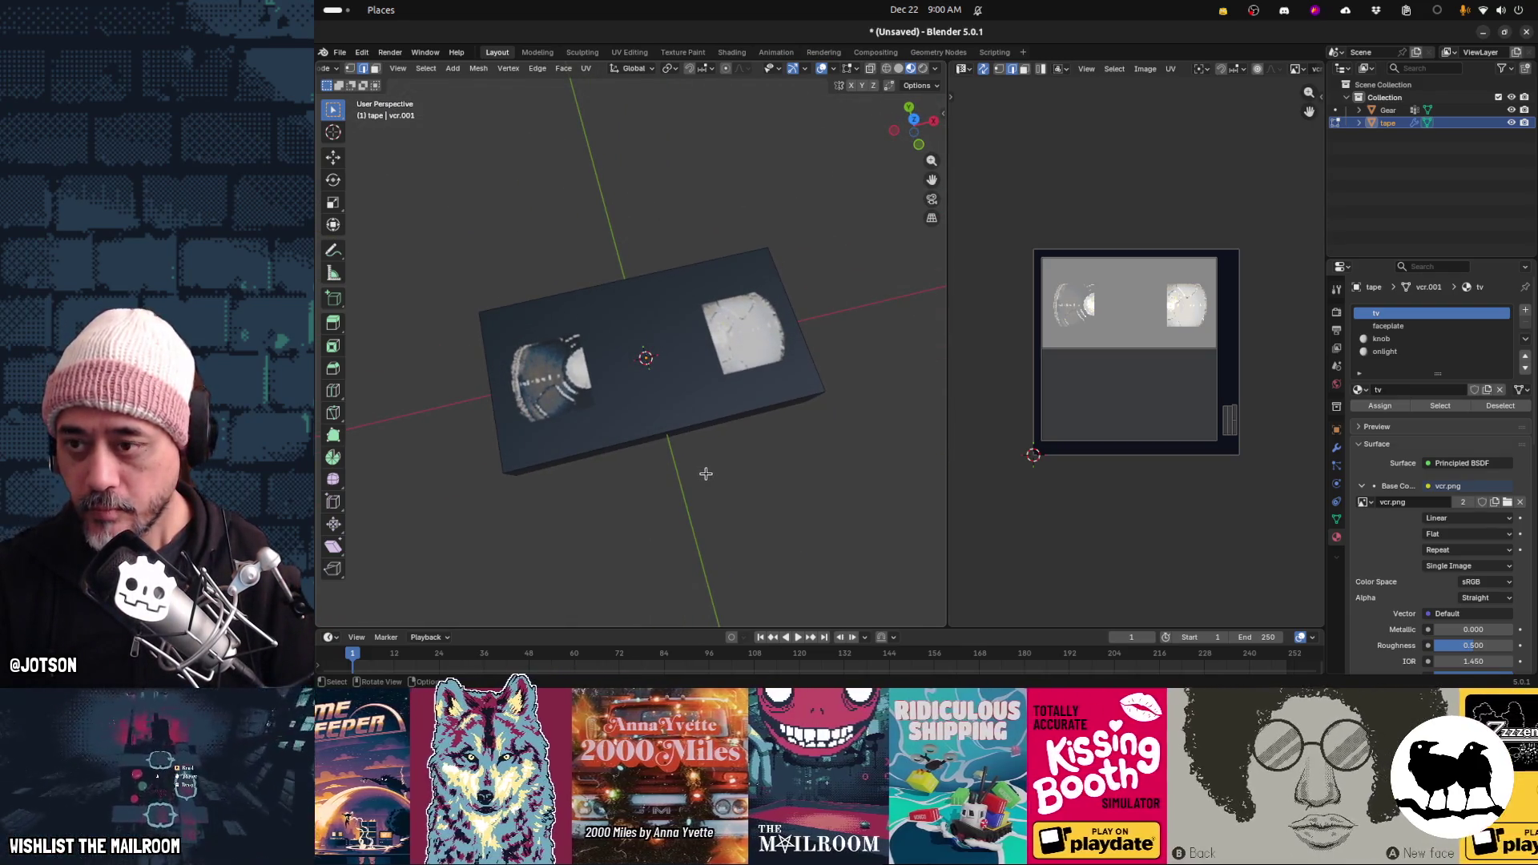
pyautogui.hotkey('alt', 'Tab')
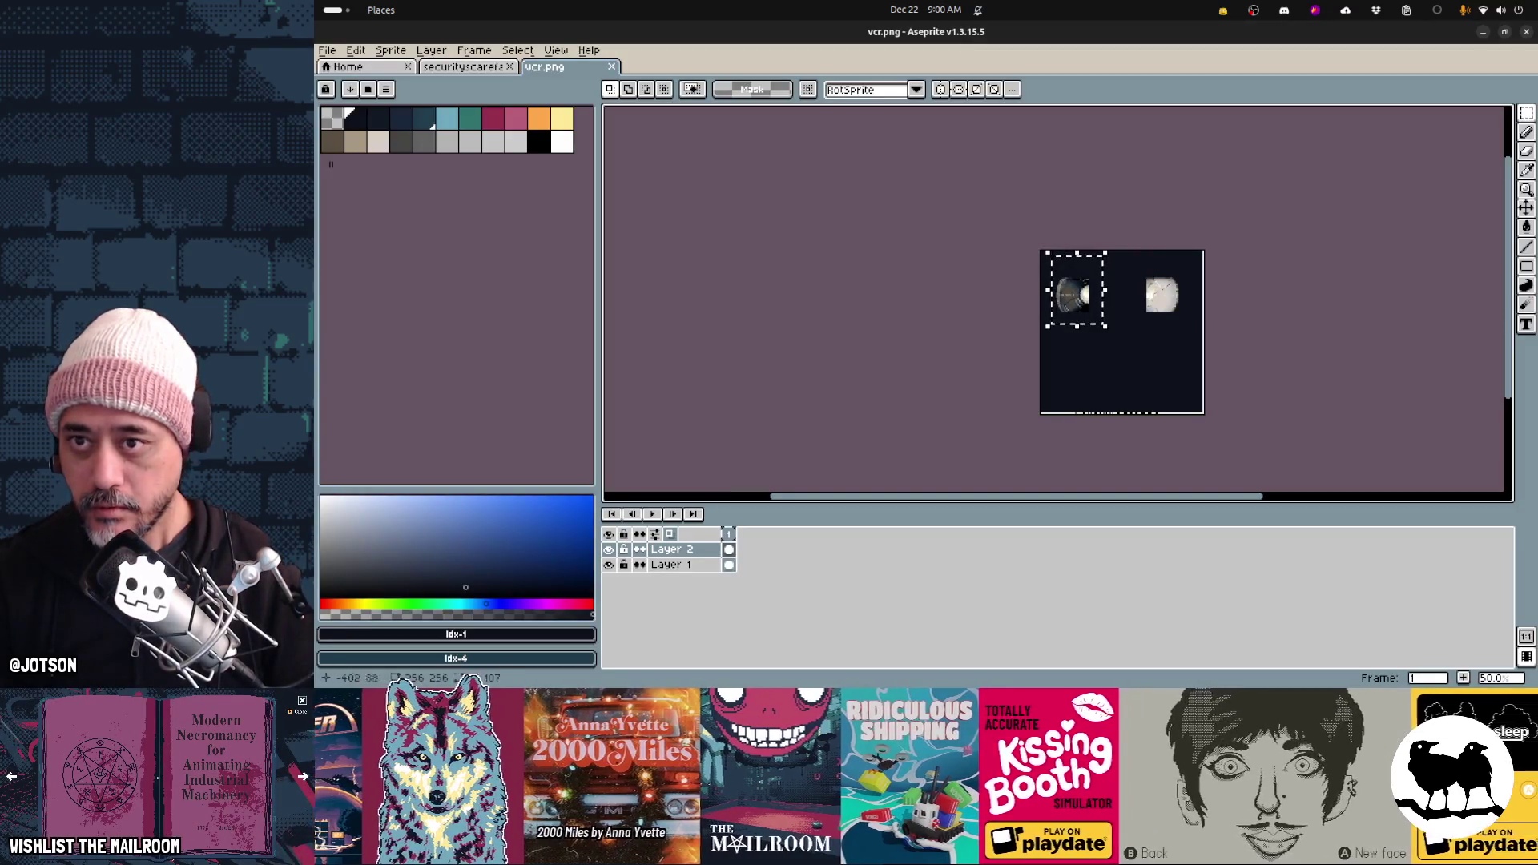
pyautogui.hotkey('alt', 'Tab')
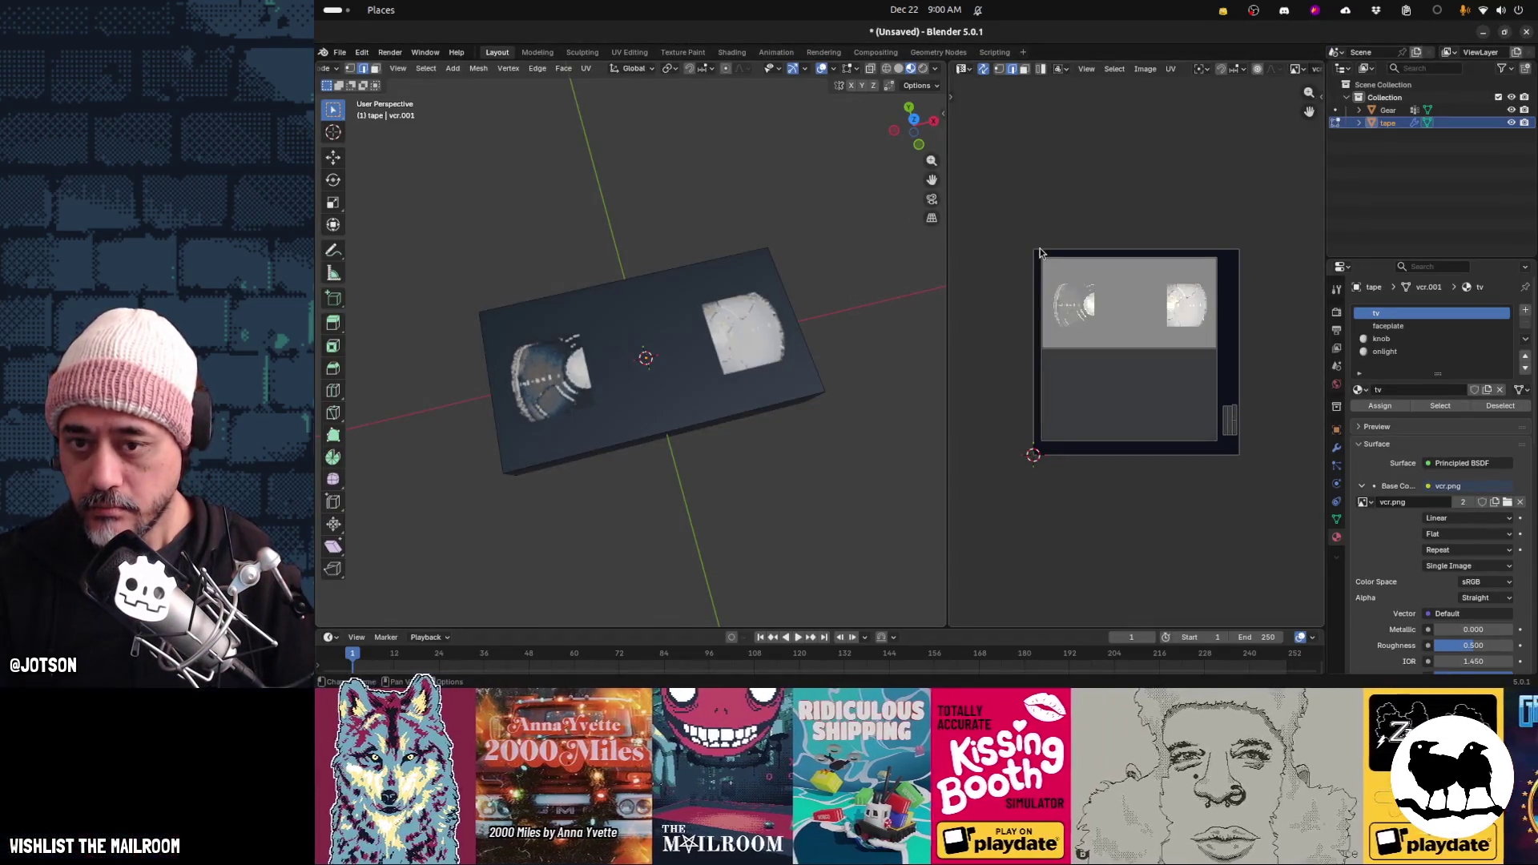
pyautogui.hotkey('alt', 'Tab')
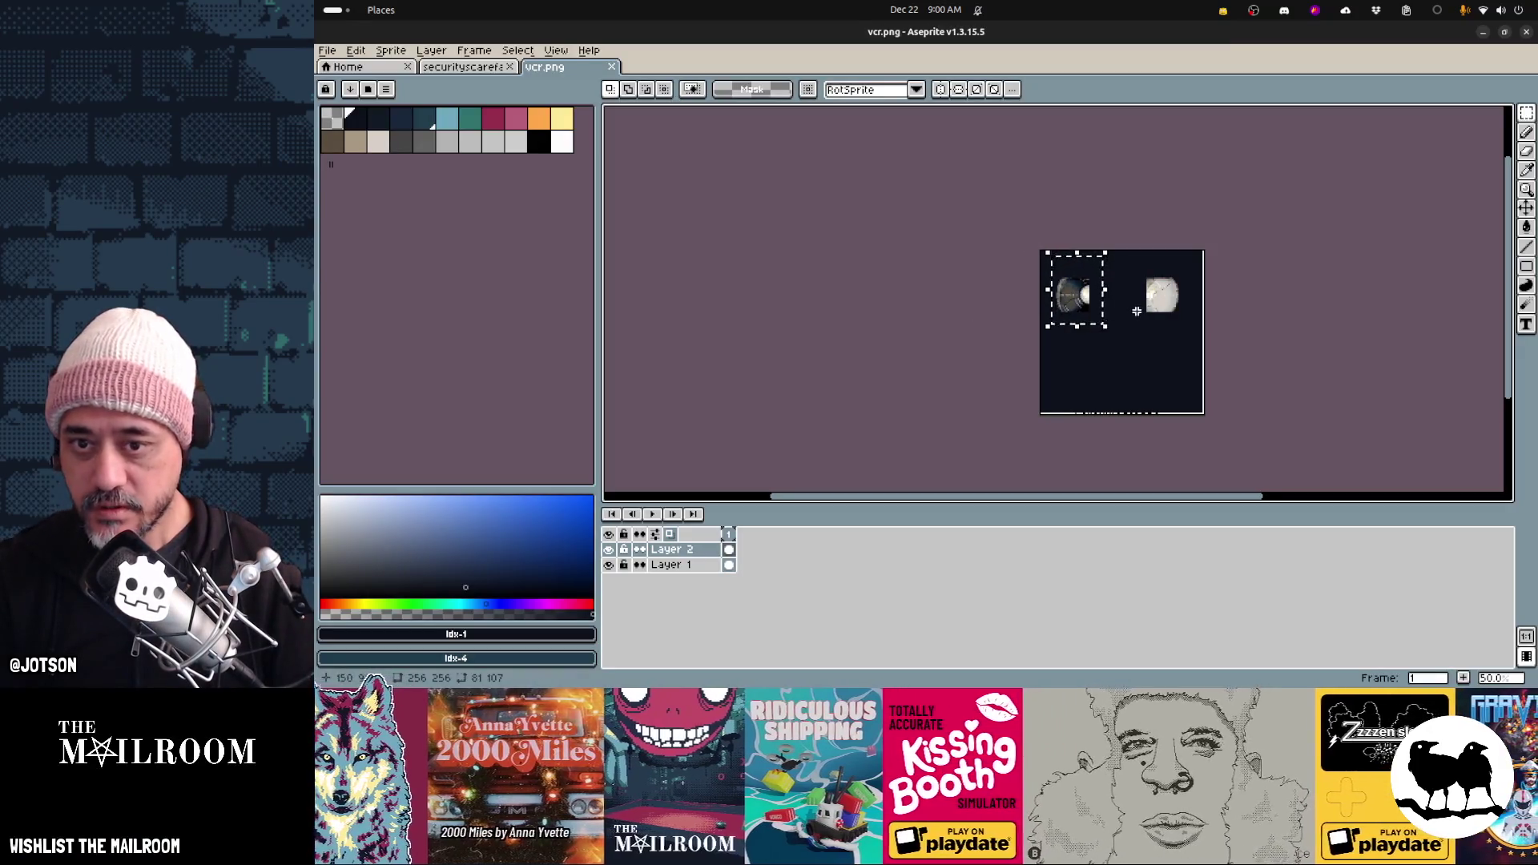
pyautogui.scroll(1, 1137, 311)
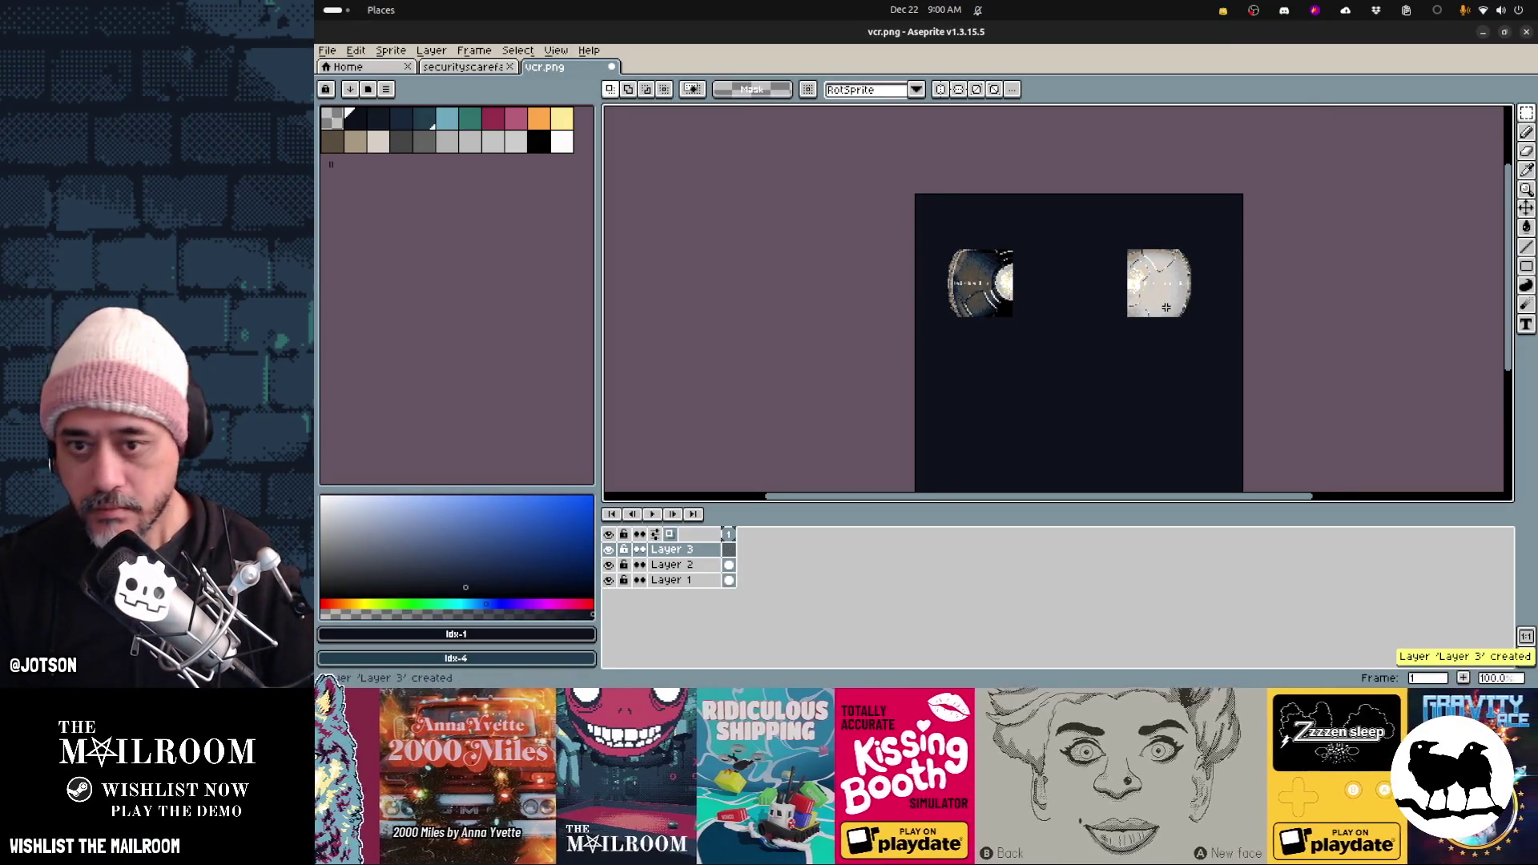
# Fill a rectangle between the two reels with light beige and save vcr.png
pyautogui.scroll(1, 1166, 307)
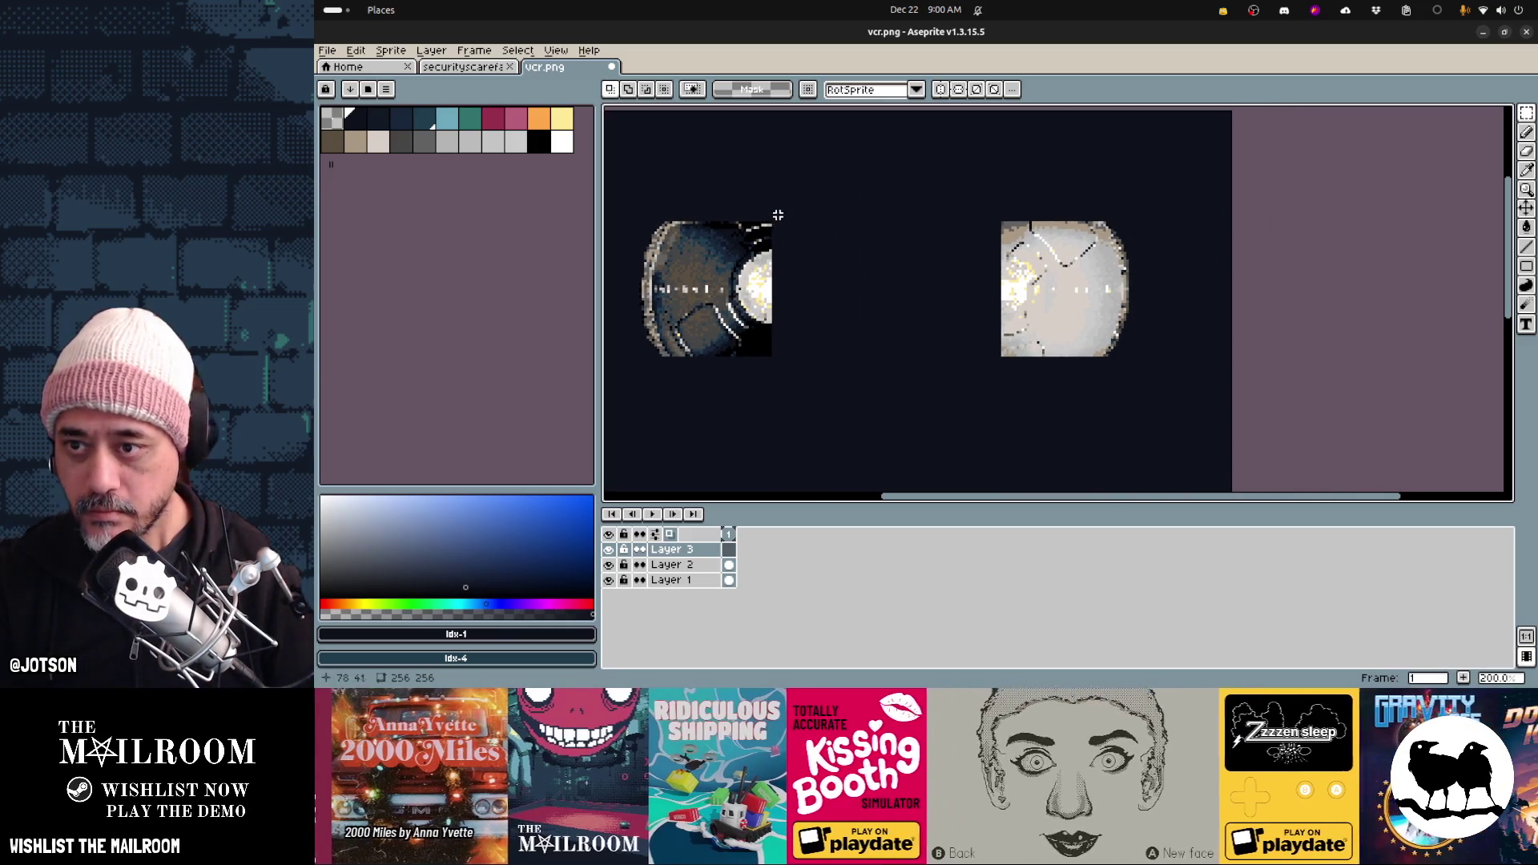
pyautogui.moveTo(777, 209)
pyautogui.mouseDown()
pyautogui.moveTo(941, 358)
pyautogui.moveTo(999, 368)
pyautogui.mouseUp()
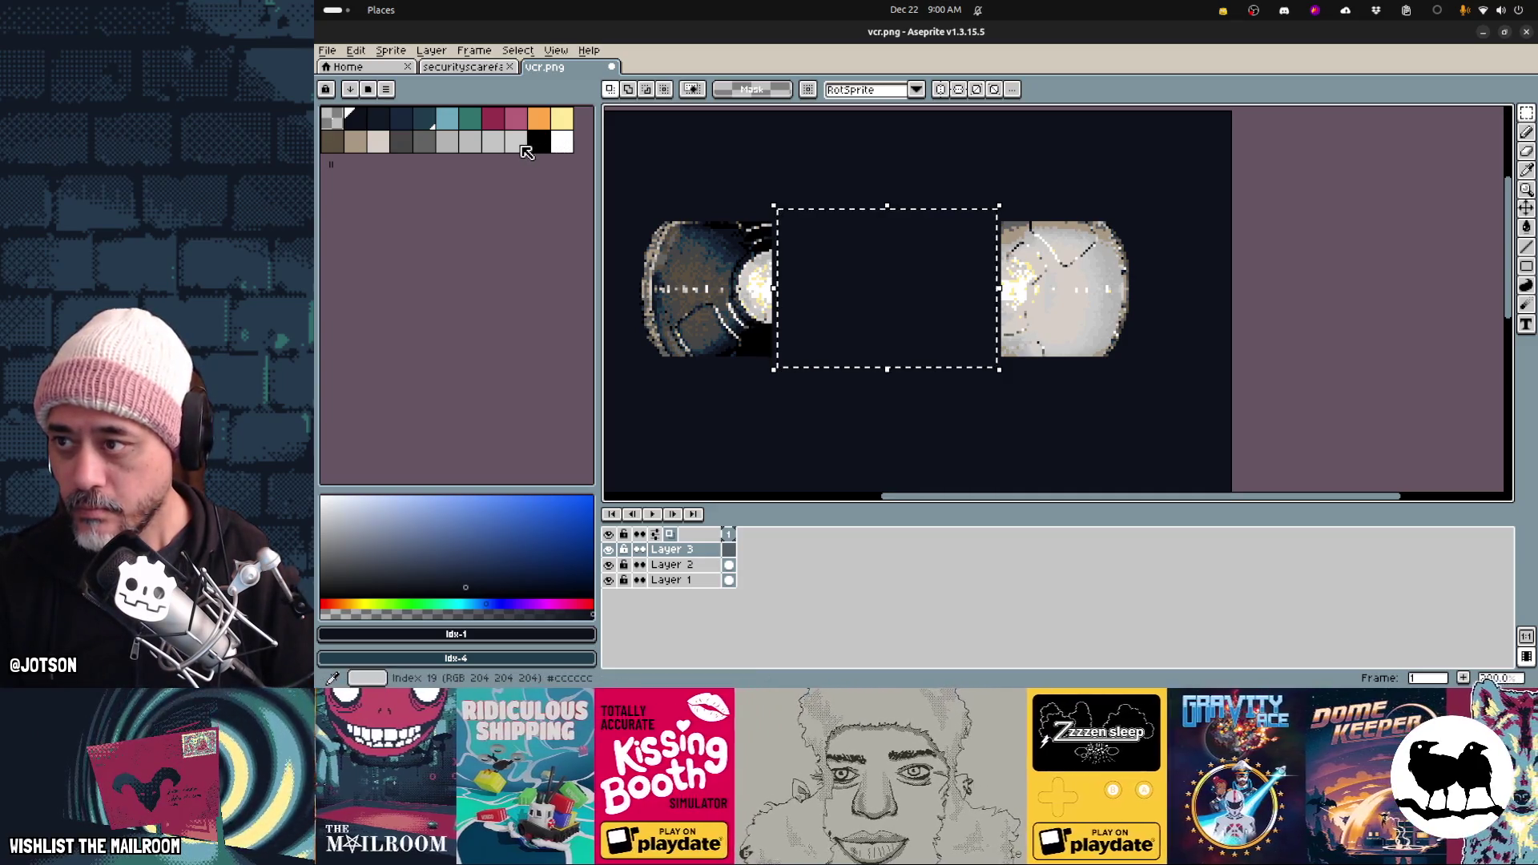
pyautogui.click(378, 142)
pyautogui.press('f')
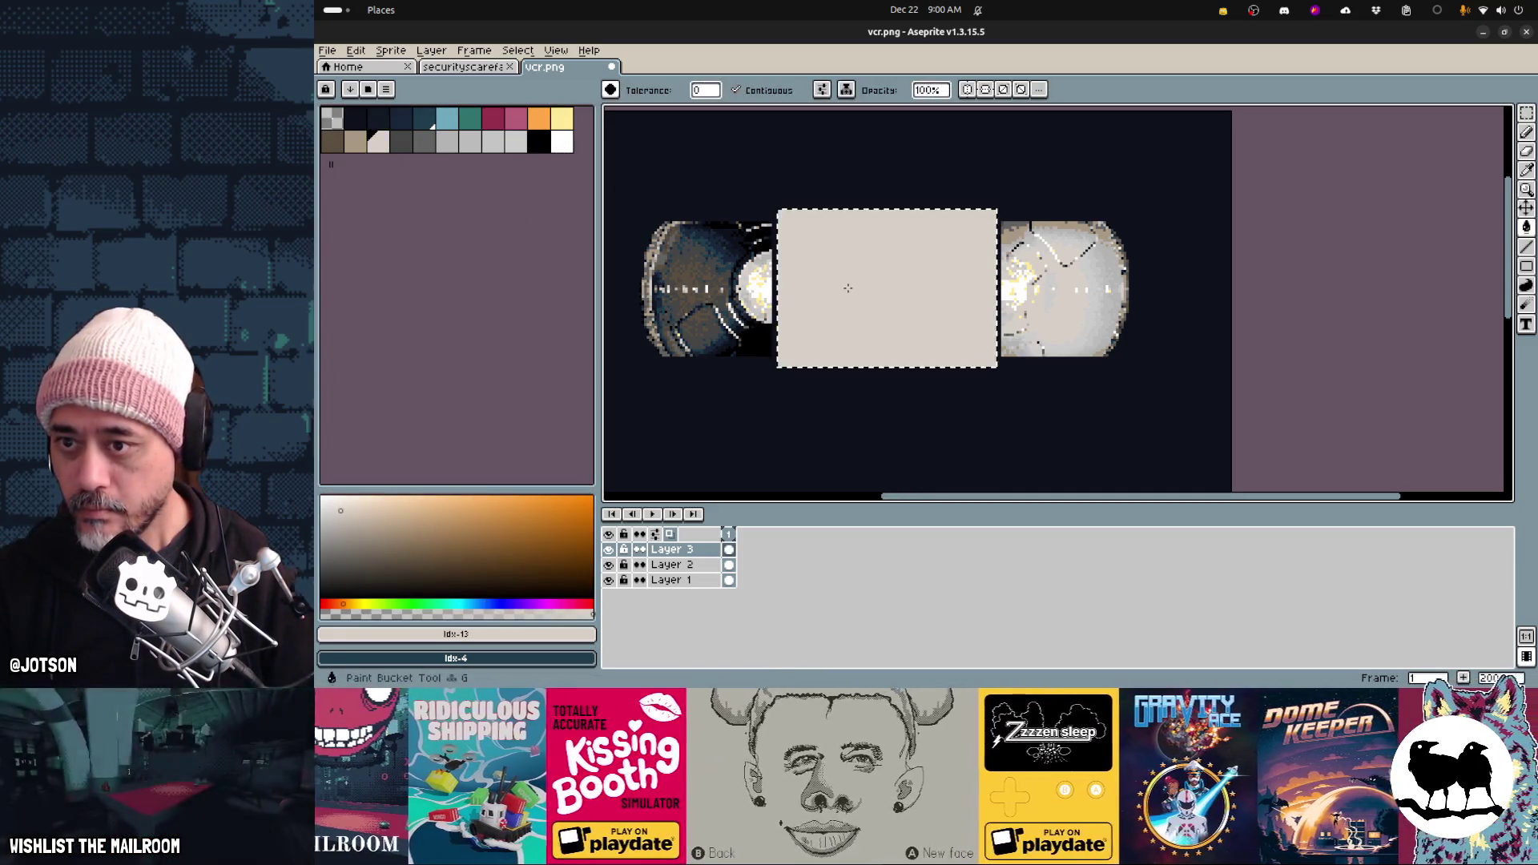
pyautogui.hotkey('ctrl', 's')
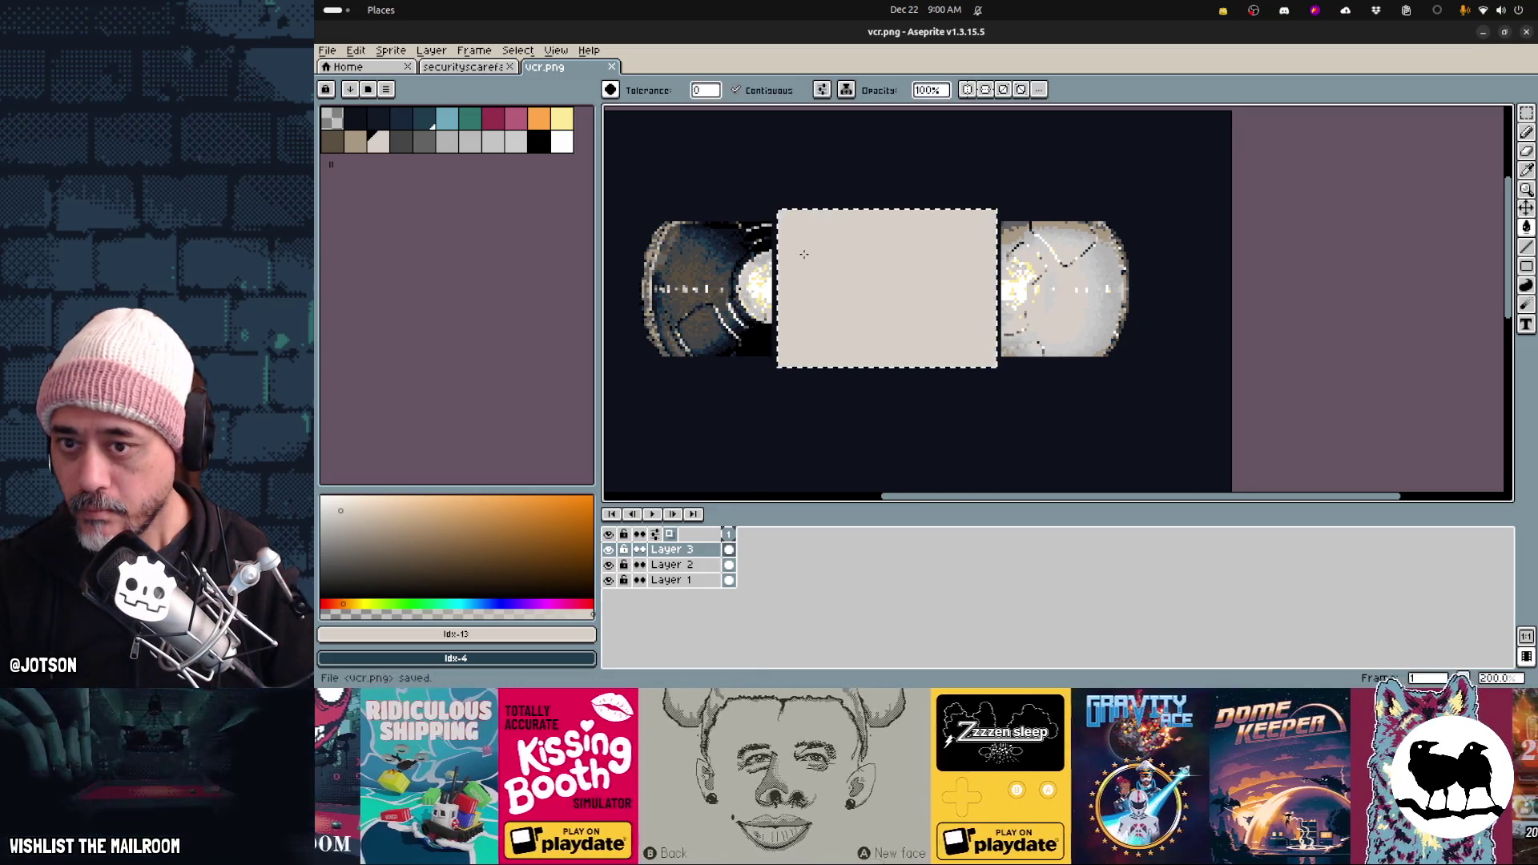
# Check the beige label on the tape model in Blender
pyautogui.hotkey('alt', 'Tab')
pyautogui.hotkey('alt', 'r')
pyautogui.moveTo(721, 345)
pyautogui.mouseDown(button='middle')
pyautogui.moveTo(812, 342)
pyautogui.moveTo(747, 373)
pyautogui.mouseUp(button='middle')
# Back in Aseprite, deselect and draw a vertical line down from the label's corner
pyautogui.hotkey('alt', 'Tab')
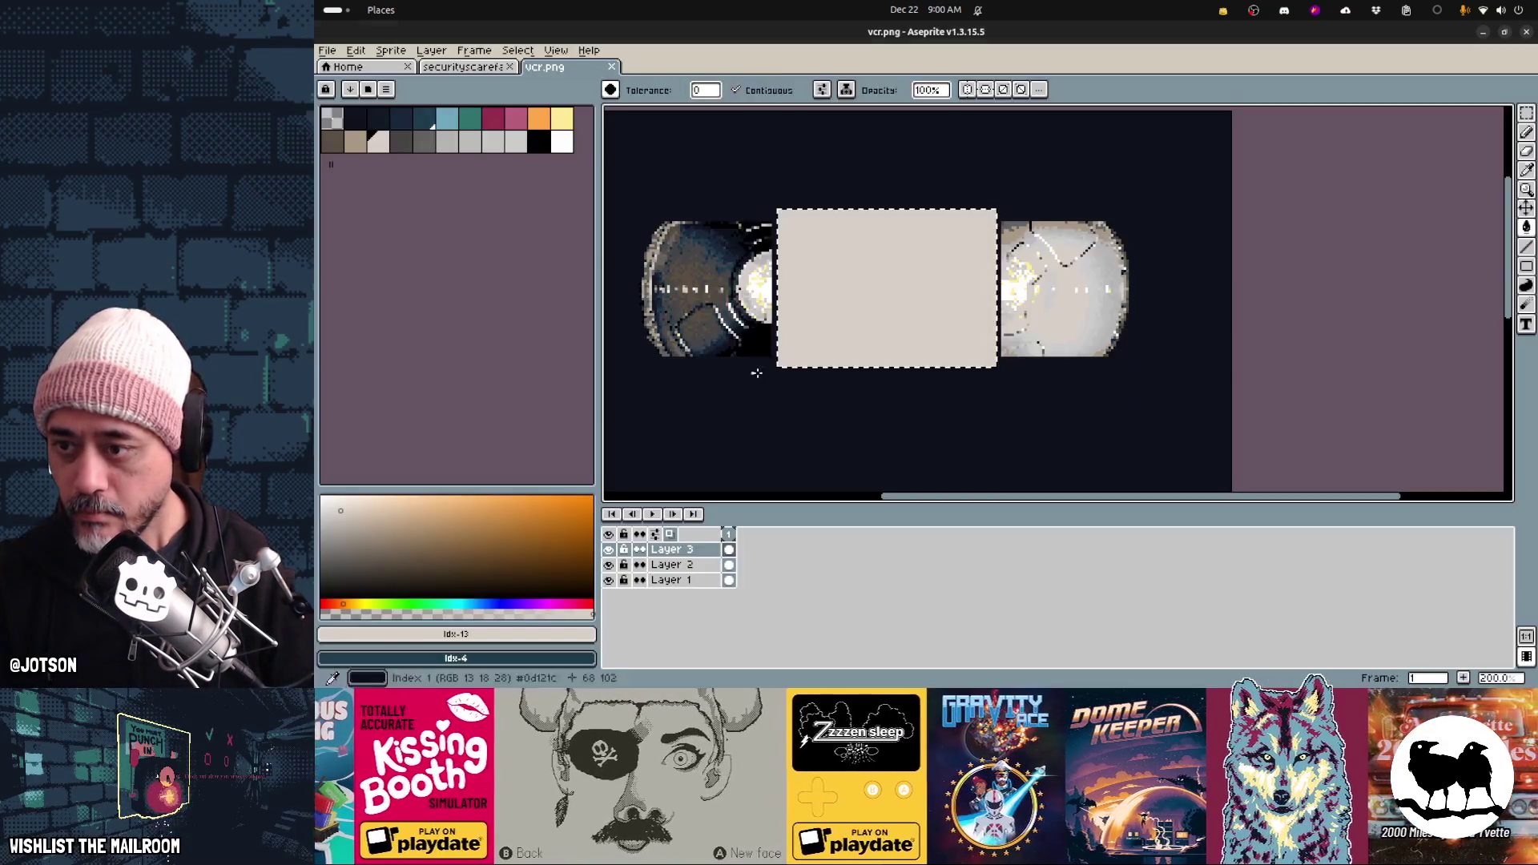
pyautogui.hotkey('ctrl', 'd')
pyautogui.press('m')
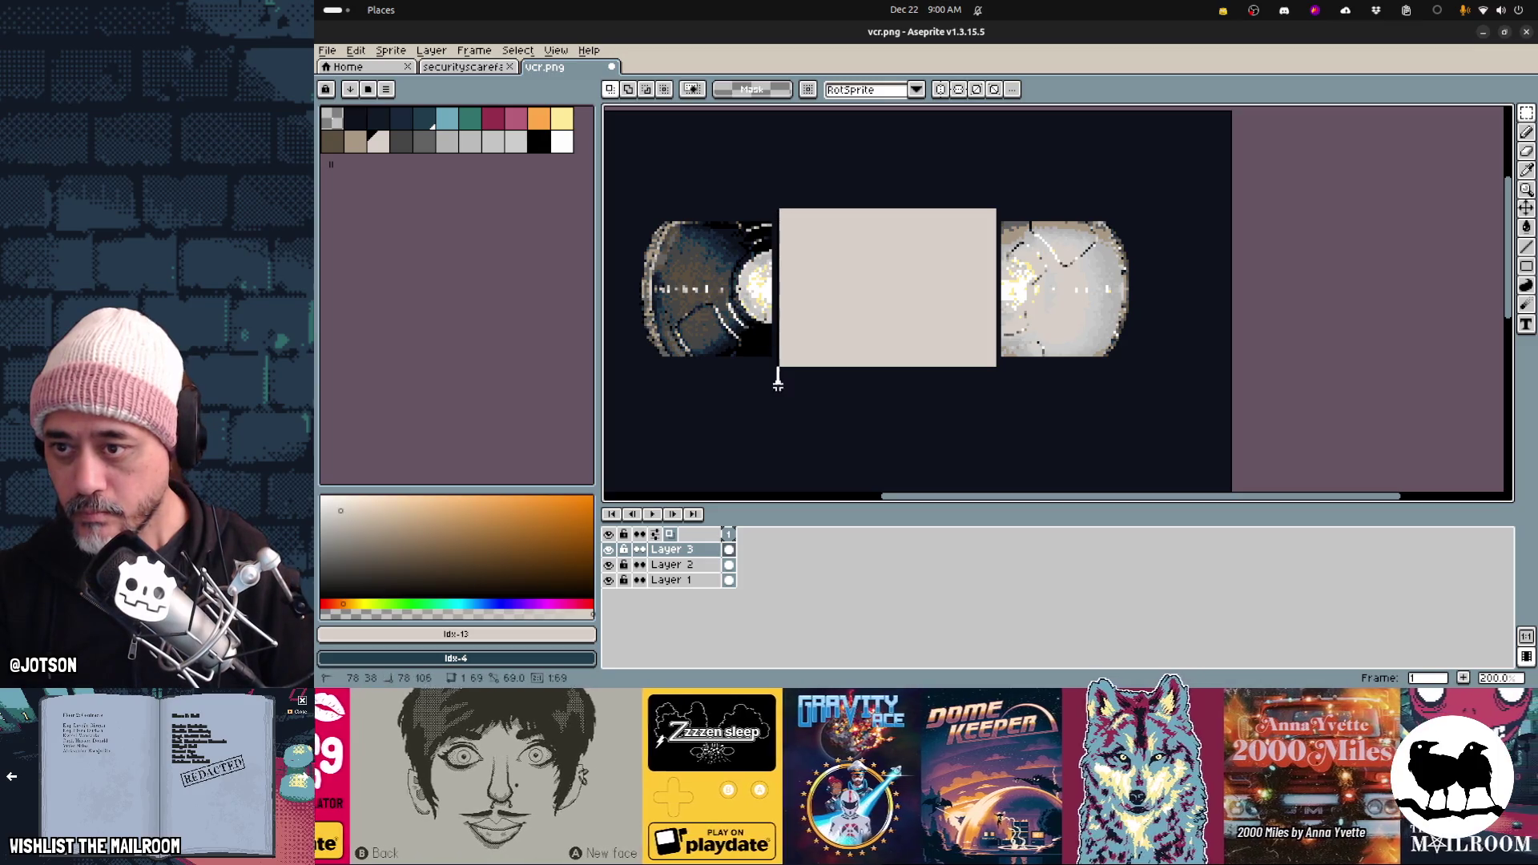
pyautogui.press('l')
pyautogui.moveTo(994, 215); pyautogui.dragTo(994, 401)
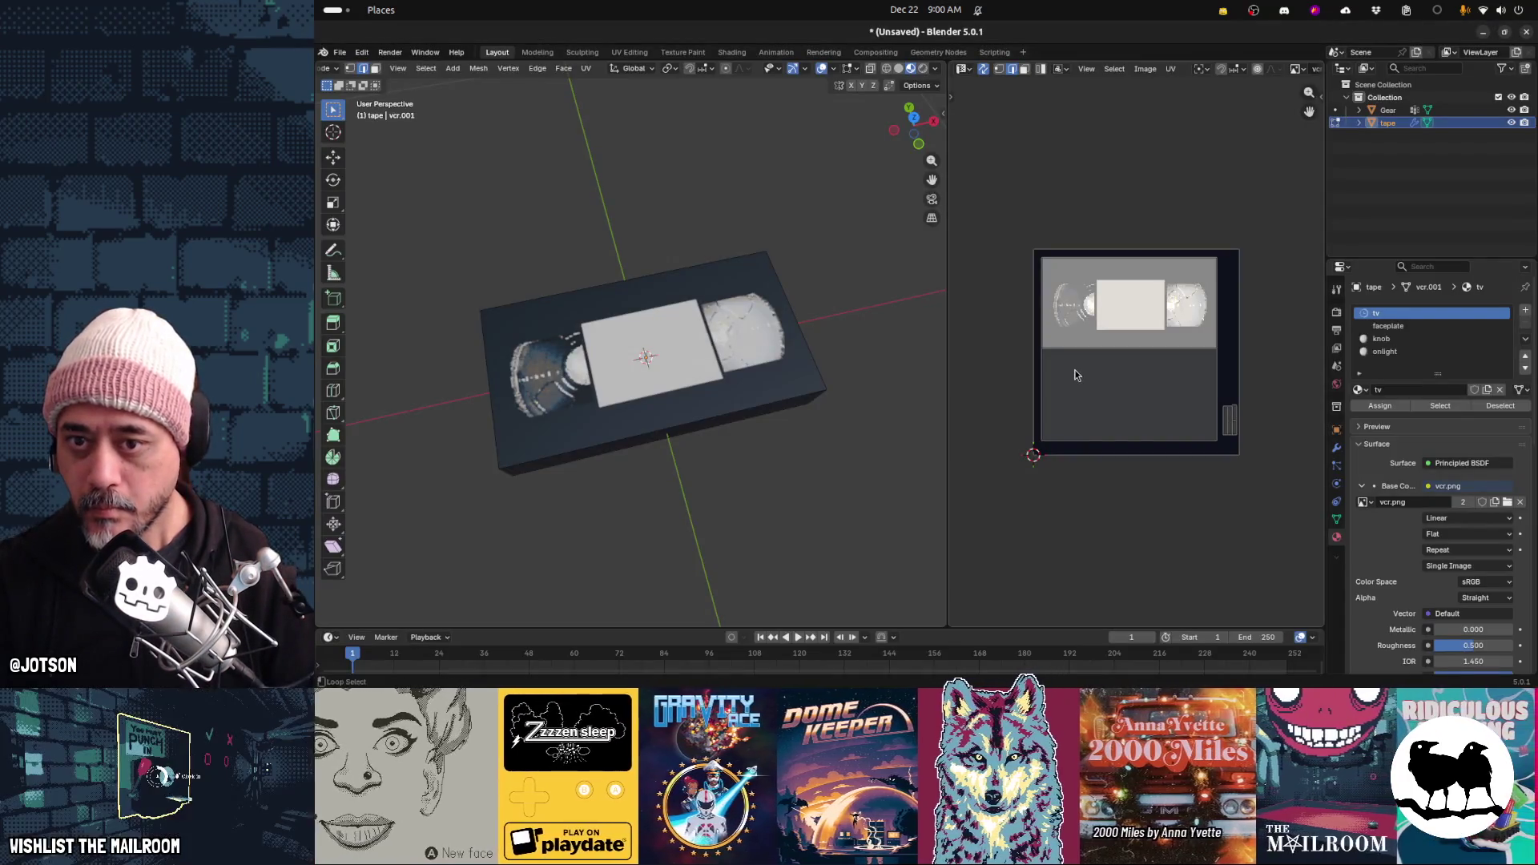
# Orbit the tape model in Blender to a near-front view
pyautogui.moveTo(877, 416); pyautogui.dragTo(756, 426, button='middle')
pyautogui.moveTo(832, 392)
pyautogui.mouseDown(button='middle')
pyautogui.moveTo(782, 412)
pyautogui.moveTo(666, 407)
pyautogui.moveTo(681, 436)
pyautogui.mouseUp(button='middle')
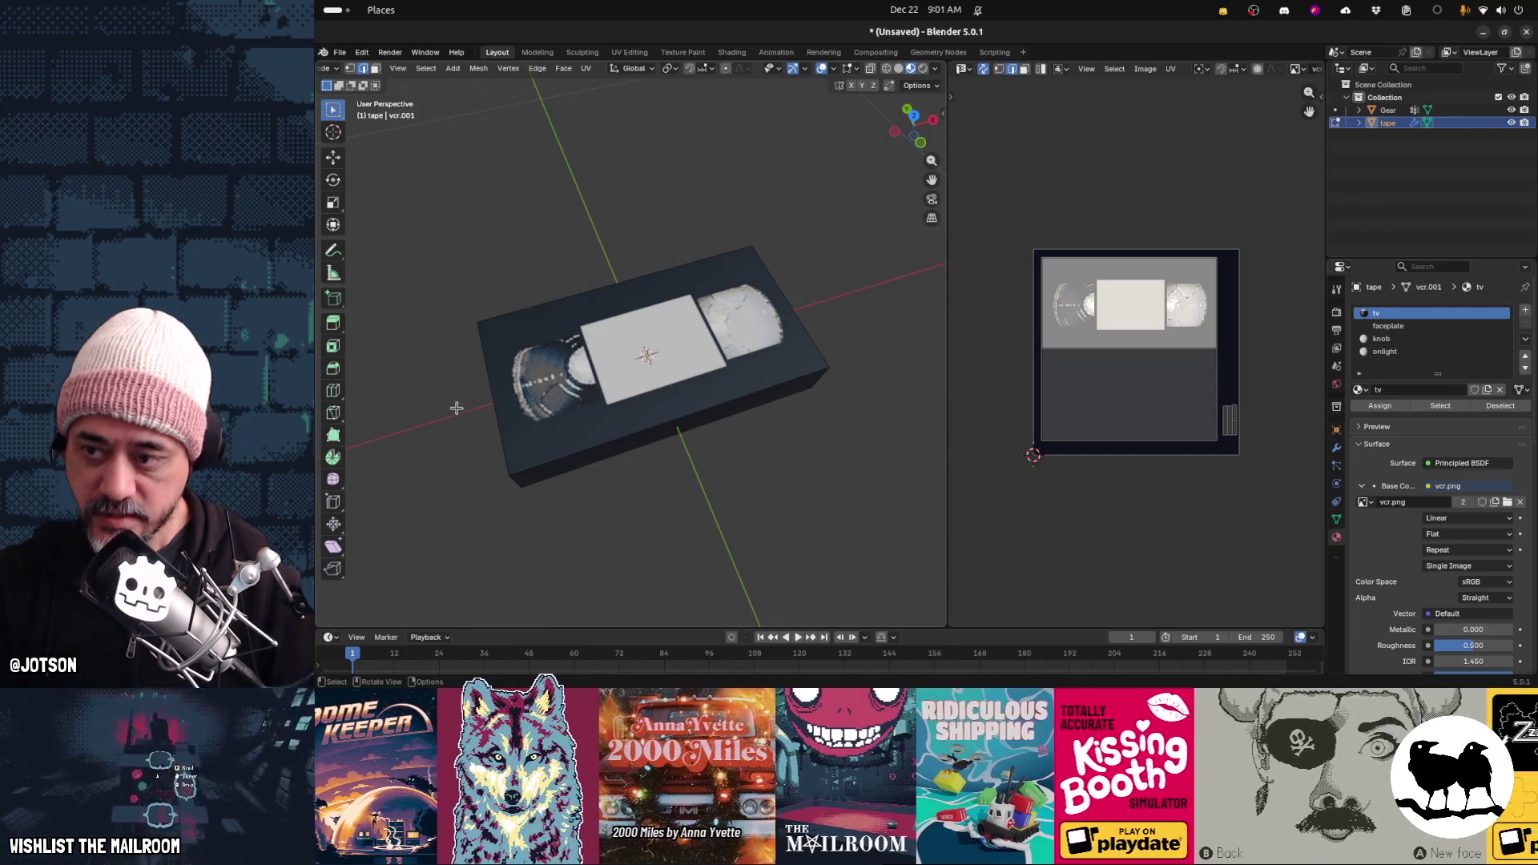
pyautogui.moveTo(691, 451)
pyautogui.mouseDown(button='middle')
pyautogui.moveTo(710, 347)
pyautogui.moveTo(676, 288)
pyautogui.moveTo(654, 423)
pyautogui.moveTo(639, 326)
pyautogui.mouseUp(button='middle')
# Cycle through Aseprite and Blender to reach Firefox with the VHS tape photo
pyautogui.hotkey('alt', 'Tab')
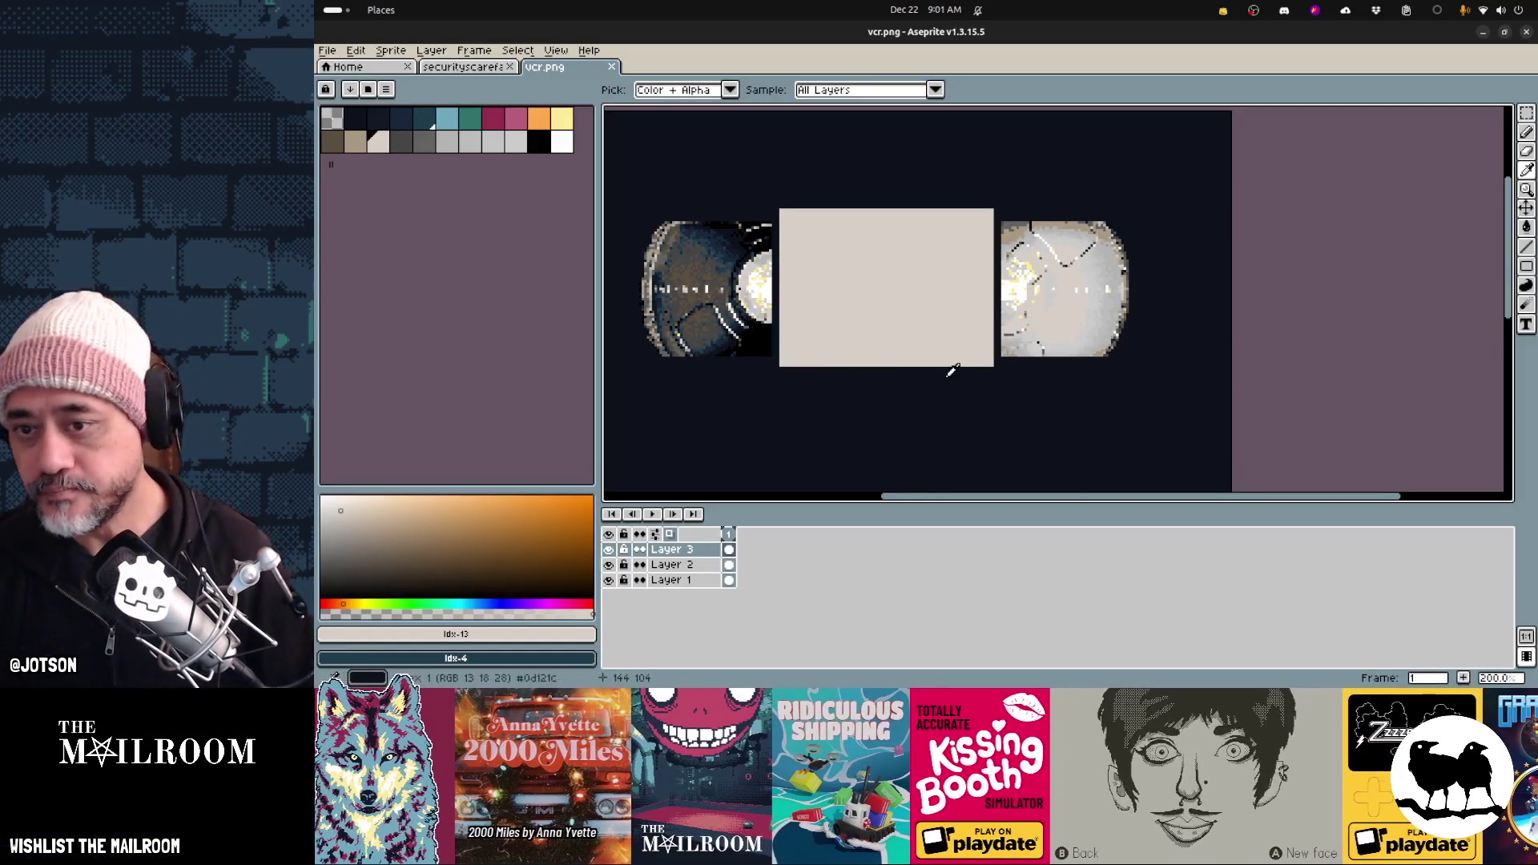
pyautogui.scroll(-1, 952, 370)
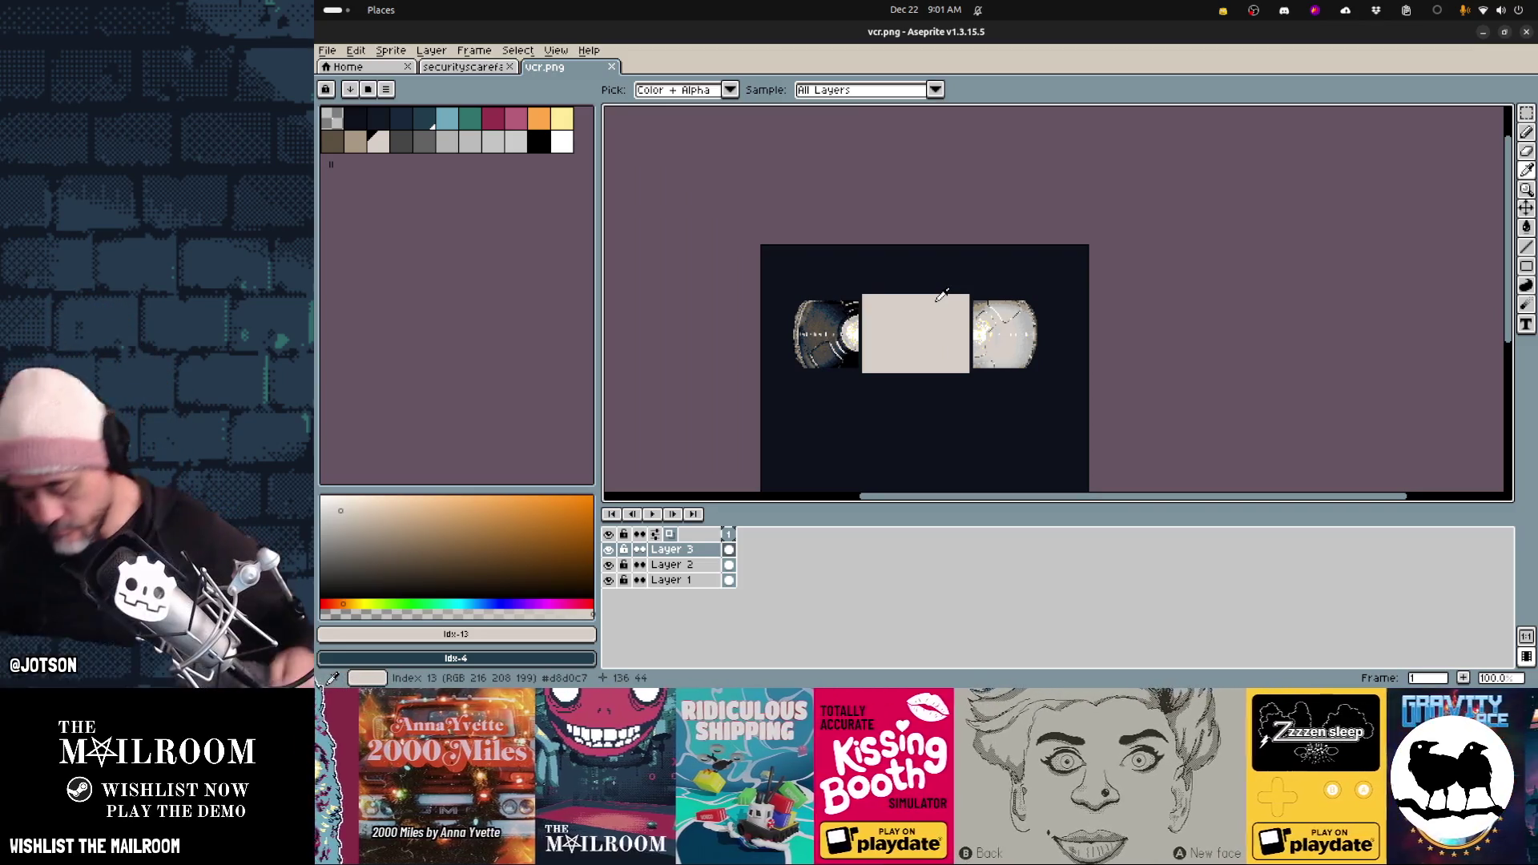
pyautogui.hotkey('alt', 'Tab')
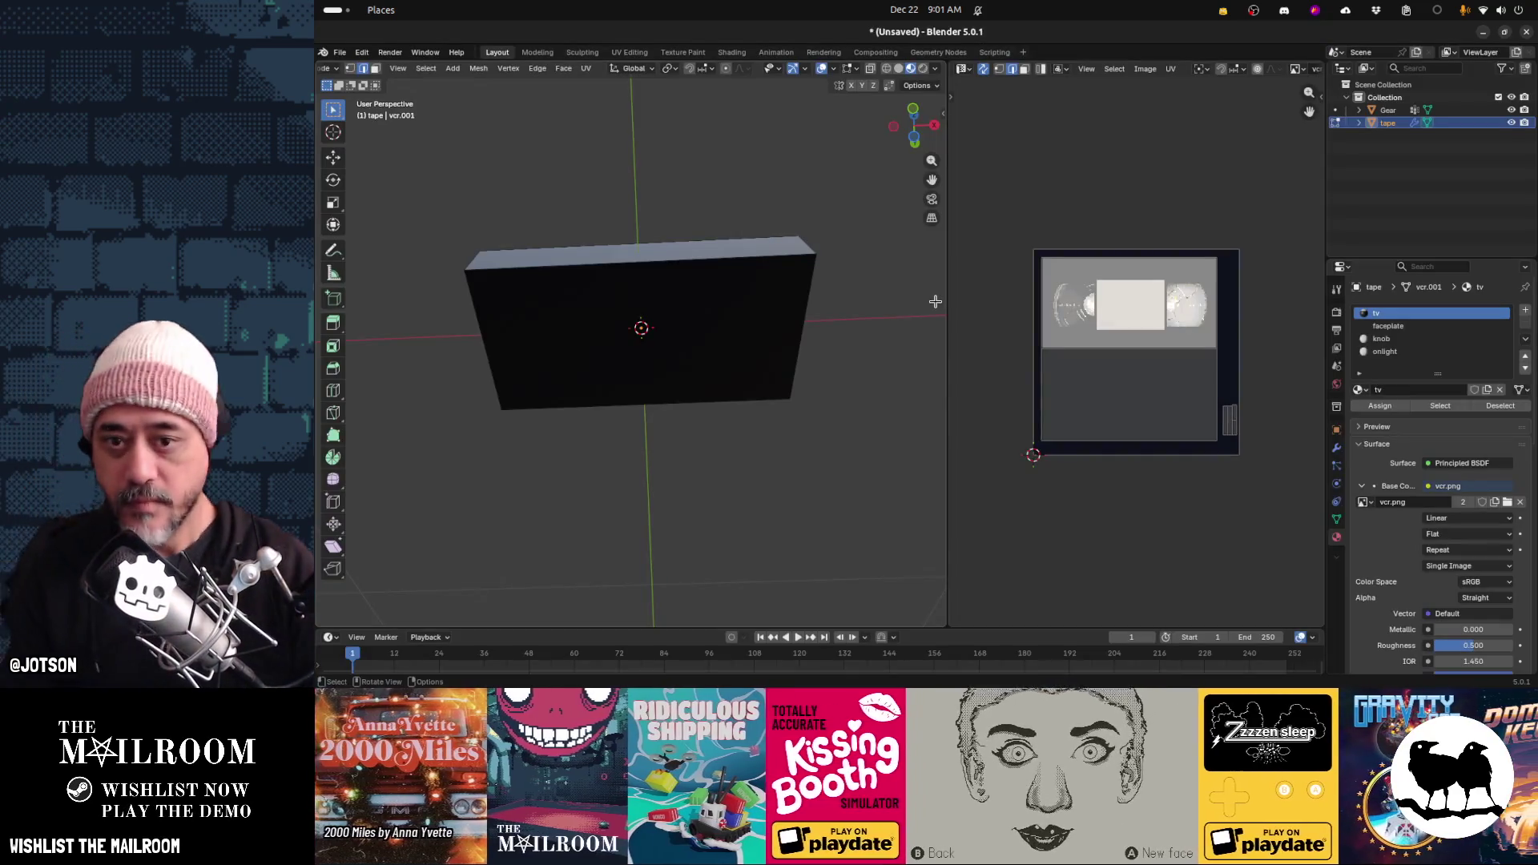
pyautogui.hotkey('alt', 'Tab')
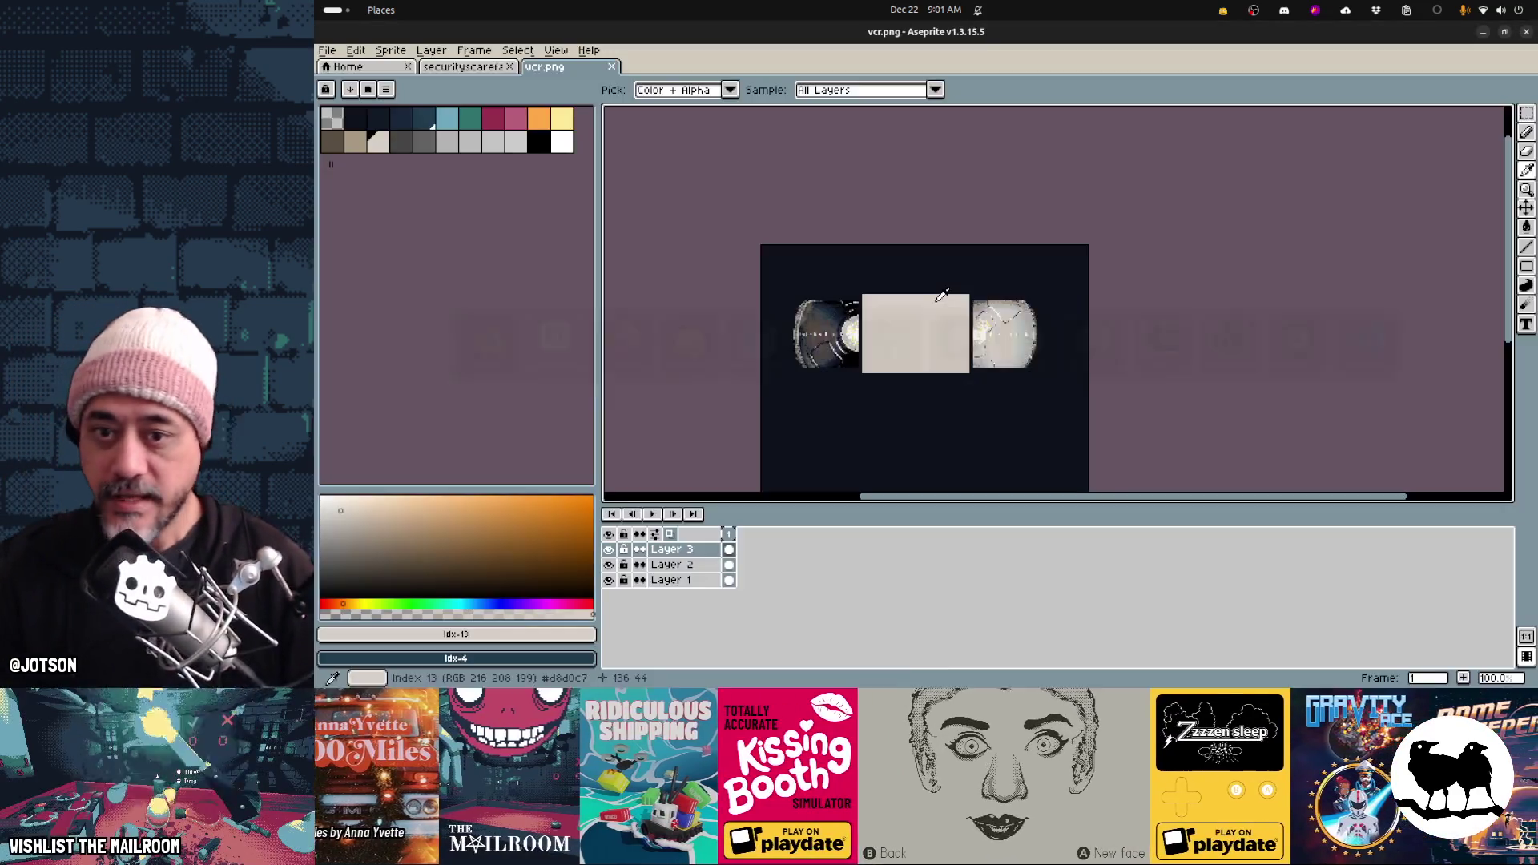
pyautogui.hotkey('alt', 'Tab')
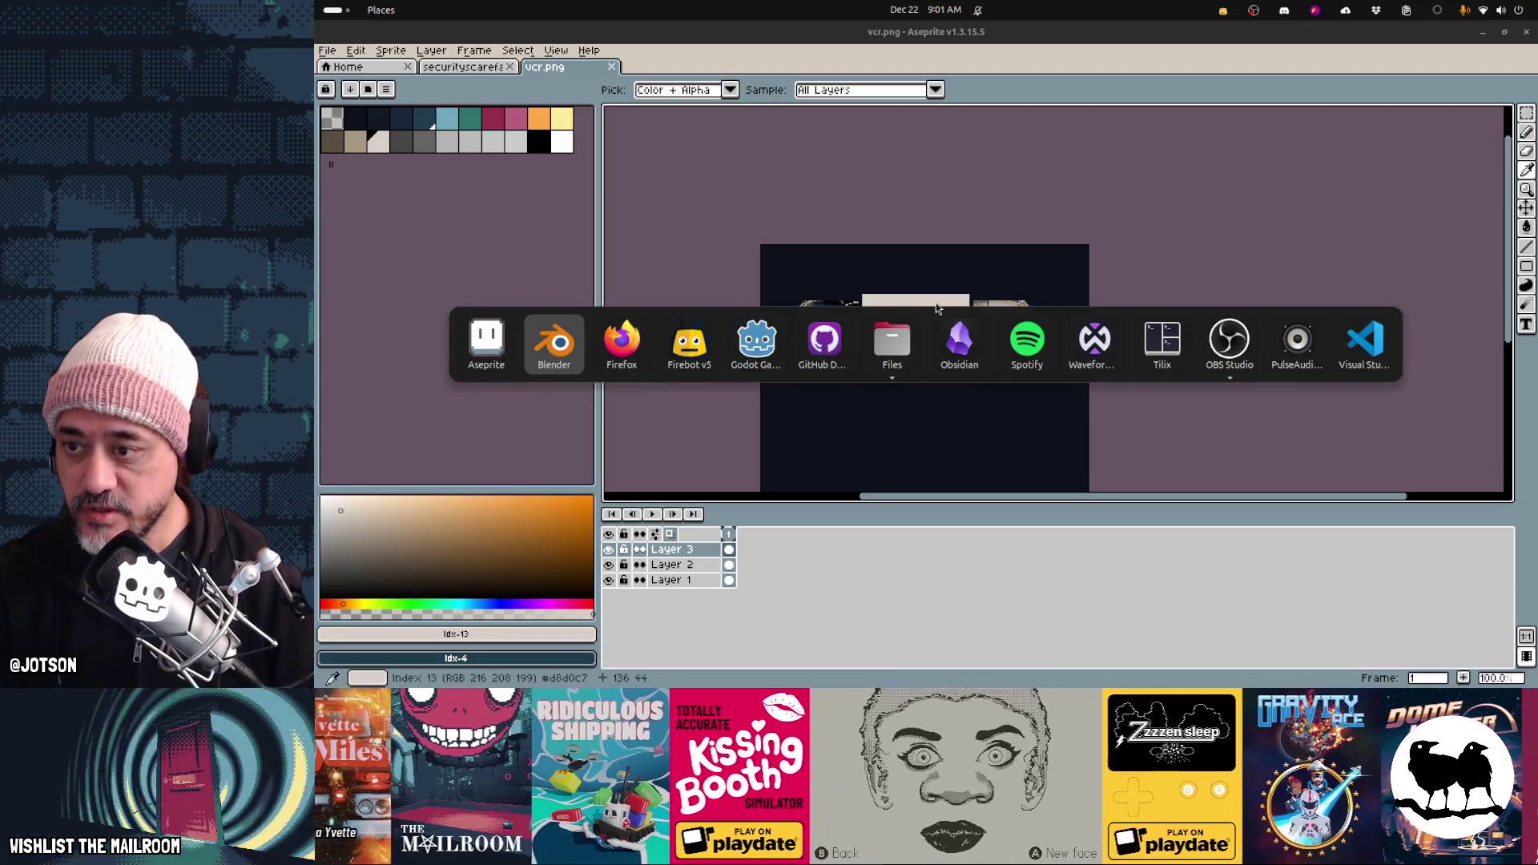
pyautogui.hotkey('alt', 'Tab')
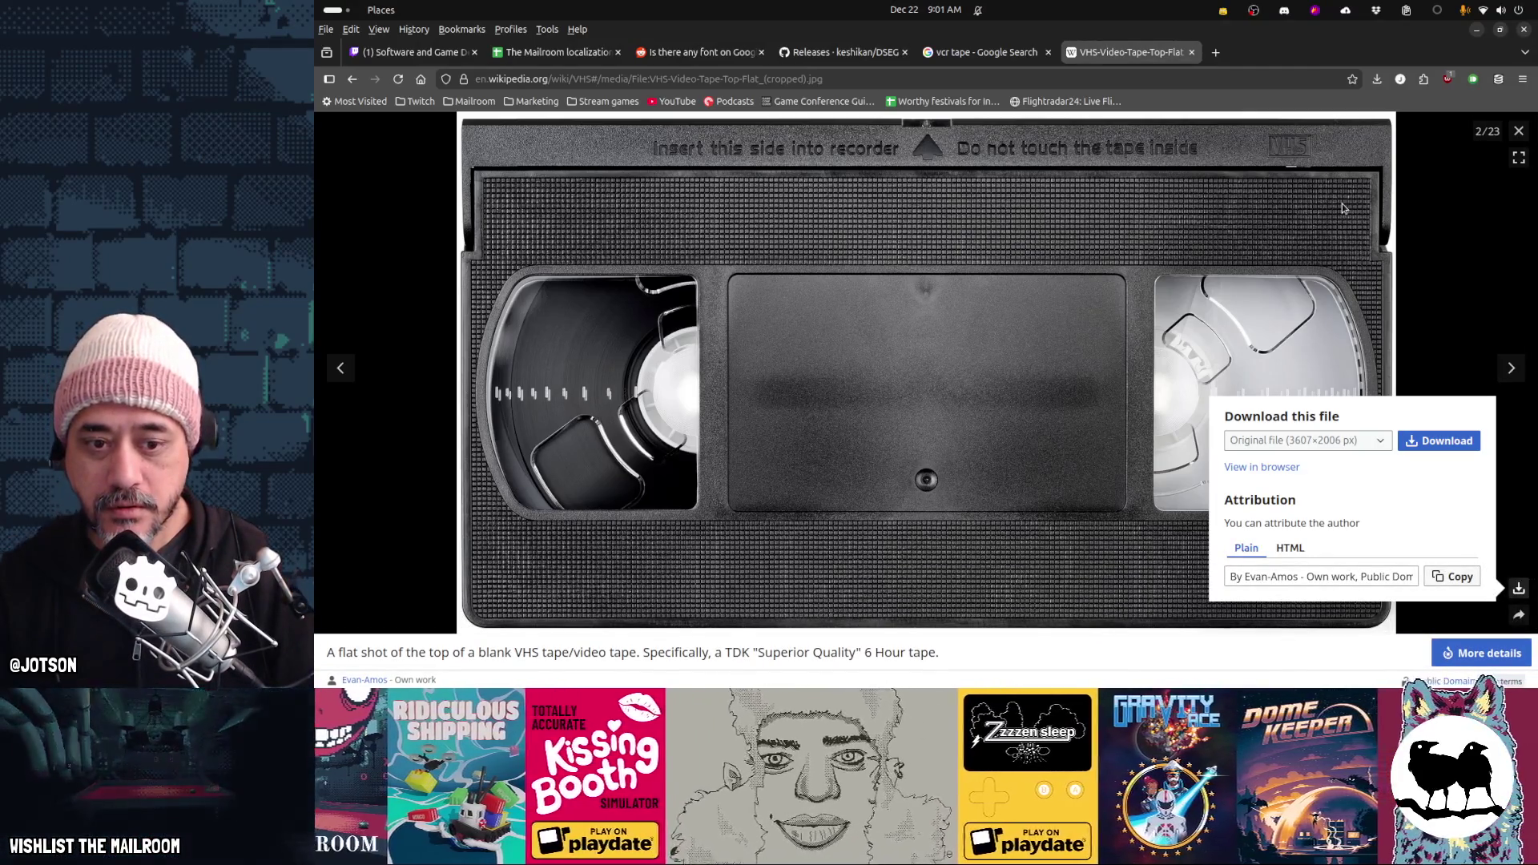
# Close the image viewer and scroll through the VHS Wikipedia article
pyautogui.click(1518, 130)
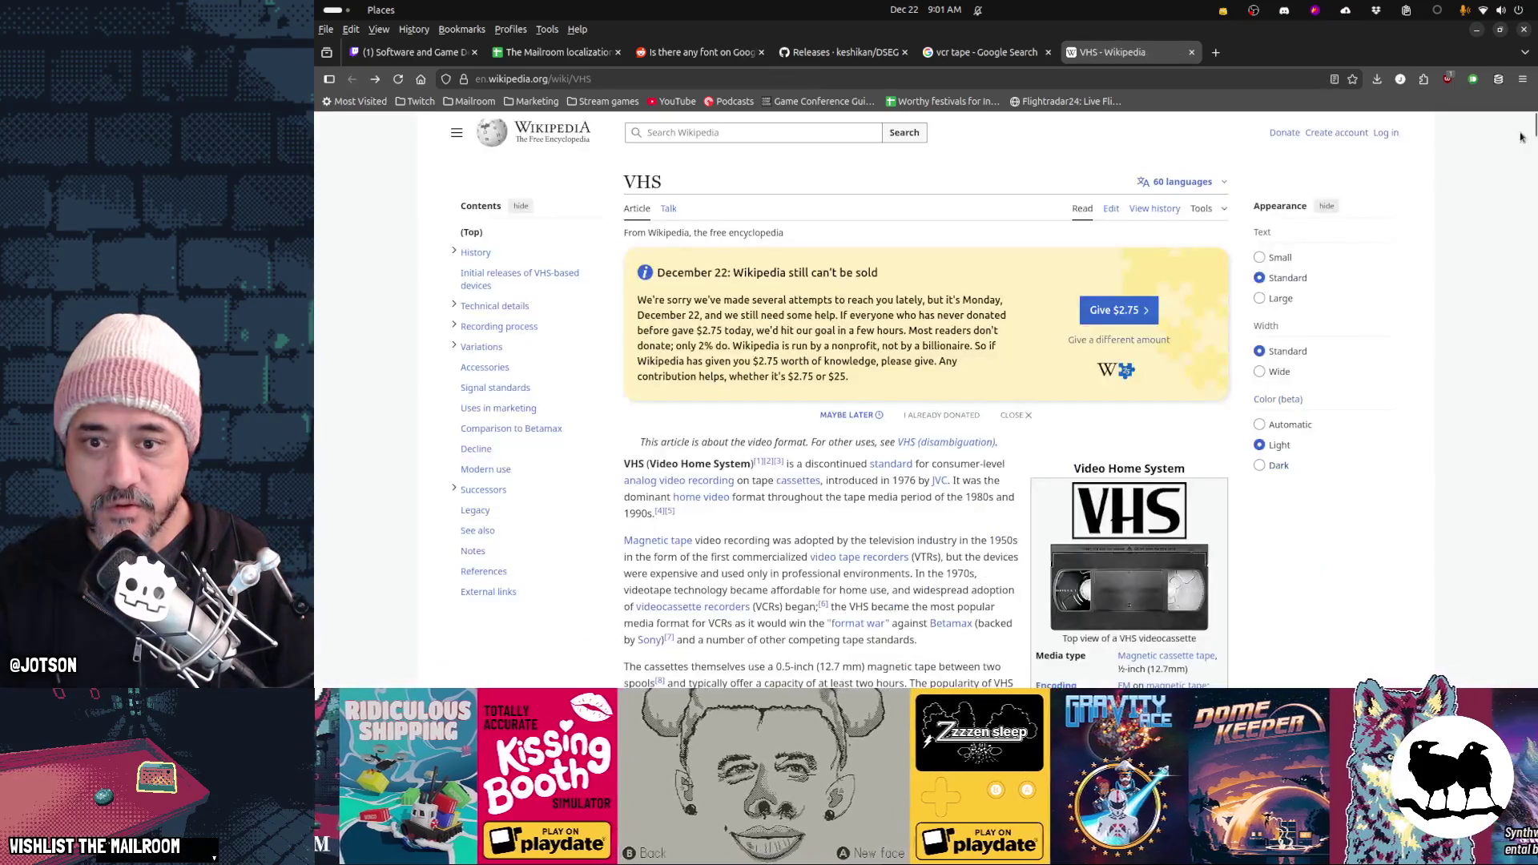
pyautogui.scroll(-5, 1225, 324)
pyautogui.scroll(-4, 1226, 324)
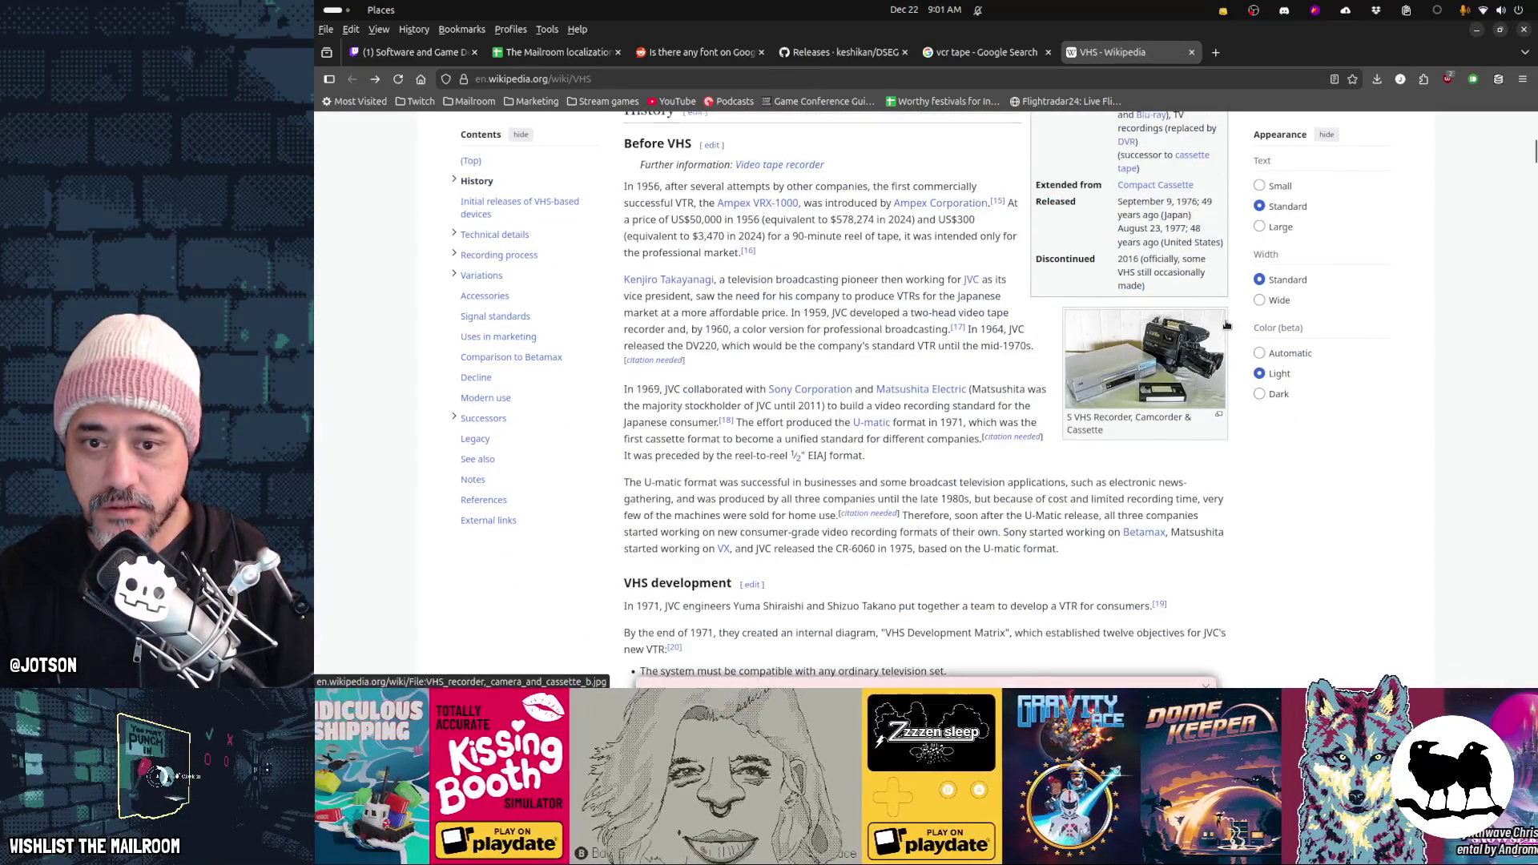
pyautogui.scroll(-20, 1225, 324)
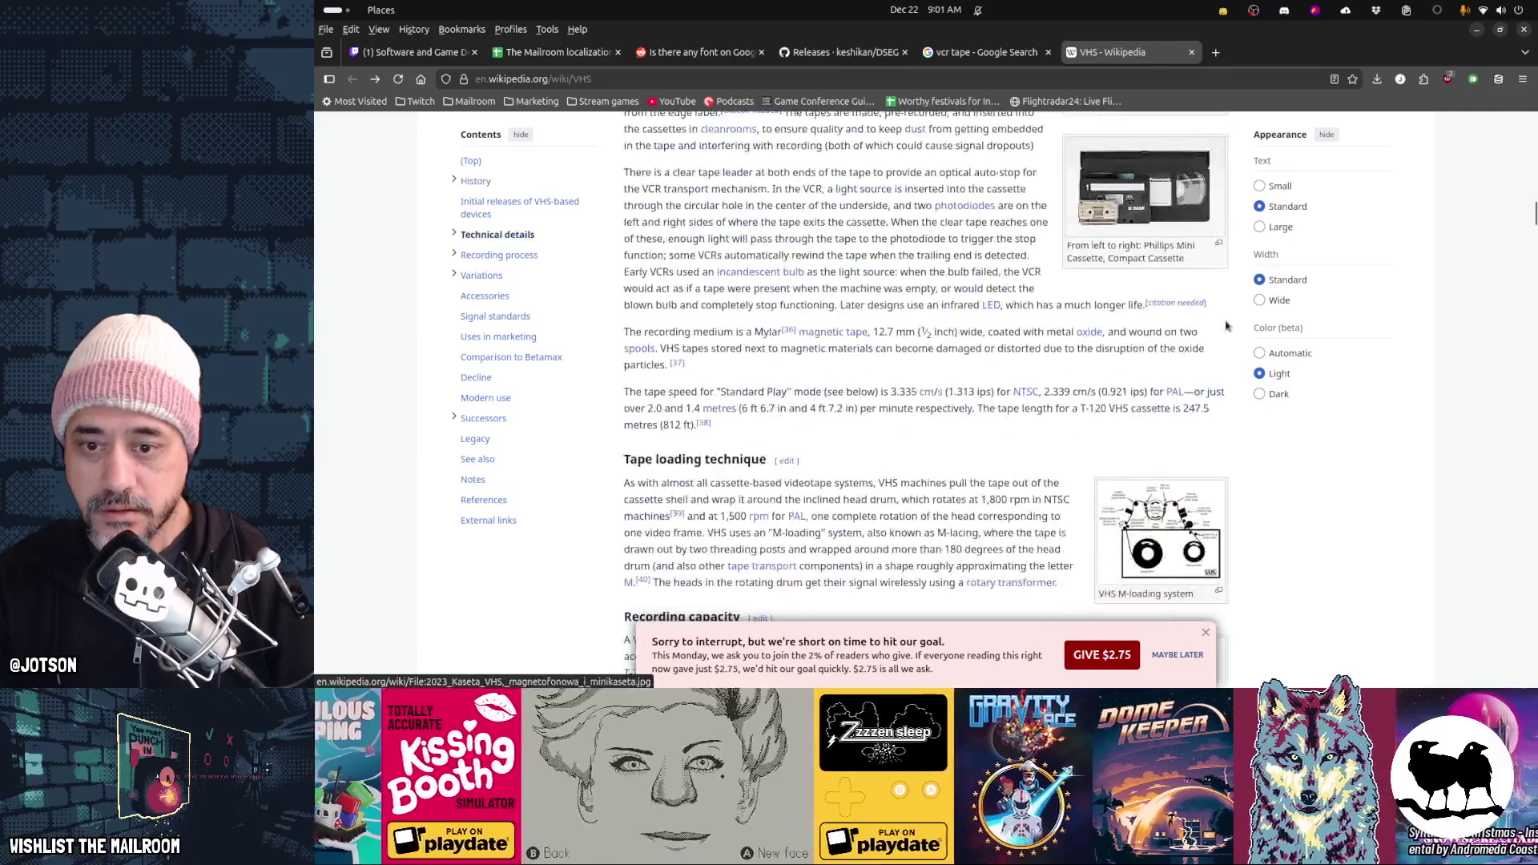
pyautogui.scroll(3, 1225, 325)
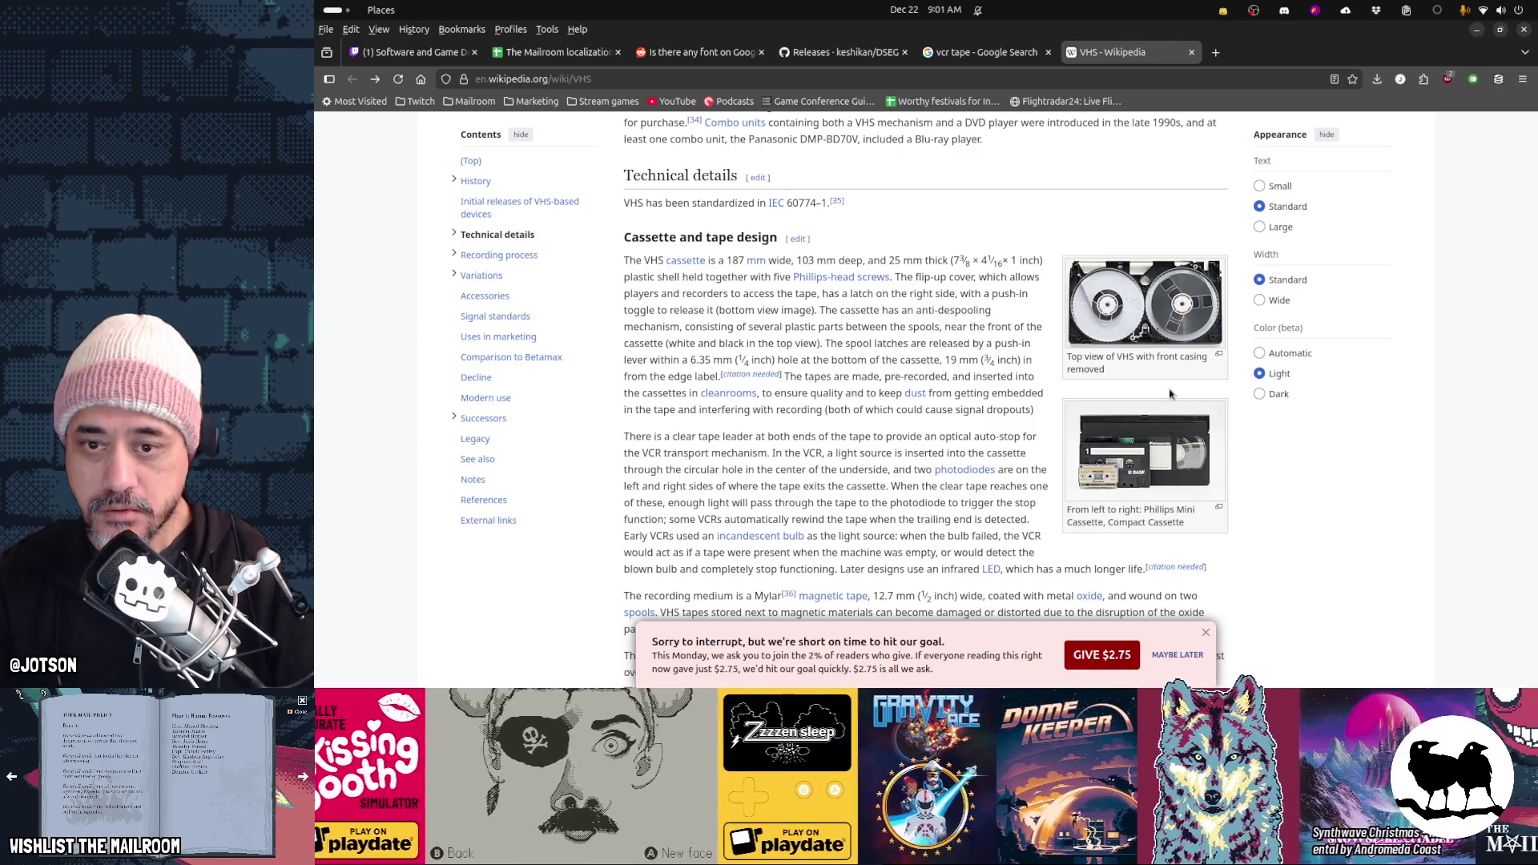
pyautogui.scroll(-10, 1169, 393)
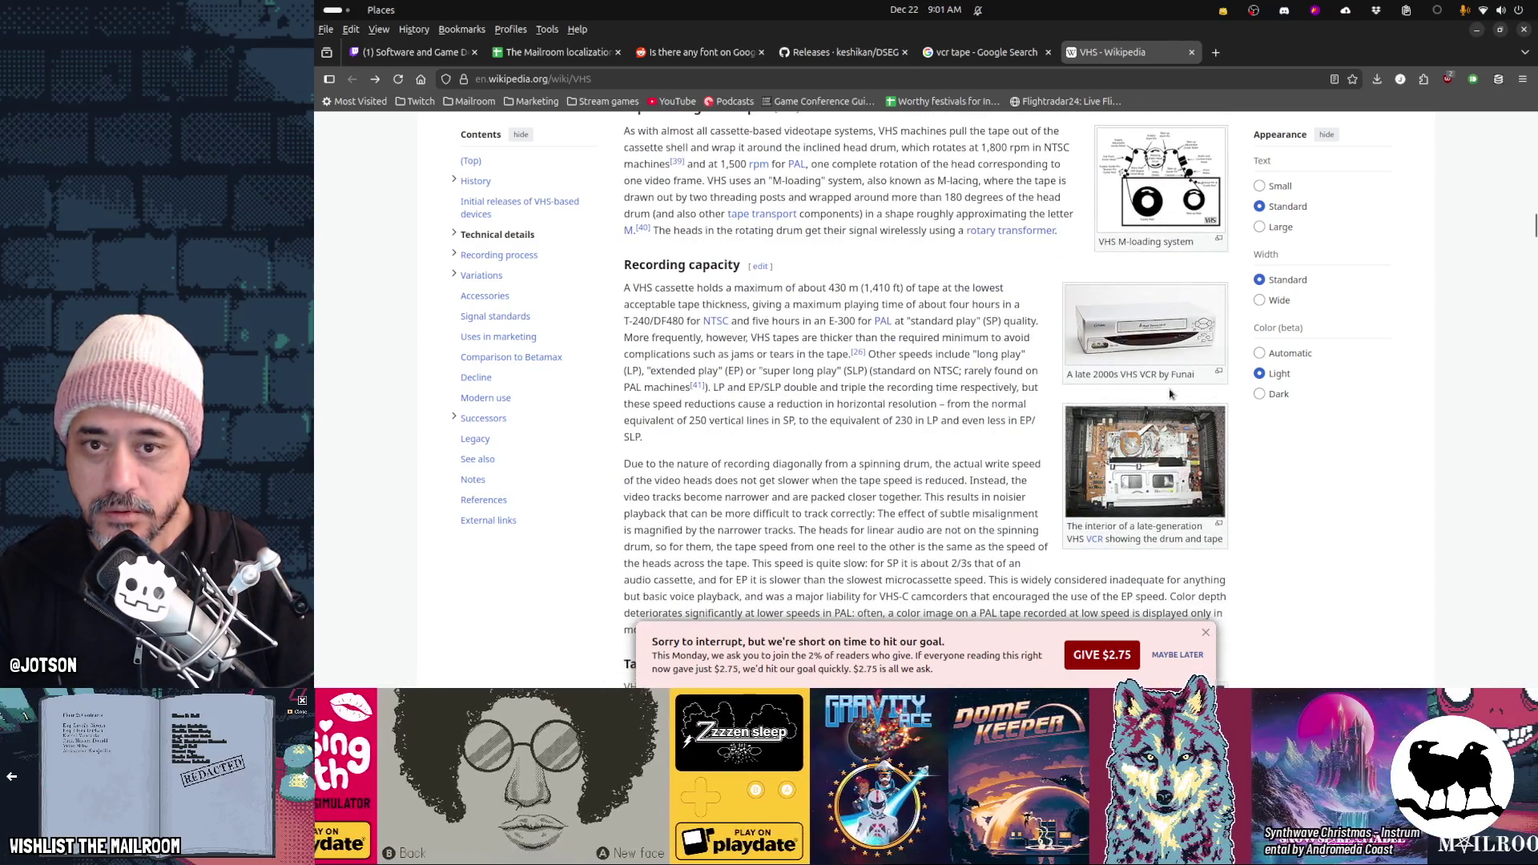
pyautogui.scroll(-15, 1170, 393)
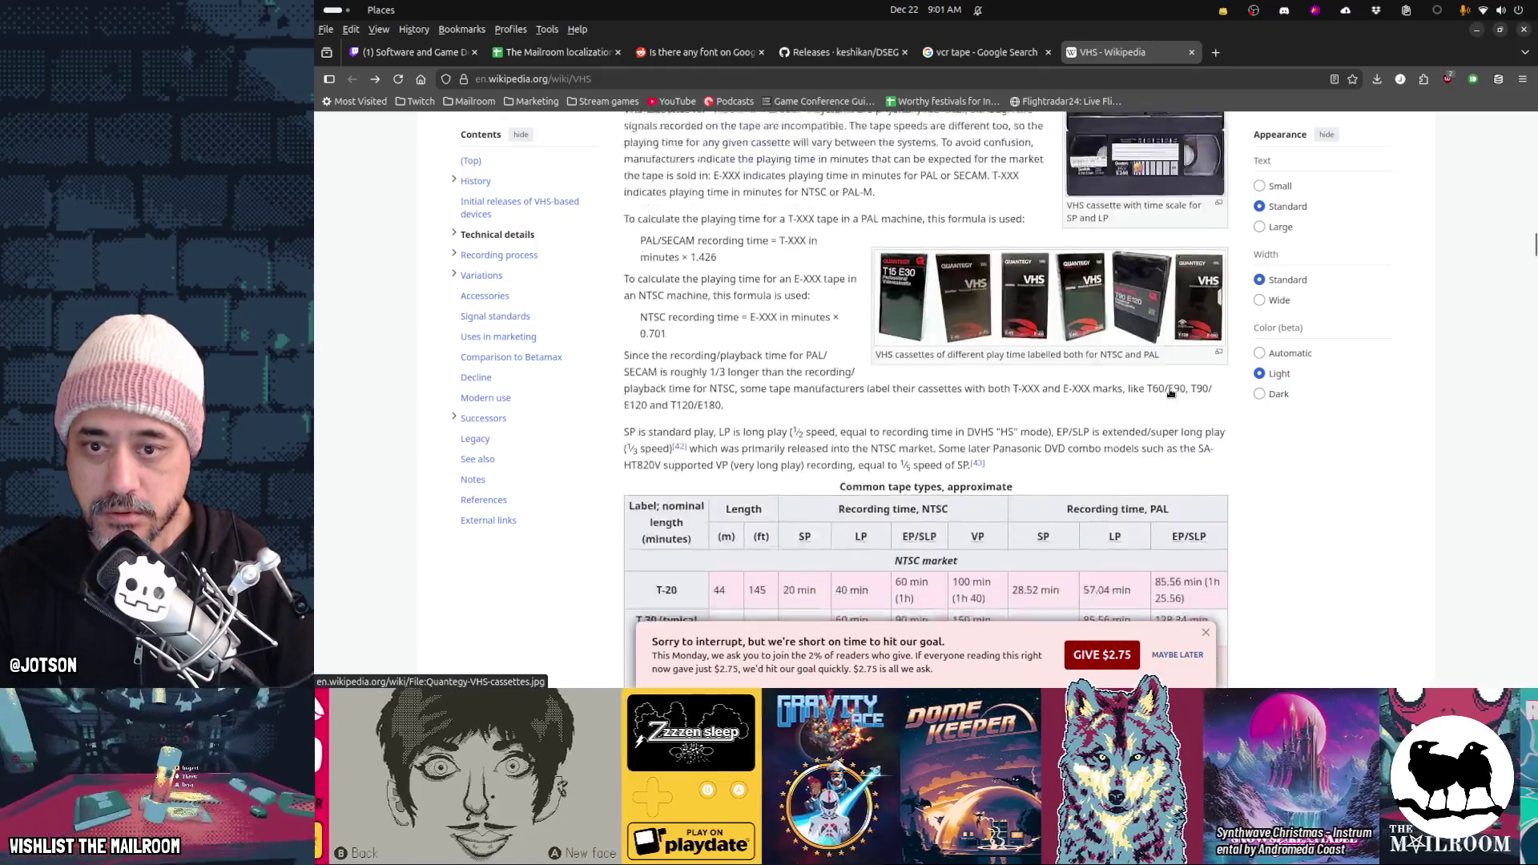
pyautogui.scroll(-10, 1169, 389)
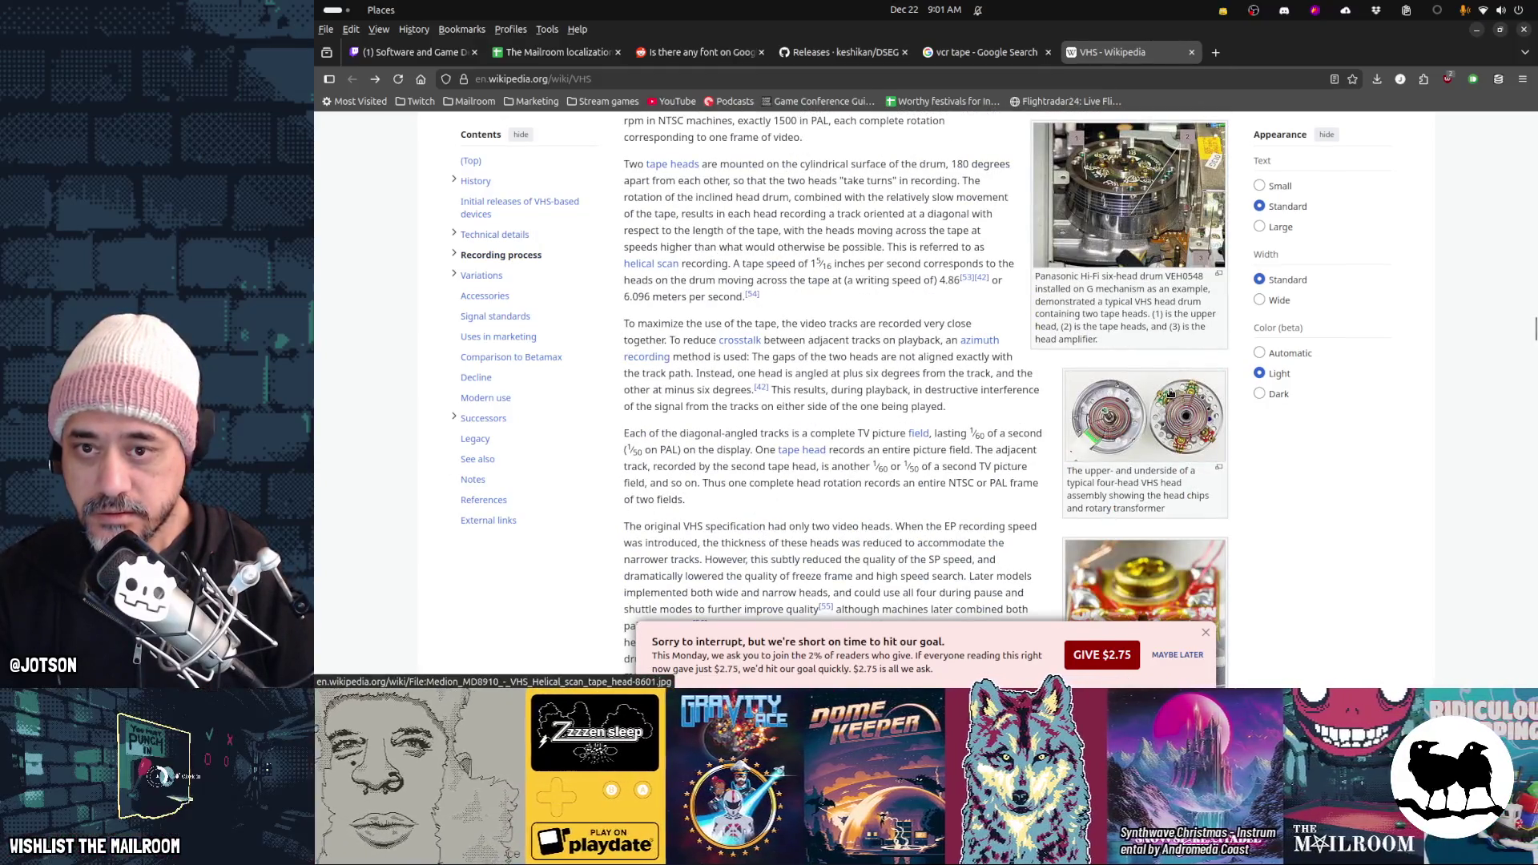
pyautogui.scroll(-15, 1170, 394)
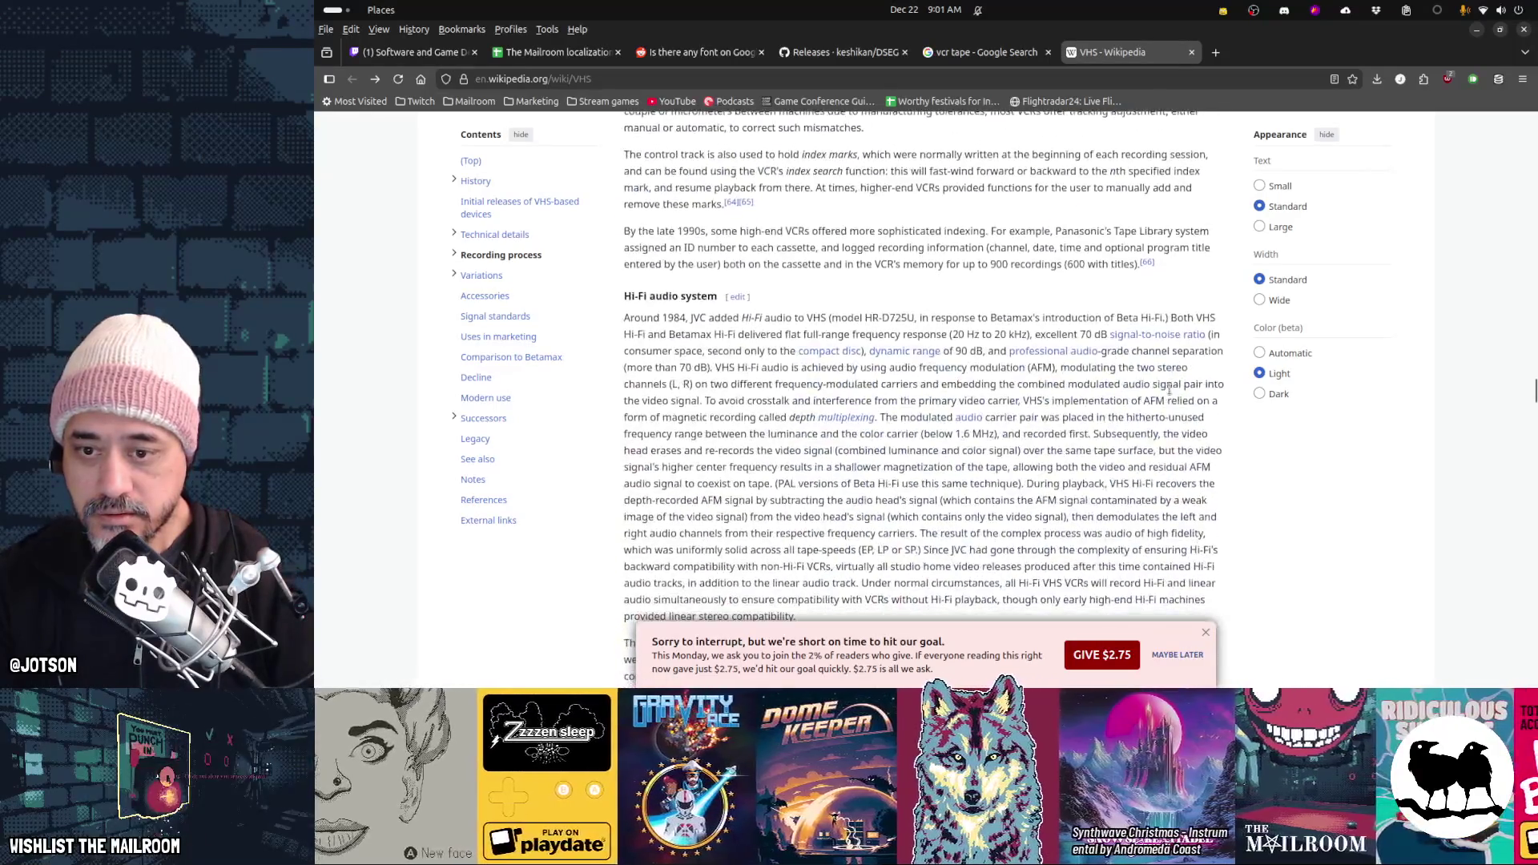
# Read to the end of the article and close the VHS Wikipedia tab
pyautogui.scroll(-15, 1169, 394)
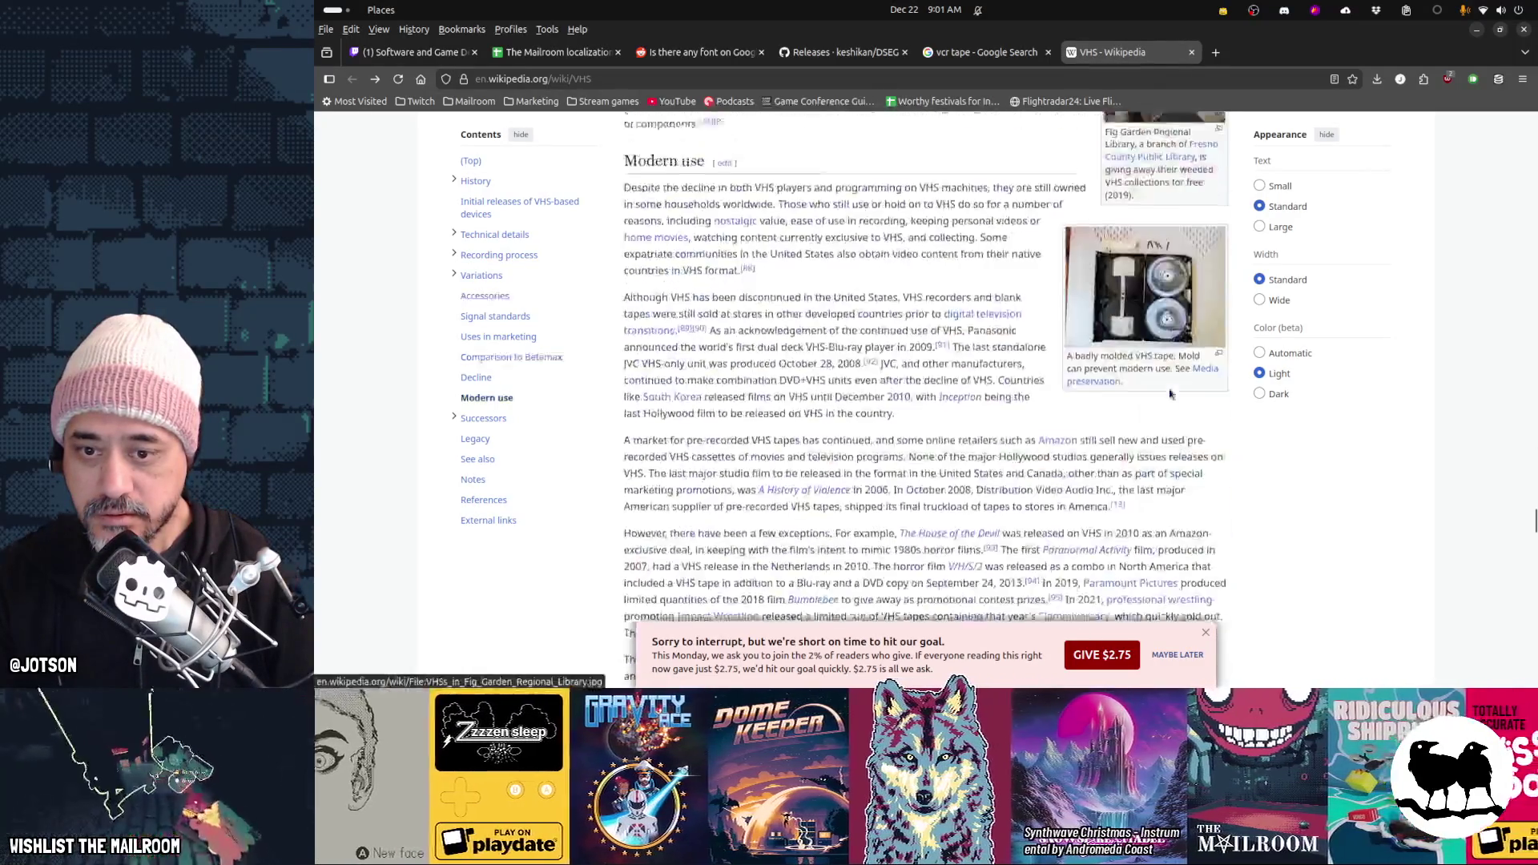
pyautogui.scroll(-15, 1169, 394)
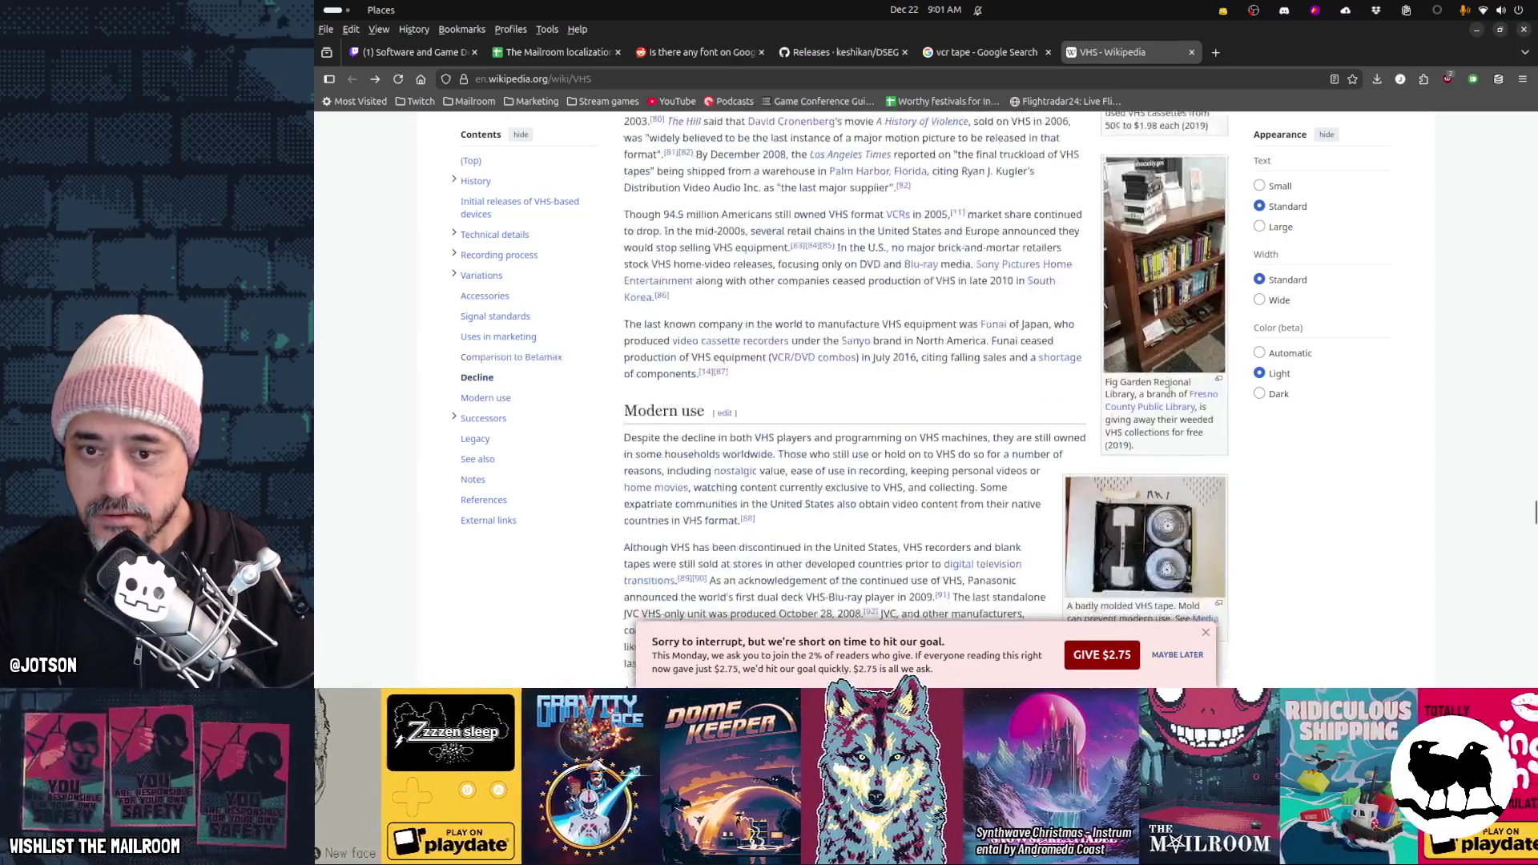
pyautogui.scroll(-3, 1170, 393)
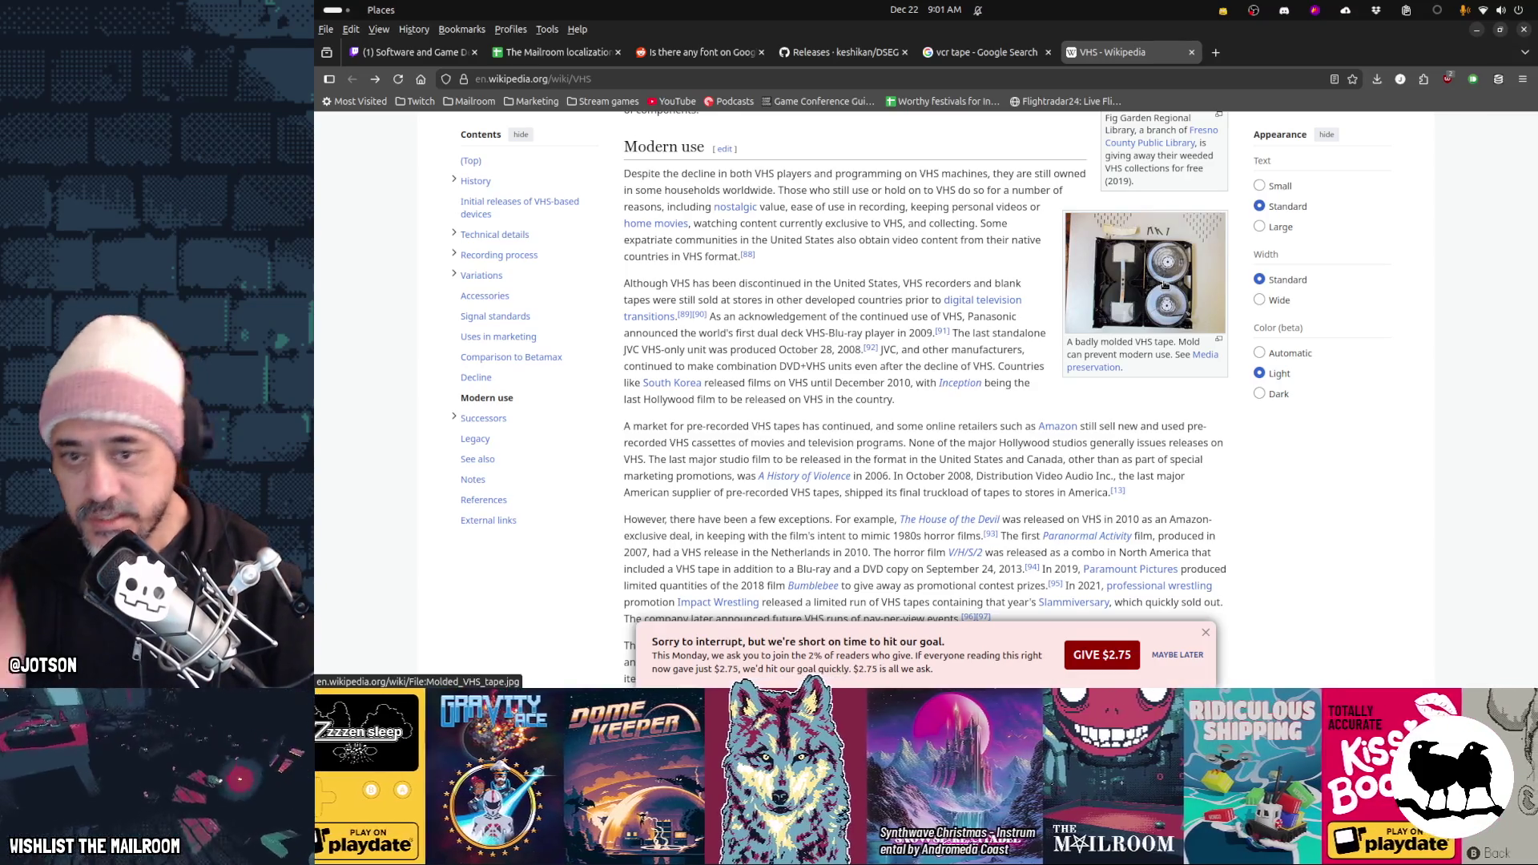
pyautogui.scroll(-15, 1165, 284)
pyautogui.scroll(-20, 1166, 284)
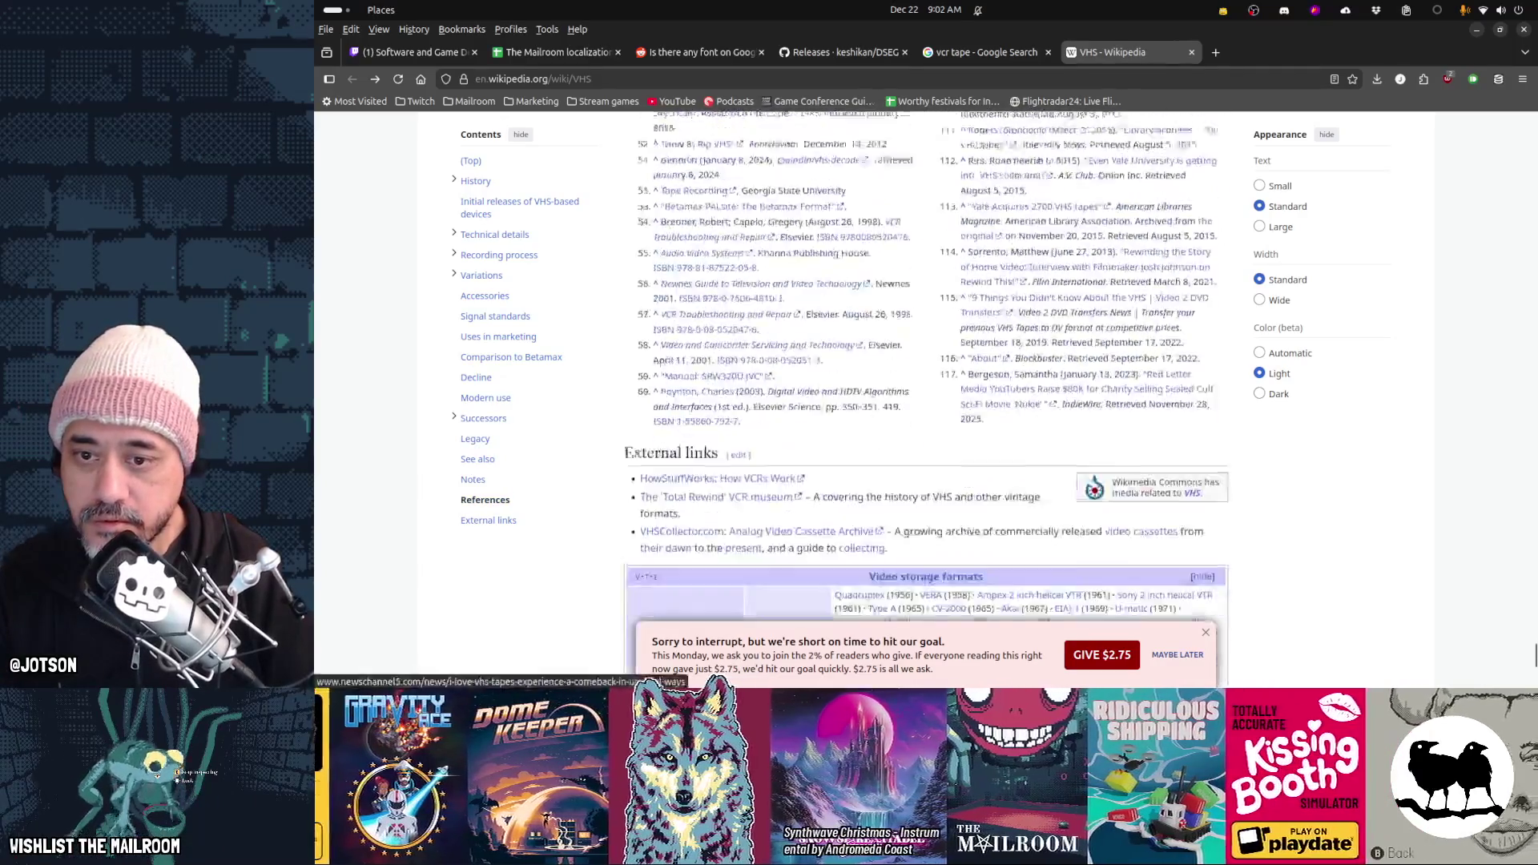
pyautogui.scroll(-10, 1165, 284)
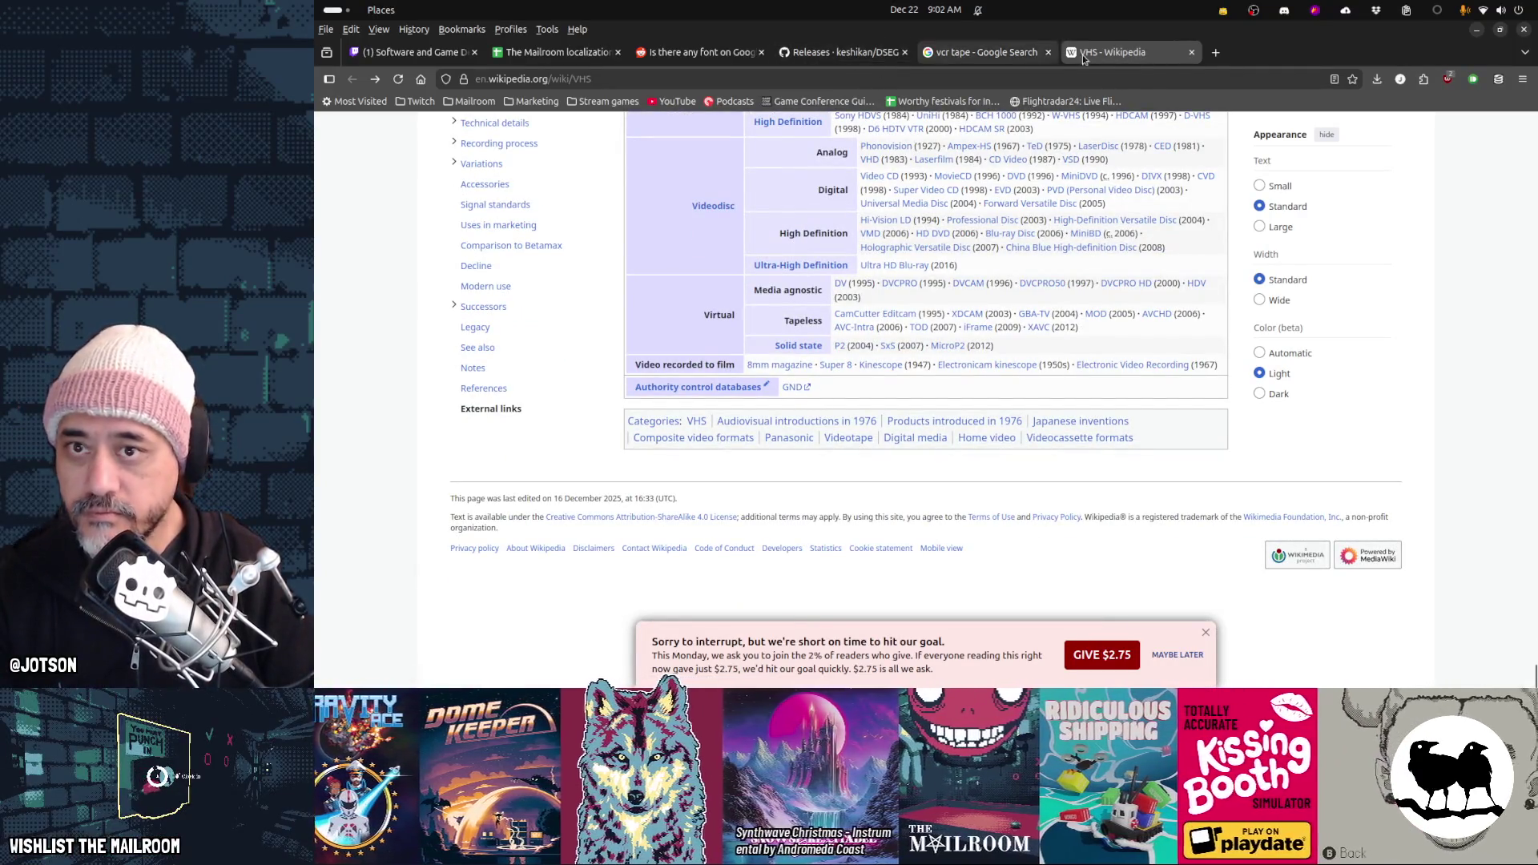
pyautogui.middleClick(1098, 56)
# Copy the Canada.ca VHS tape photo from Google Images and paste it into Aseprite
pyautogui.scroll(-4, 1268, 527)
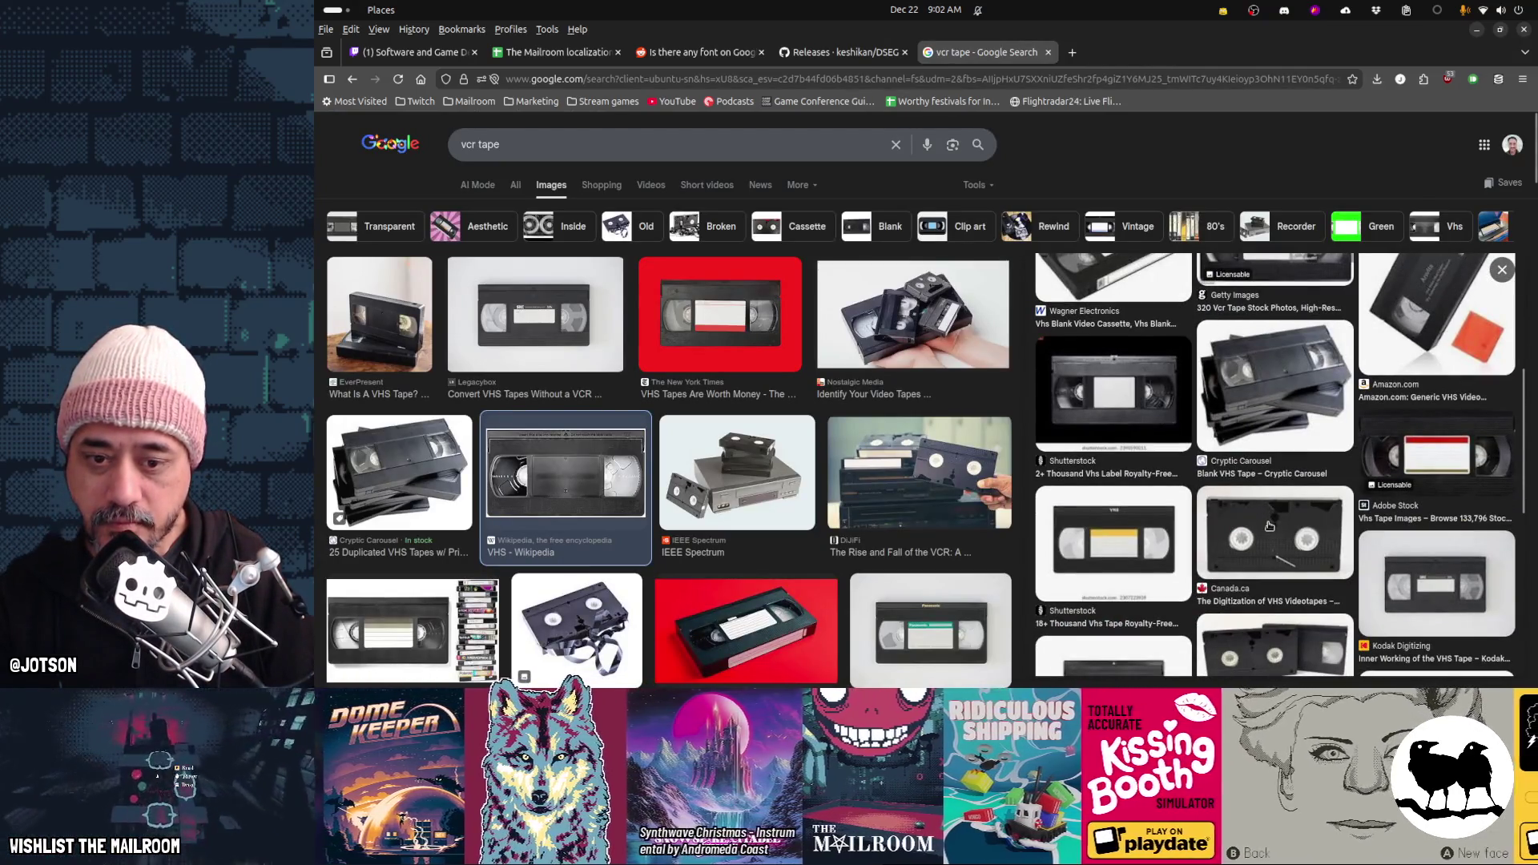
pyautogui.click(1269, 526)
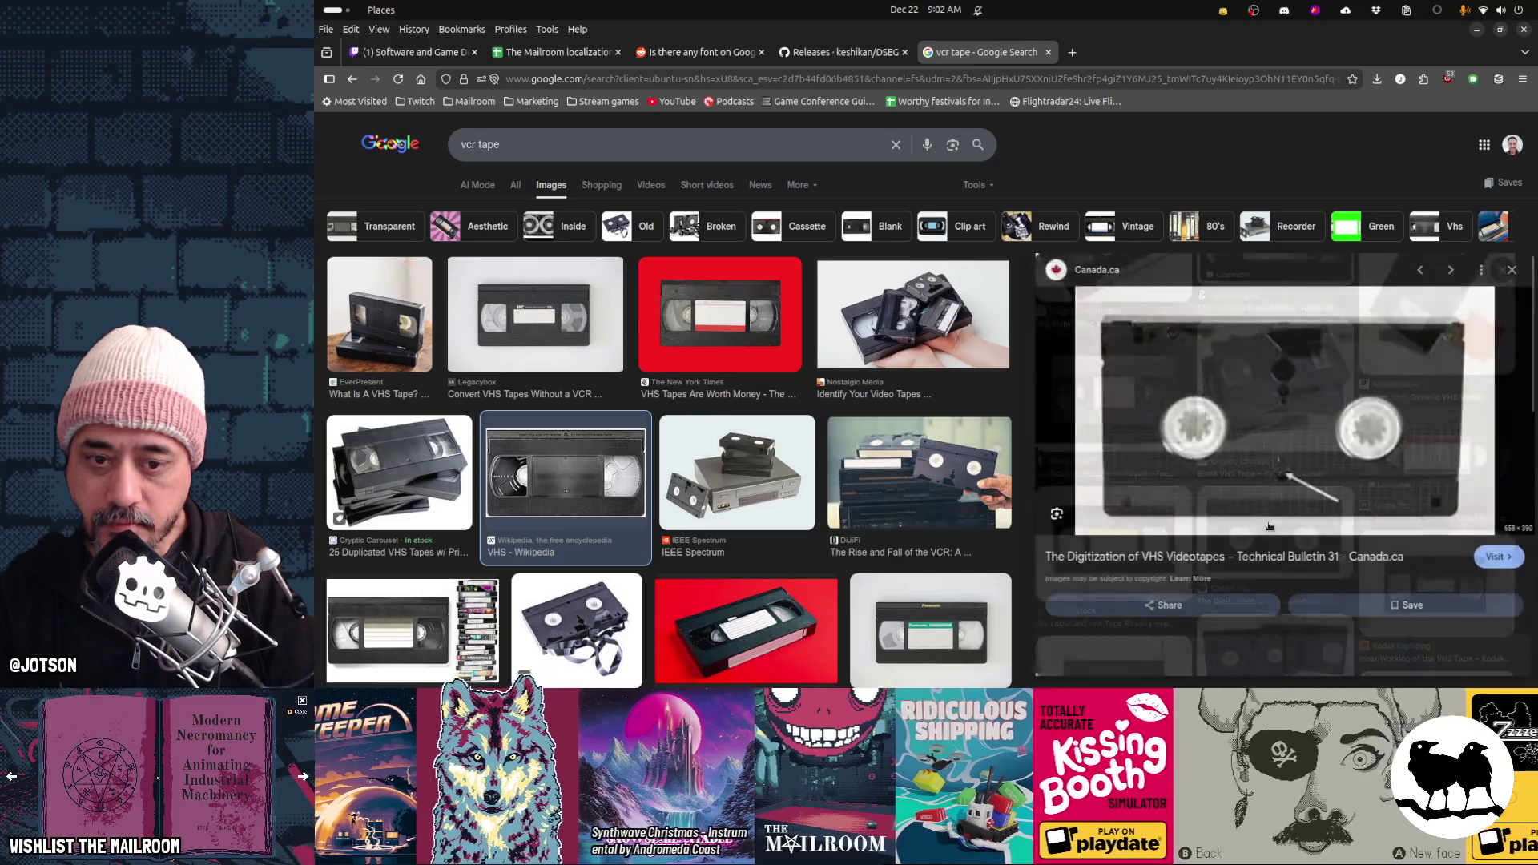
pyautogui.rightClick(1284, 440)
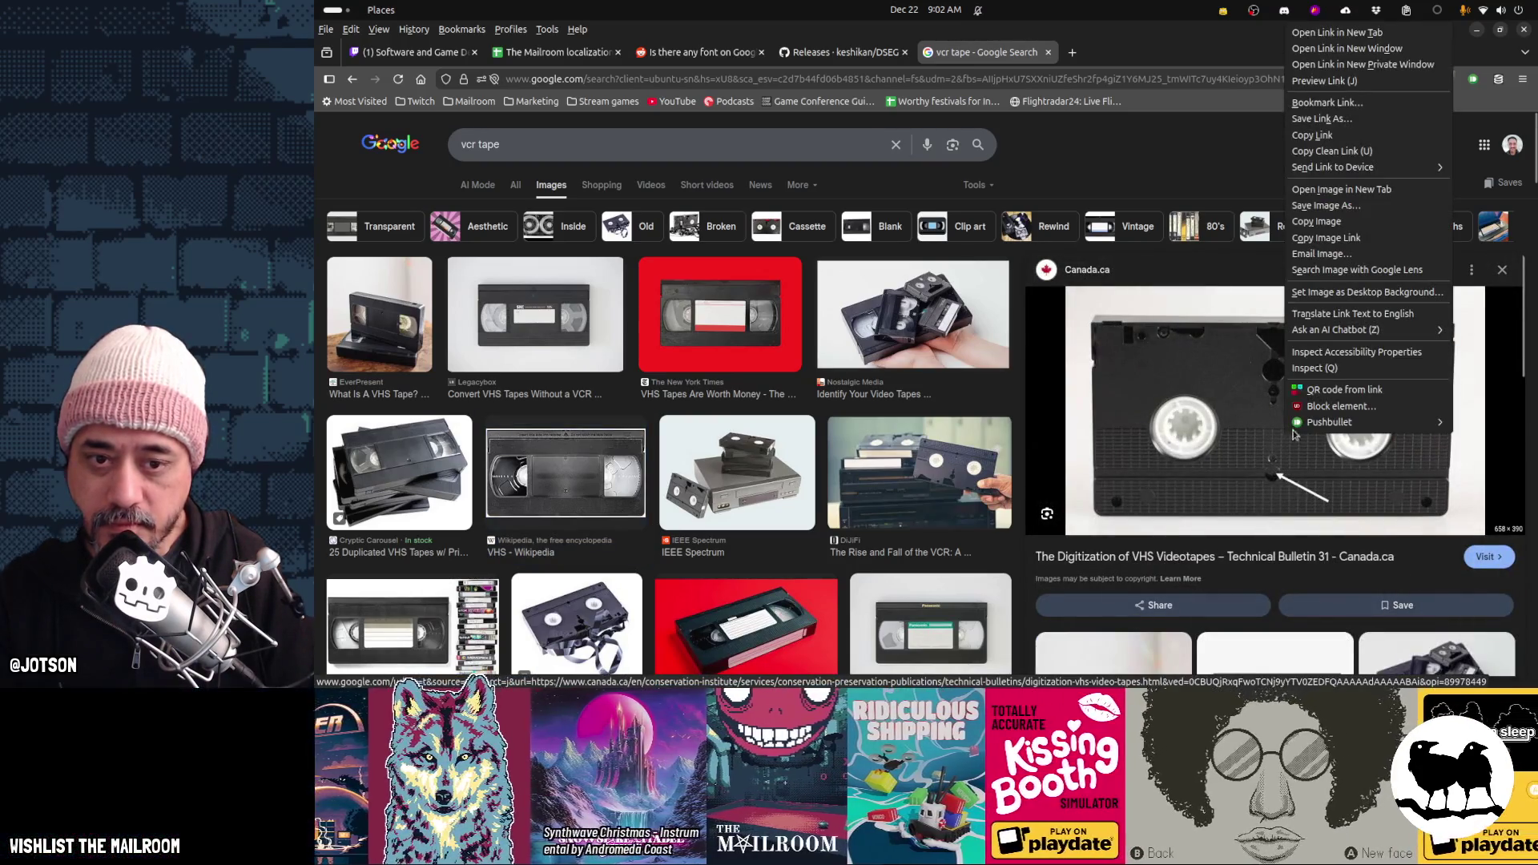
pyautogui.click(1316, 222)
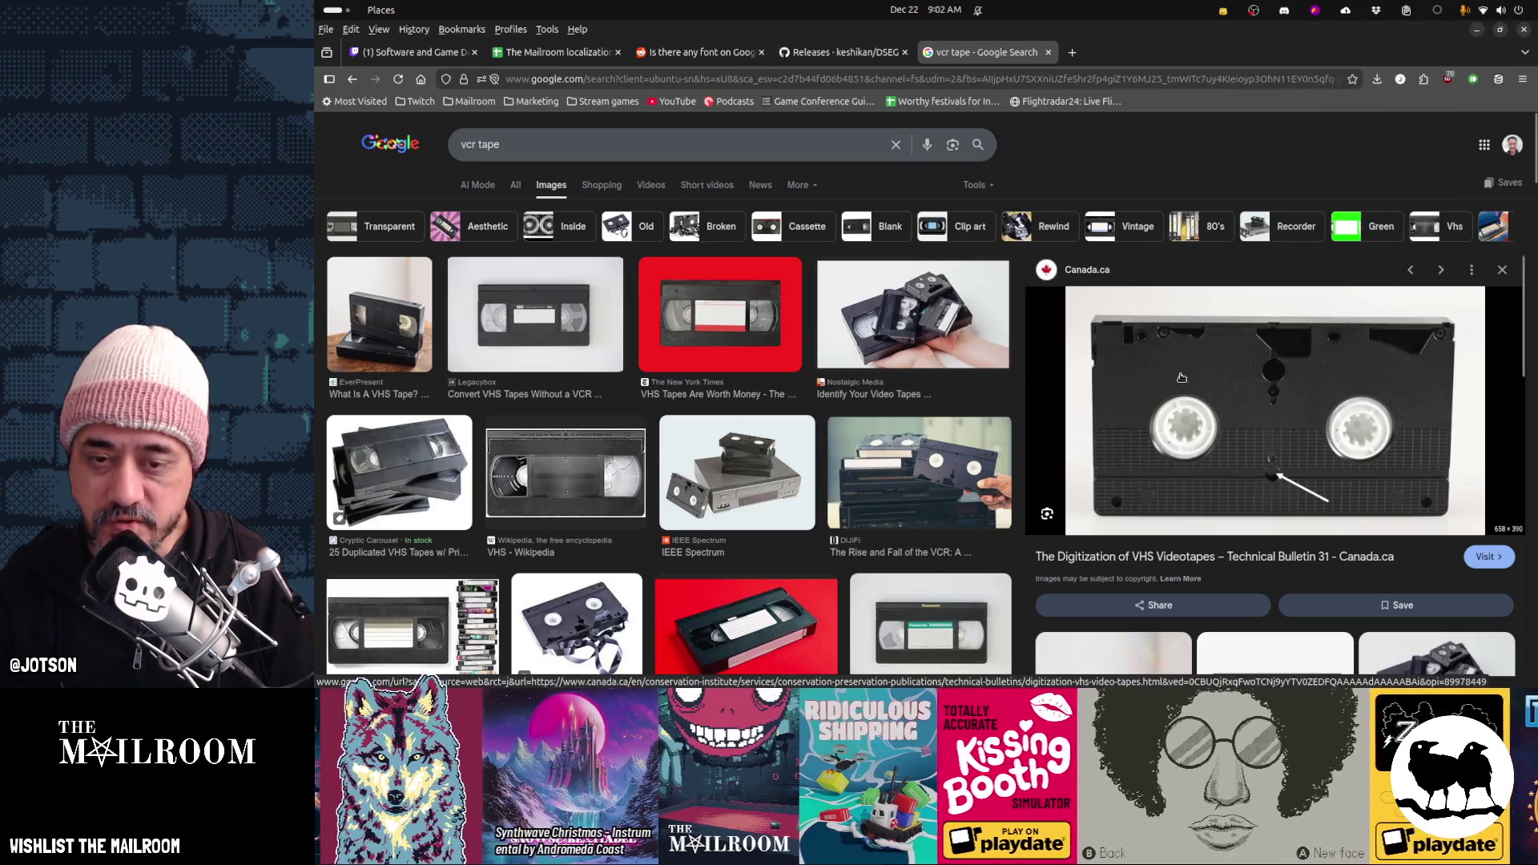
pyautogui.hotkey('alt', 'Tab')
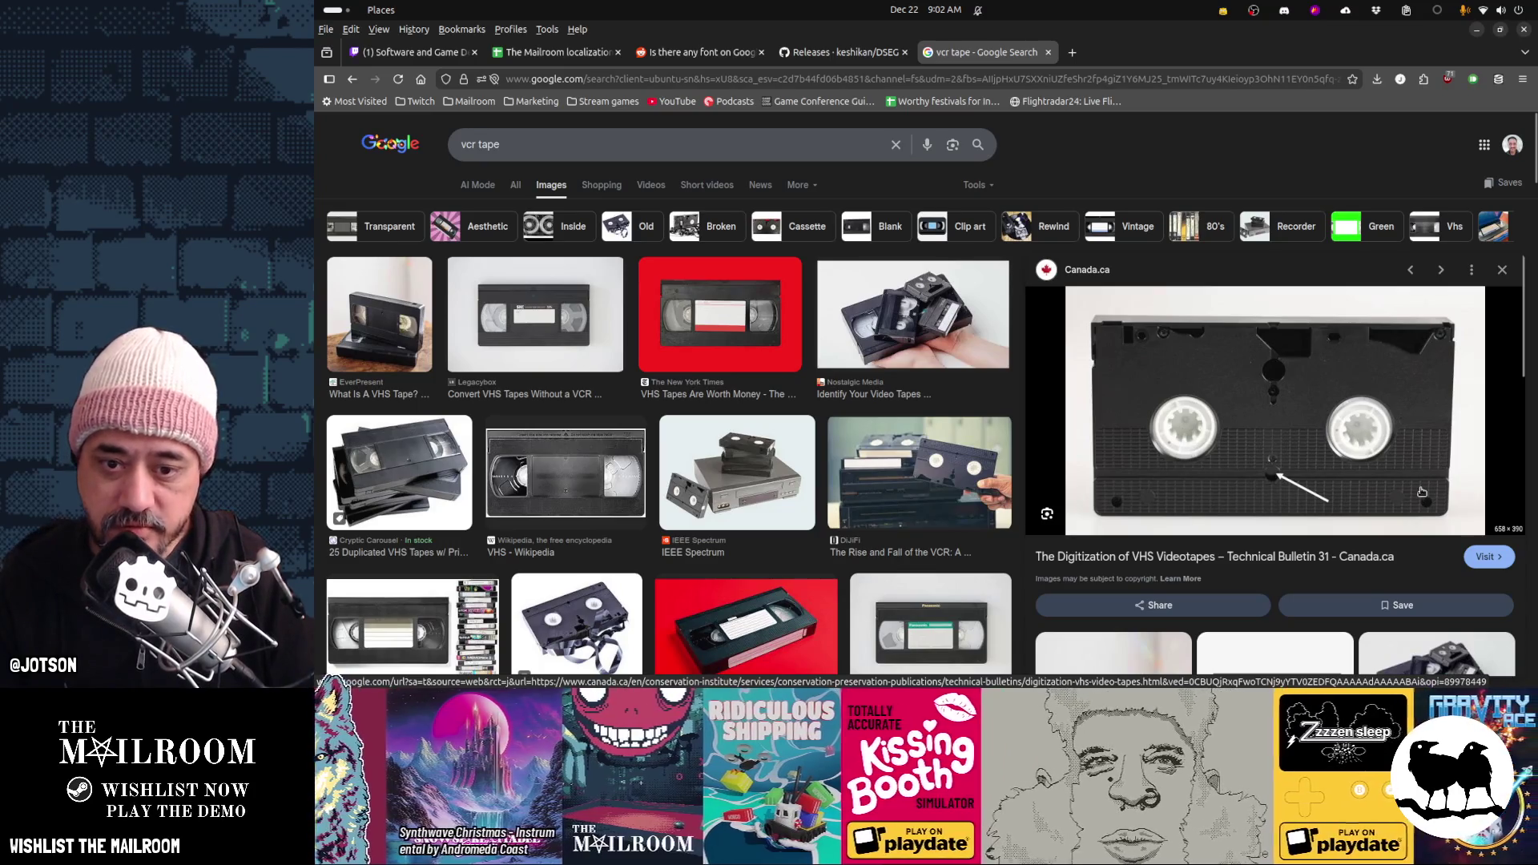
pyautogui.hotkey('alt', 'Tab')
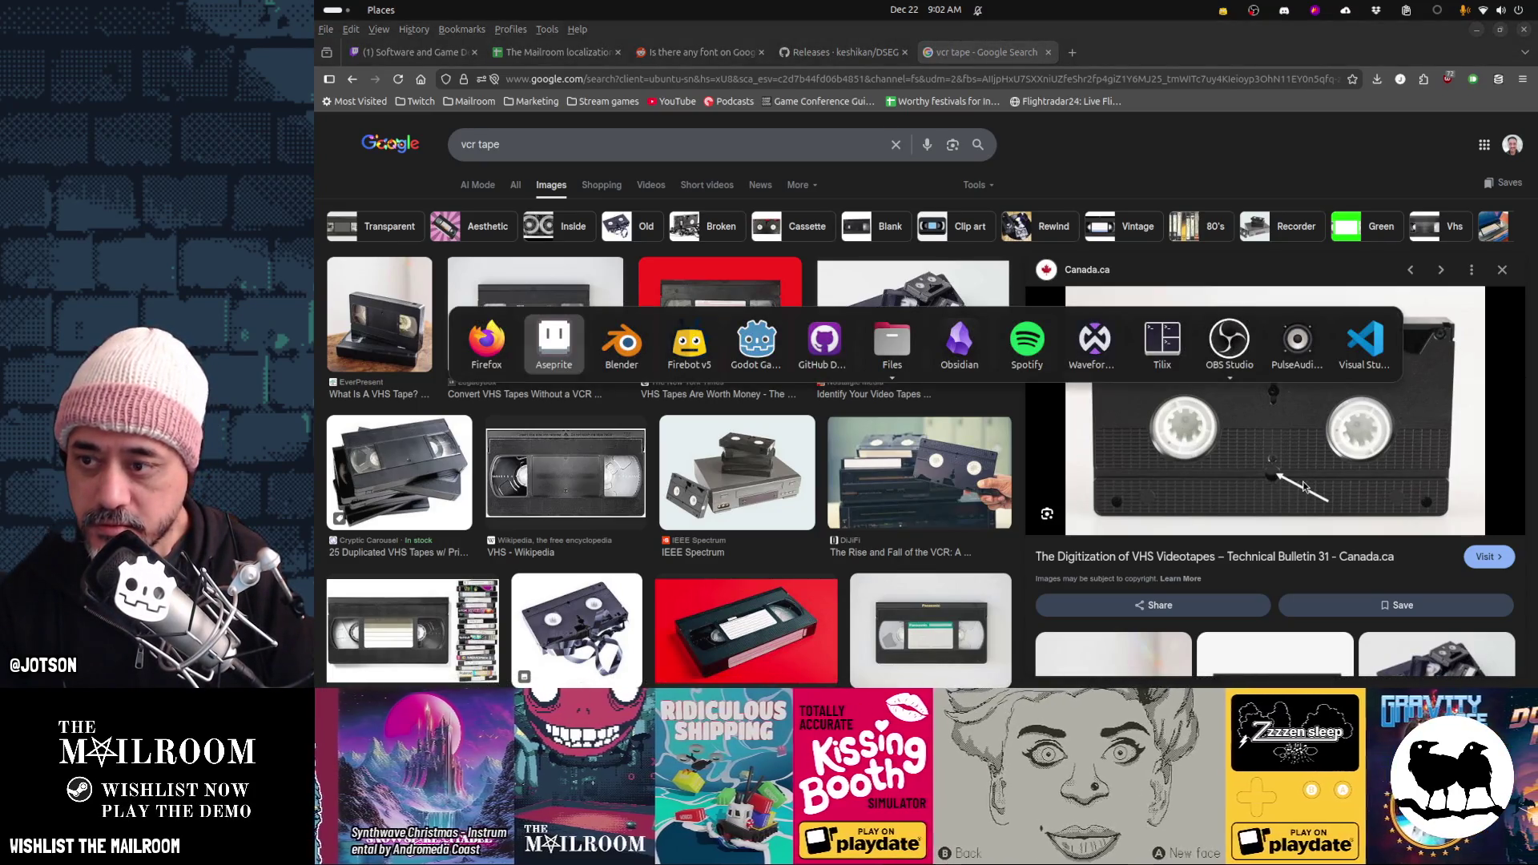
pyautogui.hotkey('ctrl', 'v')
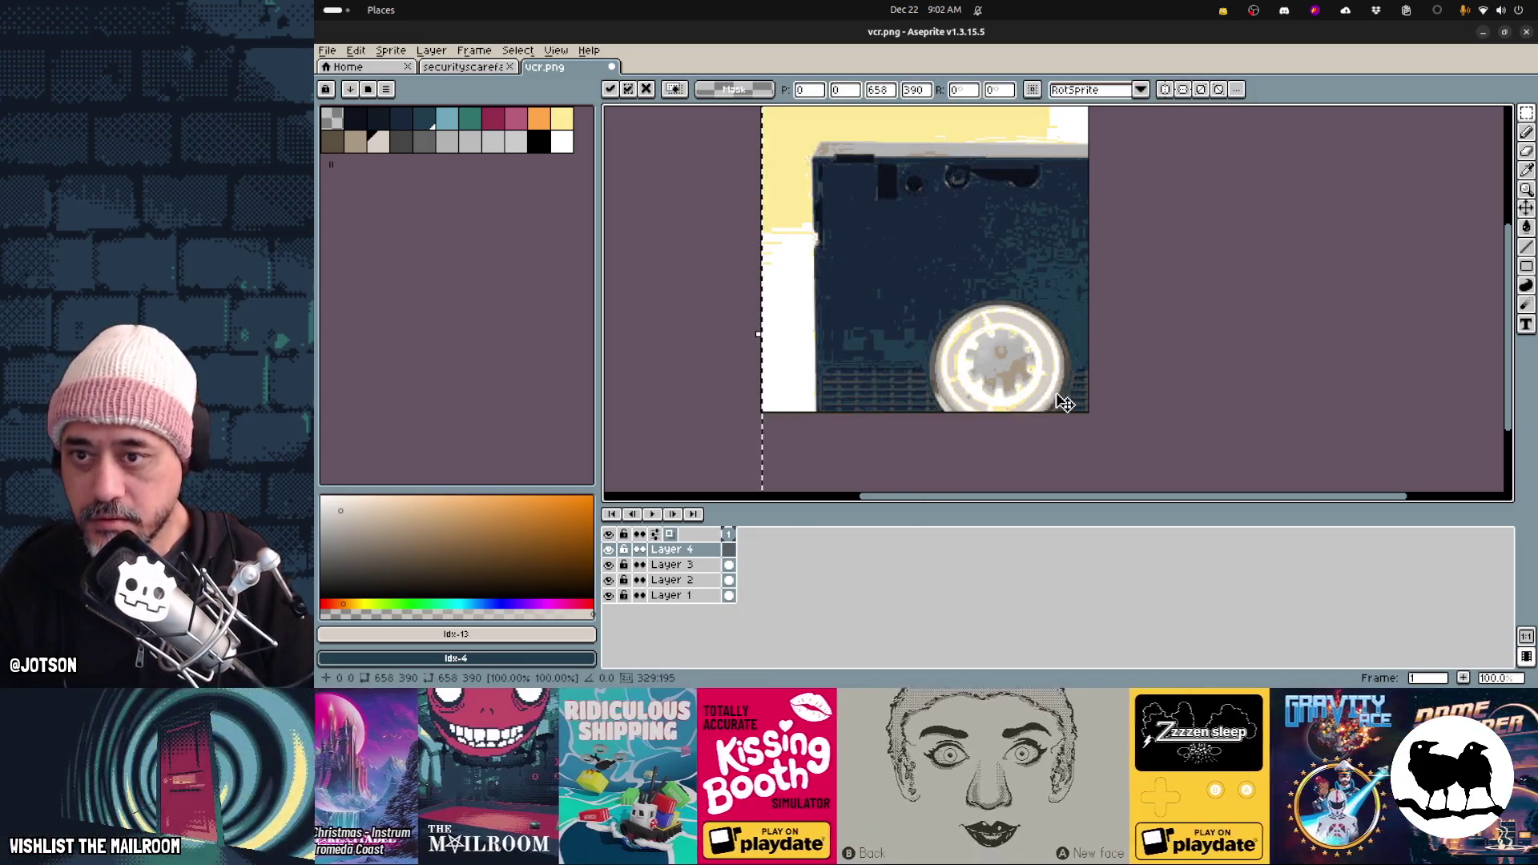
# Scale the pasted tape photo down to about 40% and commit it
pyautogui.scroll(-5, 1065, 402)
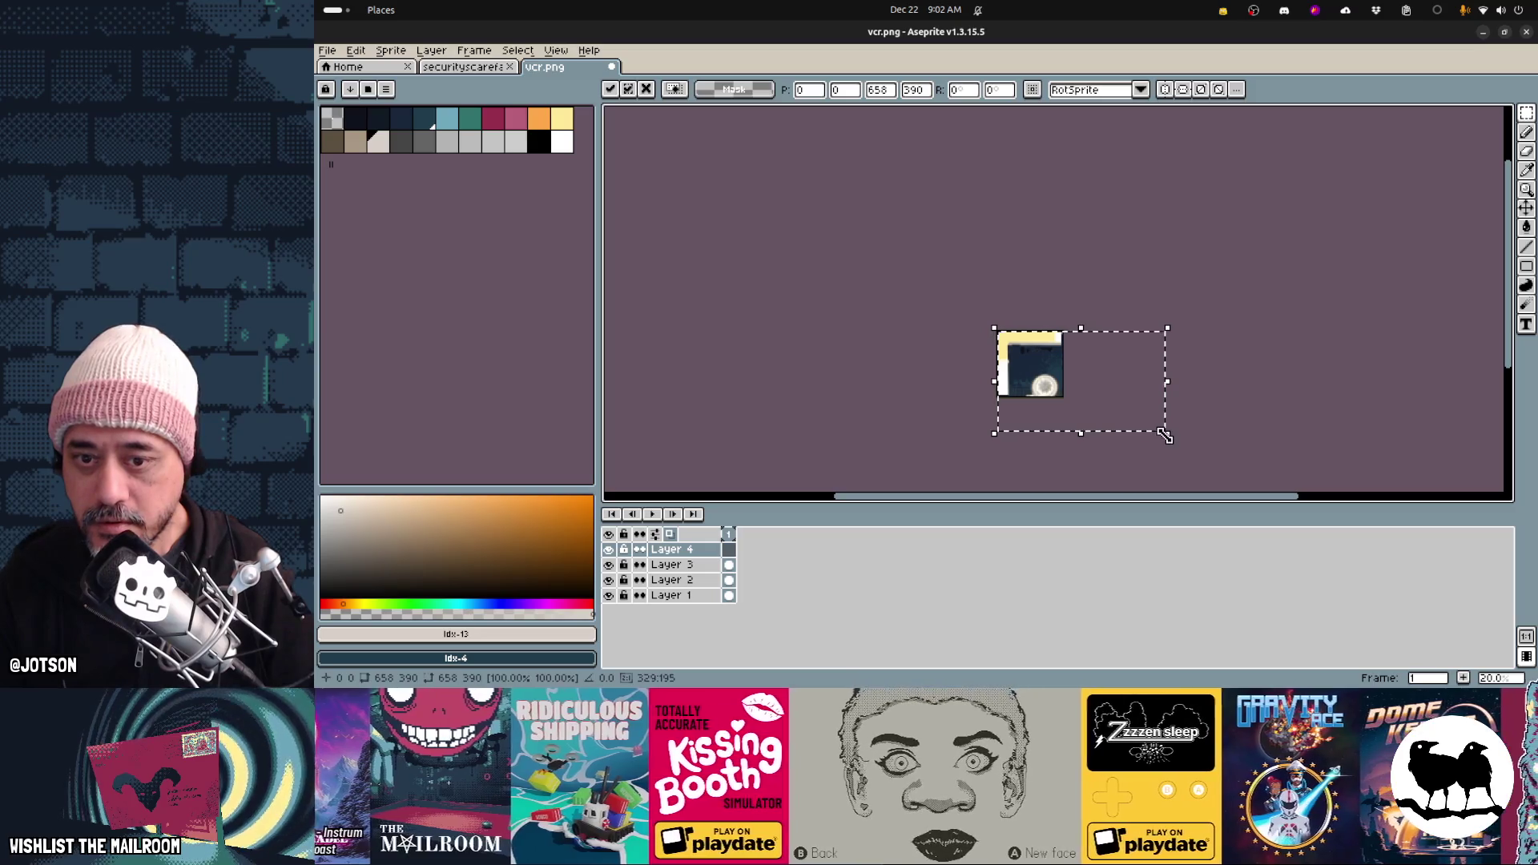
pyautogui.moveTo(1167, 432)
pyautogui.mouseDown()
pyautogui.moveTo(1071, 375)
pyautogui.moveTo(1049, 390)
pyautogui.mouseUp()
pyautogui.scroll(3, 1052, 398)
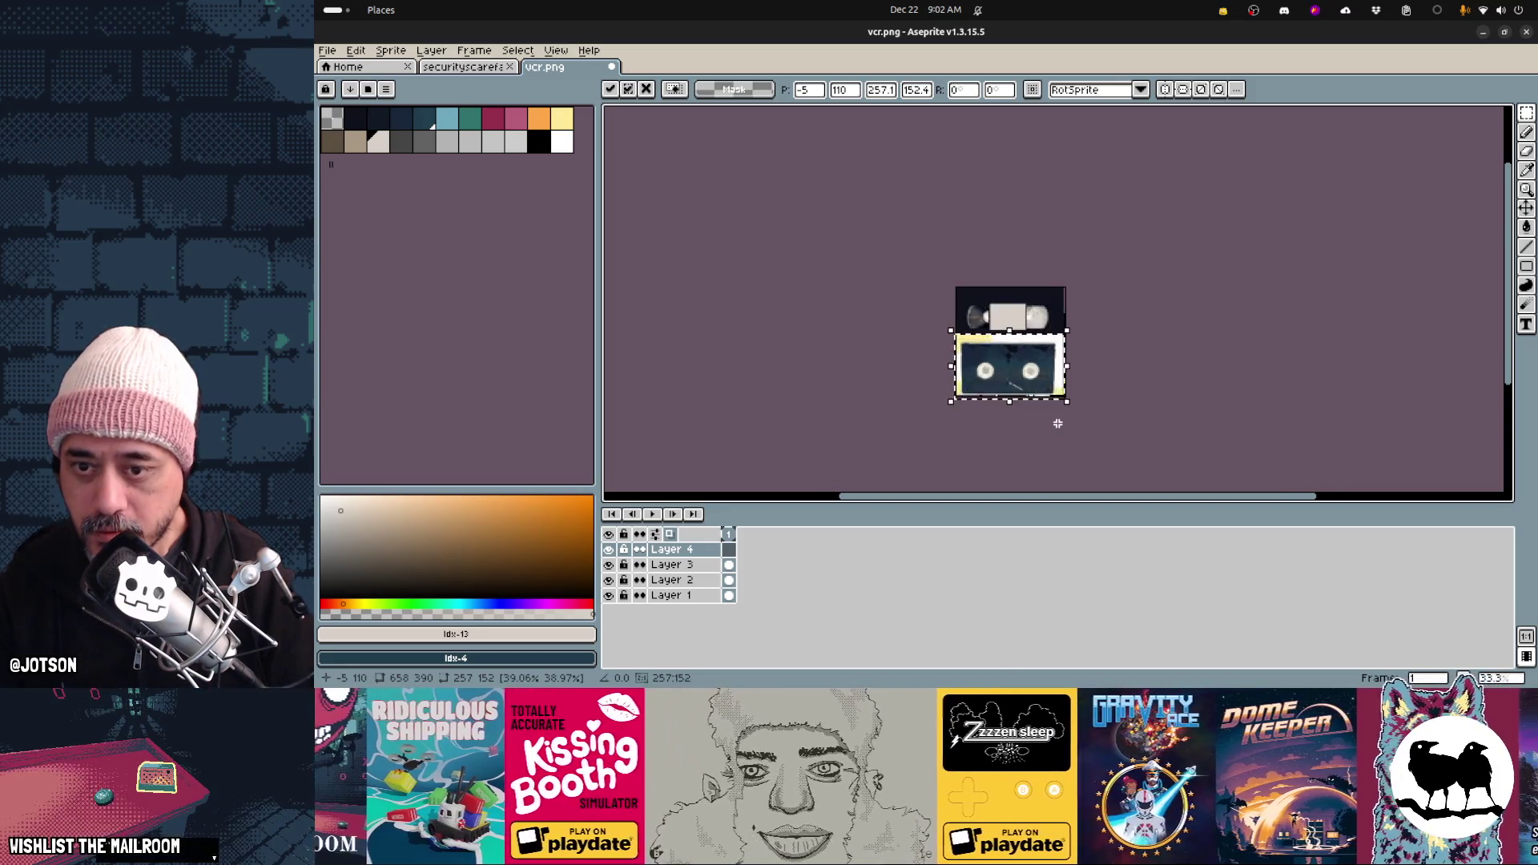
pyautogui.press('Return')
# Delete the white and yellow margin strips above, left of, and below the tape
pyautogui.moveTo(745, 209)
pyautogui.mouseDown()
pyautogui.moveTo(1178, 288)
pyautogui.moveTo(917, 280)
pyautogui.moveTo(833, 296)
pyautogui.moveTo(872, 220)
pyautogui.moveTo(1081, 224)
pyautogui.moveTo(1101, 241)
pyautogui.mouseUp()
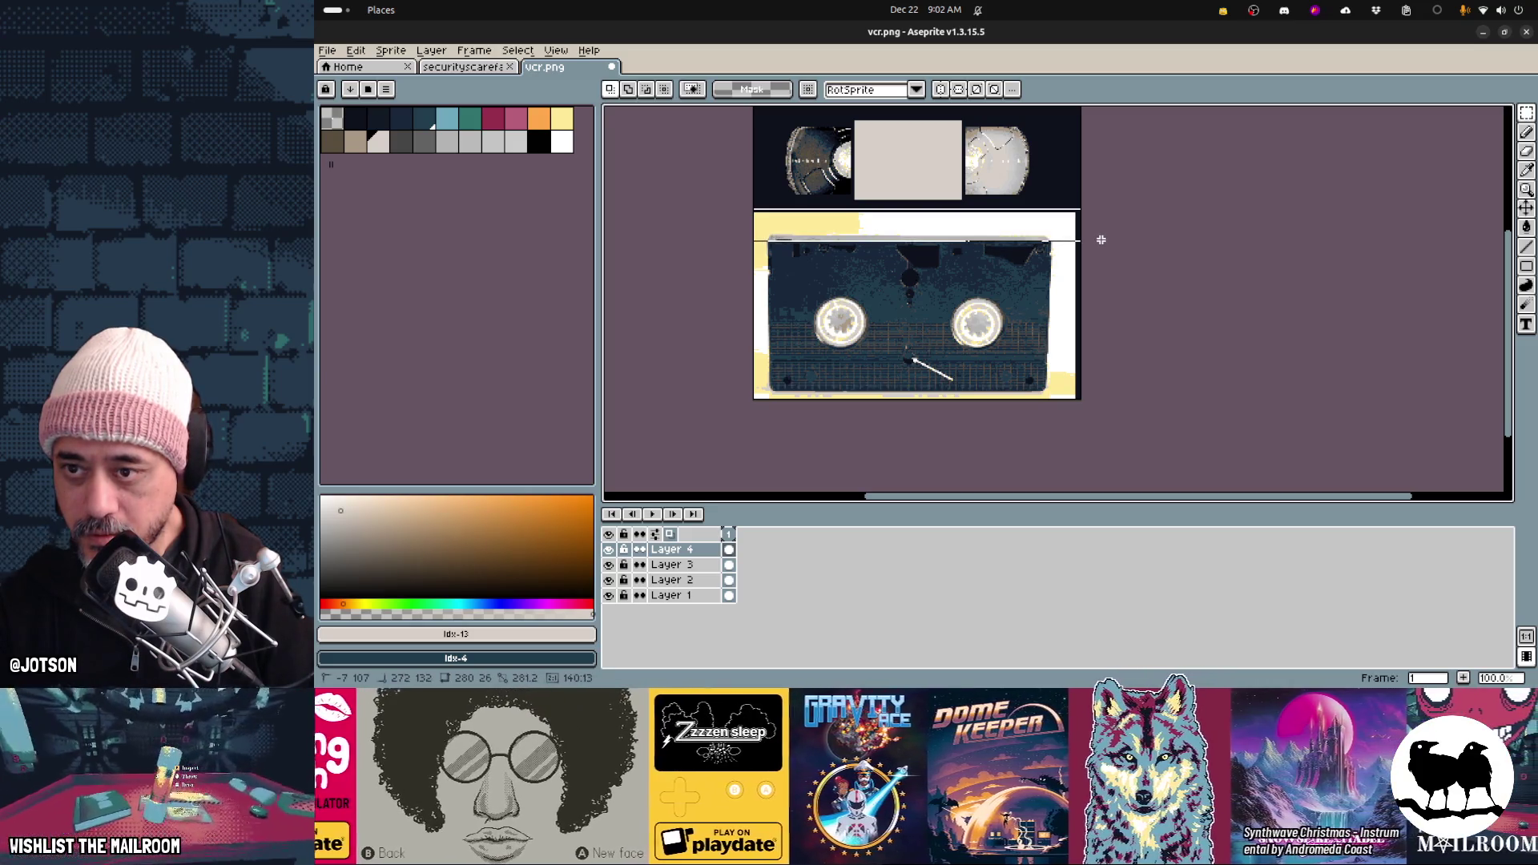
pyautogui.press('Delete')
pyautogui.moveTo(713, 227)
pyautogui.mouseDown()
pyautogui.moveTo(750, 308)
pyautogui.moveTo(771, 422)
pyautogui.mouseUp()
pyautogui.press('Delete')
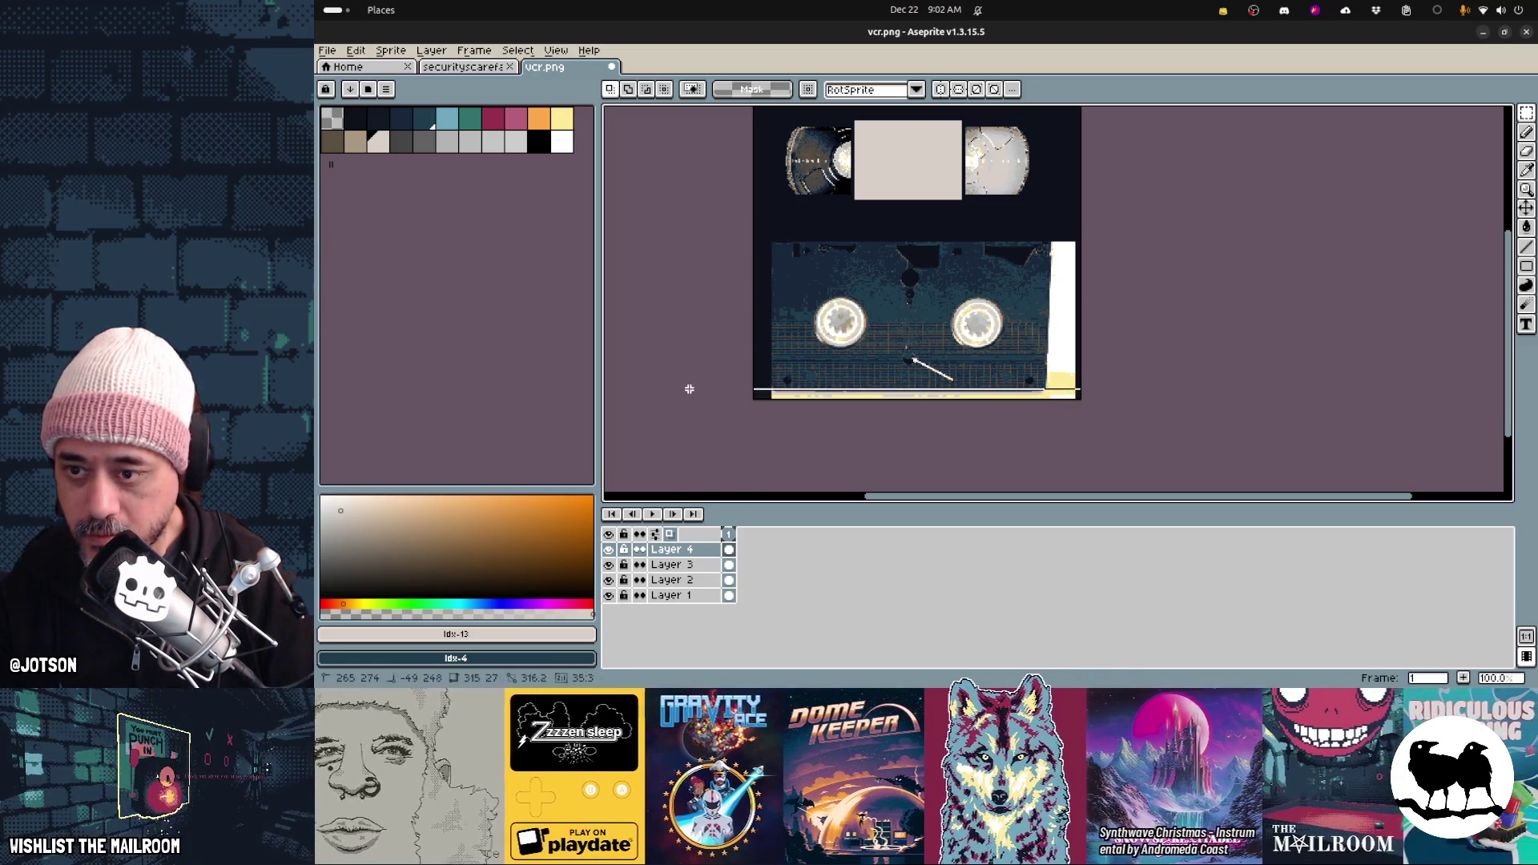
pyautogui.moveTo(747, 383)
pyautogui.mouseDown()
pyautogui.moveTo(1088, 406)
pyautogui.moveTo(1036, 188)
pyautogui.mouseUp()
pyautogui.press('Delete')
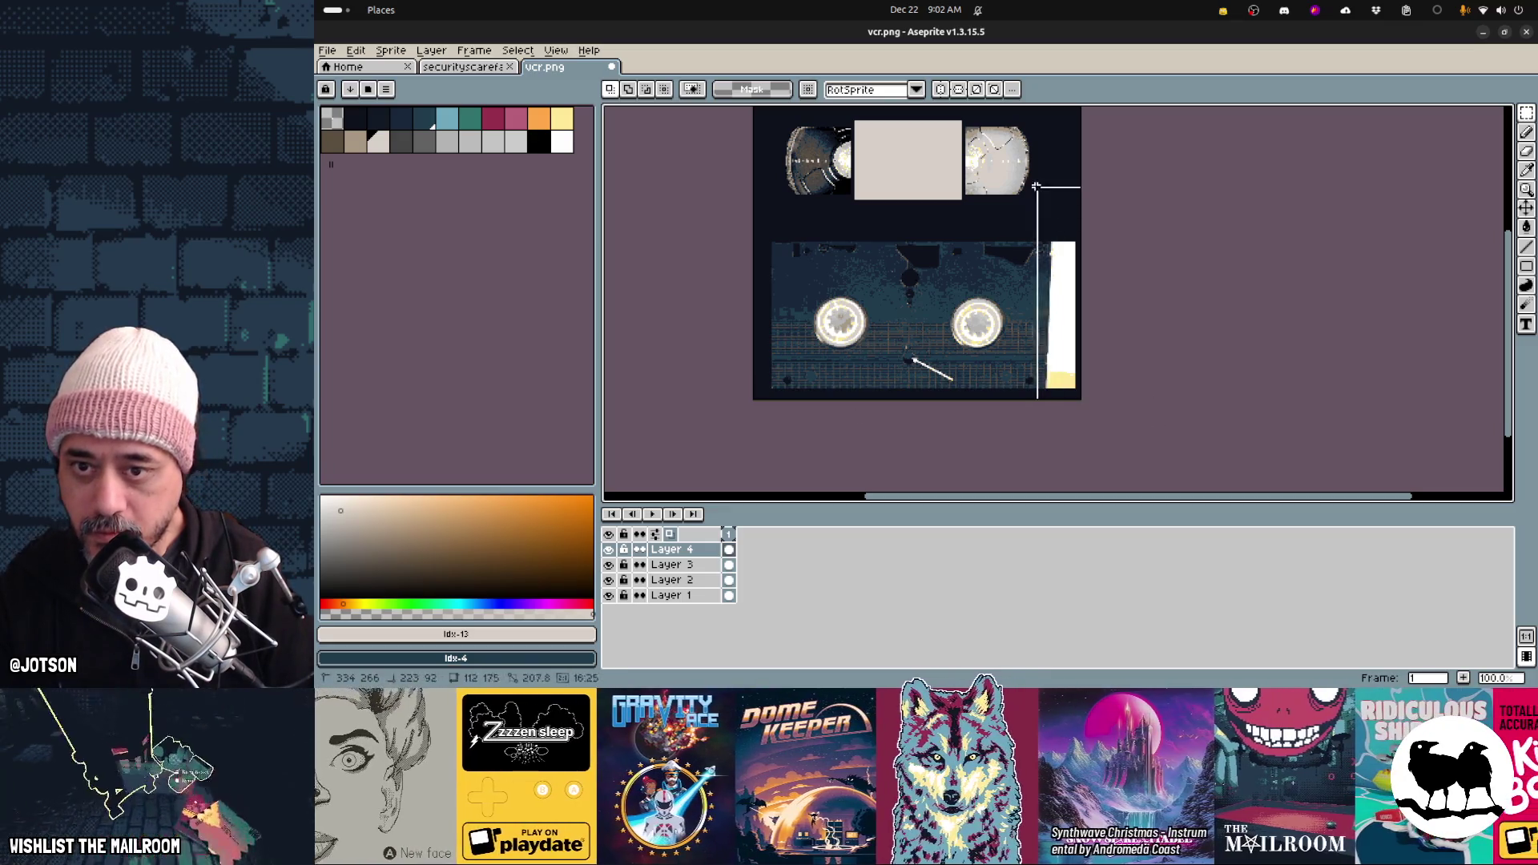
# Delete the white strip on the tape's right edge
pyautogui.press('Delete')
pyautogui.scroll(2, 951, 388)
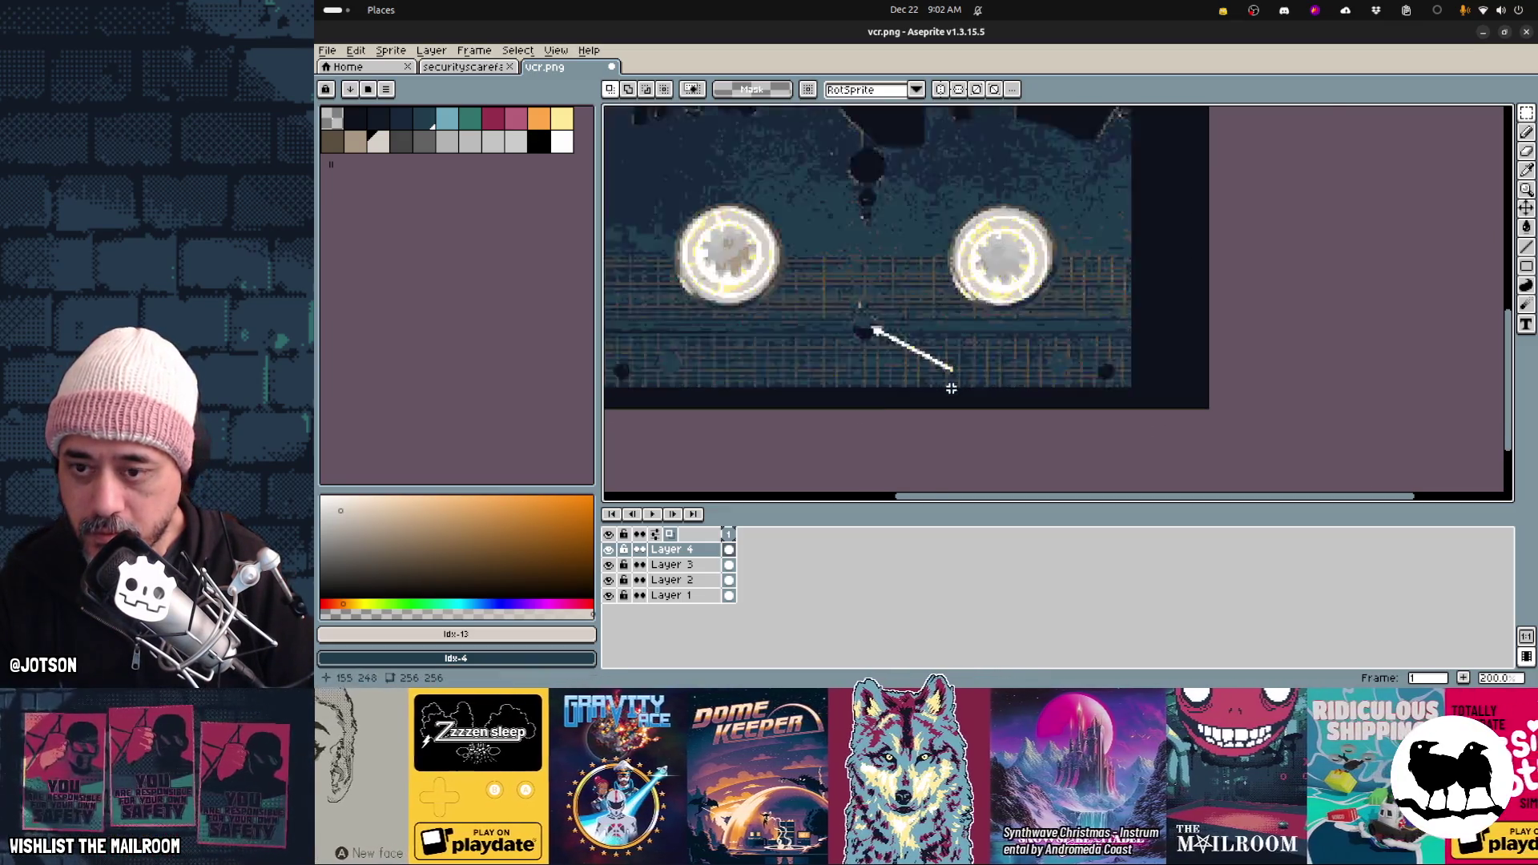
pyautogui.scroll(-1, 910, 382)
pyautogui.scroll(-1, 921, 373)
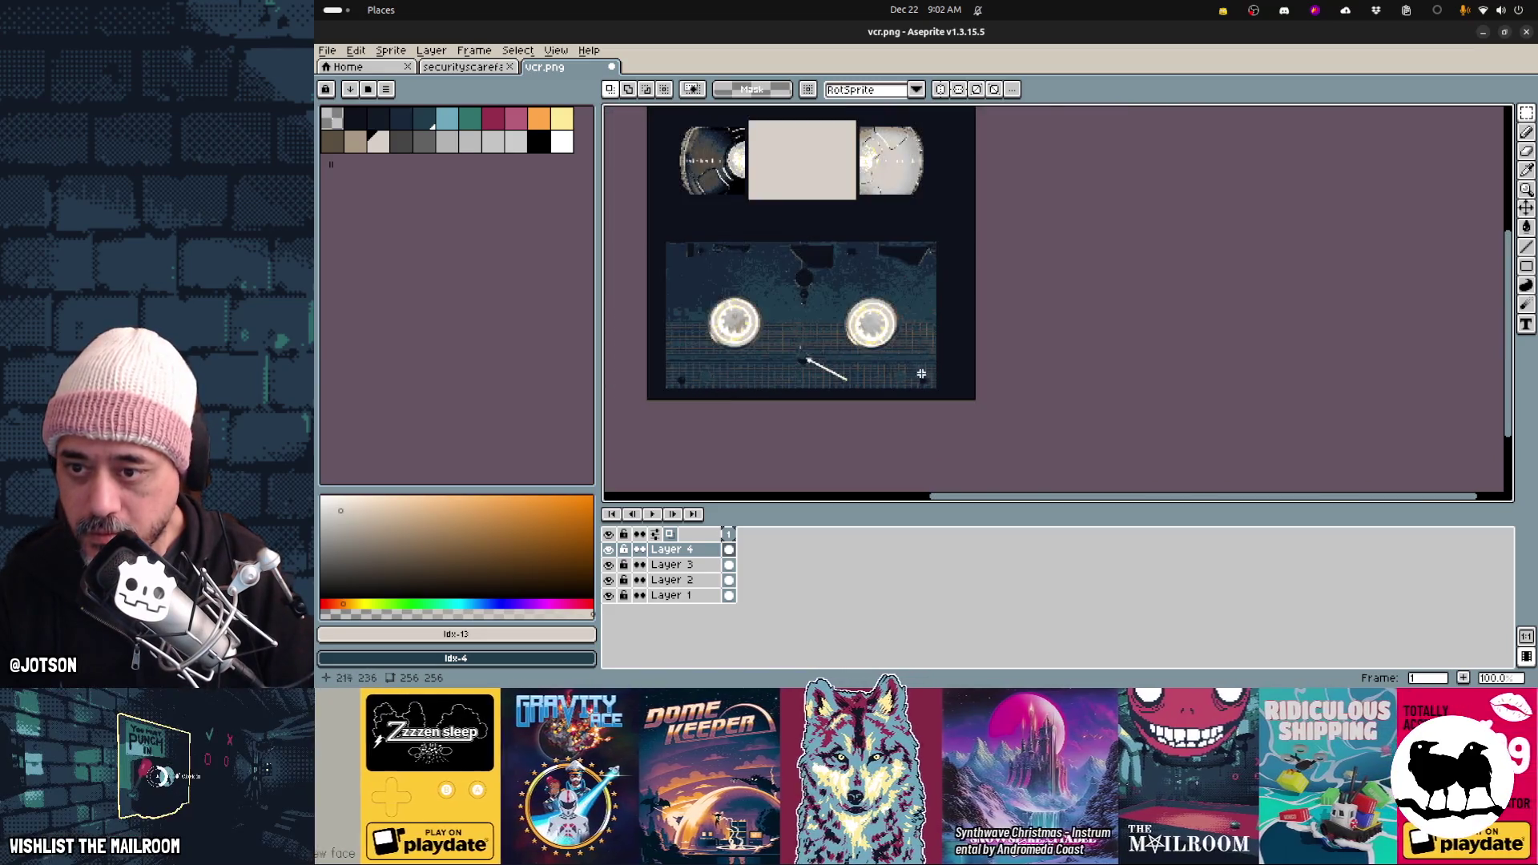
pyautogui.scroll(3, 917, 372)
# Sample the cassette's dark blue and paint out the white diagonal streak
pyautogui.press('i')
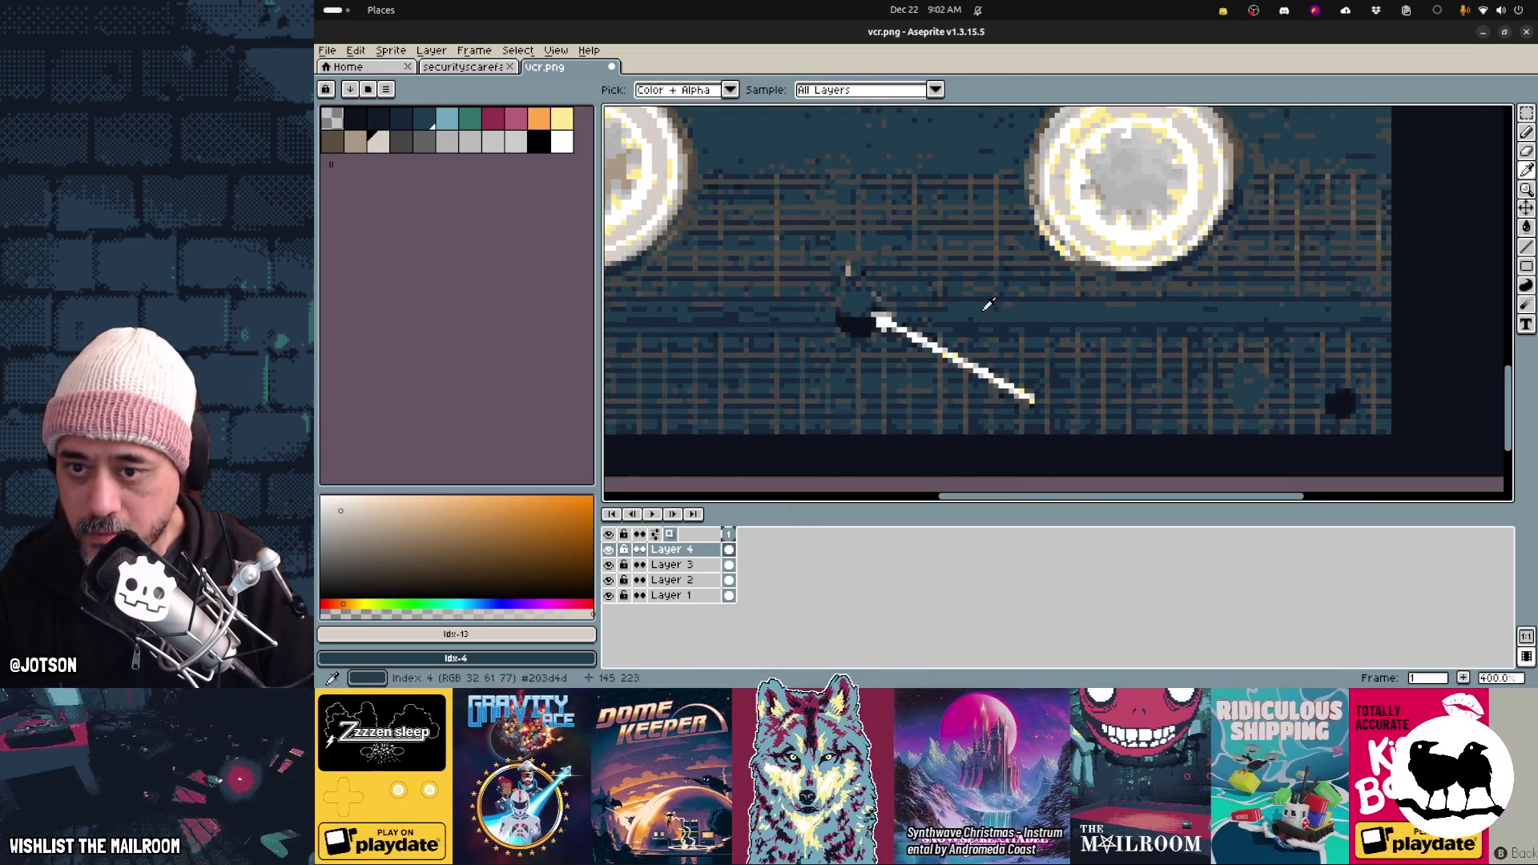
pyautogui.click(929, 338)
pyautogui.press('b')
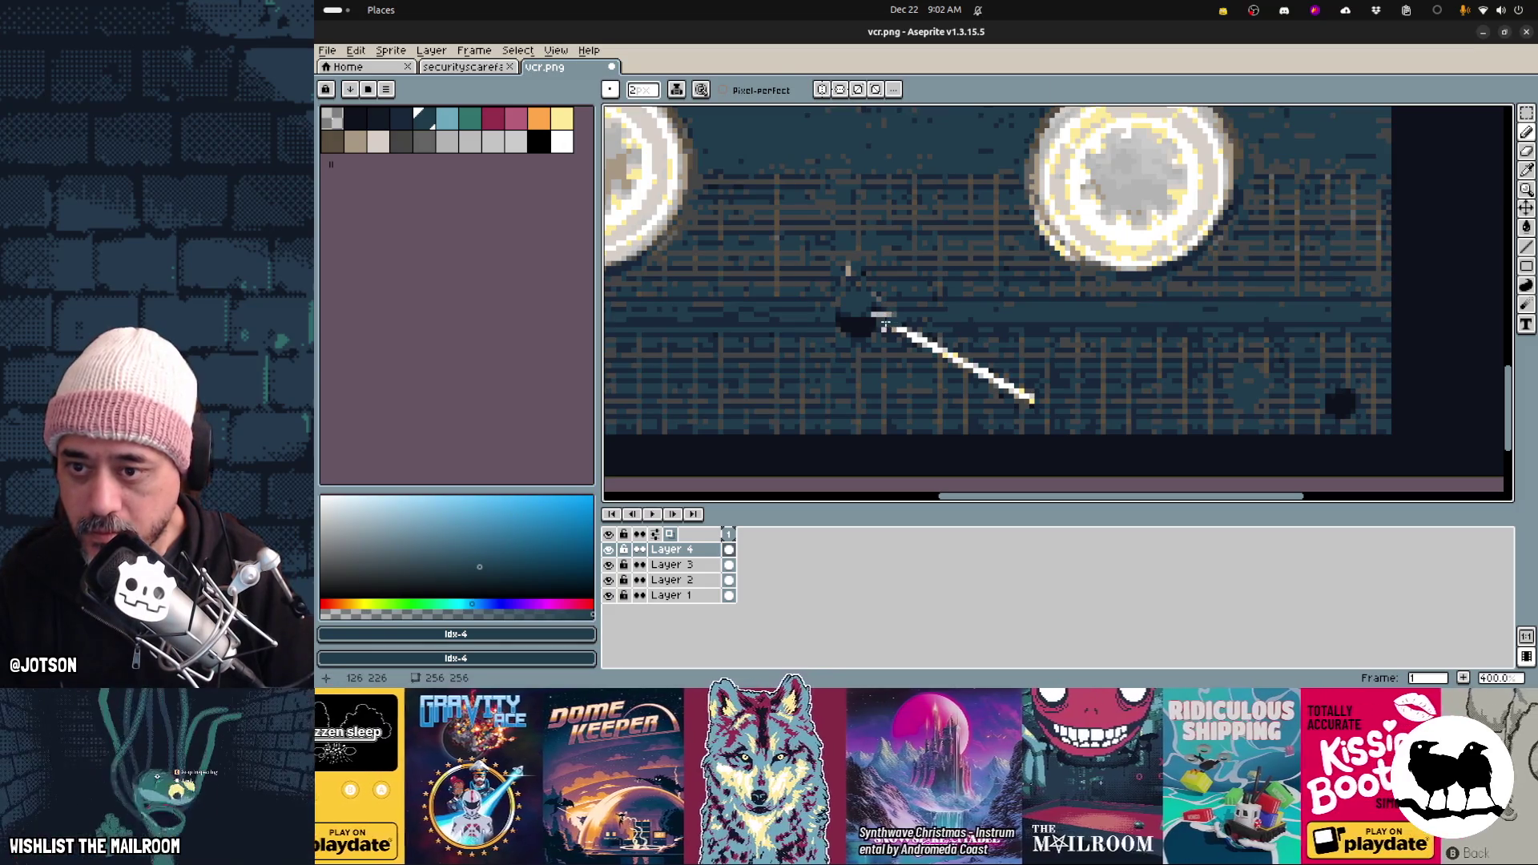
pyautogui.press('g')
pyautogui.click(889, 328)
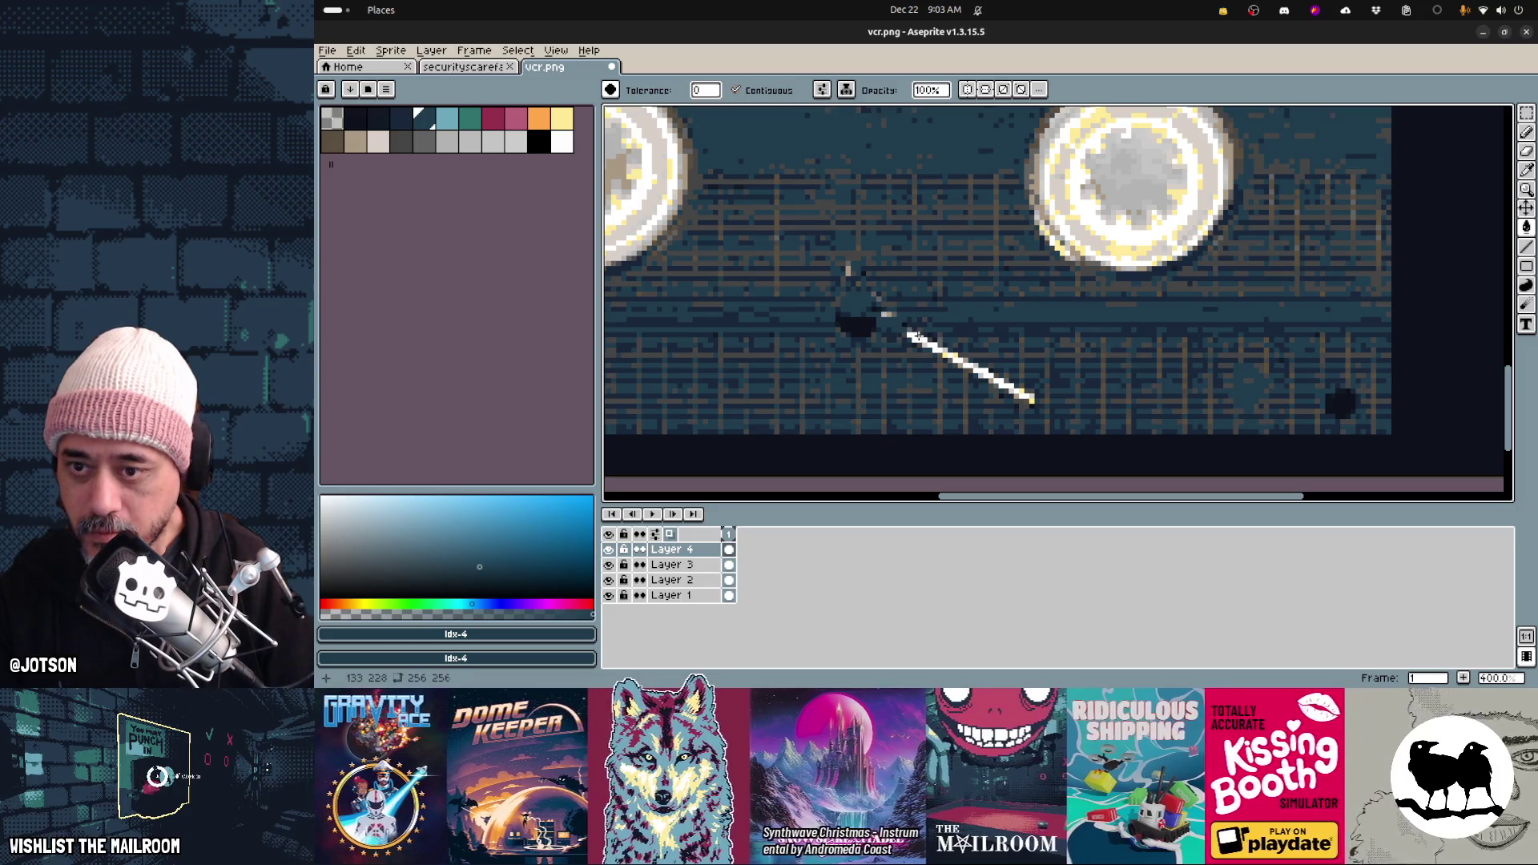
pyautogui.click(921, 342)
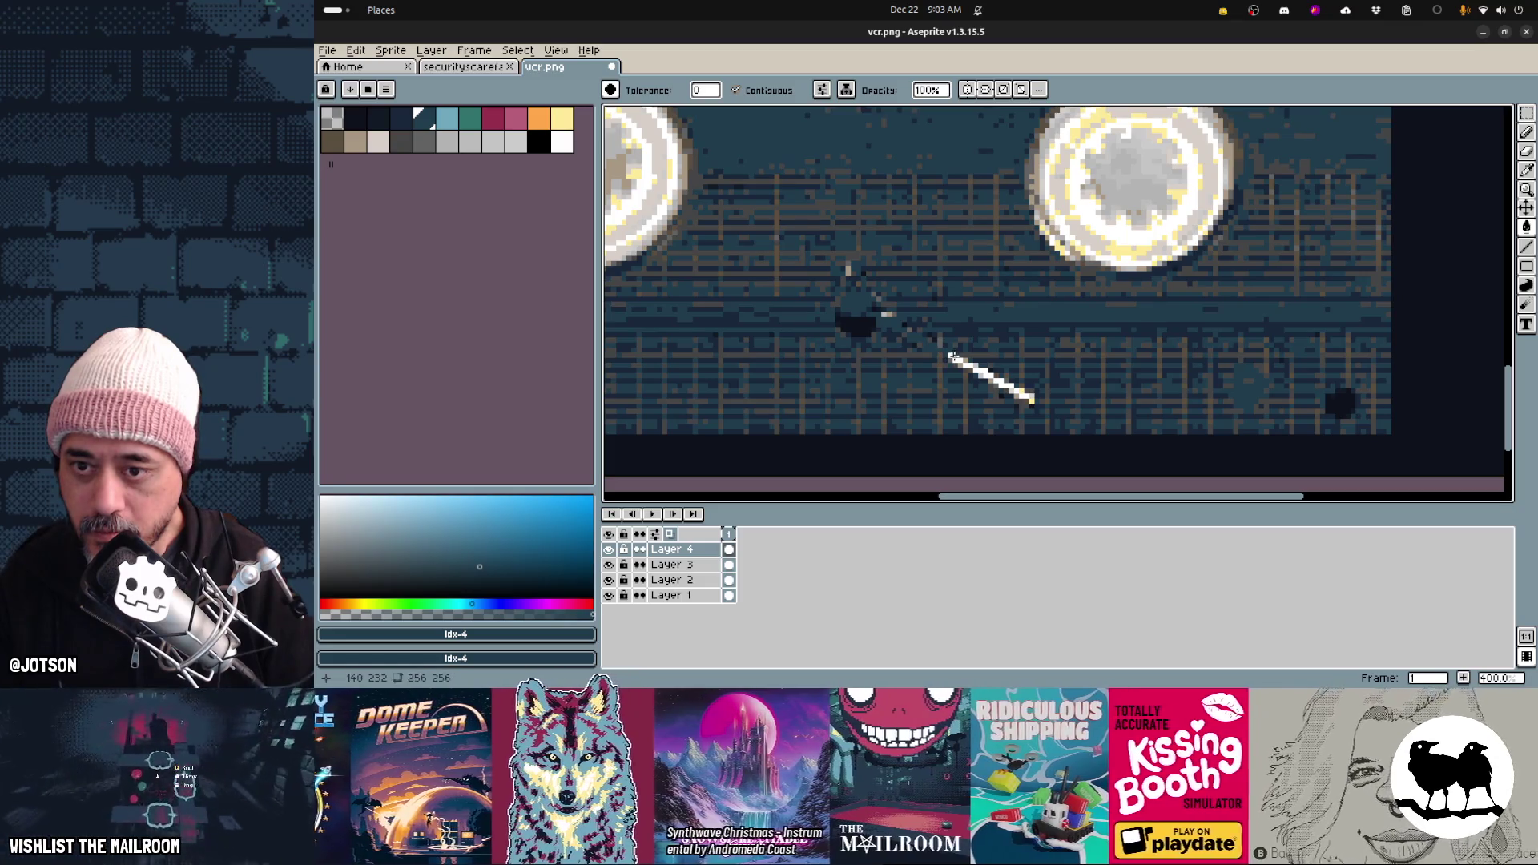
pyautogui.press('b')
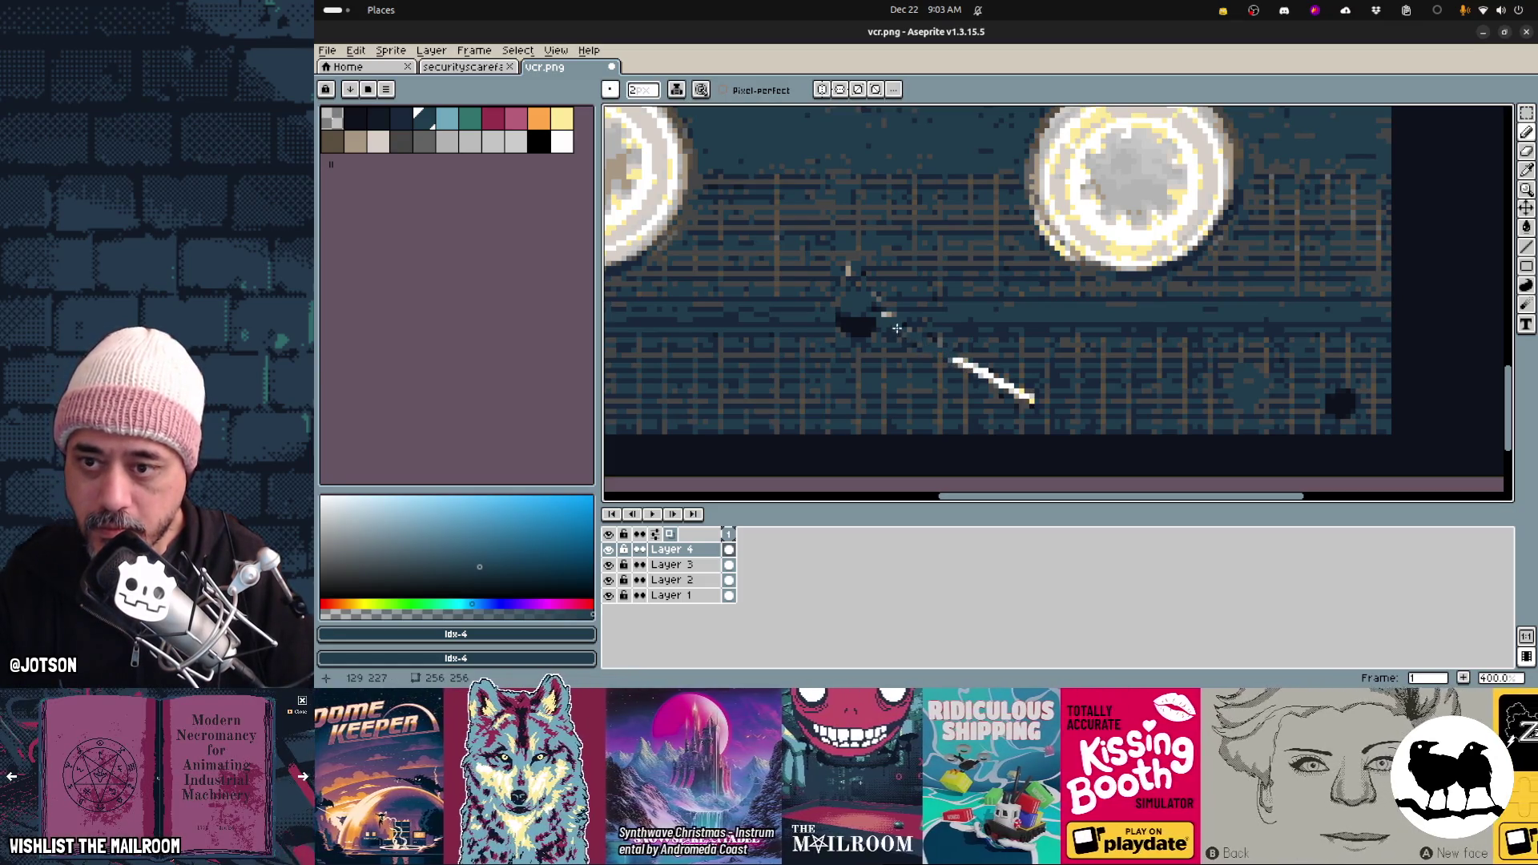
pyautogui.keyDown('shift'); pyautogui.click(1033, 398); pyautogui.keyUp('shift')
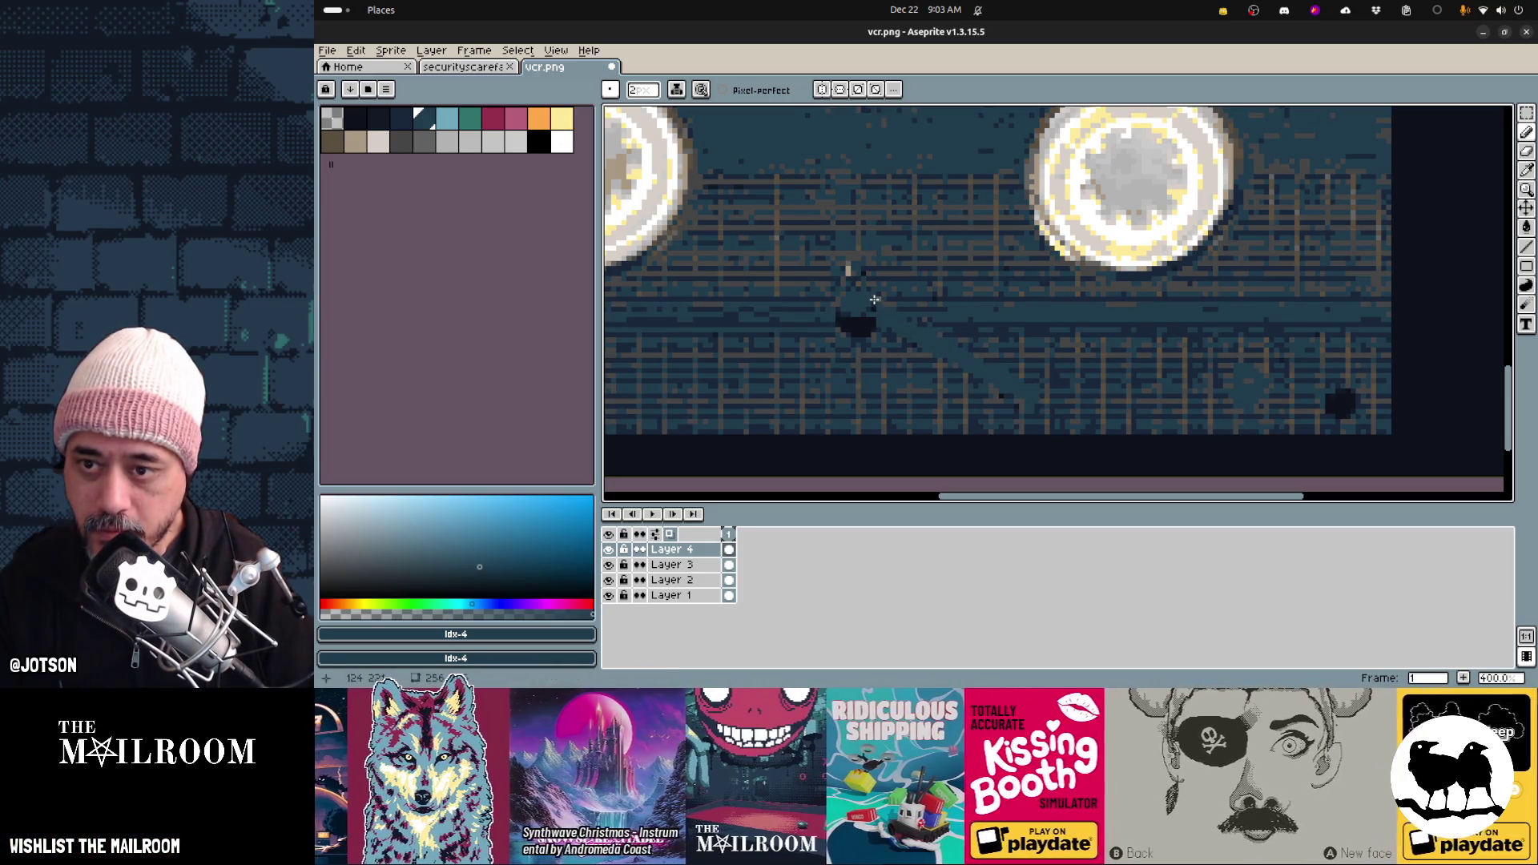
pyautogui.scroll(-3, 1048, 360)
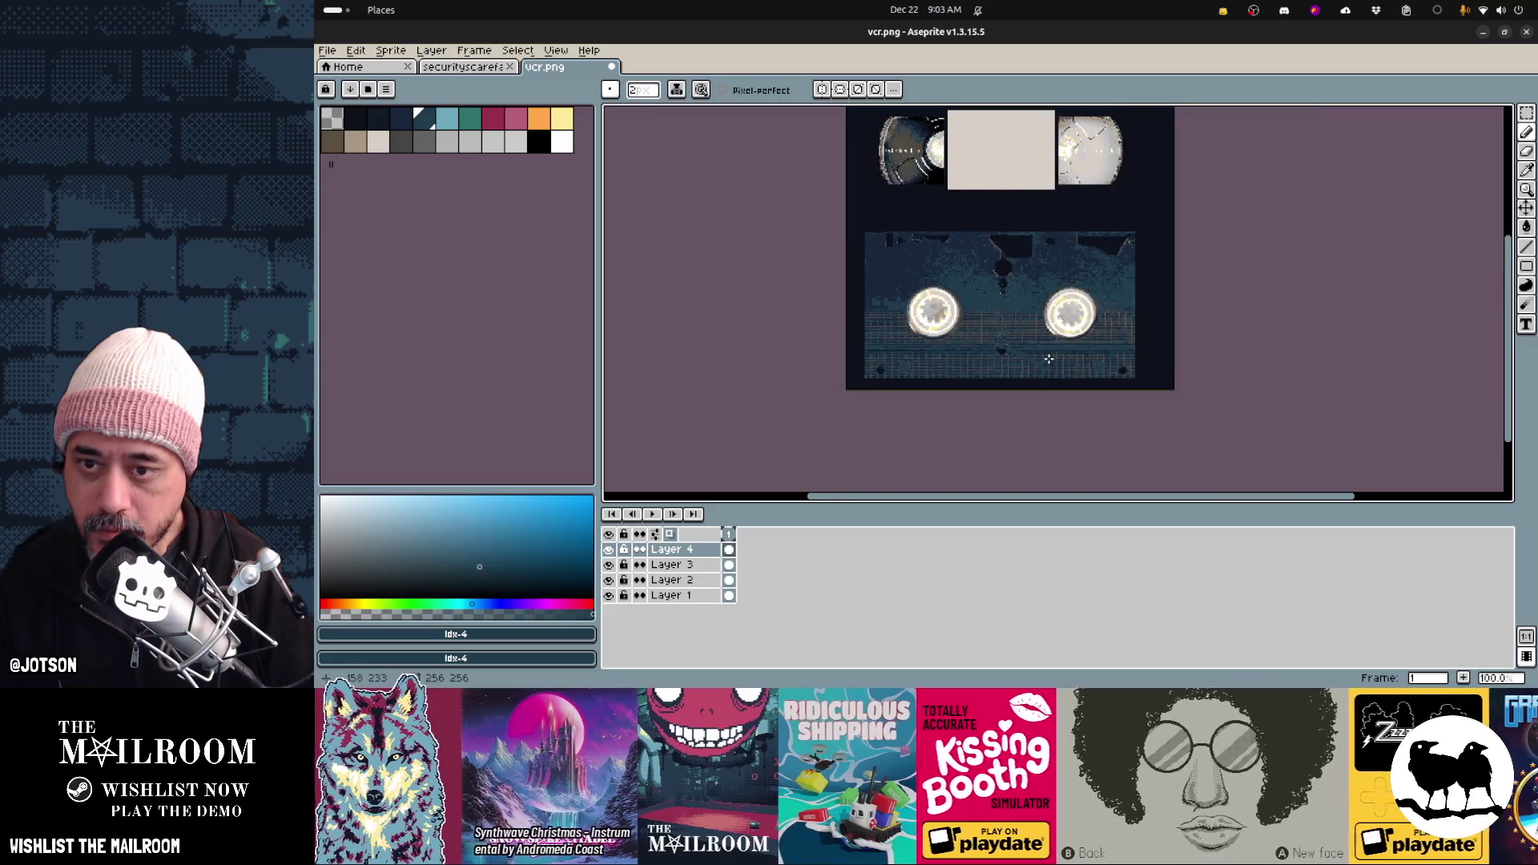
pyautogui.scroll(3, 1048, 359)
# Sample the darkest colour and enlarge the lower-right round hole
pyautogui.keyDown('alt'); pyautogui.click(846, 323); pyautogui.keyUp('alt')
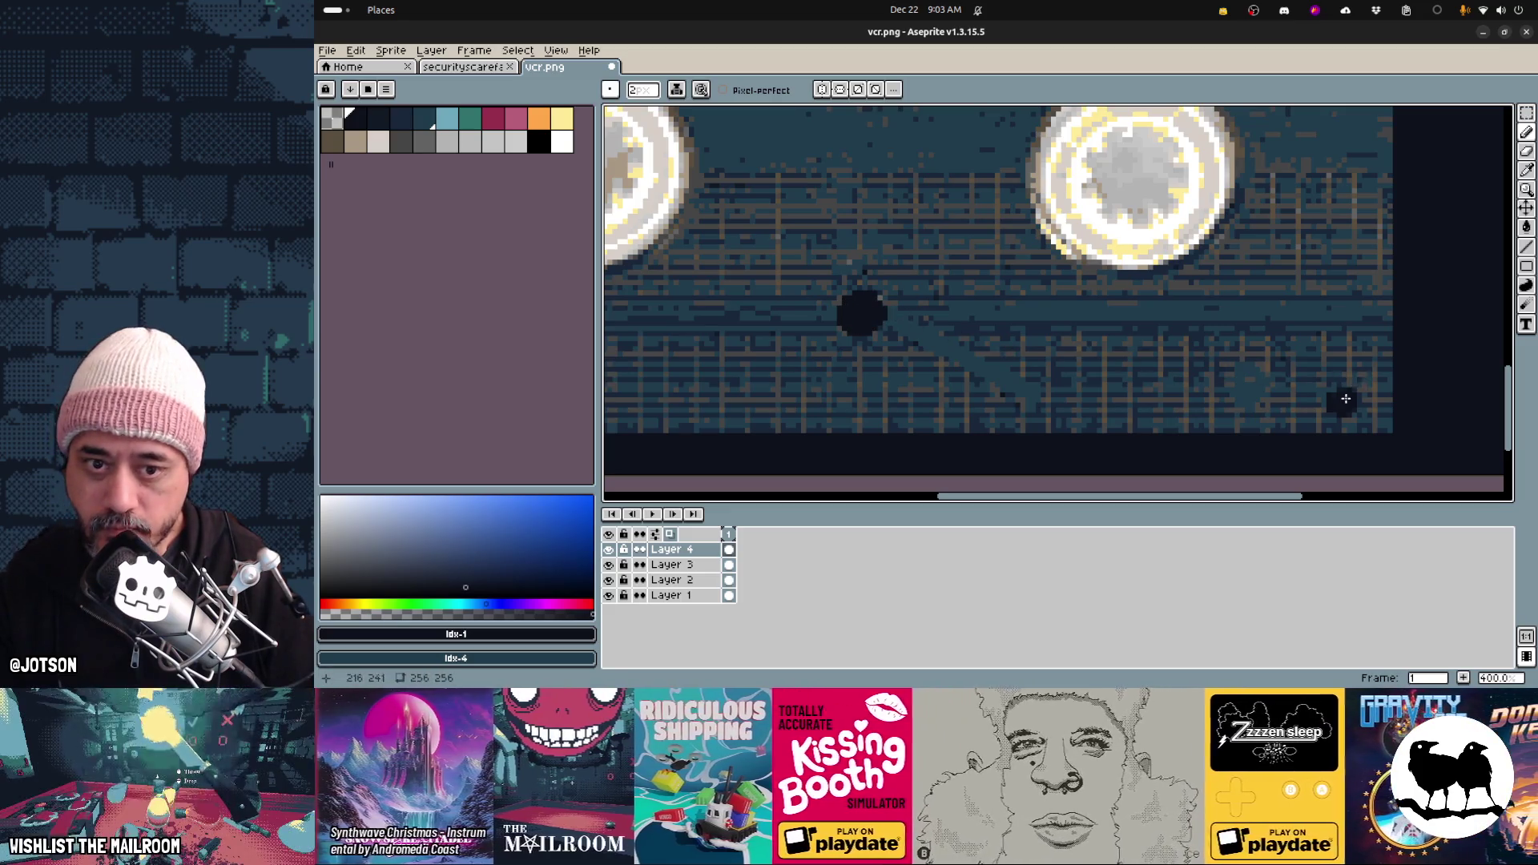
pyautogui.moveTo(1333, 390); pyautogui.dragTo(1325, 405)
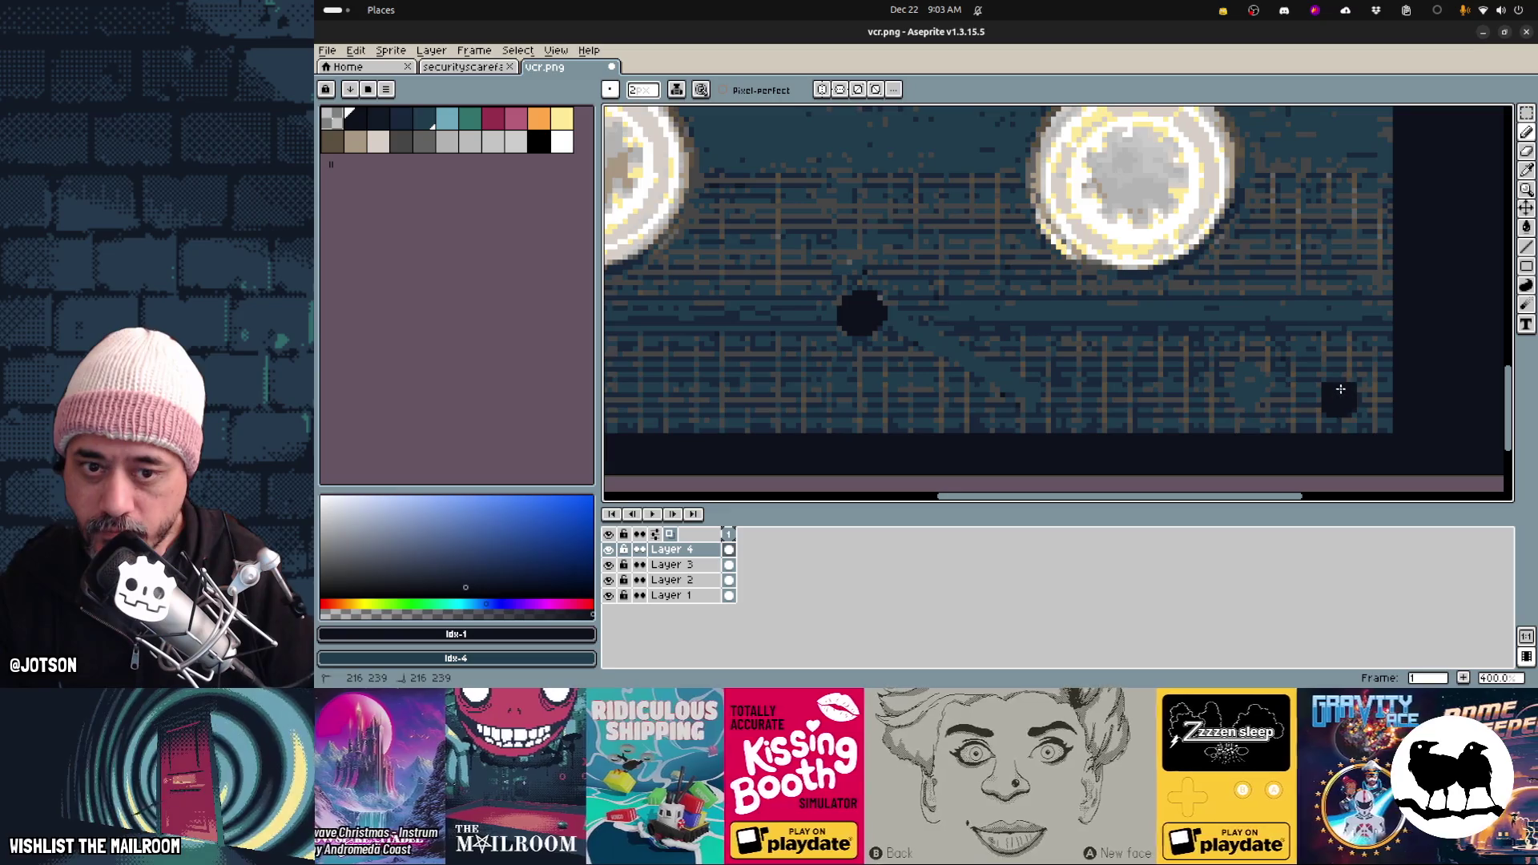
pyautogui.scroll(-3, 1038, 416)
pyautogui.scroll(1, 1039, 415)
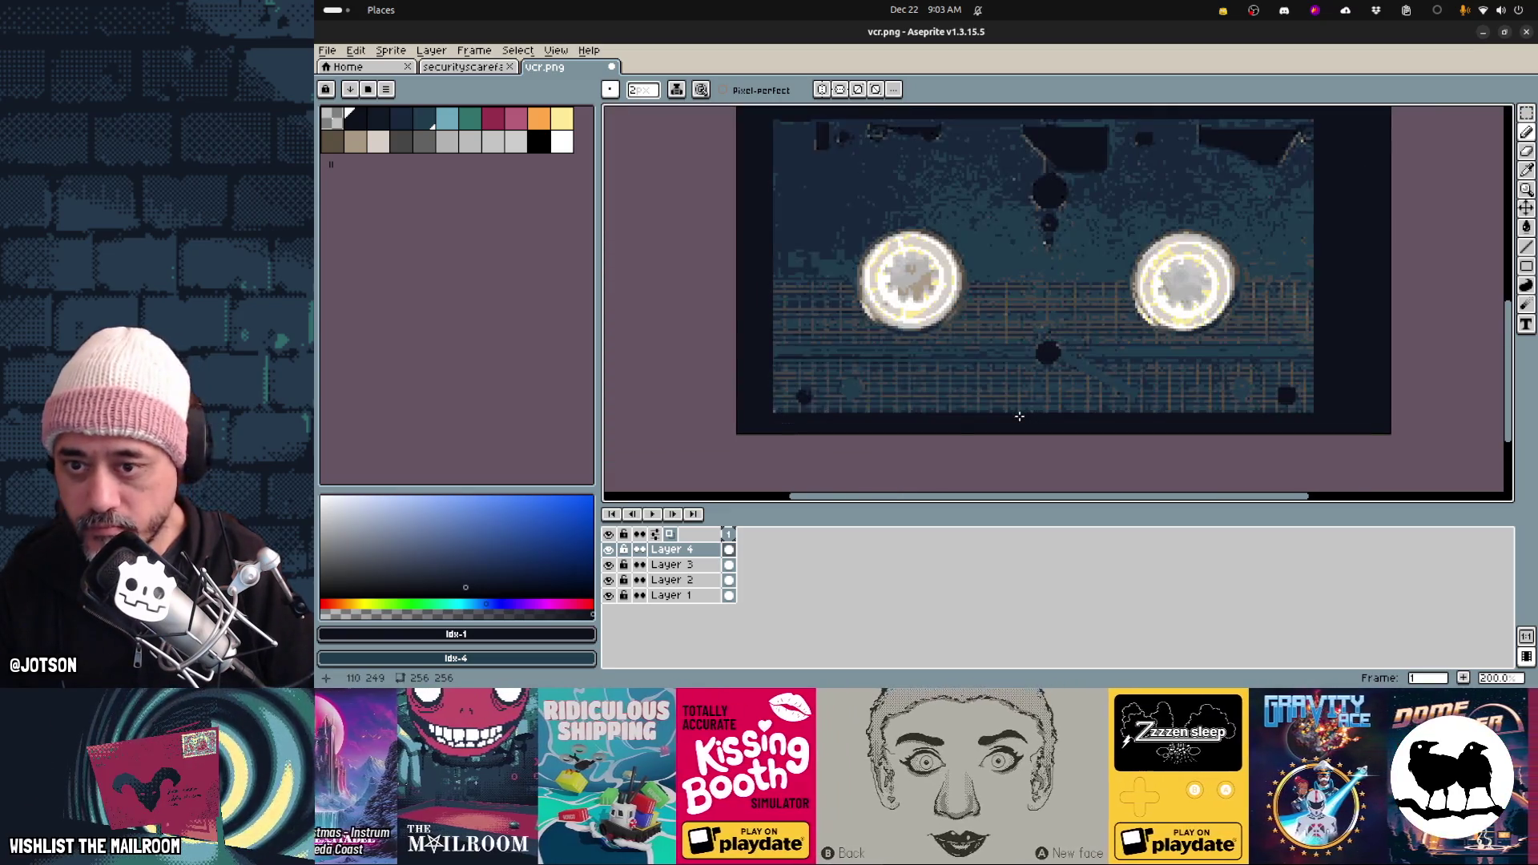
pyautogui.scroll(2, 813, 385)
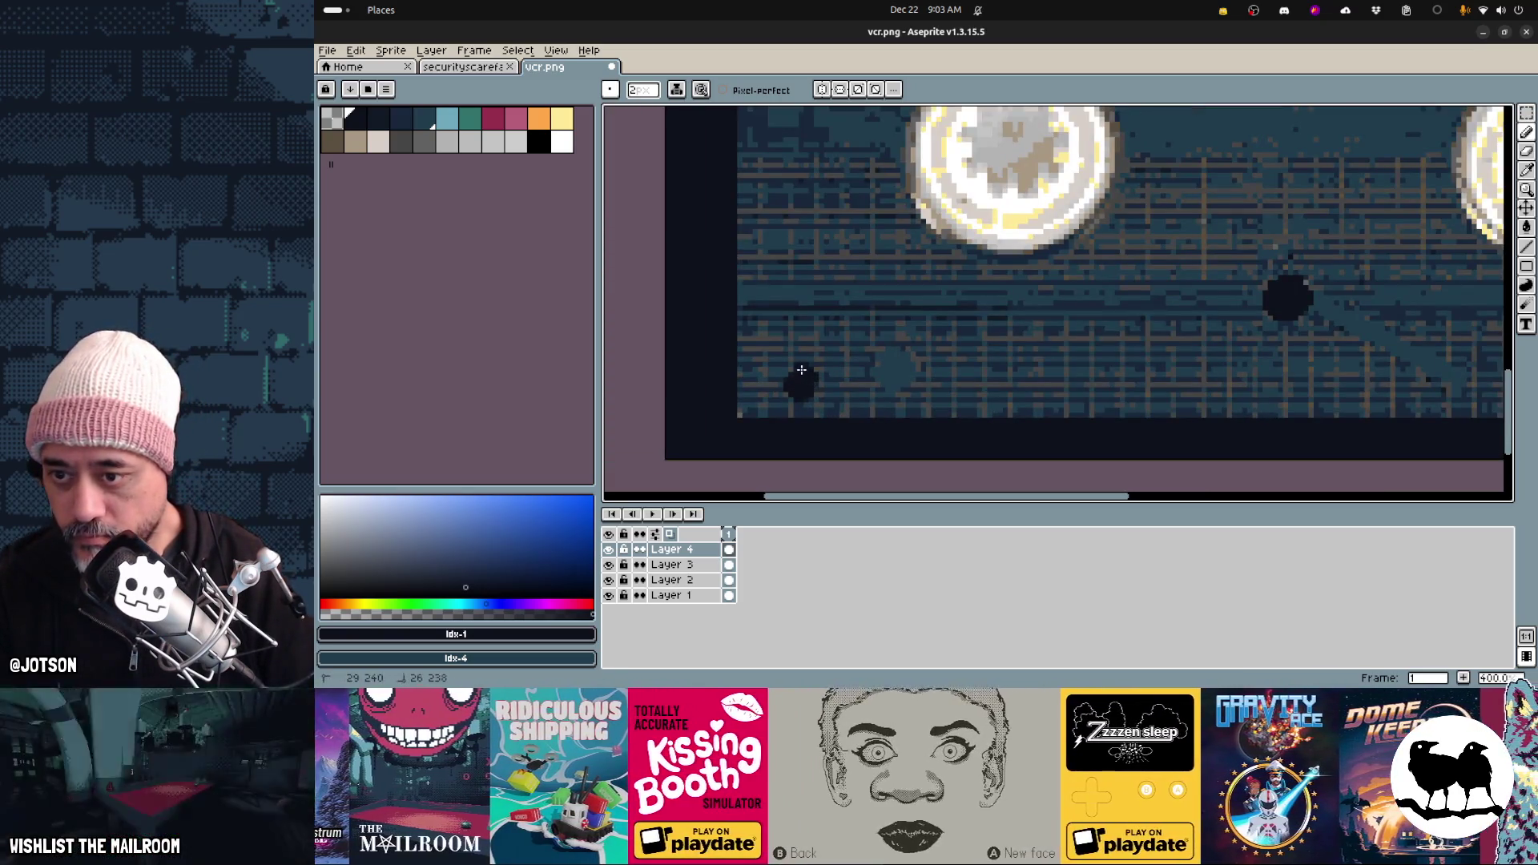
# Enlarge the lower-left hole, then copy all three dark holes onto a new layer
pyautogui.moveTo(813, 383); pyautogui.dragTo(816, 375)
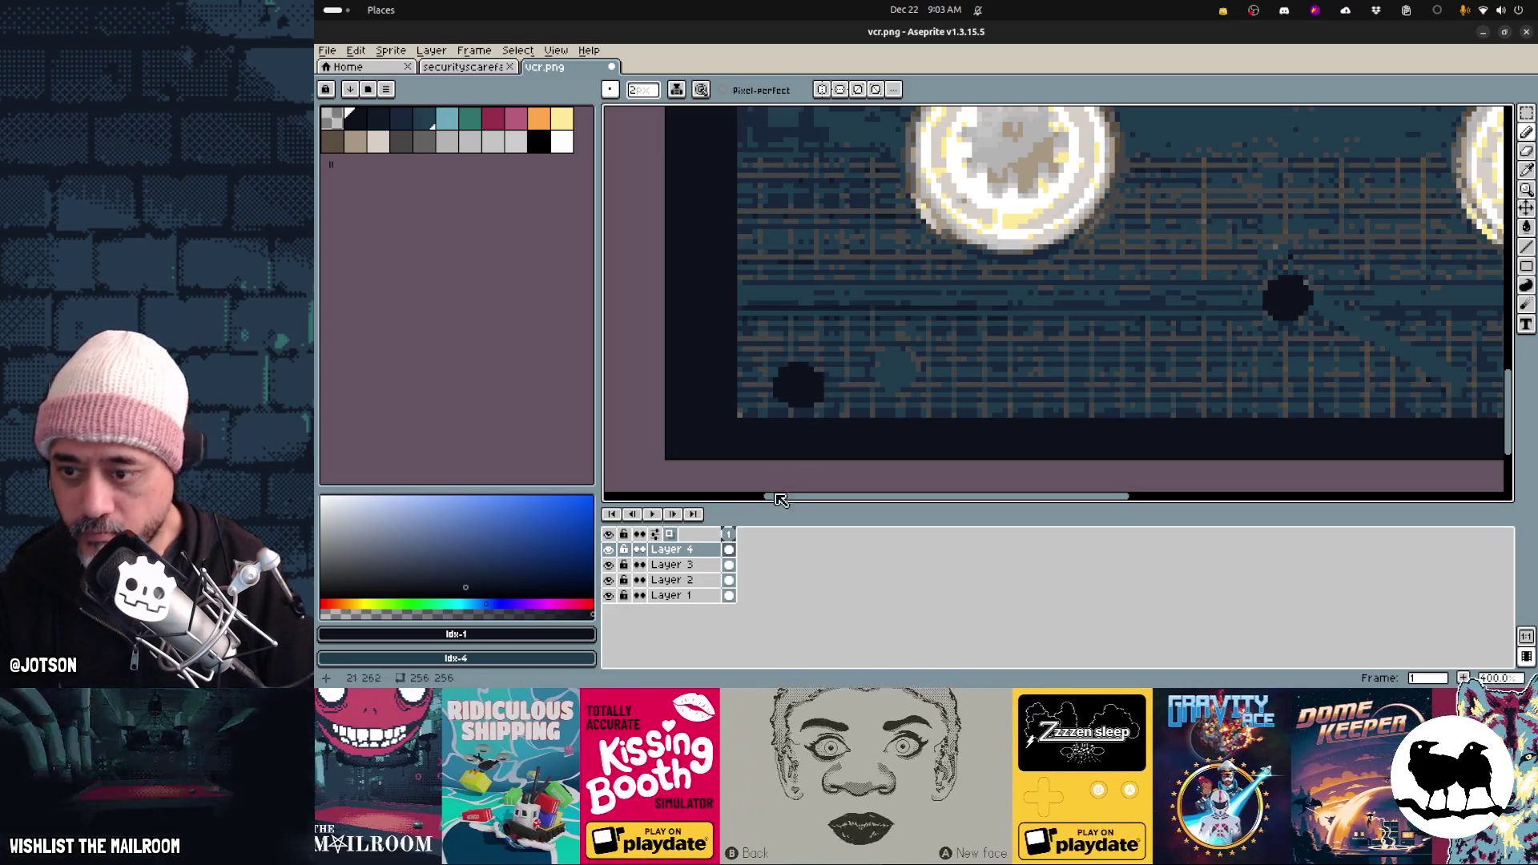
pyautogui.press('w')
pyautogui.click(807, 388)
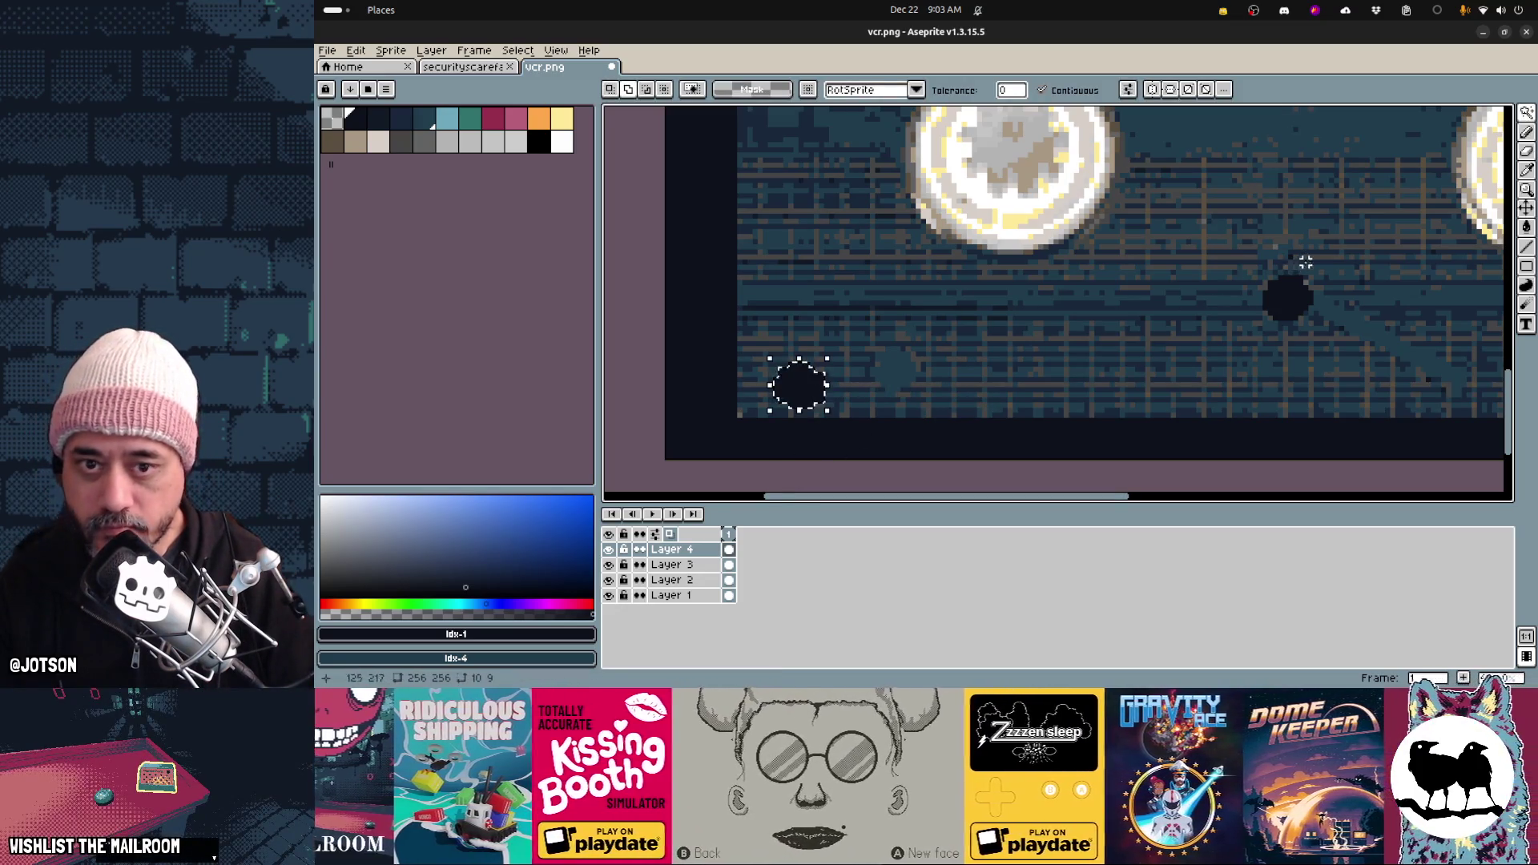
pyautogui.keyDown('shift'); pyautogui.click(1287, 298); pyautogui.keyUp('shift')
pyautogui.scroll(-2, 1349, 338)
pyautogui.keyDown('shift'); pyautogui.click(1452, 352); pyautogui.keyUp('shift')
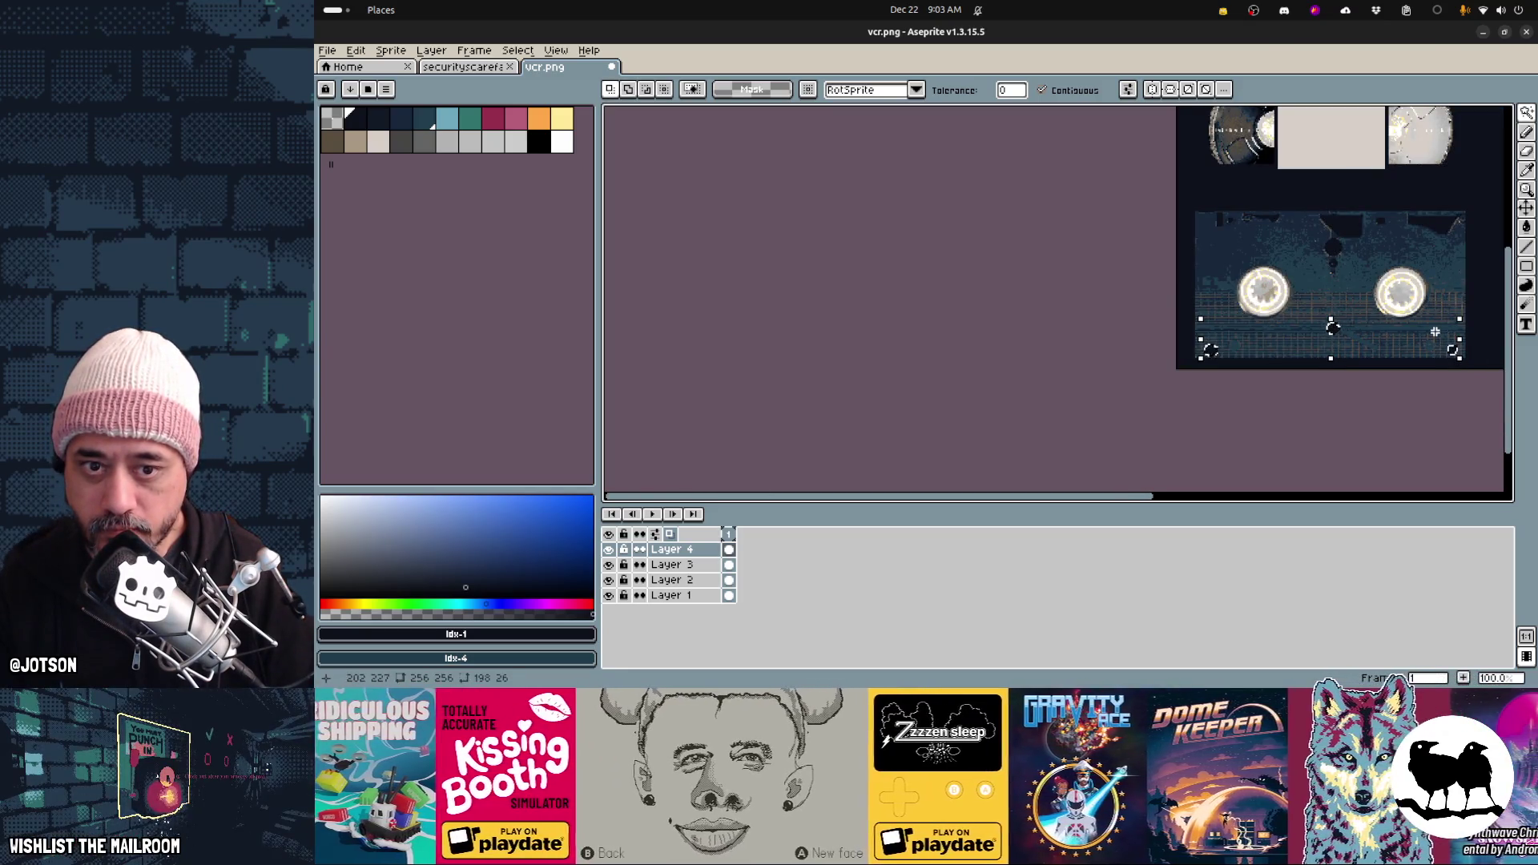
pyautogui.hotkey('ctrl', 'shift', 'n')
pyautogui.hotkey('ctrl', 'v')
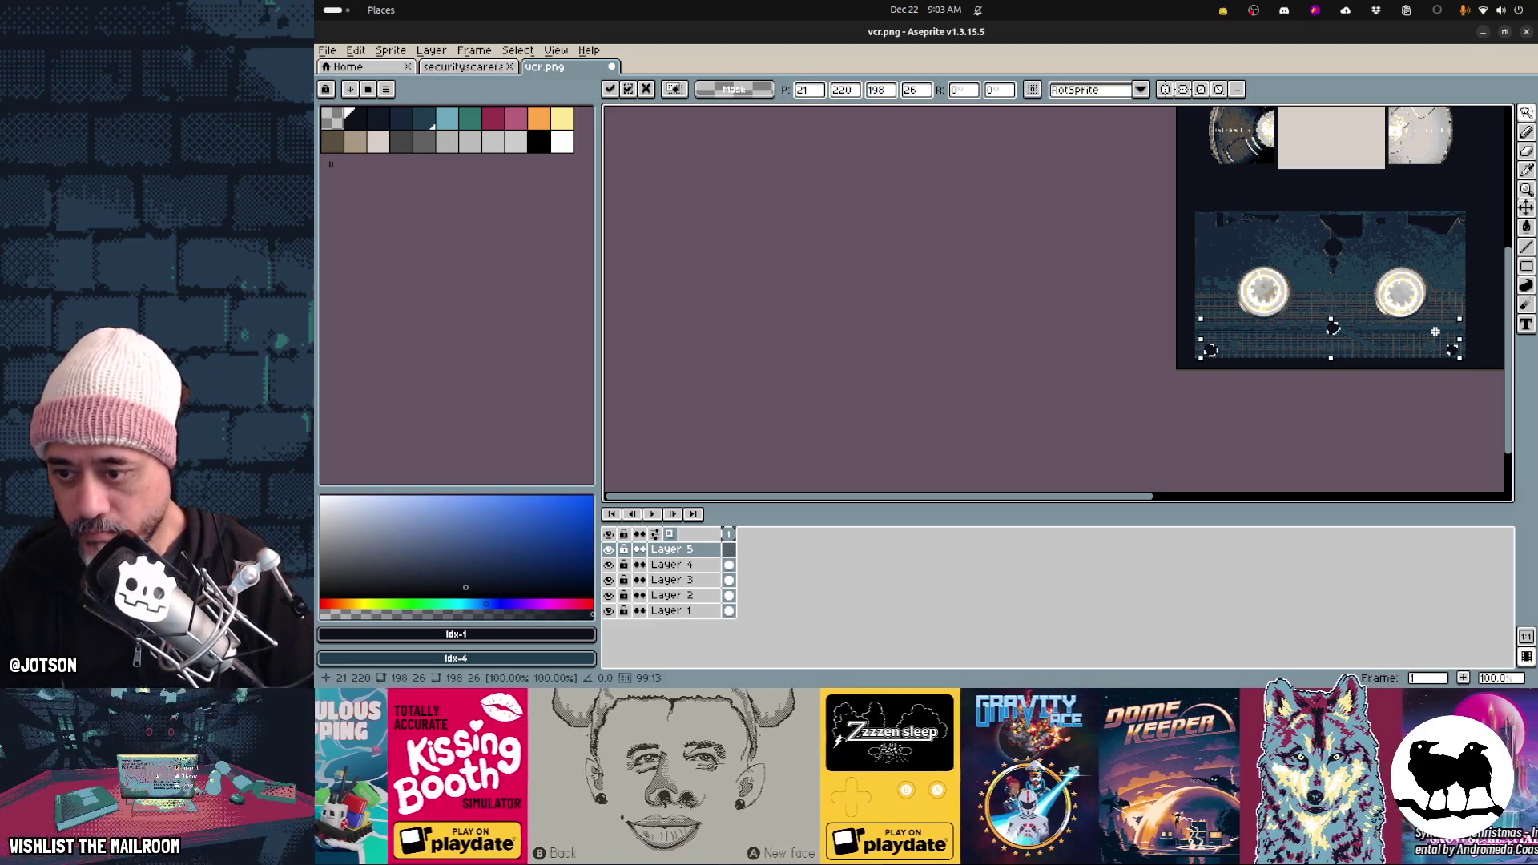
pyautogui.press('Return')
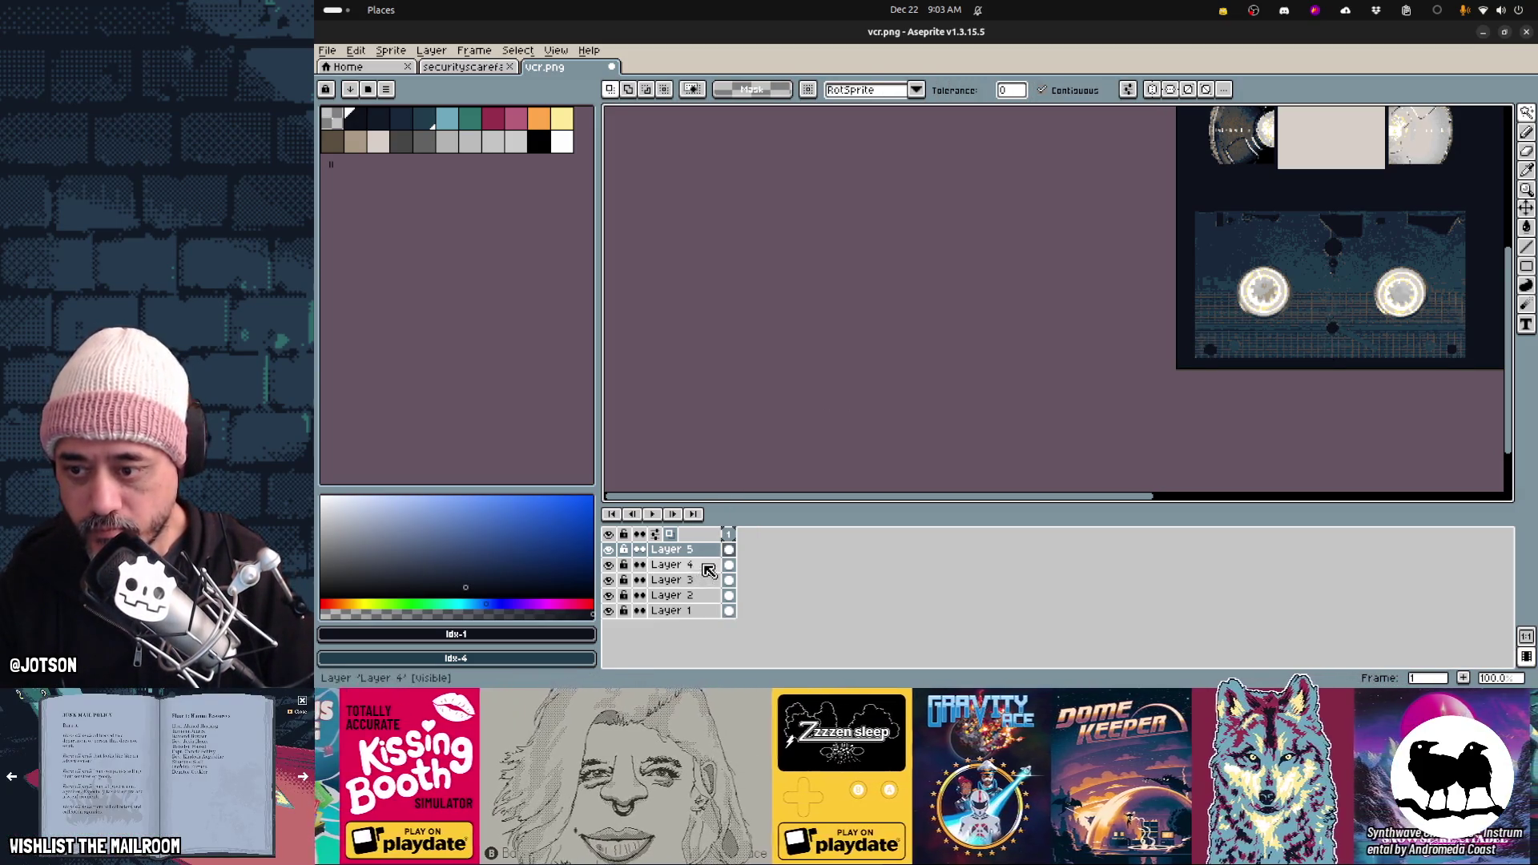
# Delete the cassette body's bottom strip from Layer 4, then reselect Layer 5
pyautogui.click(697, 564)
pyautogui.hscroll(5, 1201, 372)
pyautogui.press('m')
pyautogui.moveTo(1267, 393)
pyautogui.mouseDown()
pyautogui.moveTo(910, 333)
pyautogui.moveTo(892, 310)
pyautogui.mouseUp()
pyautogui.press('Delete')
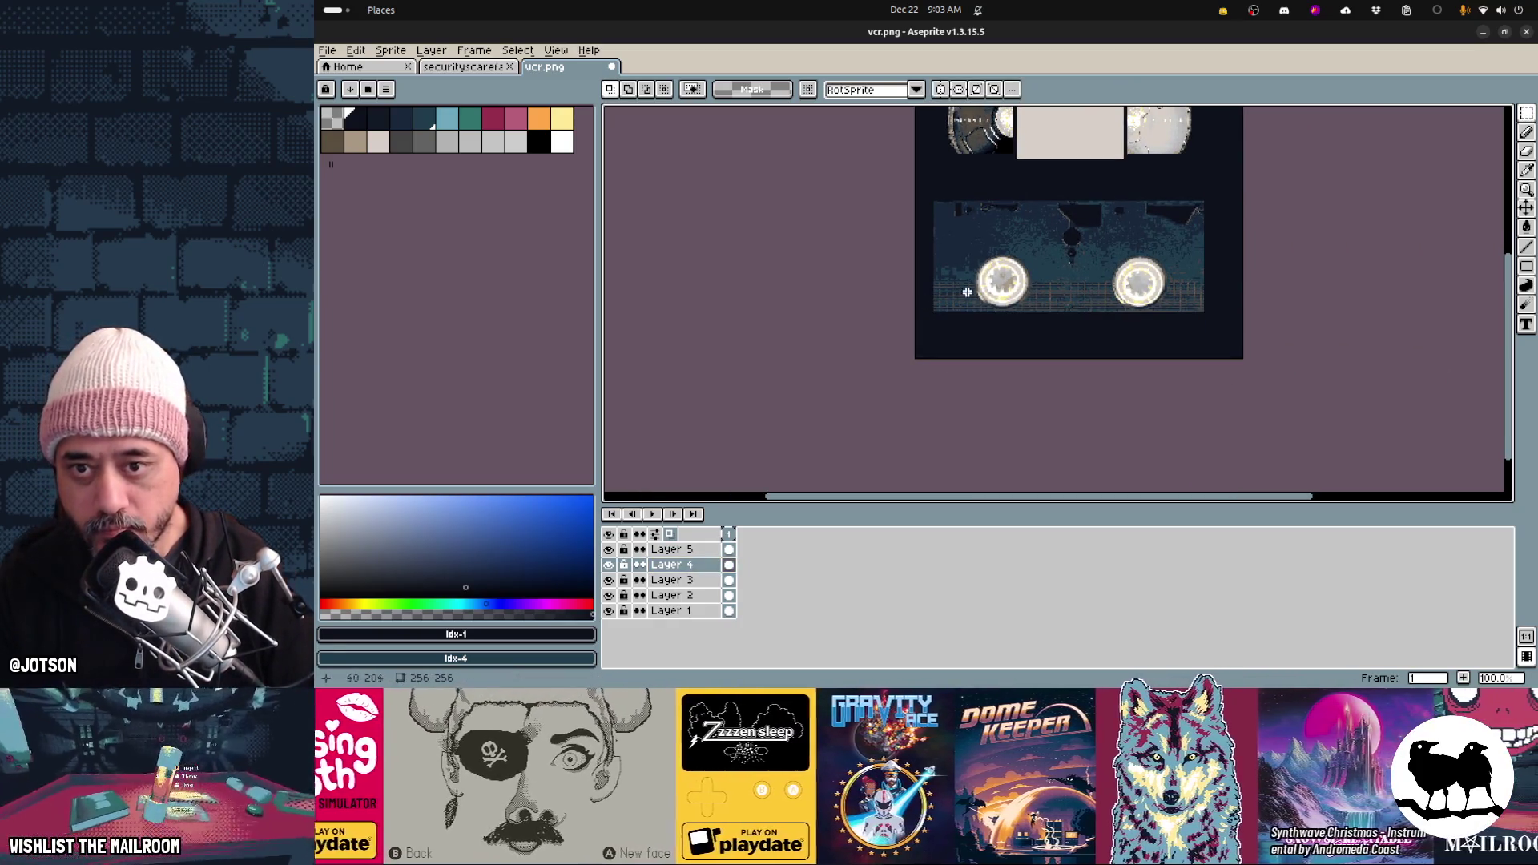
pyautogui.scroll(1, 990, 290)
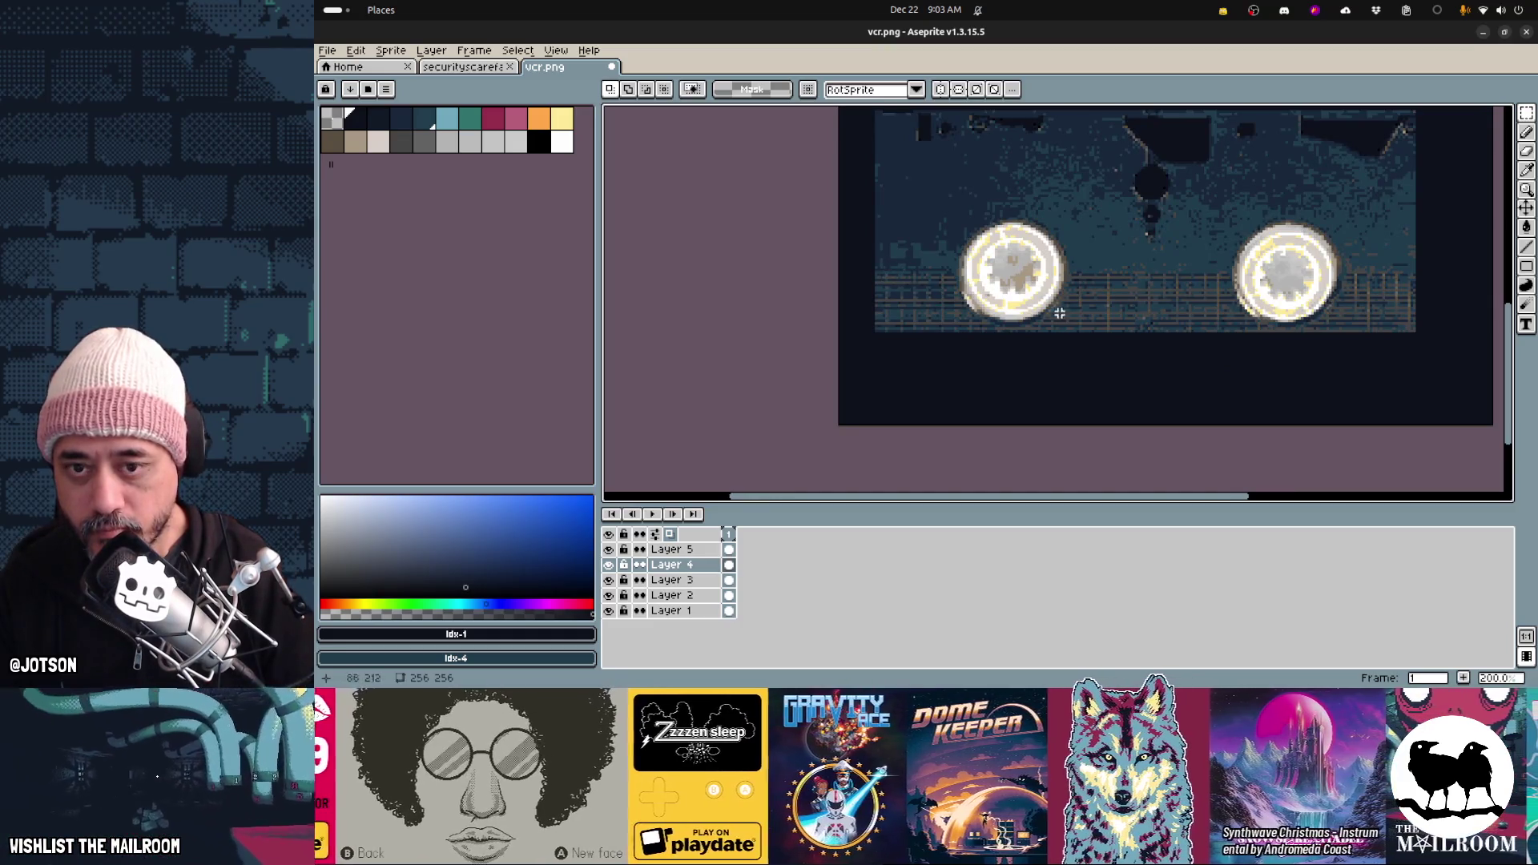
pyautogui.moveTo(1140, 309); pyautogui.dragTo(1077, 384, button='middle')
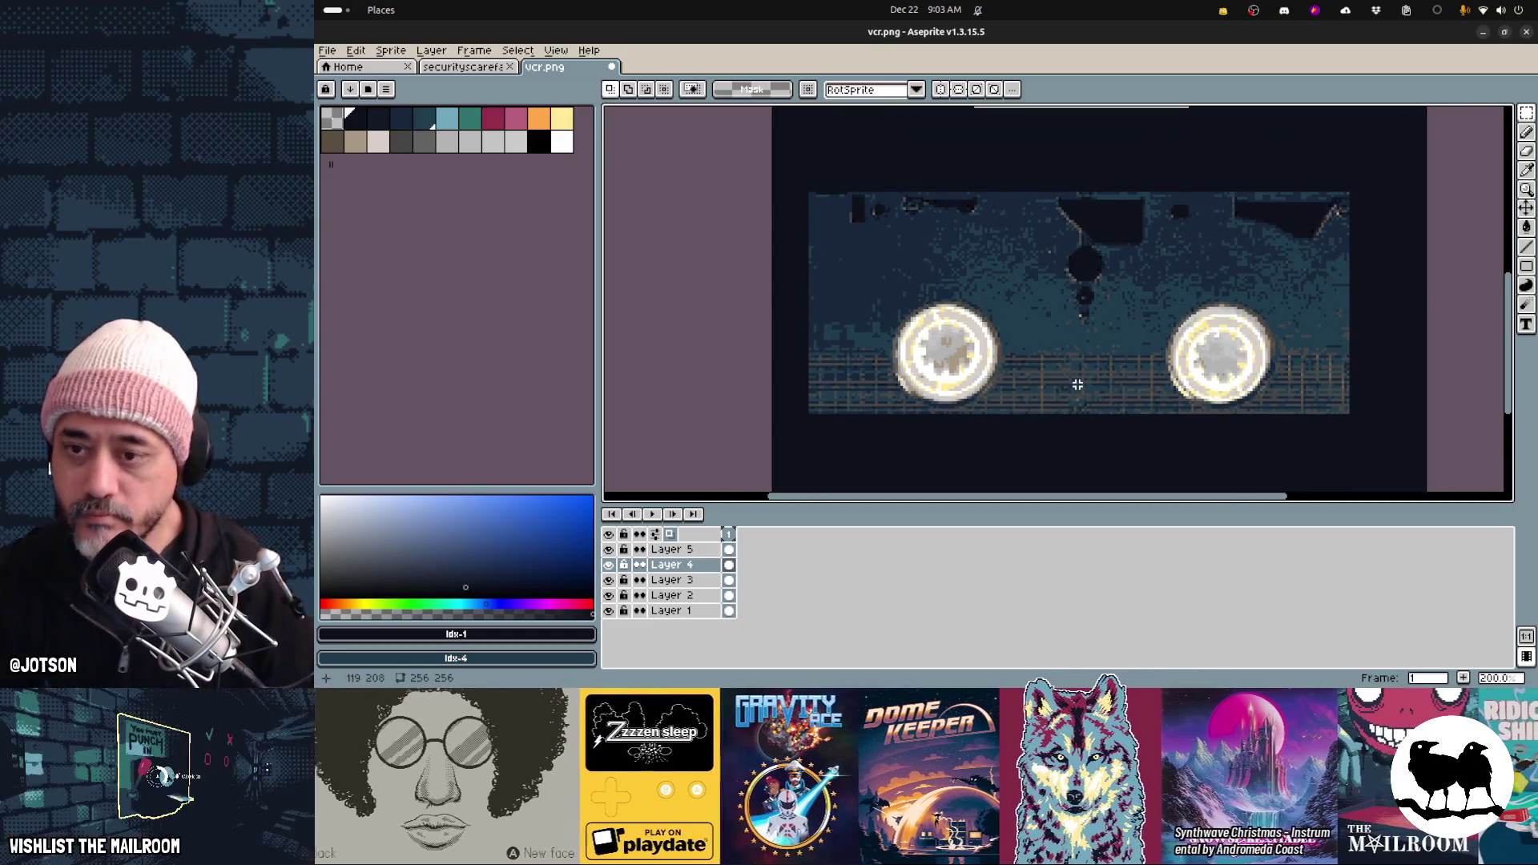
pyautogui.click(710, 550)
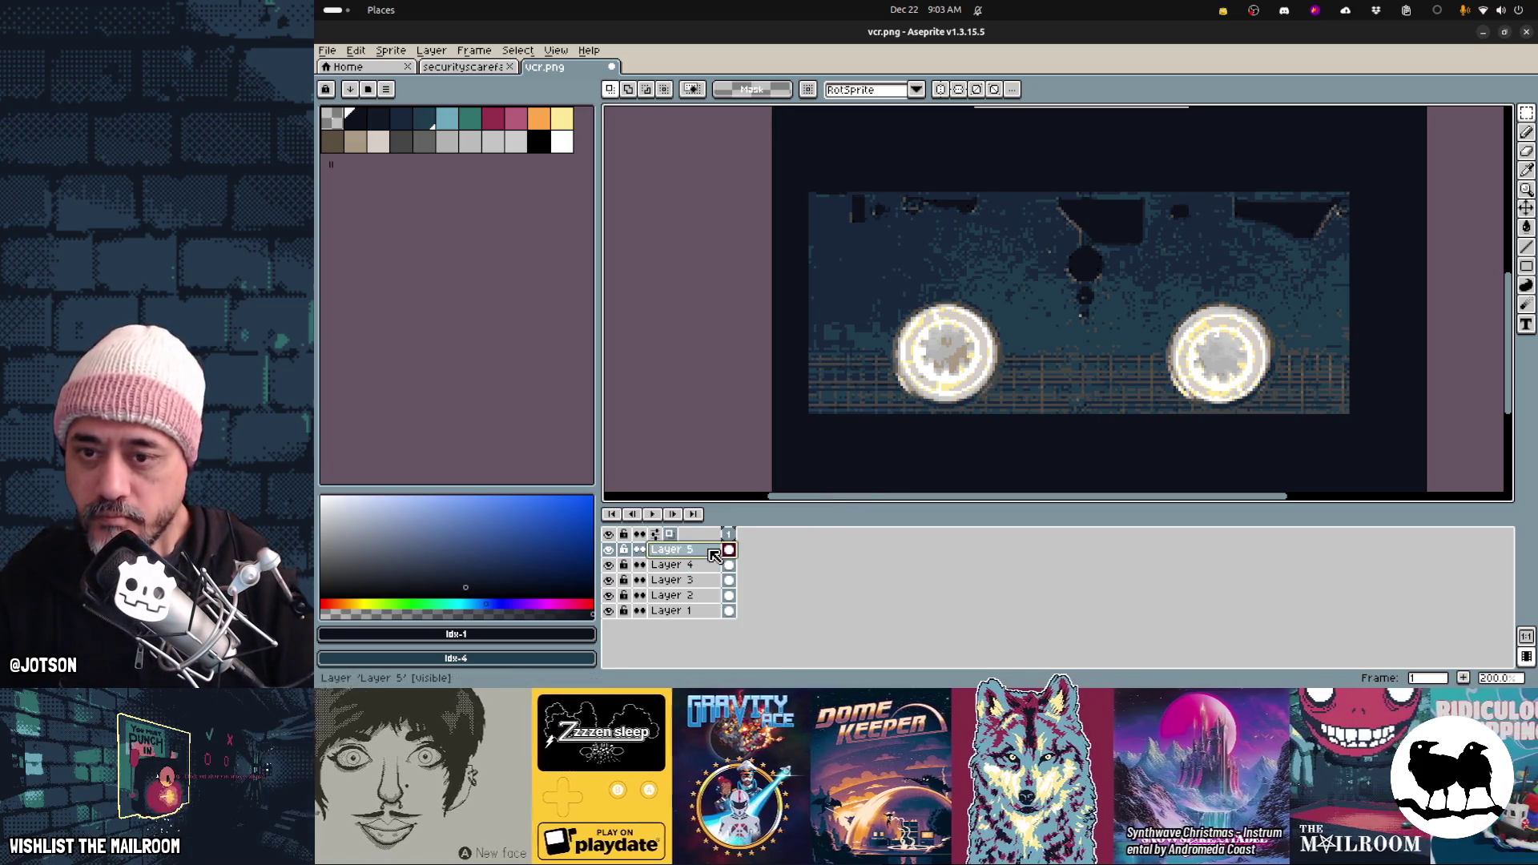
# Delete Layer 5 and try a dark blue fill near the top-left, then undo it
pyautogui.rightClick(713, 555)
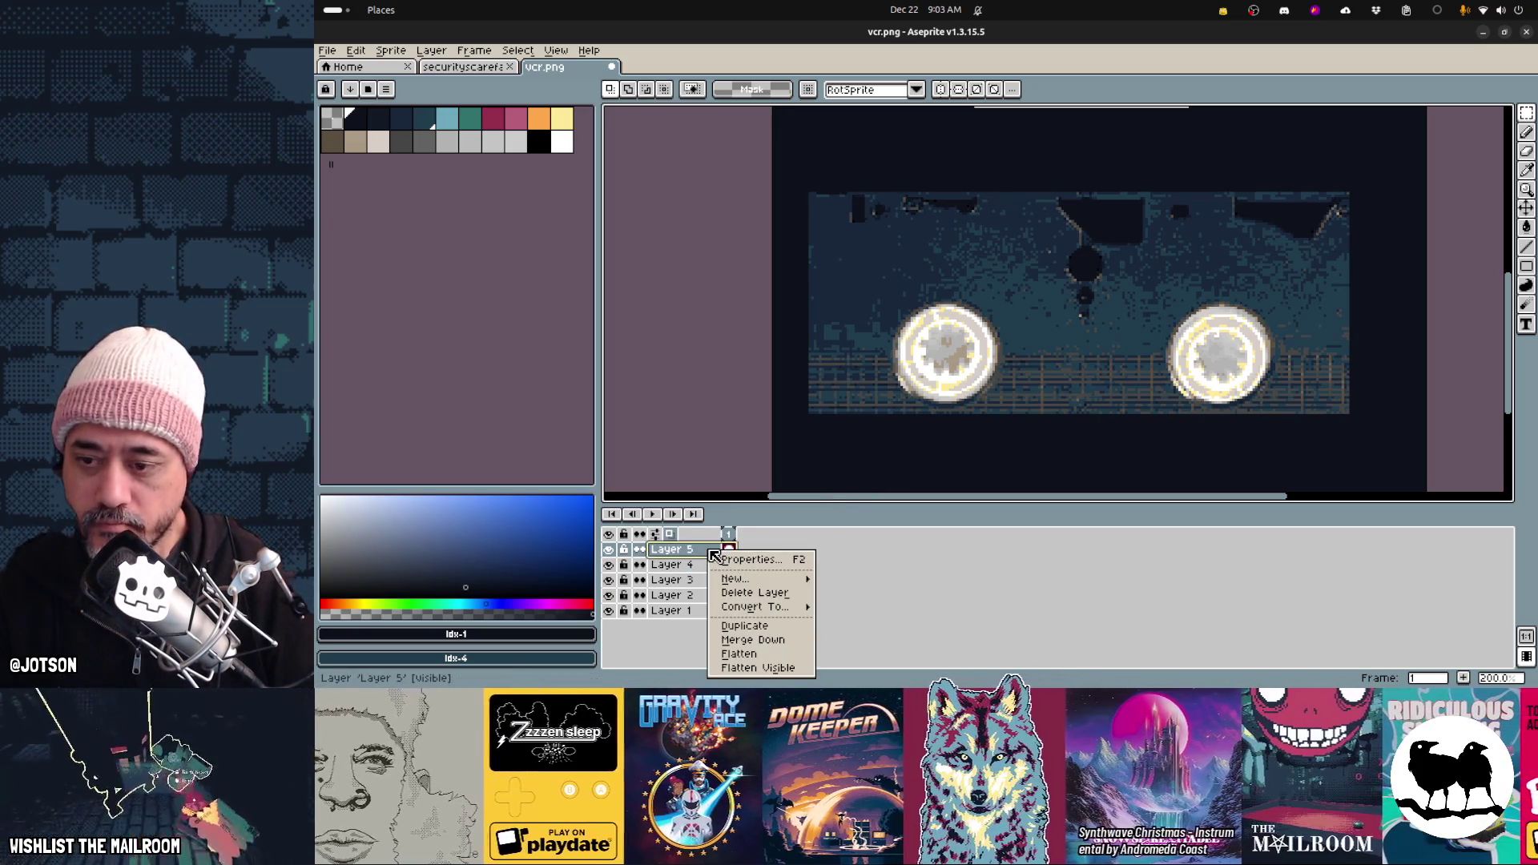
pyautogui.click(754, 592)
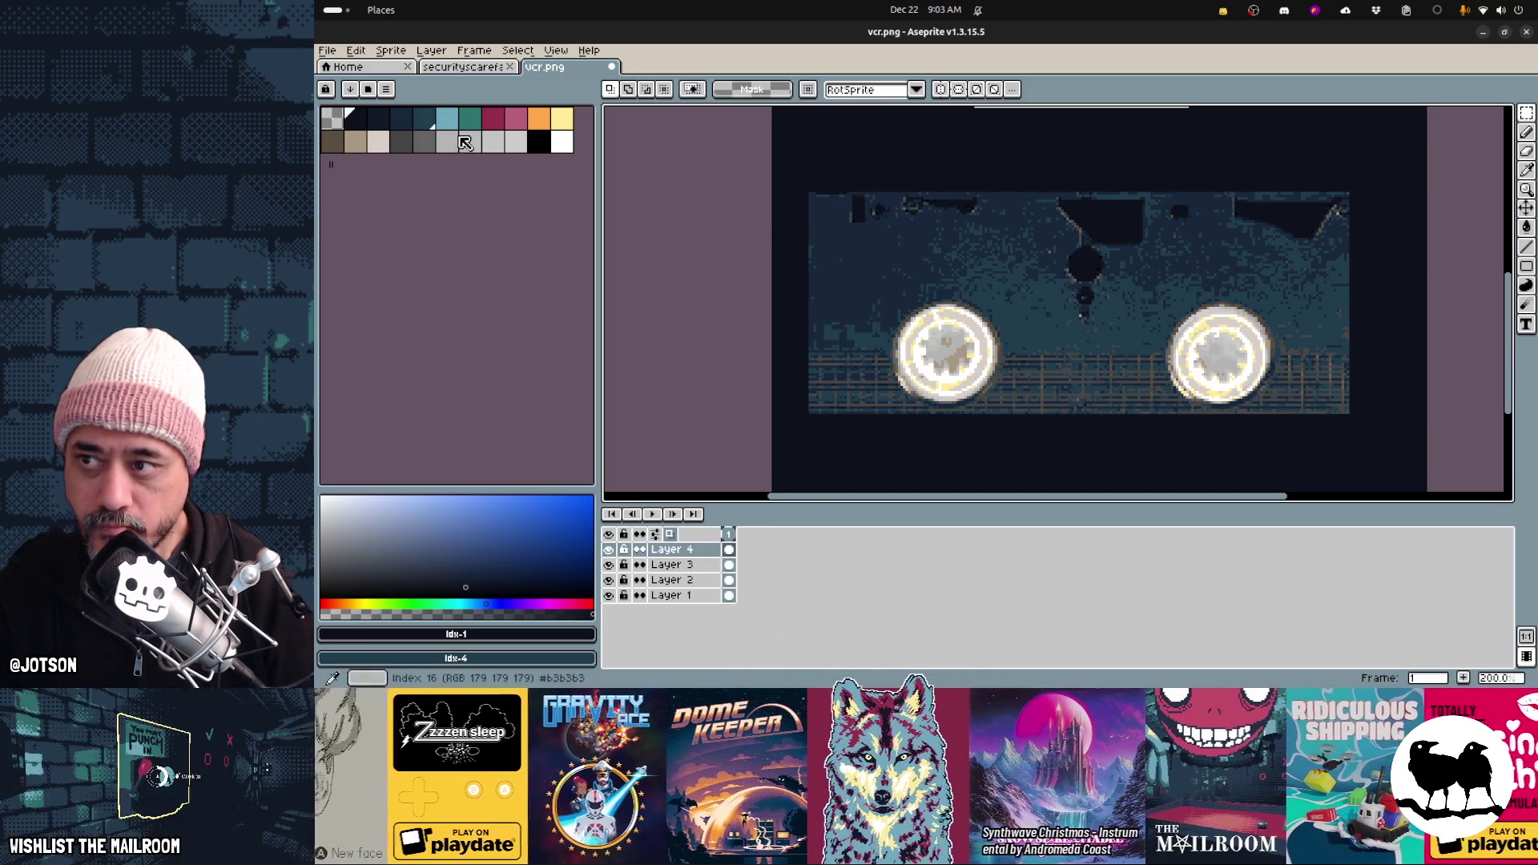
pyautogui.click(402, 120)
pyautogui.press('g')
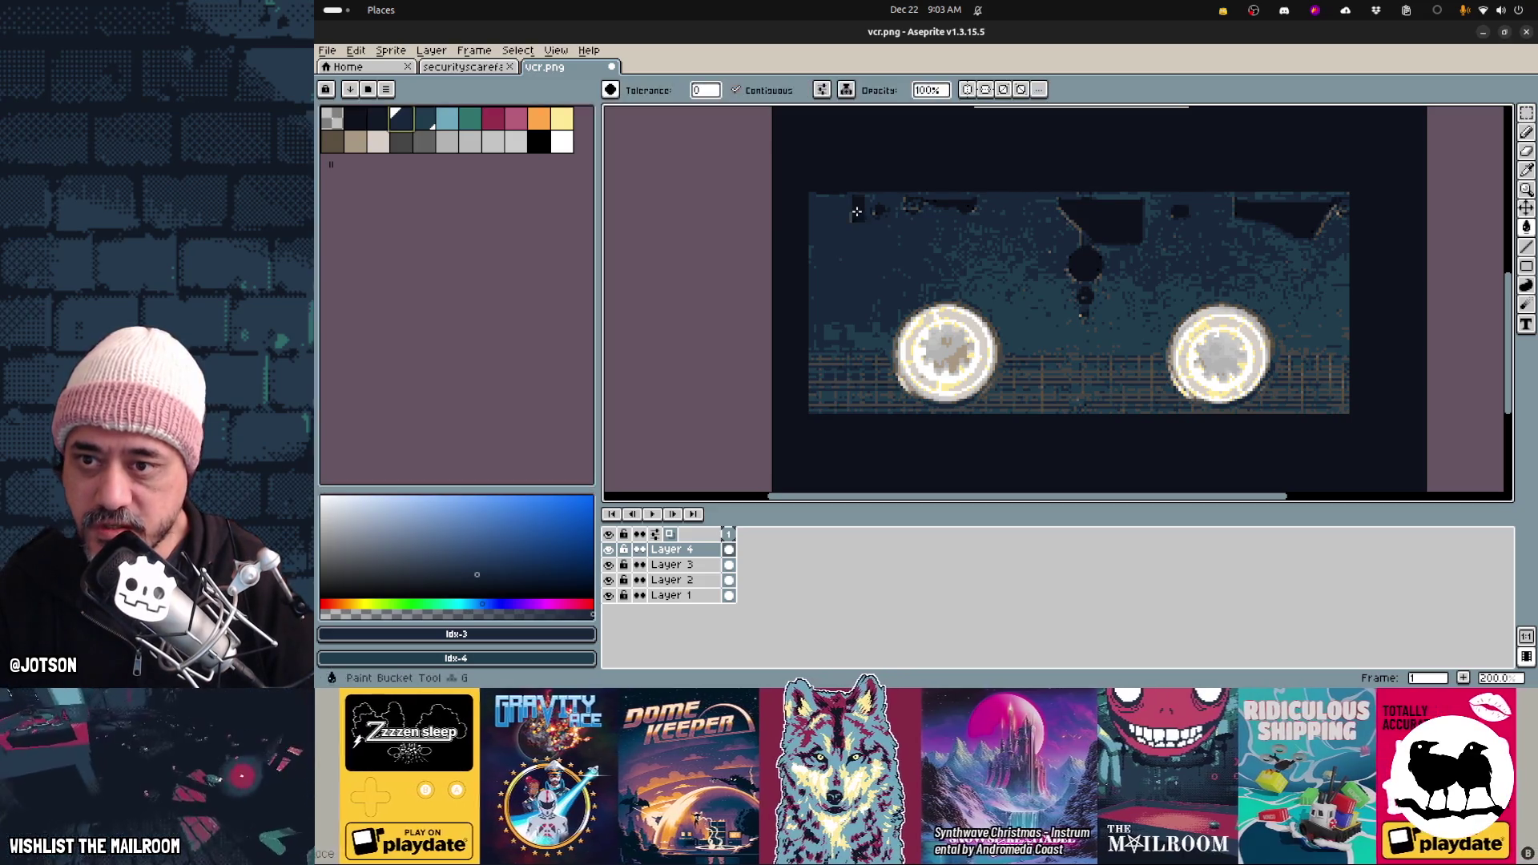
pyautogui.click(871, 225)
pyautogui.hotkey('ctrl', 'z')
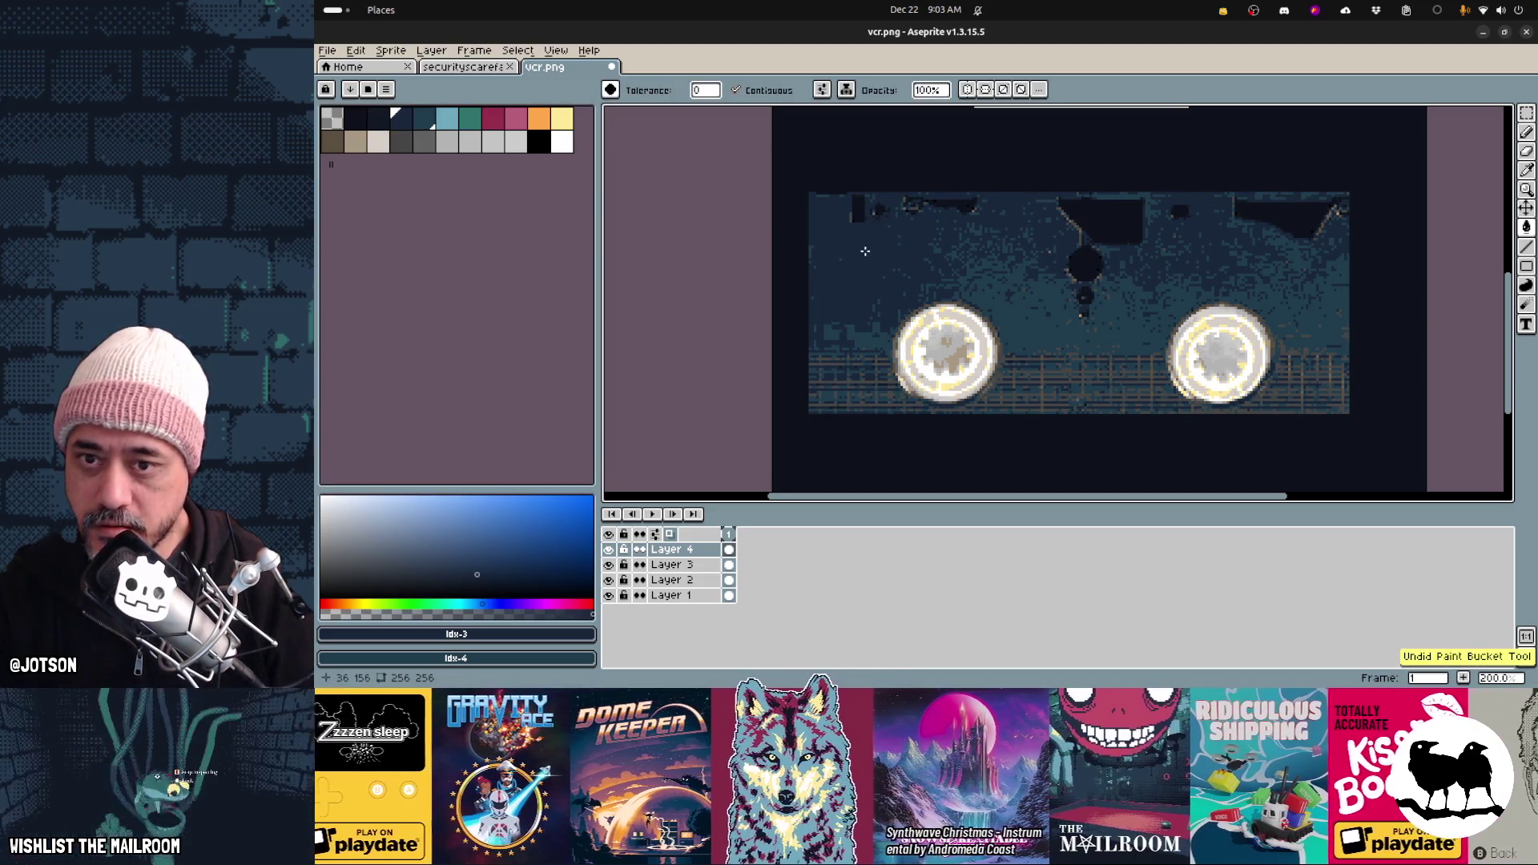
# Move the cassette's top section and centre notch onto a new layer, then add an empty layer
pyautogui.press('m')
pyautogui.moveTo(793, 171); pyautogui.dragTo(1380, 271)
pyautogui.keyDown('shift'); pyautogui.moveTo(1054, 247); pyautogui.dragTo(1112, 338); pyautogui.keyUp('shift')
pyautogui.press('Delete')
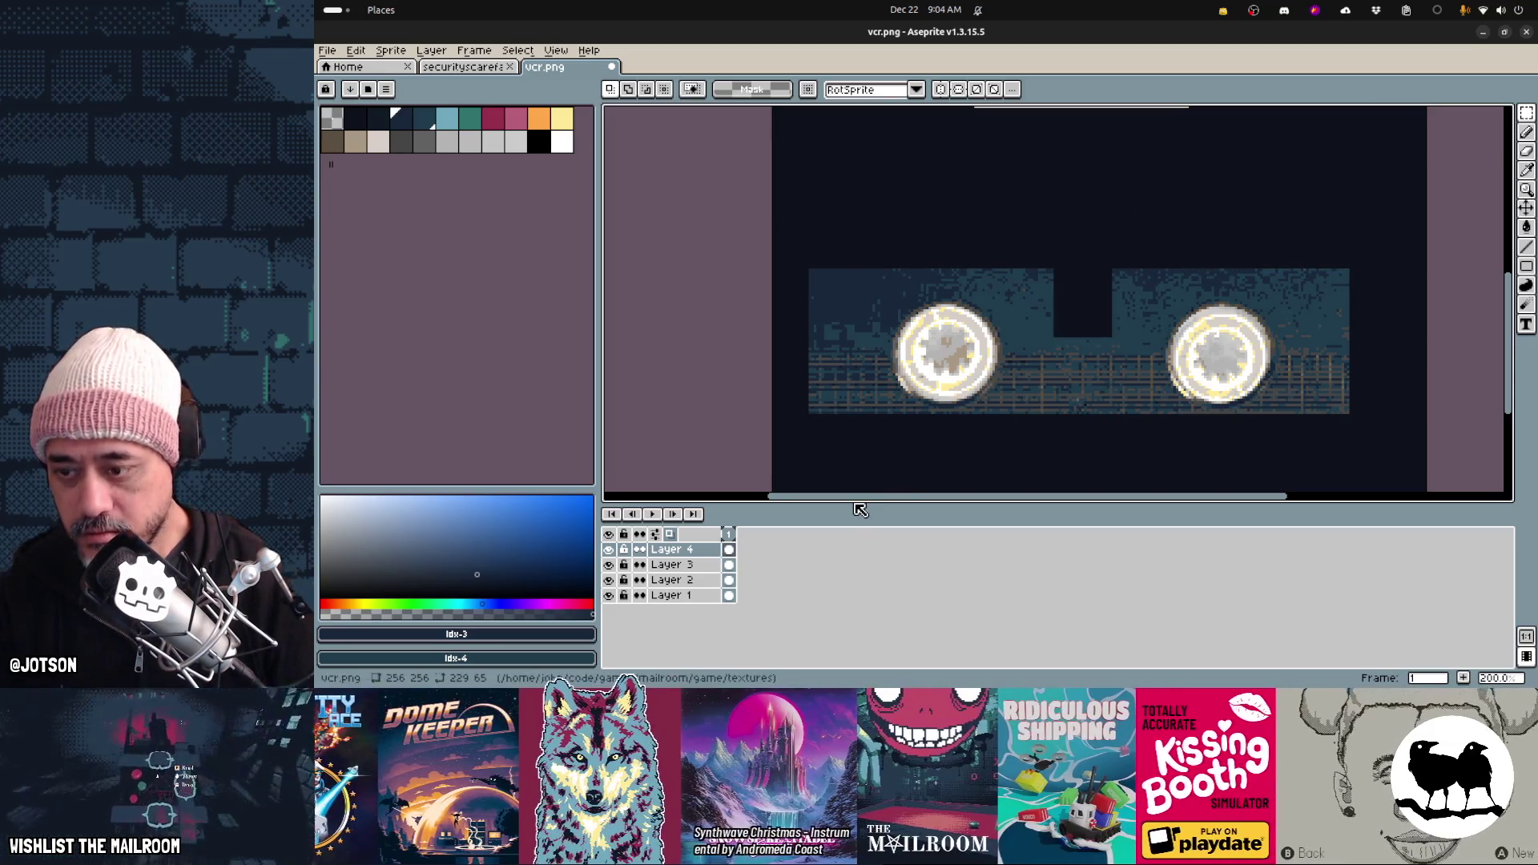
pyautogui.hotkey('ctrl', 'shift', 'n')
pyautogui.hotkey('ctrl', 'v')
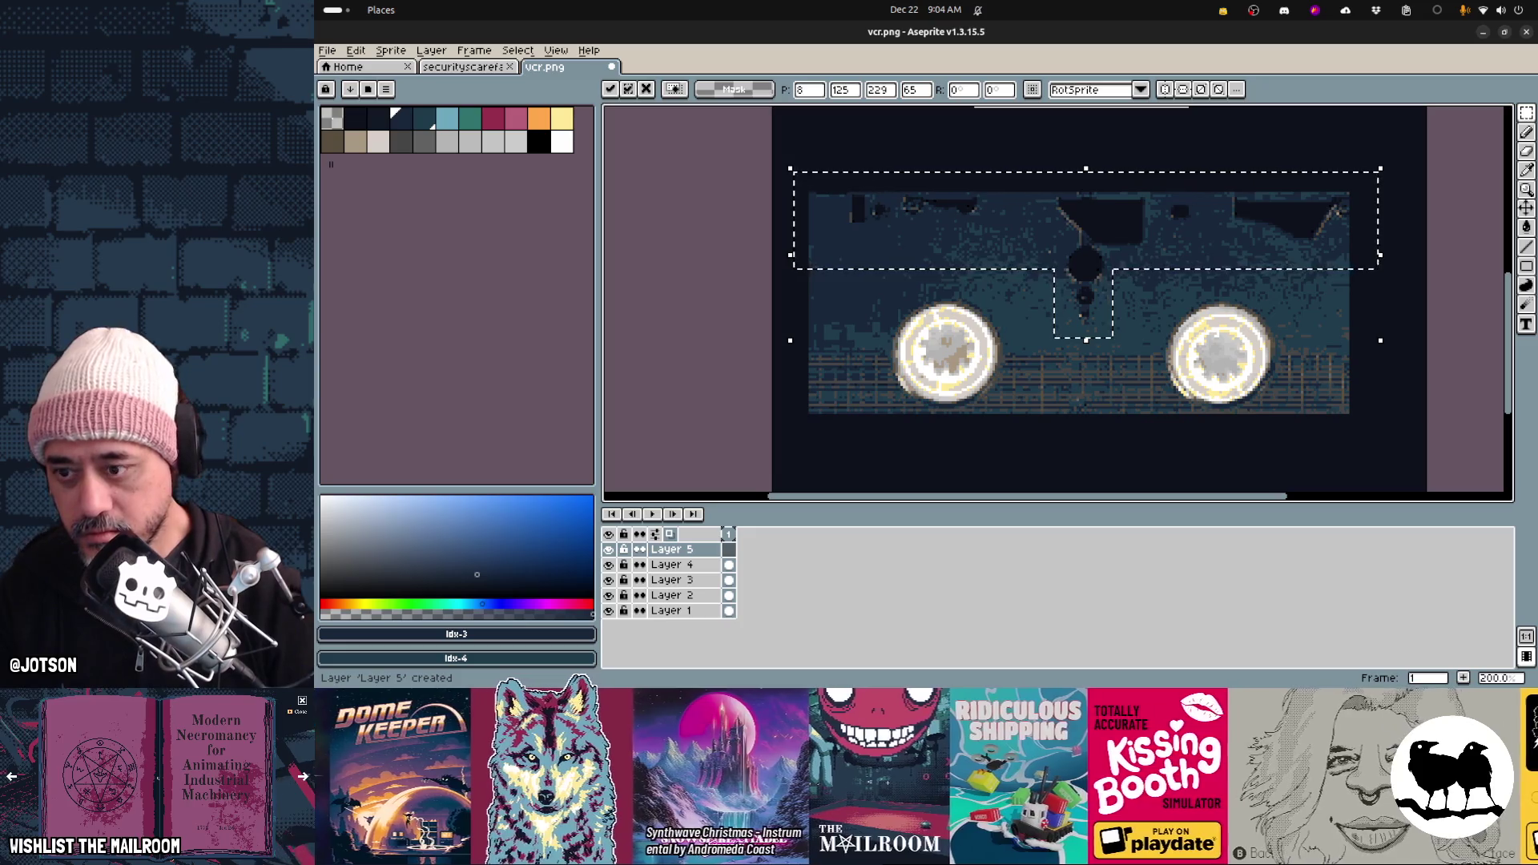
pyautogui.hotkey('ctrl', 'j')
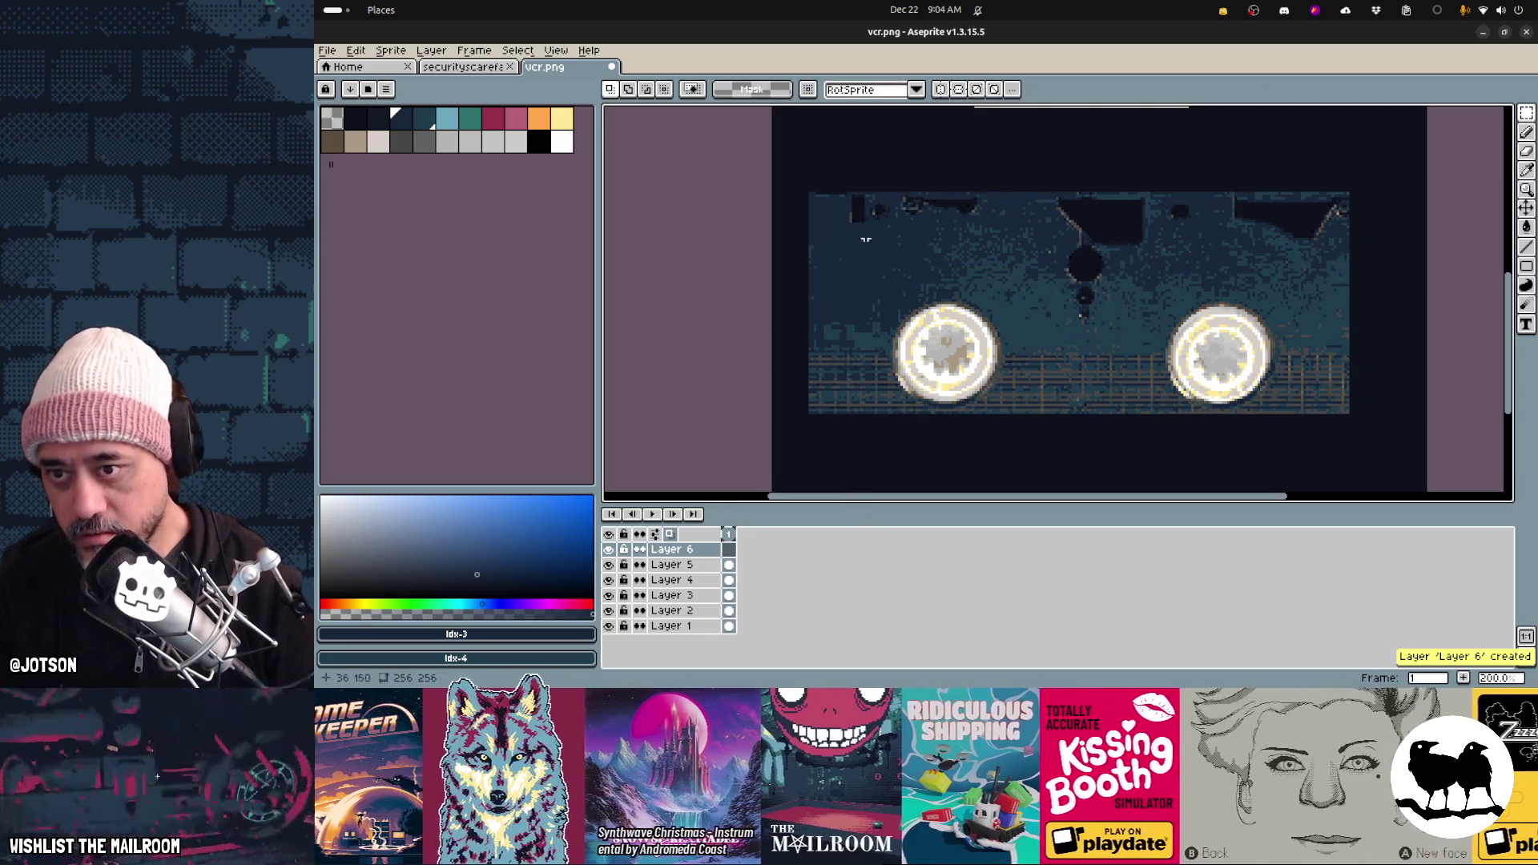
pyautogui.scroll(1, 862, 195)
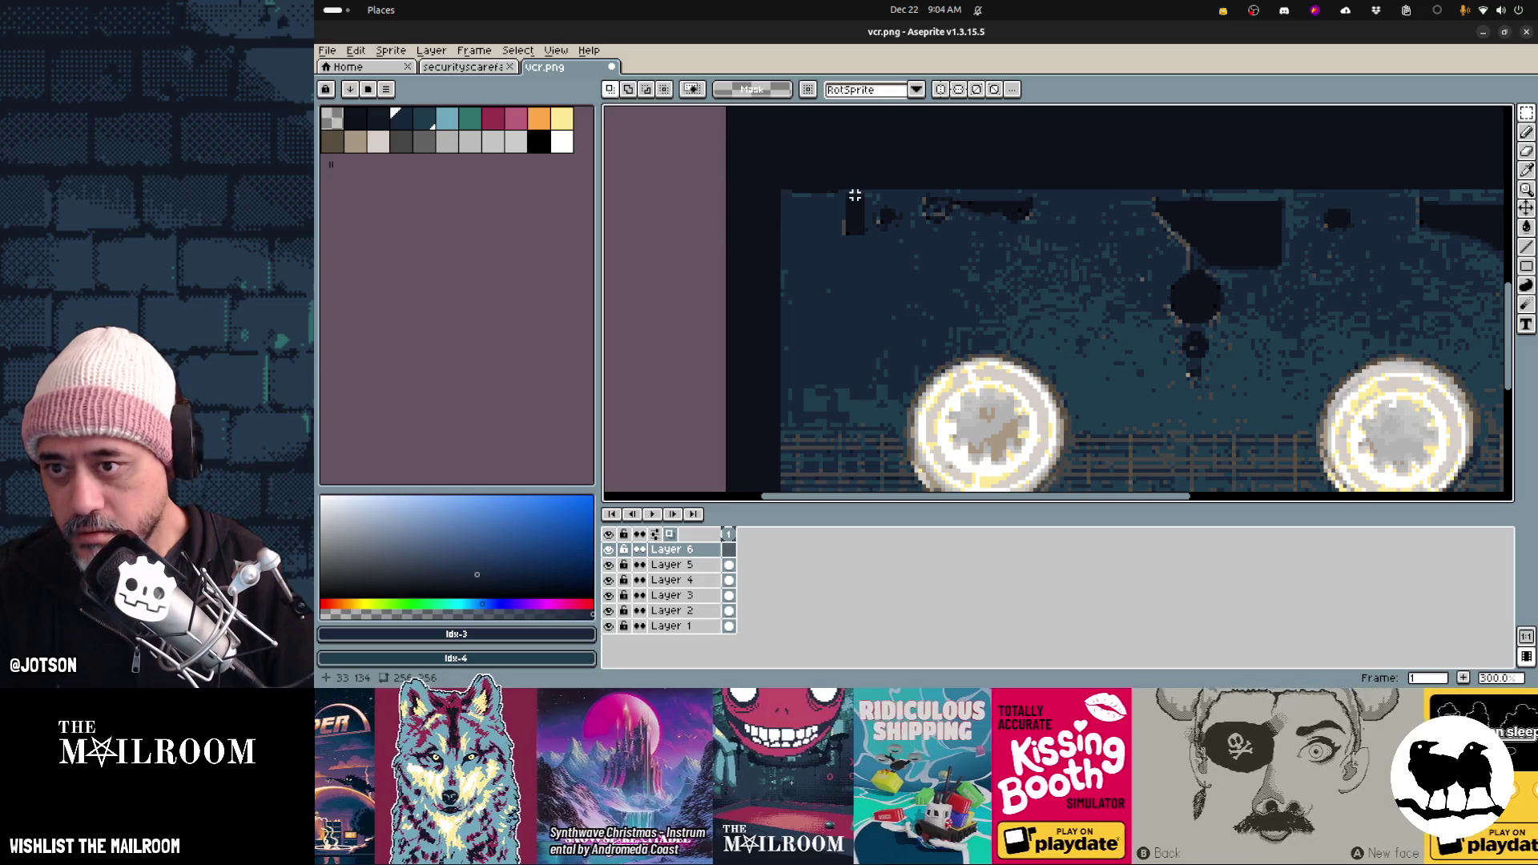
# Draw a filled contour at the cassette's top-left and a pixel on the top layer
pyautogui.press('d')
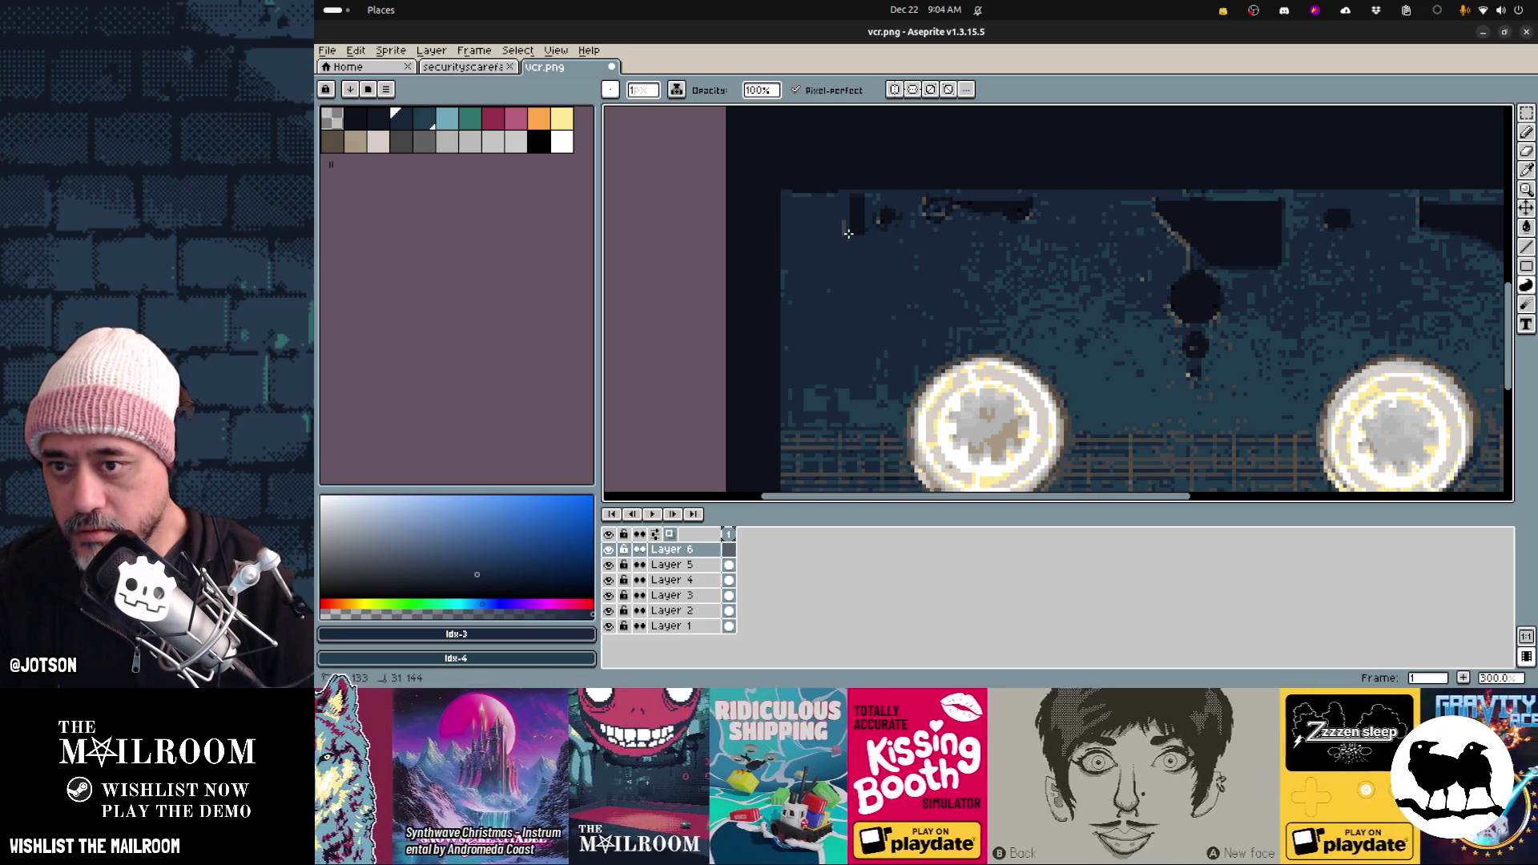
pyautogui.moveTo(861, 223); pyautogui.dragTo(862, 196)
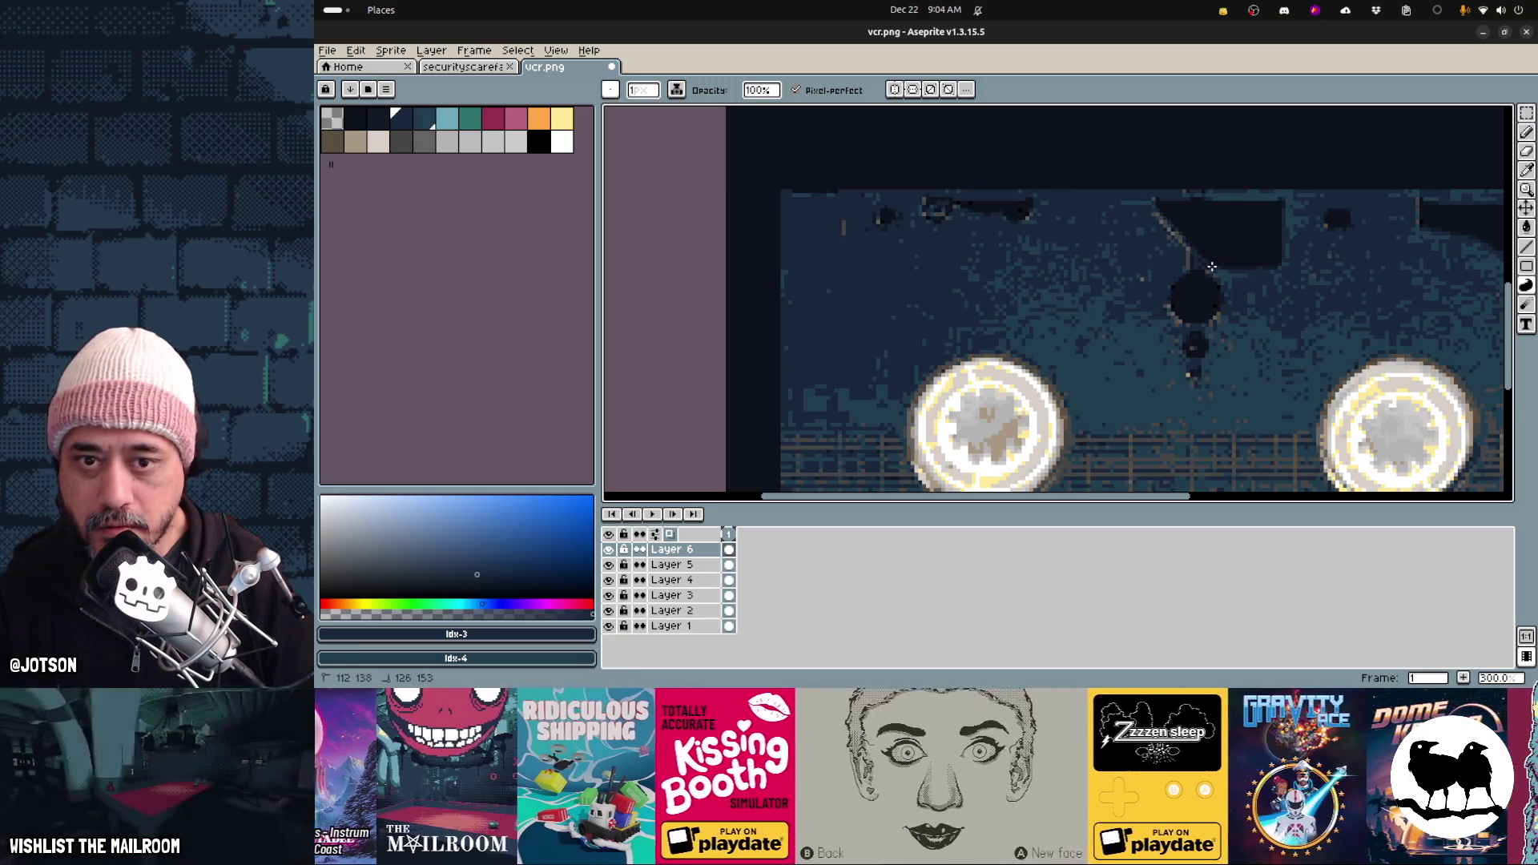
pyautogui.click(1270, 203)
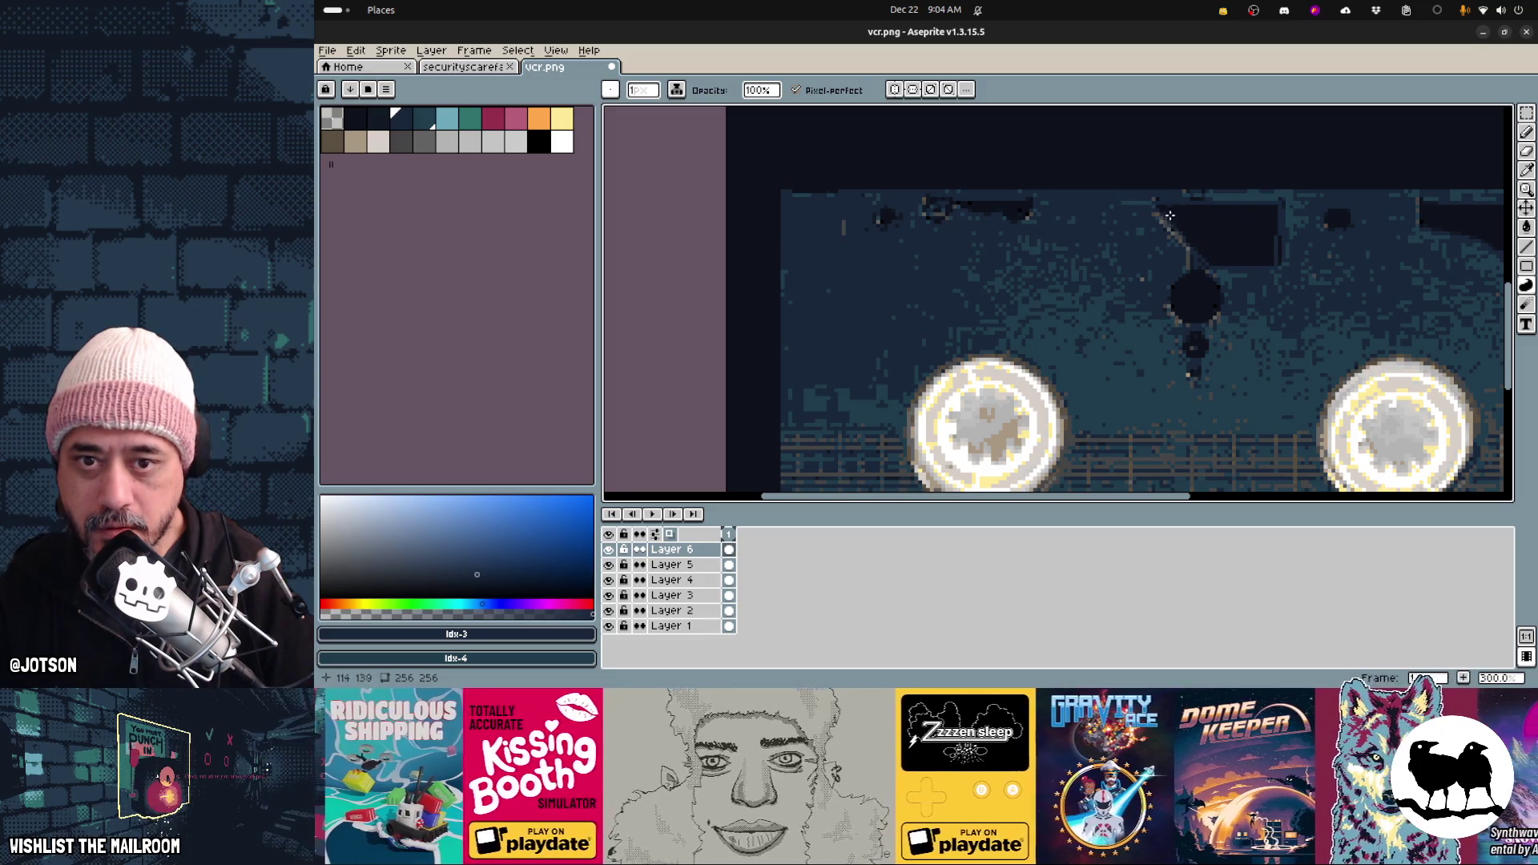
# With Layer 5 hidden, fill the outlined shape dark blue, then show Layer 5 again
pyautogui.click(615, 564)
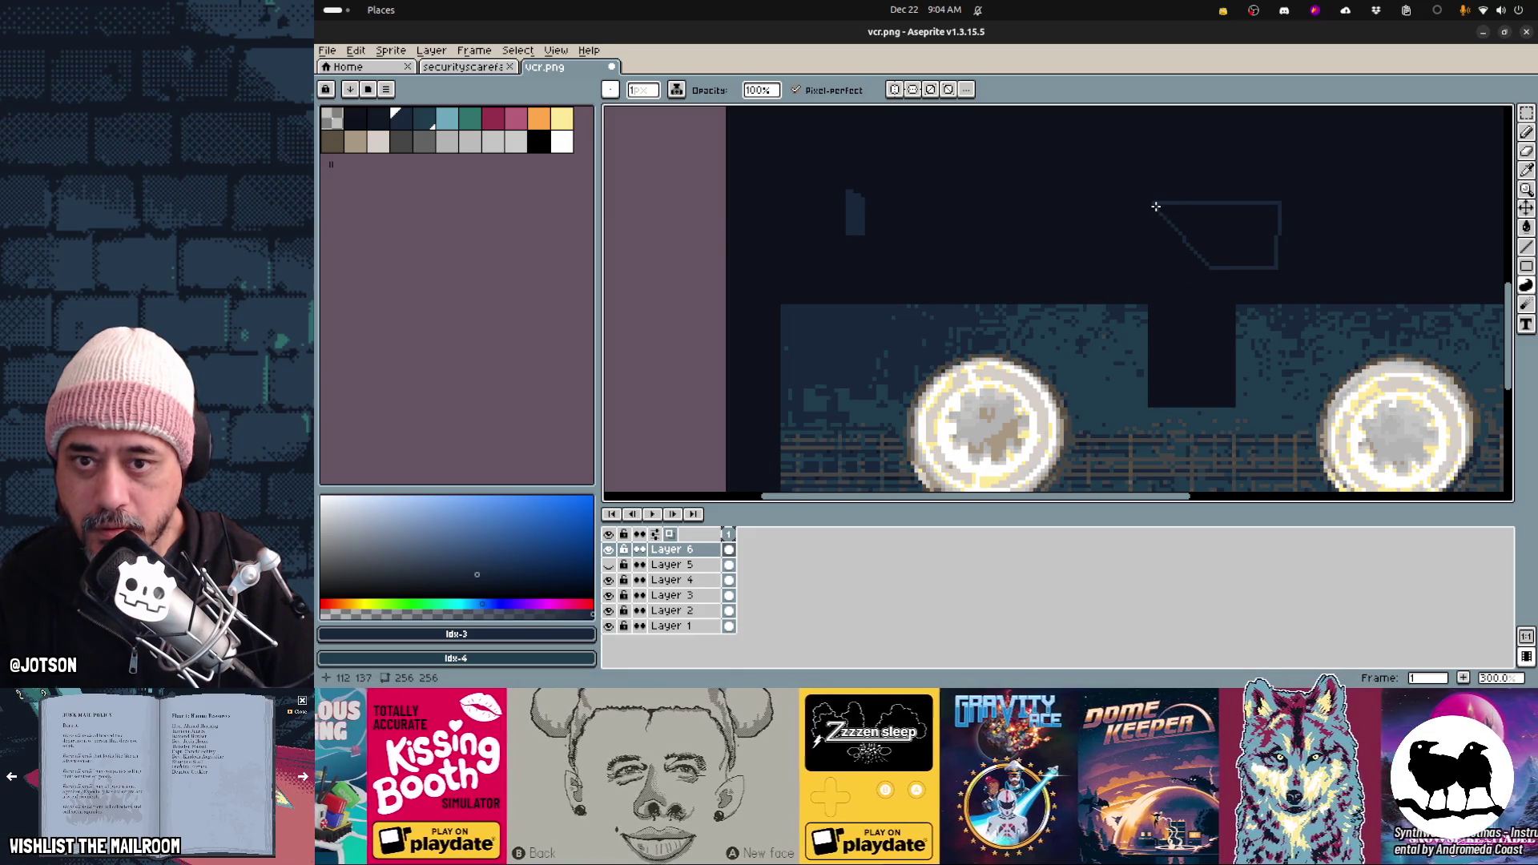
pyautogui.press('g')
pyautogui.click(1234, 242)
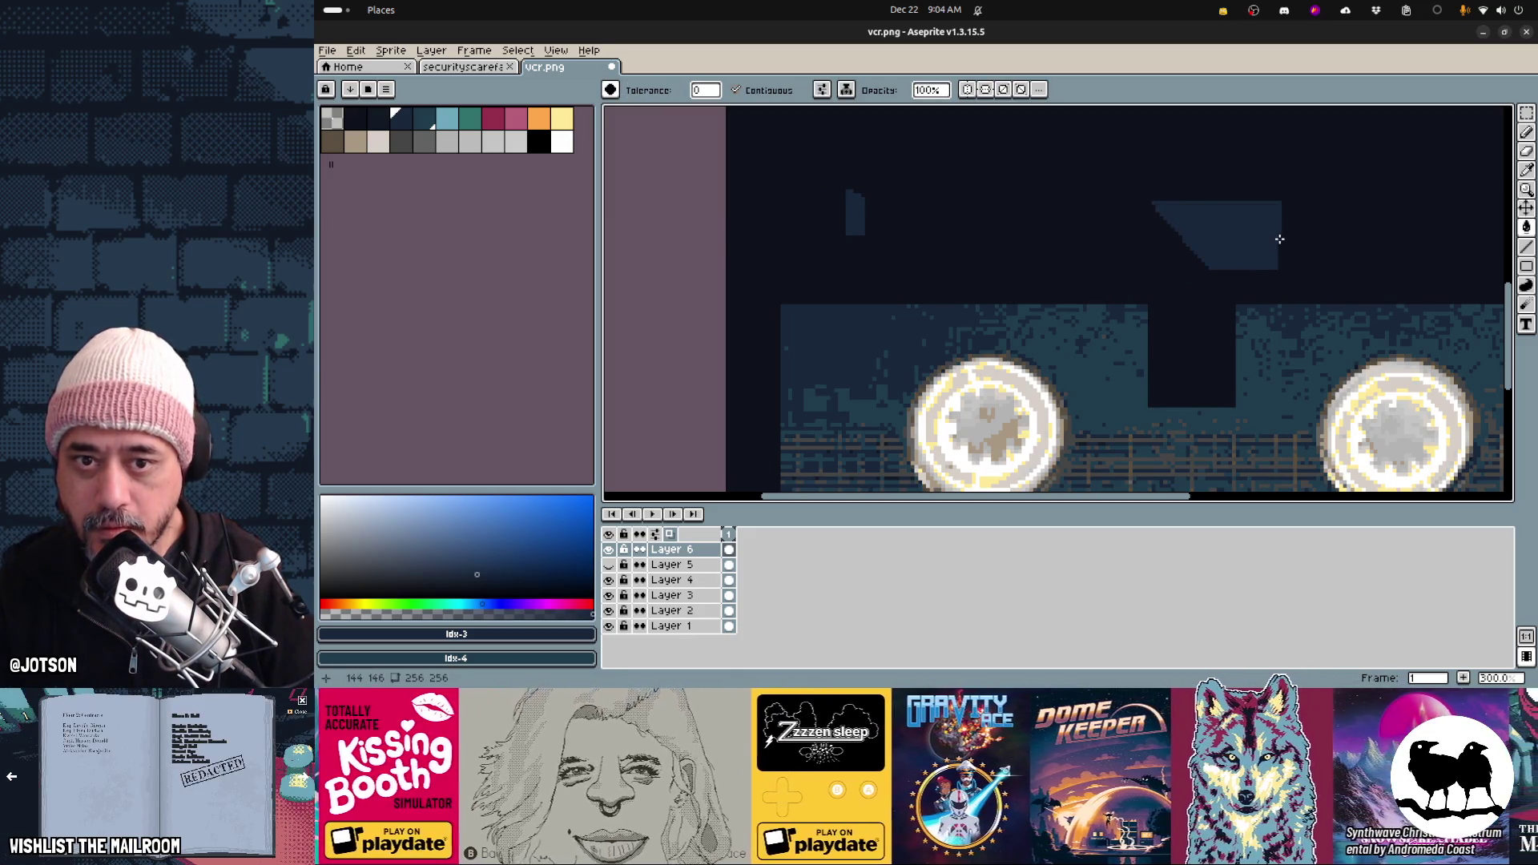
pyautogui.press('d')
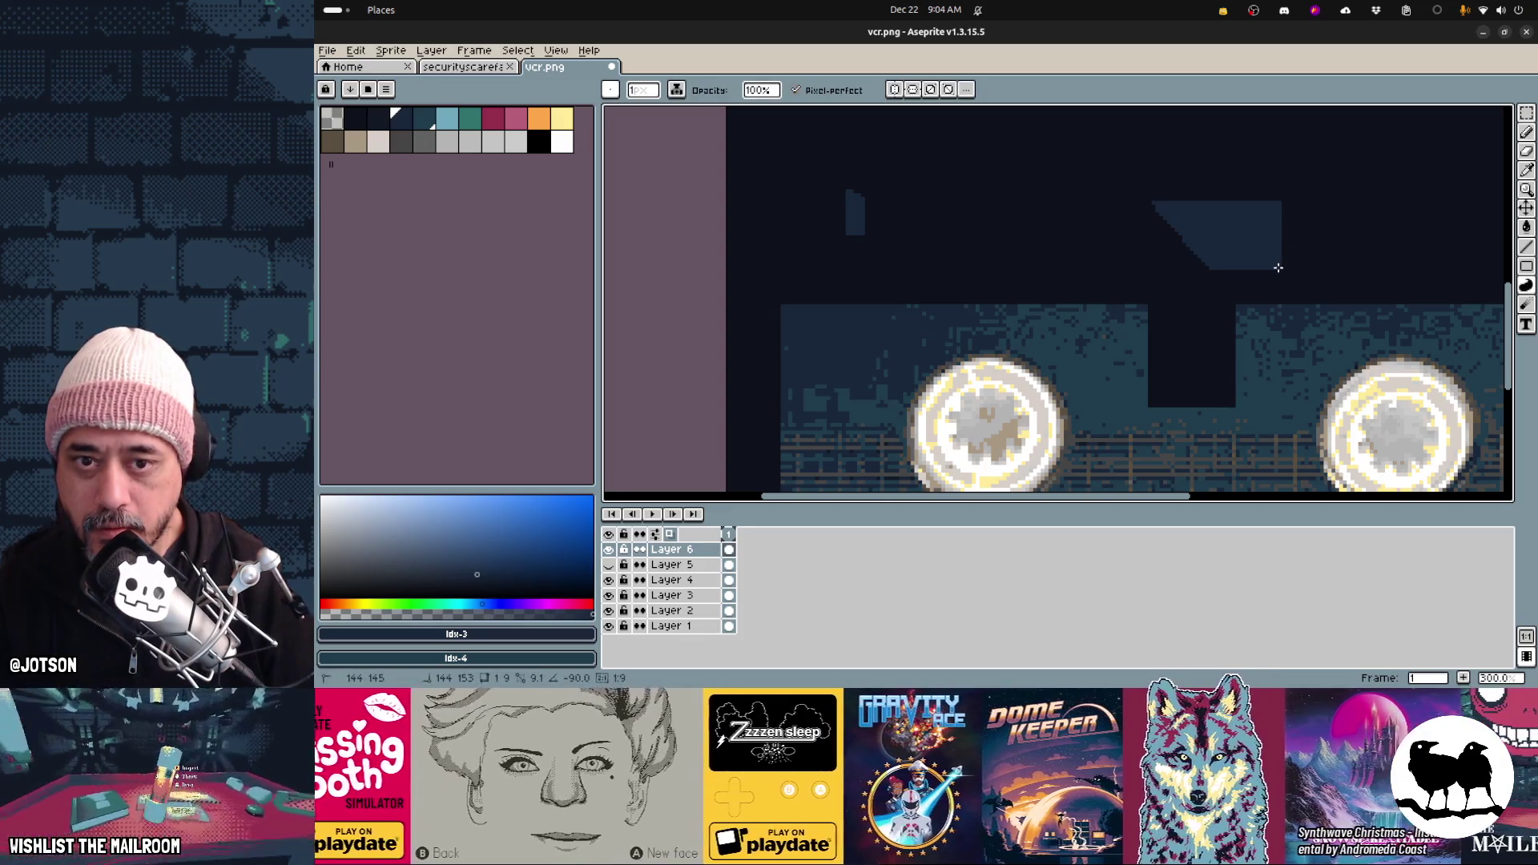
pyautogui.scroll(-1, 1125, 287)
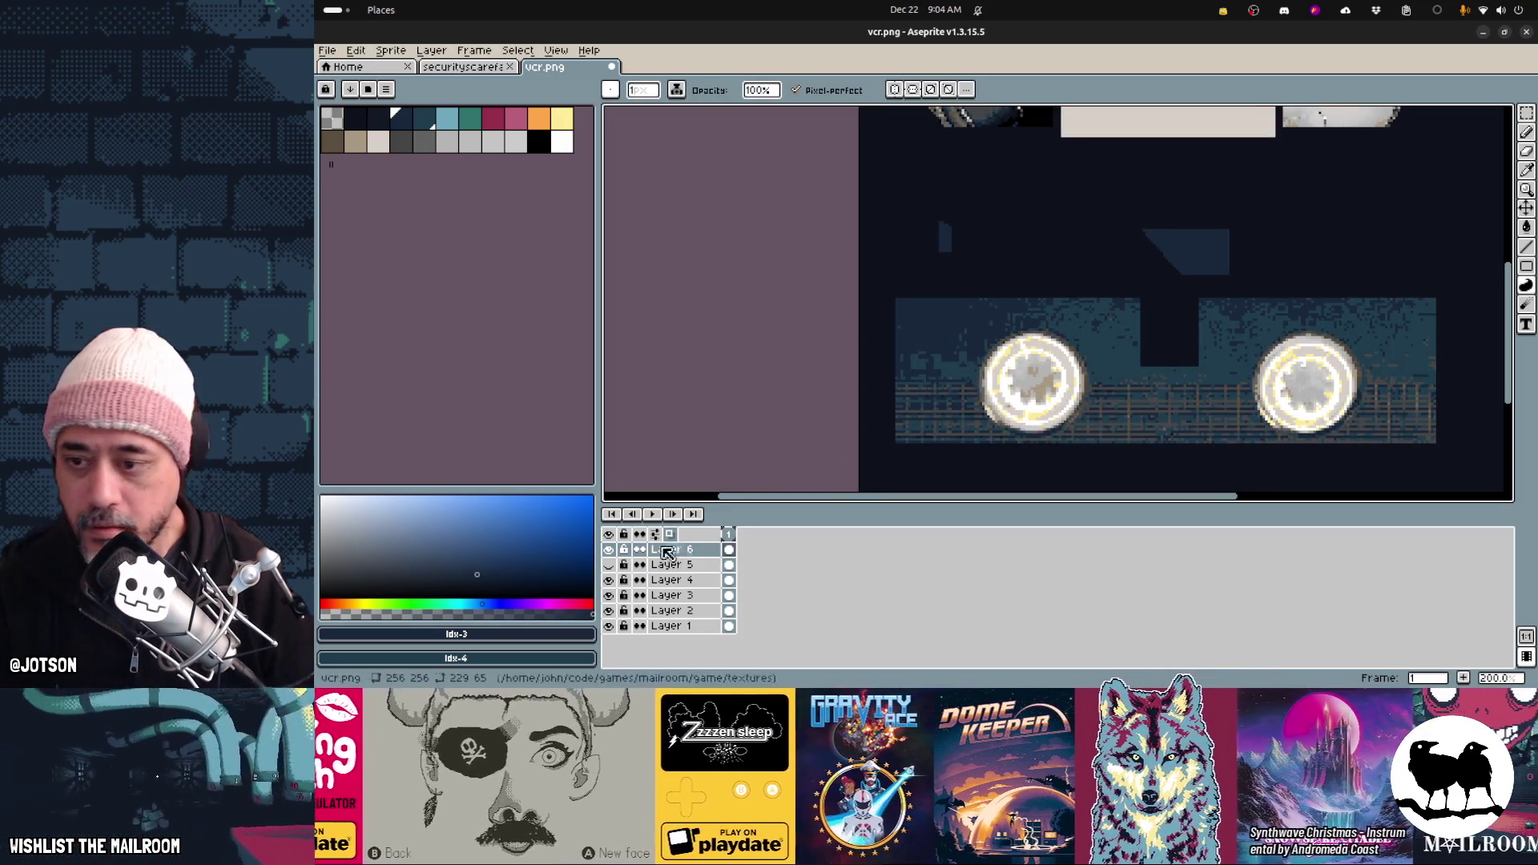
pyautogui.click(608, 563)
# Undo the contour stroke, dab a dark speck near the tape centre, and trace one near its top
pyautogui.hotkey('ctrl', 'z')
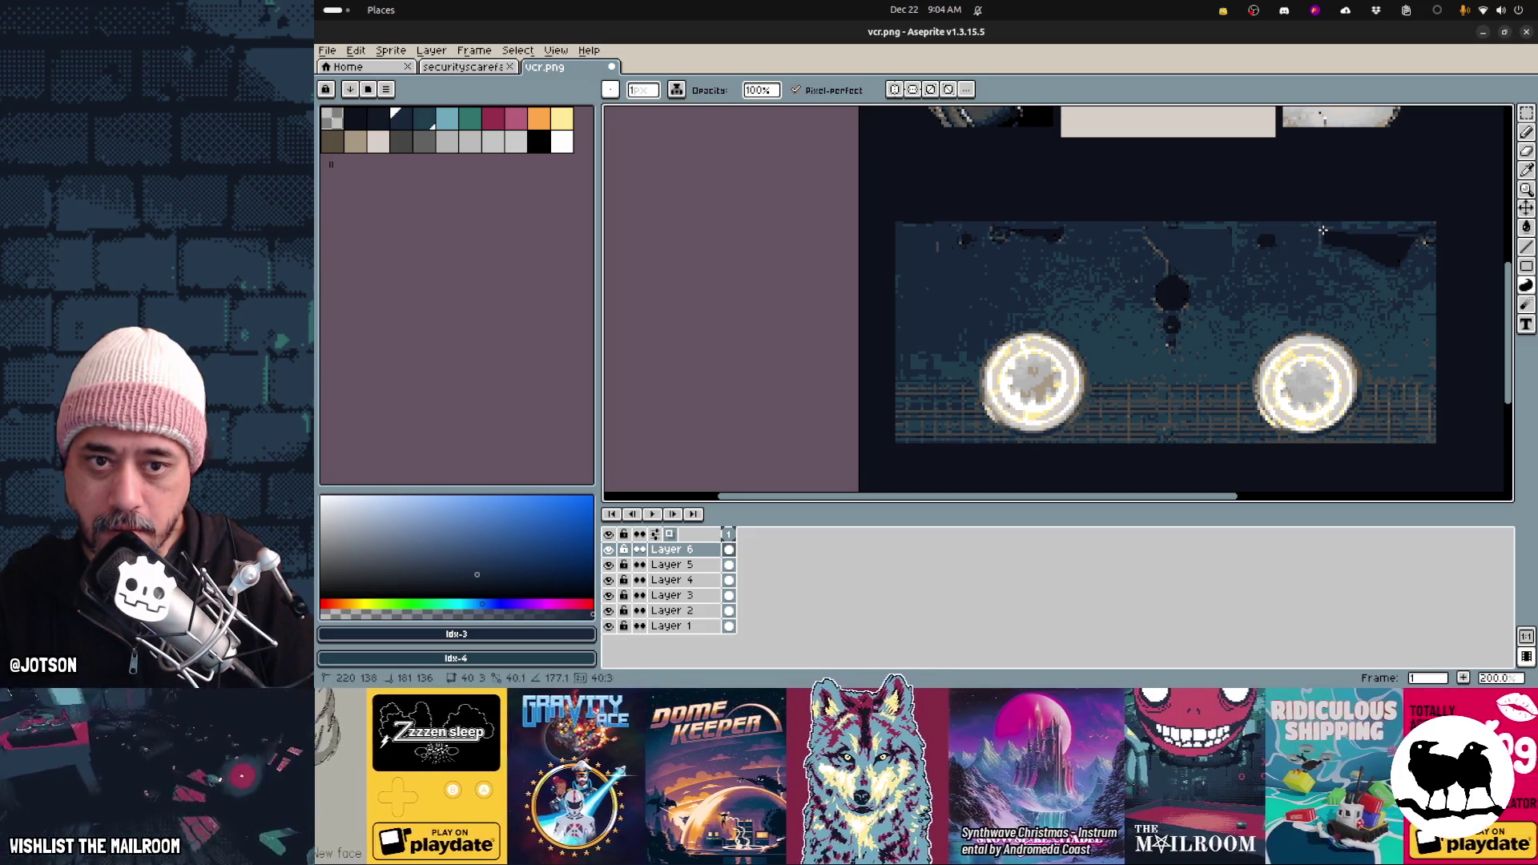
pyautogui.press('g')
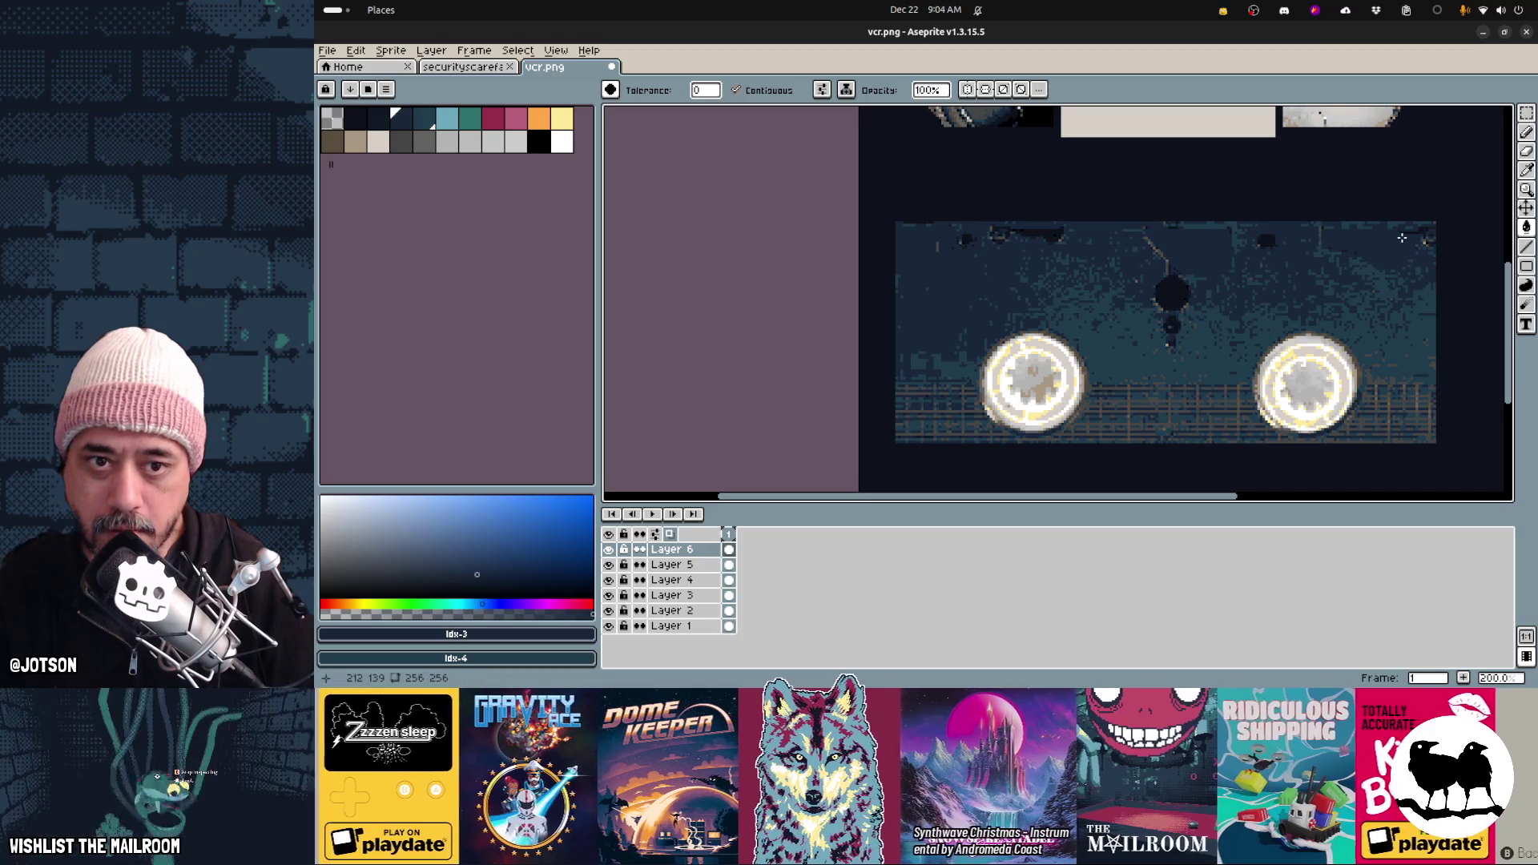
pyautogui.press('b')
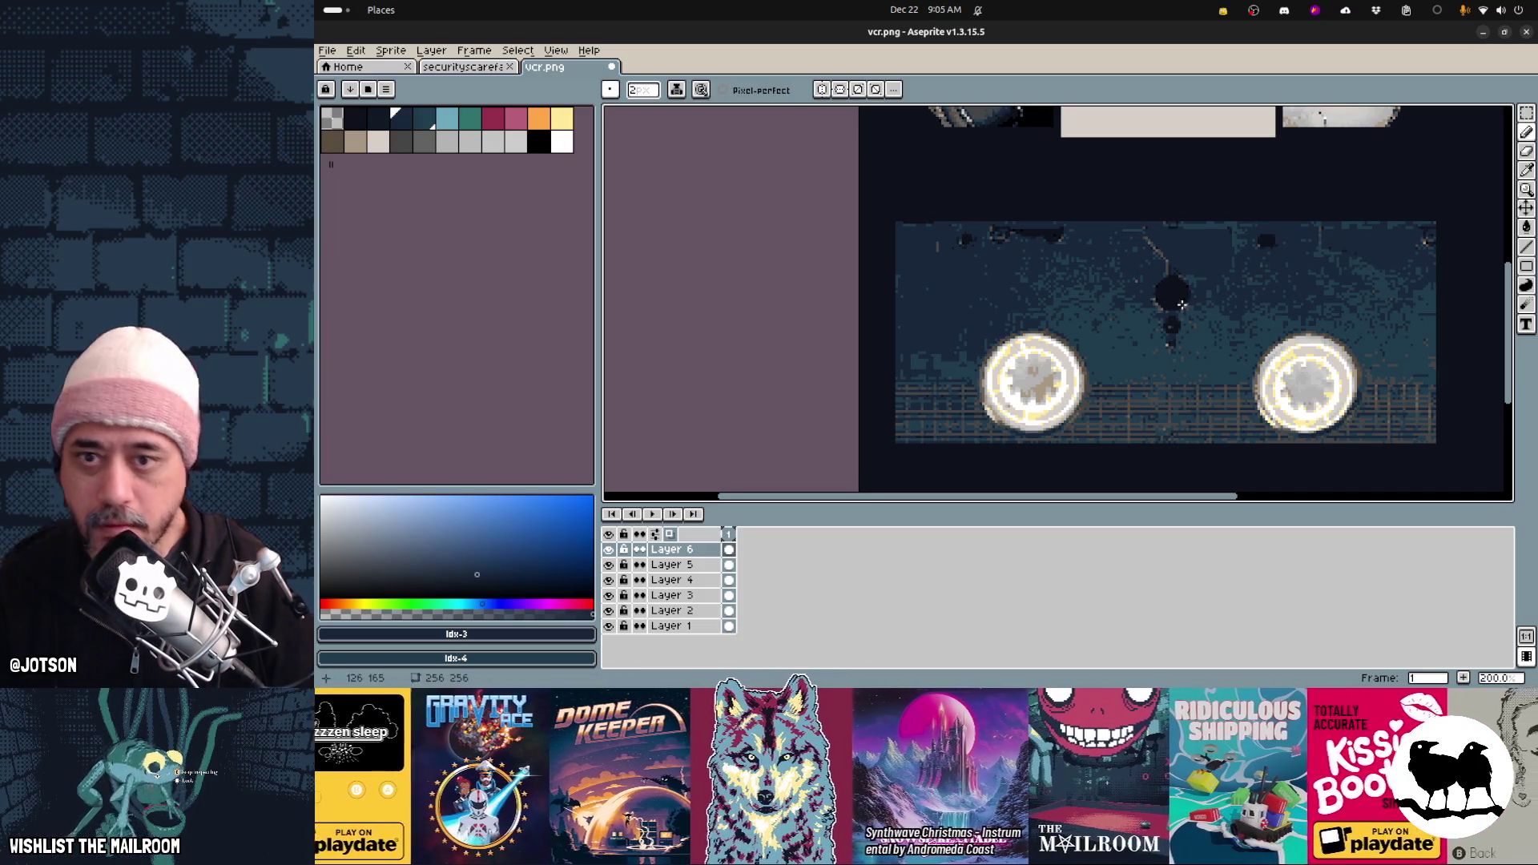
pyautogui.press('u')
pyautogui.press('u')
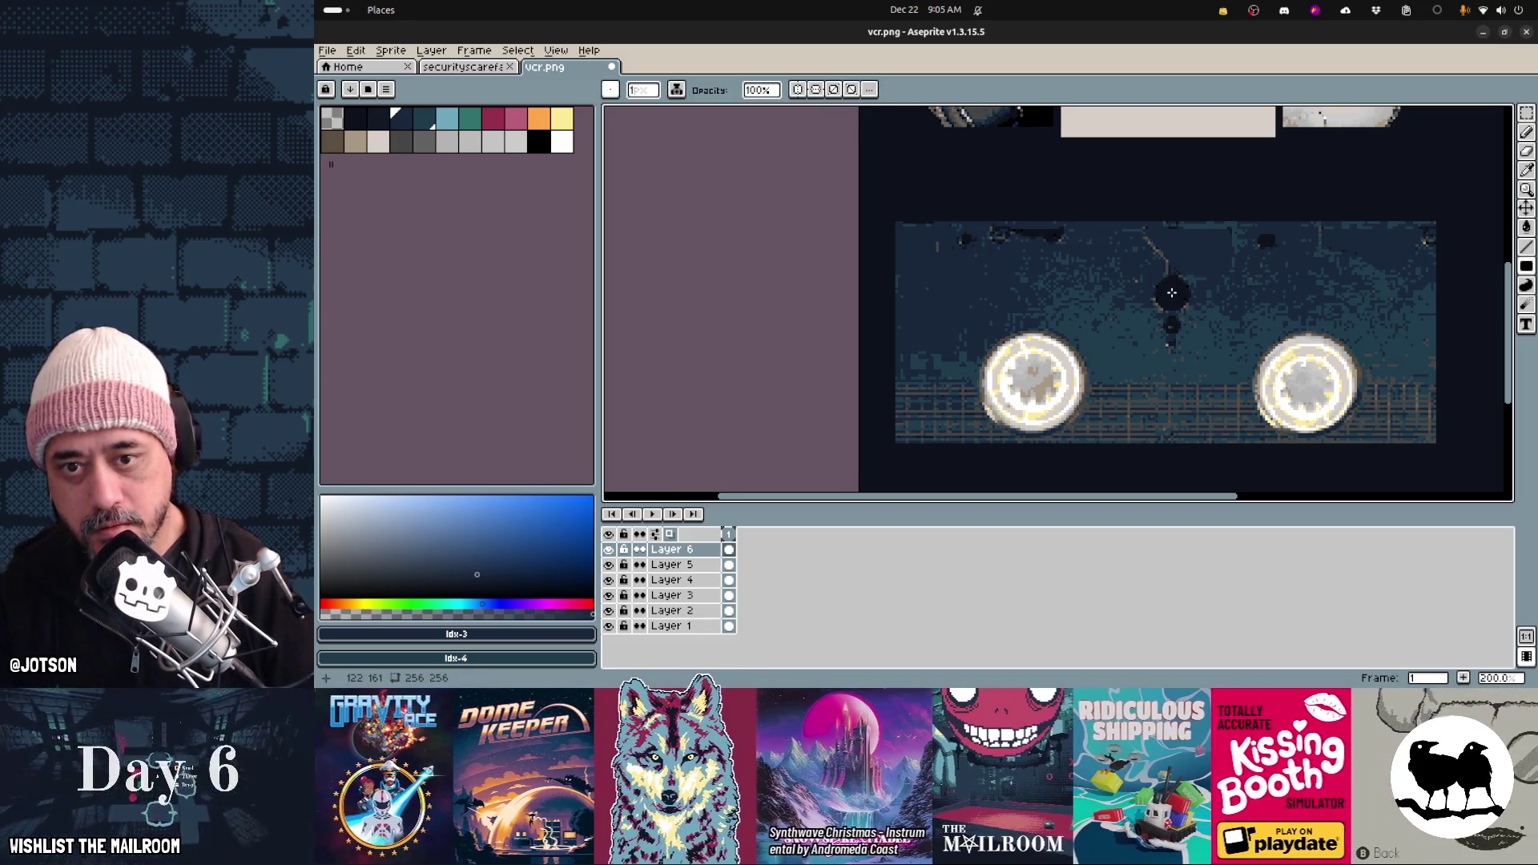
pyautogui.moveTo(1147, 272); pyautogui.dragTo(1193, 314)
pyautogui.hotkey('ctrl', 'z')
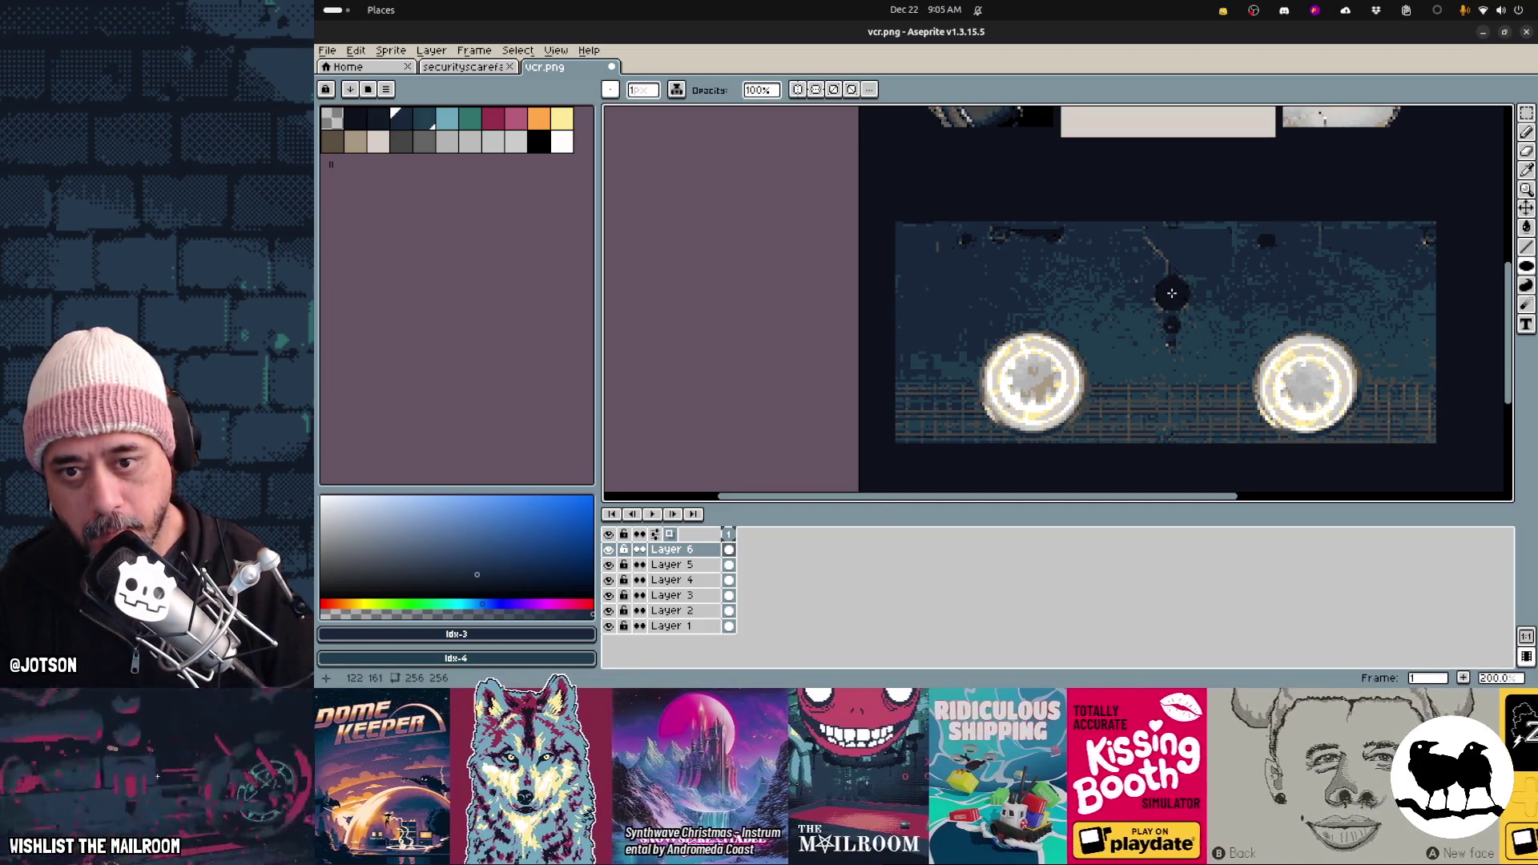
pyautogui.moveTo(1174, 294); pyautogui.dragTo(1176, 295)
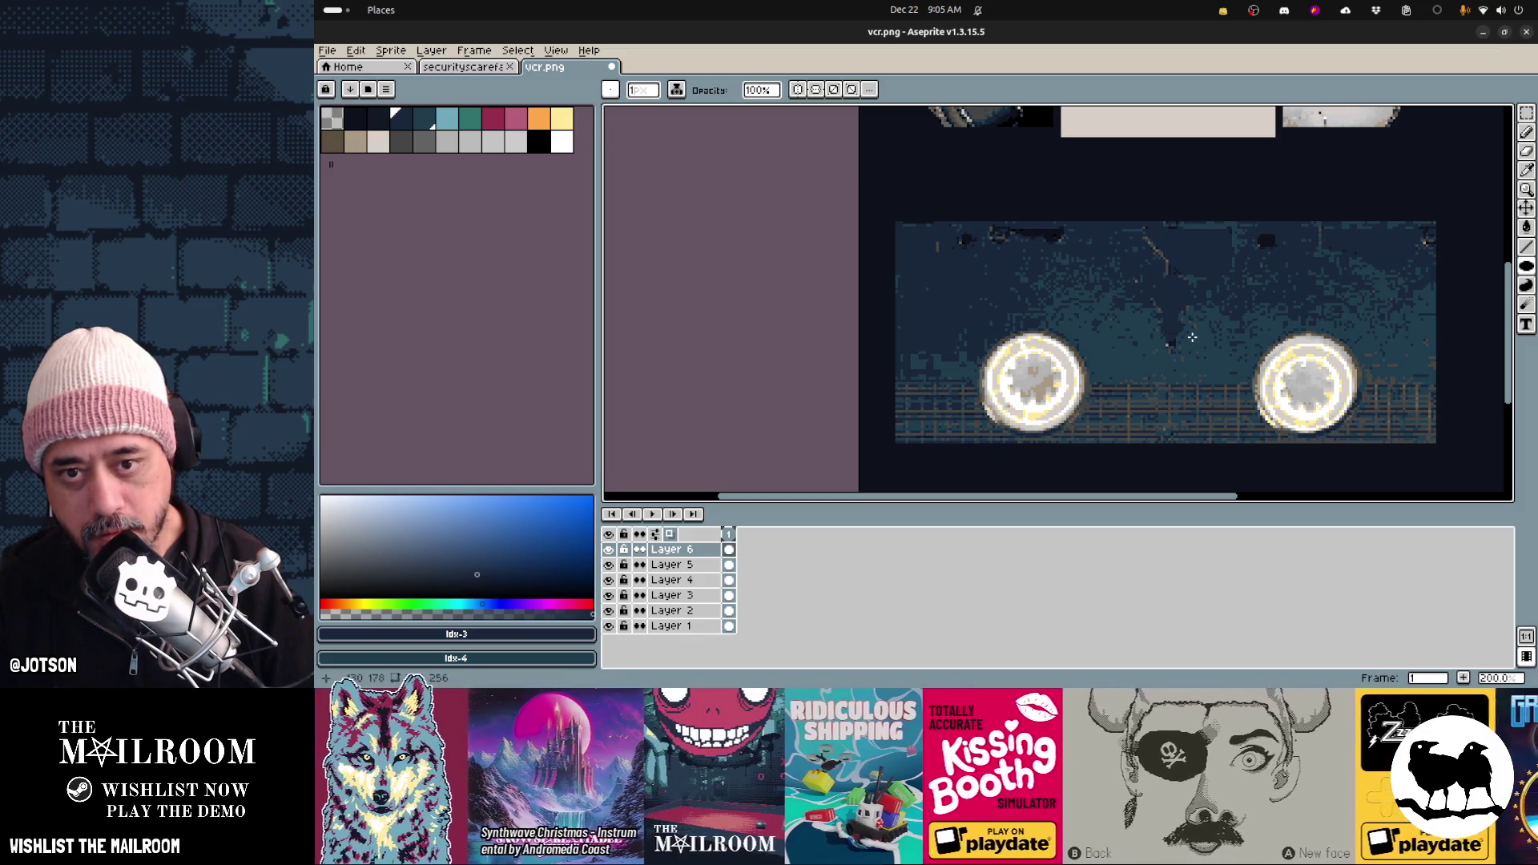
pyautogui.press('d')
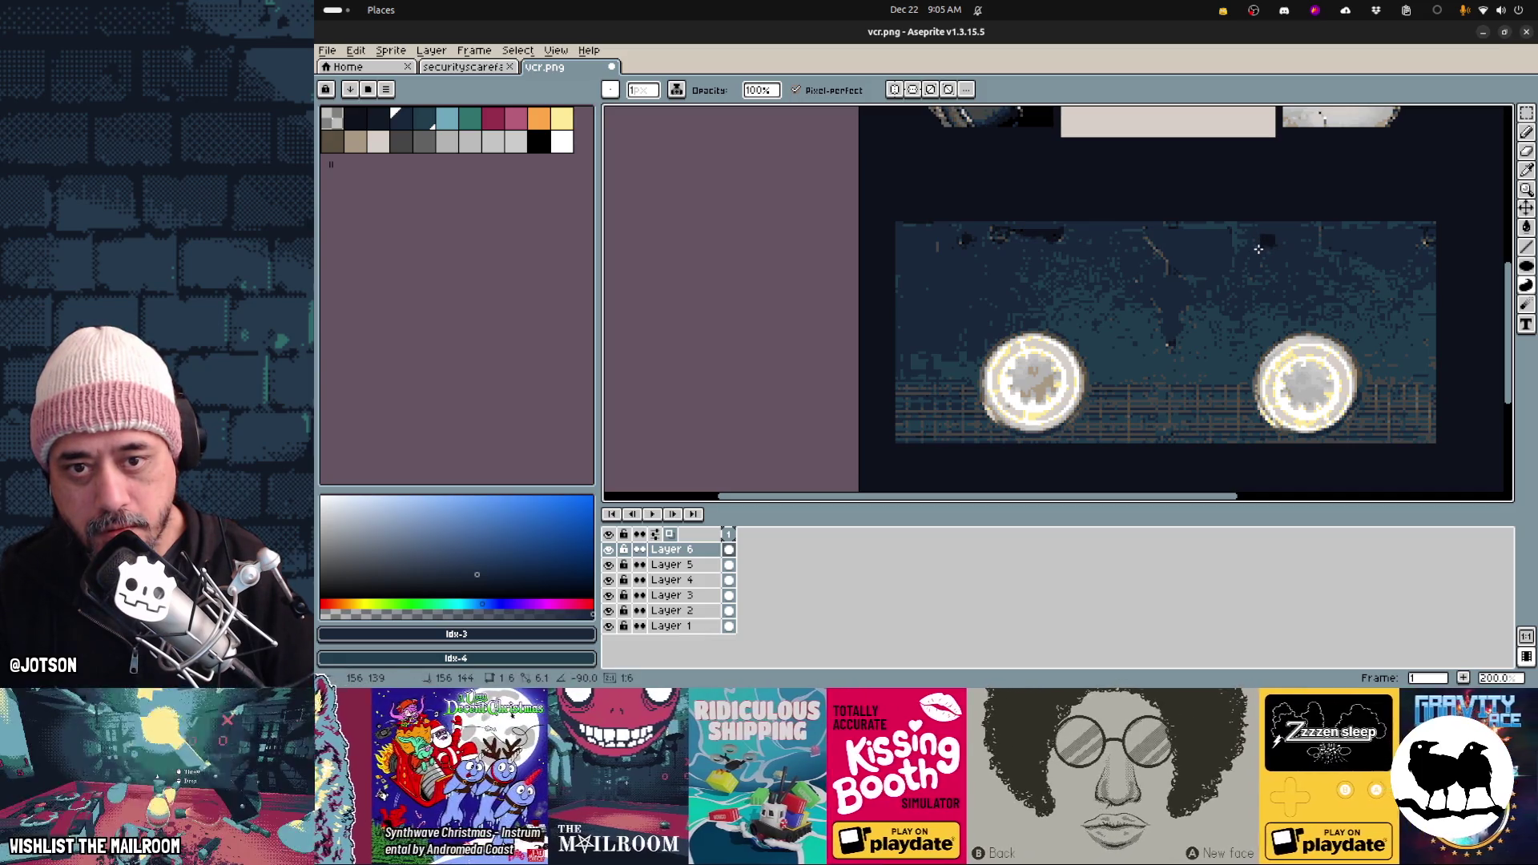
pyautogui.moveTo(1267, 245); pyautogui.dragTo(1261, 235)
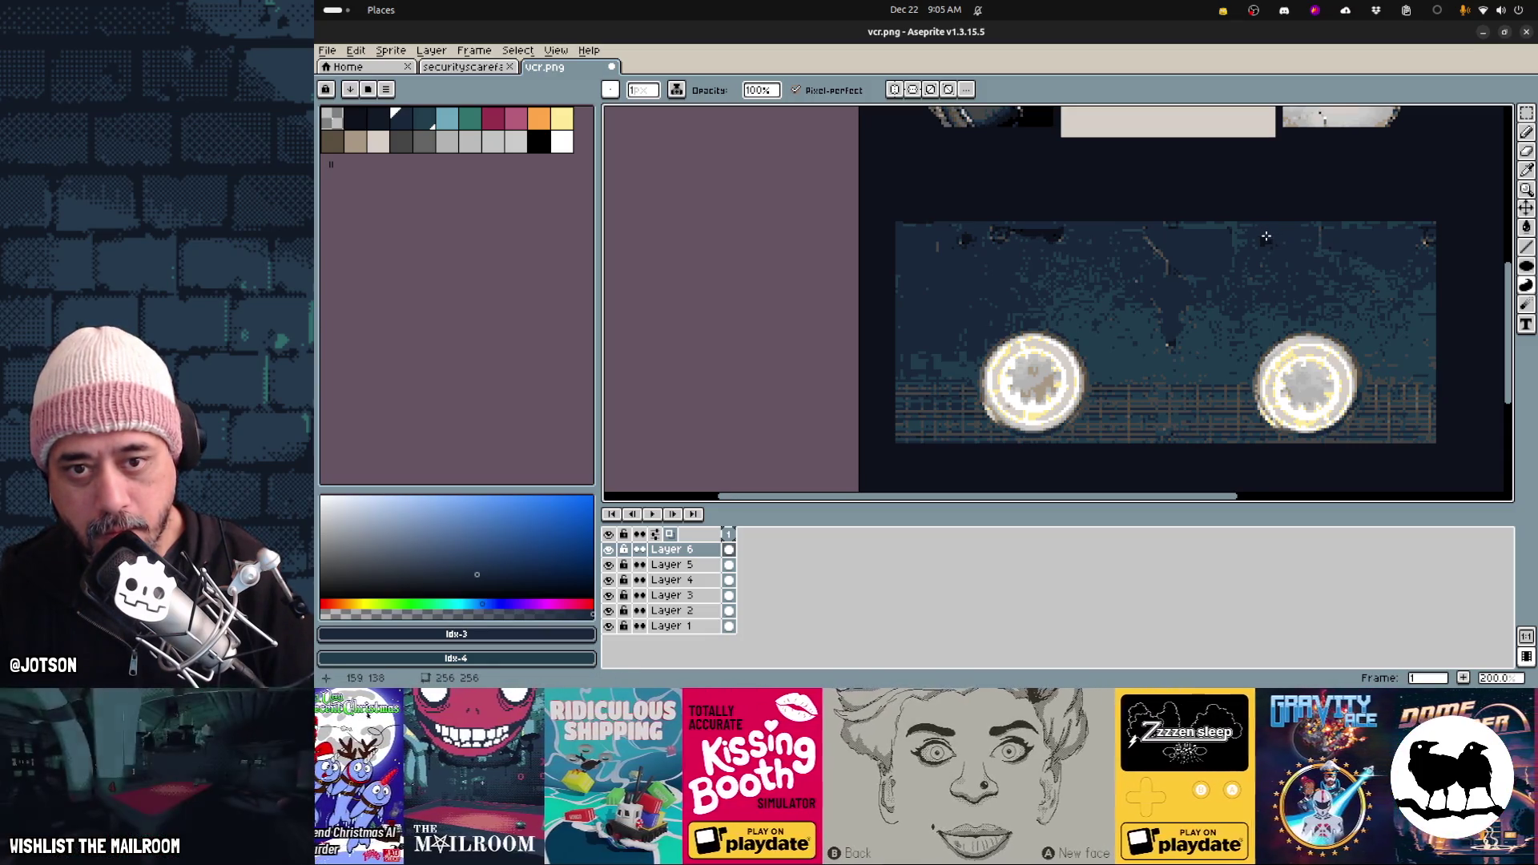
# Delete Layer 5 along with its textured tape
pyautogui.press('g')
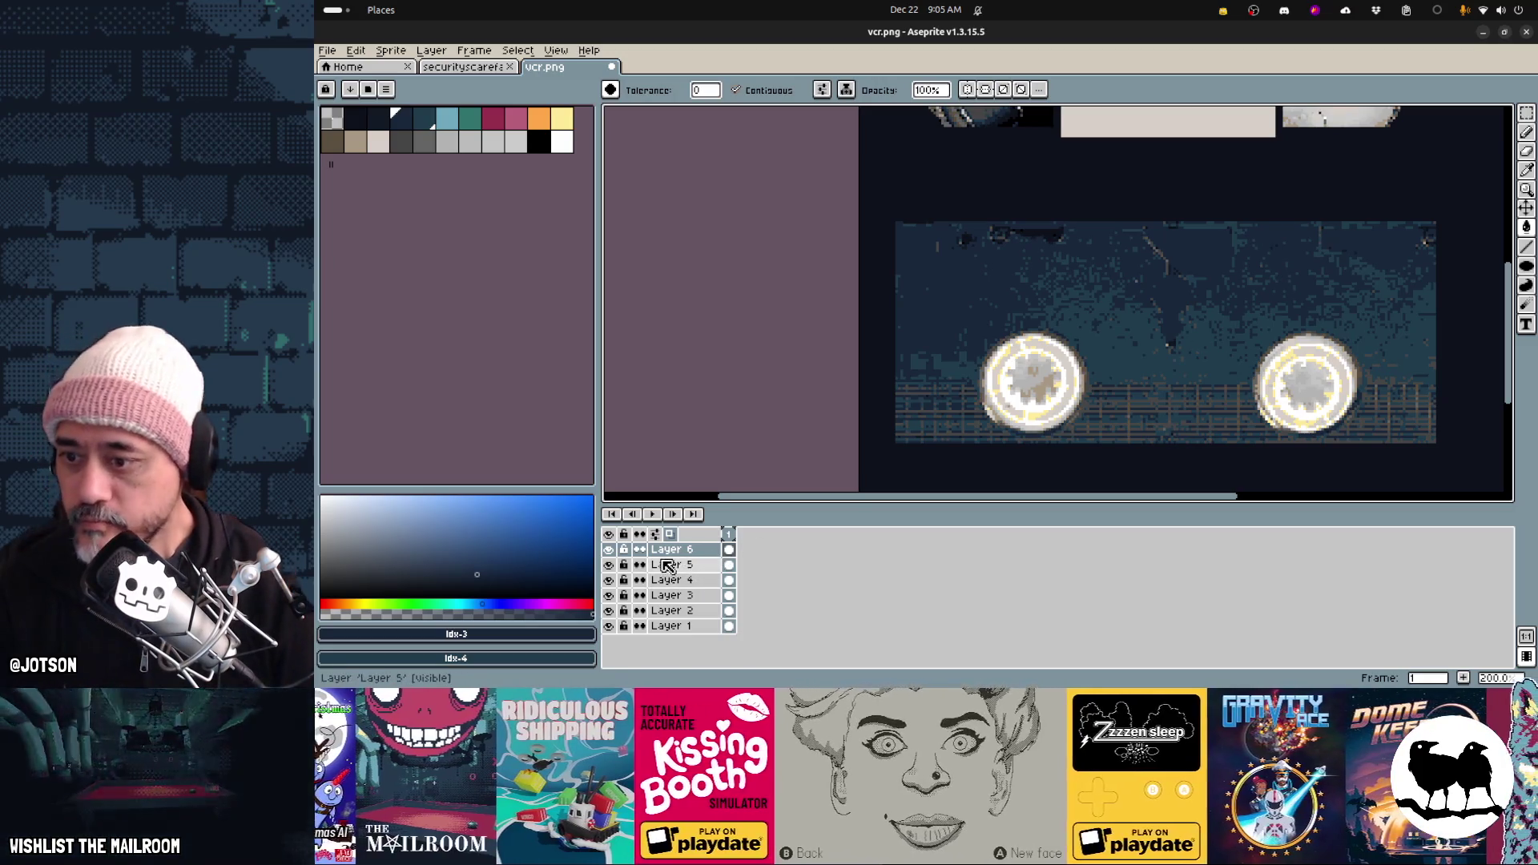
pyautogui.click(673, 564)
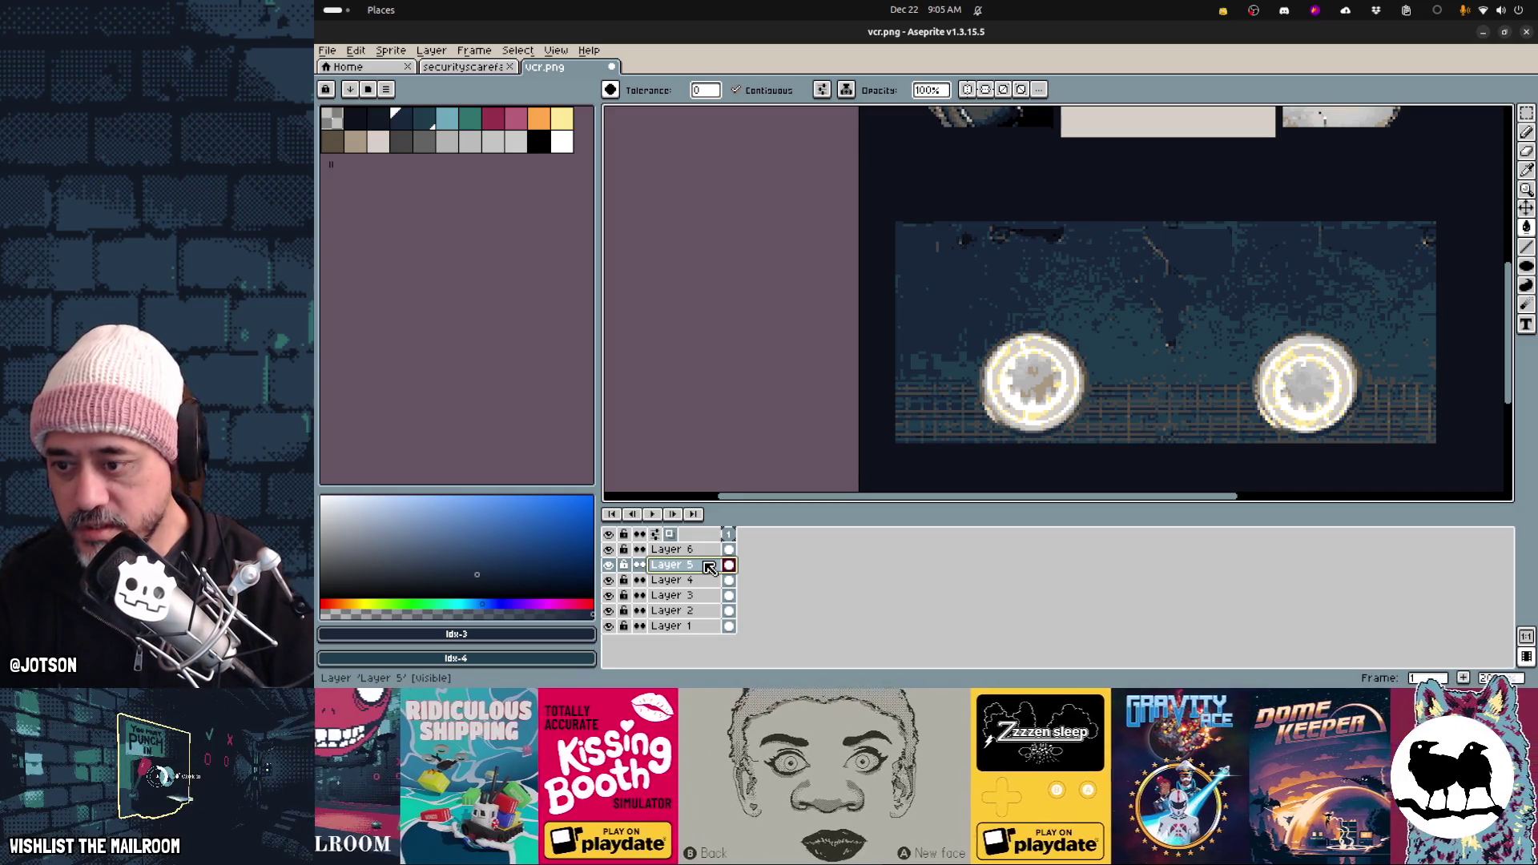
pyautogui.press('Delete')
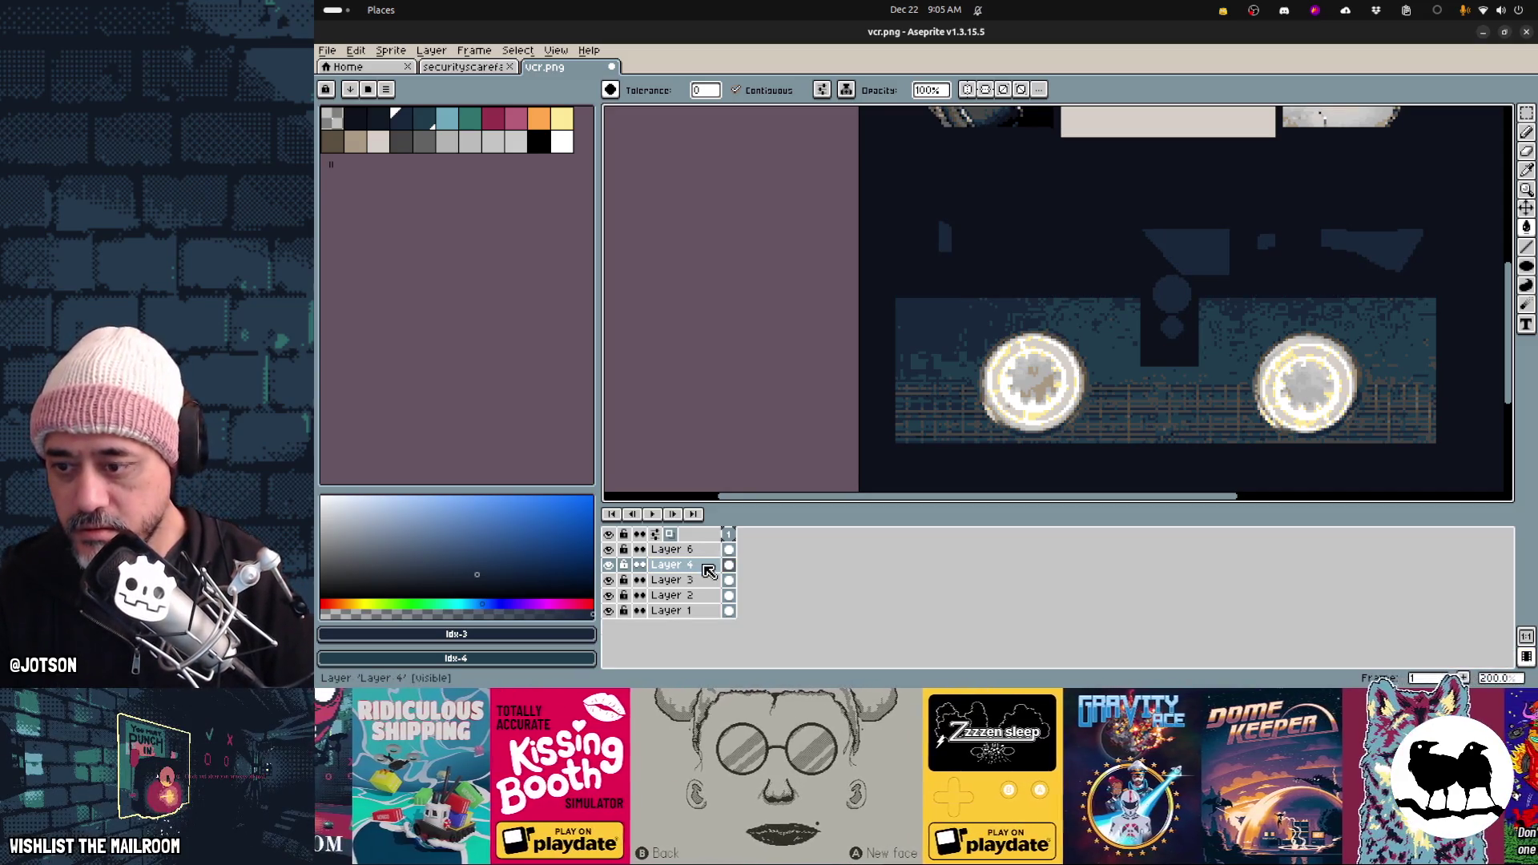
# Clear the tape body right of the right reel and the strip between the reels
pyautogui.press('w')
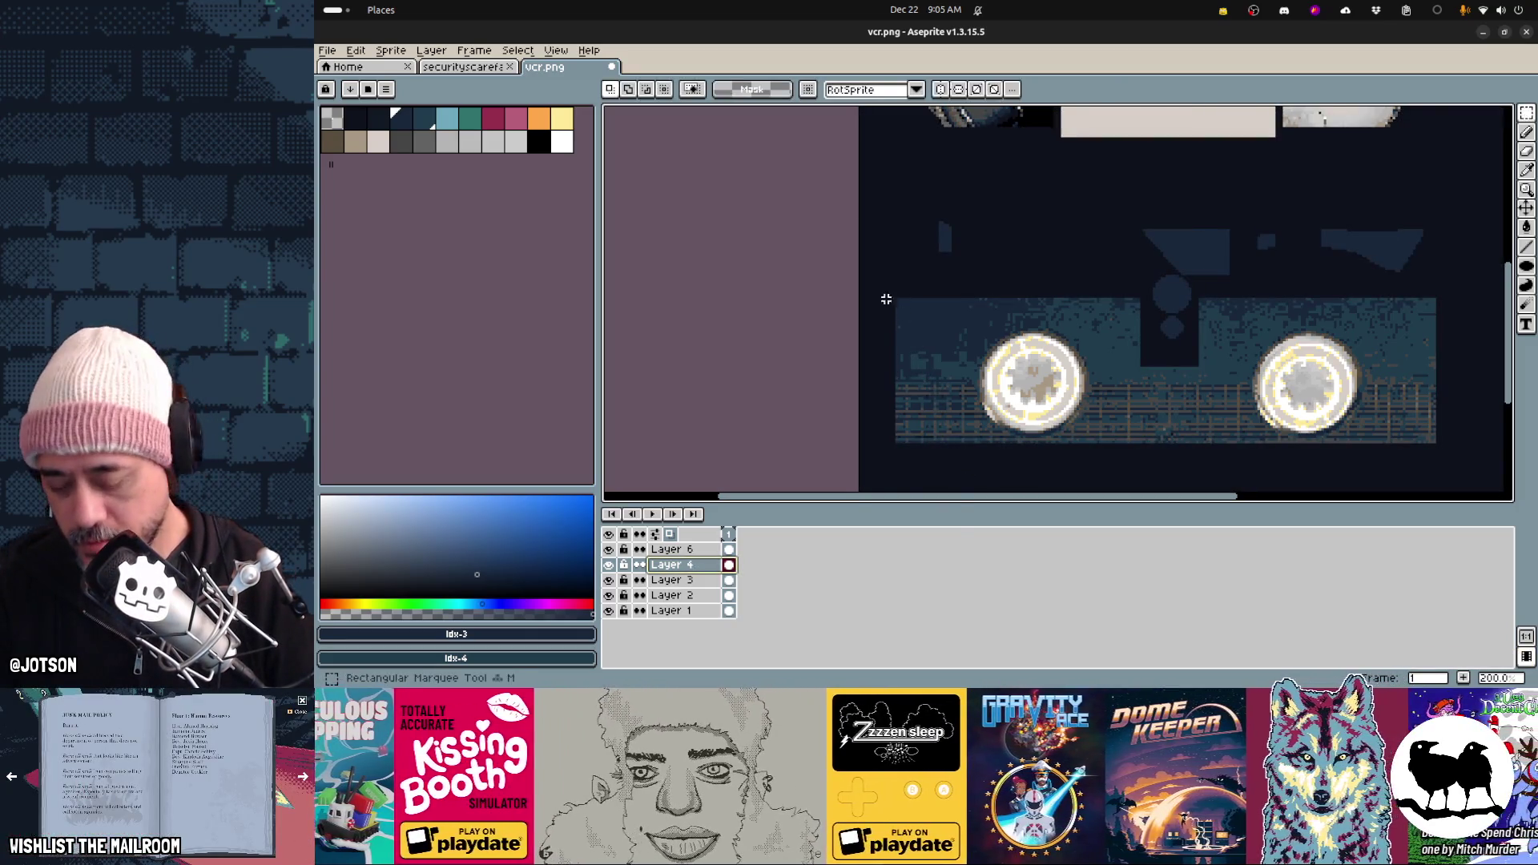
pyautogui.press('m')
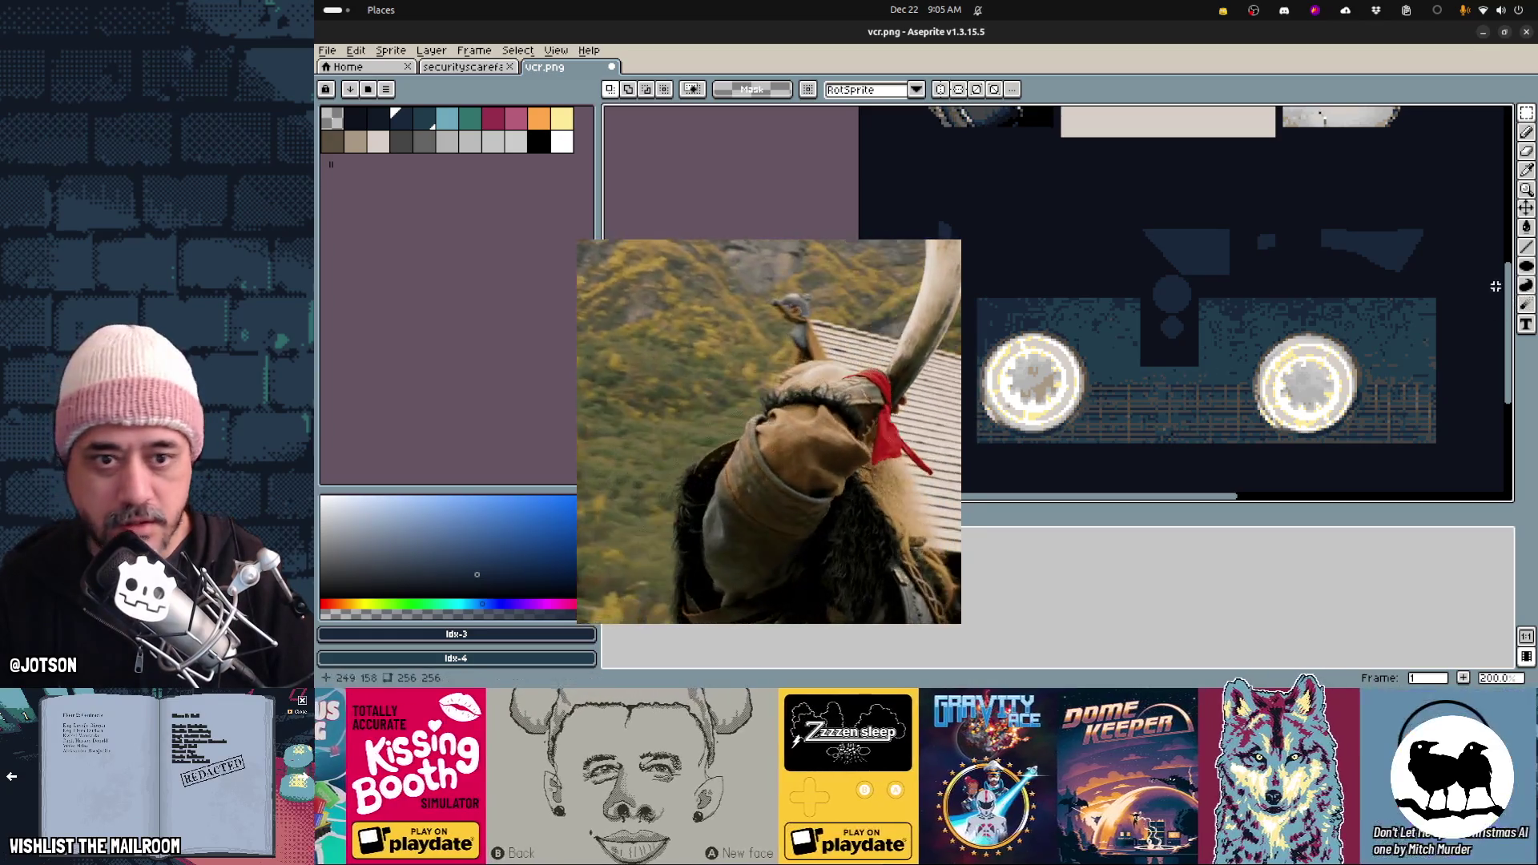
pyautogui.moveTo(1475, 284)
pyautogui.mouseDown()
pyautogui.moveTo(1387, 480)
pyautogui.moveTo(1371, 479)
pyautogui.mouseUp()
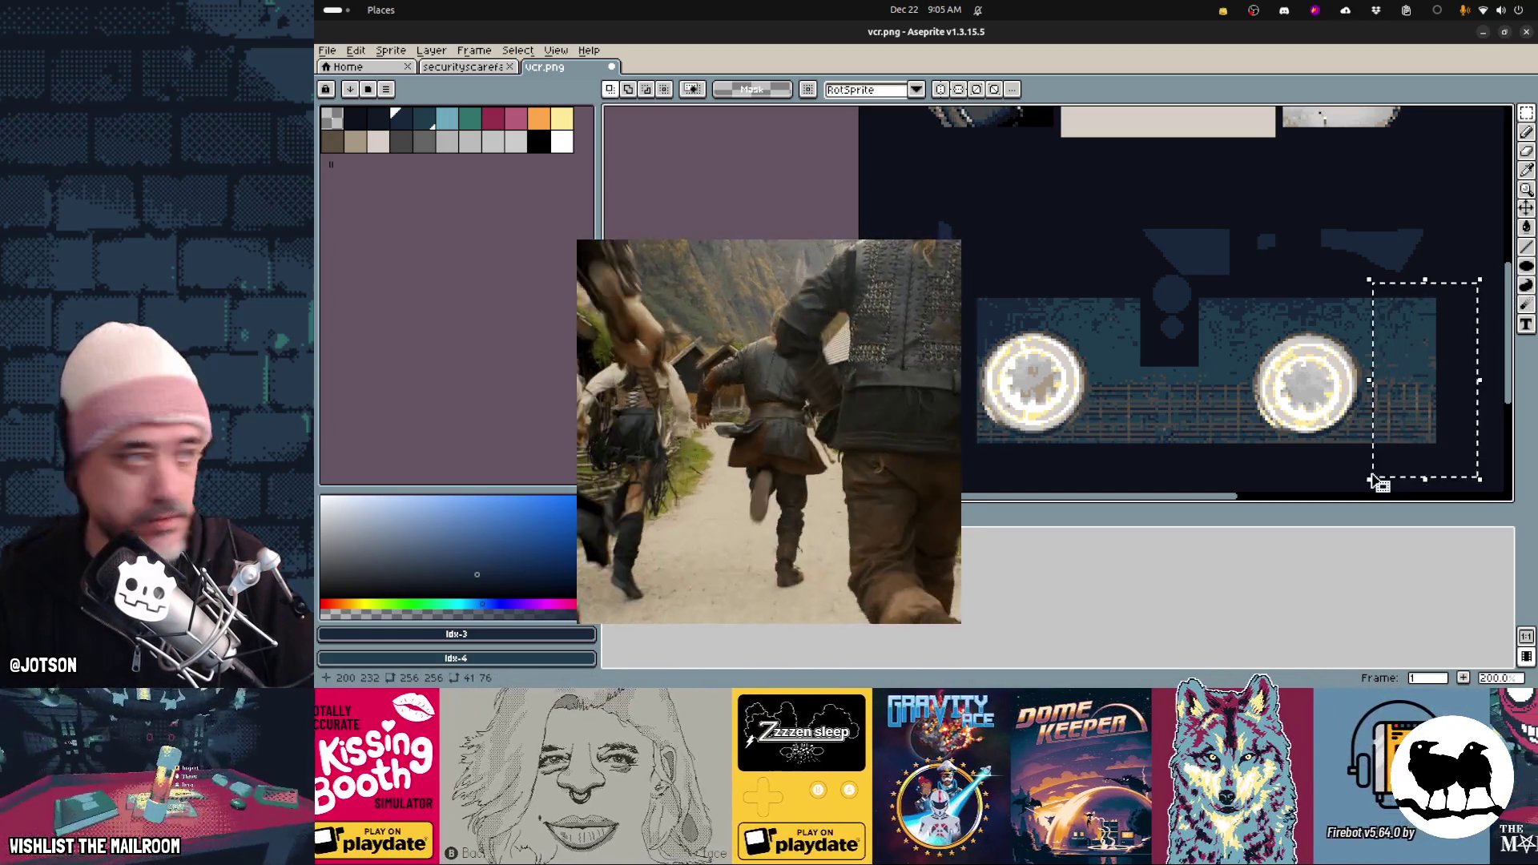
pyautogui.press('Delete')
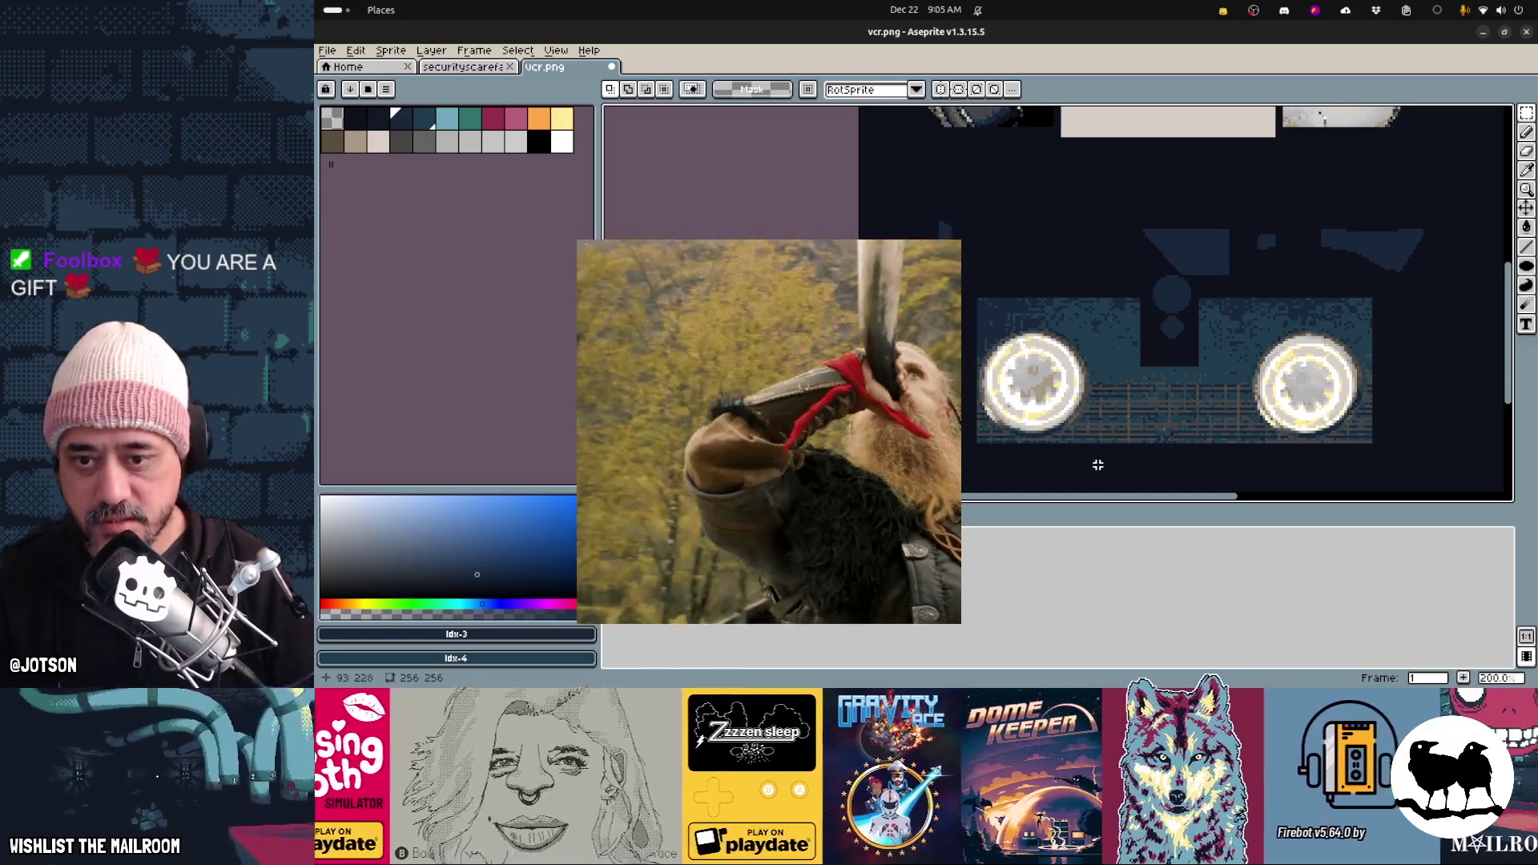
pyautogui.moveTo(1092, 462)
pyautogui.mouseDown()
pyautogui.moveTo(1188, 412)
pyautogui.moveTo(1251, 342)
pyautogui.mouseUp()
pyautogui.press('Delete')
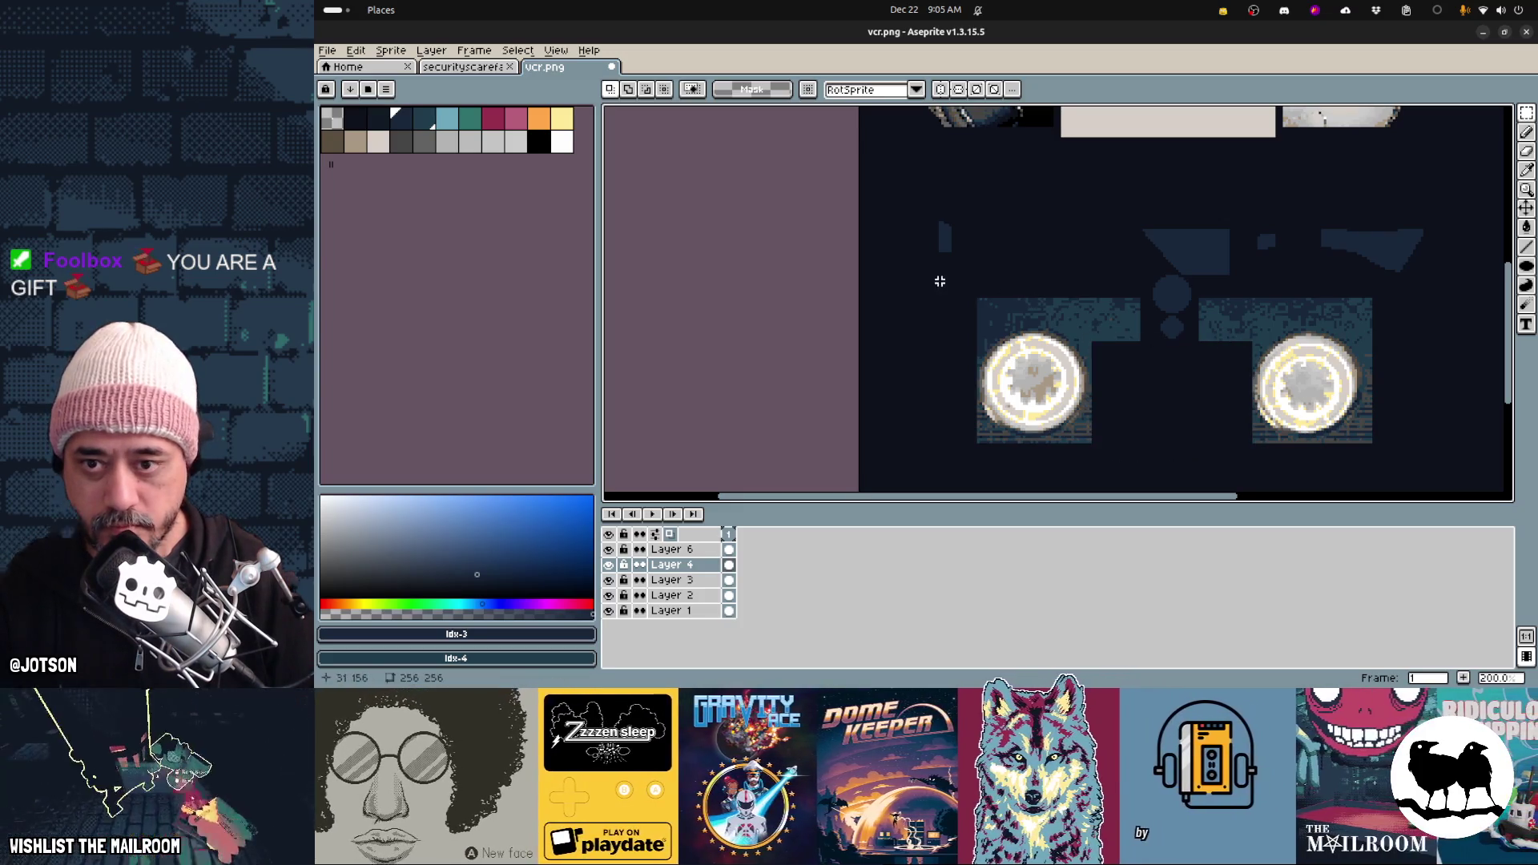
# Clear the strip left of the right reel, the bottom strip, and the strip beside the left reel
pyautogui.moveTo(1146, 327)
pyautogui.mouseDown()
pyautogui.moveTo(1347, 310)
pyautogui.moveTo(1400, 327)
pyautogui.moveTo(1365, 475)
pyautogui.mouseUp()
pyautogui.press('Delete')
pyautogui.press('Delete')
pyautogui.press('Delete')
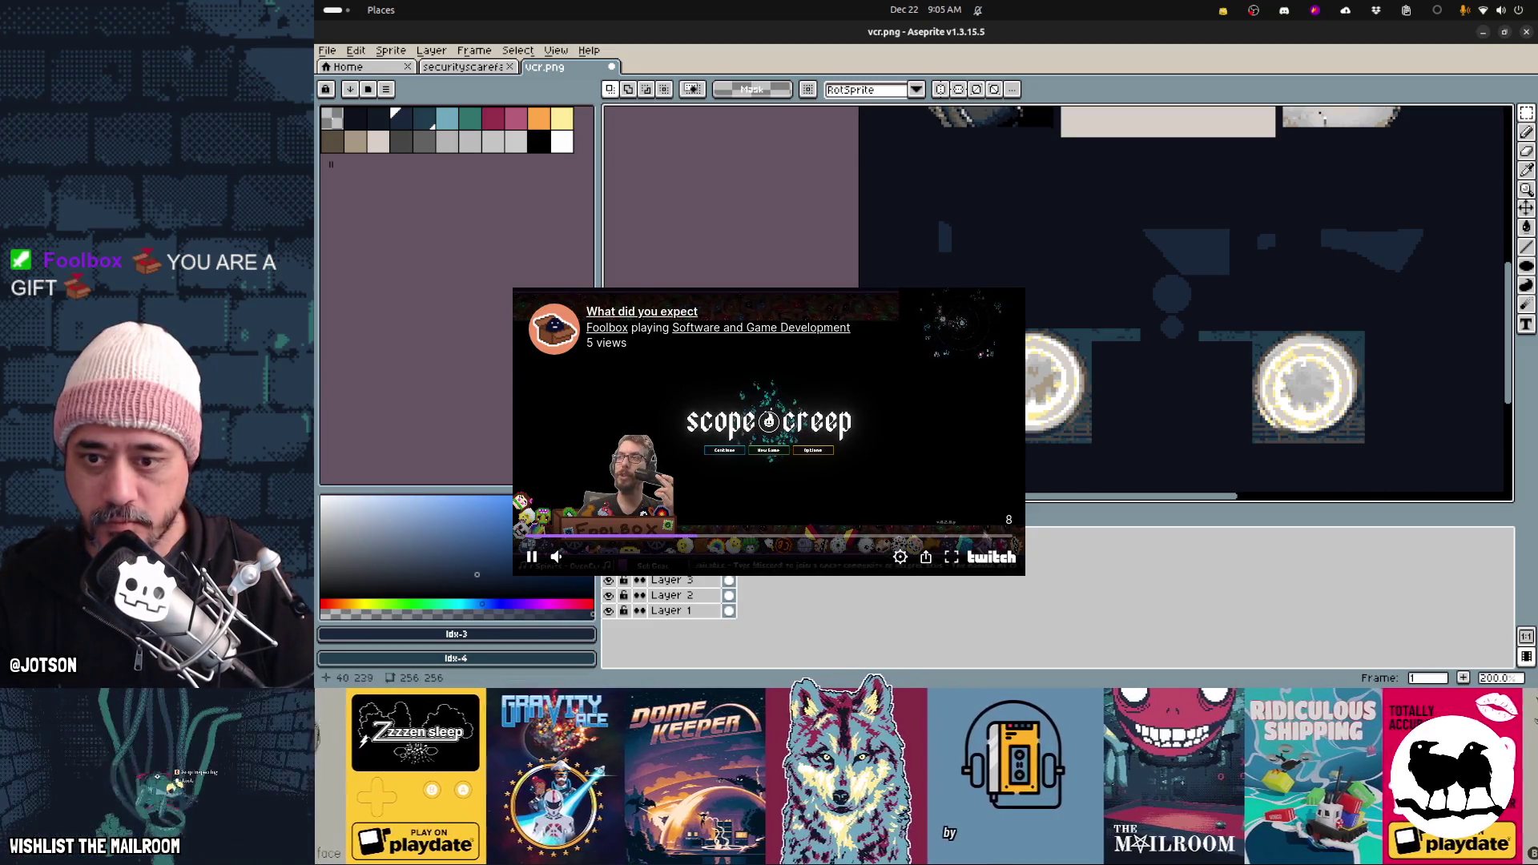
pyautogui.moveTo(1009, 471)
pyautogui.mouseDown()
pyautogui.moveTo(1397, 447)
pyautogui.moveTo(1383, 446)
pyautogui.mouseUp()
pyautogui.press('Delete')
pyautogui.moveTo(1095, 317); pyautogui.dragTo(1153, 382)
# Delete a small patch beside the left reel and erase leftover bluish texture around it
pyautogui.press('Delete')
pyautogui.moveTo(1201, 311); pyautogui.dragTo(1250, 360)
pyautogui.press('Delete')
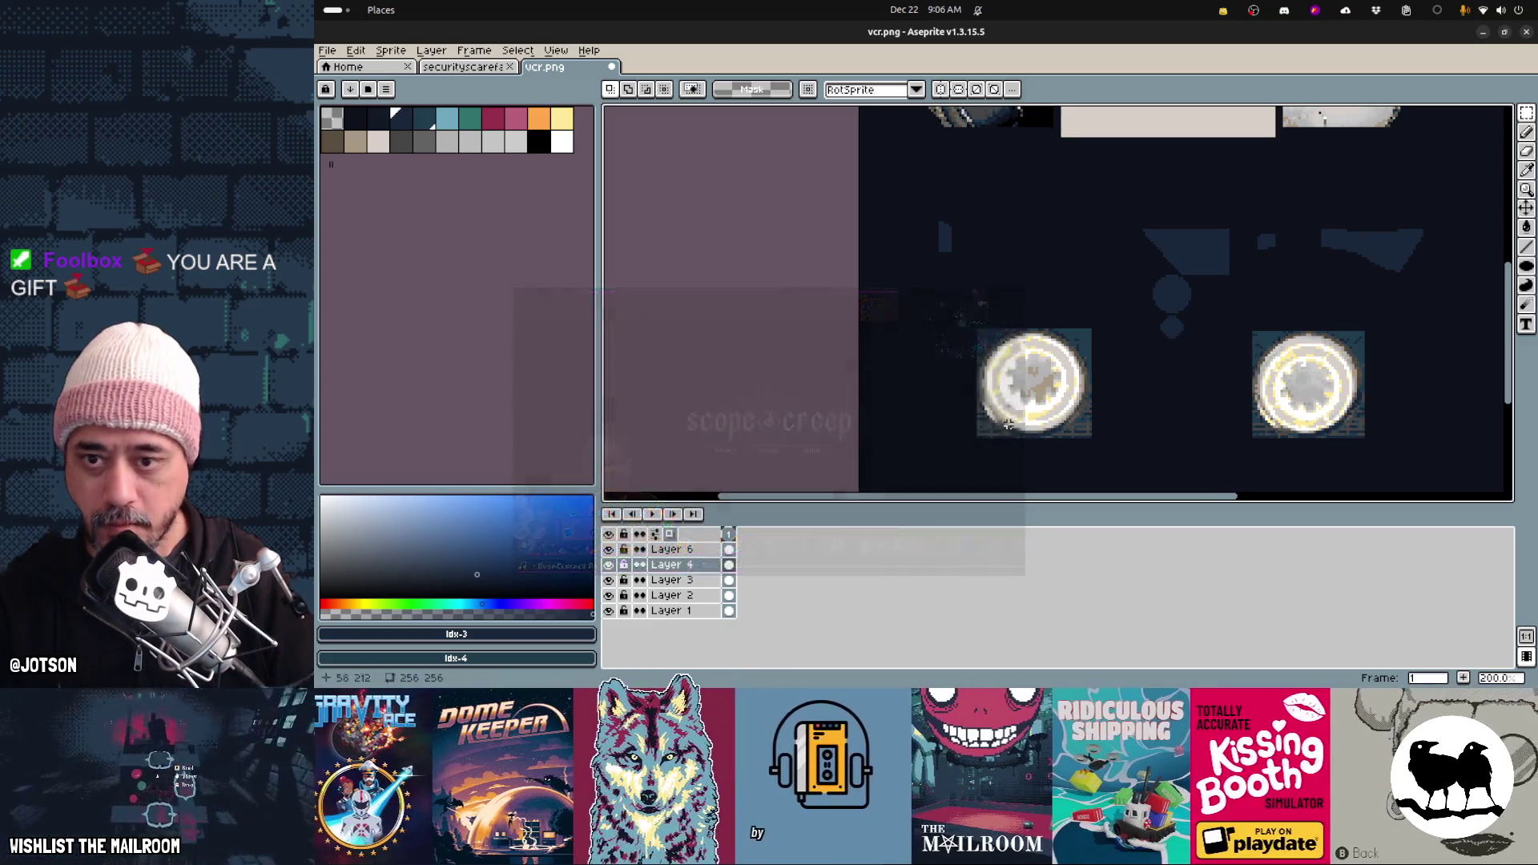
pyautogui.scroll(2, 1010, 428)
pyautogui.press('e')
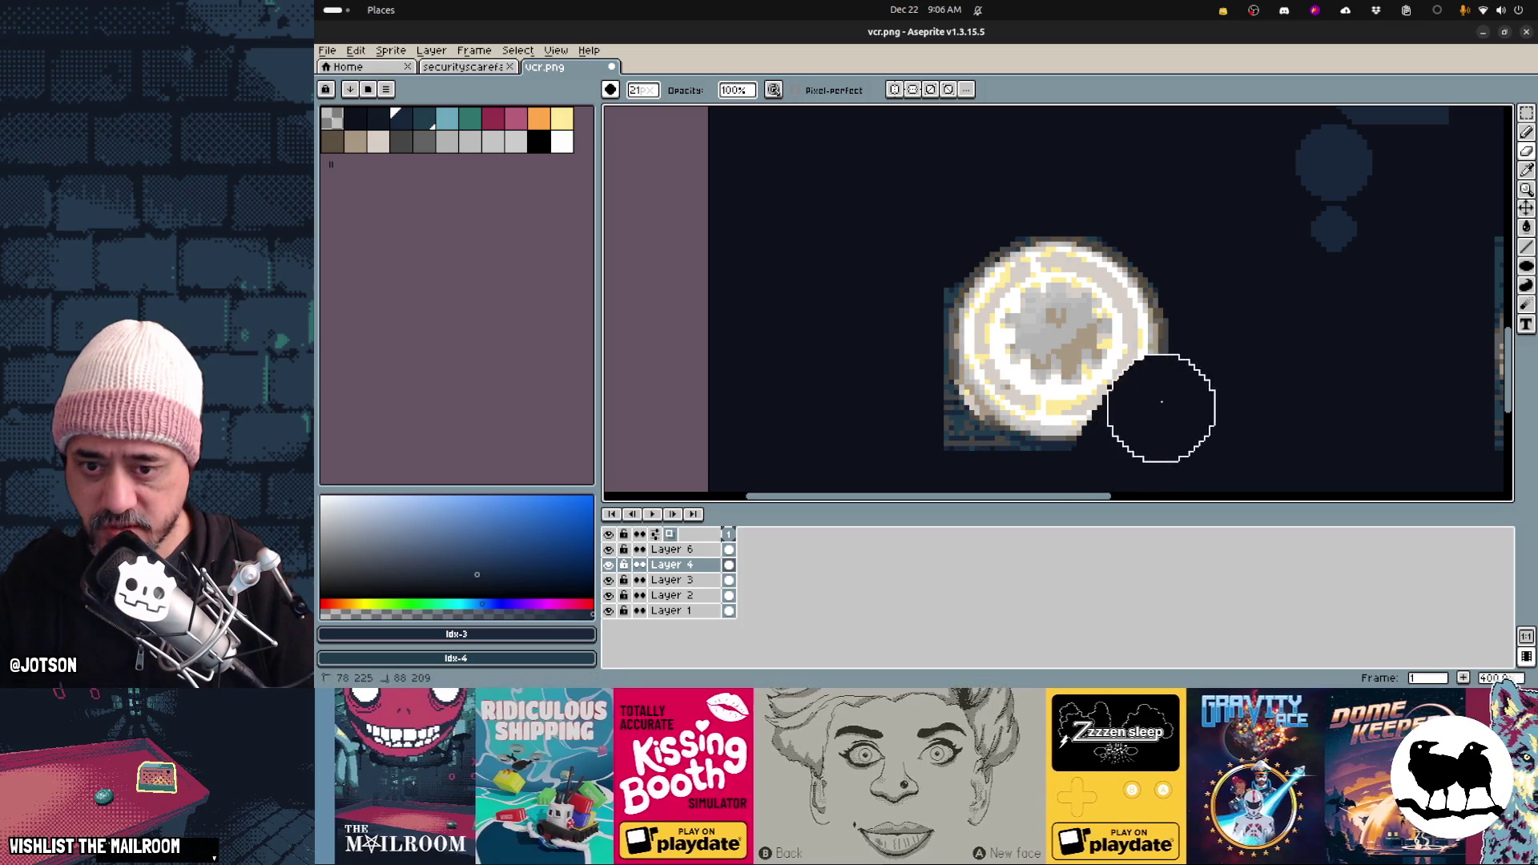
pyautogui.moveTo(1218, 398); pyautogui.dragTo(1156, 178, button='middle')
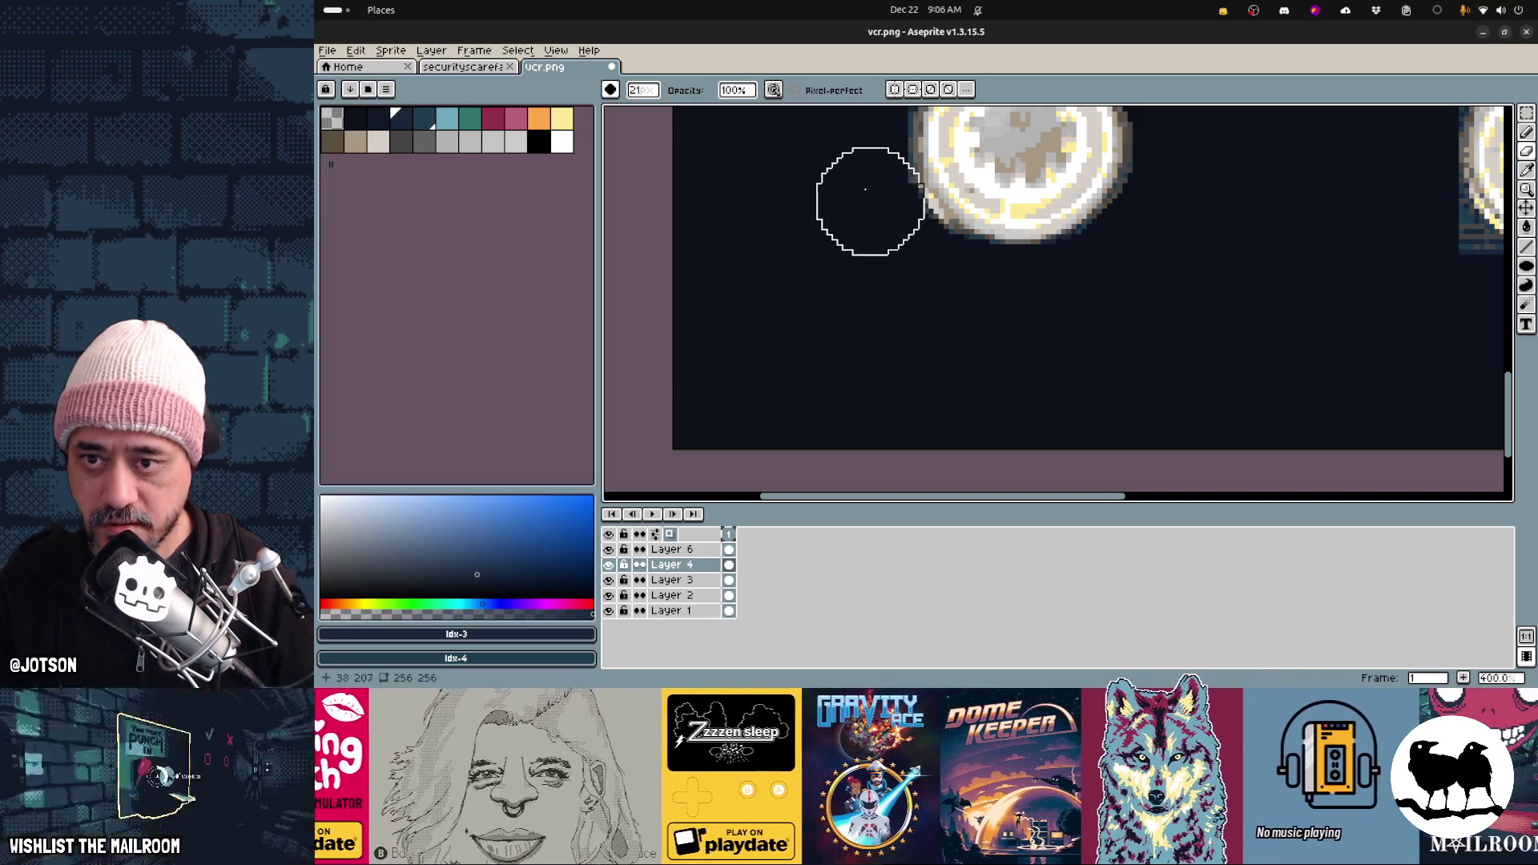
pyautogui.scroll(2, 860, 325)
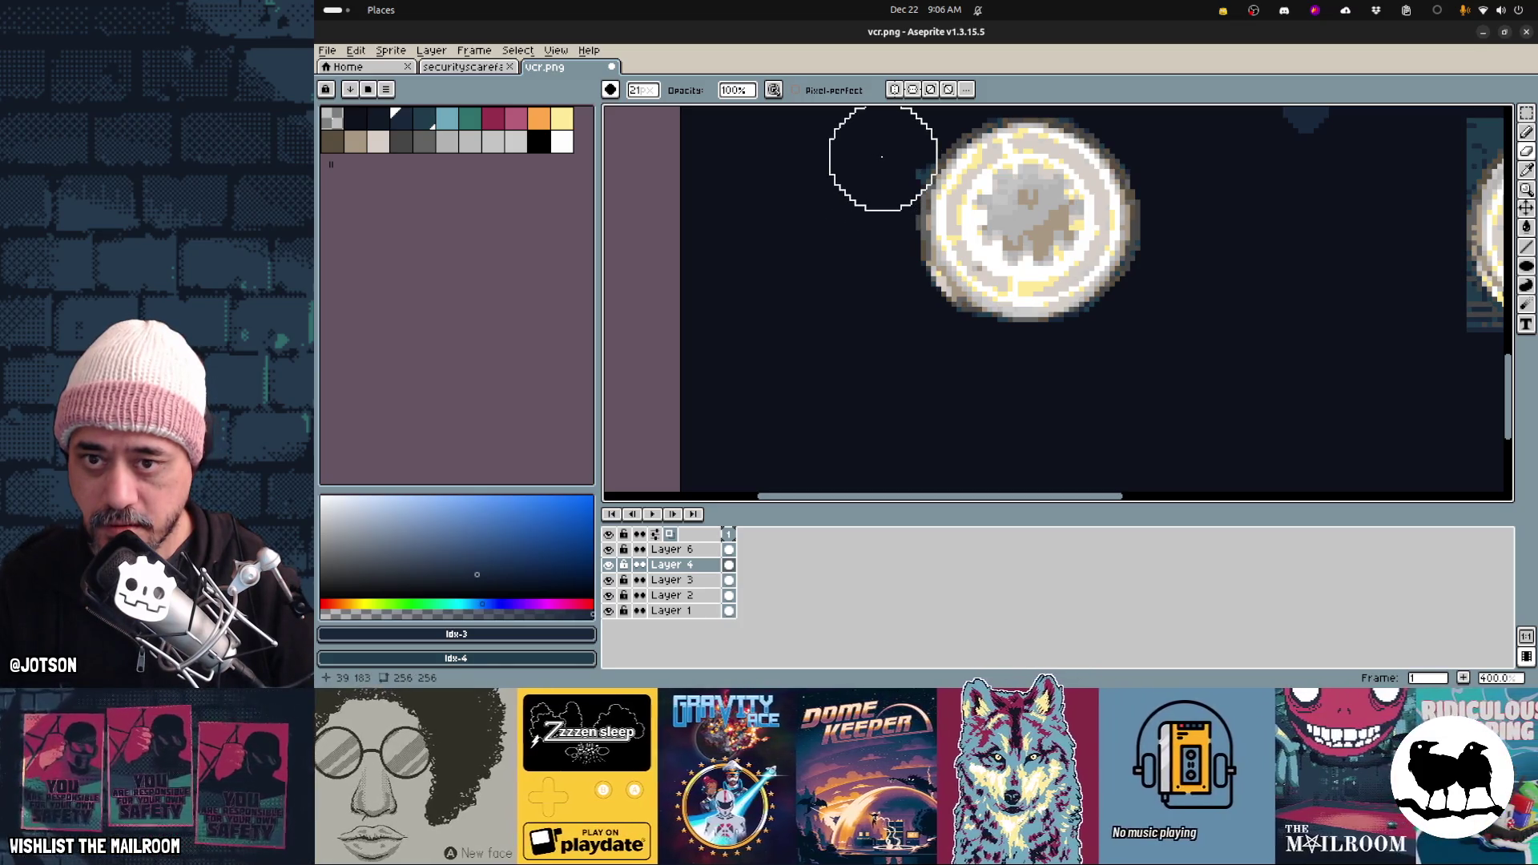
pyautogui.scroll(-3, 1180, 370)
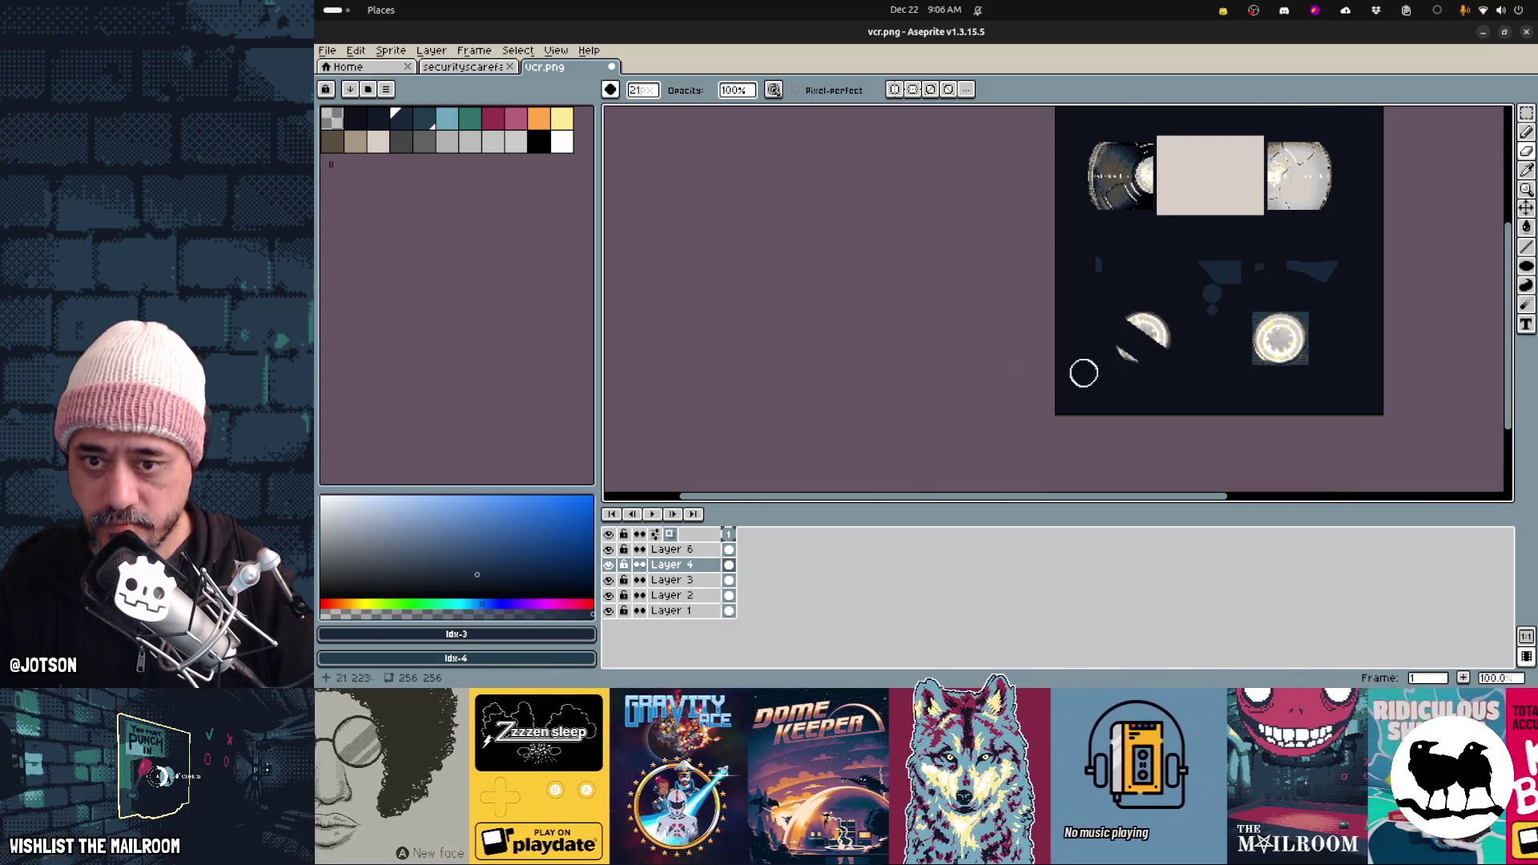
# Undo a stray change, copy the left reel to a new layer, and move it over the right reel
pyautogui.moveTo(1275, 312); pyautogui.dragTo(1309, 314)
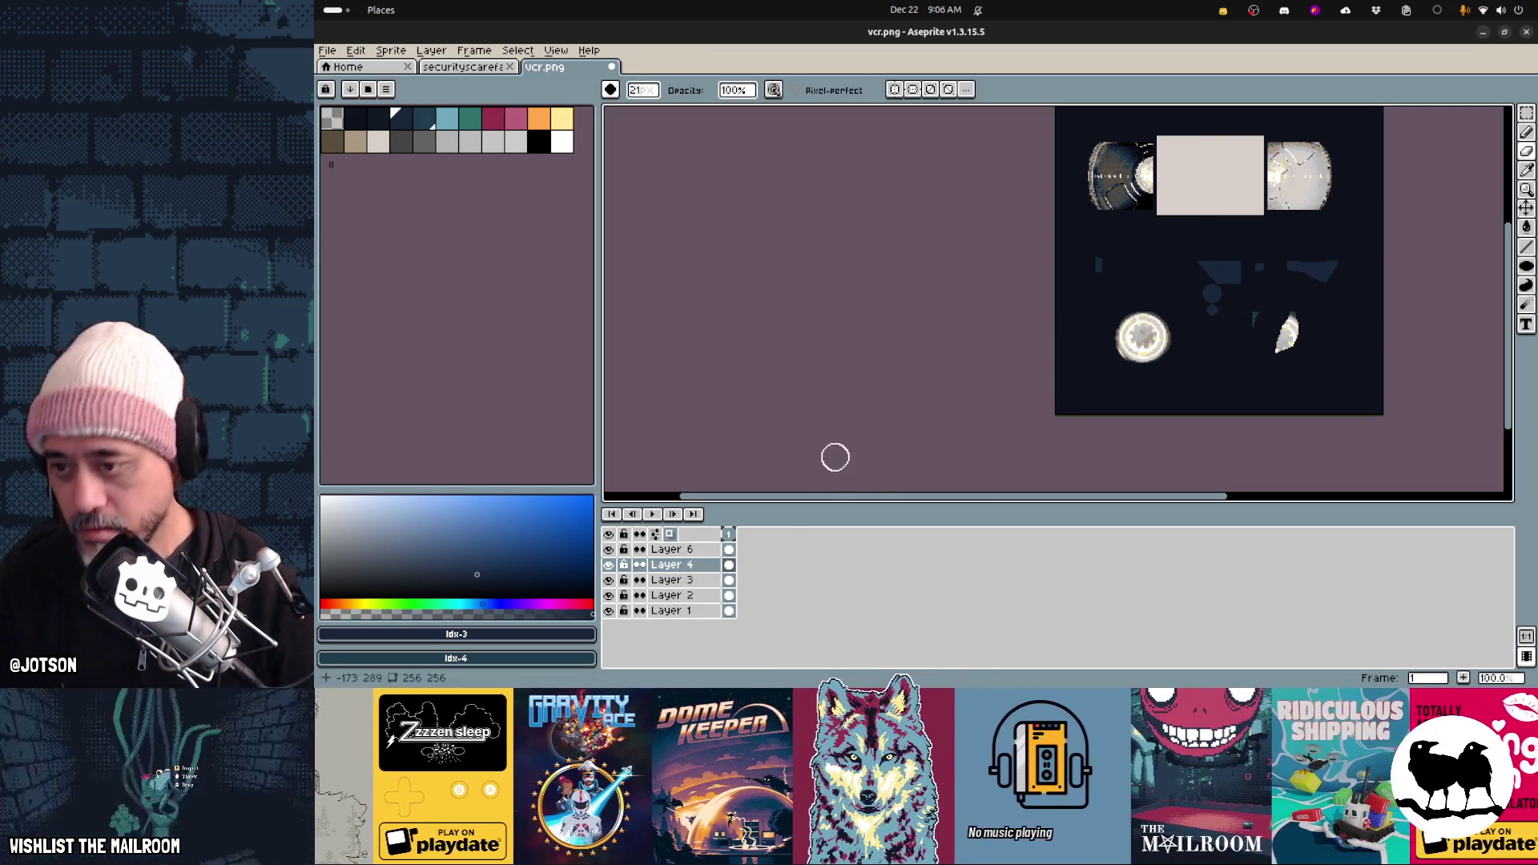
pyautogui.hotkey('ctrl', 'z')
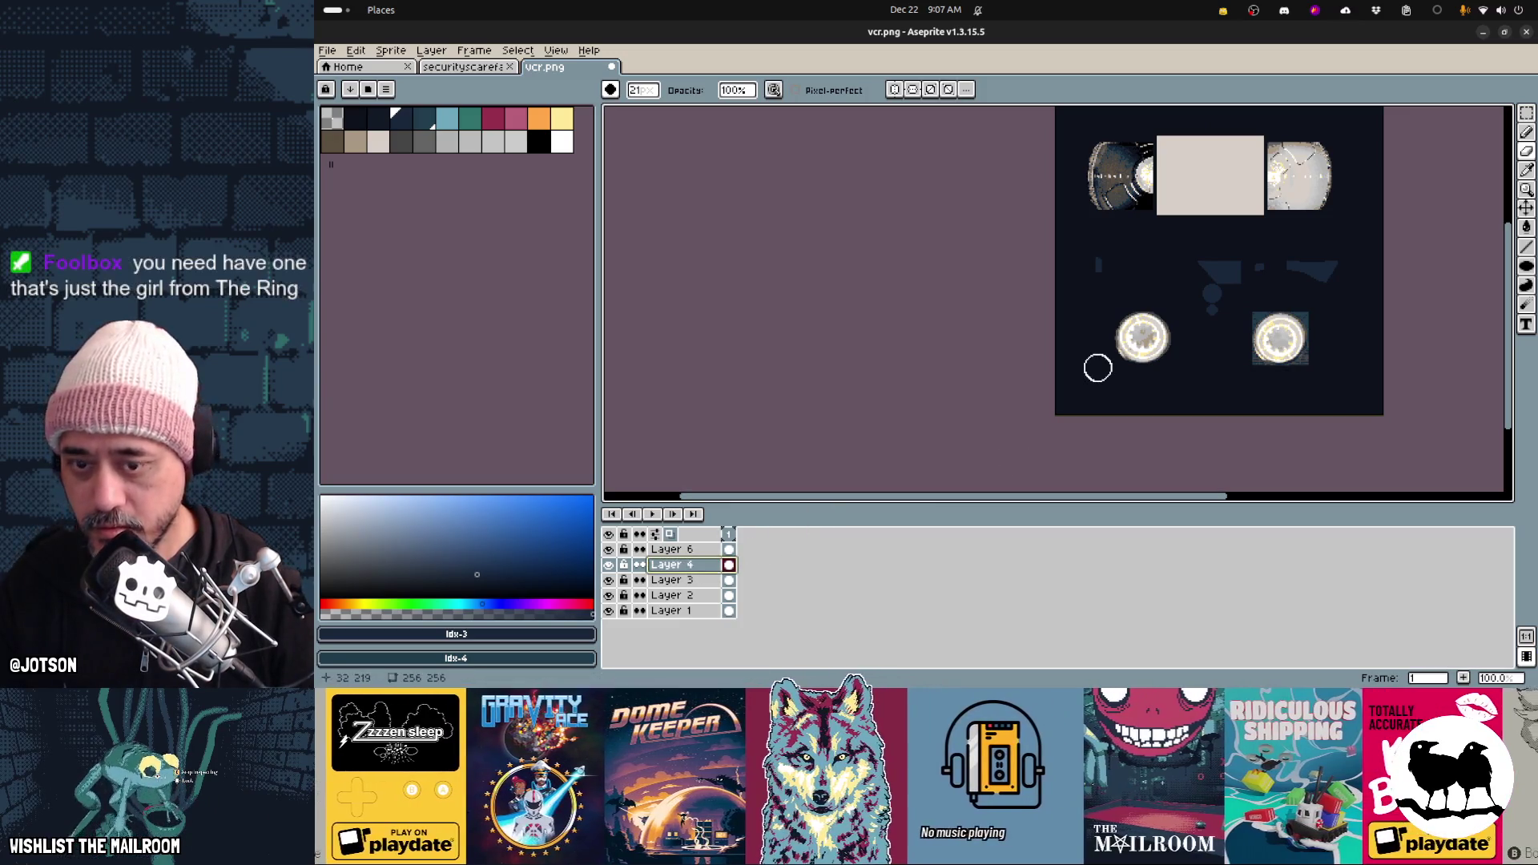
pyautogui.press('m')
pyautogui.moveTo(1099, 295); pyautogui.dragTo(1176, 384)
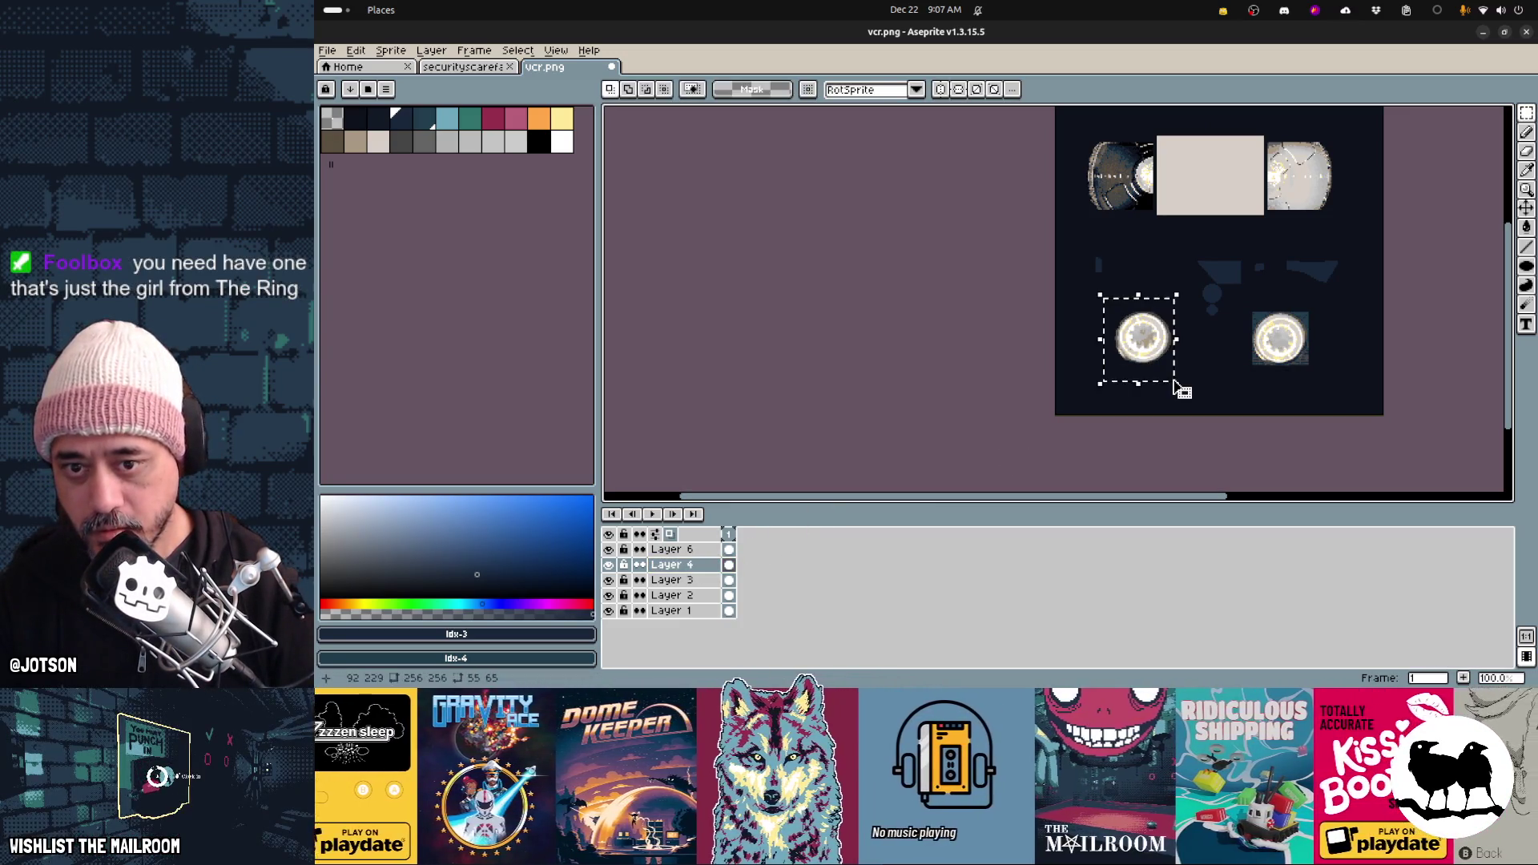
pyautogui.hotkey('shift', 'n')
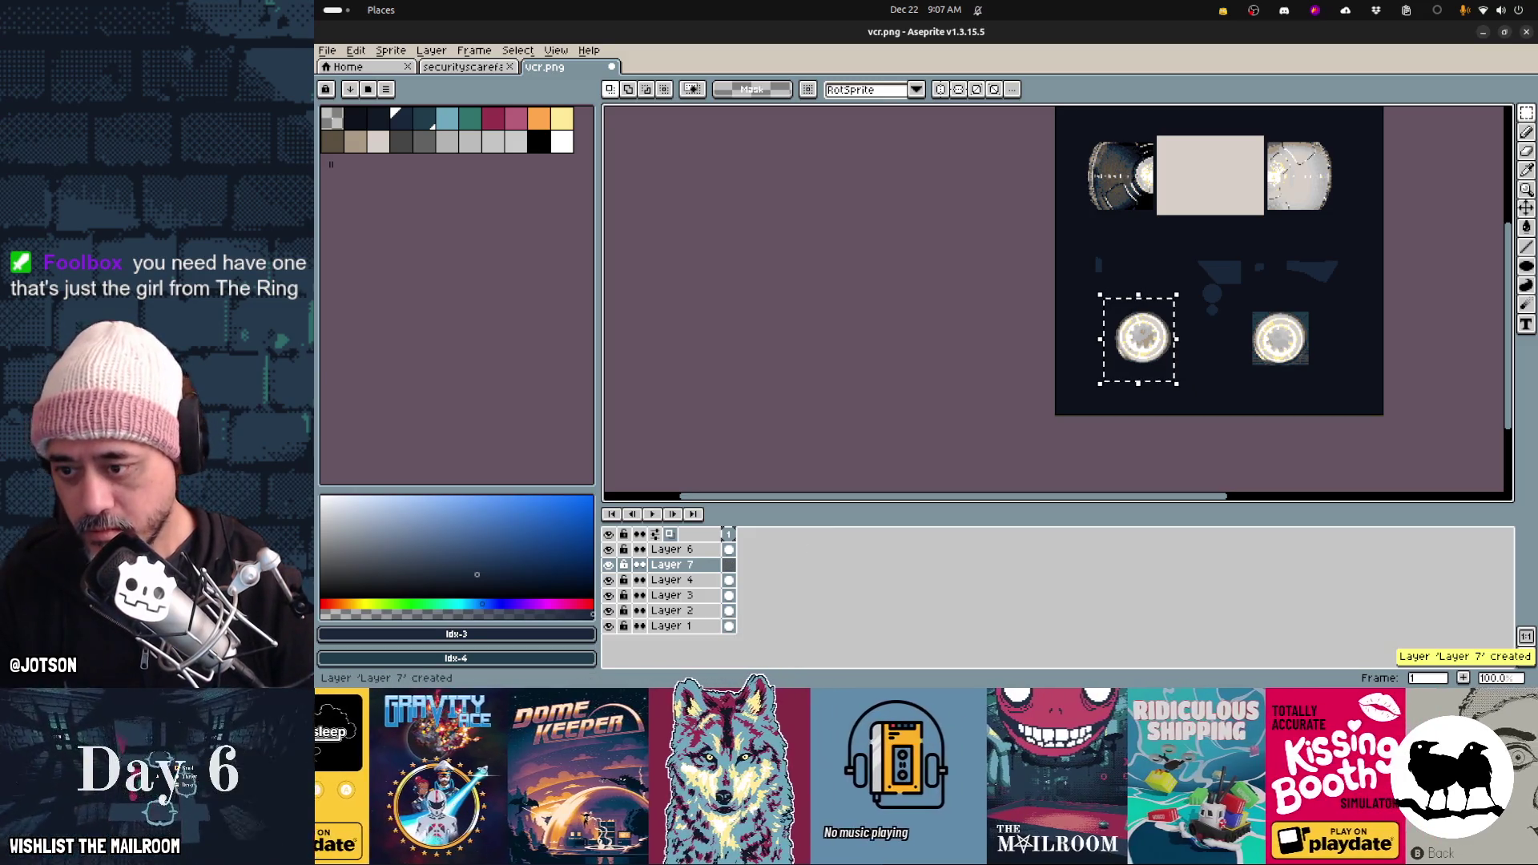
pyautogui.hotkey('ctrl', 'd')
pyautogui.press('v')
pyautogui.moveTo(1161, 362)
pyautogui.mouseDown()
pyautogui.moveTo(1299, 358)
pyautogui.moveTo(1241, 303)
pyautogui.mouseUp()
# Delete the old square around the right reel on Layer 4 and check the layers' contents
pyautogui.click(671, 579)
pyautogui.press('m')
pyautogui.press('Delete')
pyautogui.hotkey('ctrl', 'd')
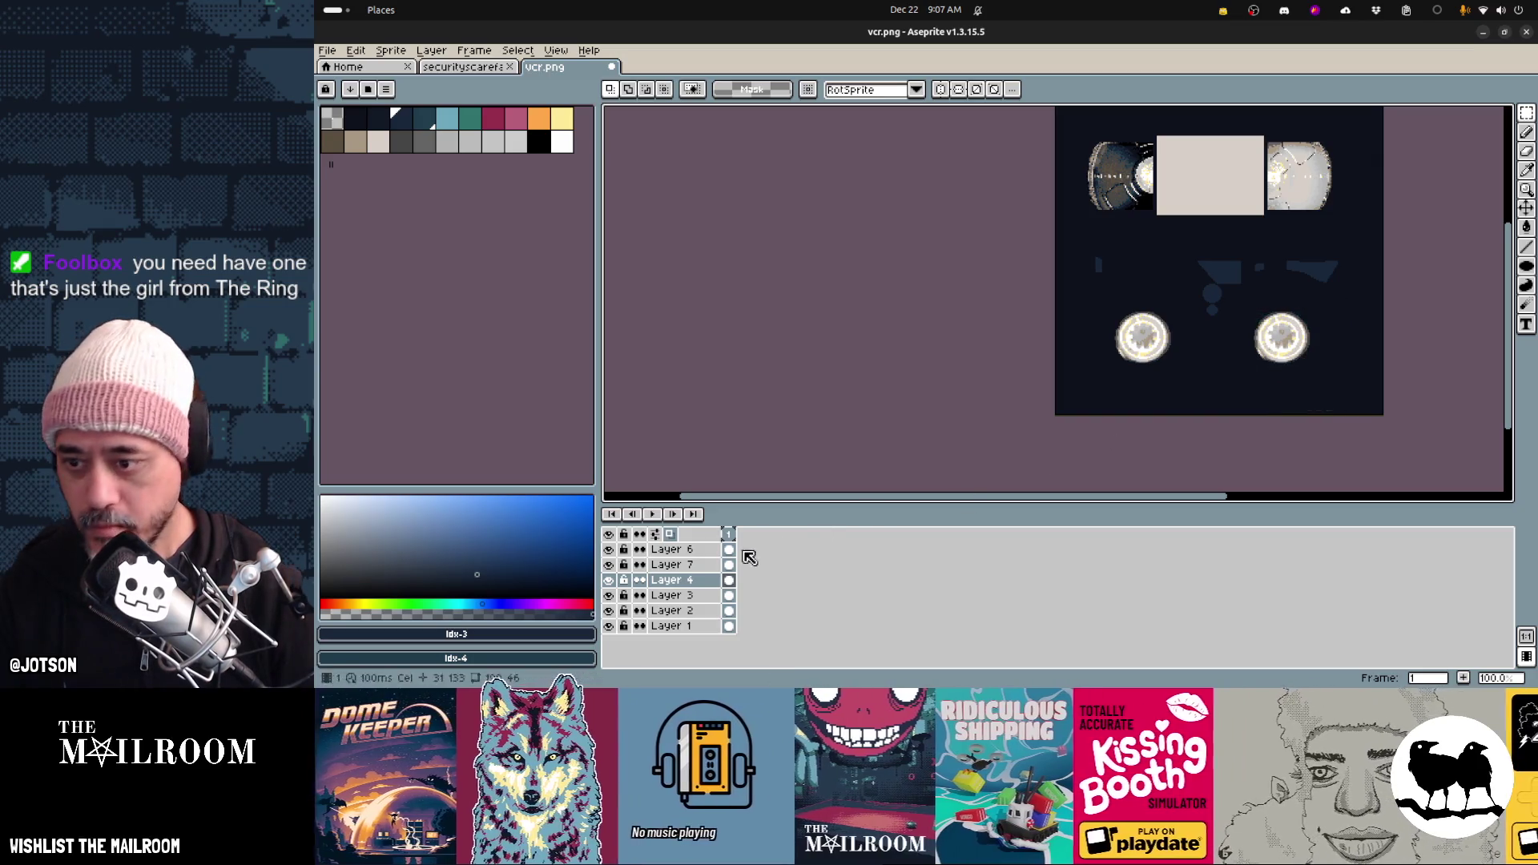
pyautogui.click(681, 550)
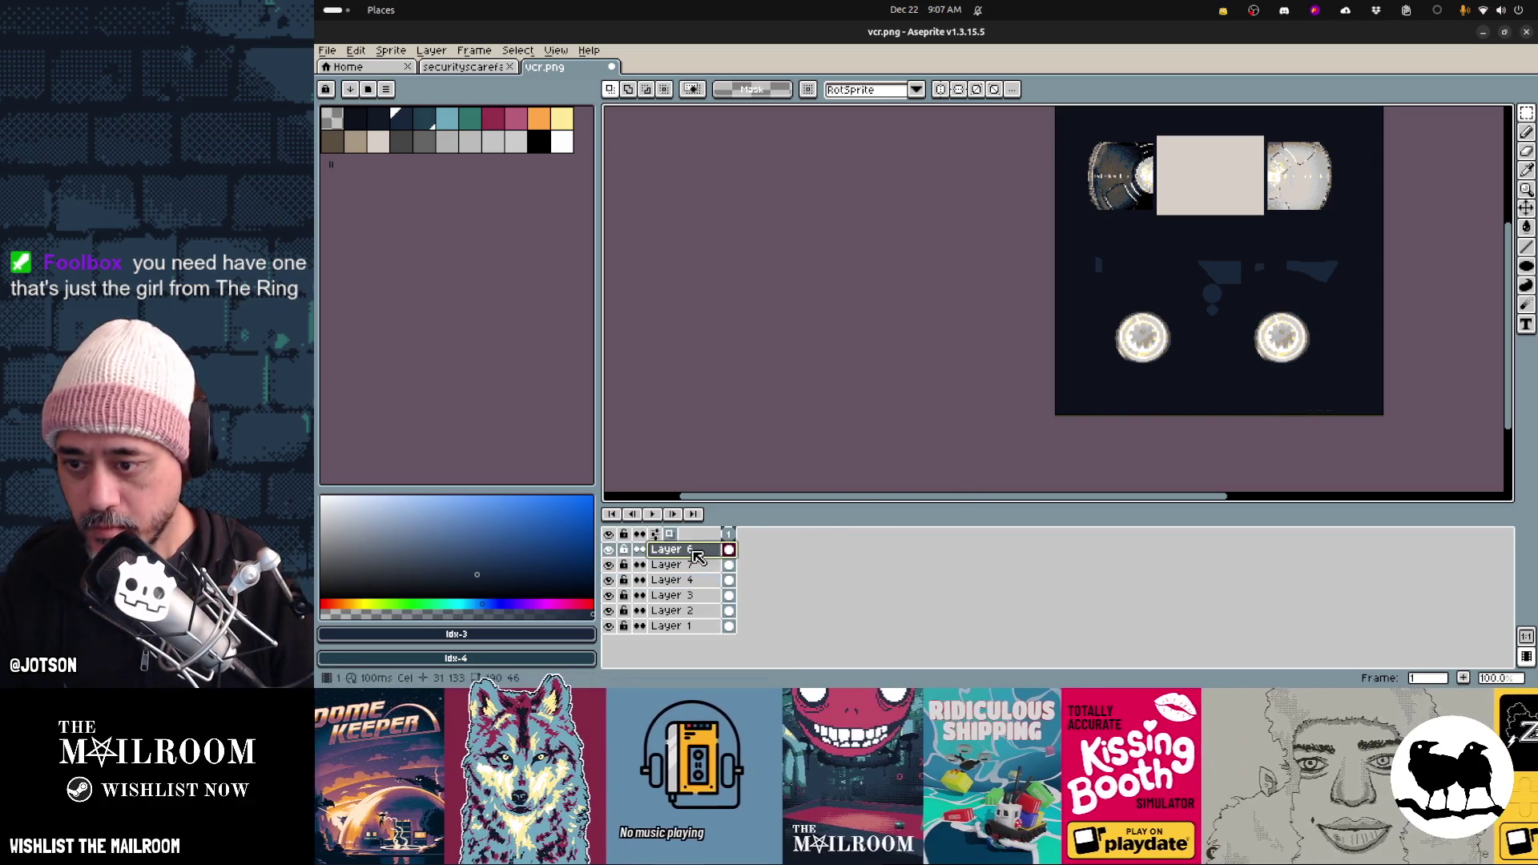
pyautogui.click(608, 564)
pyautogui.click(608, 564)
pyautogui.click(608, 580)
pyautogui.click(608, 580)
# Merge Layer 6 and Layer 7 down, then toggle layer visibility to verify the result
pyautogui.rightClick(681, 558)
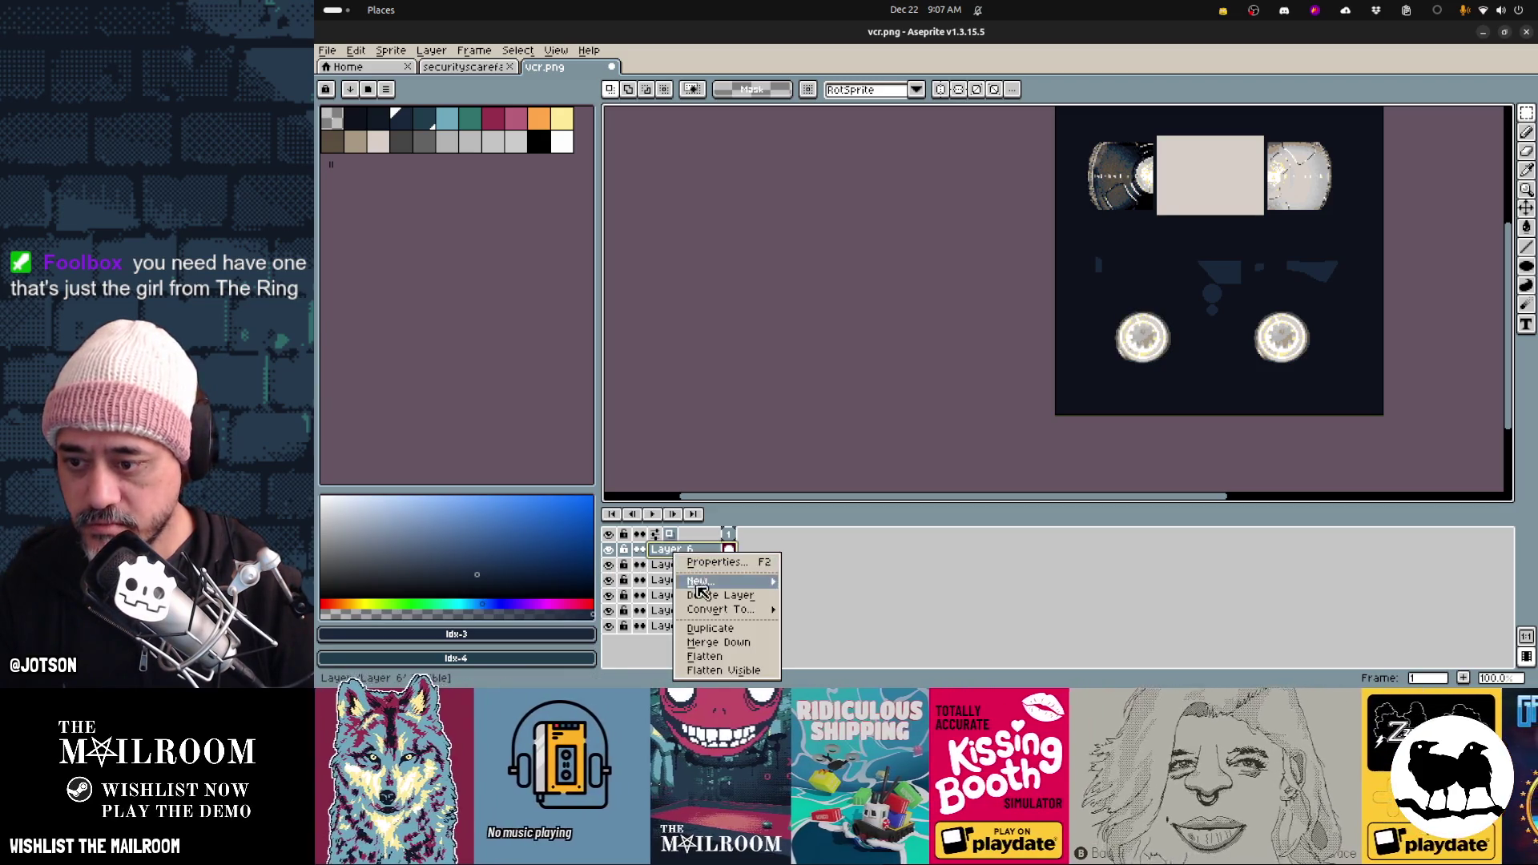
pyautogui.click(717, 624)
pyautogui.rightClick(703, 568)
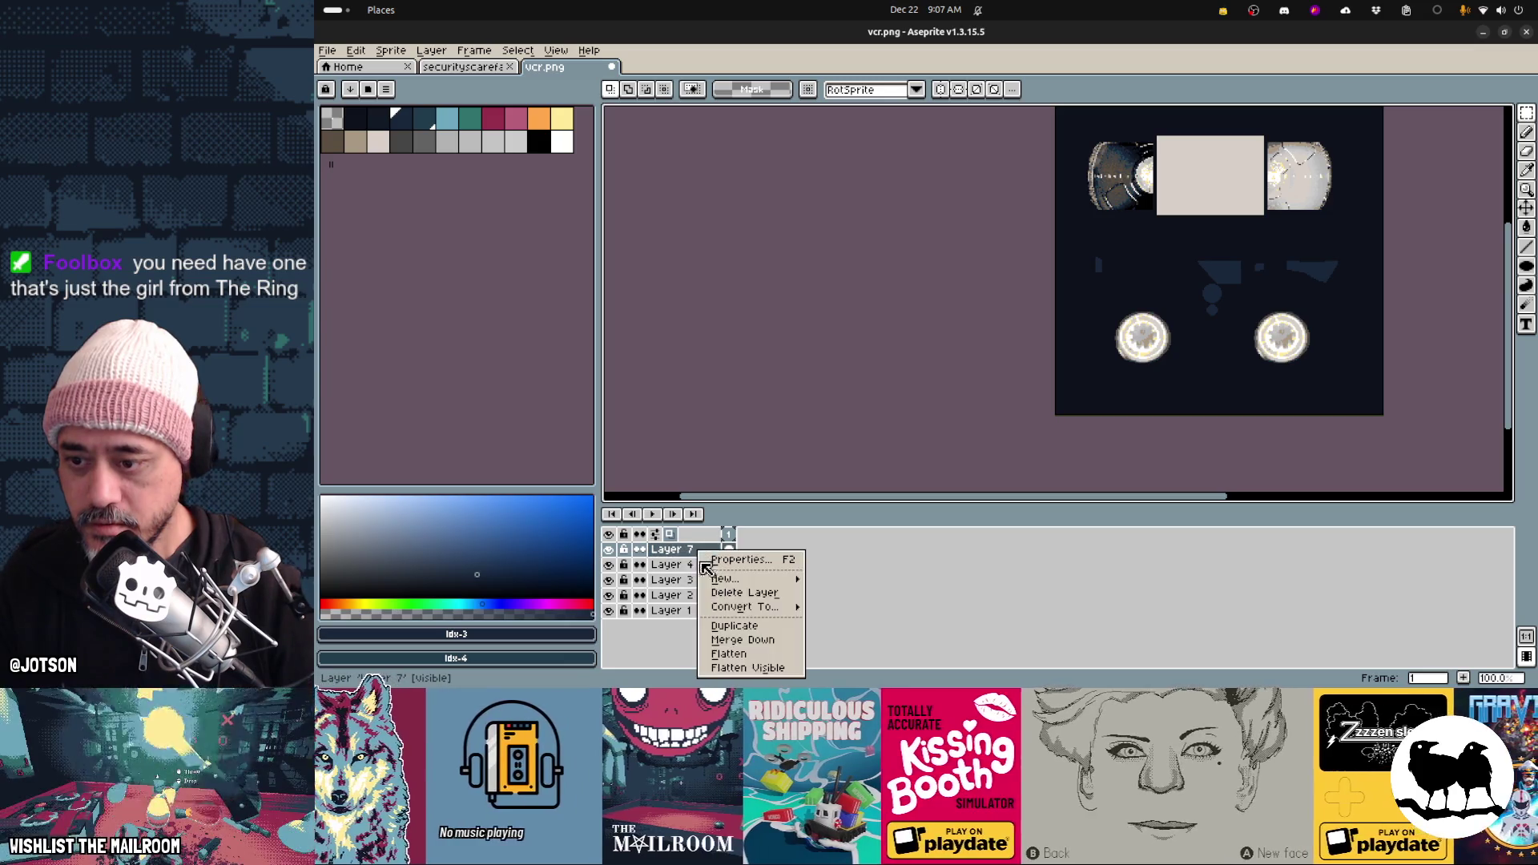
pyautogui.click(716, 633)
pyautogui.click(609, 550)
pyautogui.click(609, 549)
pyautogui.click(608, 565)
pyautogui.click(608, 564)
pyautogui.click(609, 579)
pyautogui.click(608, 580)
pyautogui.click(609, 595)
pyautogui.click(609, 595)
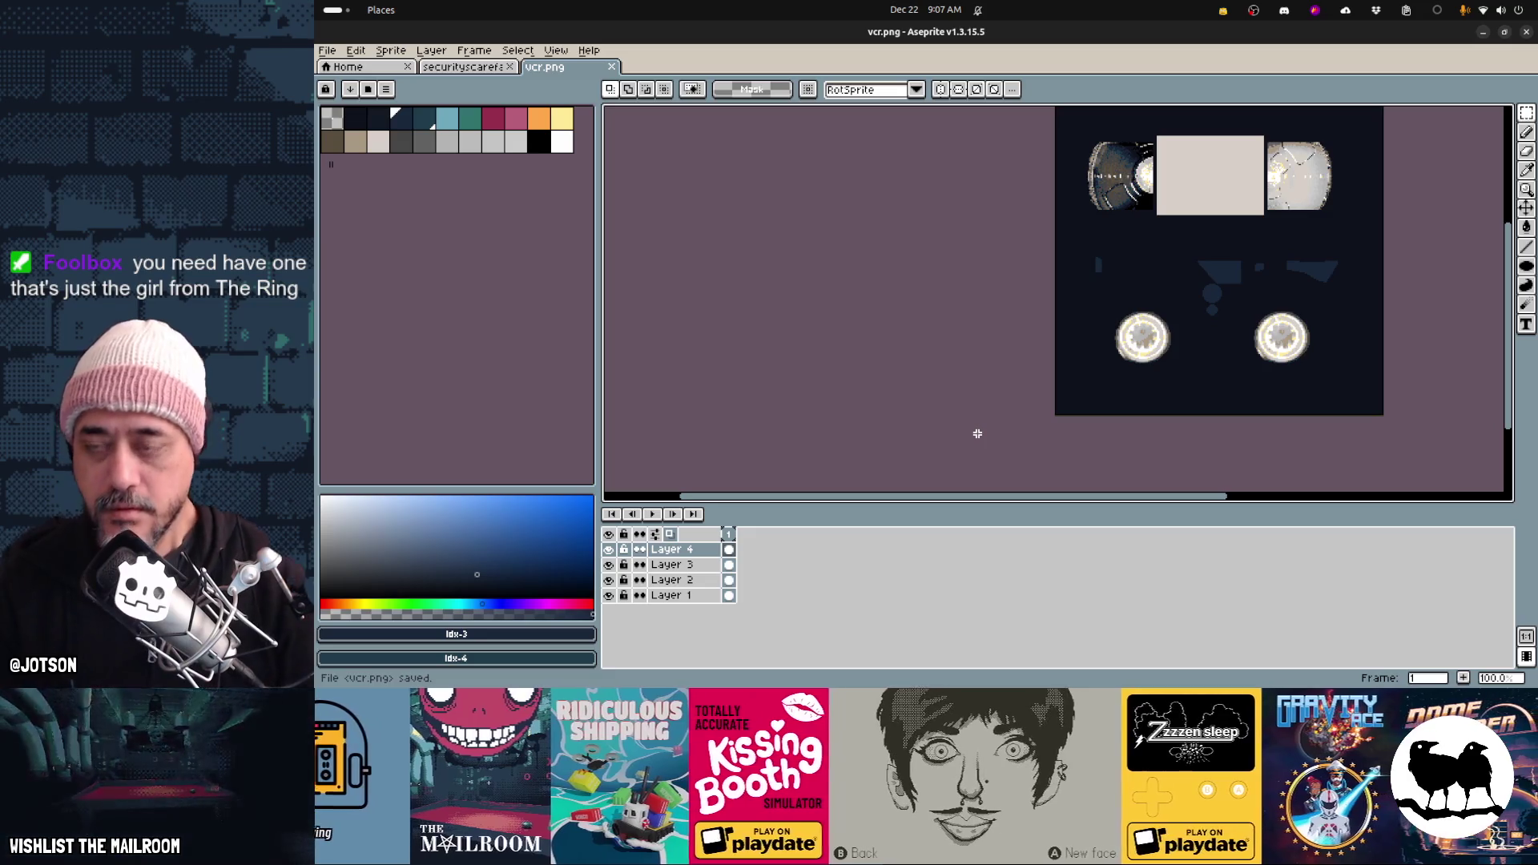
# Compare with the Firefox reference images, then go to Blender
pyautogui.hotkey('alt', 'Tab')
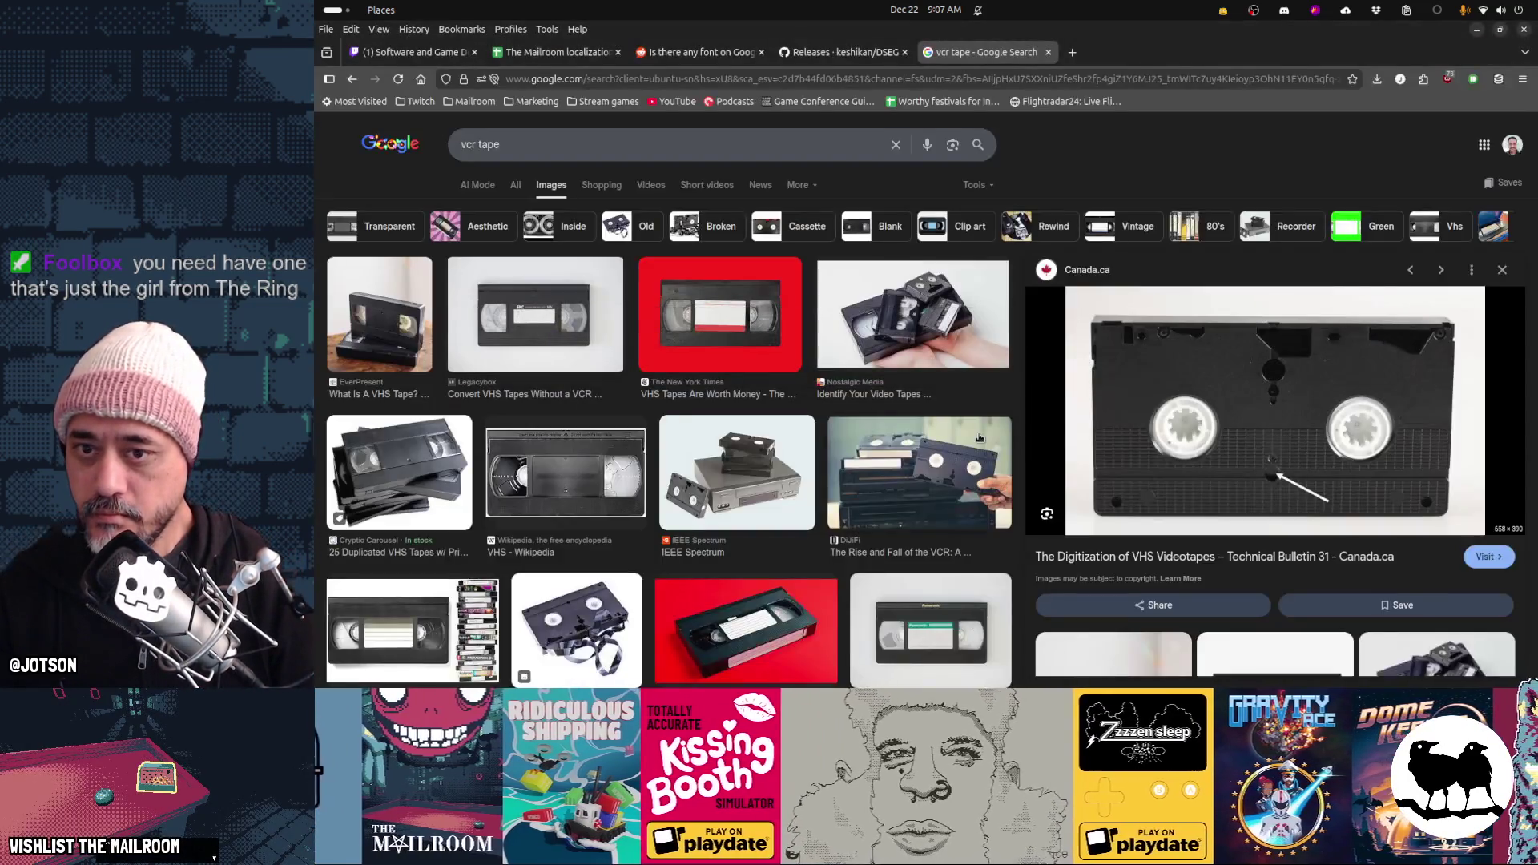
pyautogui.hotkey('alt', 'Tab')
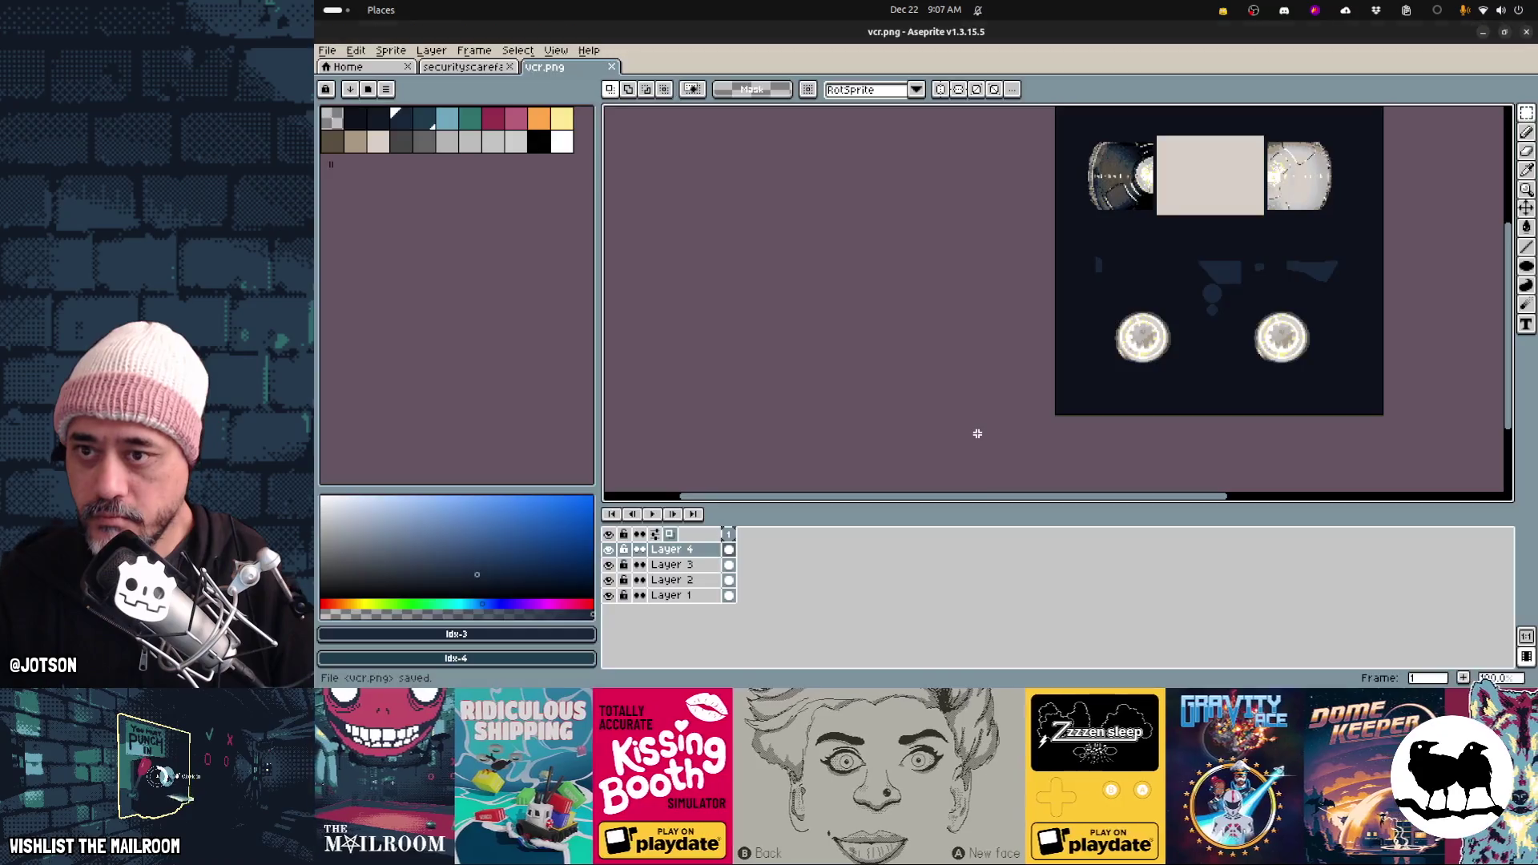
pyautogui.hotkey('alt', 'Tab')
pyautogui.press('Tab')
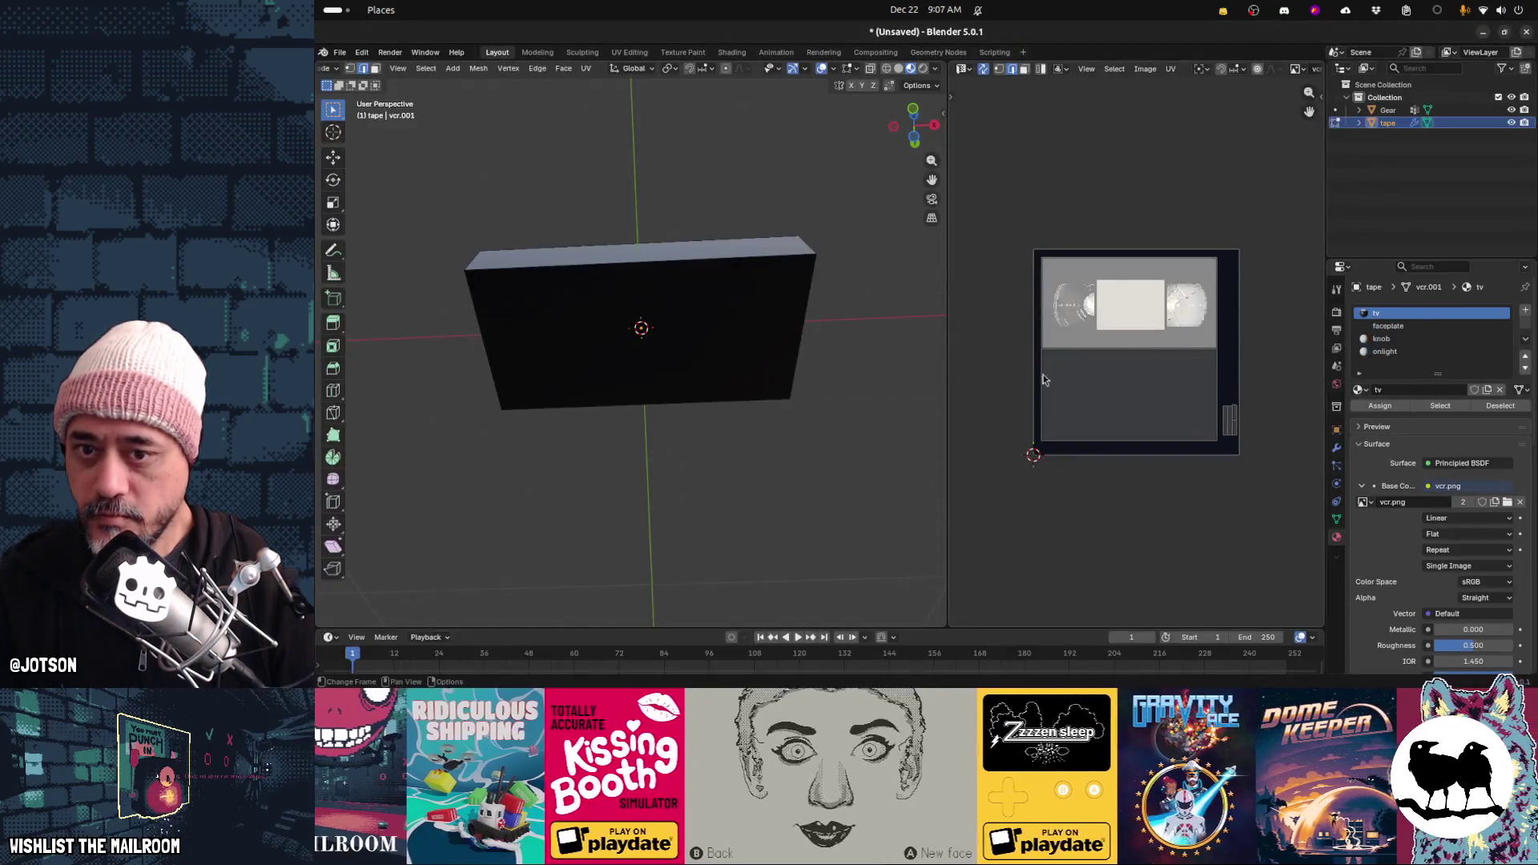
# Reload the texture in Blender and orbit to a near-front view of the tape
pyautogui.hotkey('alt', 'r')
pyautogui.moveTo(651, 330)
pyautogui.mouseDown(button='middle')
pyautogui.moveTo(670, 267)
pyautogui.moveTo(647, 285)
pyautogui.moveTo(661, 285)
pyautogui.moveTo(724, 518)
pyautogui.moveTo(720, 341)
pyautogui.mouseUp(button='middle')
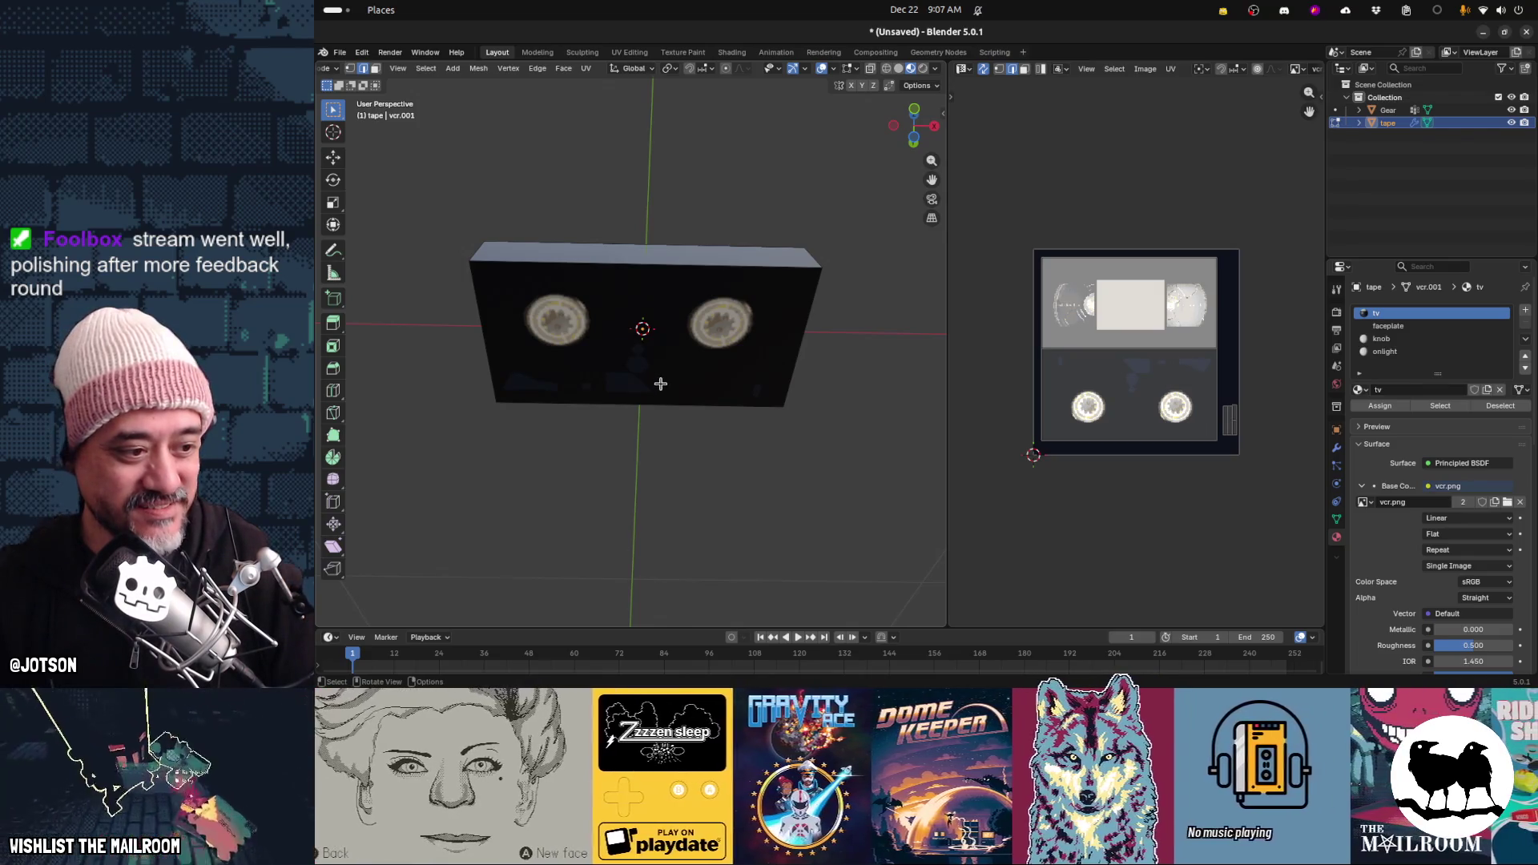
pyautogui.moveTo(660, 383)
pyautogui.mouseDown(button='middle')
pyautogui.moveTo(652, 336)
pyautogui.moveTo(669, 330)
pyautogui.mouseUp(button='middle')
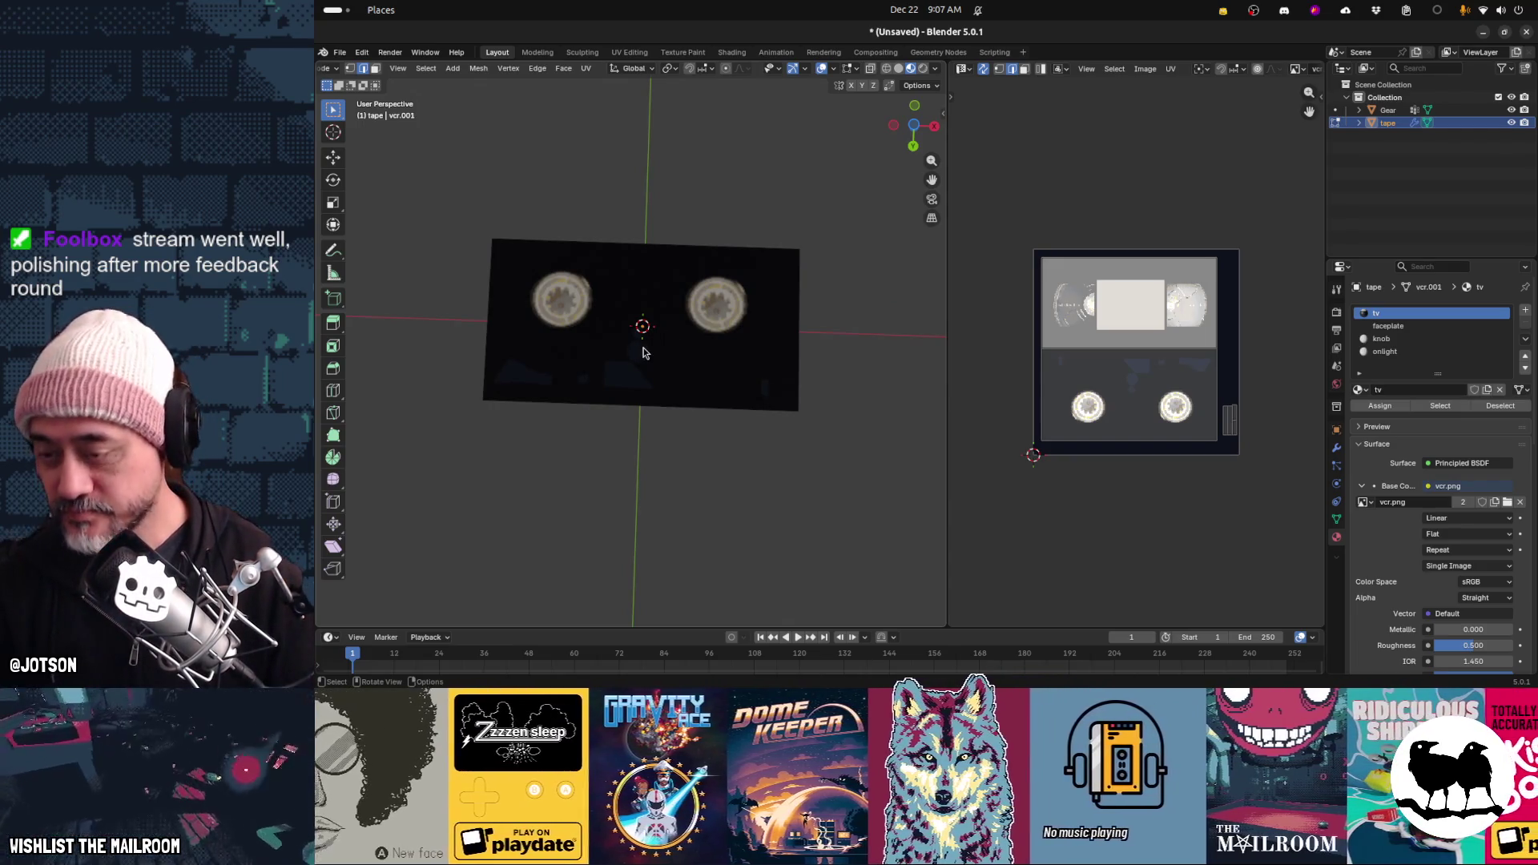
# Nudge the reel area of vcr.png down 9 pixels and reload it in Blender
pyautogui.hotkey('alt', 'Tab')
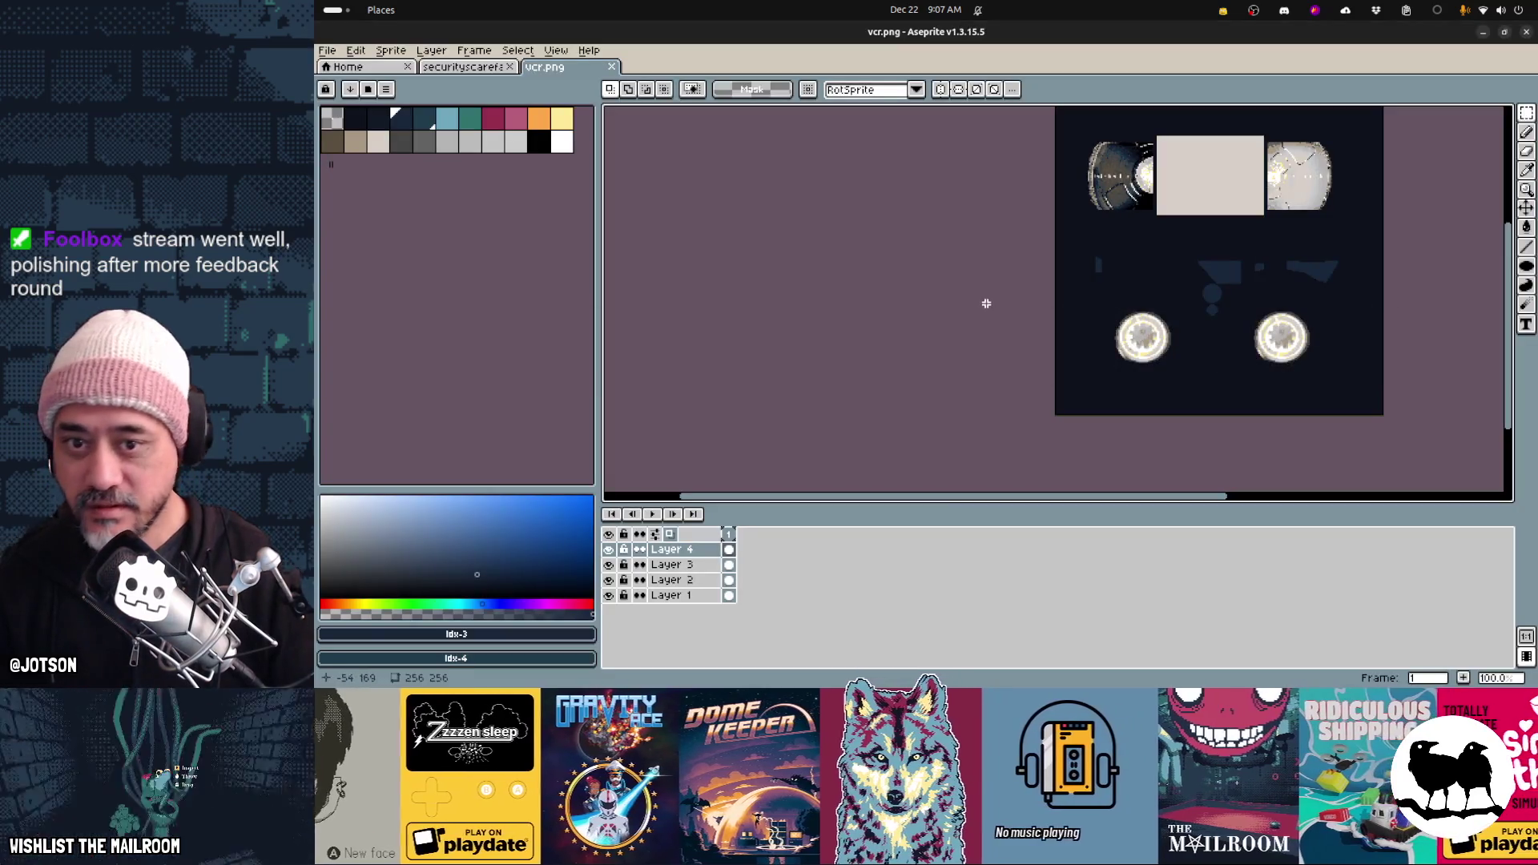
pyautogui.moveTo(1182, 306); pyautogui.dragTo(1350, 381)
pyautogui.press('Down')
pyautogui.press('Down')
pyautogui.press('Down')
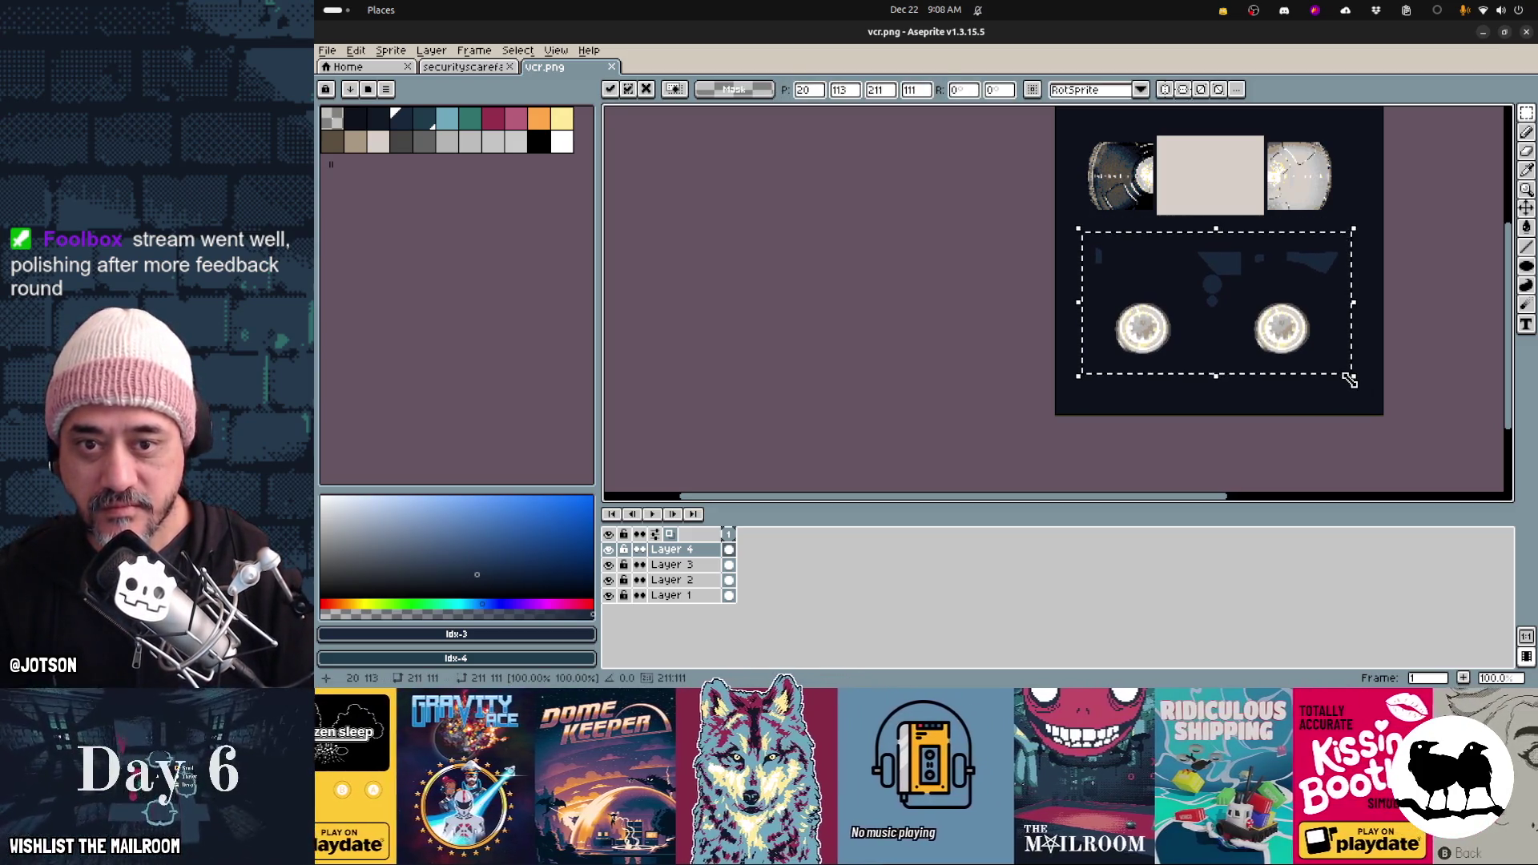
pyautogui.hotkey('alt', 'Tab')
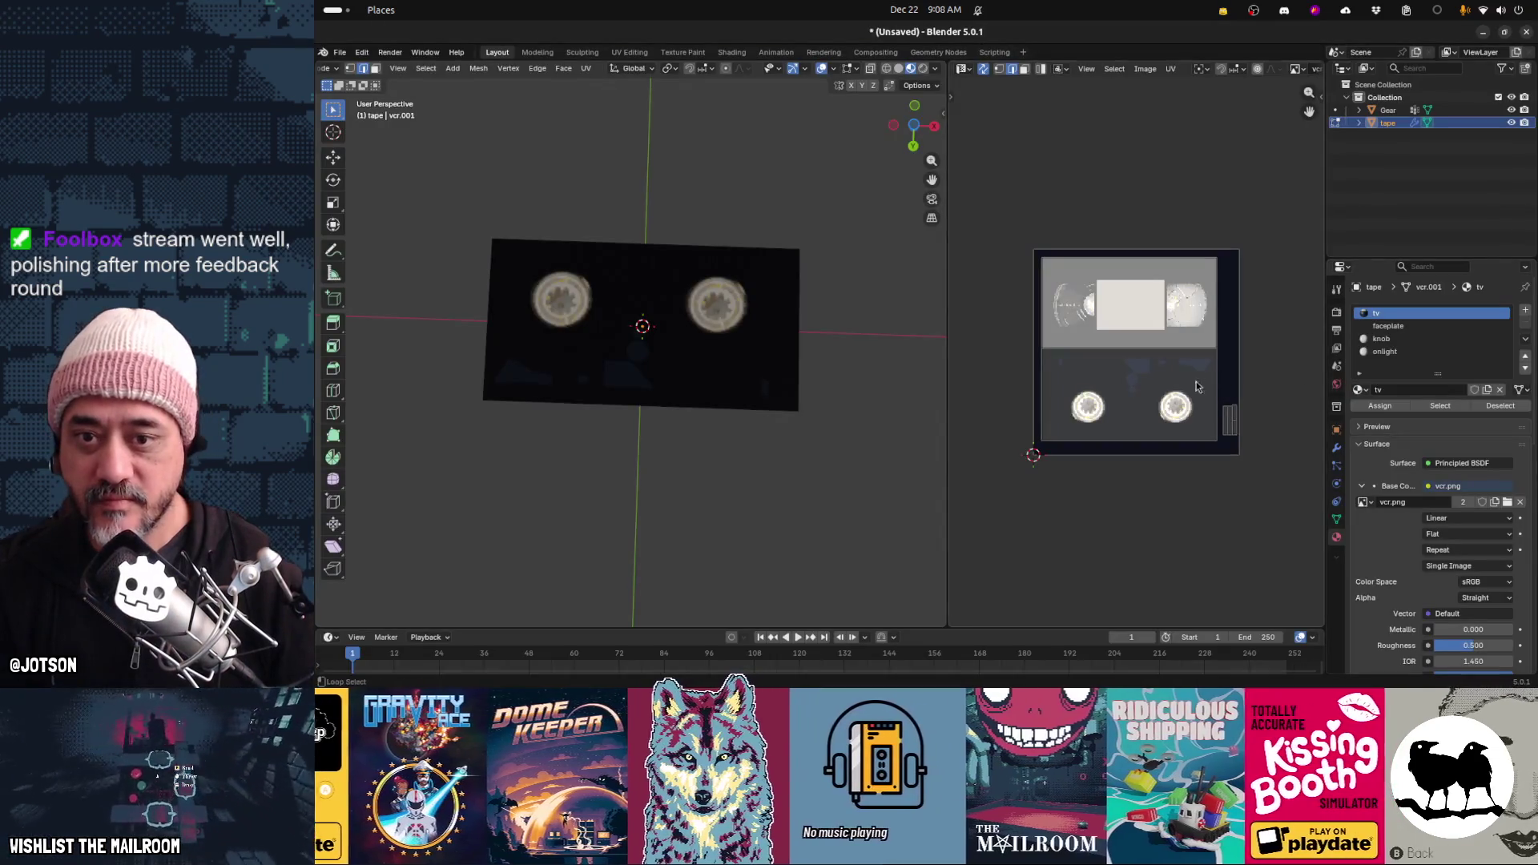
pyautogui.hotkey('alt', 'r')
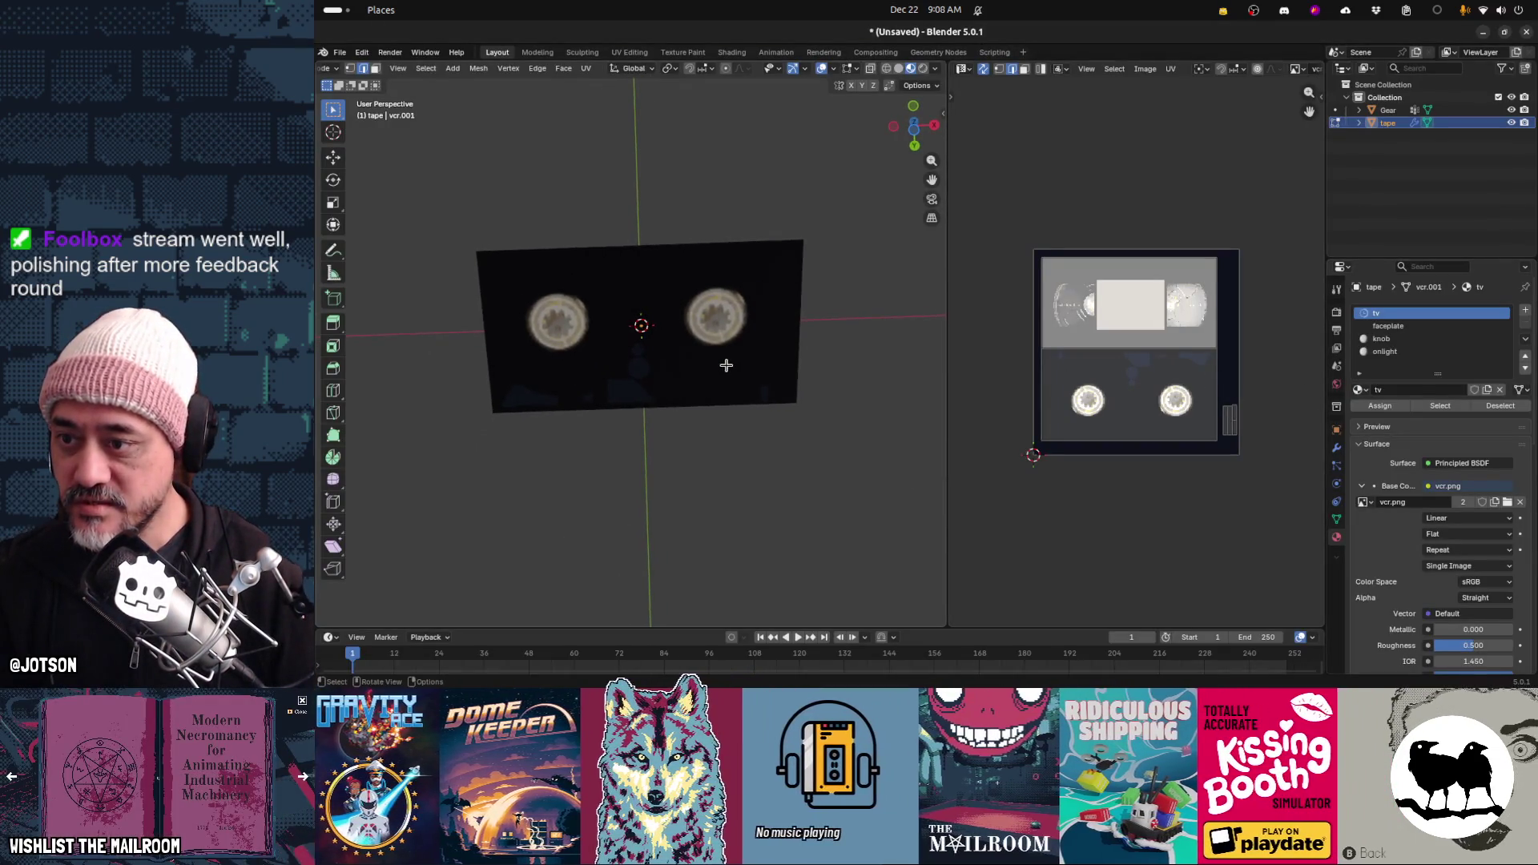
pyautogui.hotkey('alt', 'Tab')
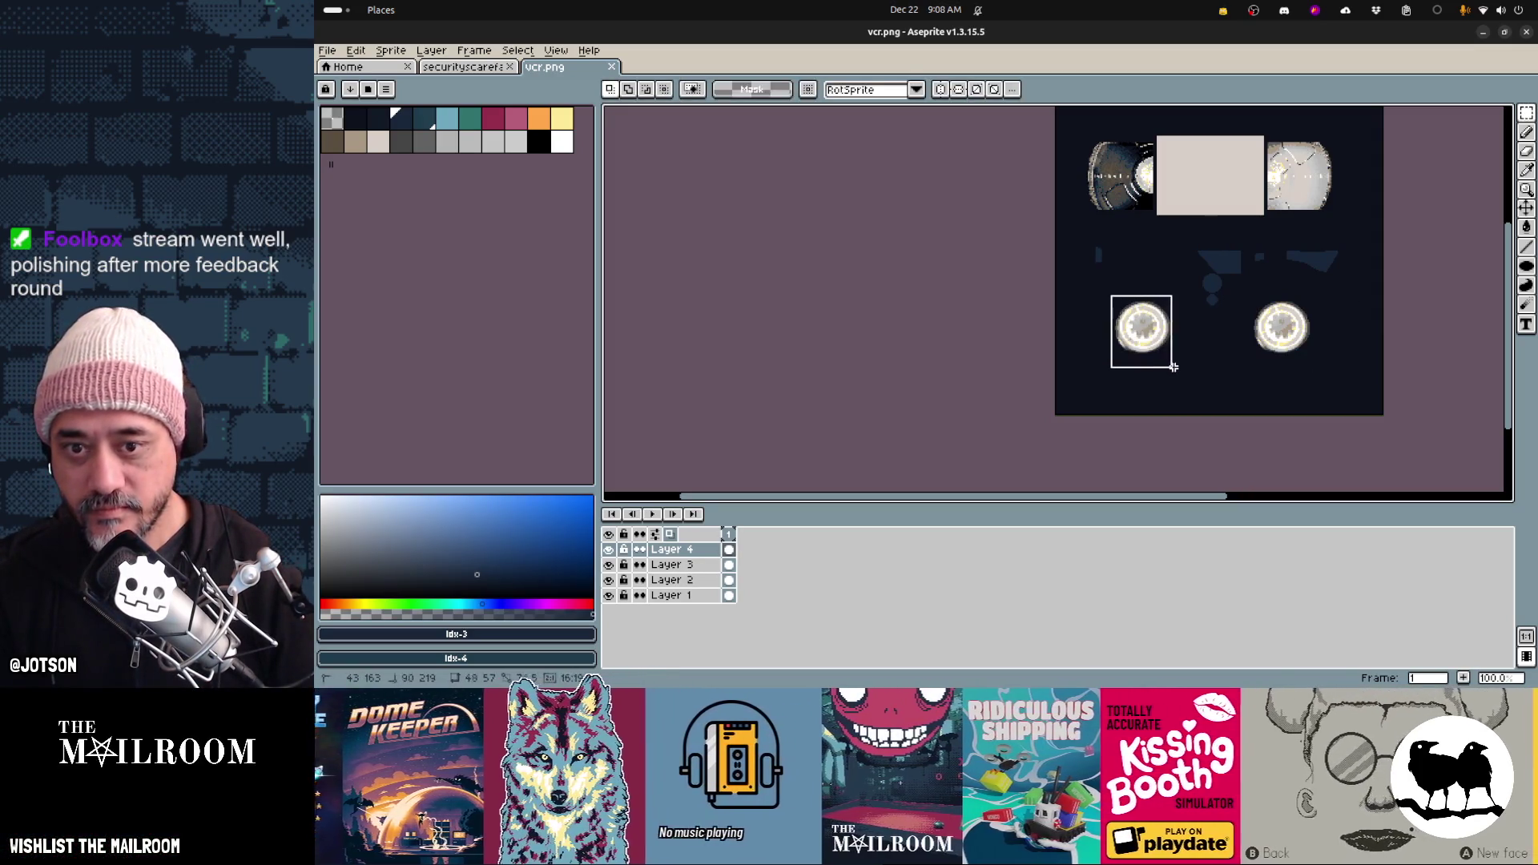
pyautogui.keyDown('shift'); pyautogui.moveTo(1252, 282); pyautogui.dragTo(1323, 364); pyautogui.keyUp('shift')
pyautogui.hotkey('alt', 'Tab')
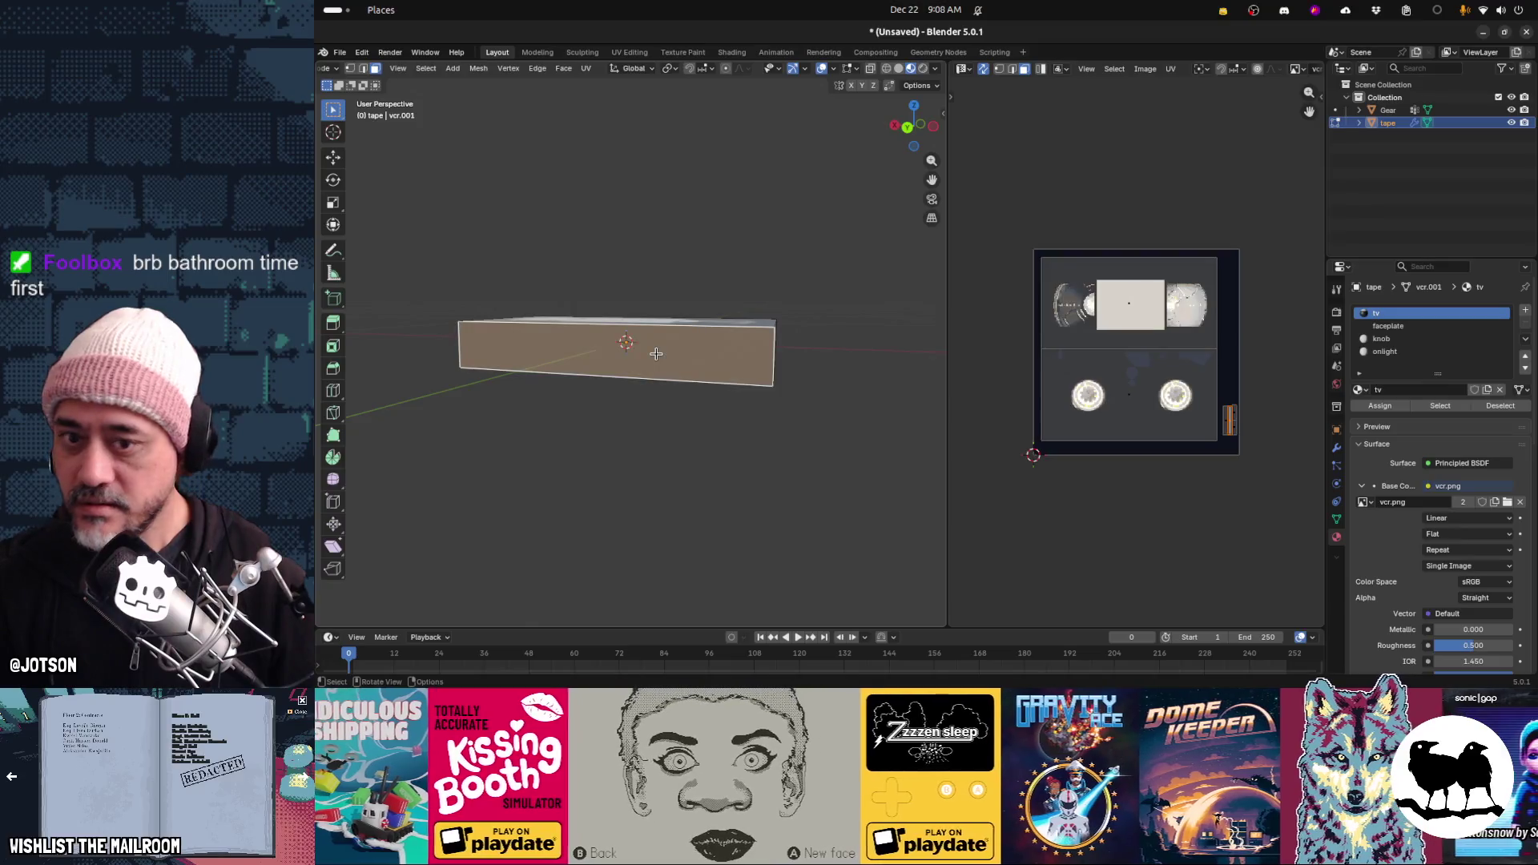
# Scale up the side label strip's UVs and move them higher on the texture
pyautogui.press('s')
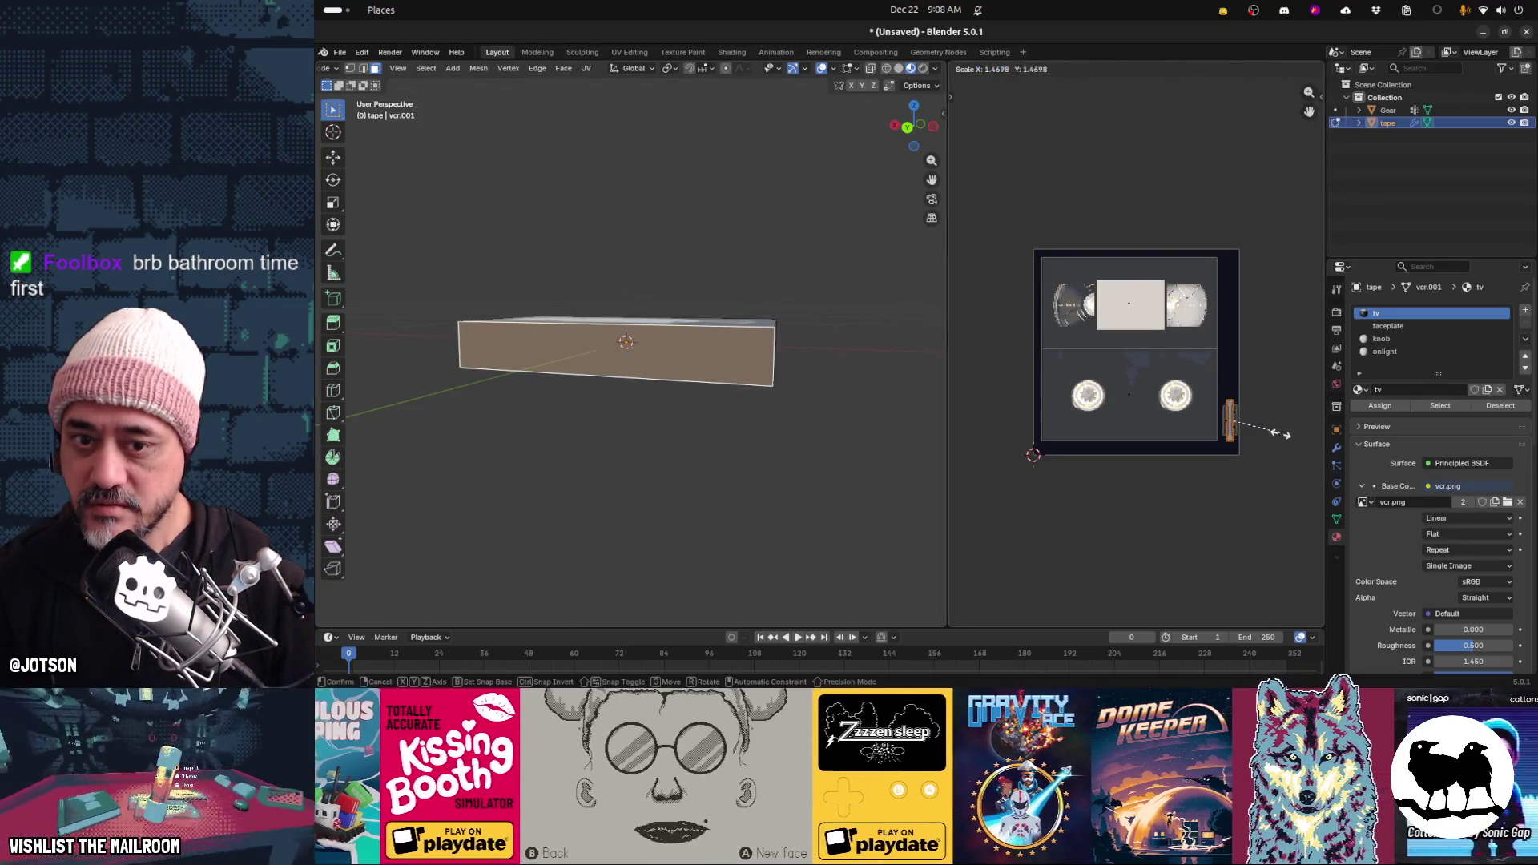
pyautogui.click(982, 504)
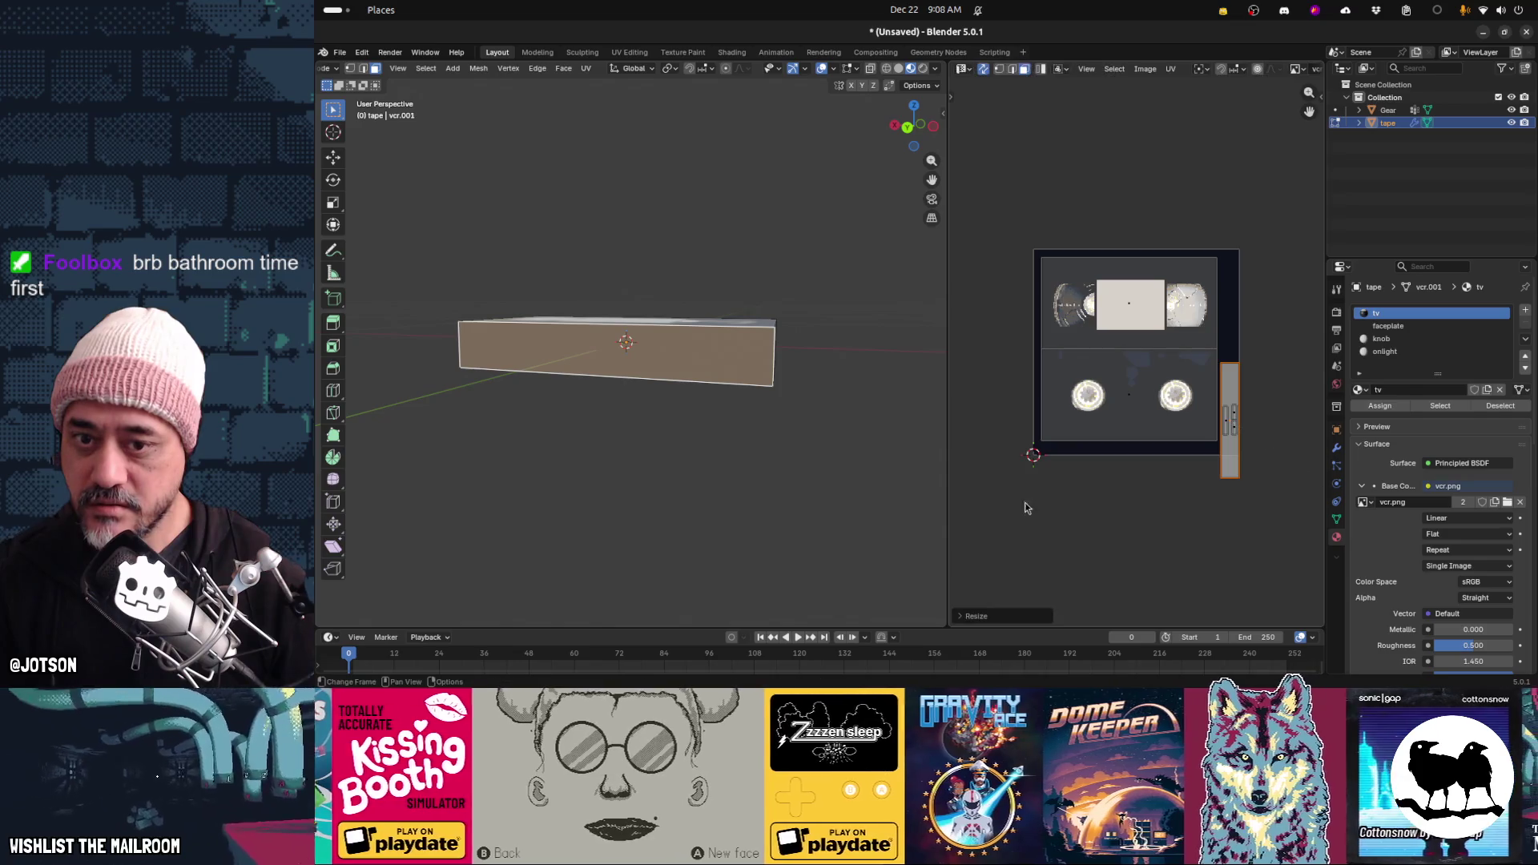
pyautogui.press('g')
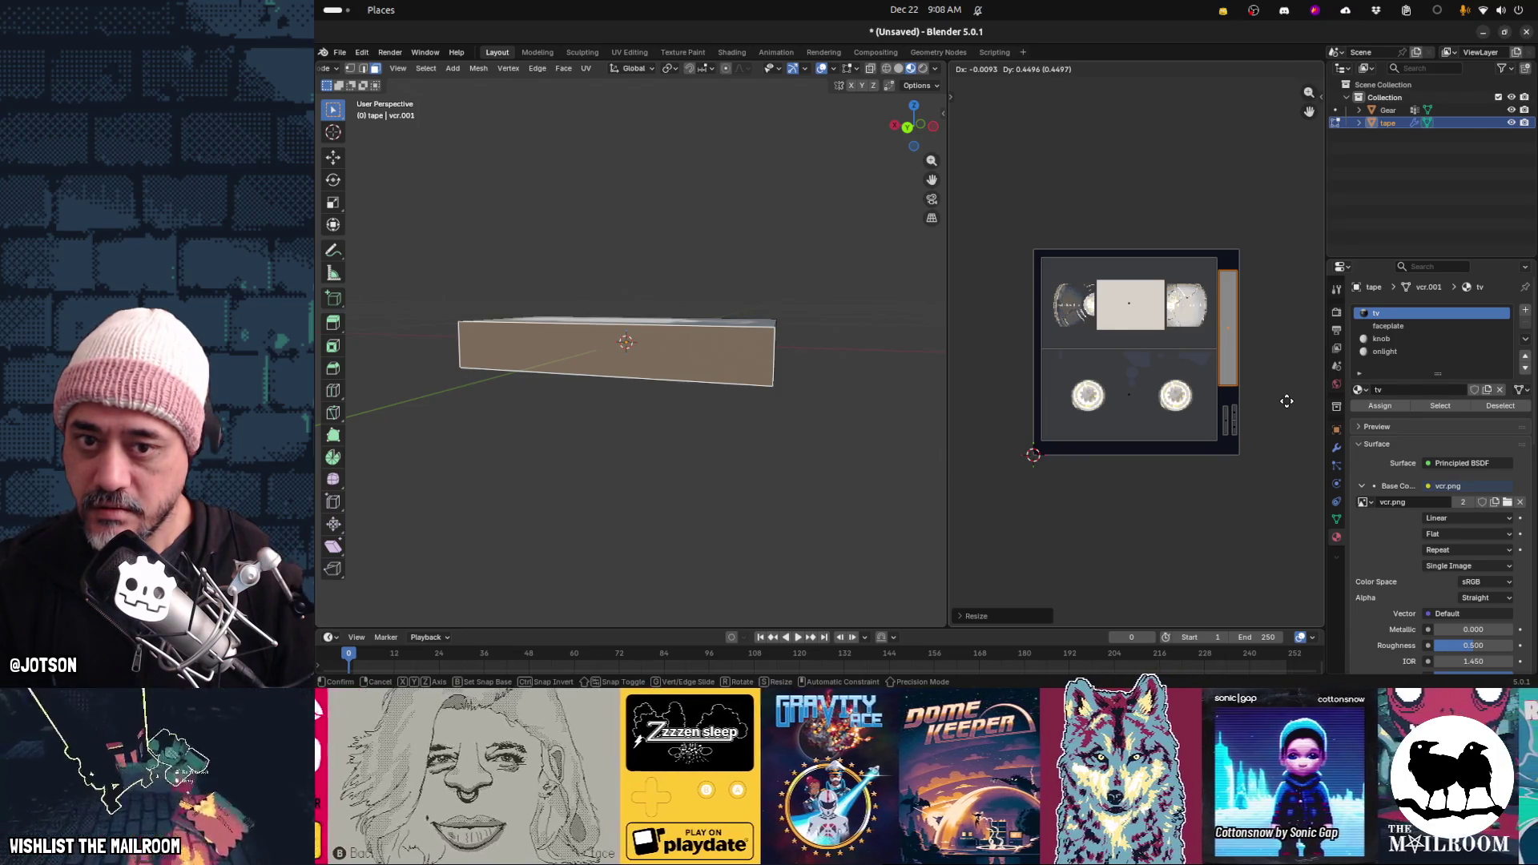
pyautogui.click(1286, 401)
pyautogui.hotkey('alt', 'o')
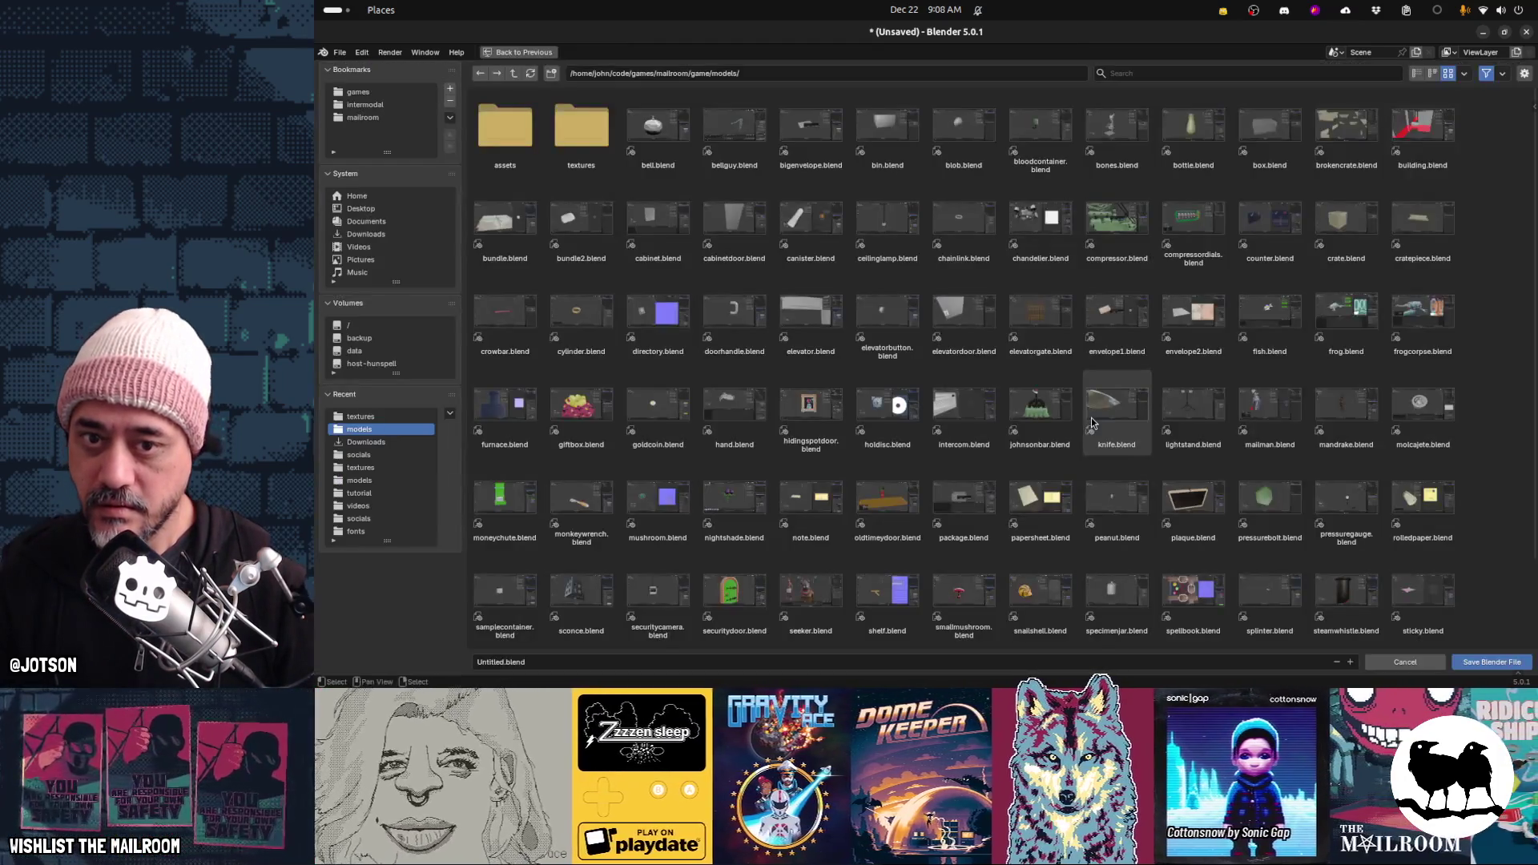
pyautogui.press('Escape')
# Leave edit mode and save the scene as vhstape.blend
pyautogui.press('Tab')
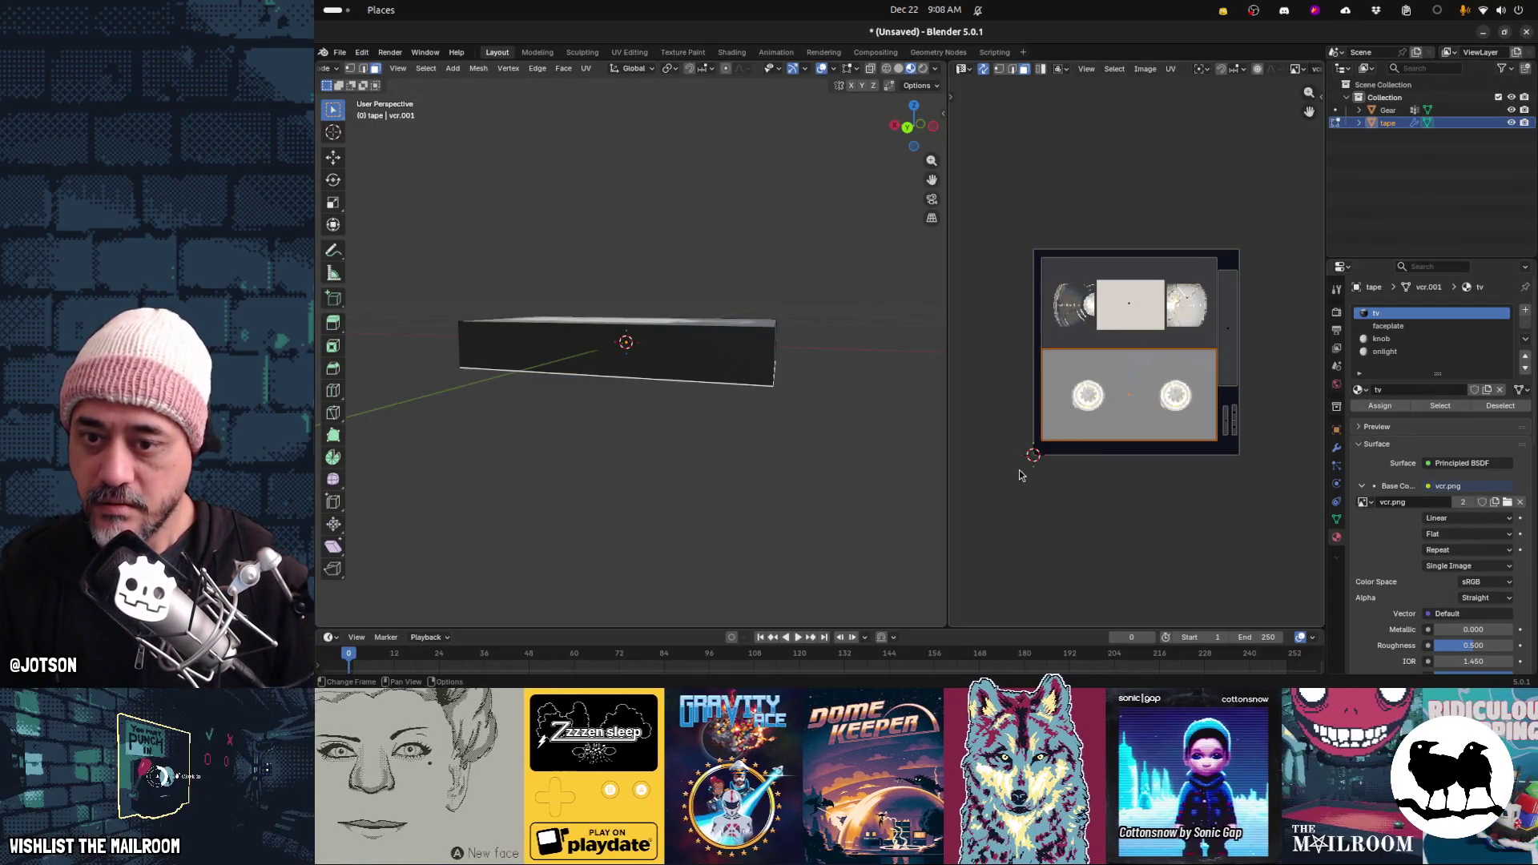
pyautogui.hotkey('ctrl', 's')
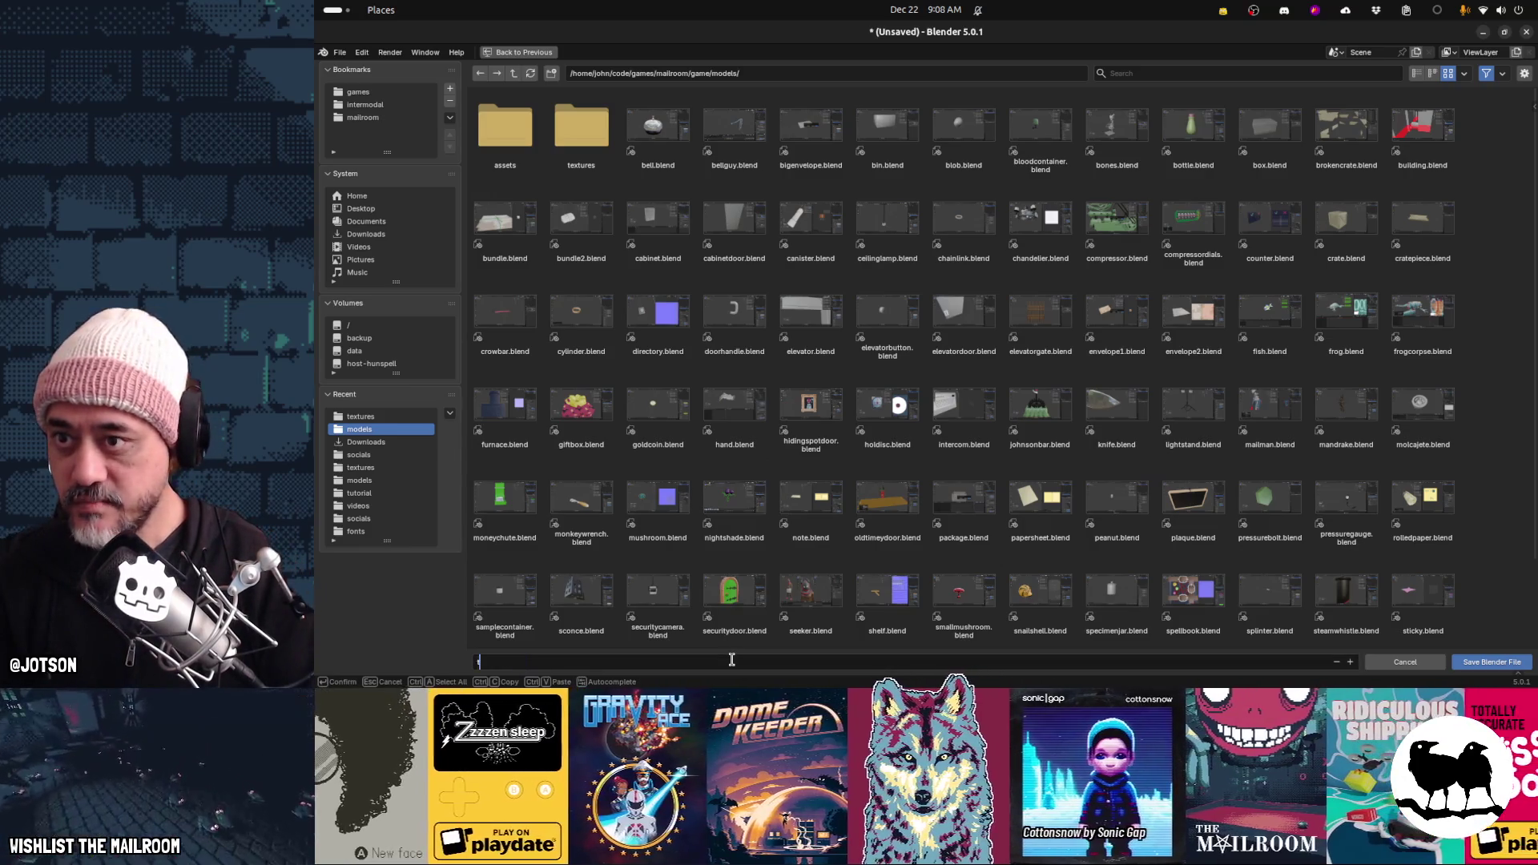
pyautogui.write('vhstape')
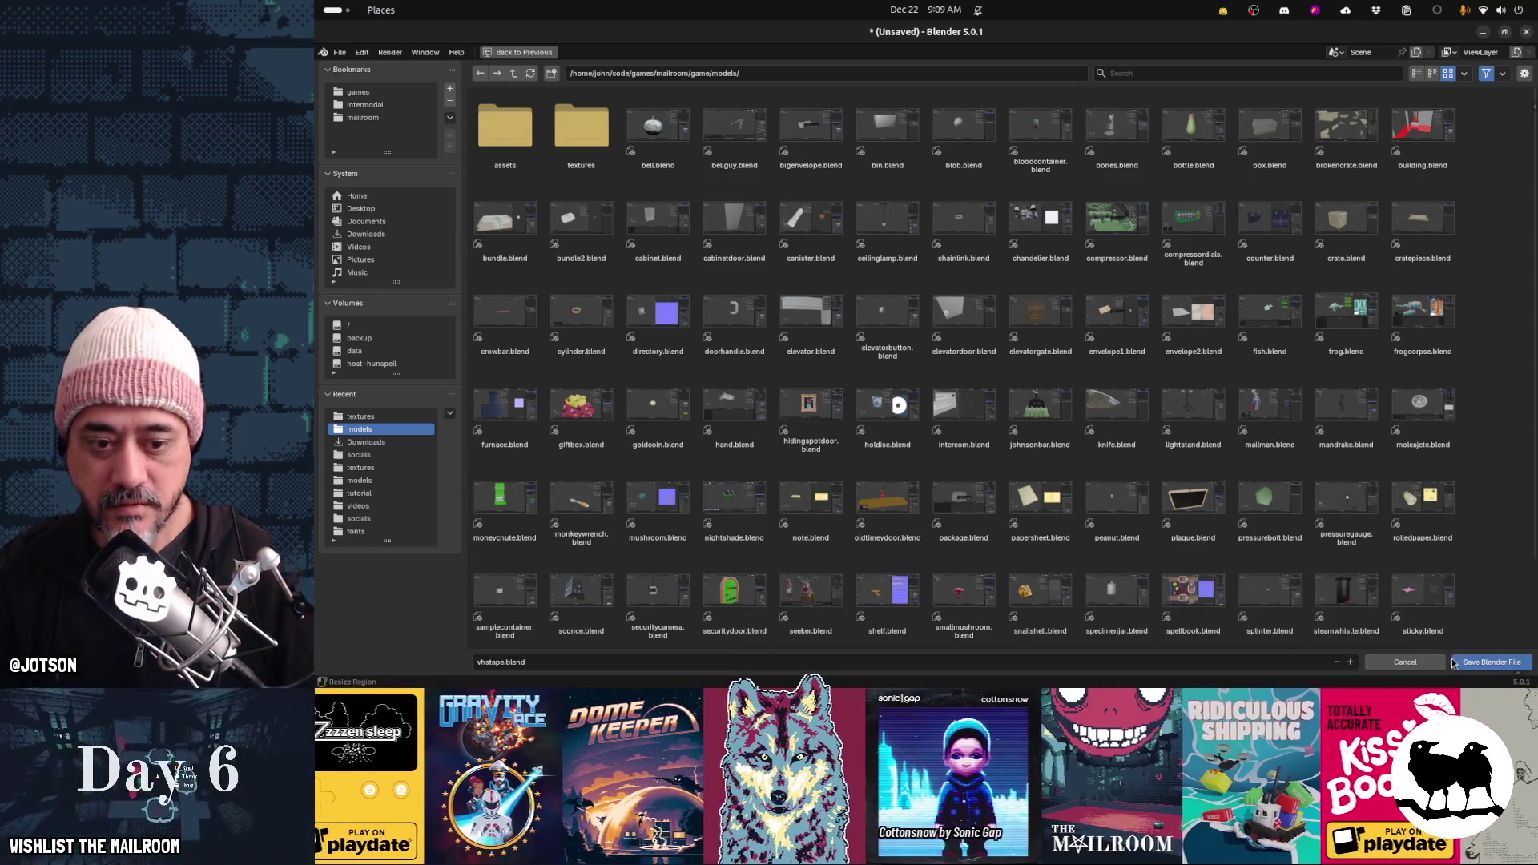
pyautogui.press('Return')
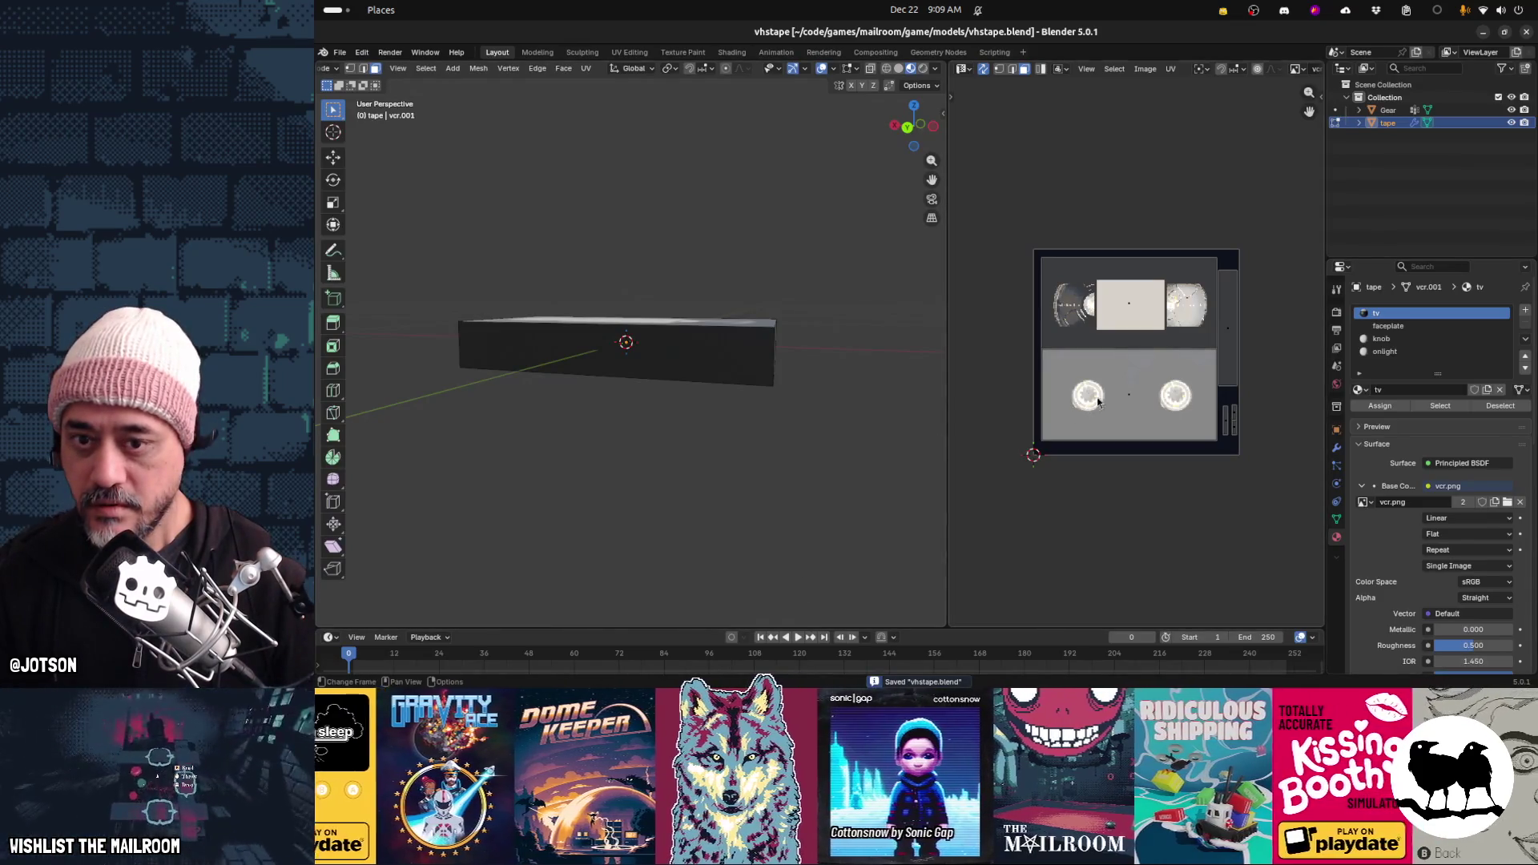
# Draw a tall beige rectangle down the right side of vcr.png and reload it in Blender
pyautogui.hotkey('alt', 'Tab')
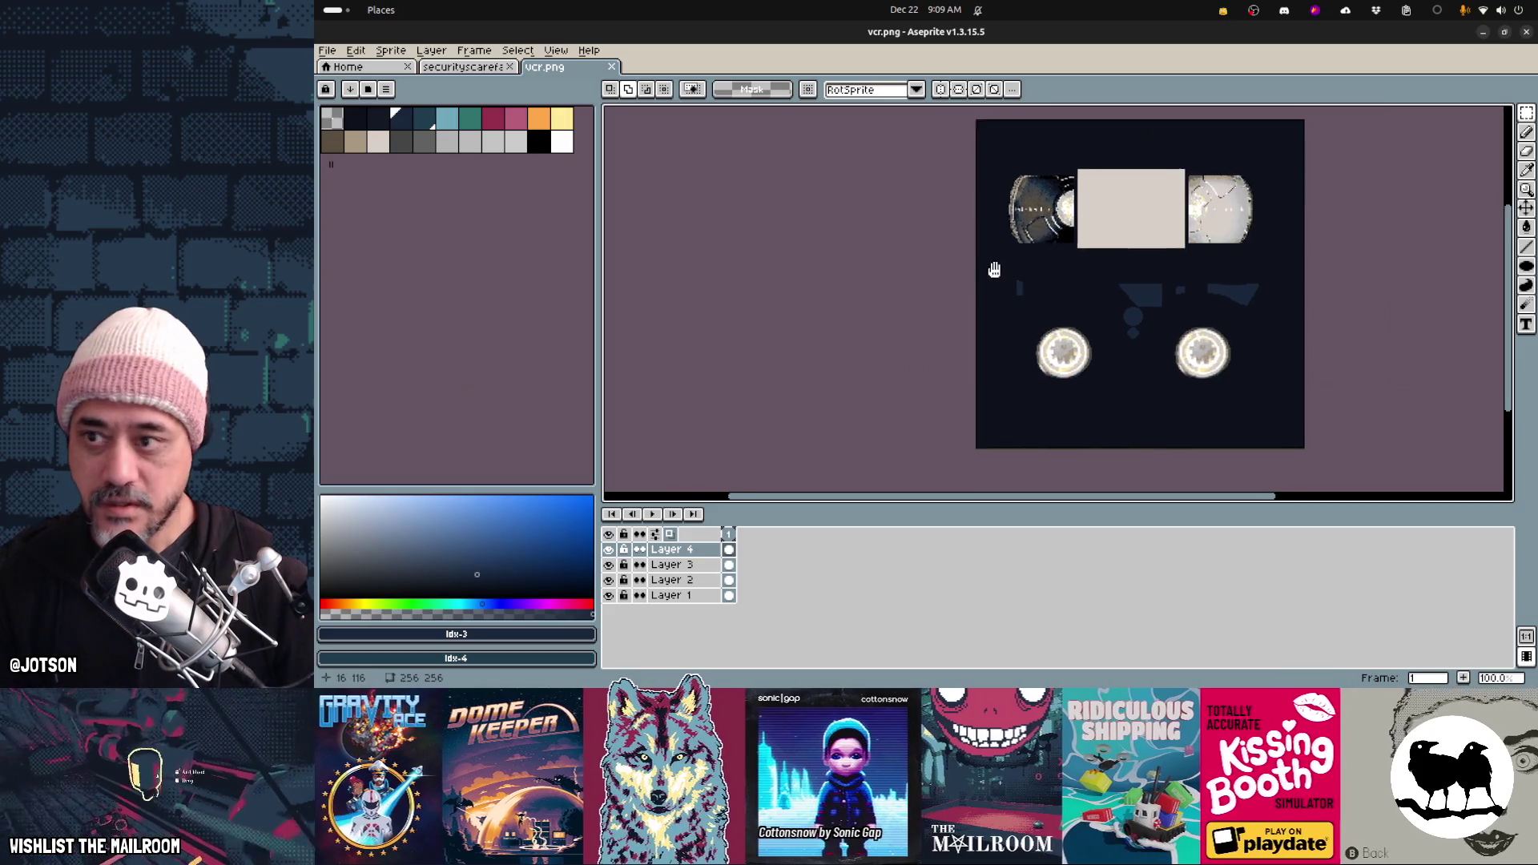
pyautogui.moveTo(994, 270); pyautogui.dragTo(832, 326, button='middle')
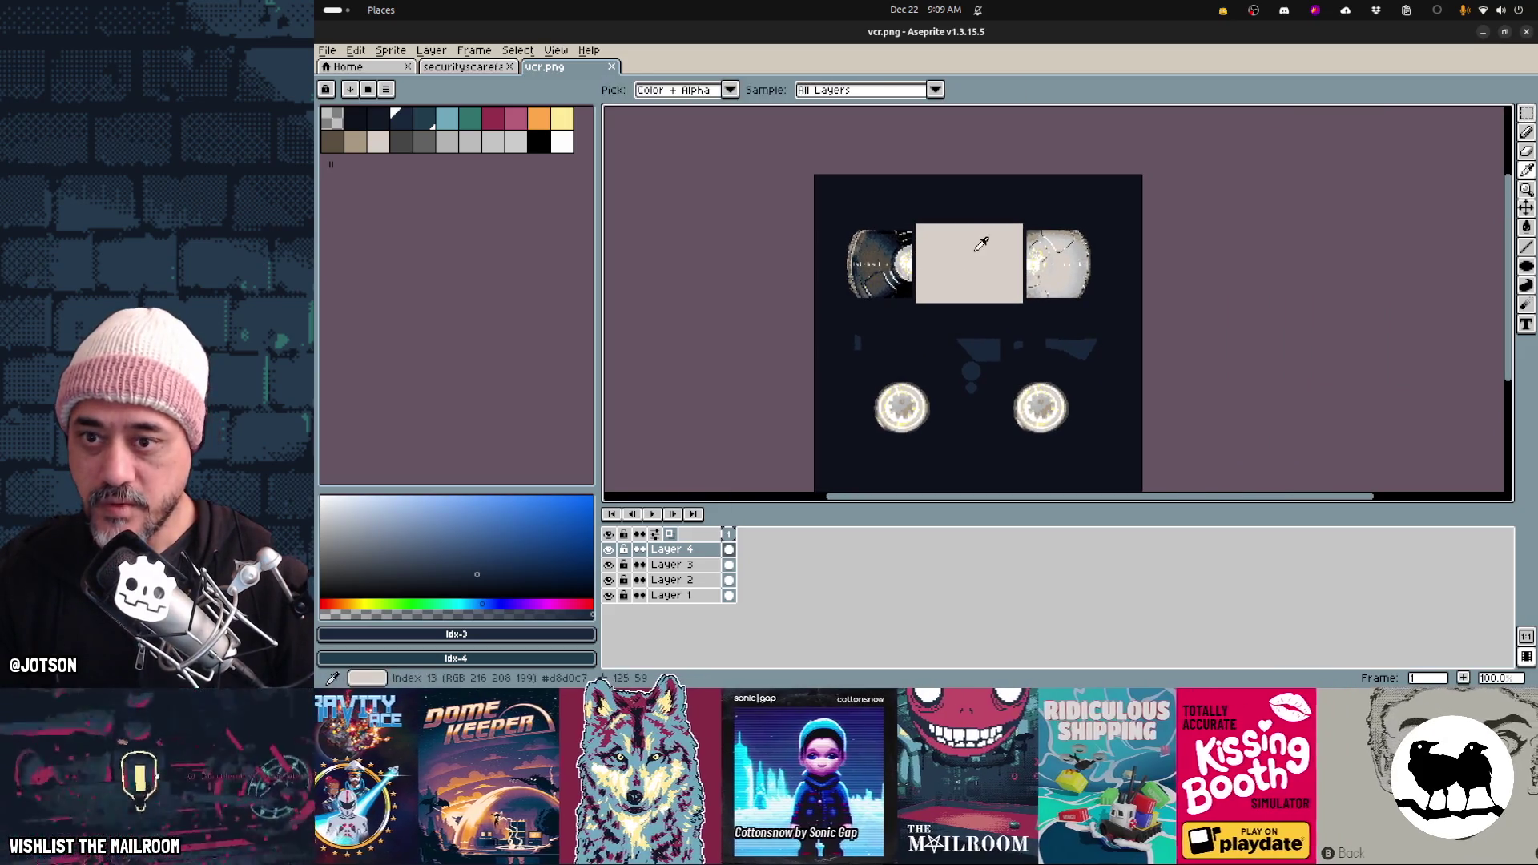
pyautogui.keyDown('alt'); pyautogui.click(1110, 231); pyautogui.keyUp('alt')
pyautogui.press('u')
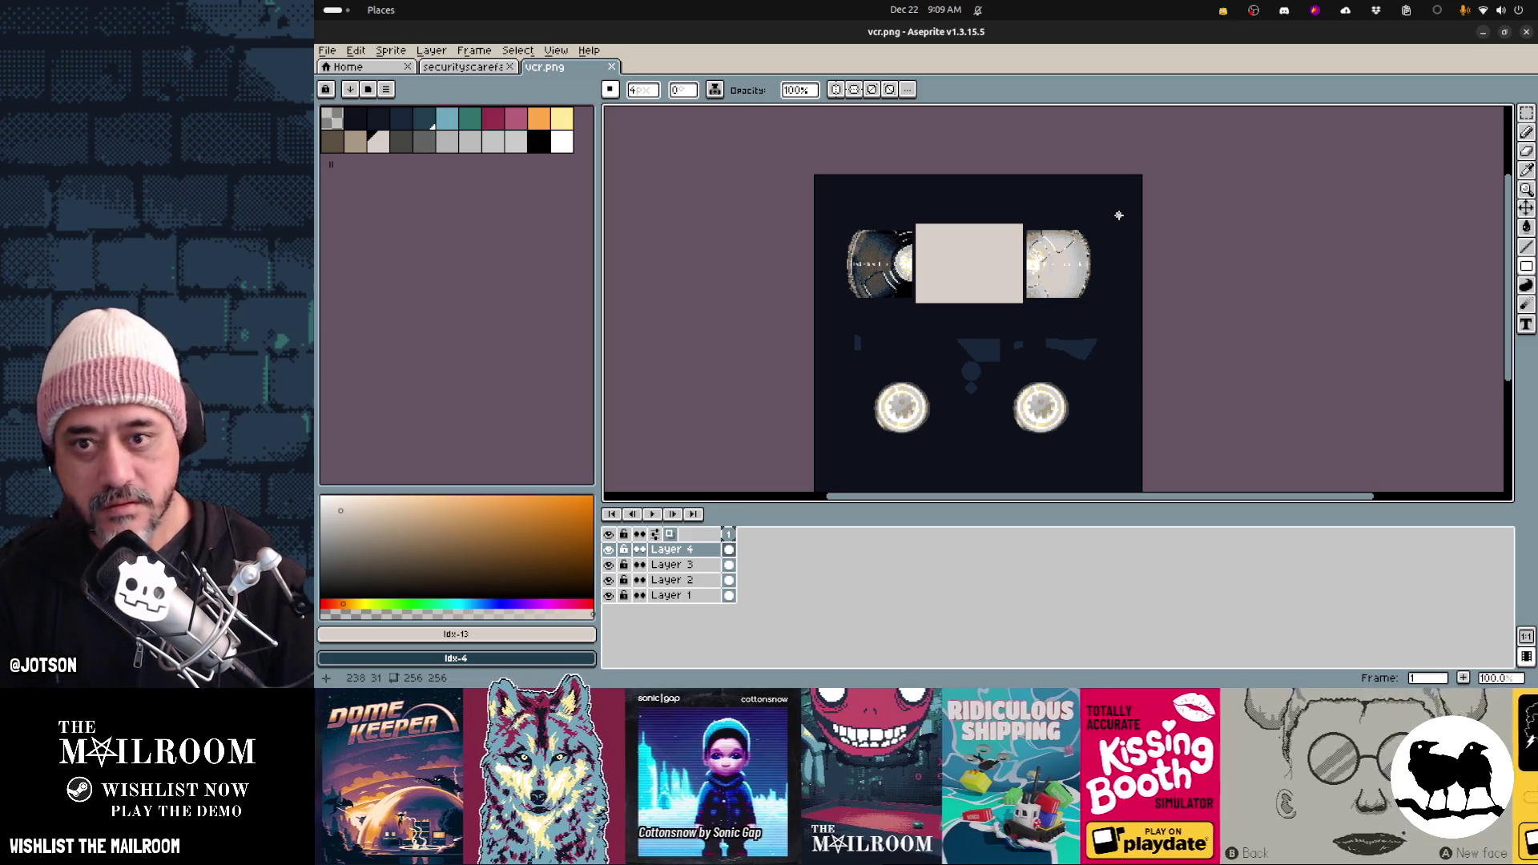
pyautogui.moveTo(1121, 274); pyautogui.dragTo(1131, 360)
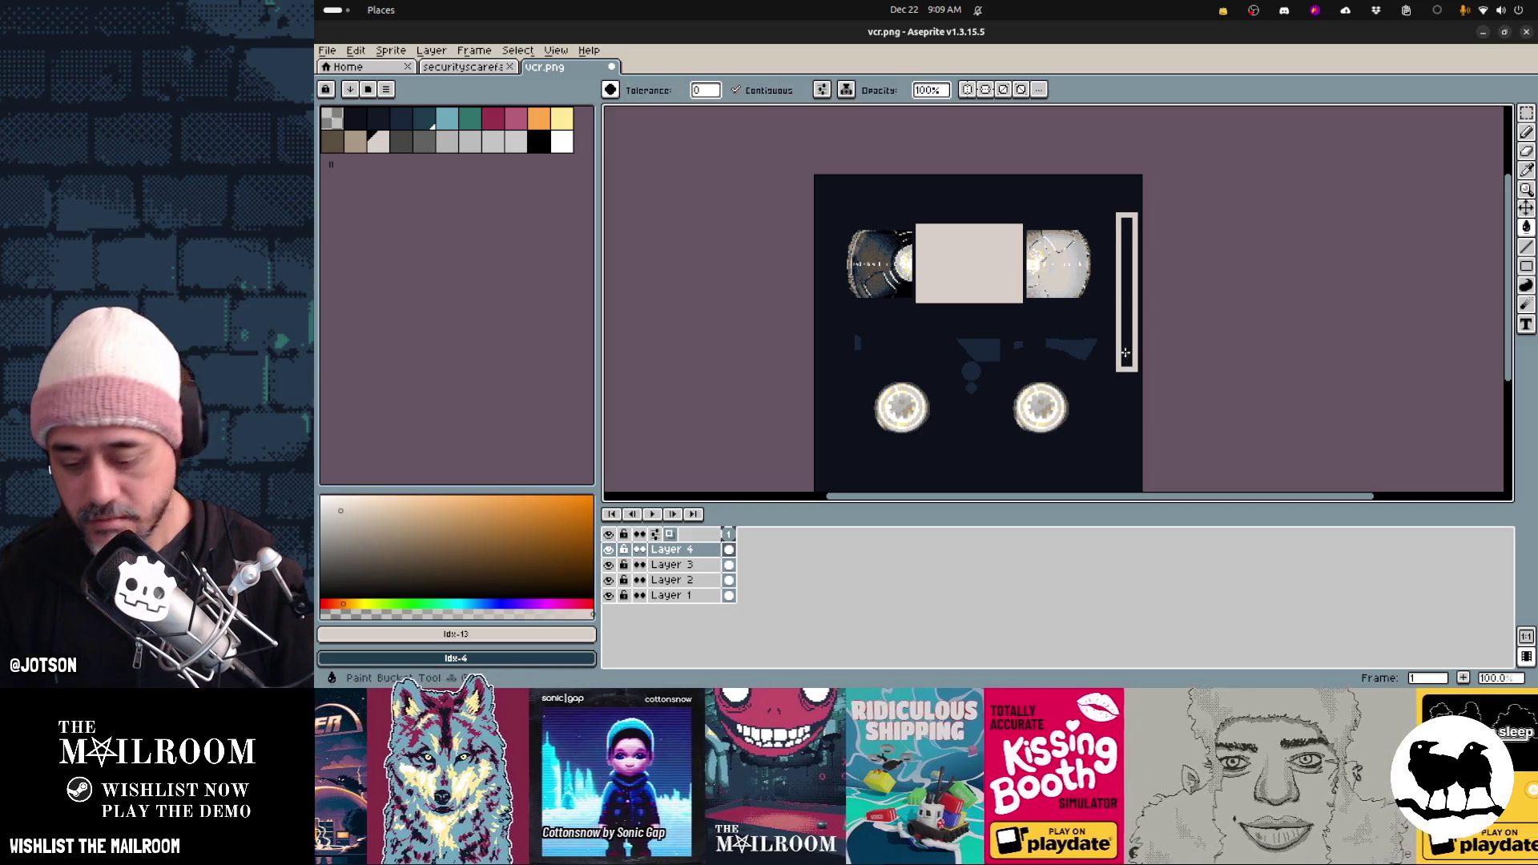
pyautogui.hotkey('alt', 'Tab')
pyautogui.hotkey('alt', 'r')
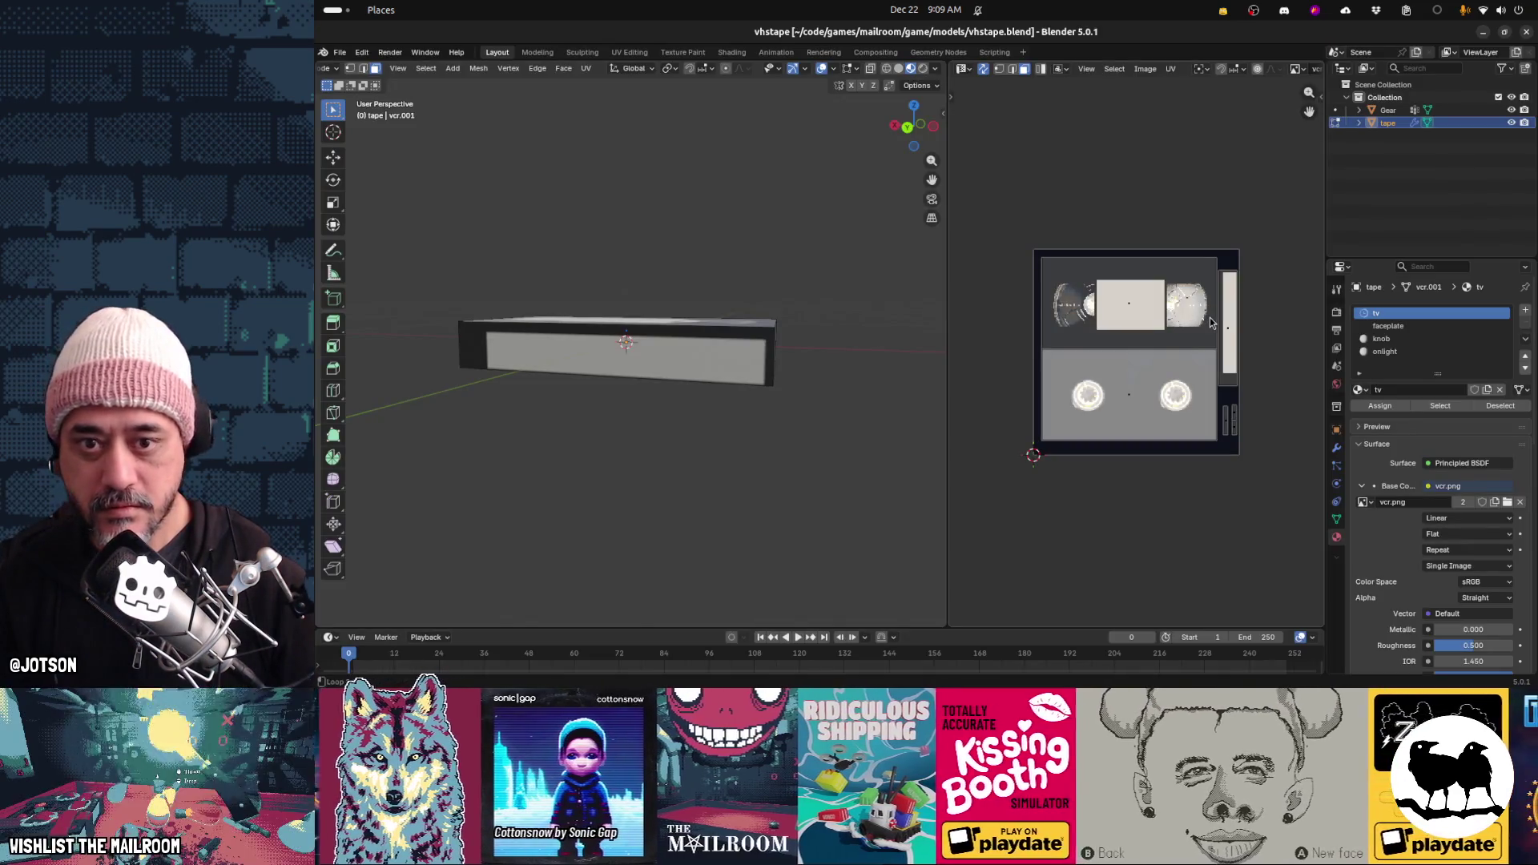
pyautogui.hotkey('alt', 'Tab')
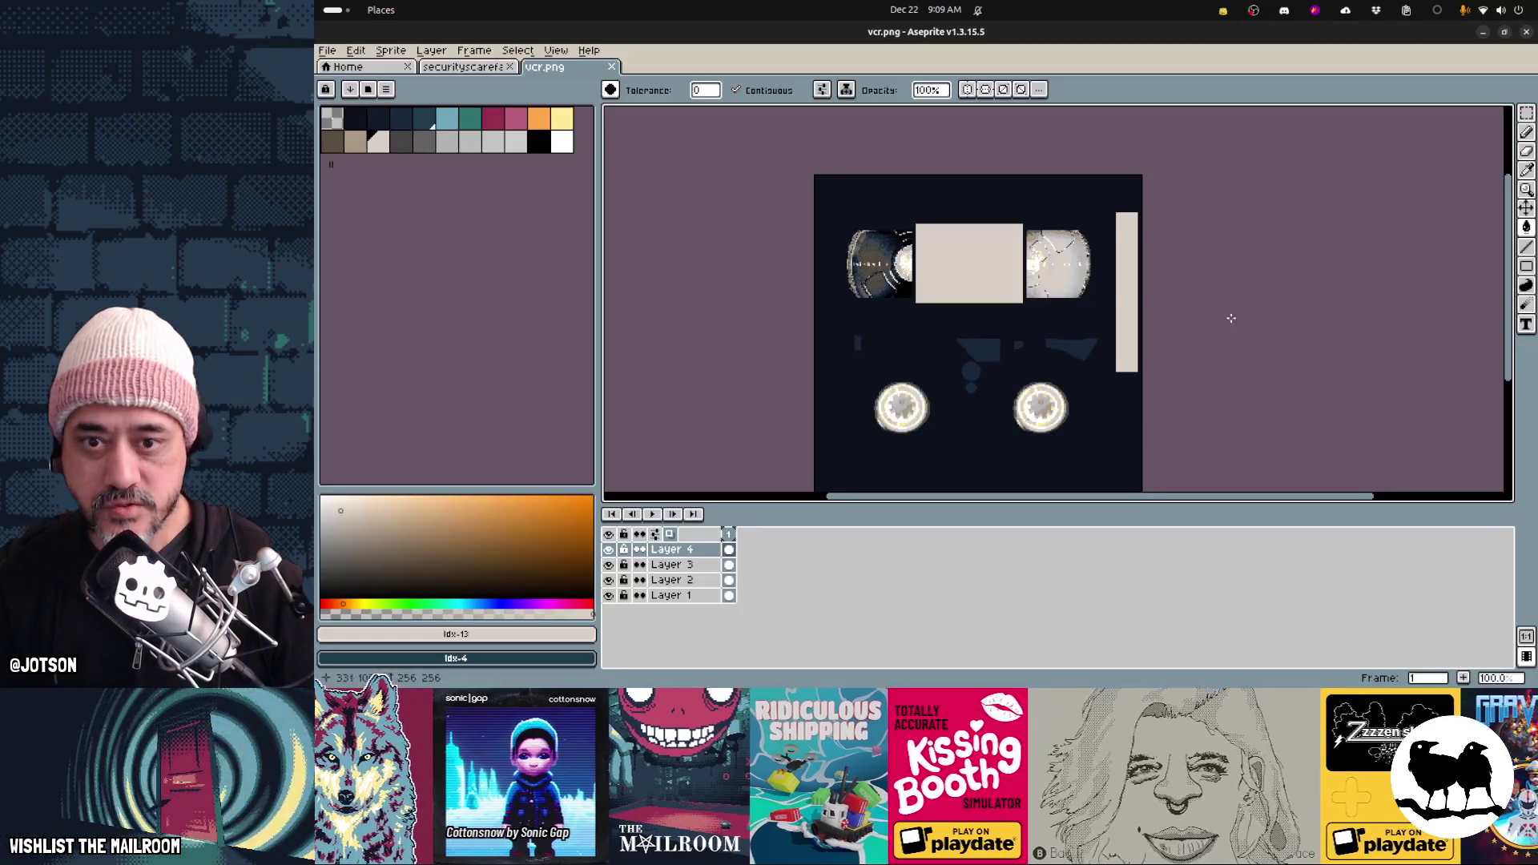
# Zoom in on the strip, undoing a stray beige fill and an eraser stroke
pyautogui.scroll(1, 1141, 187)
pyautogui.moveTo(1141, 187); pyautogui.dragTo(1104, 261, button='middle')
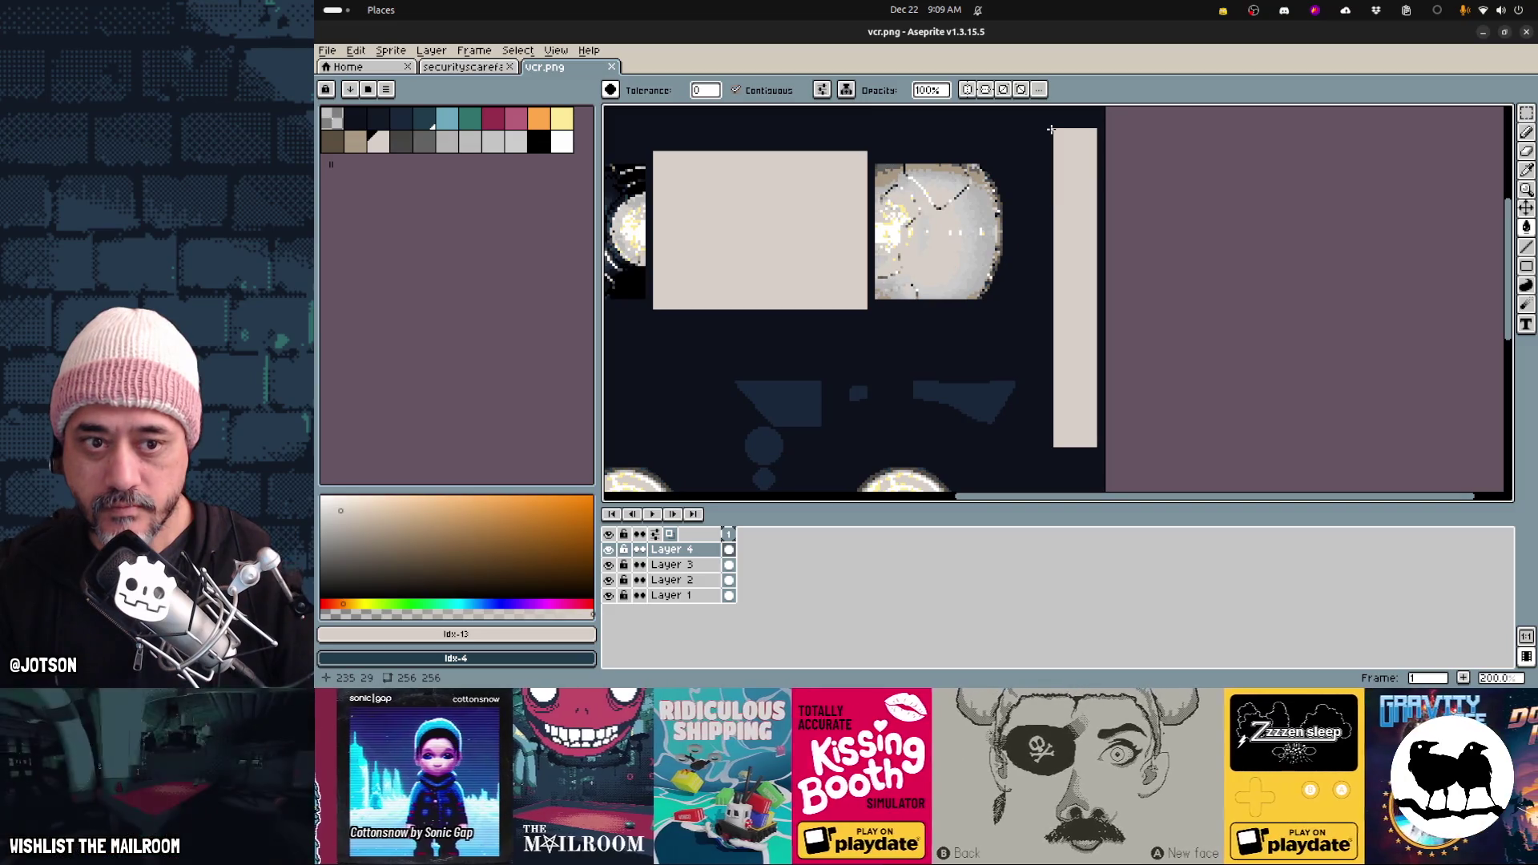
pyautogui.click(1051, 130)
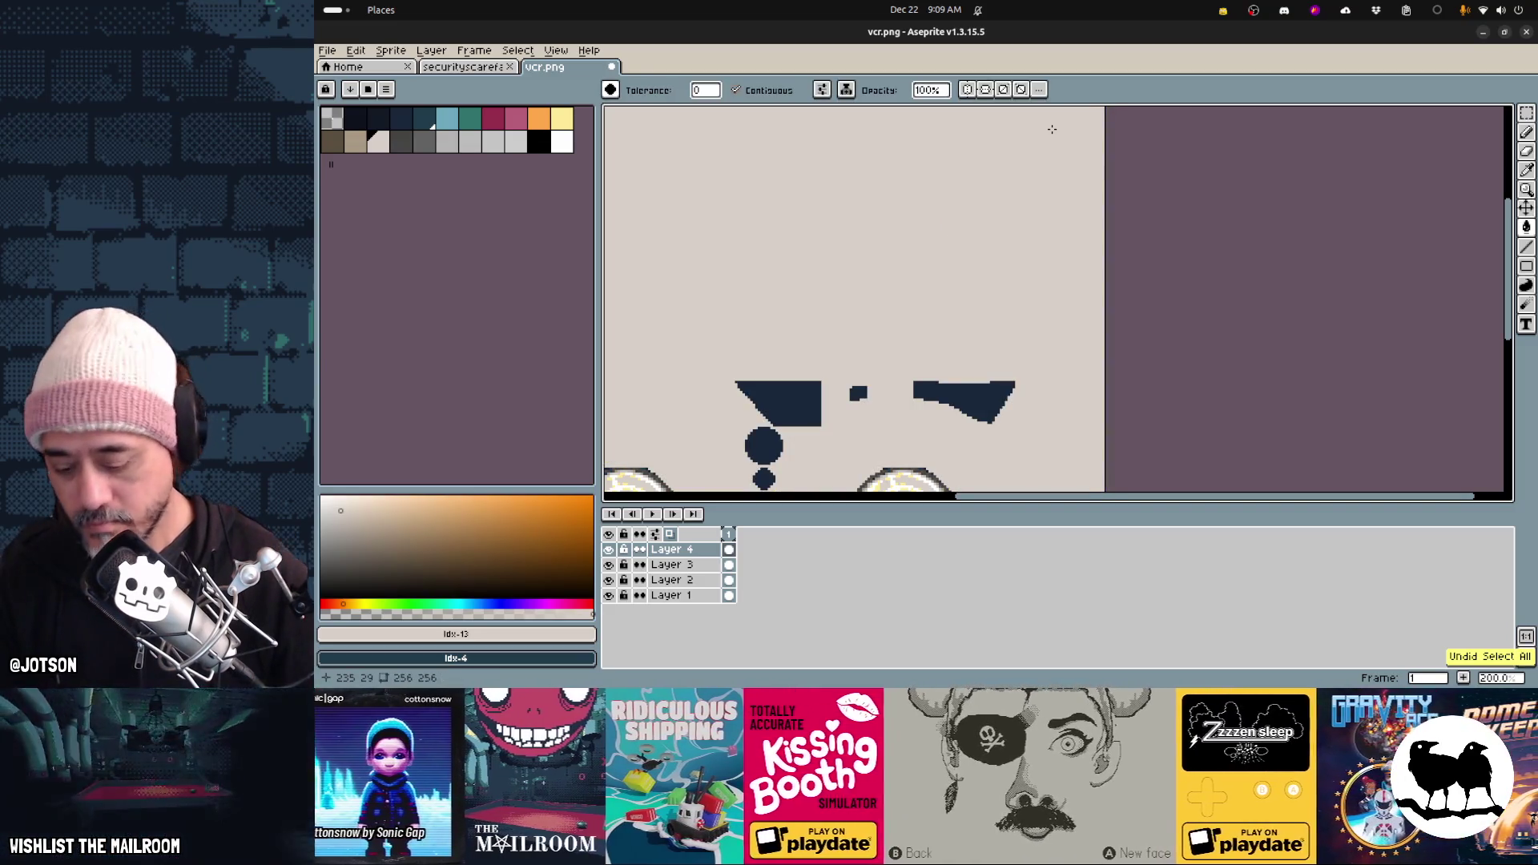
pyautogui.hotkey('ctrl', 'z')
pyautogui.press('u')
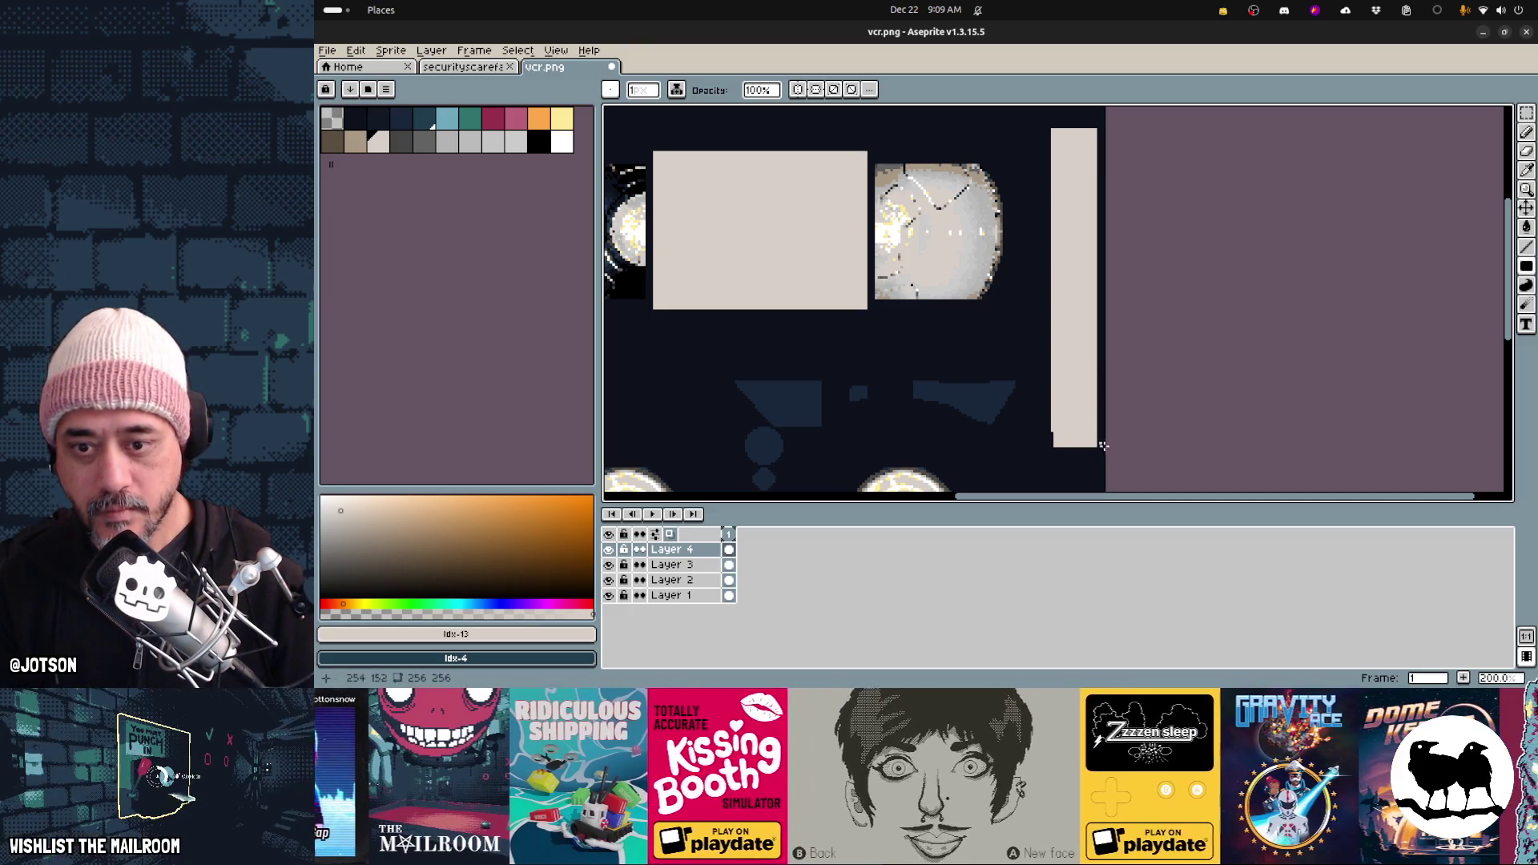
pyautogui.press('e')
pyautogui.click(1119, 466)
pyautogui.hotkey('ctrl', 'z')
# Trim the strip's bottom end and save vcr.png
pyautogui.press('m')
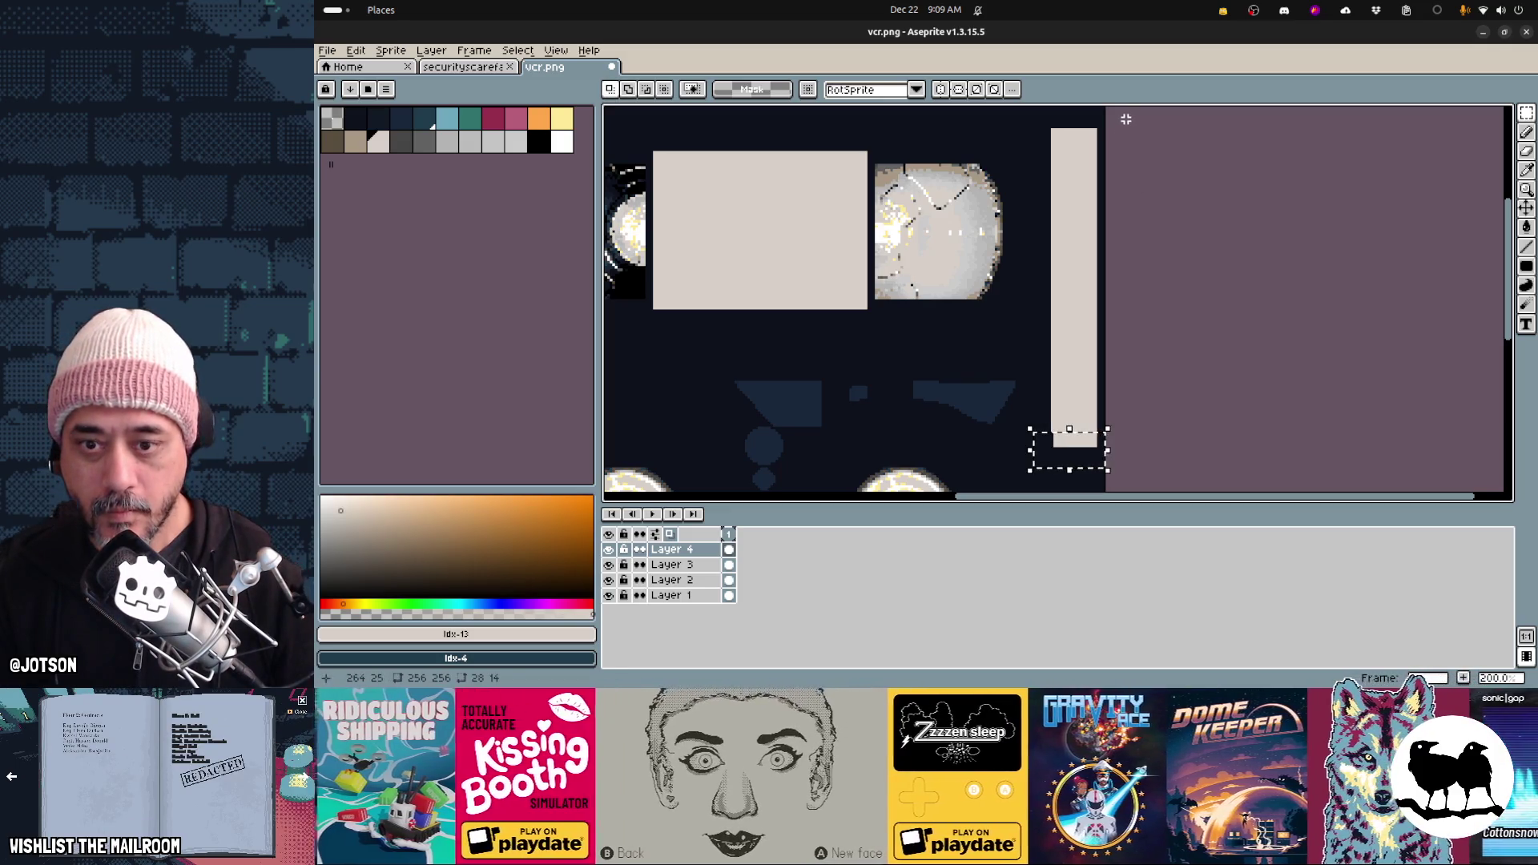
pyautogui.moveTo(1103, 120); pyautogui.dragTo(1094, 445)
pyautogui.hotkey('ctrl', 'd')
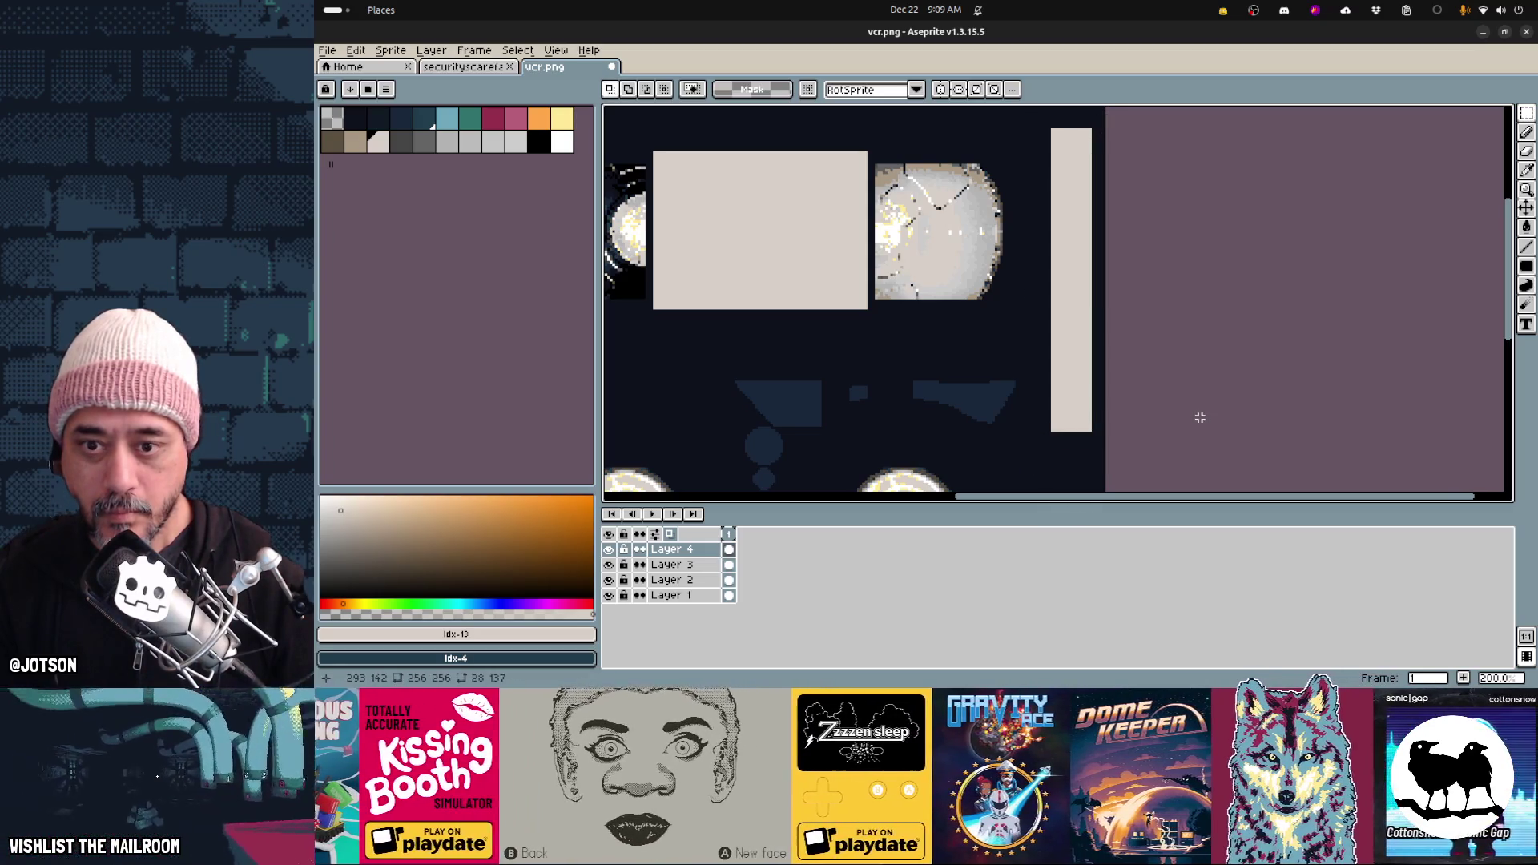
pyautogui.hotkey('ctrl', 's')
pyautogui.press('Return')
pyautogui.hotkey('alt', 'Tab')
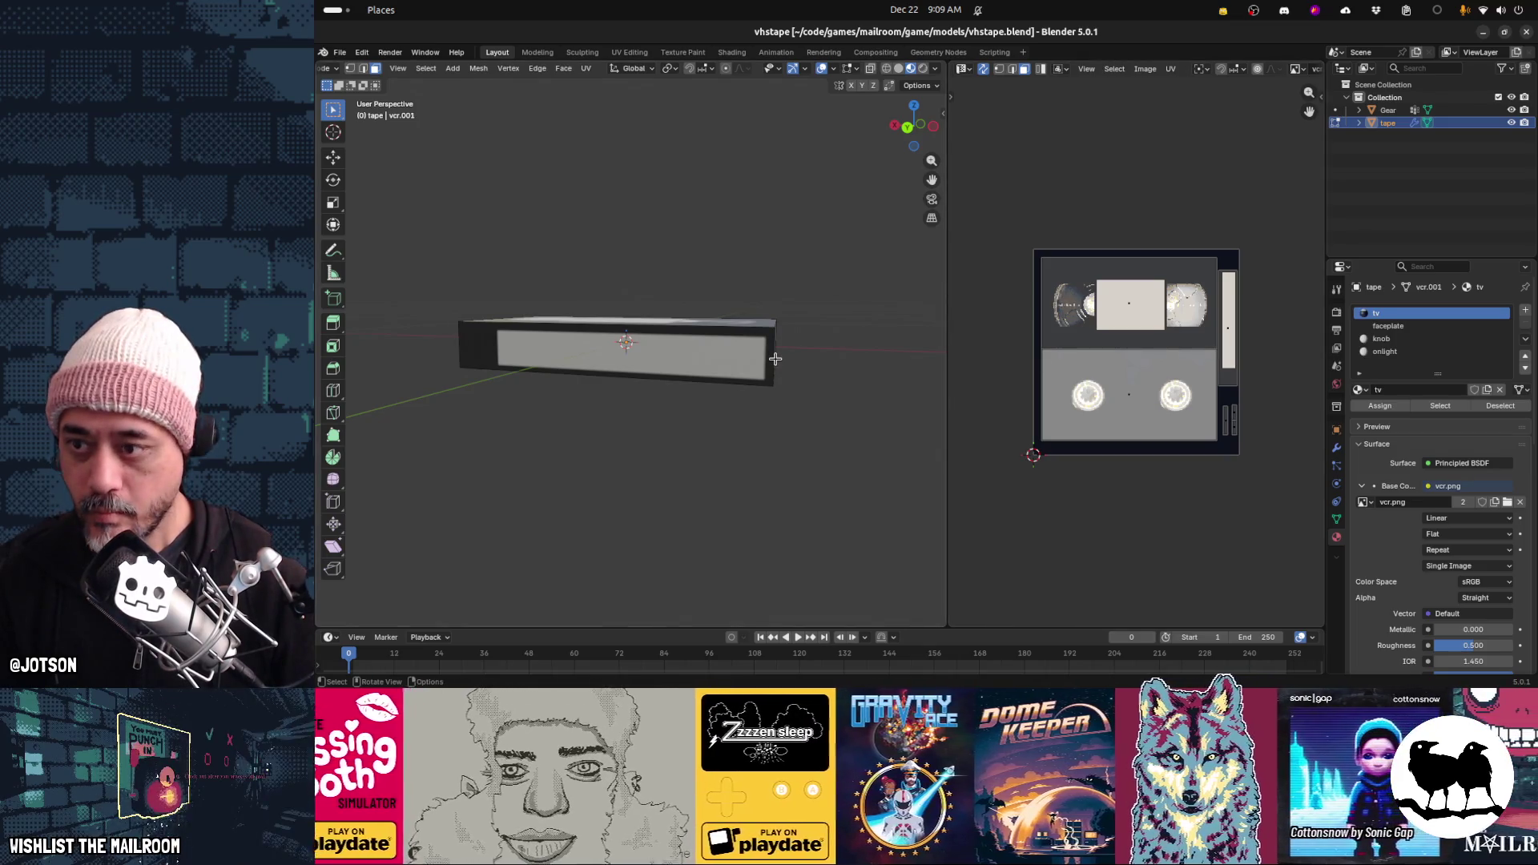
pyautogui.hotkey('alt', 'Tab')
# Move the strip down and reload the texture in Blender
pyautogui.press('w')
pyautogui.press('Down')
pyautogui.press('Down')
pyautogui.press('Down')
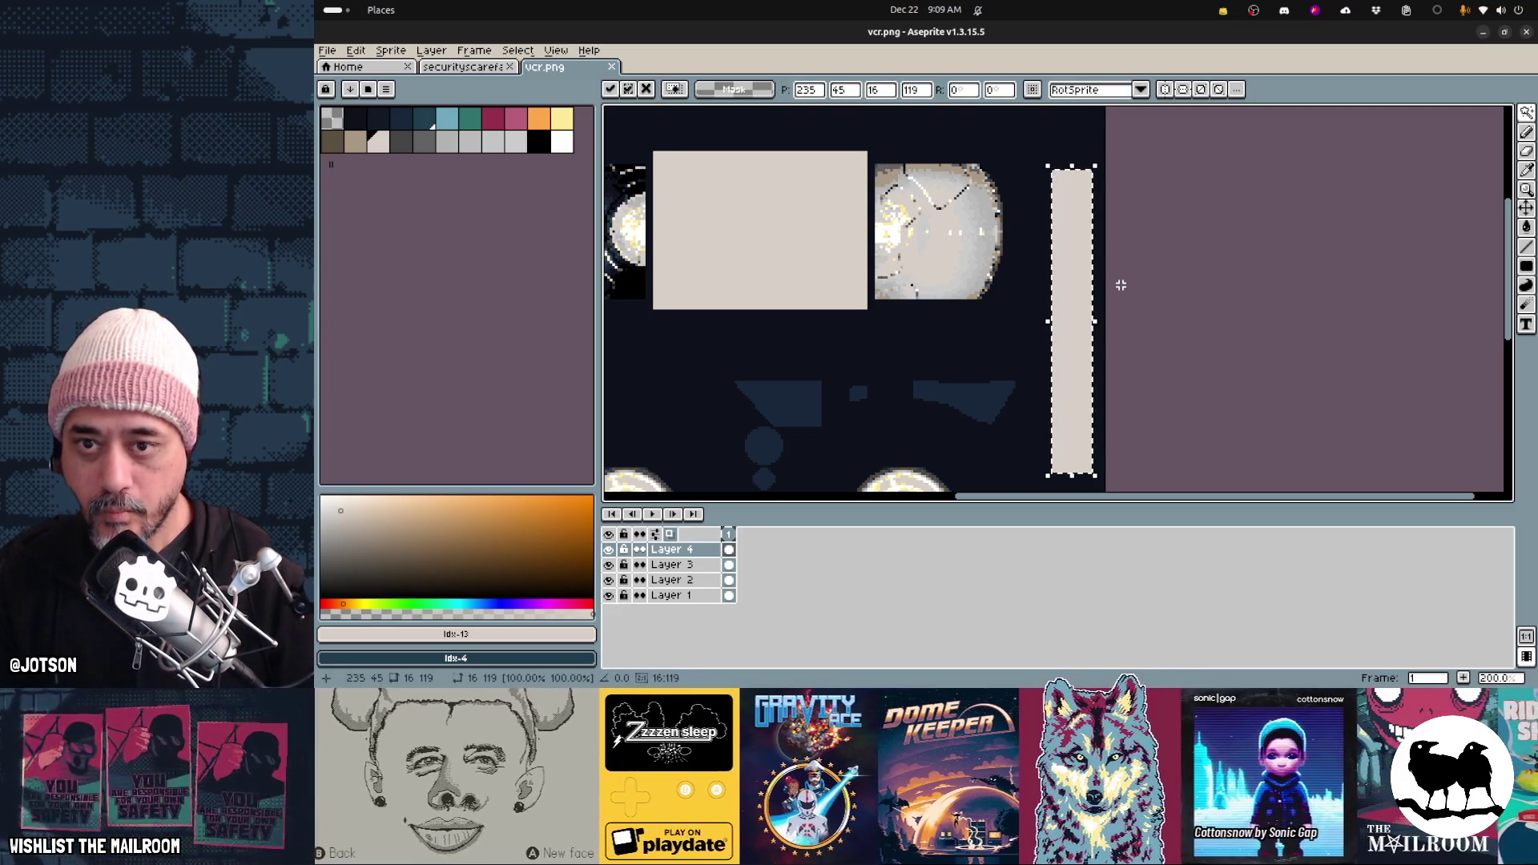
pyautogui.press('Return')
pyautogui.hotkey('alt', 'Tab')
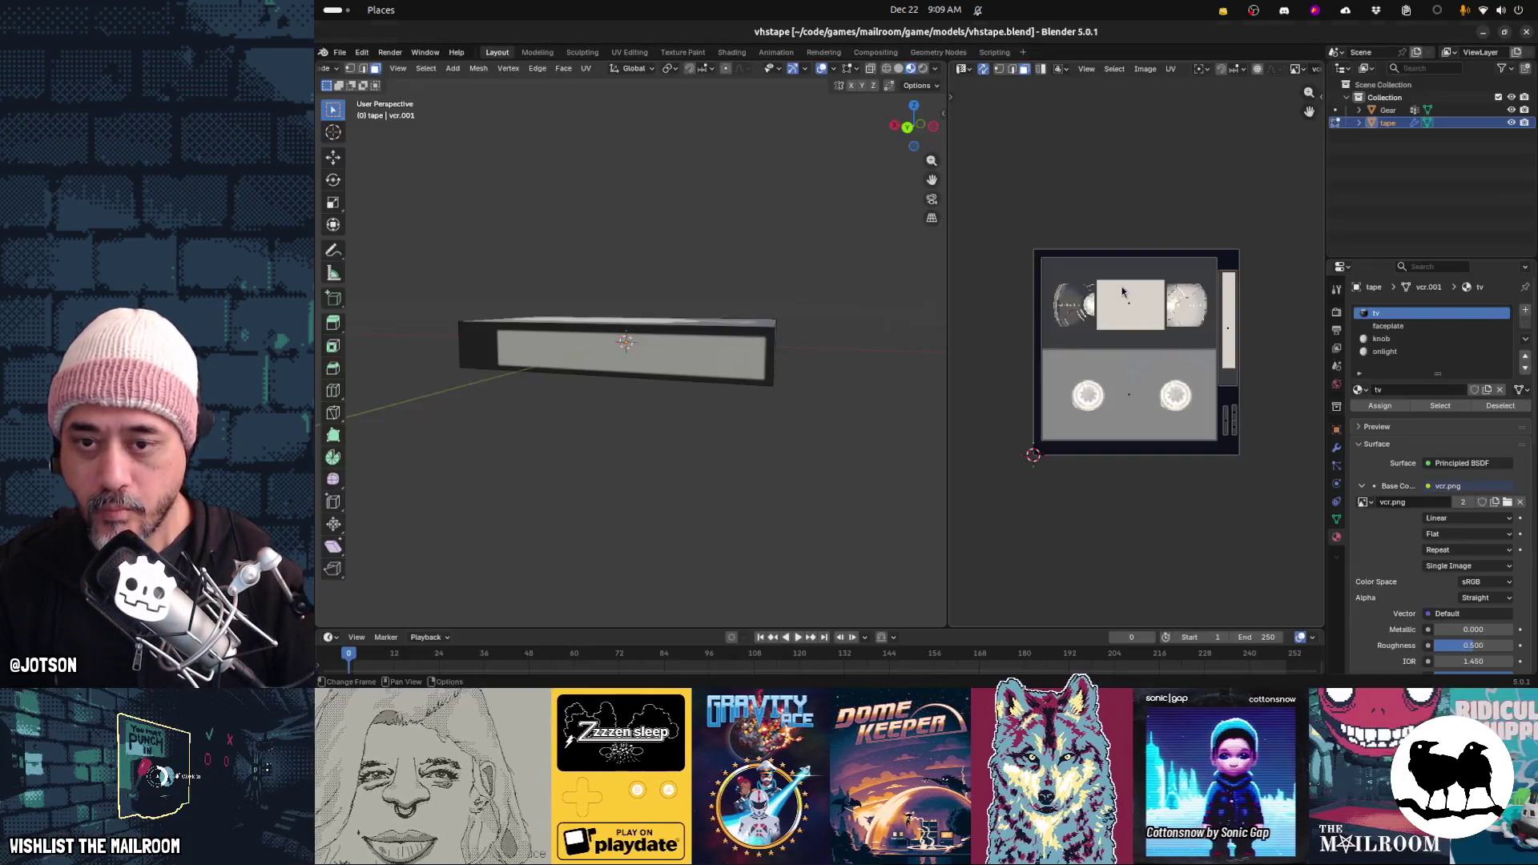
pyautogui.hotkey('alt', 'r')
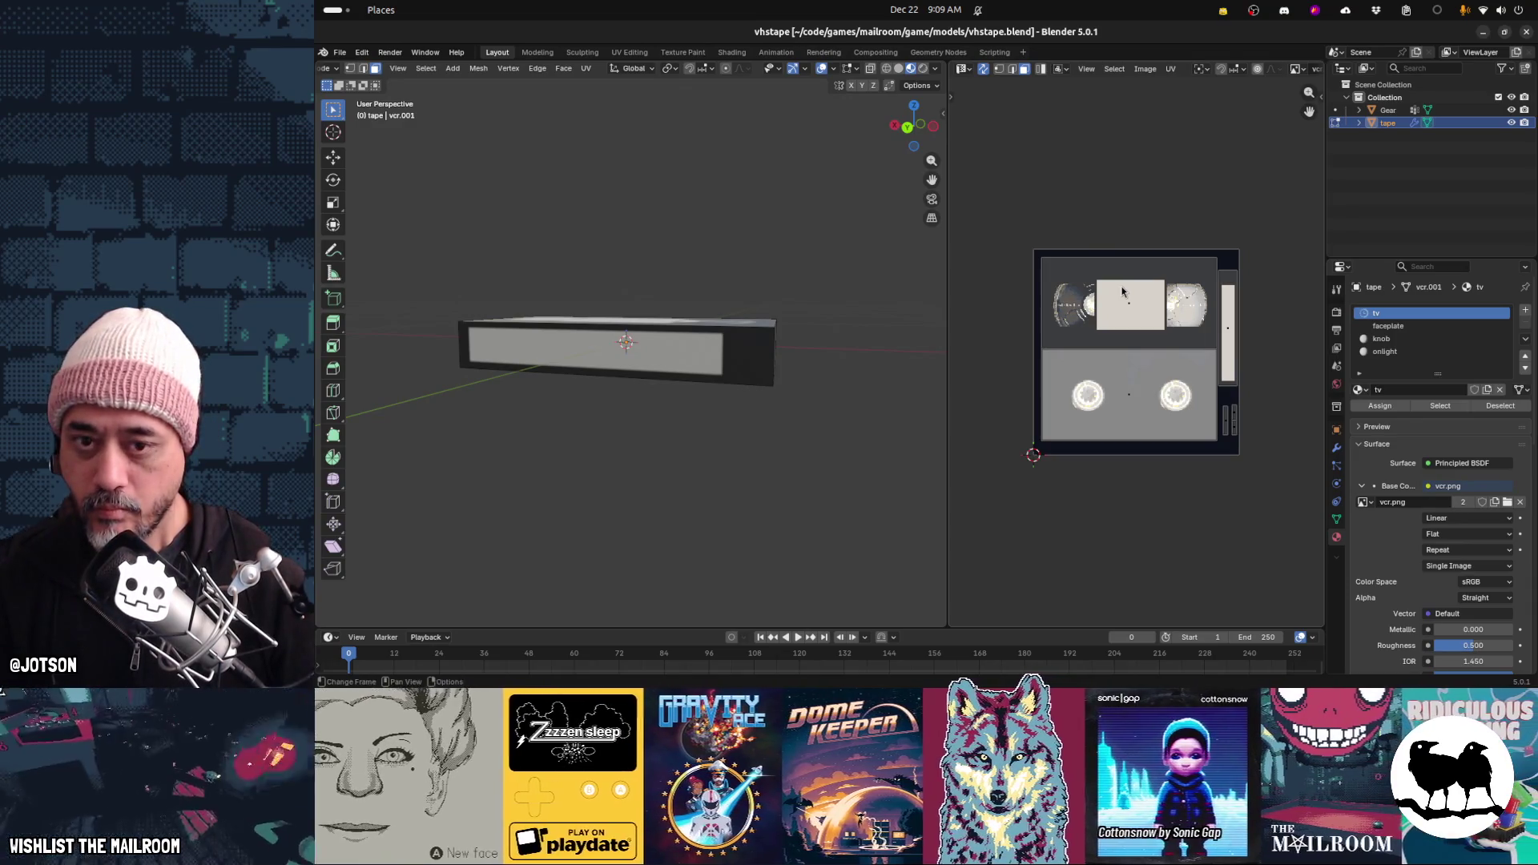
pyautogui.hotkey('alt', 'Tab')
# Nudge the strip left and up, orbiting the tape in Blender to check it
pyautogui.press('Left')
pyautogui.press('Up')
pyautogui.press('Up')
pyautogui.press('Return')
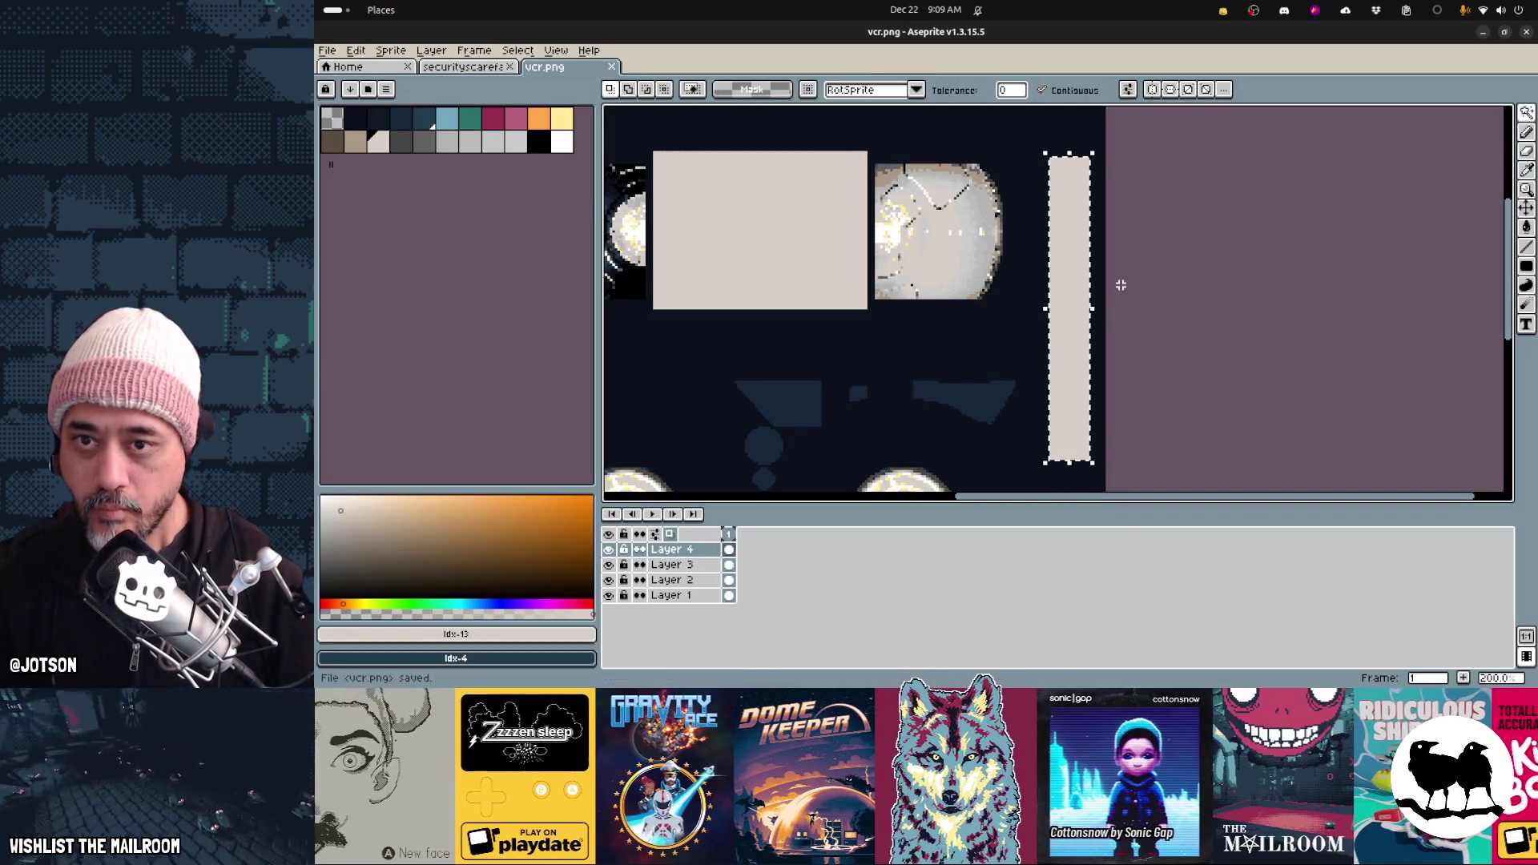
pyautogui.hotkey('alt', 'Tab')
pyautogui.moveTo(605, 376); pyautogui.dragTo(645, 379, button='middle')
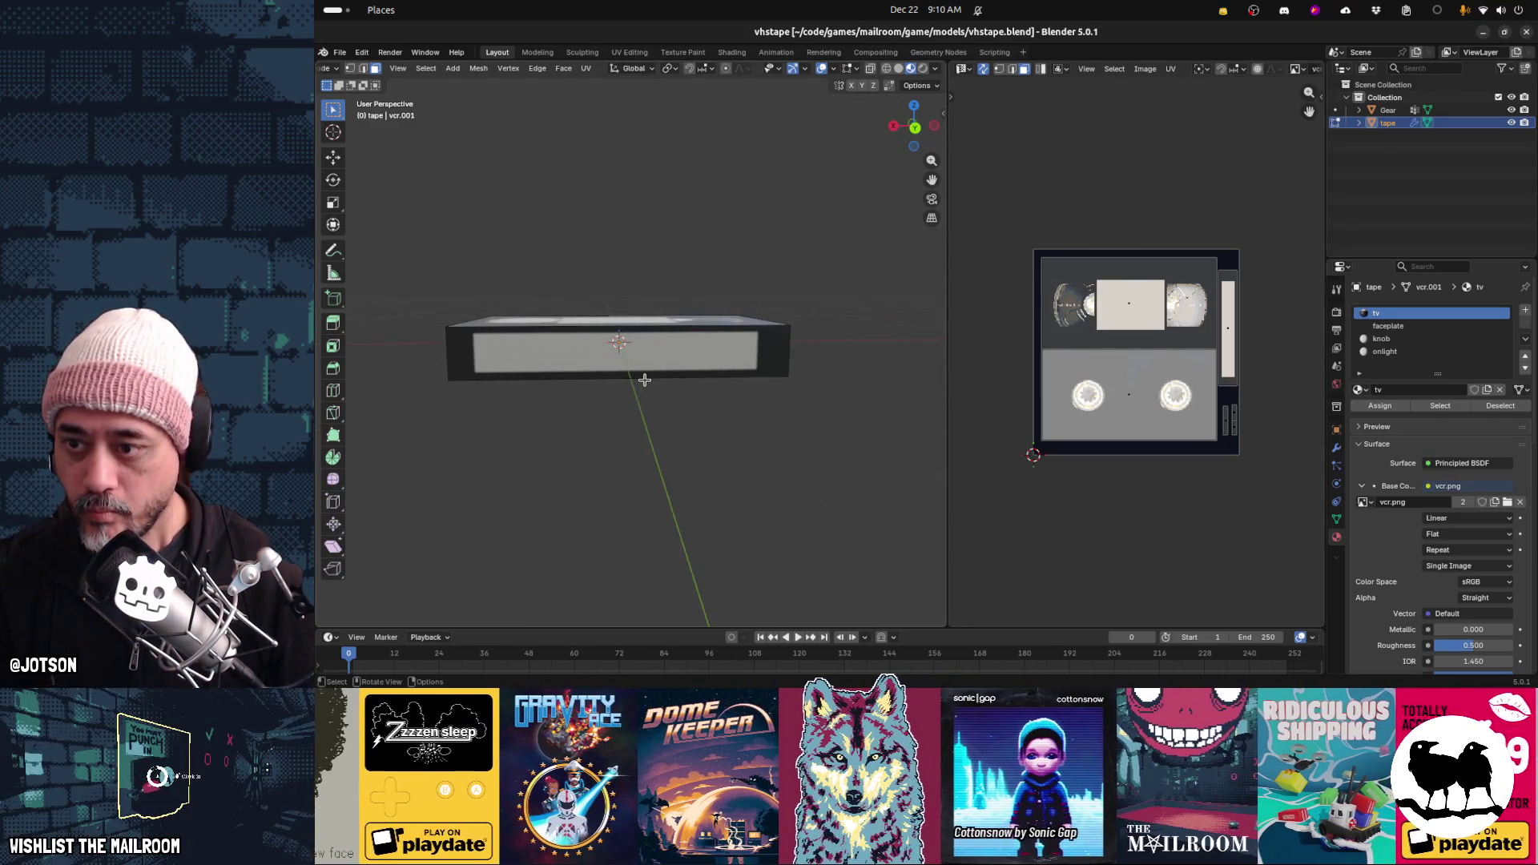
pyautogui.hotkey('alt', 'Tab')
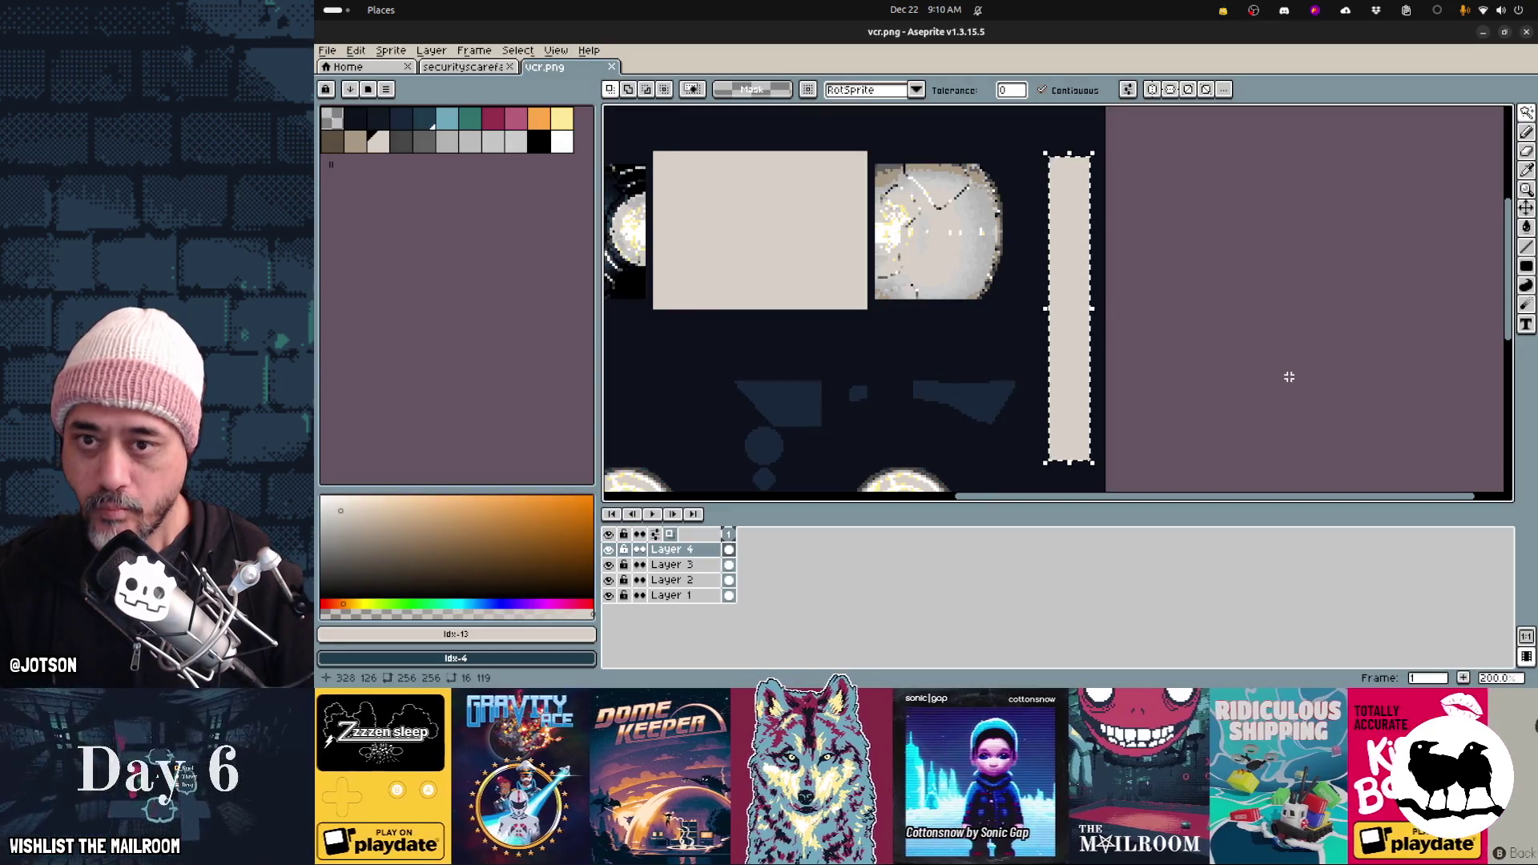
pyautogui.hotkey('alt', 'Tab')
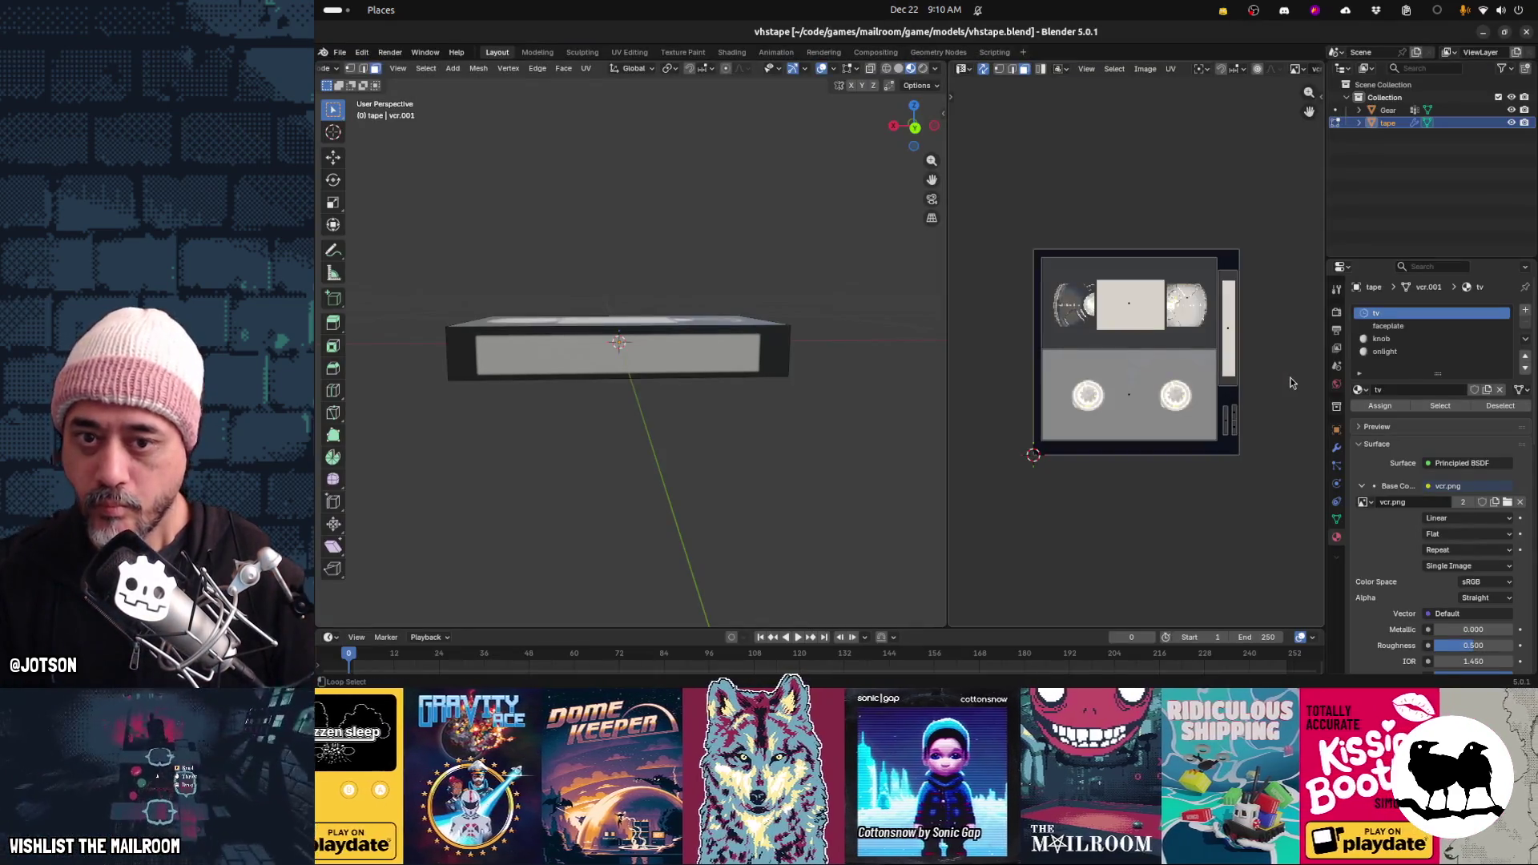
pyautogui.moveTo(744, 425)
pyautogui.mouseDown(button='middle')
pyautogui.moveTo(732, 409)
pyautogui.moveTo(861, 396)
pyautogui.mouseUp(button='middle')
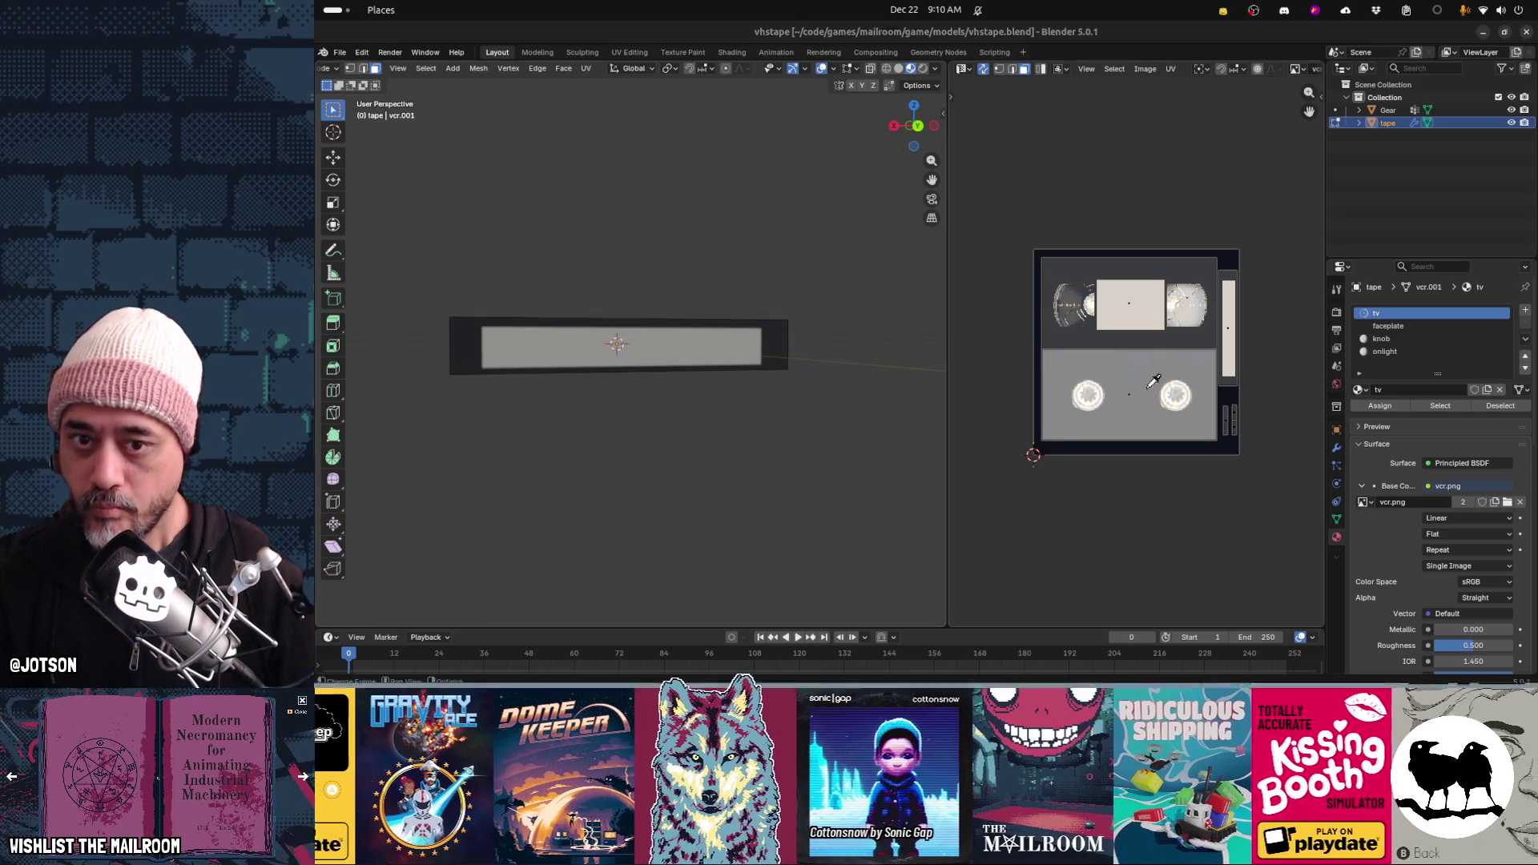
pyautogui.hotkey('alt', 'Tab')
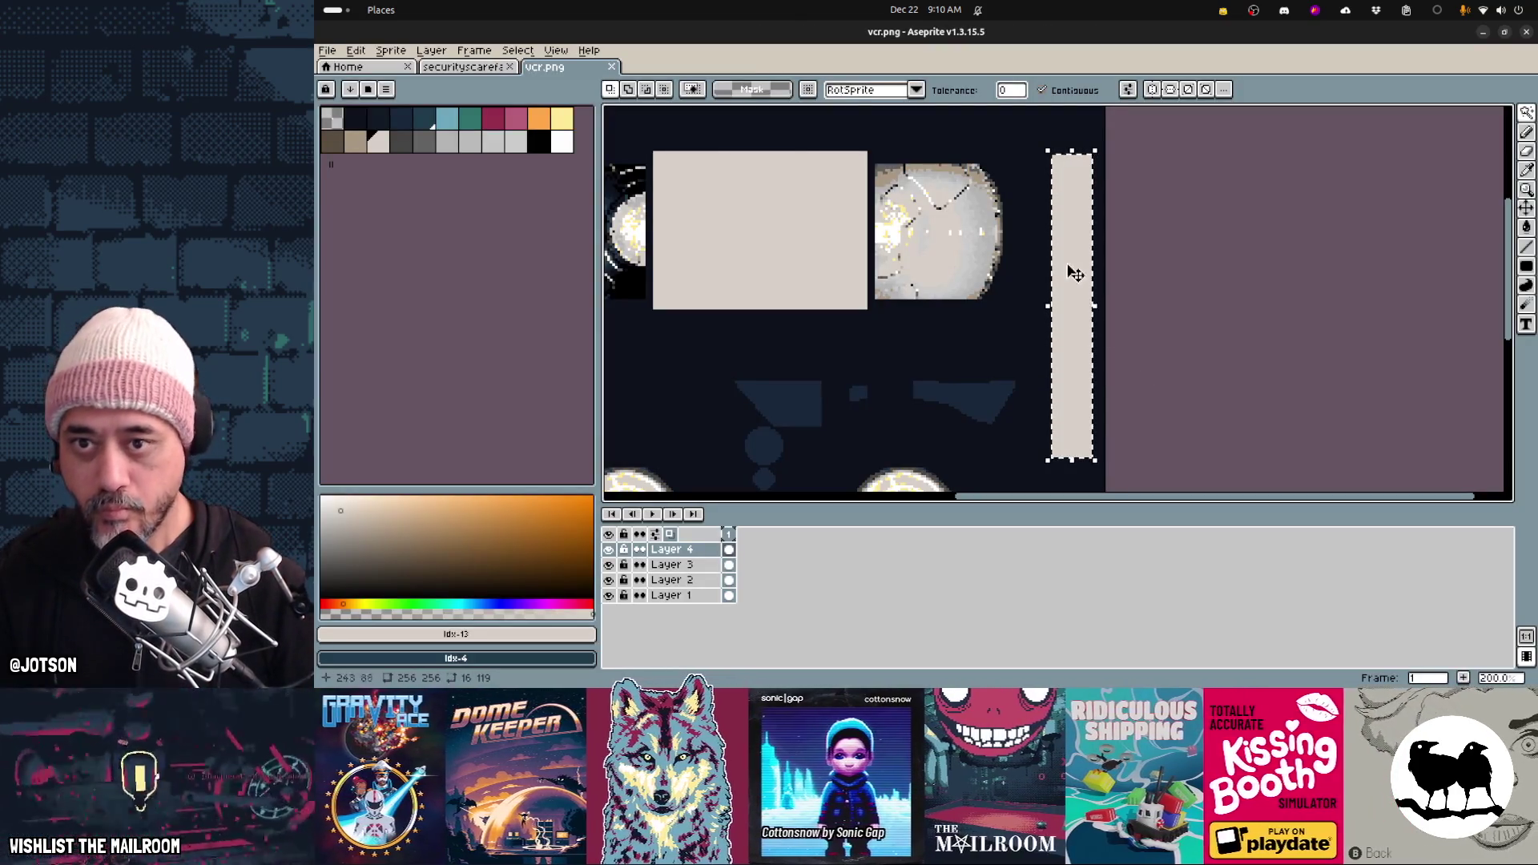
# Redraw the beige strip as a filled rectangle reaching the top of the texture
pyautogui.press('d')
pyautogui.hotkey('ctrl', 'd')
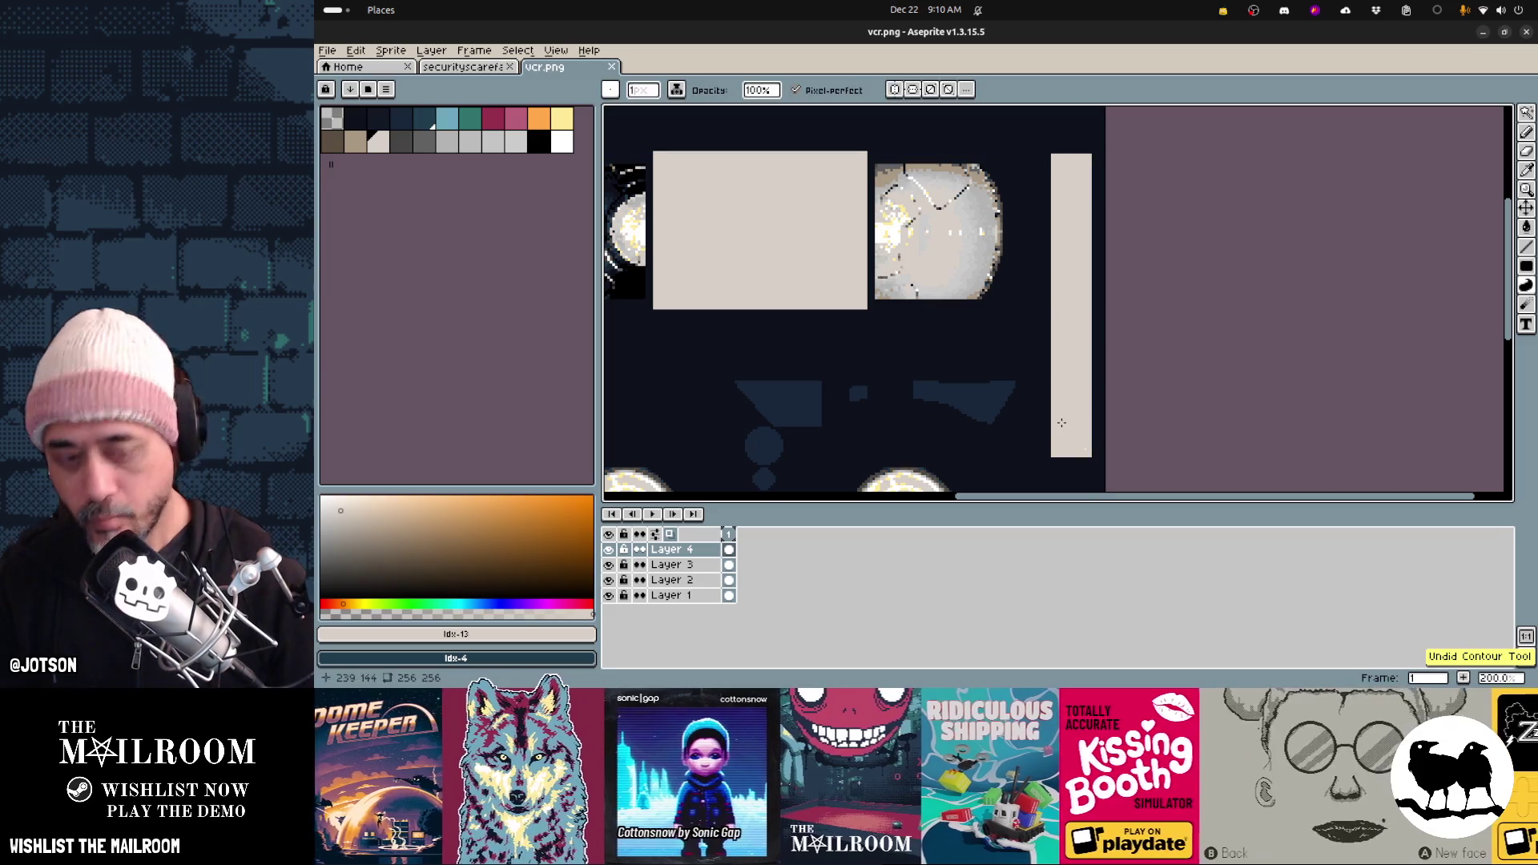
pyautogui.hotkey('shift', 'u')
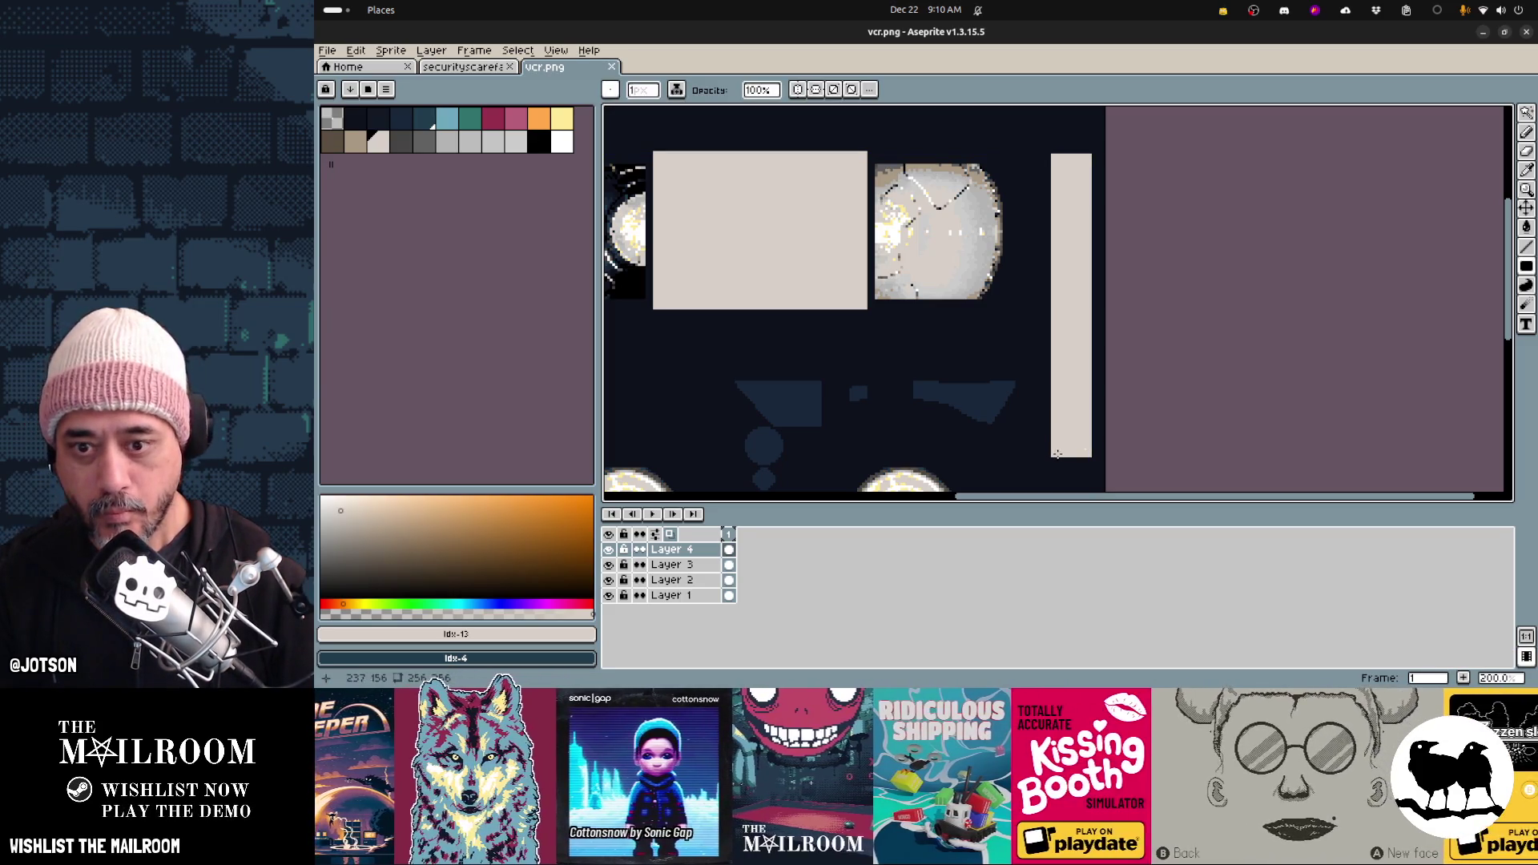
pyautogui.moveTo(1049, 167); pyautogui.dragTo(1049, 154)
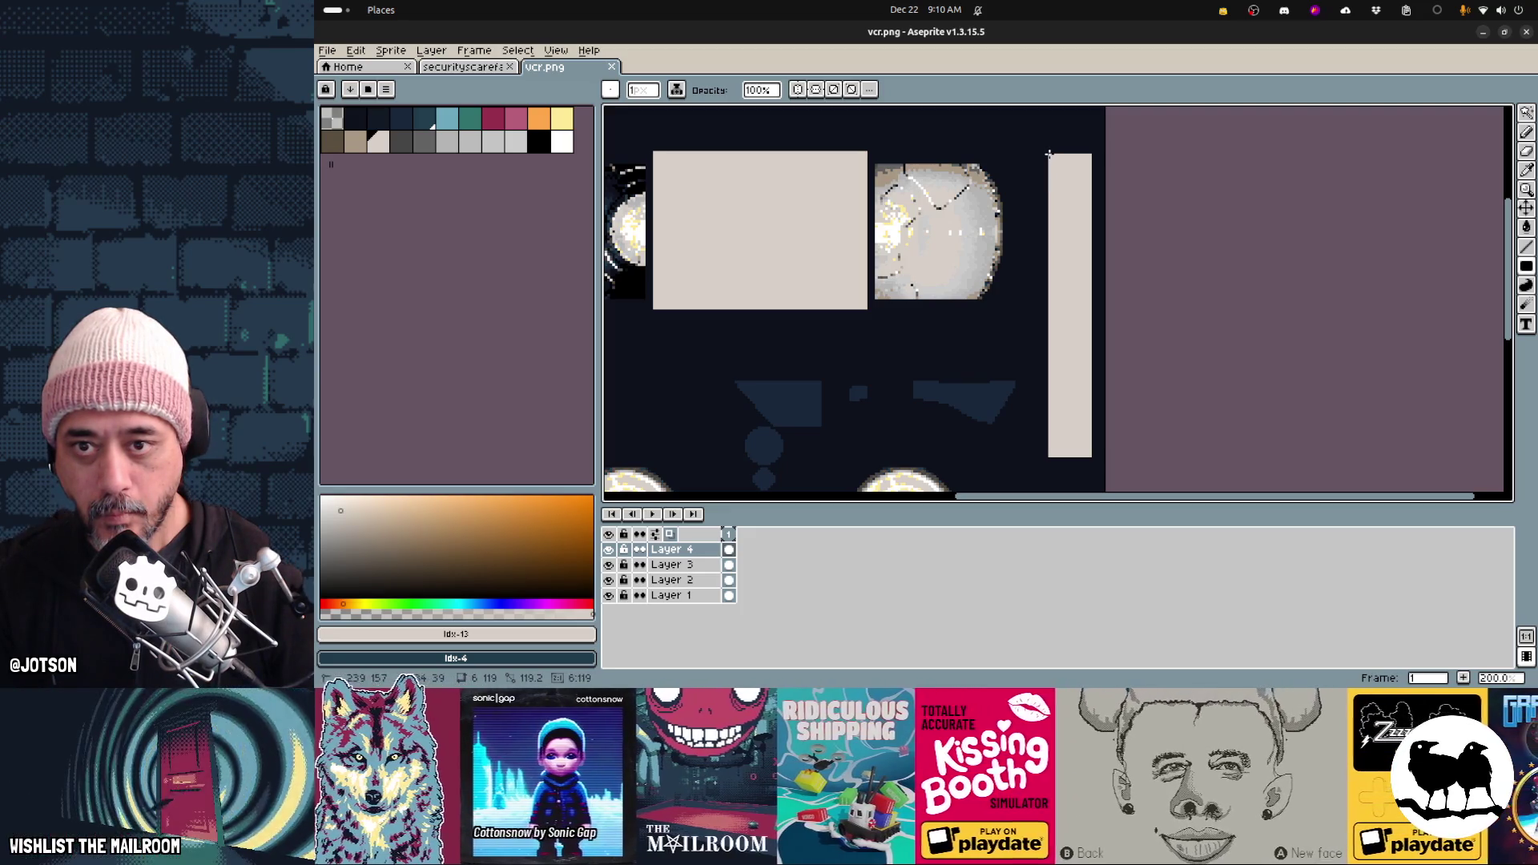
pyautogui.press('ctrl')
pyautogui.hotkey('alt', 'Tab')
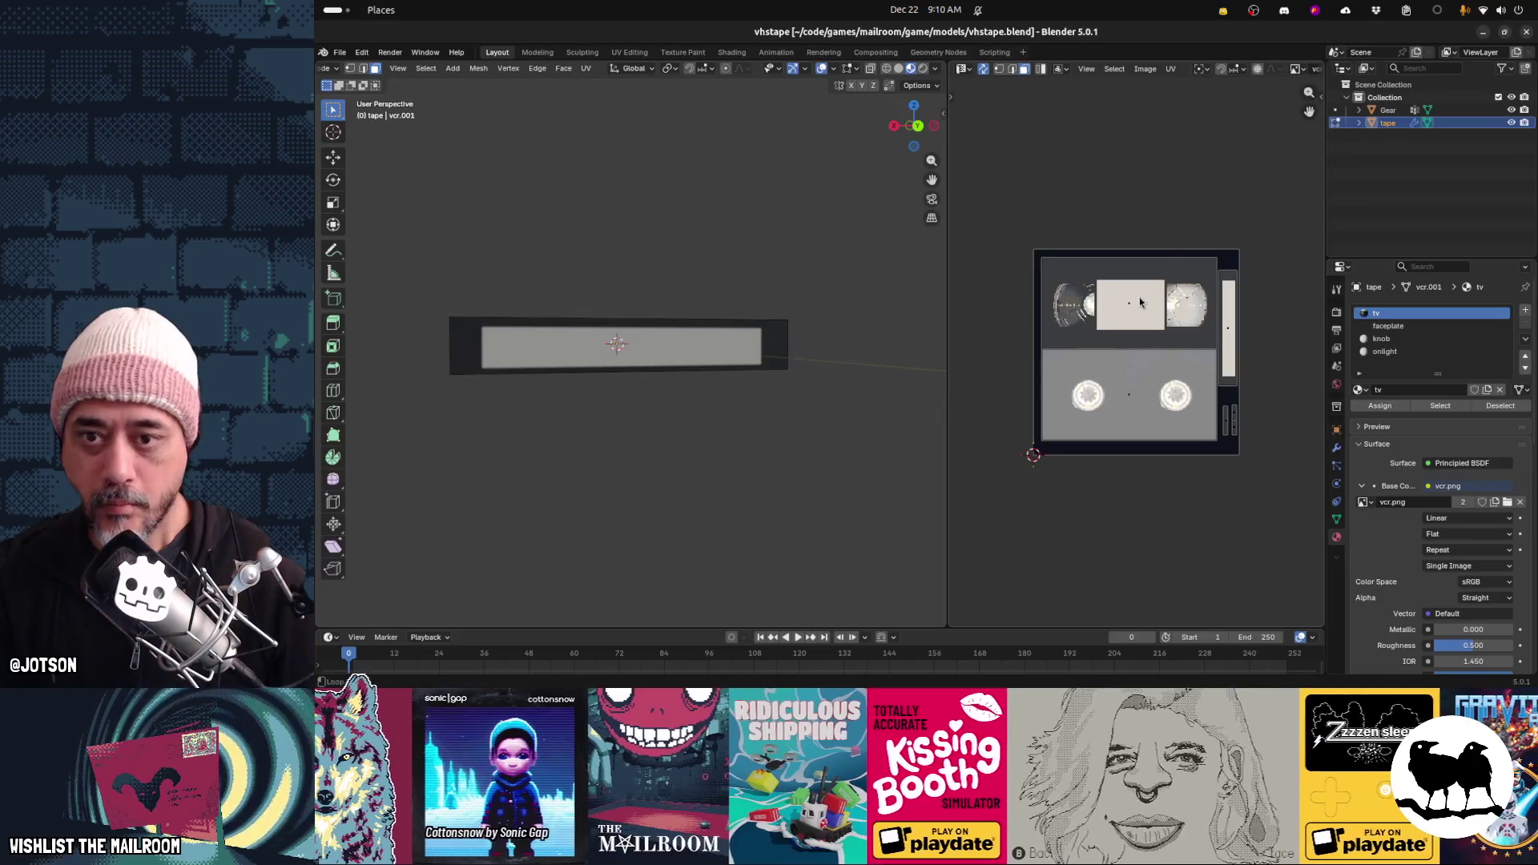
# Orbit above the tape to inspect the reels and label on its top face
pyautogui.moveTo(635, 414)
pyautogui.mouseDown(button='middle')
pyautogui.moveTo(595, 415)
pyautogui.moveTo(705, 439)
pyautogui.mouseUp(button='middle')
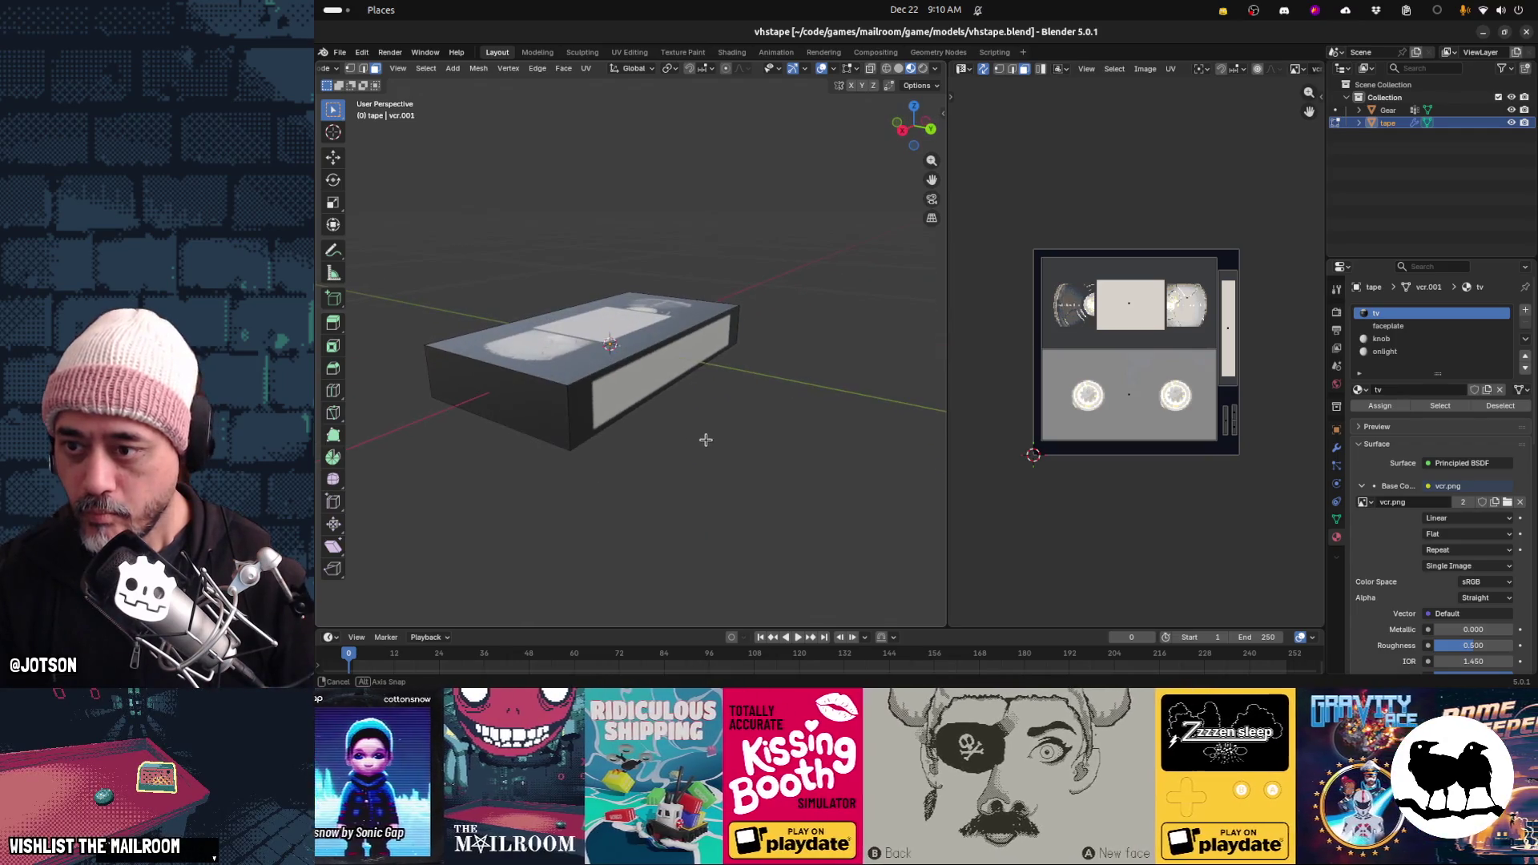
pyautogui.moveTo(531, 423)
pyautogui.mouseDown(button='middle')
pyautogui.moveTo(731, 440)
pyautogui.moveTo(651, 450)
pyautogui.moveTo(791, 433)
pyautogui.moveTo(689, 454)
pyautogui.moveTo(773, 360)
pyautogui.moveTo(731, 337)
pyautogui.moveTo(432, 398)
pyautogui.moveTo(339, 475)
pyautogui.moveTo(401, 497)
pyautogui.moveTo(449, 545)
pyautogui.moveTo(796, 484)
pyautogui.moveTo(729, 461)
pyautogui.mouseUp(button='middle')
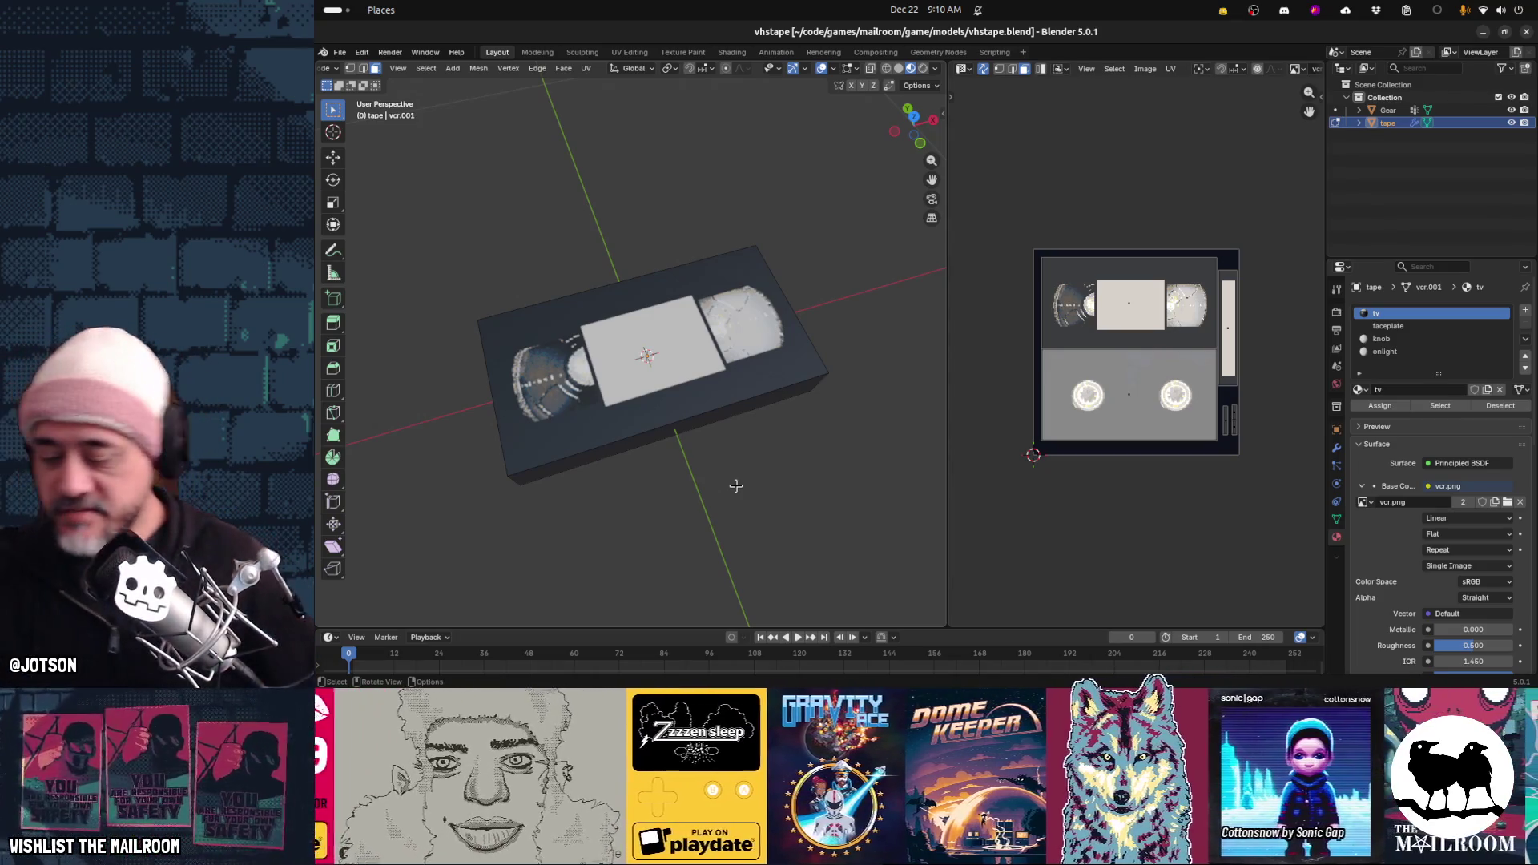
pyautogui.moveTo(943, 677)
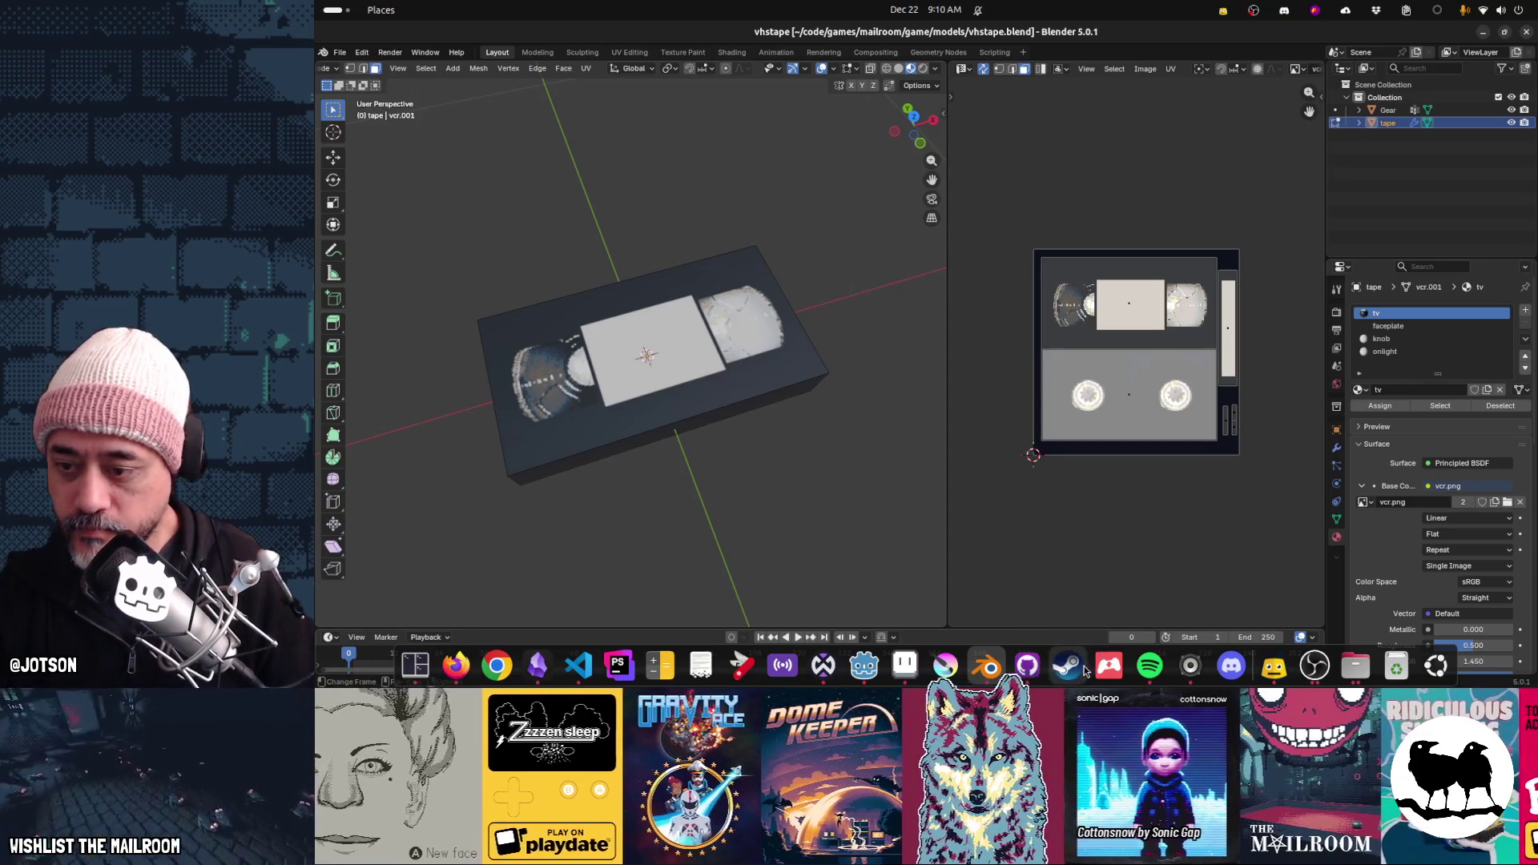
pyautogui.click(1274, 666)
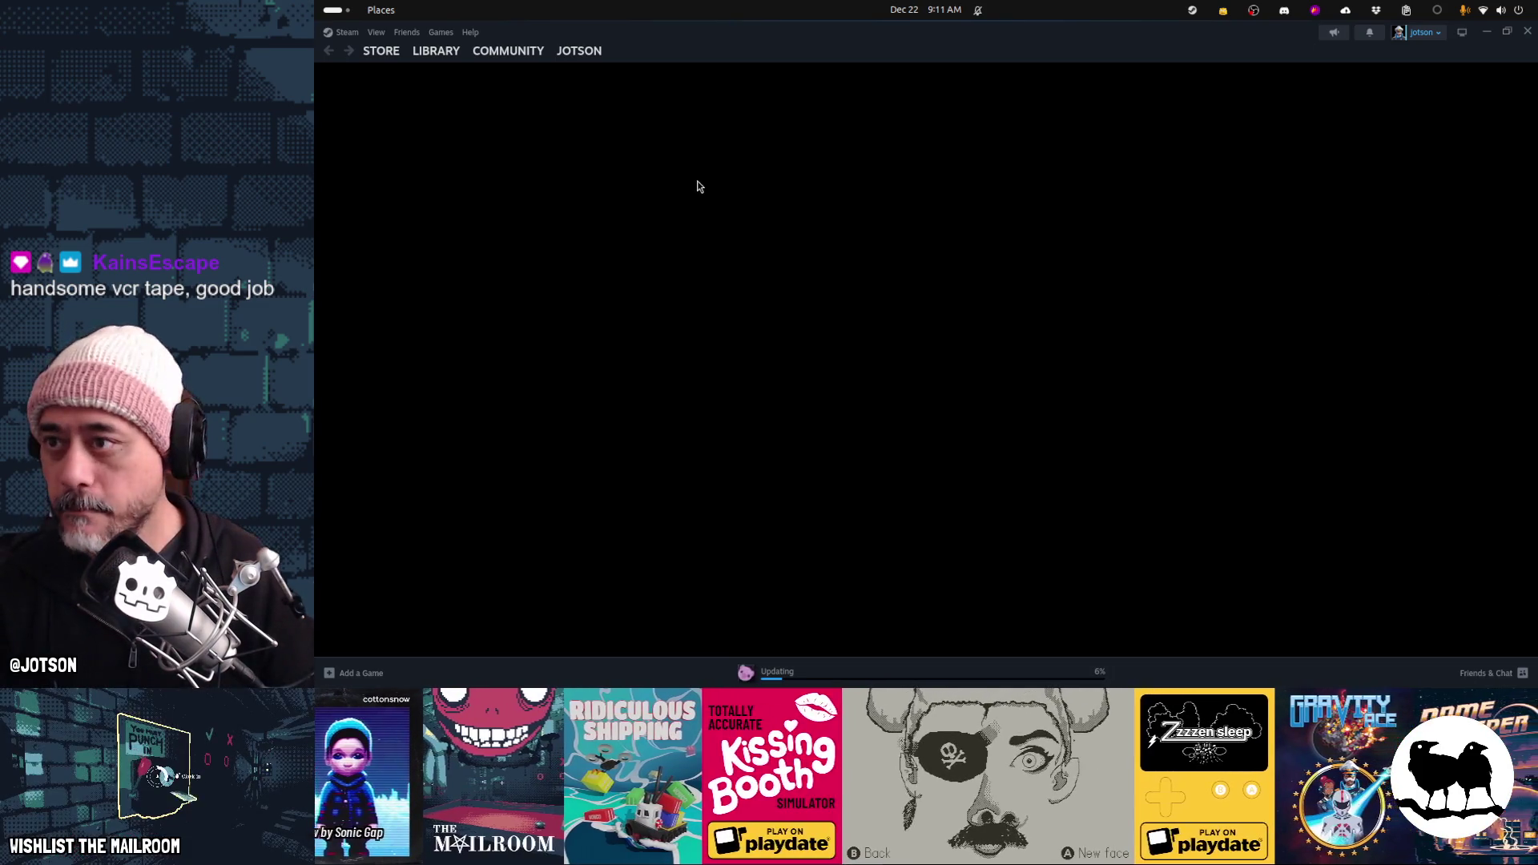
# Install the scopecreep playtest from the library to data/steam, then launch it
pyautogui.click(442, 56)
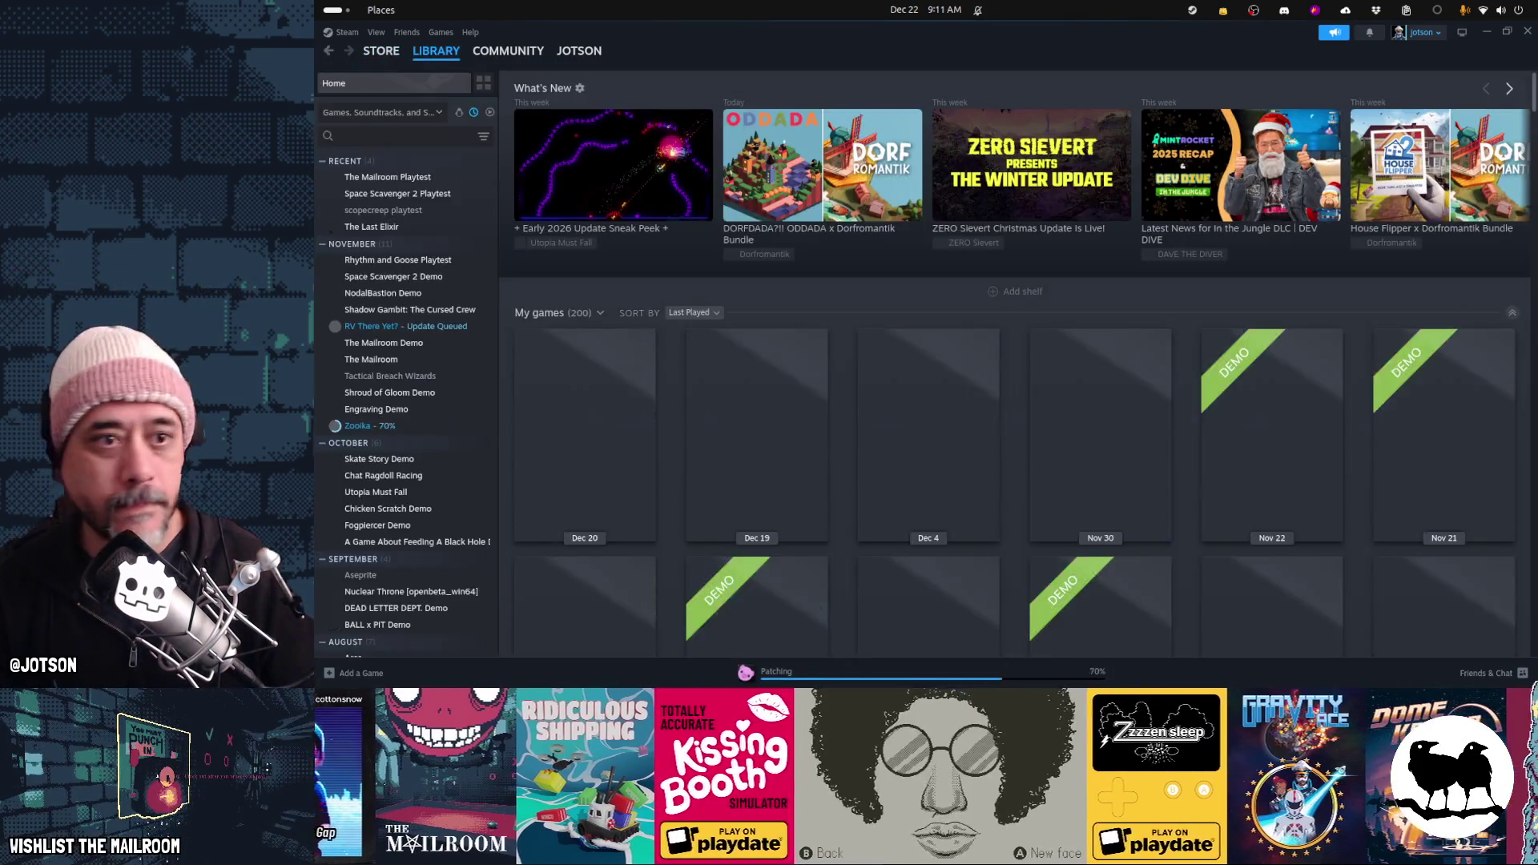
pyautogui.click(388, 213)
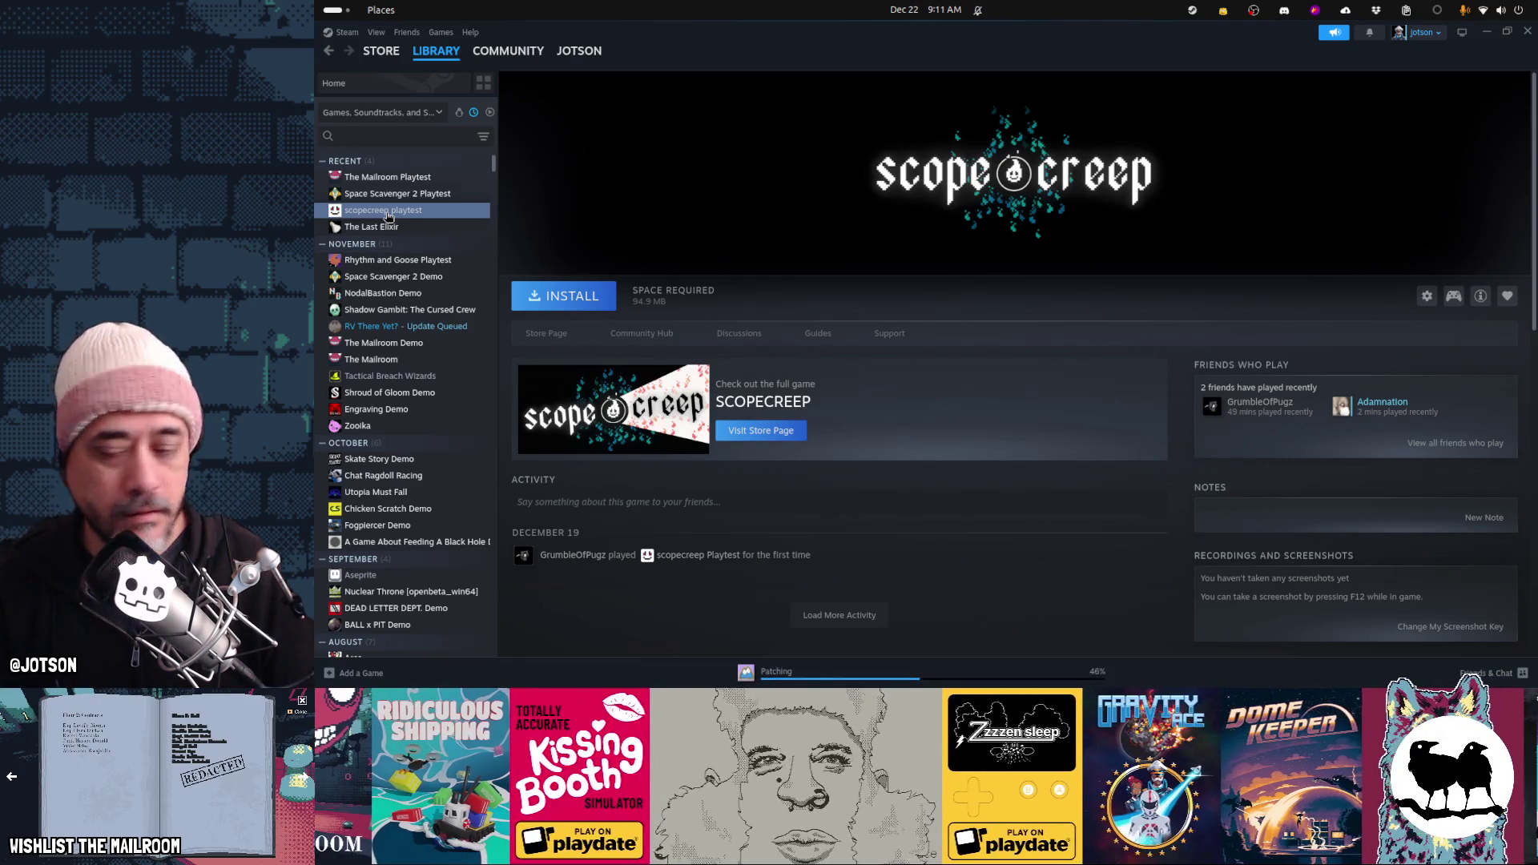
pyautogui.click(566, 298)
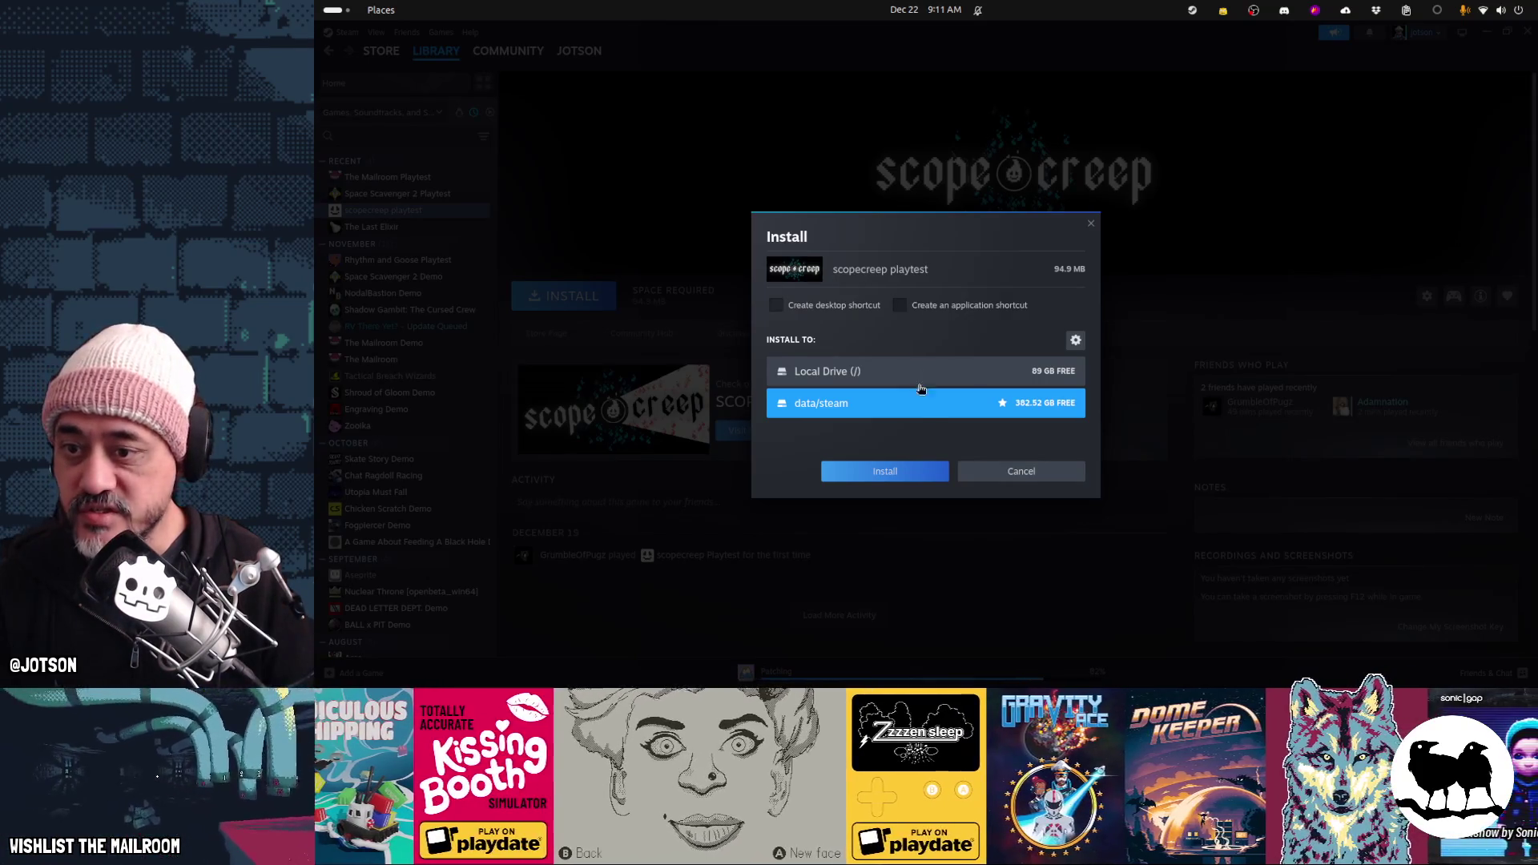
pyautogui.click(919, 477)
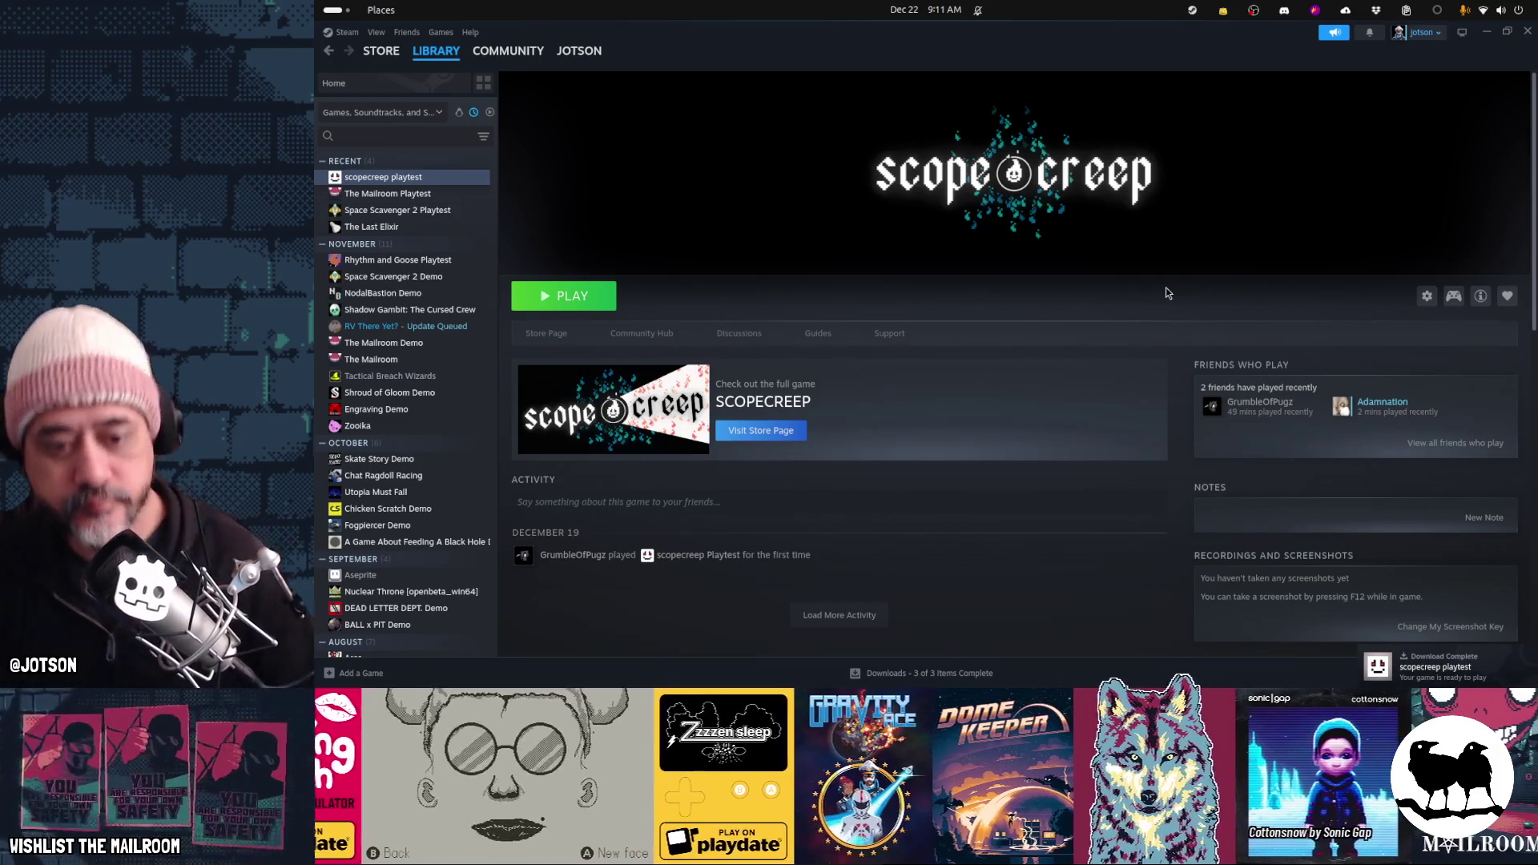
pyautogui.click(603, 303)
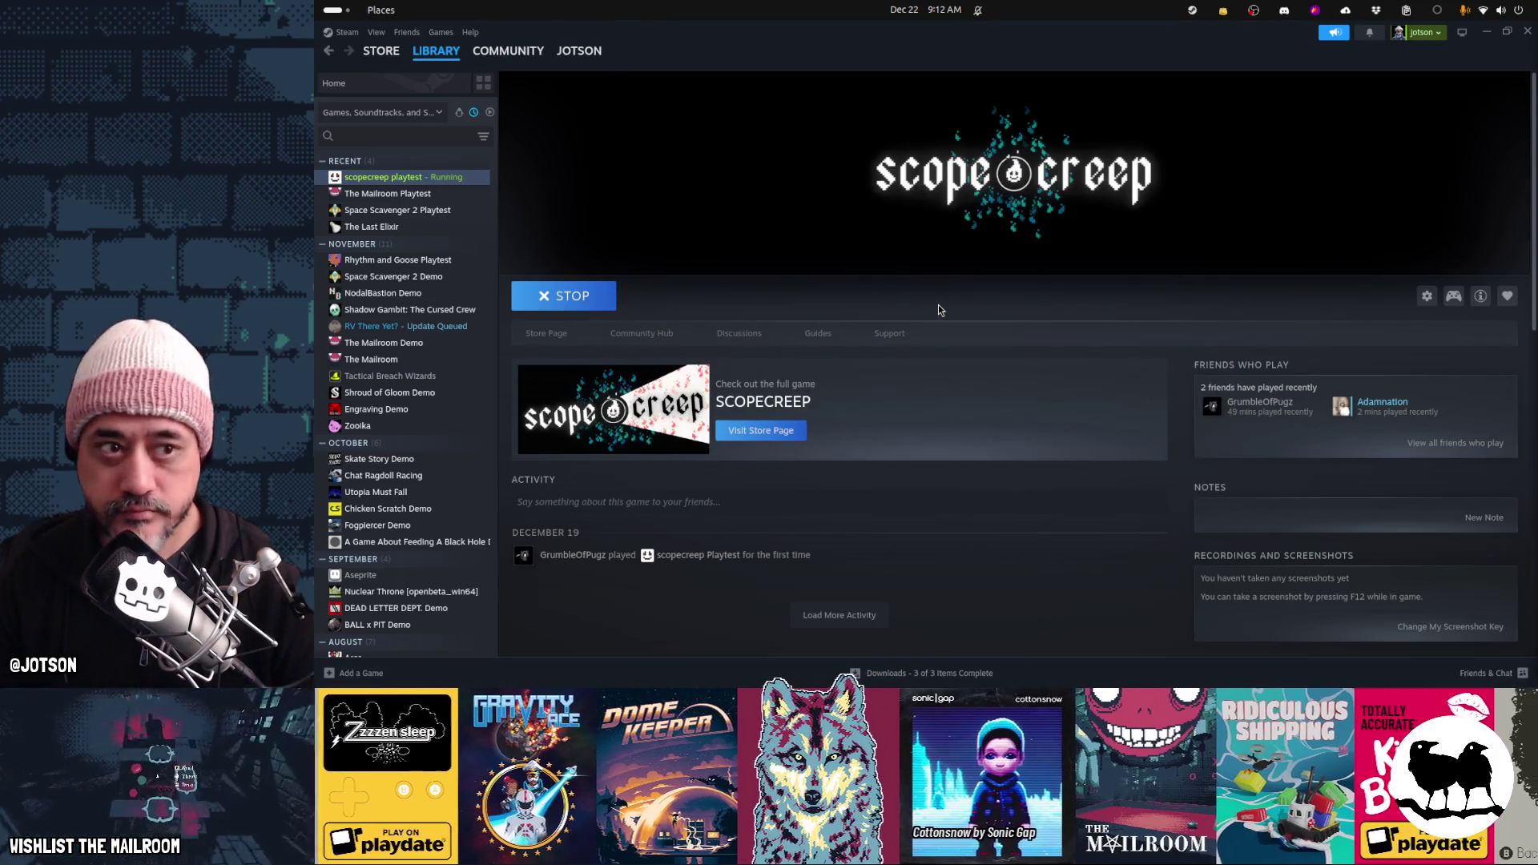
# Switch between the Steam library and the running scopecreep game window via the Activities overview
pyautogui.press('super')
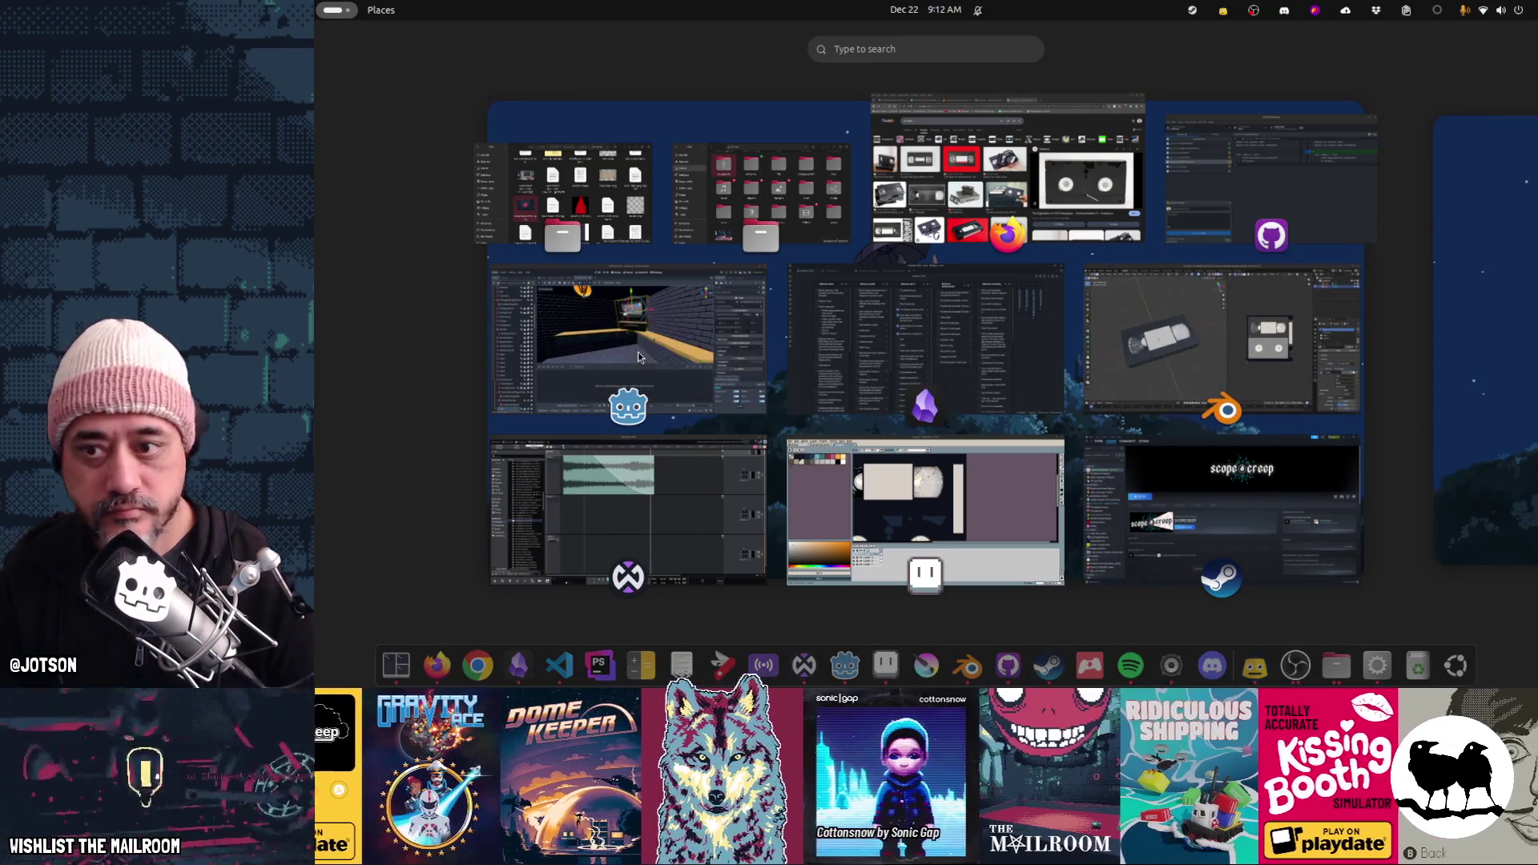
pyautogui.press('super')
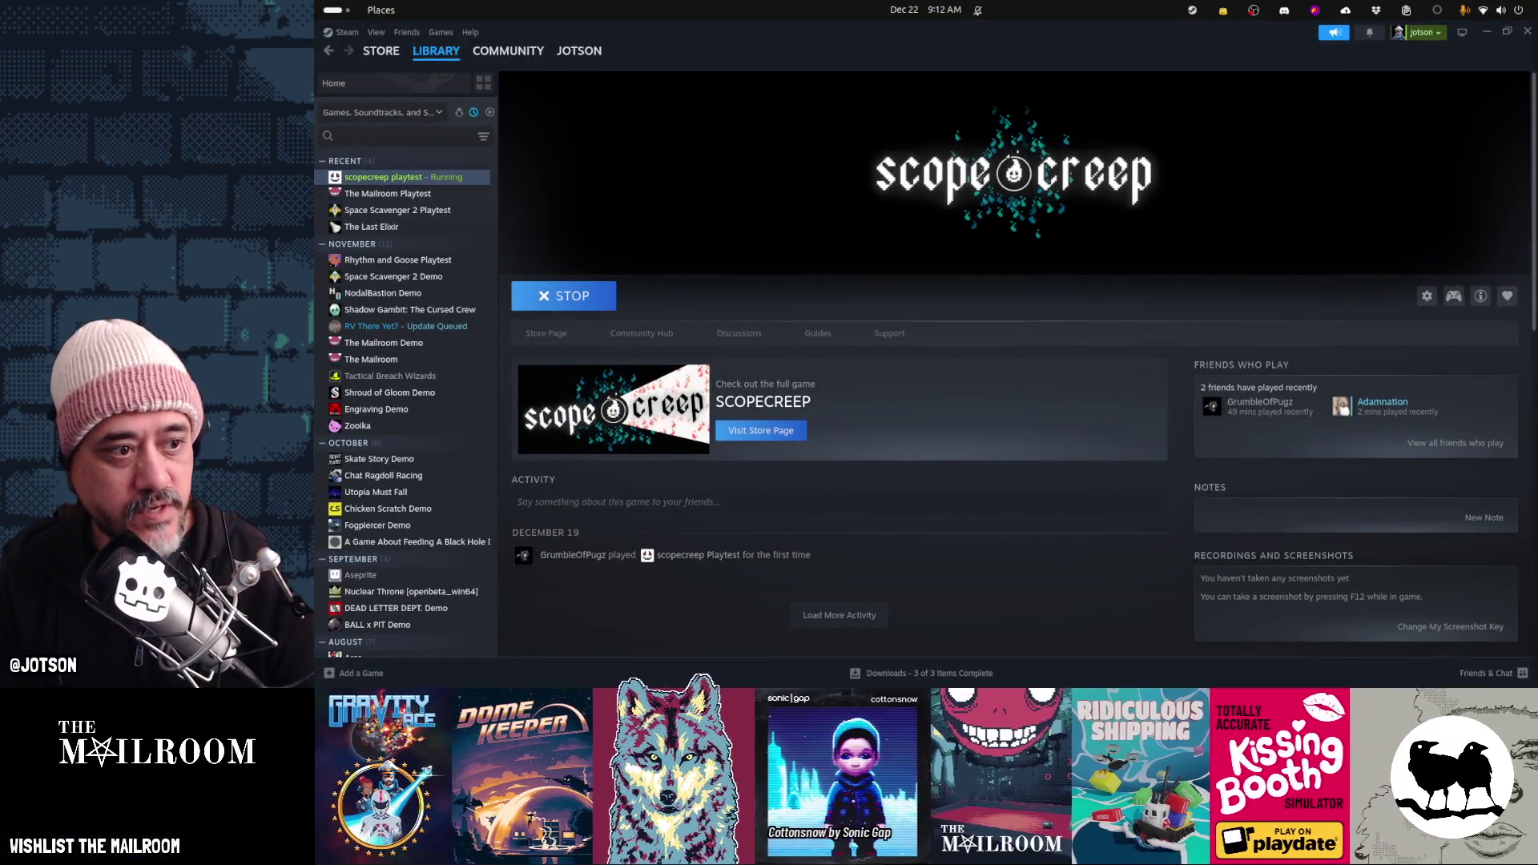
pyautogui.press('super')
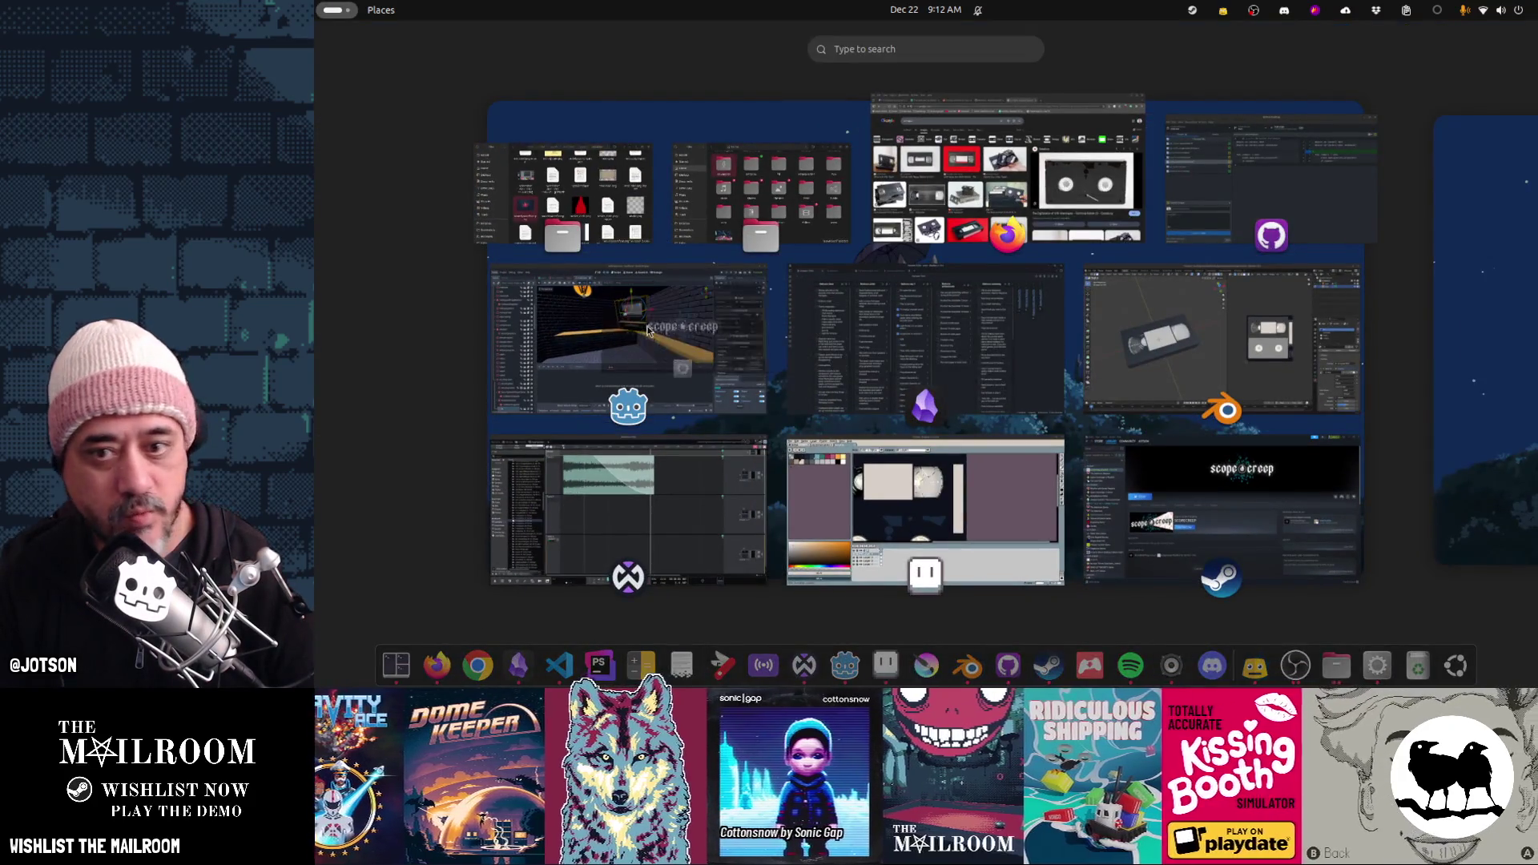
pyautogui.press('super')
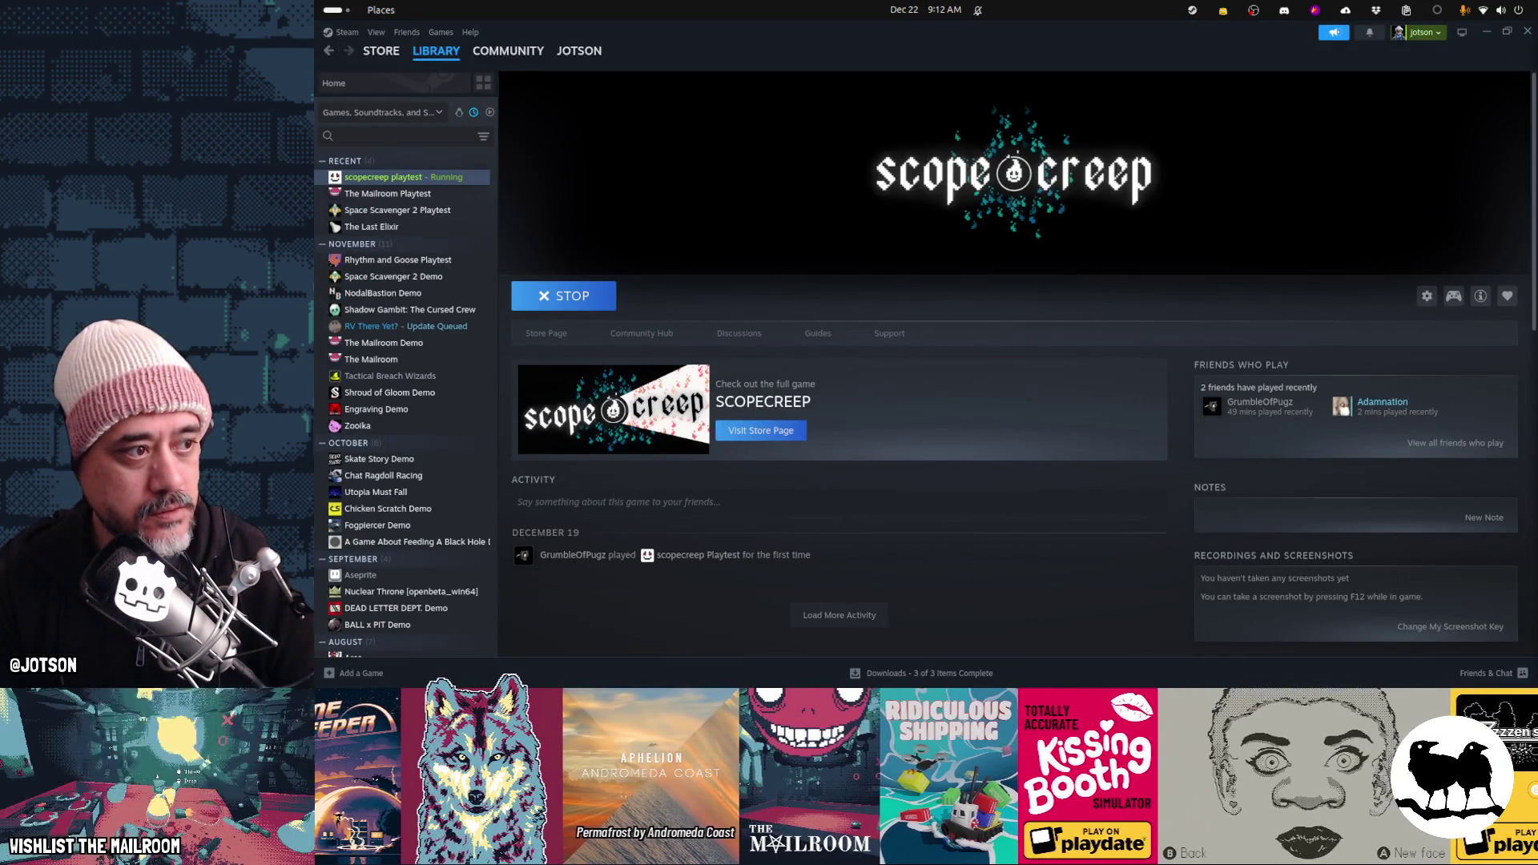
pyautogui.hotkey('alt', 'Tab')
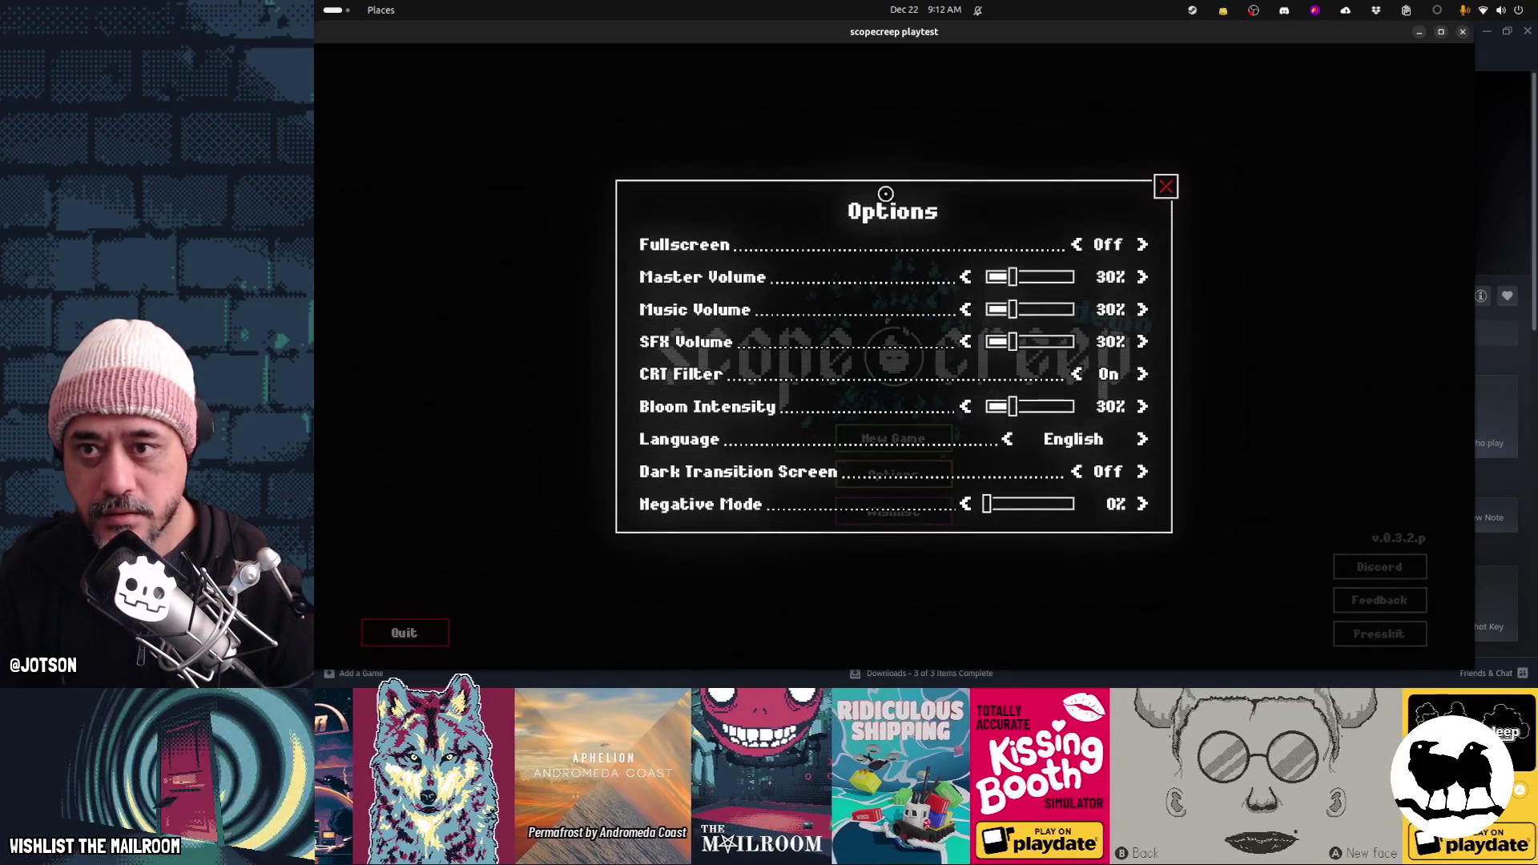
pyautogui.hotkey('alt', 'Tab')
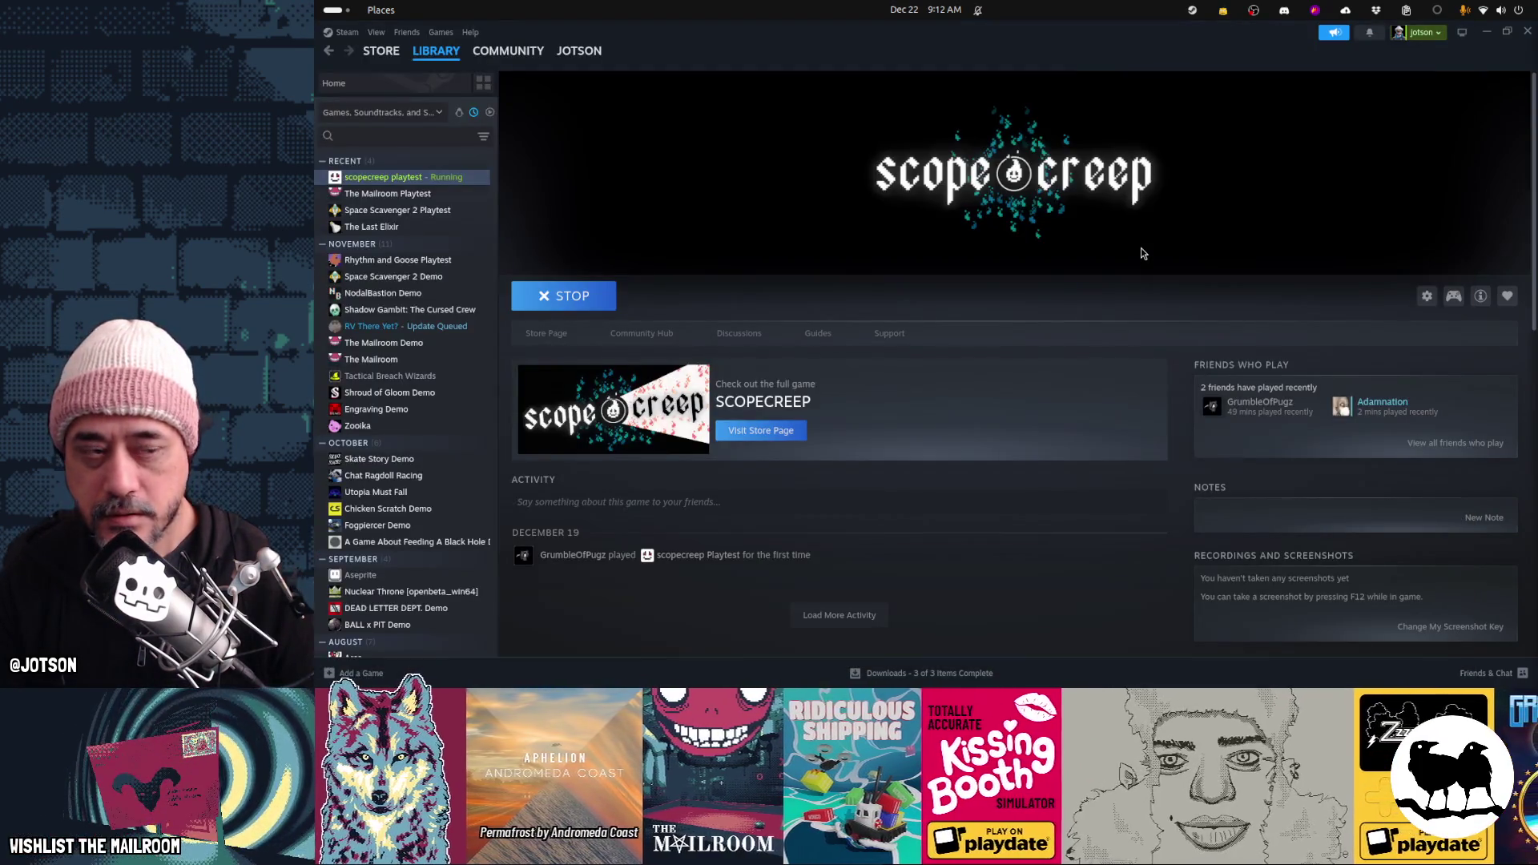
pyautogui.press('super')
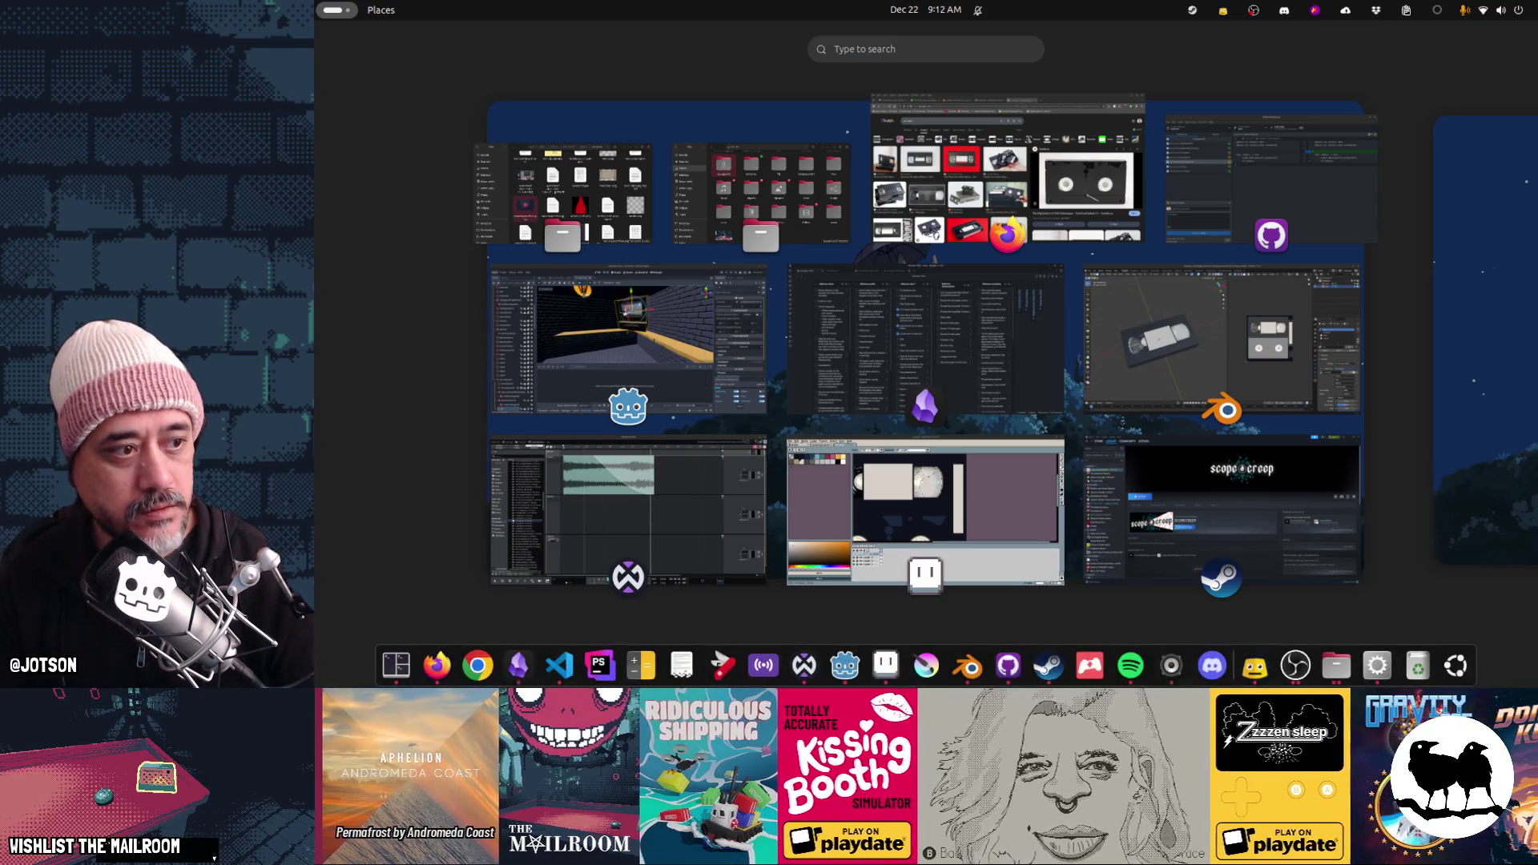
pyautogui.press('super')
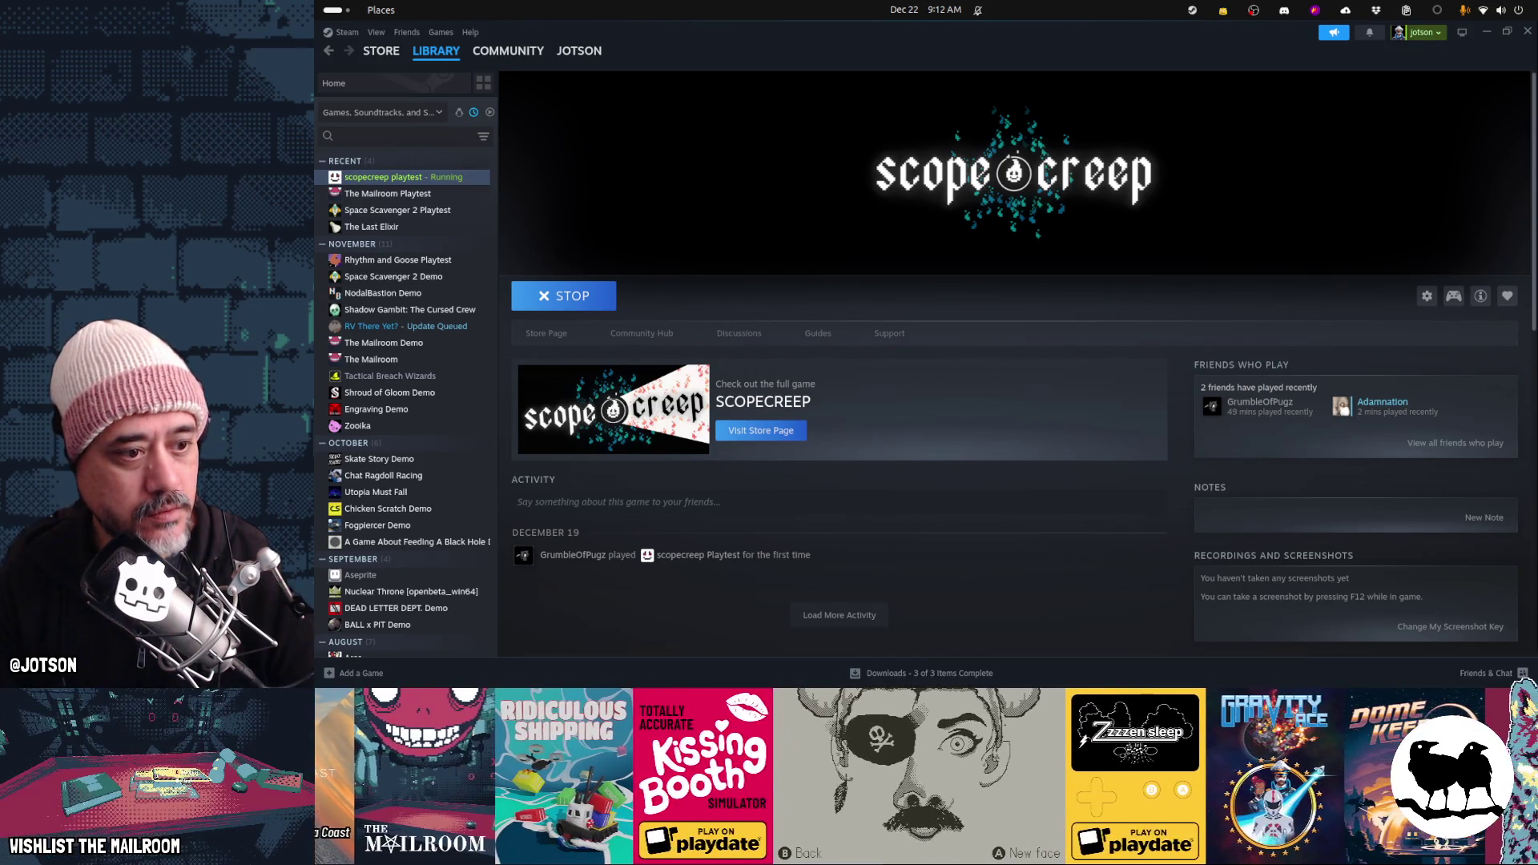
pyautogui.press('super')
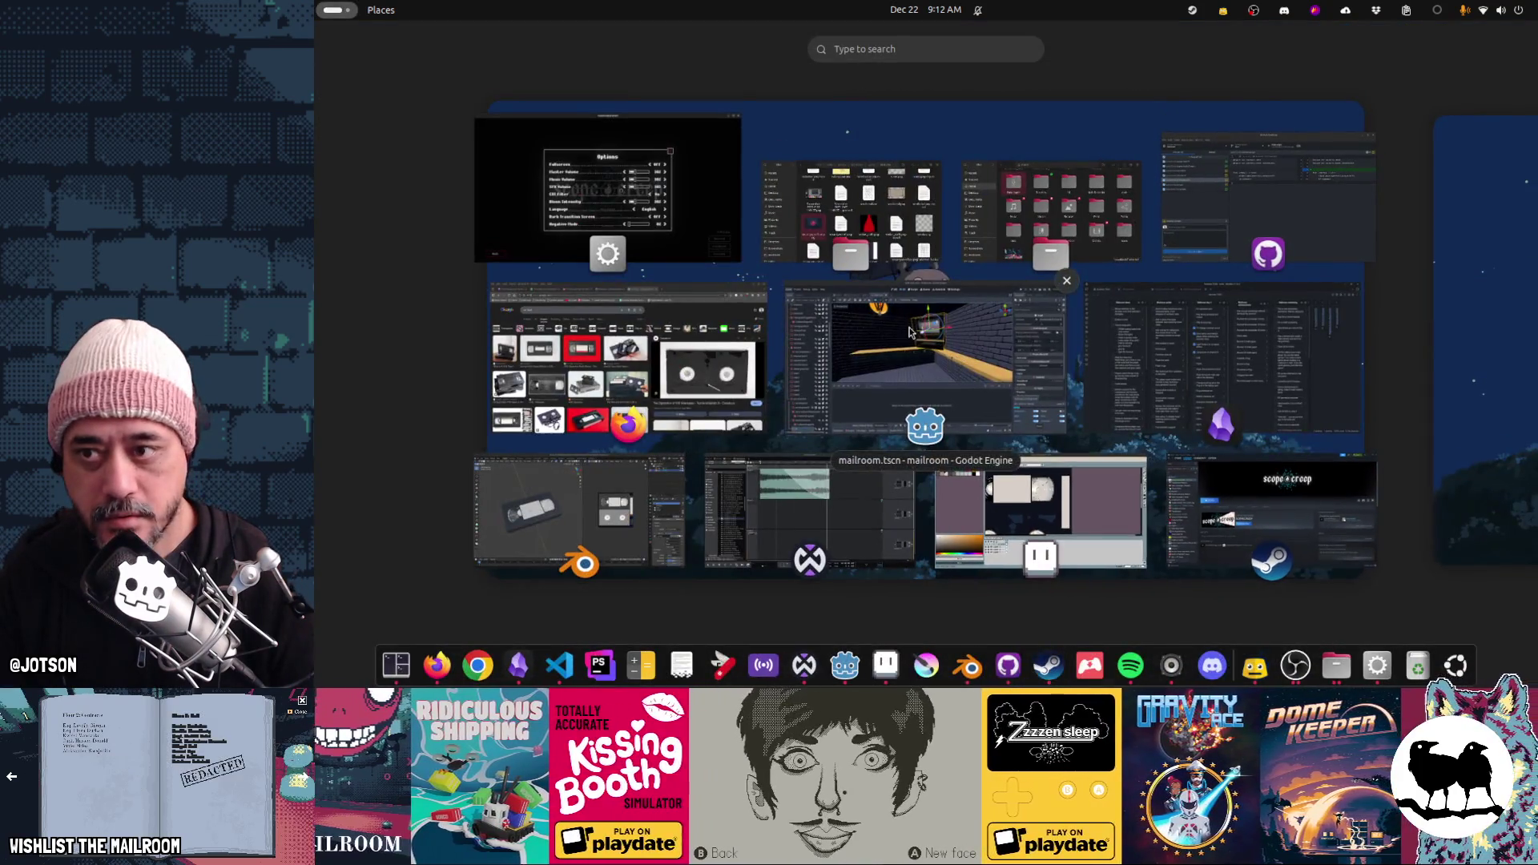
pyautogui.click(689, 224)
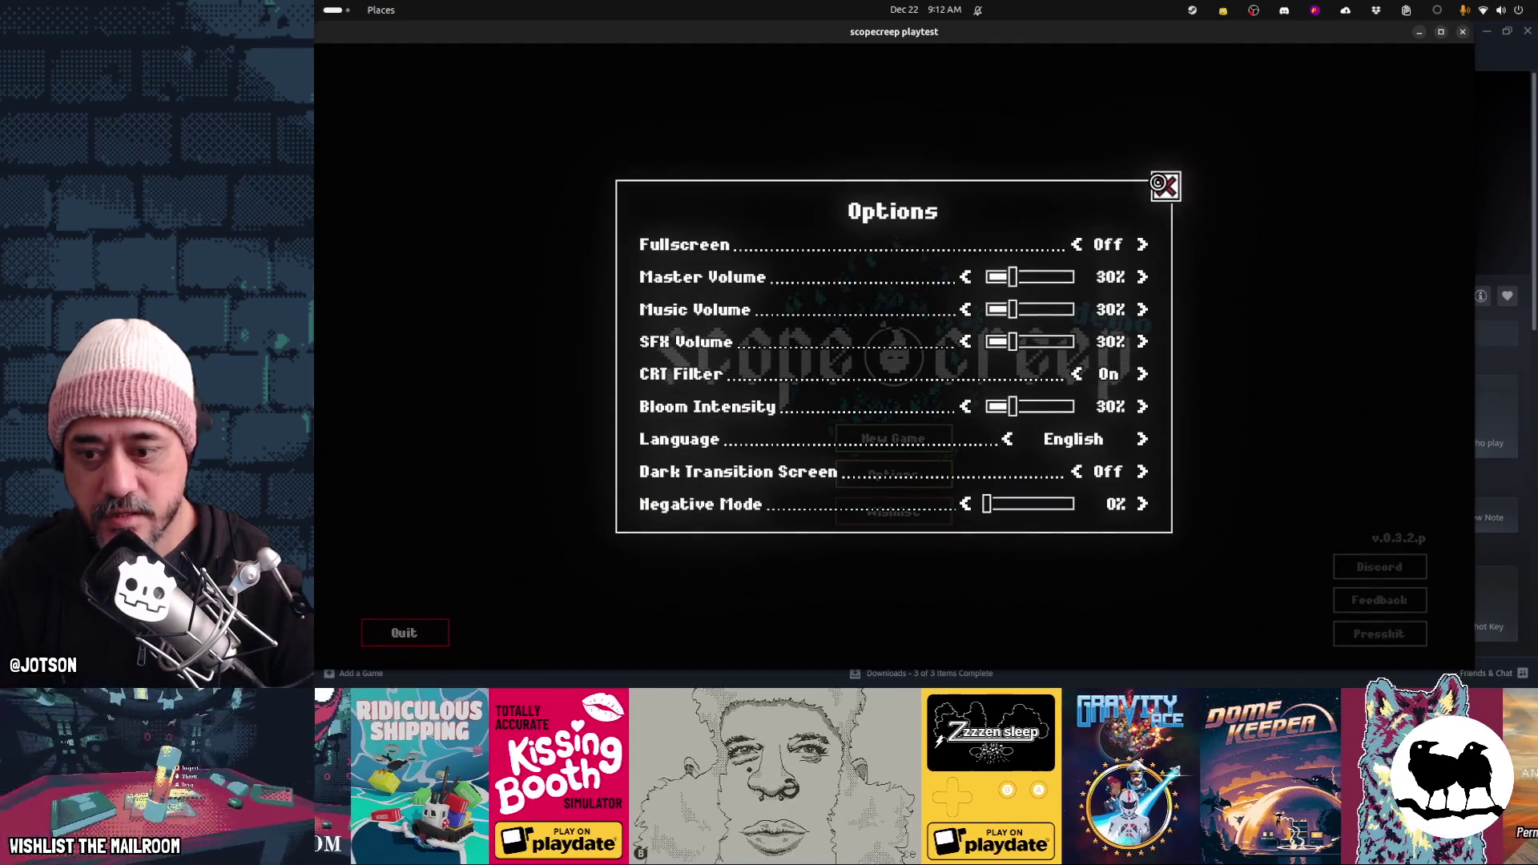
# Reopen the game's Options and raise Master Volume to 80% and Music Volume to about 70%
pyautogui.click(1161, 184)
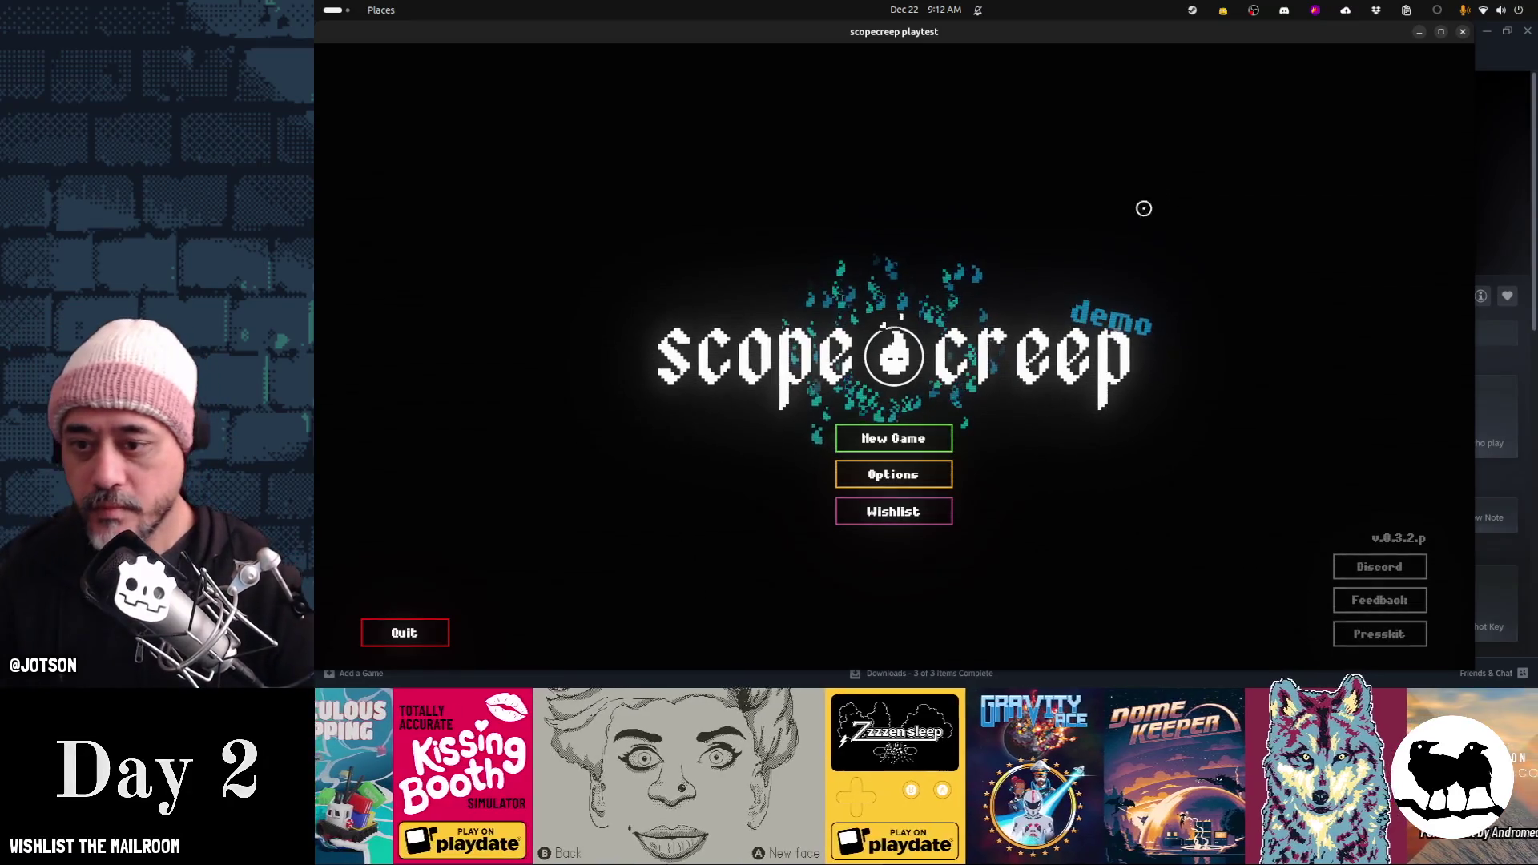
pyautogui.click(884, 473)
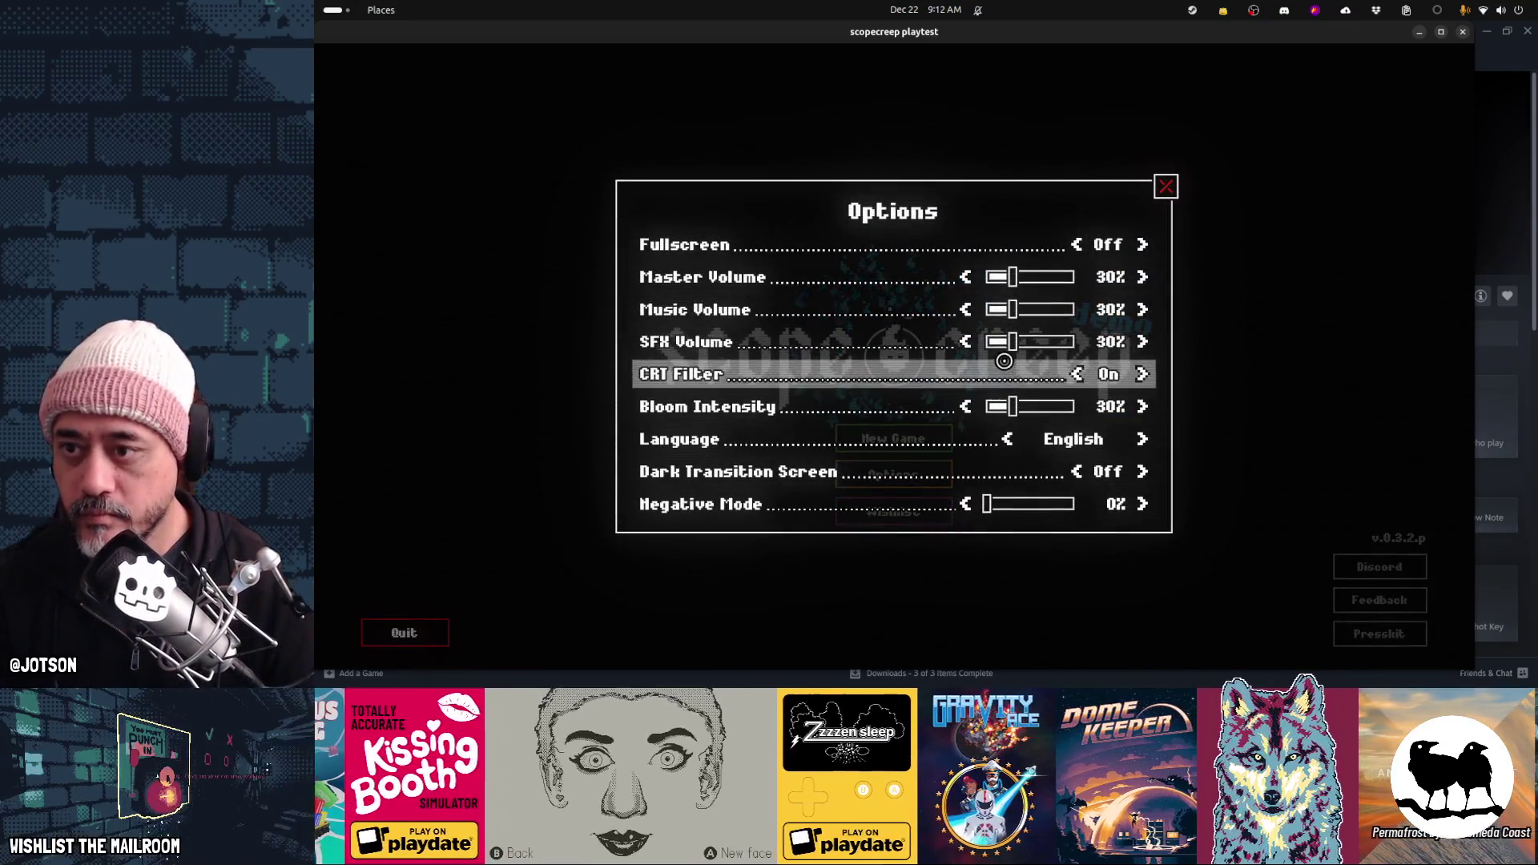
pyautogui.moveTo(1014, 276)
pyautogui.mouseDown()
pyautogui.moveTo(1056, 276)
pyautogui.moveTo(1025, 314)
pyautogui.moveTo(1047, 312)
pyautogui.moveTo(1029, 343)
pyautogui.moveTo(1083, 355)
pyautogui.mouseUp()
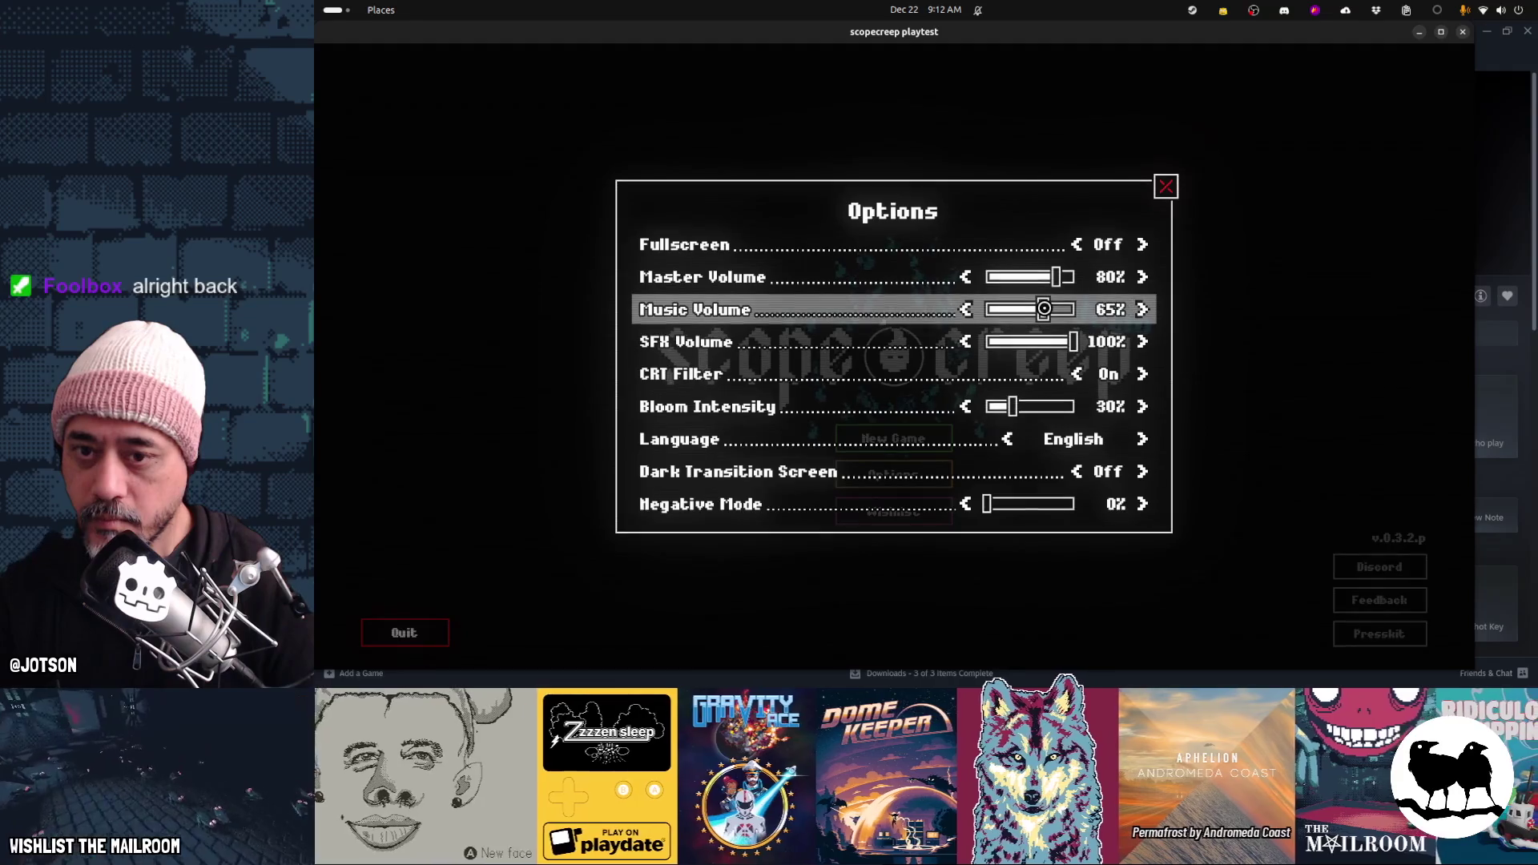
pyautogui.click(1054, 309)
pyautogui.scroll(-1, 1055, 309)
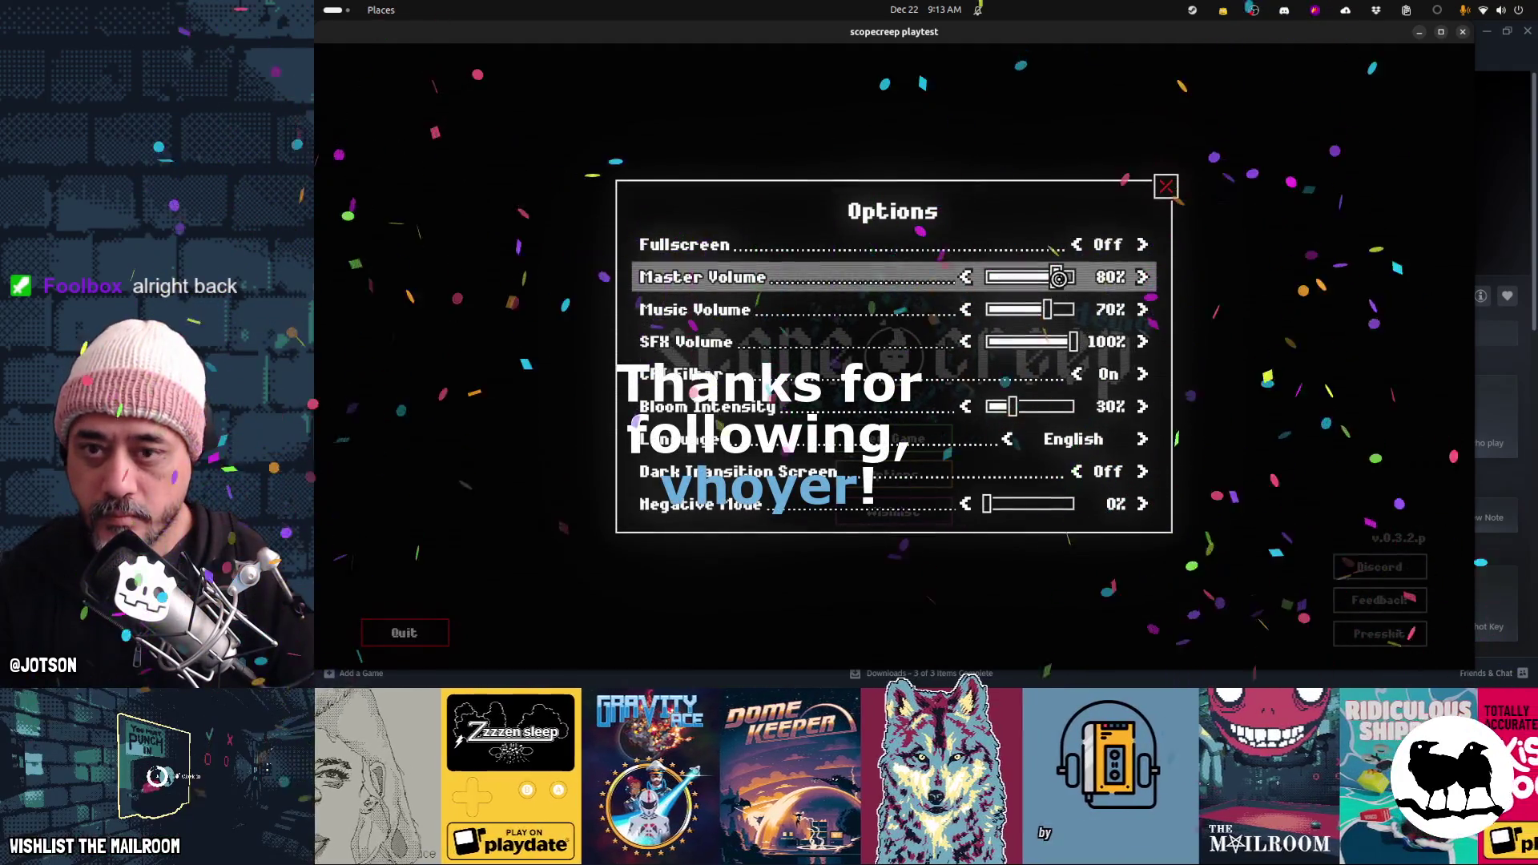
# Close and reopen the Options panel to check the new volume levels
pyautogui.click(1172, 189)
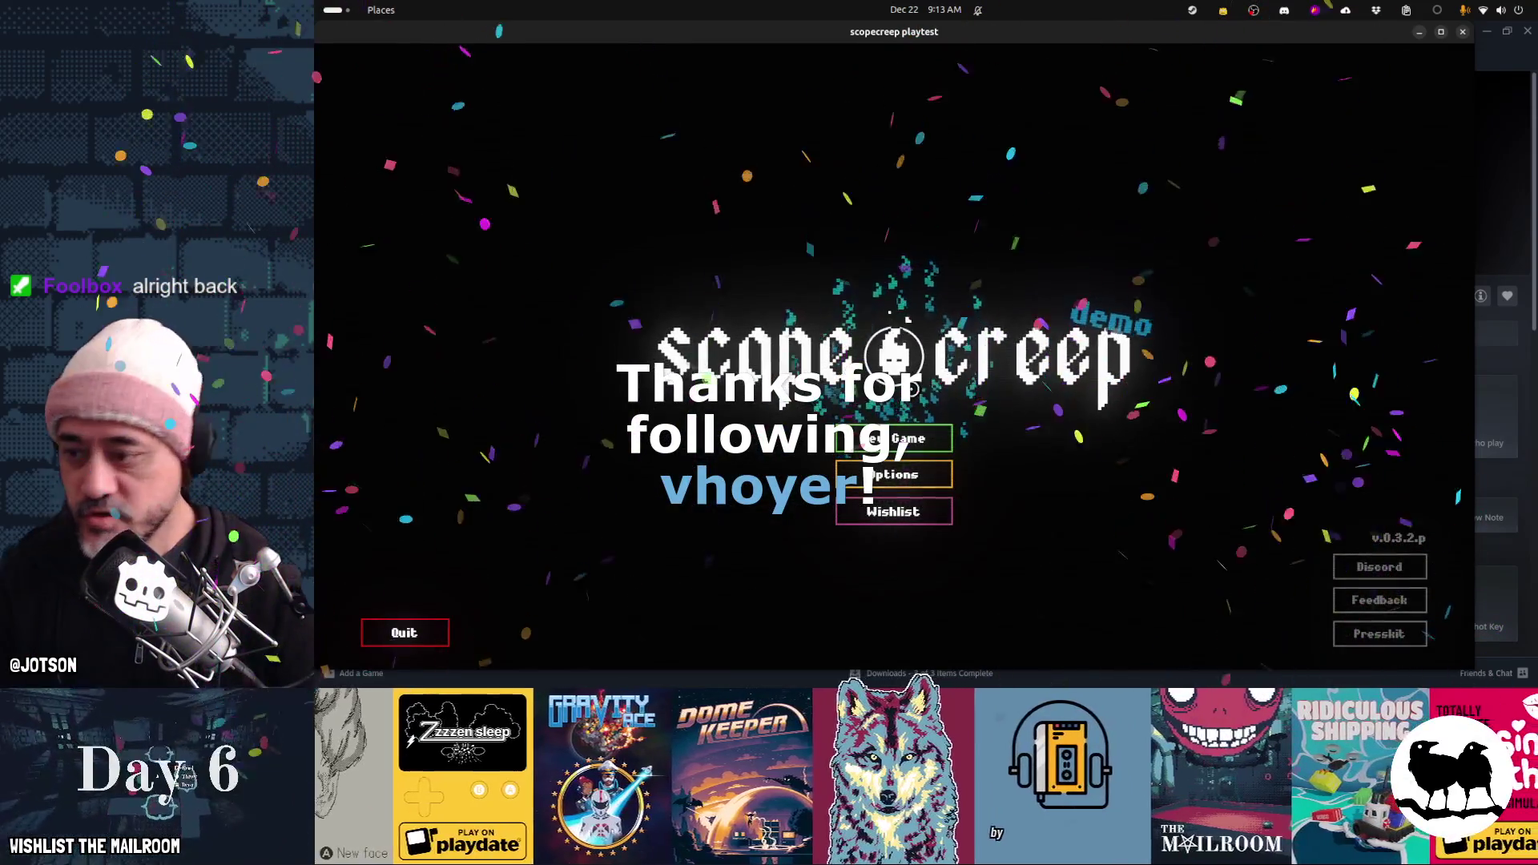
pyautogui.click(893, 474)
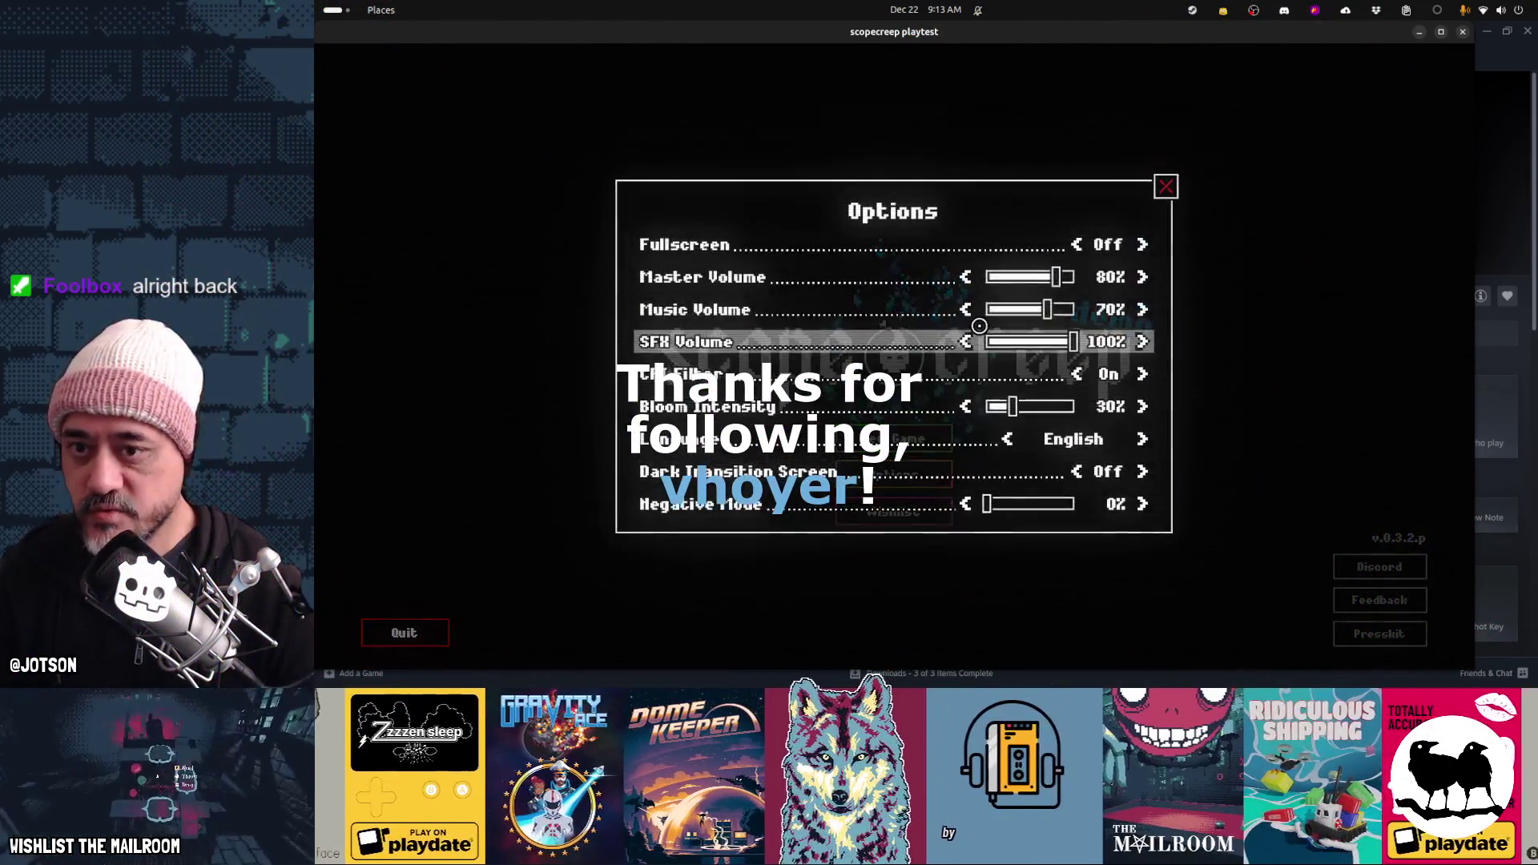
pyautogui.click(1084, 248)
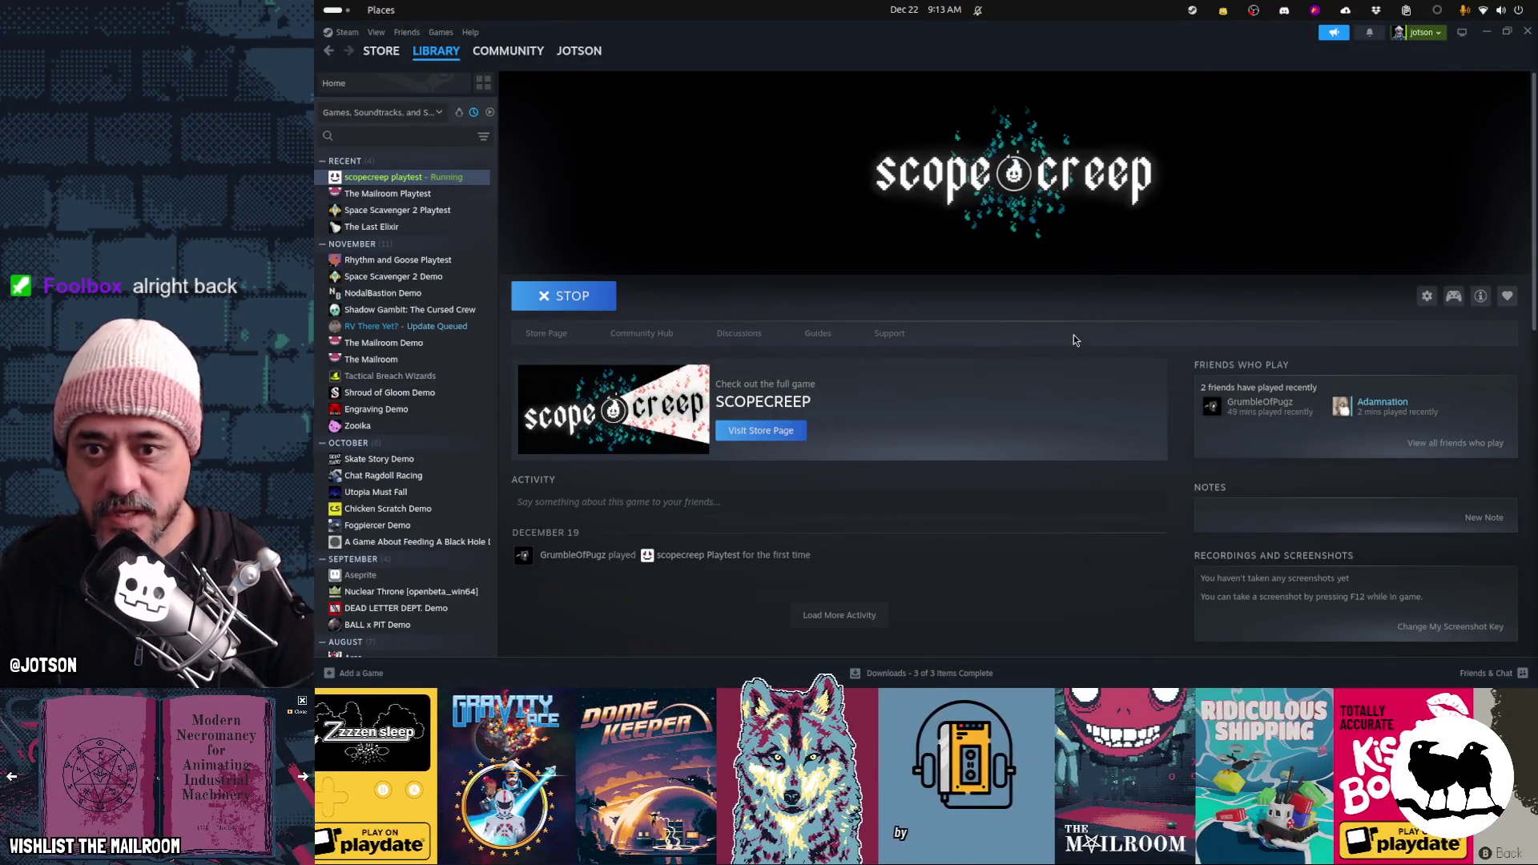
pyautogui.press('super')
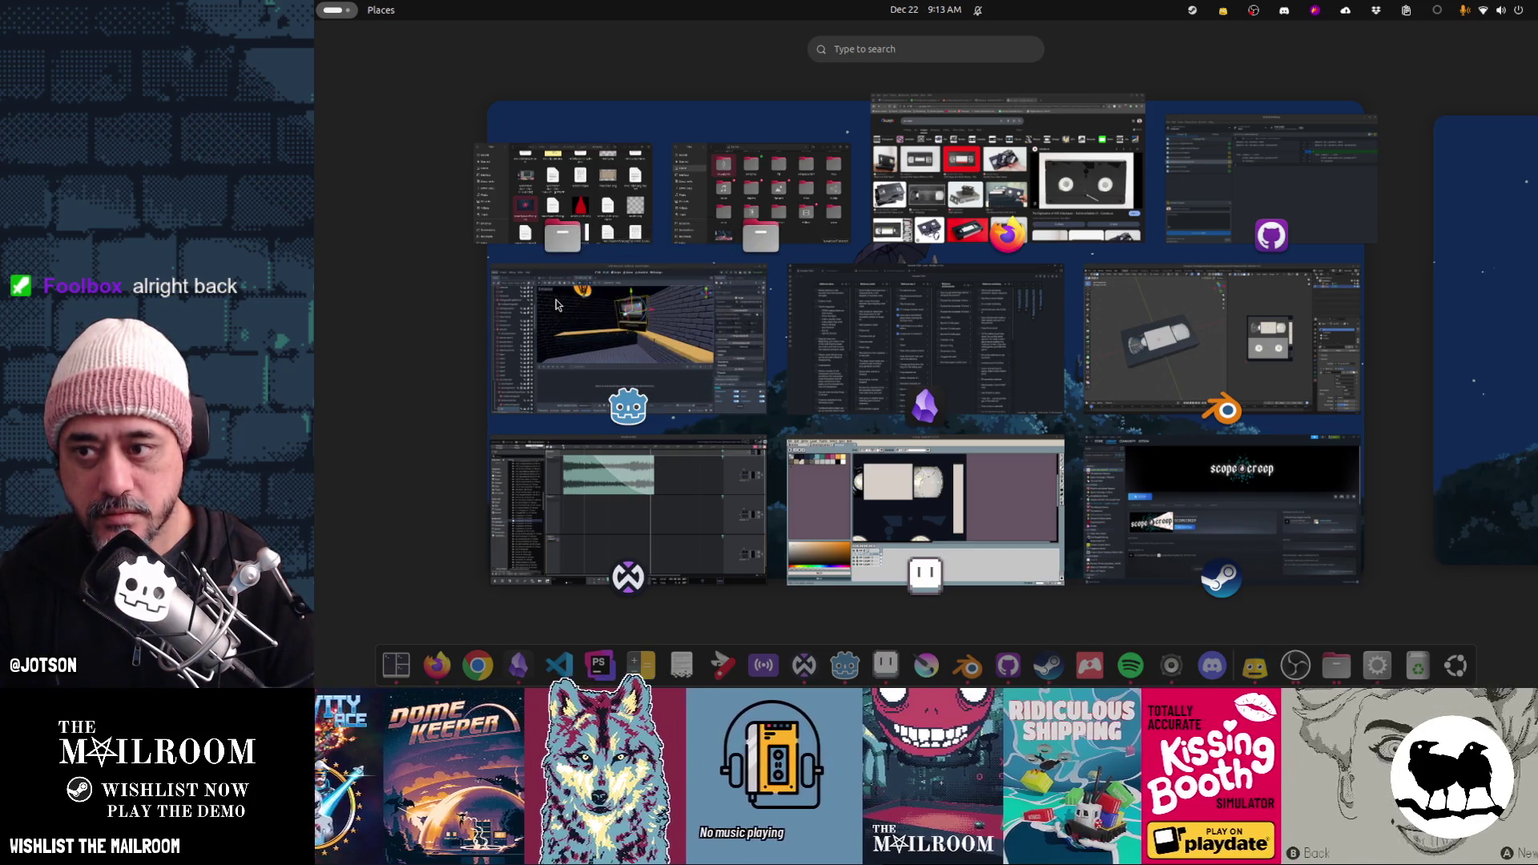
# Switch between the Steam library and the other open windows via the overview
pyautogui.click(1221, 545)
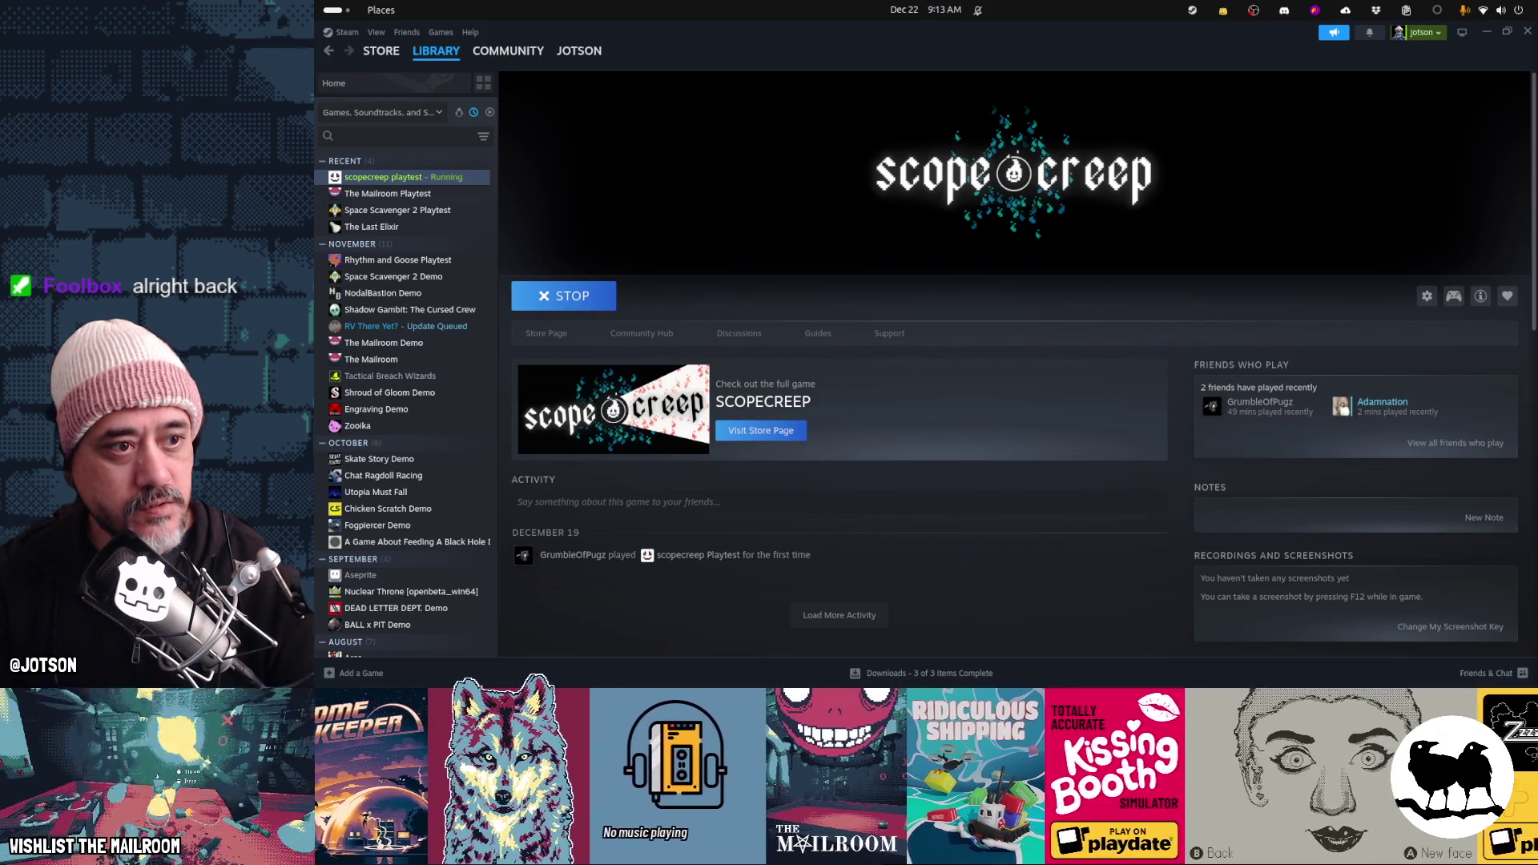
pyautogui.press('super')
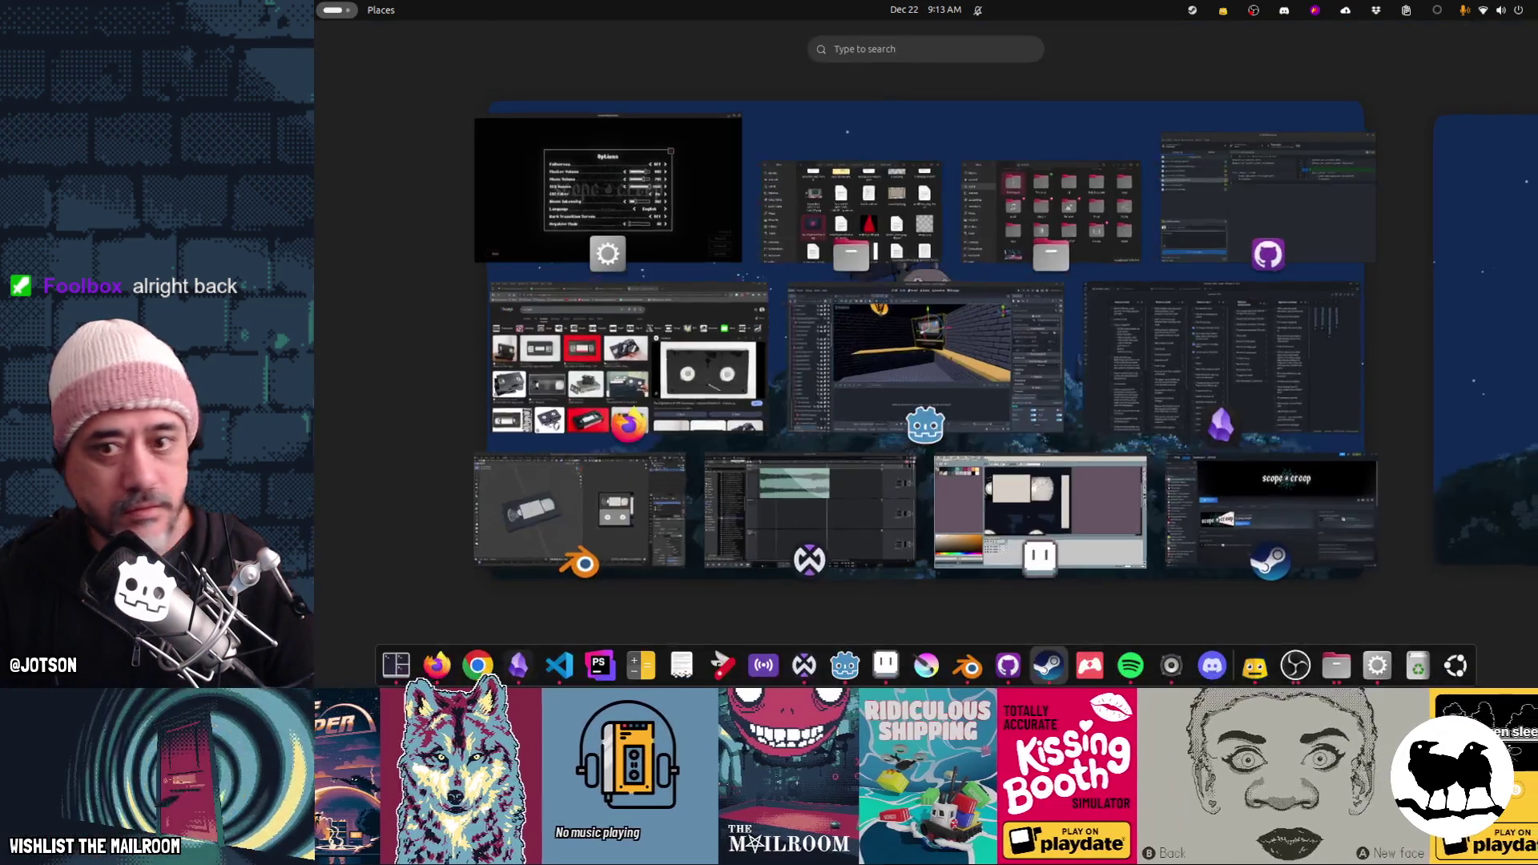
pyautogui.click(1026, 218)
pyautogui.press('super')
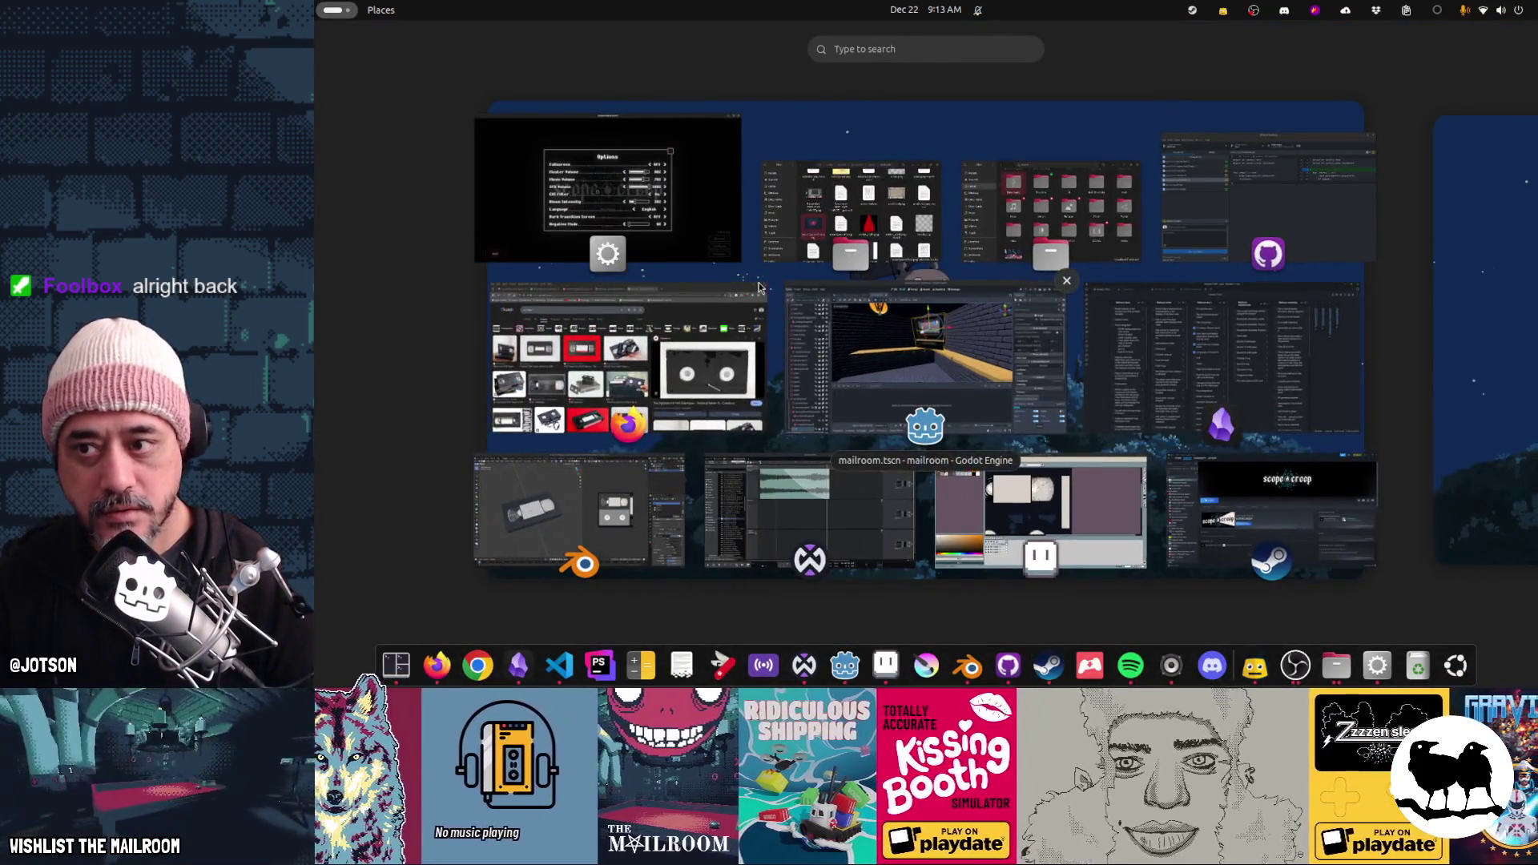
# Close the scopecreep Options panel and shift the game window slightly right
pyautogui.click(718, 248)
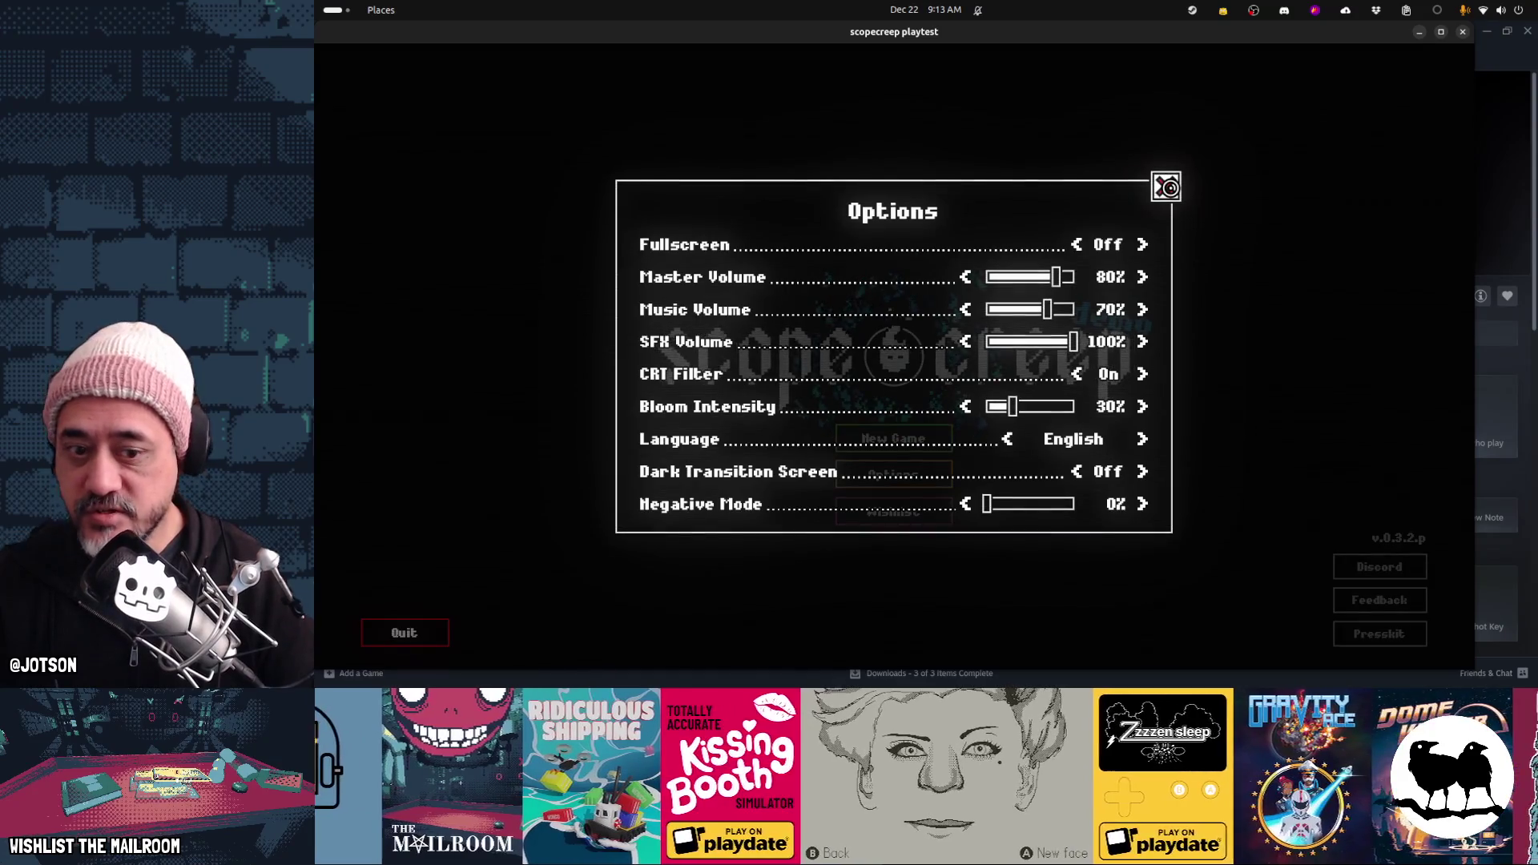
pyautogui.click(1166, 186)
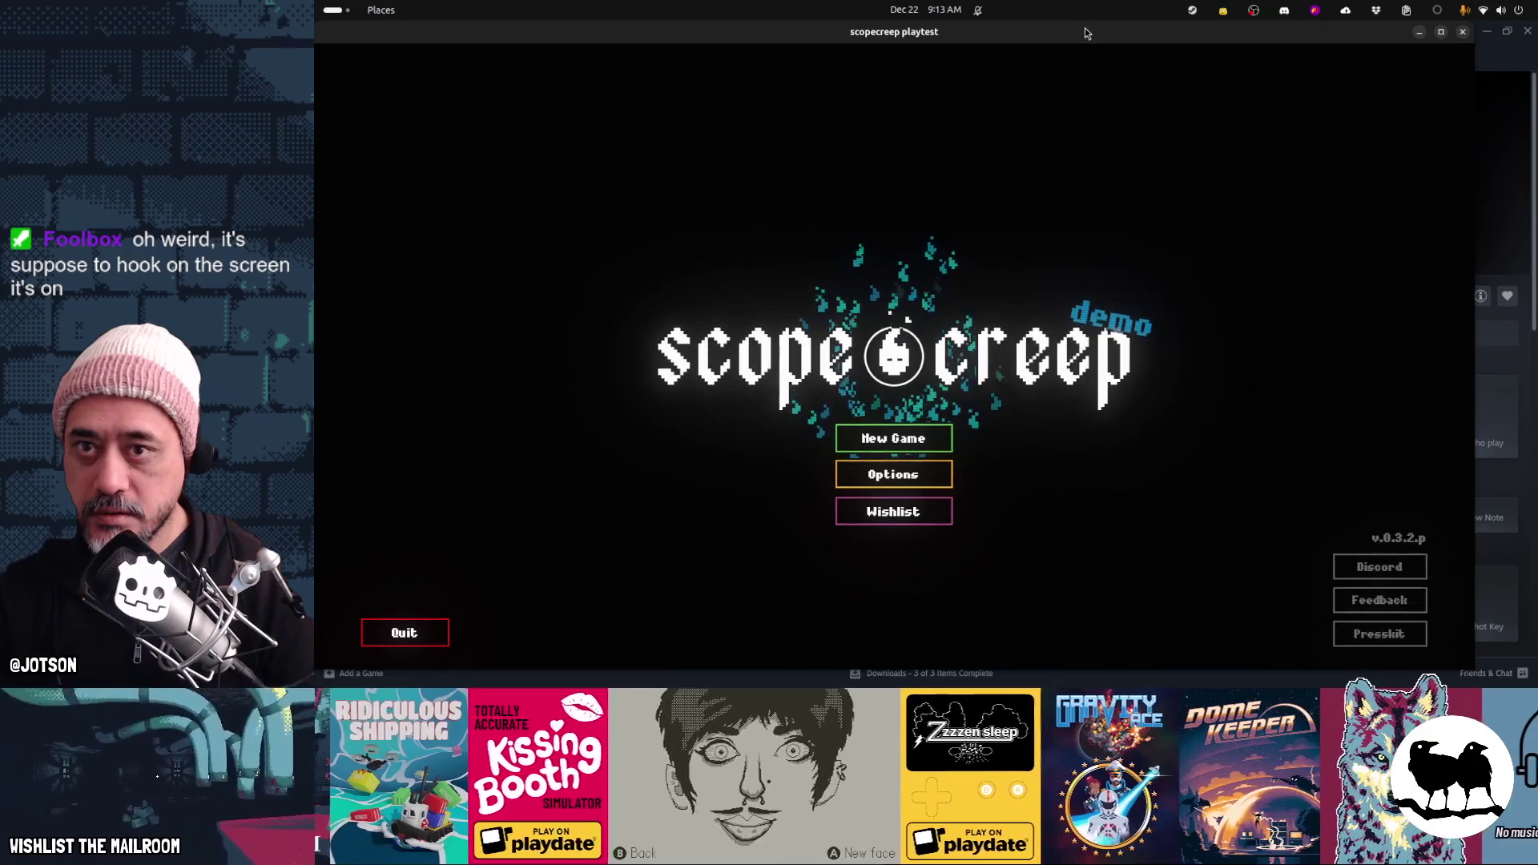
pyautogui.moveTo(1085, 29); pyautogui.dragTo(1118, 34)
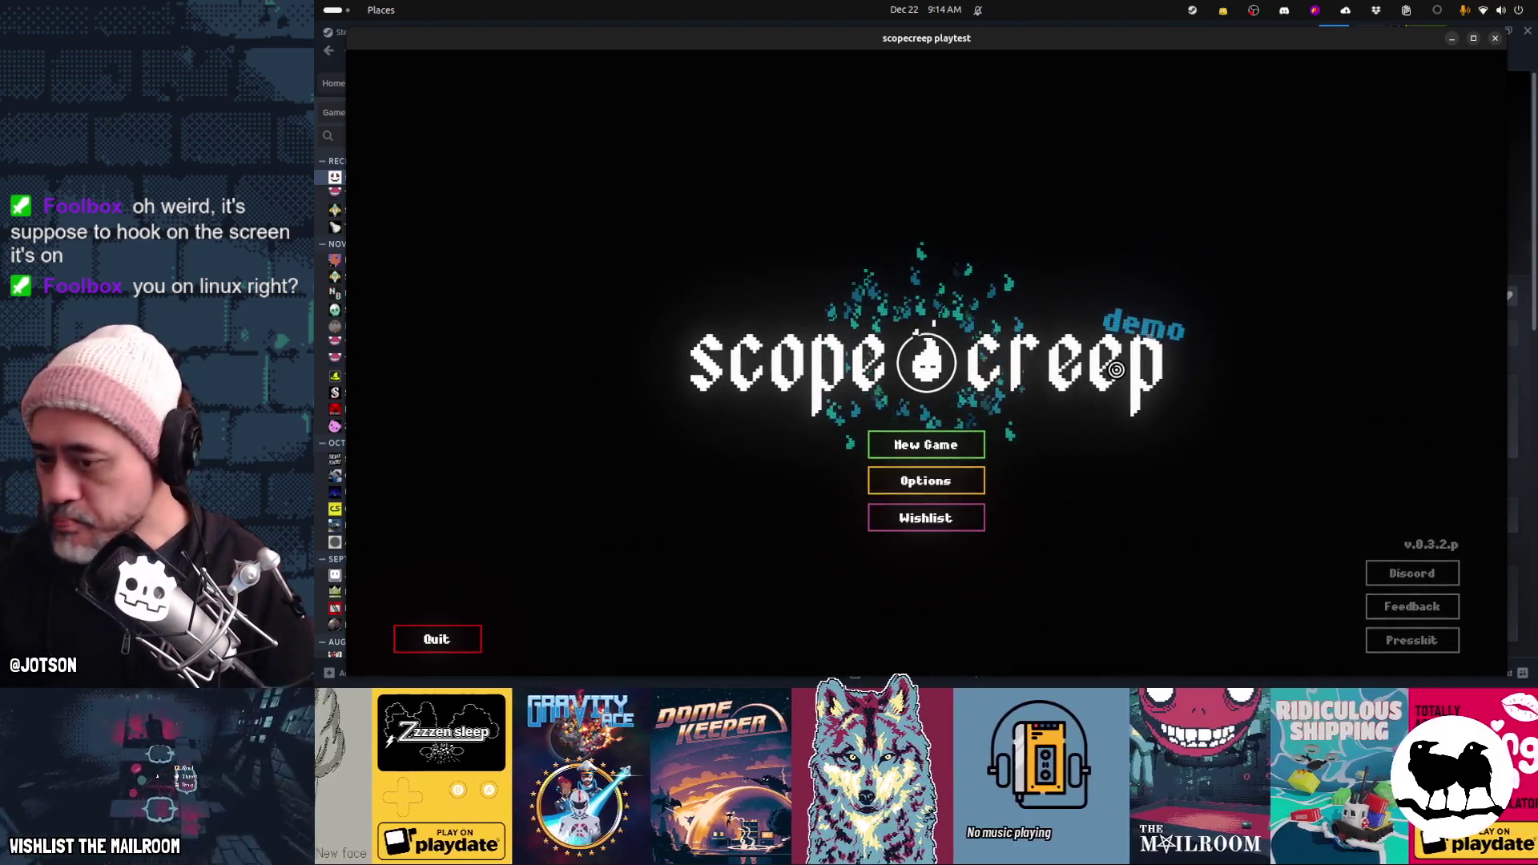
# In Godot's Game workspace, uncheck Embed Game on Next Play and run The Mailroom with F5
pyautogui.moveTo(1377, 677)
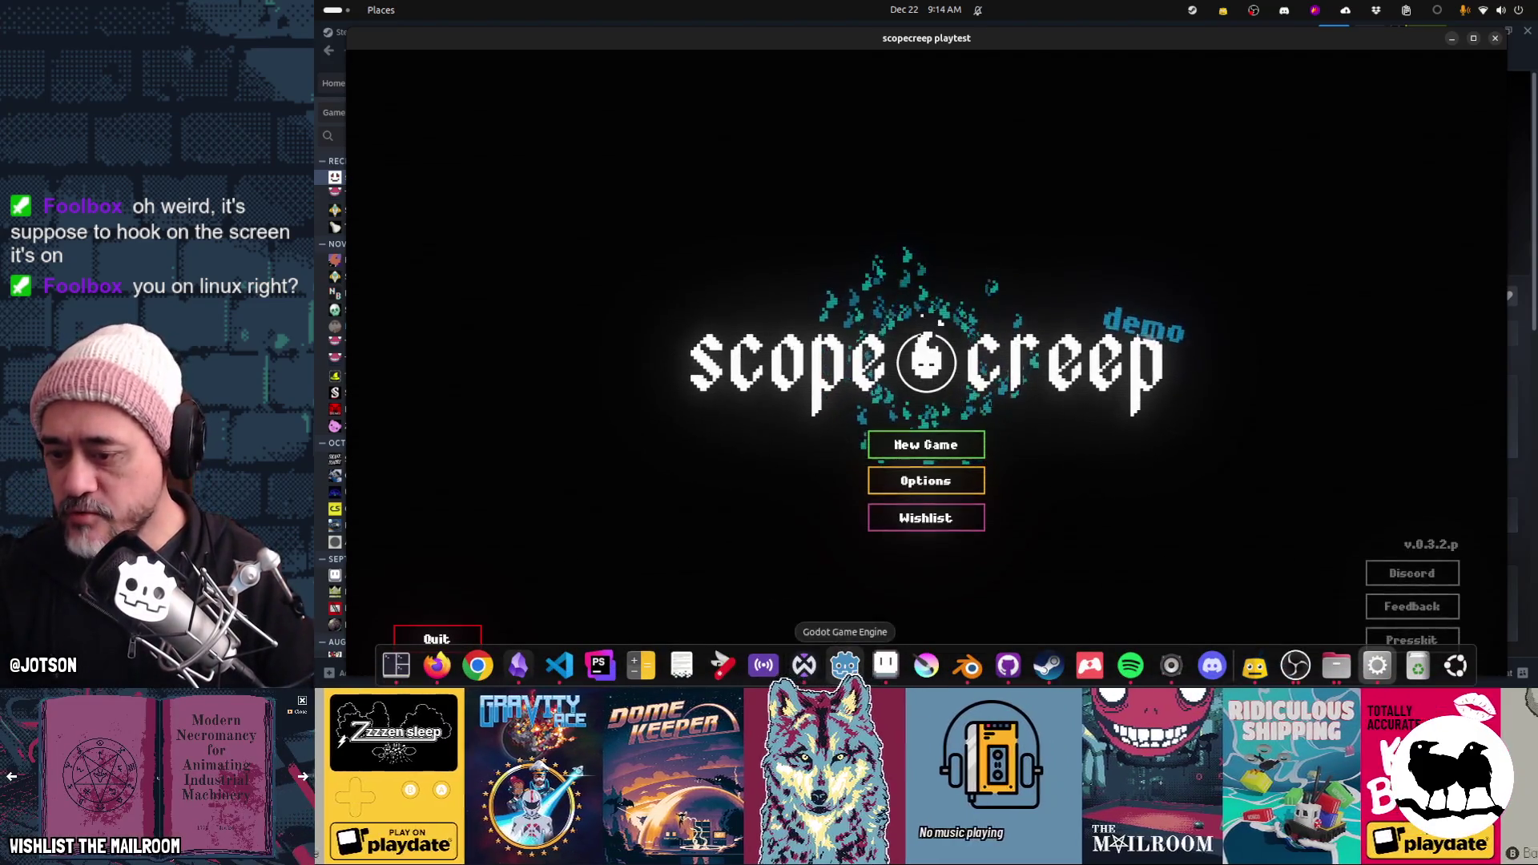
pyautogui.click(844, 665)
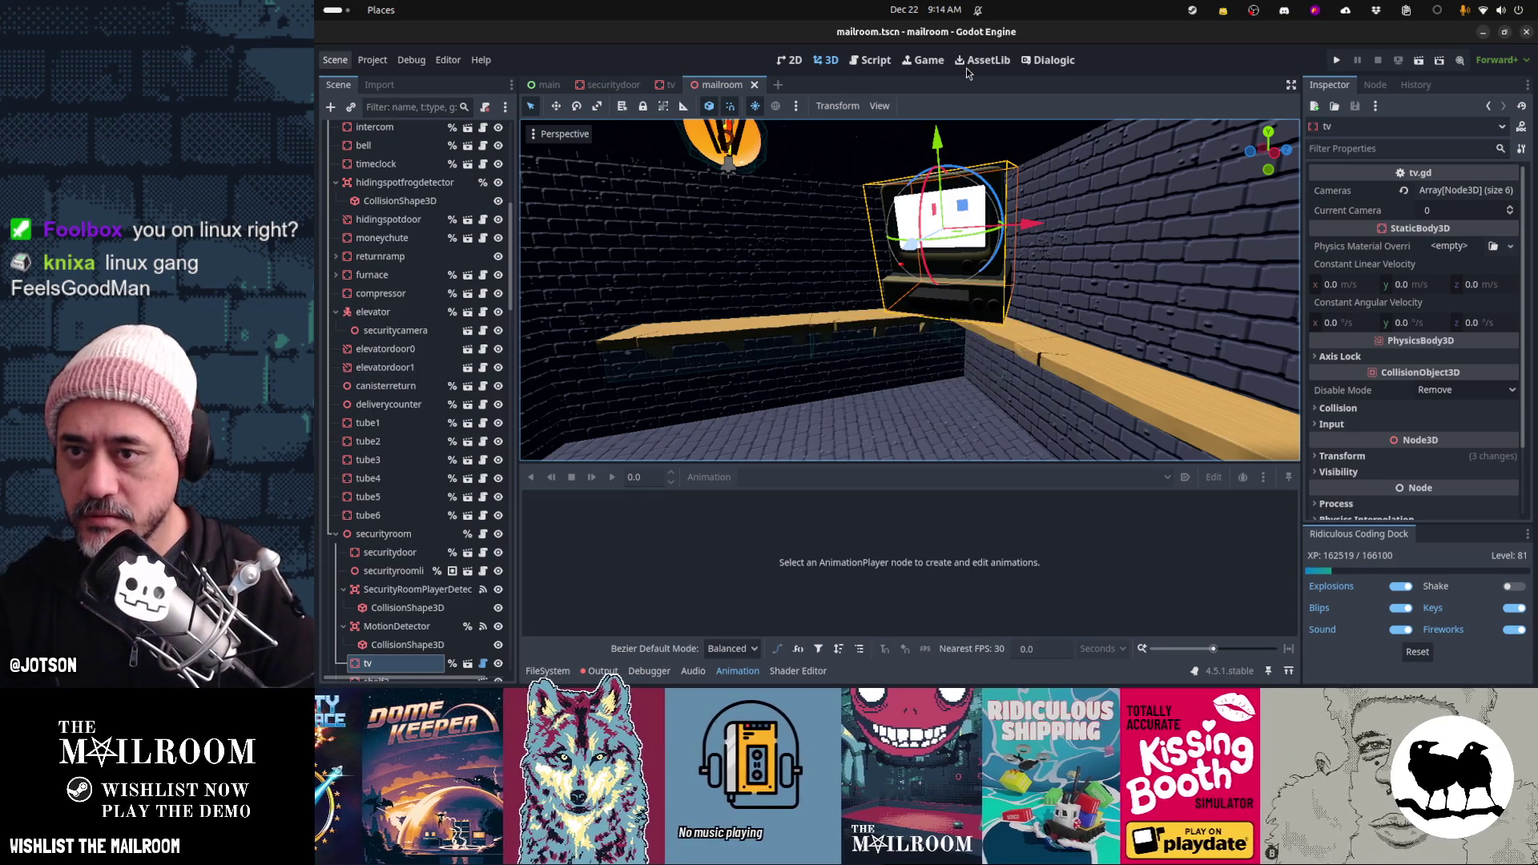
pyautogui.click(925, 60)
pyautogui.click(900, 106)
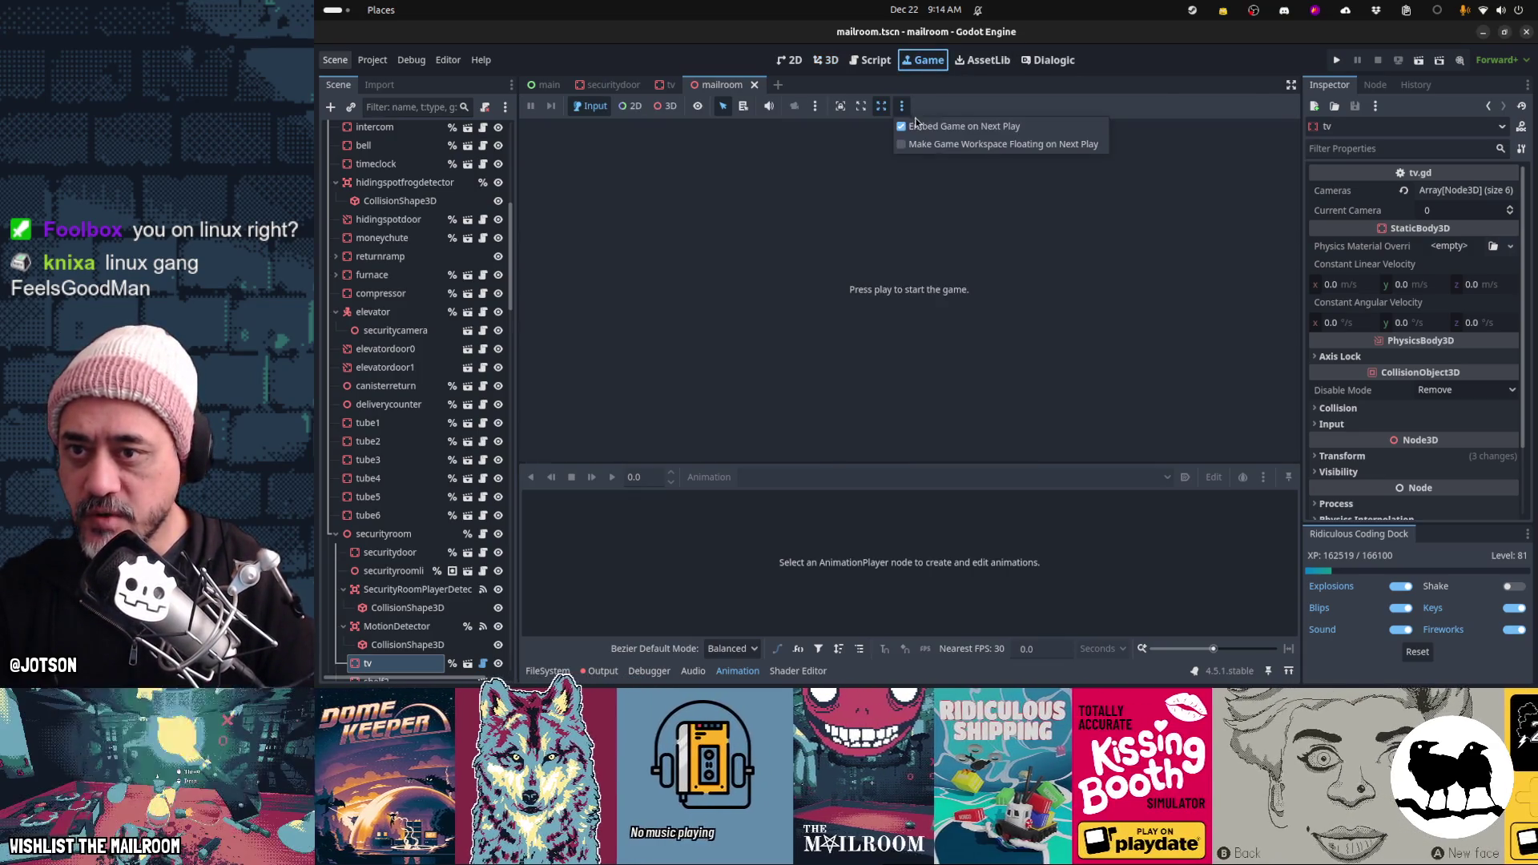
pyautogui.click(928, 126)
pyautogui.press('F5')
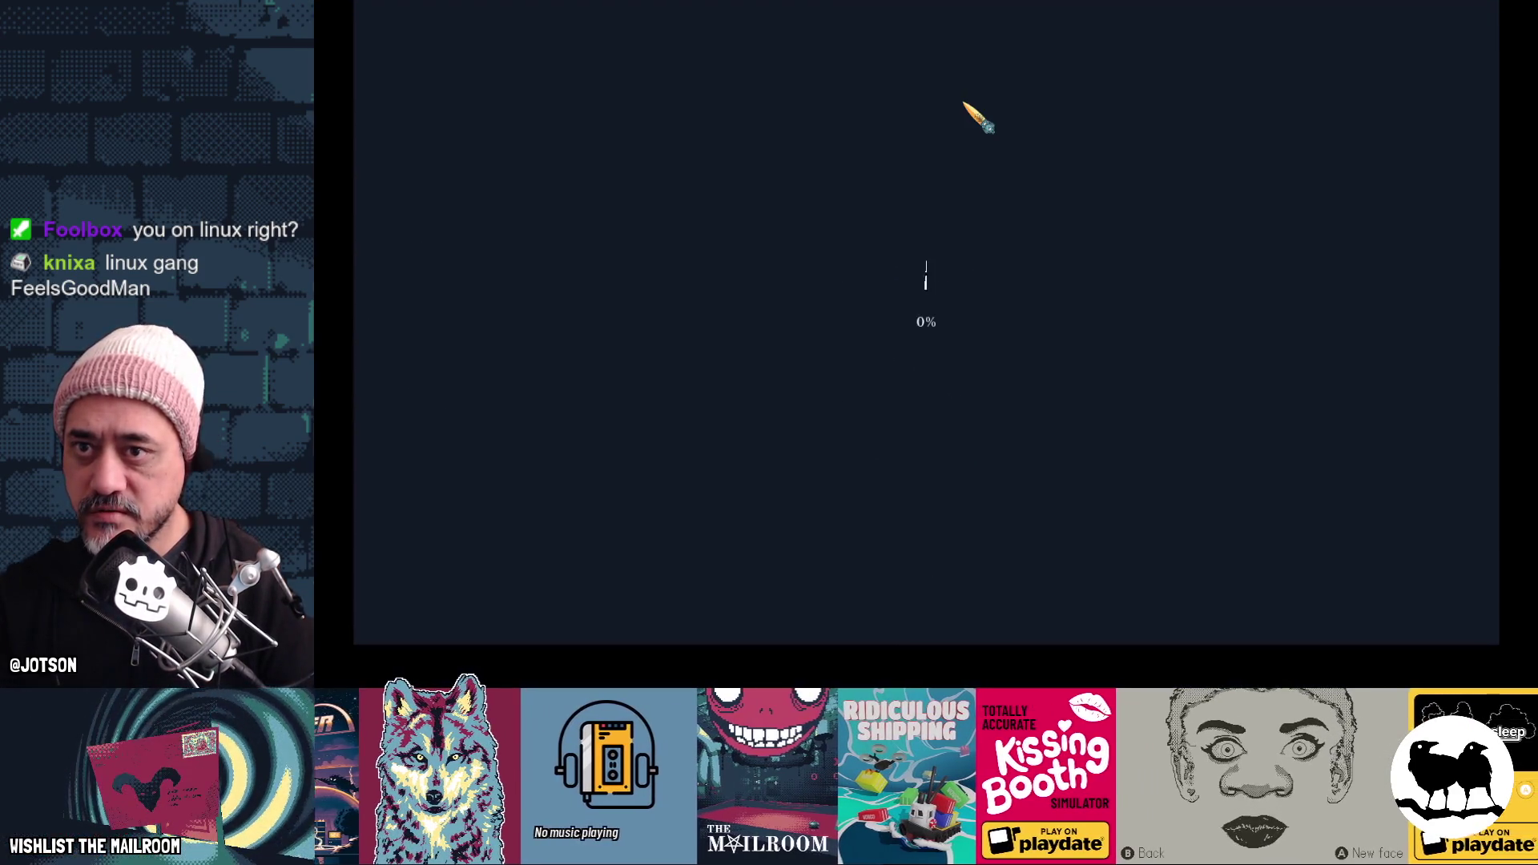
# Cycle through the Godot editor and Mailroom windows, ending on the scopecreep playtest
pyautogui.press('super')
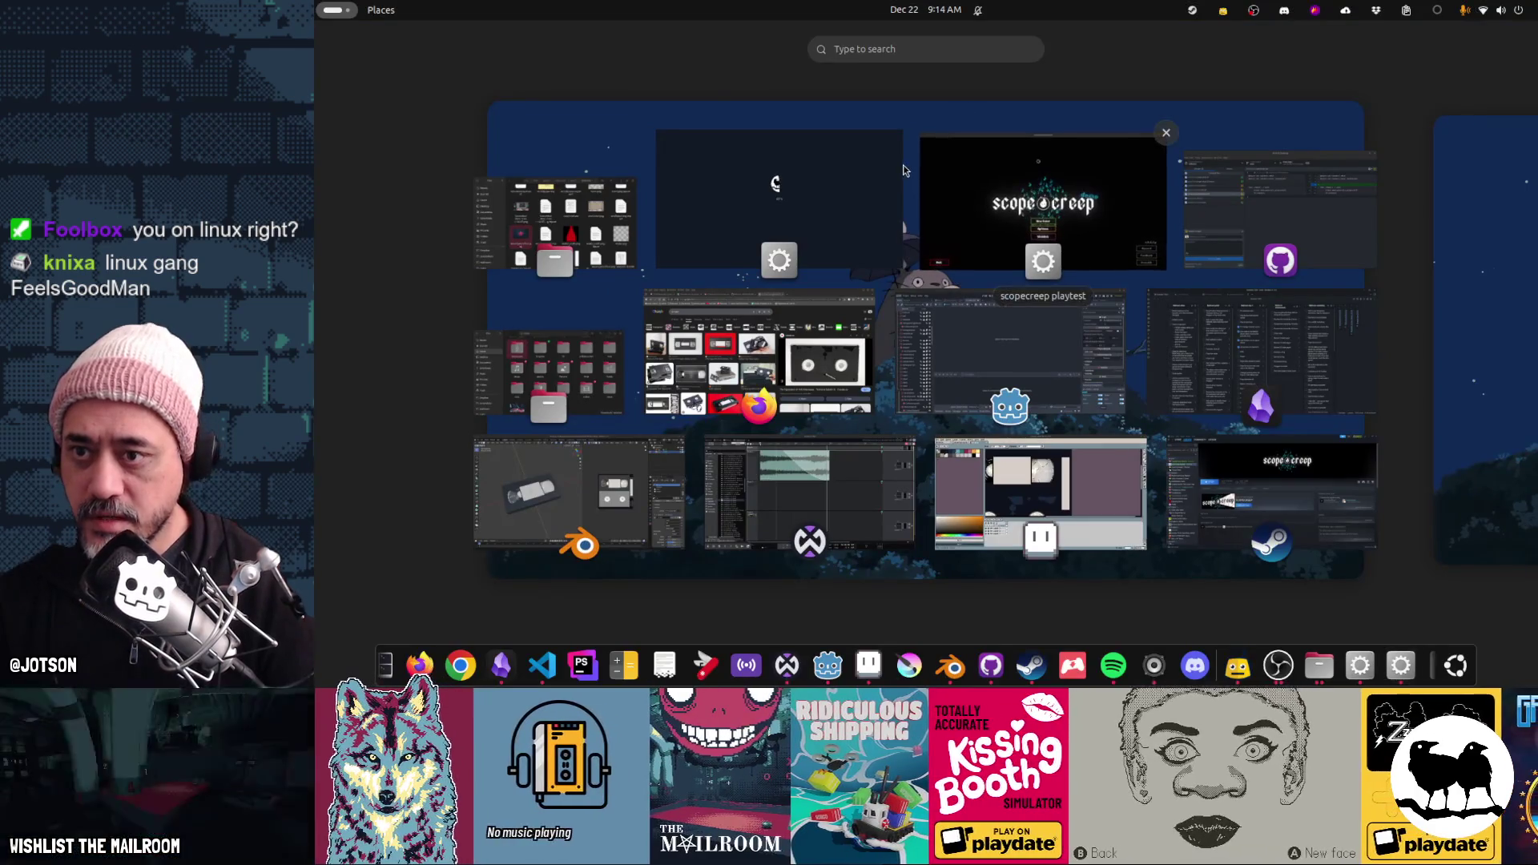
pyautogui.press('super')
pyautogui.press('super')
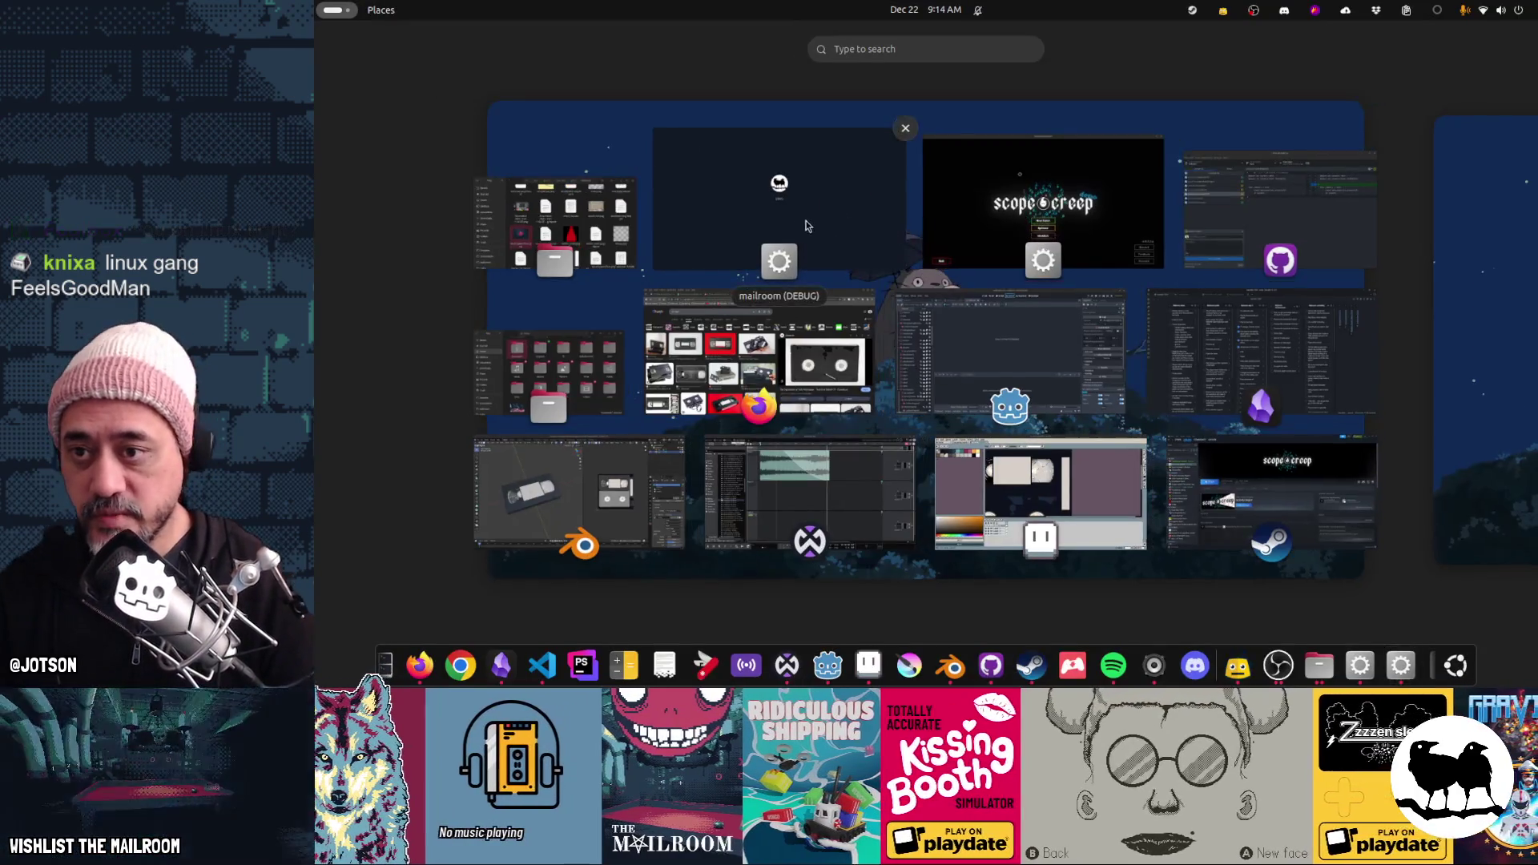
pyautogui.click(1009, 353)
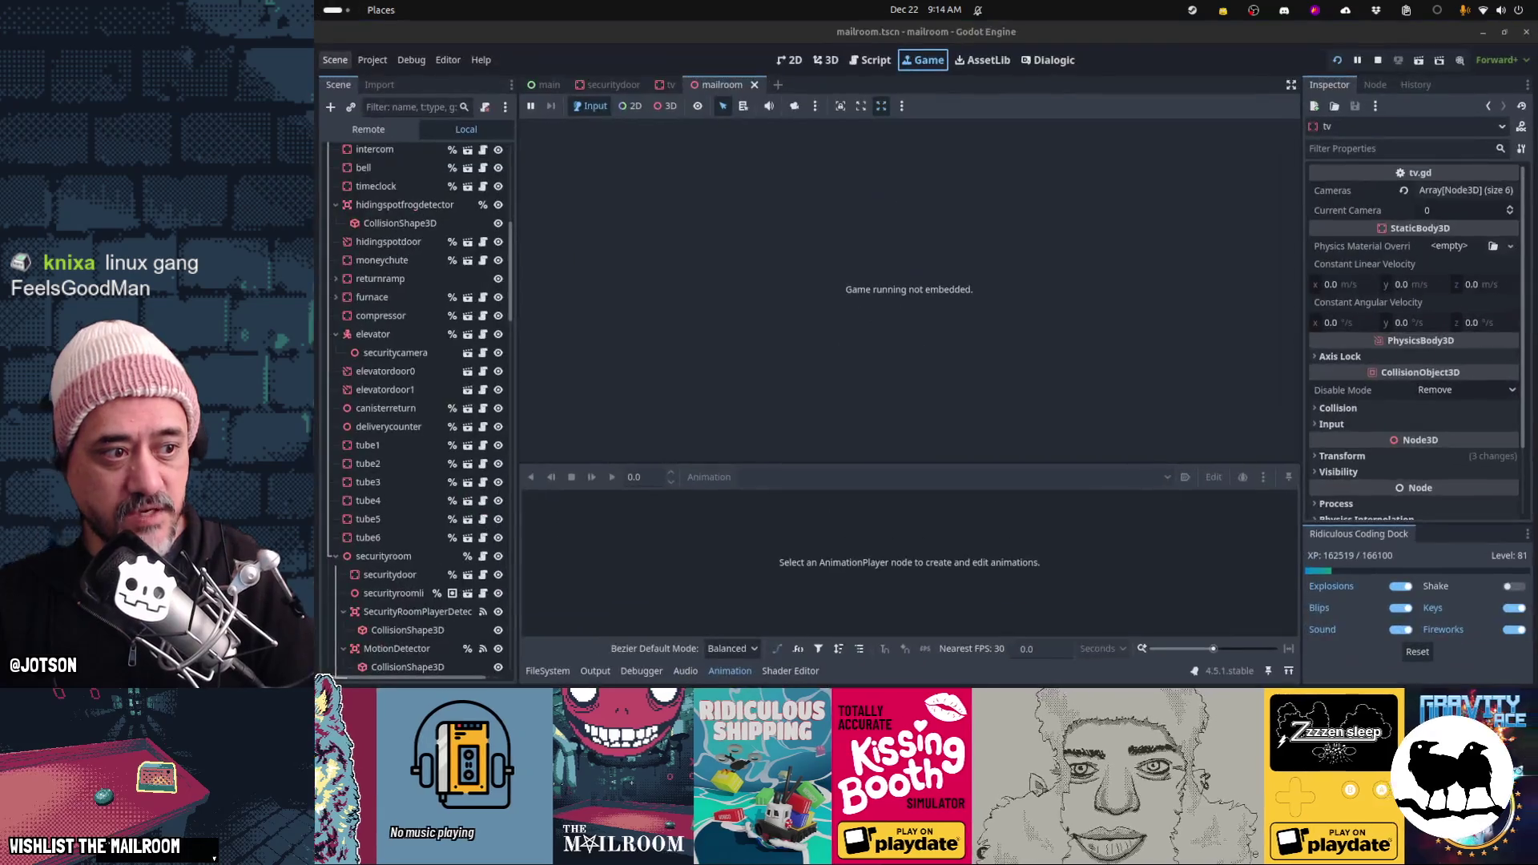
pyautogui.press('super')
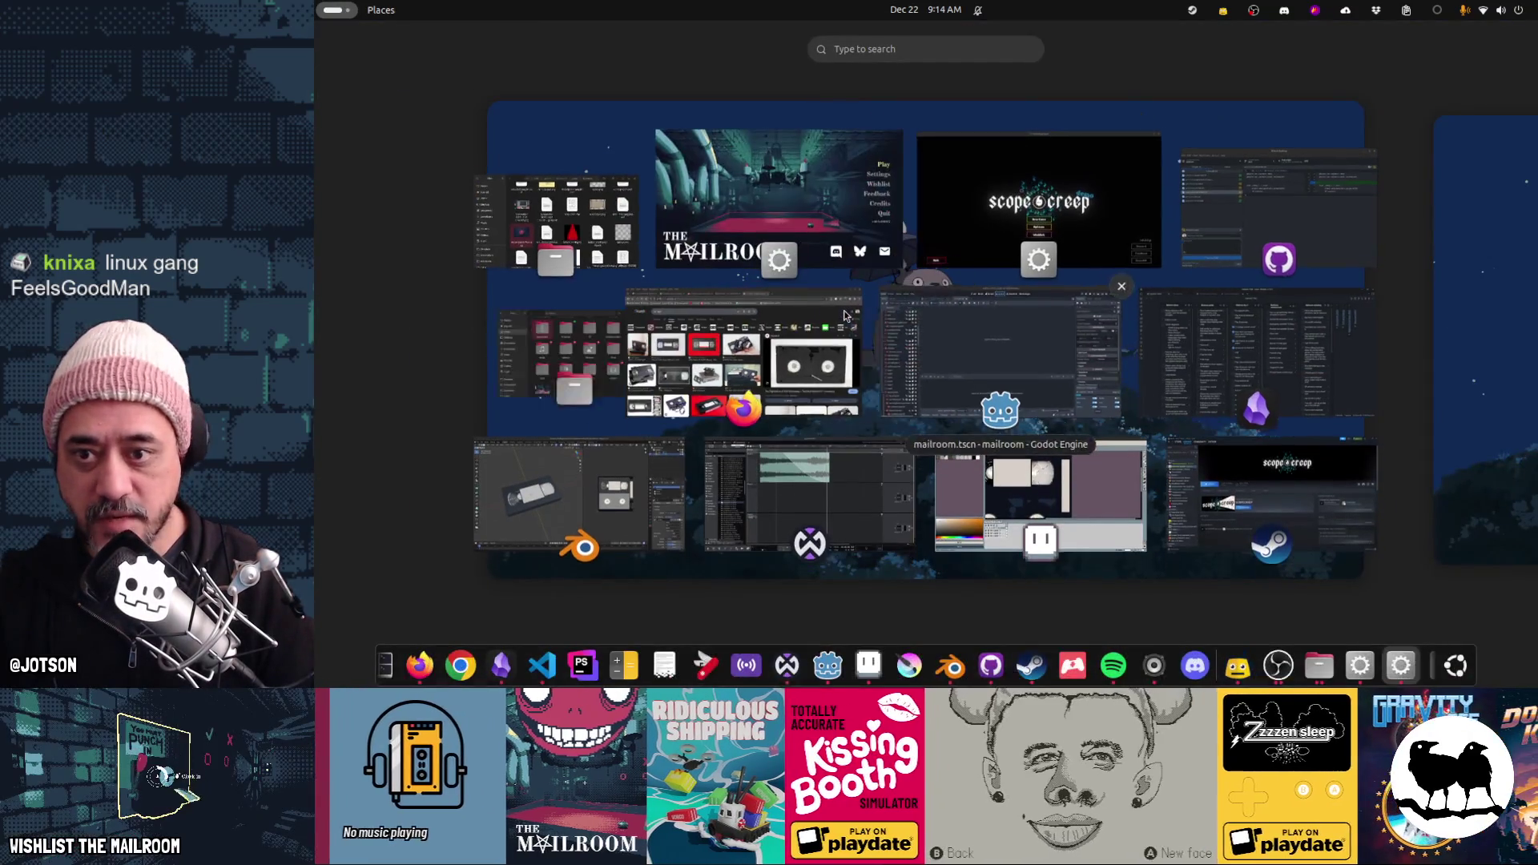
pyautogui.click(806, 219)
pyautogui.press('super')
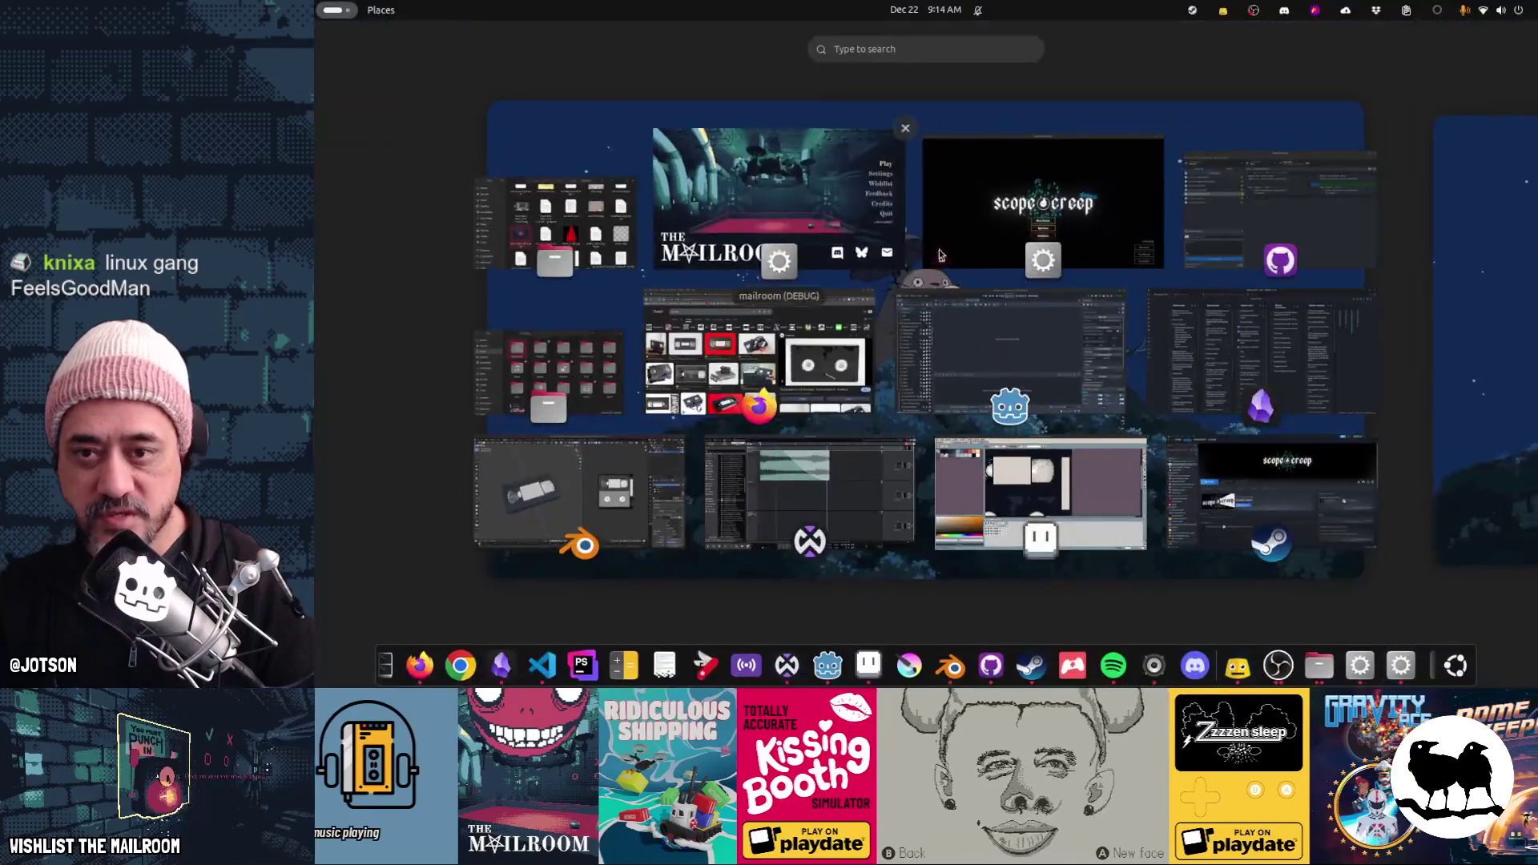
pyautogui.click(1074, 199)
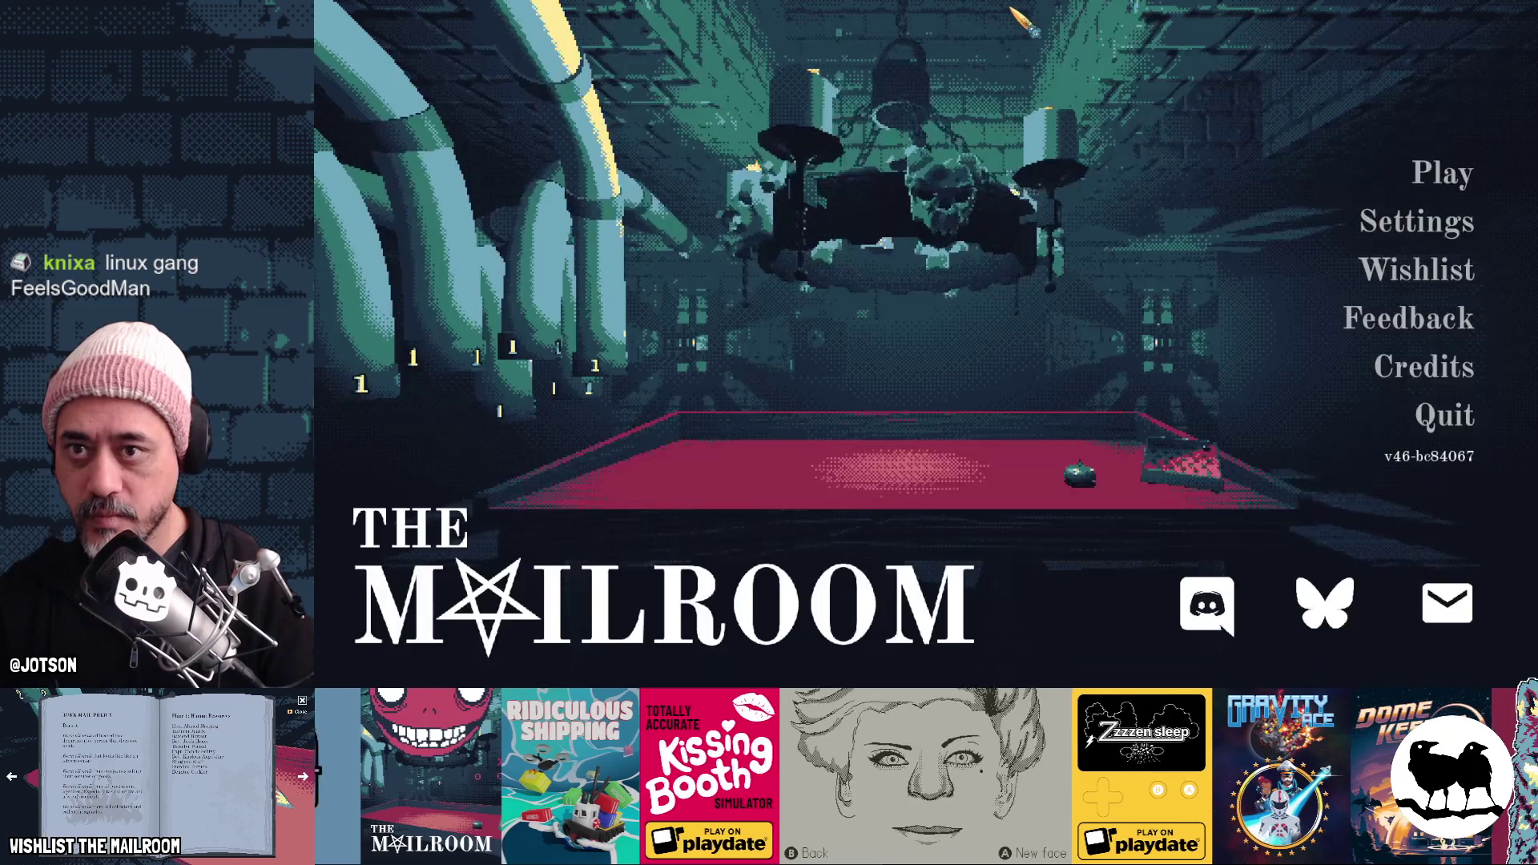
pyautogui.press('super')
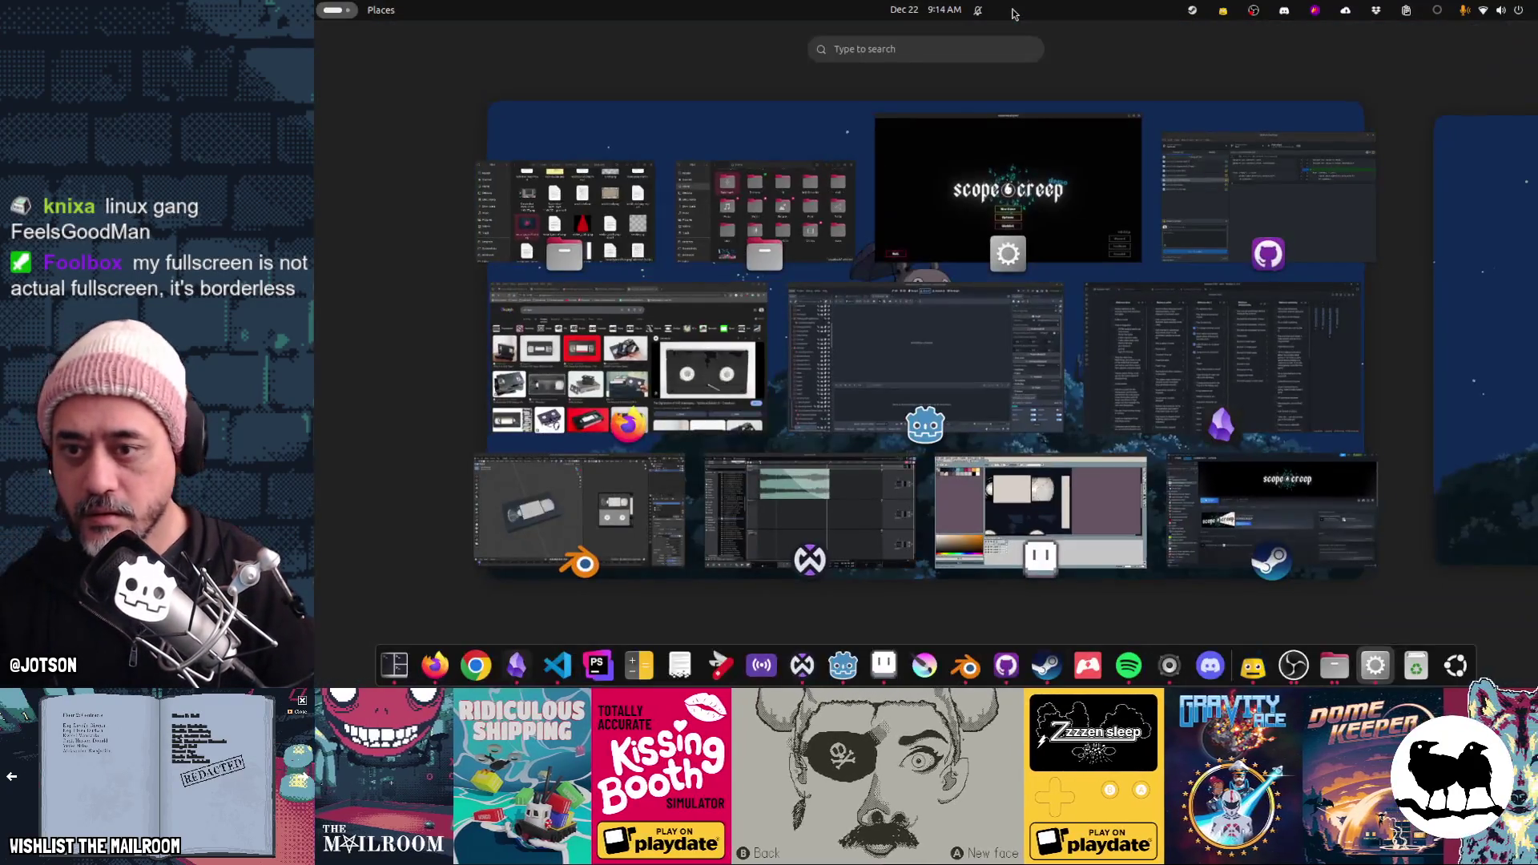
pyautogui.click(1073, 161)
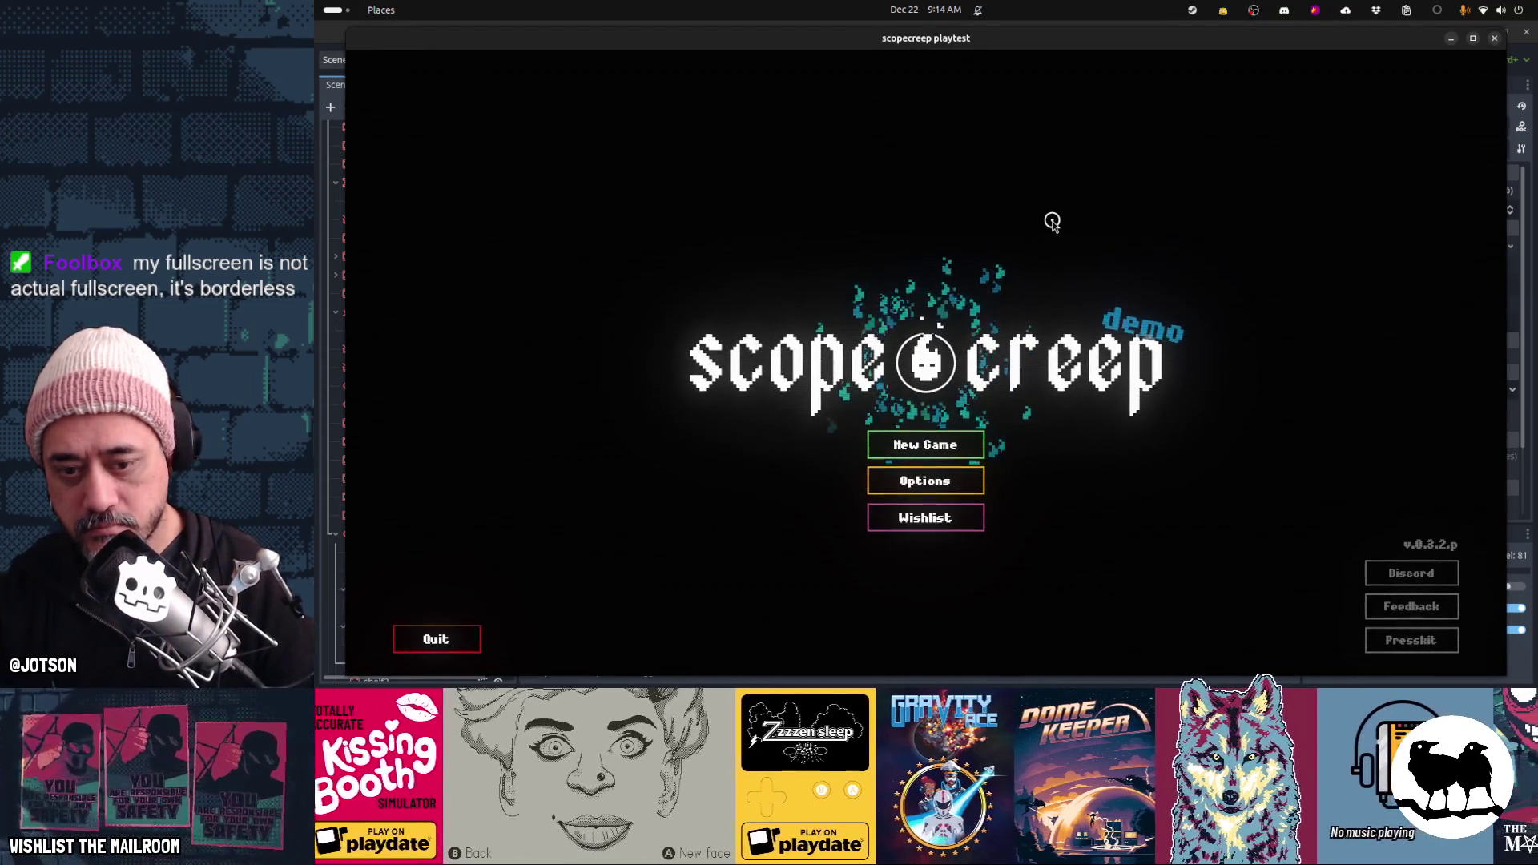
# Open Project Settings in Godot at the Display > Window section
pyautogui.click(327, 76)
pyautogui.click(373, 60)
pyautogui.click(395, 77)
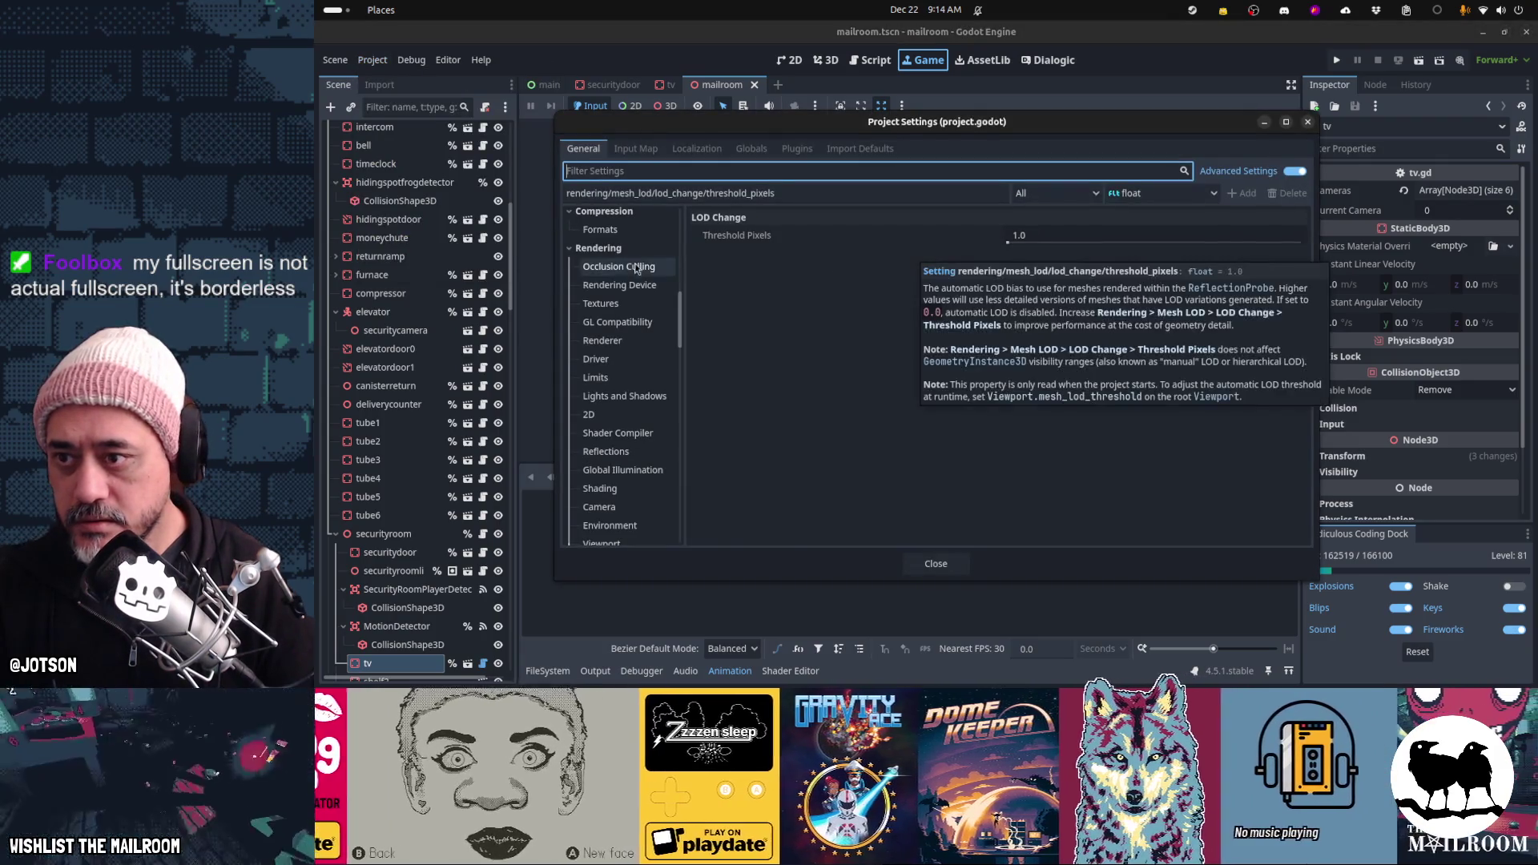
pyautogui.scroll(10, 618, 264)
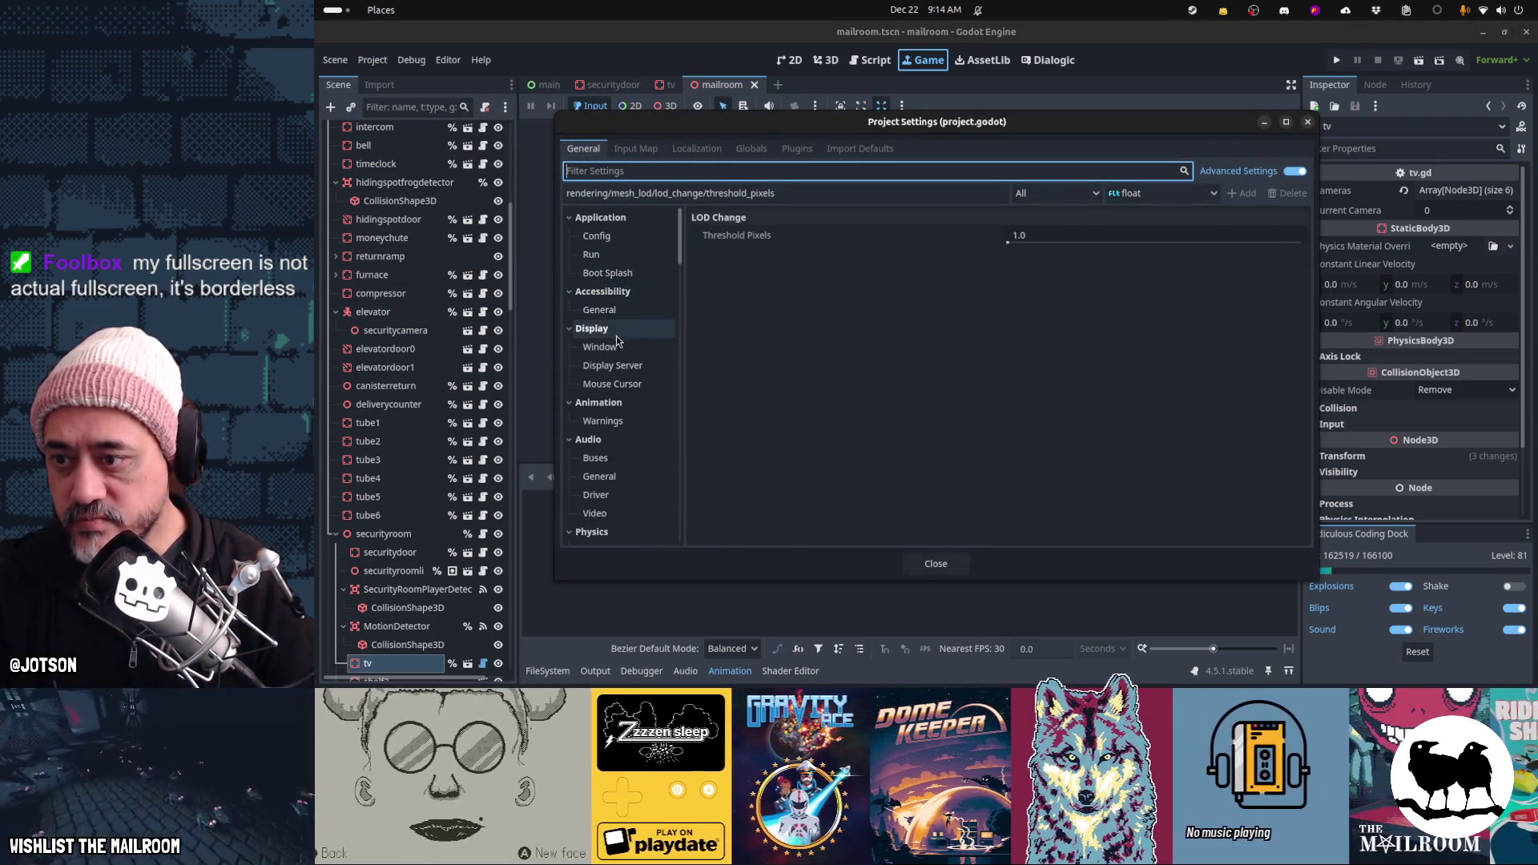
pyautogui.click(626, 347)
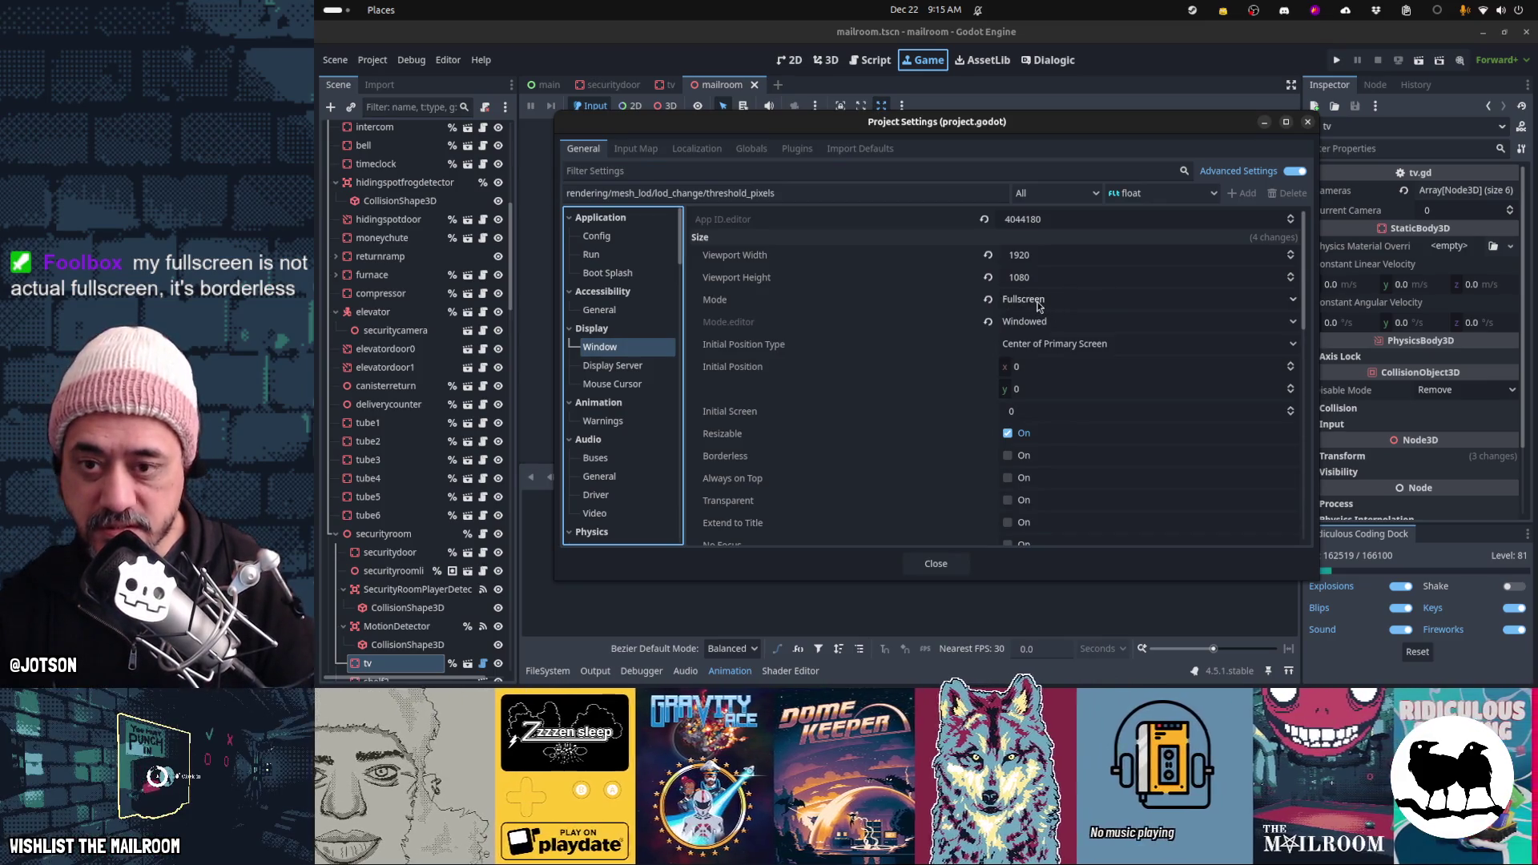
# Review the window Mode options, keep Fullscreen, and close Project Settings
pyautogui.click(1039, 303)
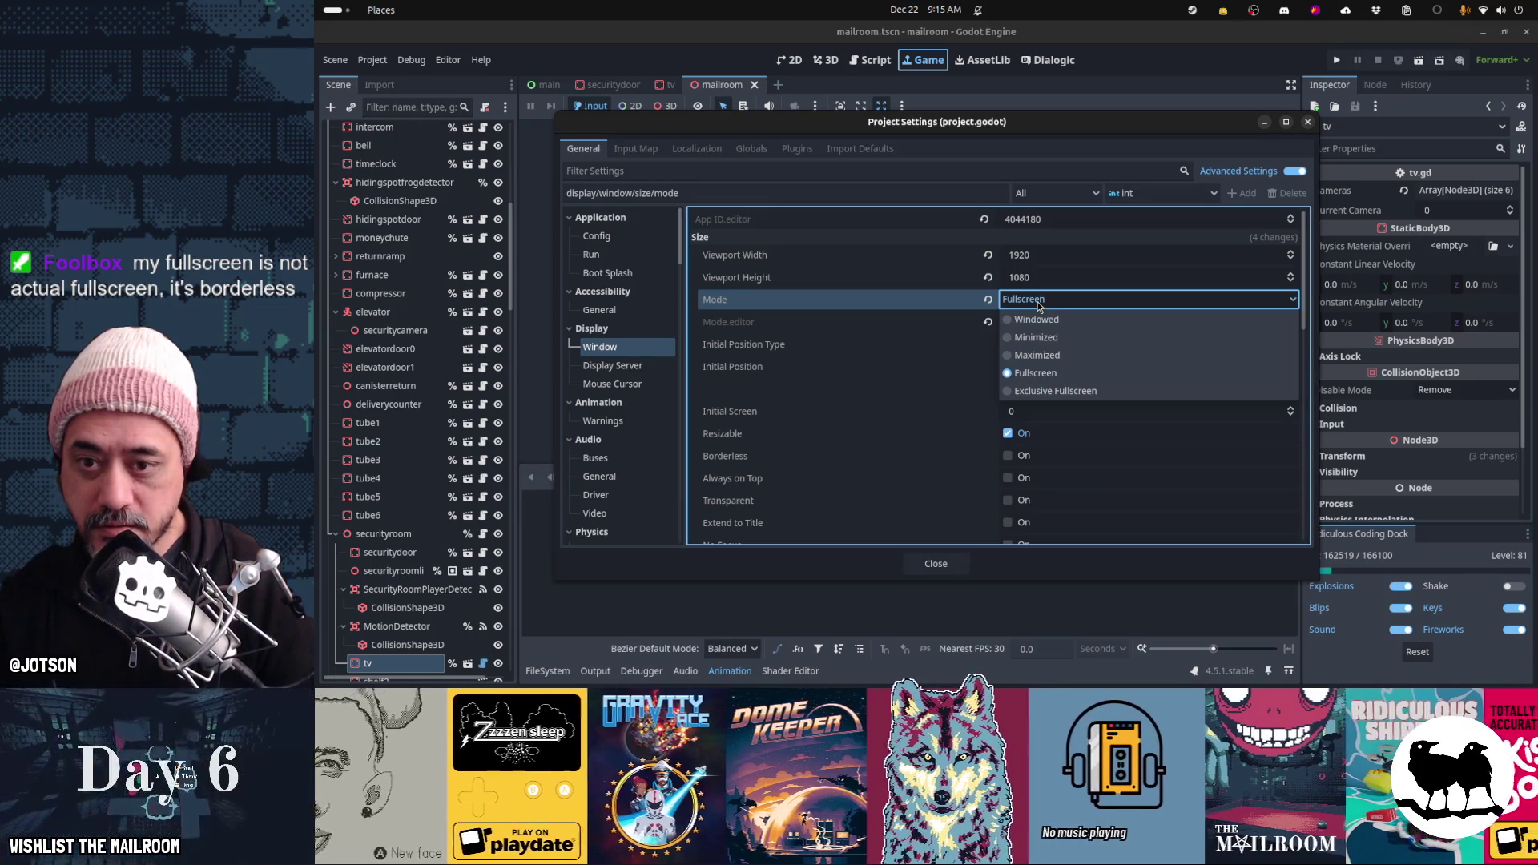
pyautogui.click(1038, 303)
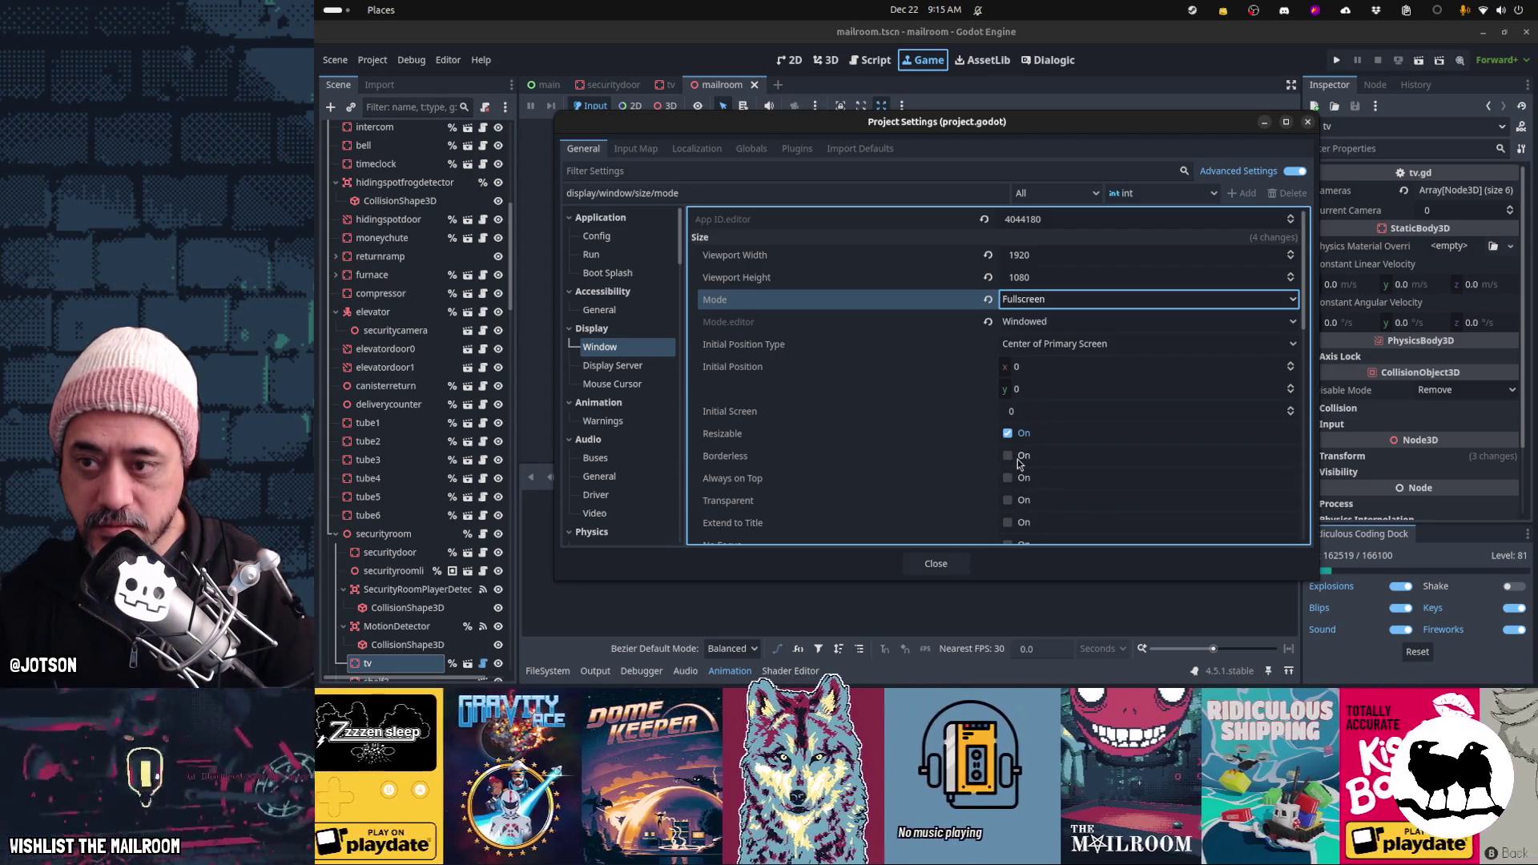
pyautogui.click(1020, 300)
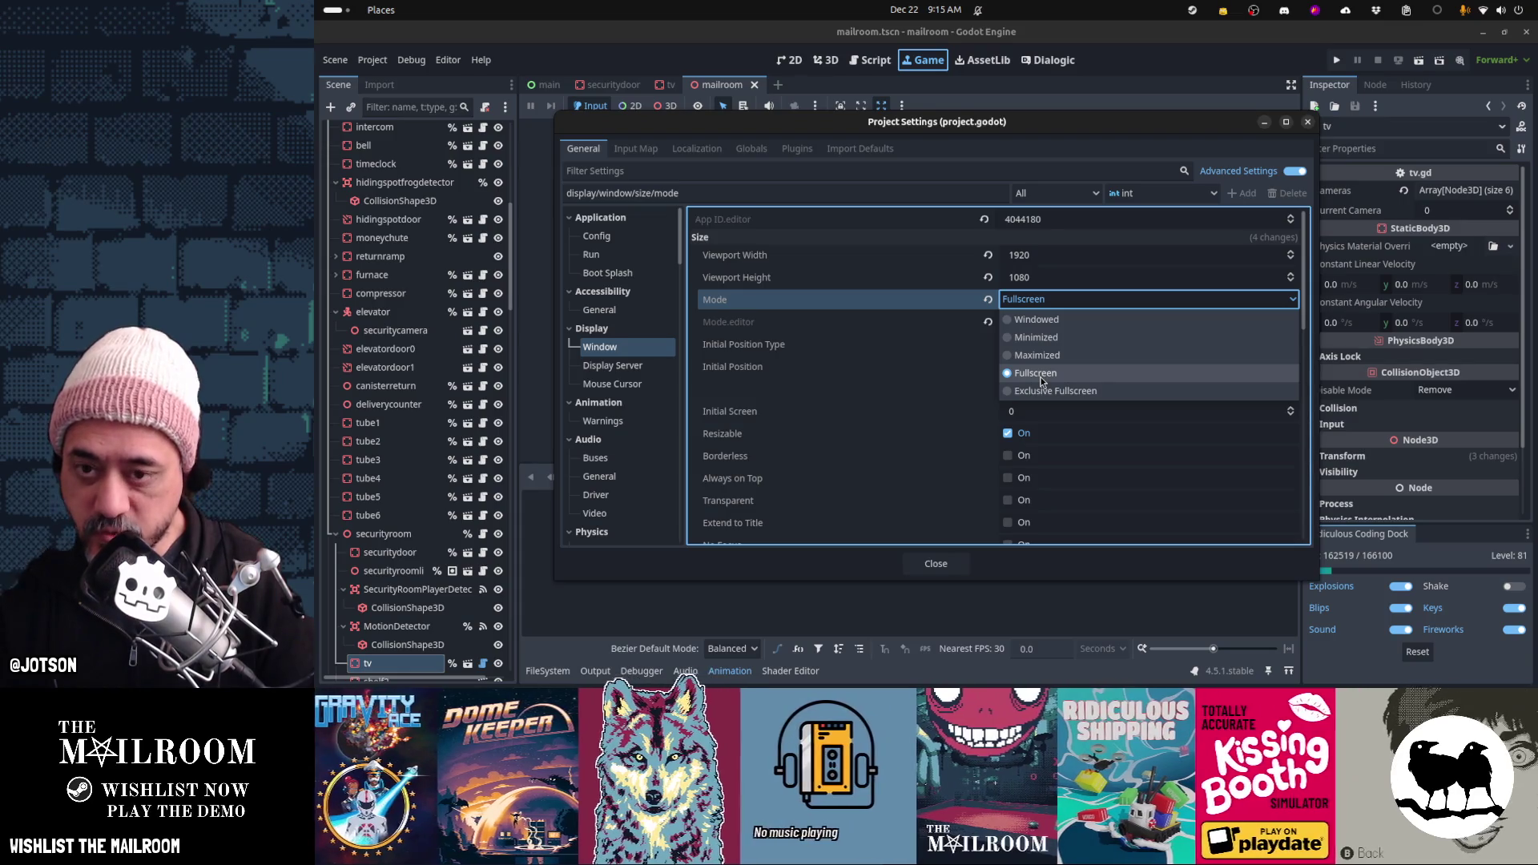
pyautogui.moveTo(891, 300)
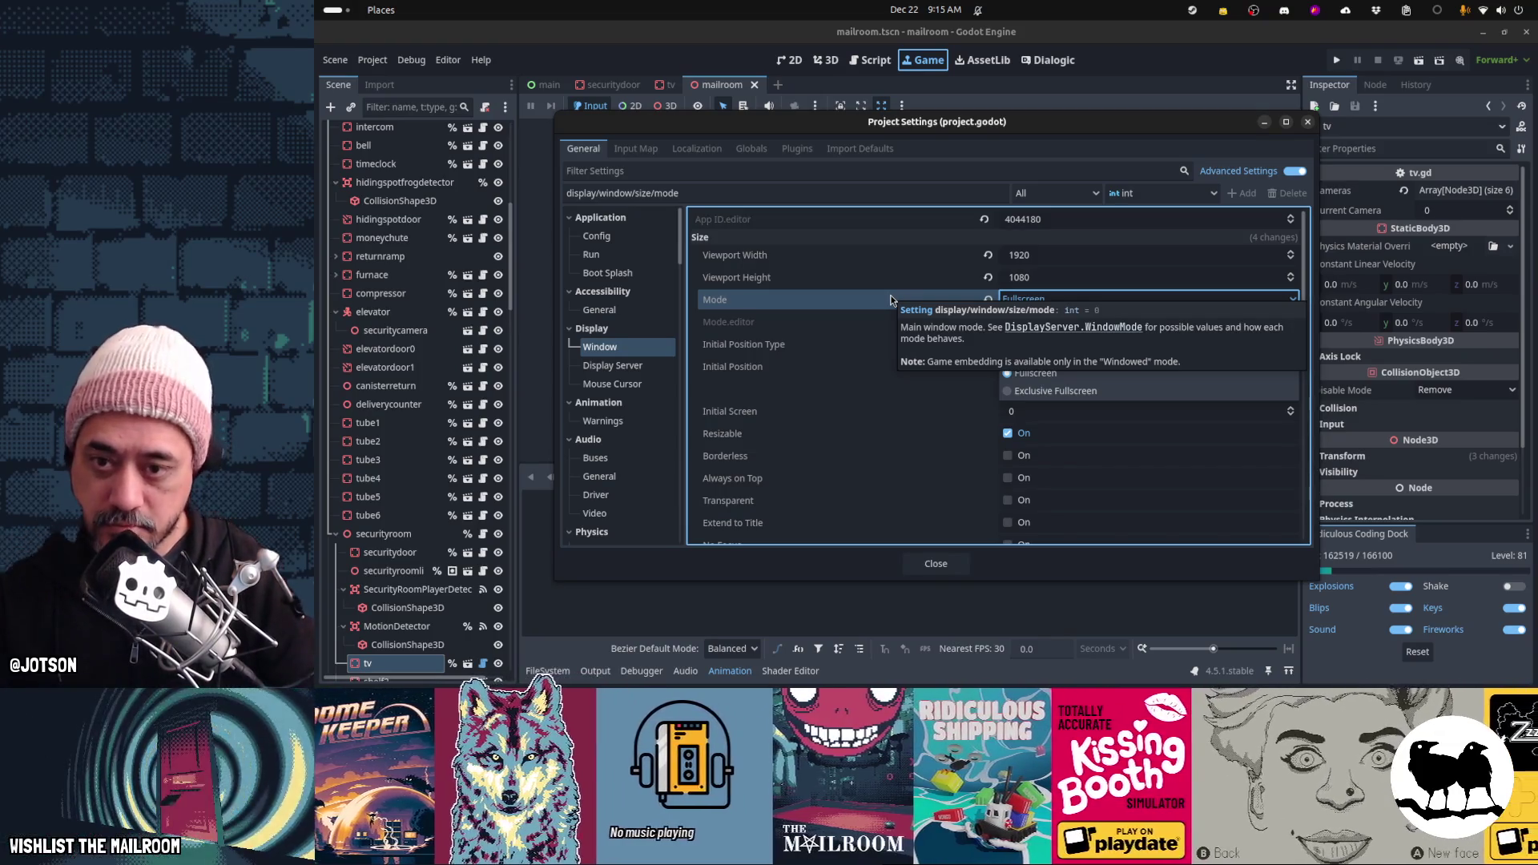
pyautogui.click(891, 300)
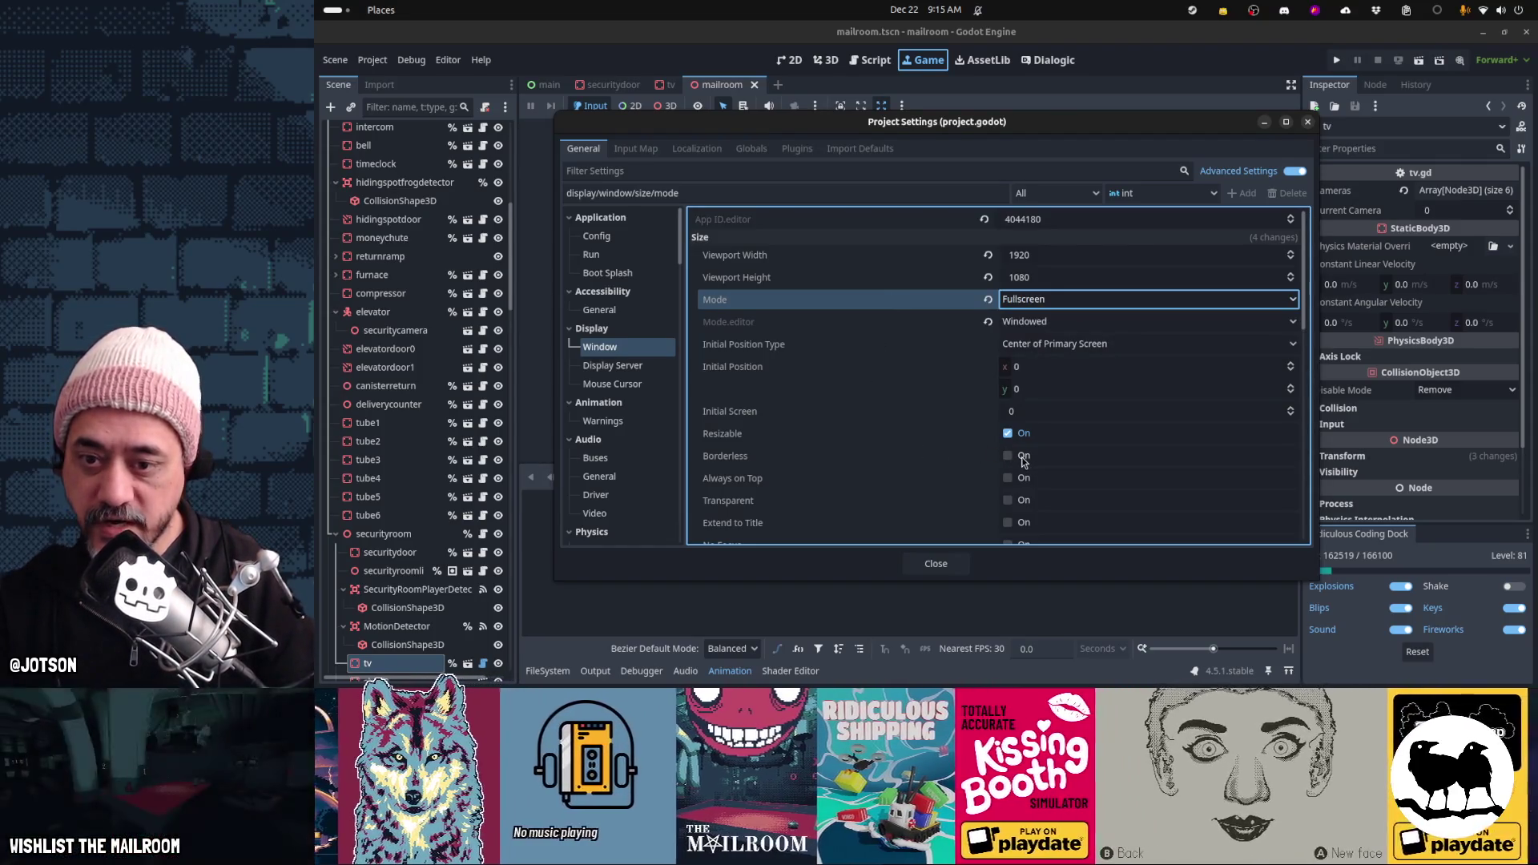
pyautogui.click(935, 563)
pyautogui.hotkey('alt', 'Tab')
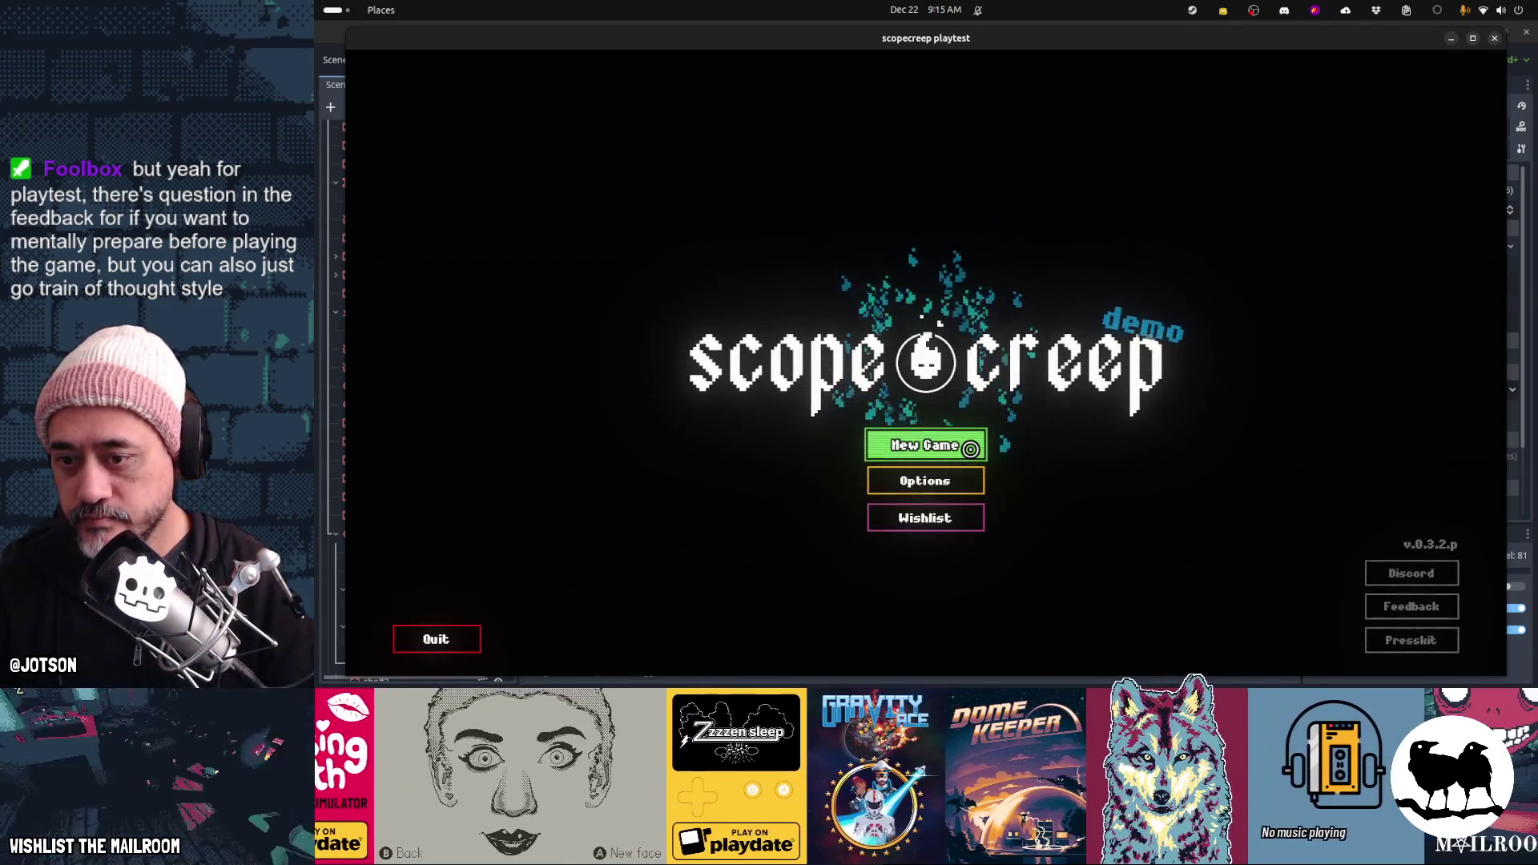
# Choose New Game on the scopecreep title screen to bring up the ghost's greeting
pyautogui.click(970, 449)
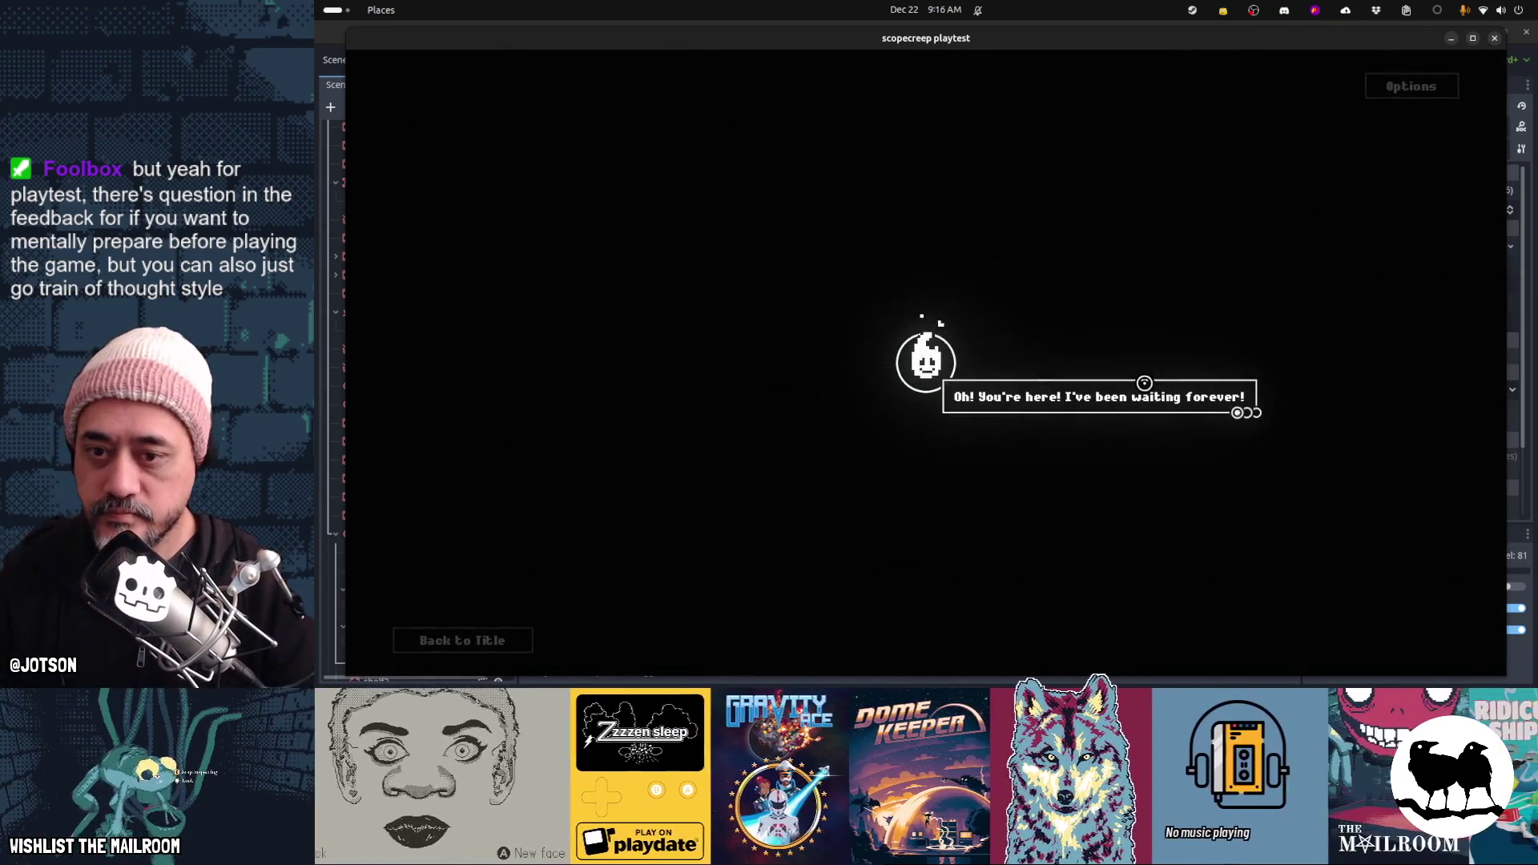
# Advance through the ghost's dialogue, including its request for SOULS, then choose Start Exorcism
pyautogui.click(1149, 438)
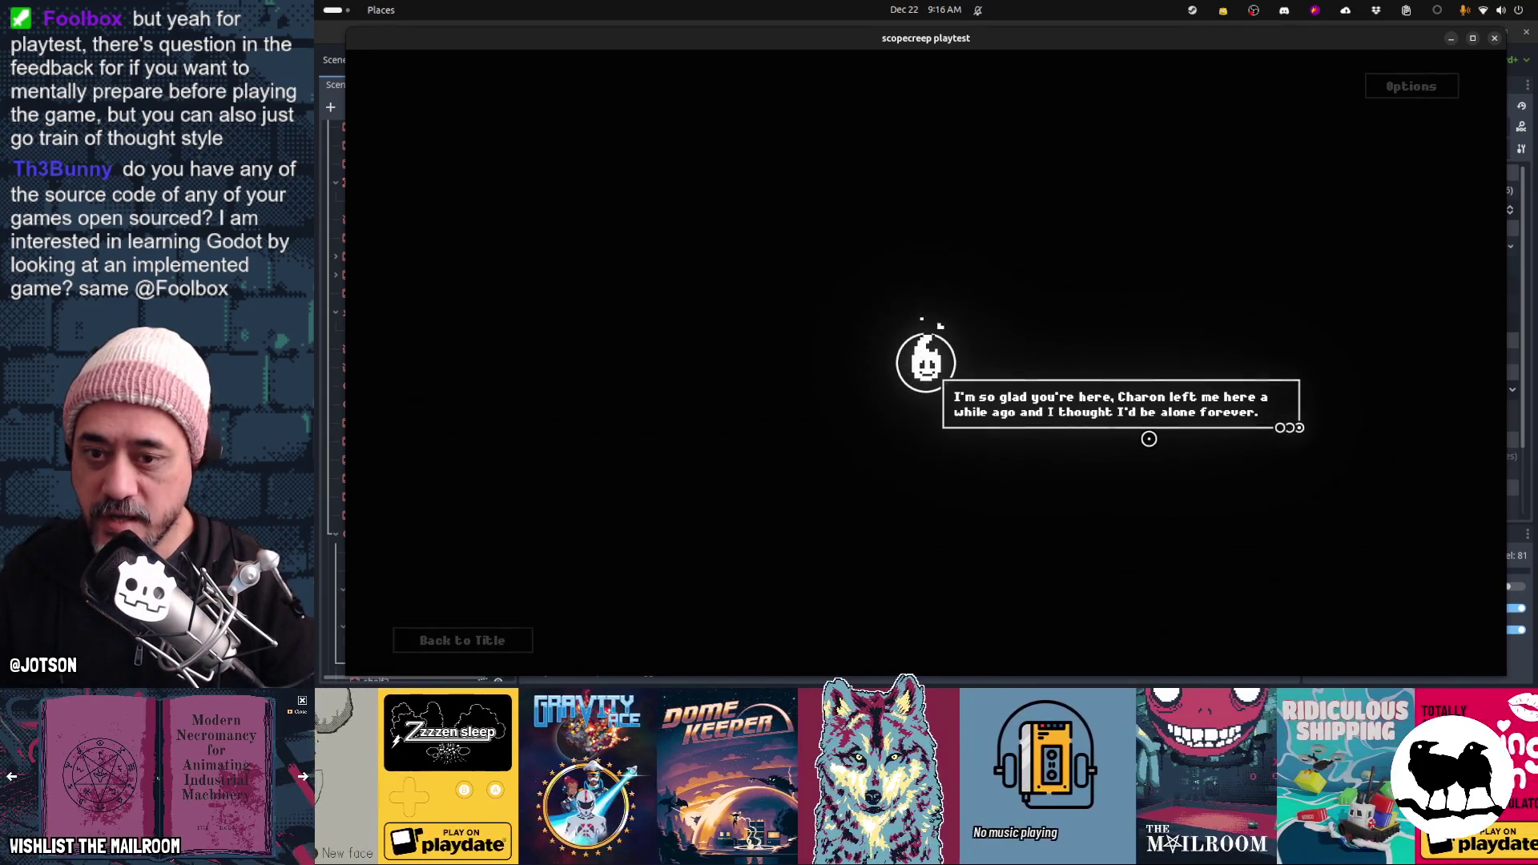
pyautogui.click(1149, 438)
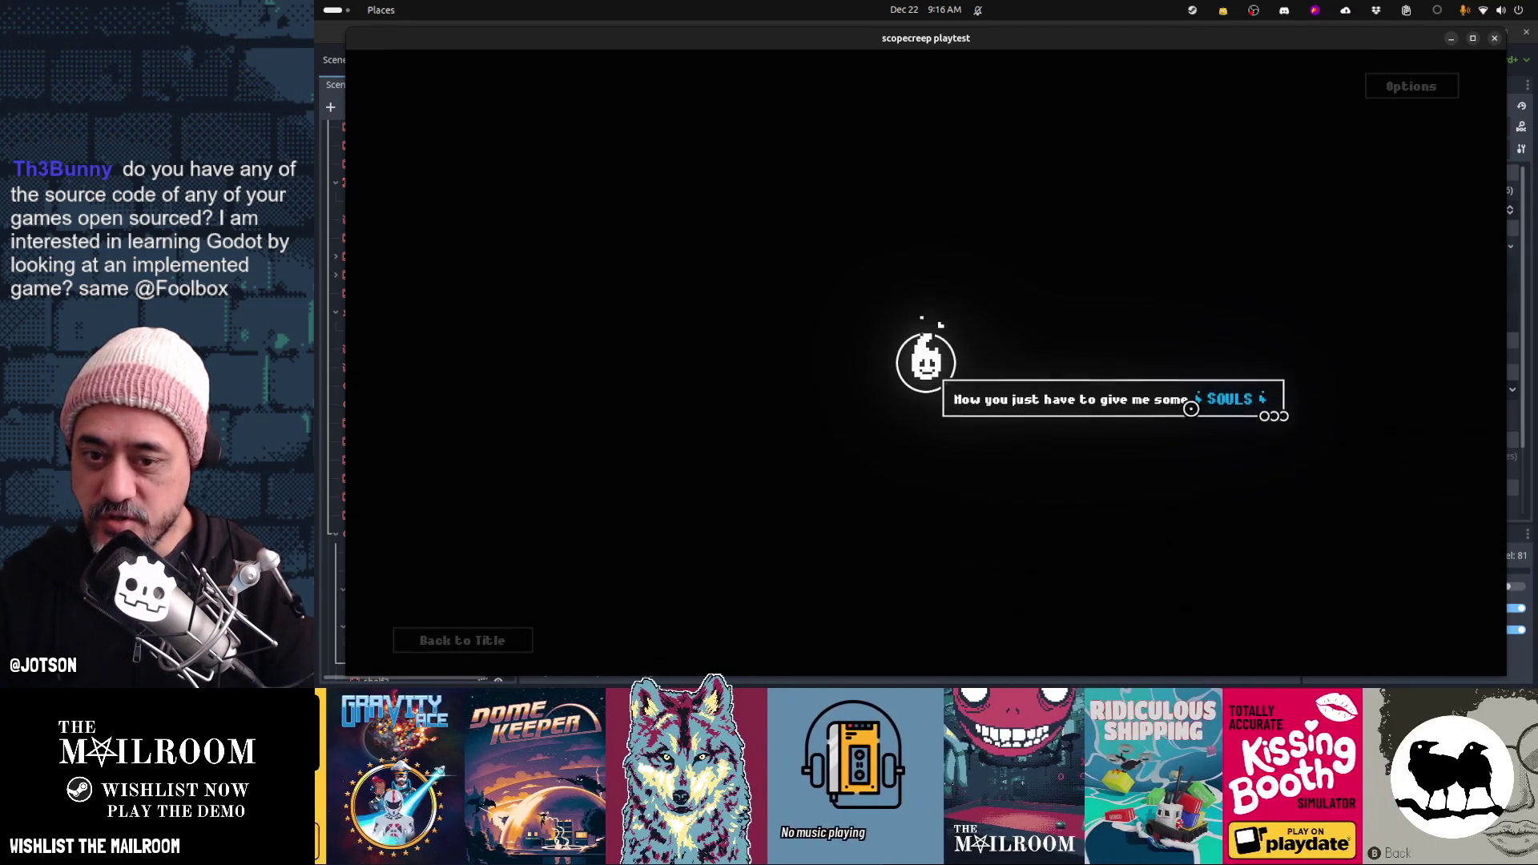
pyautogui.click(1264, 397)
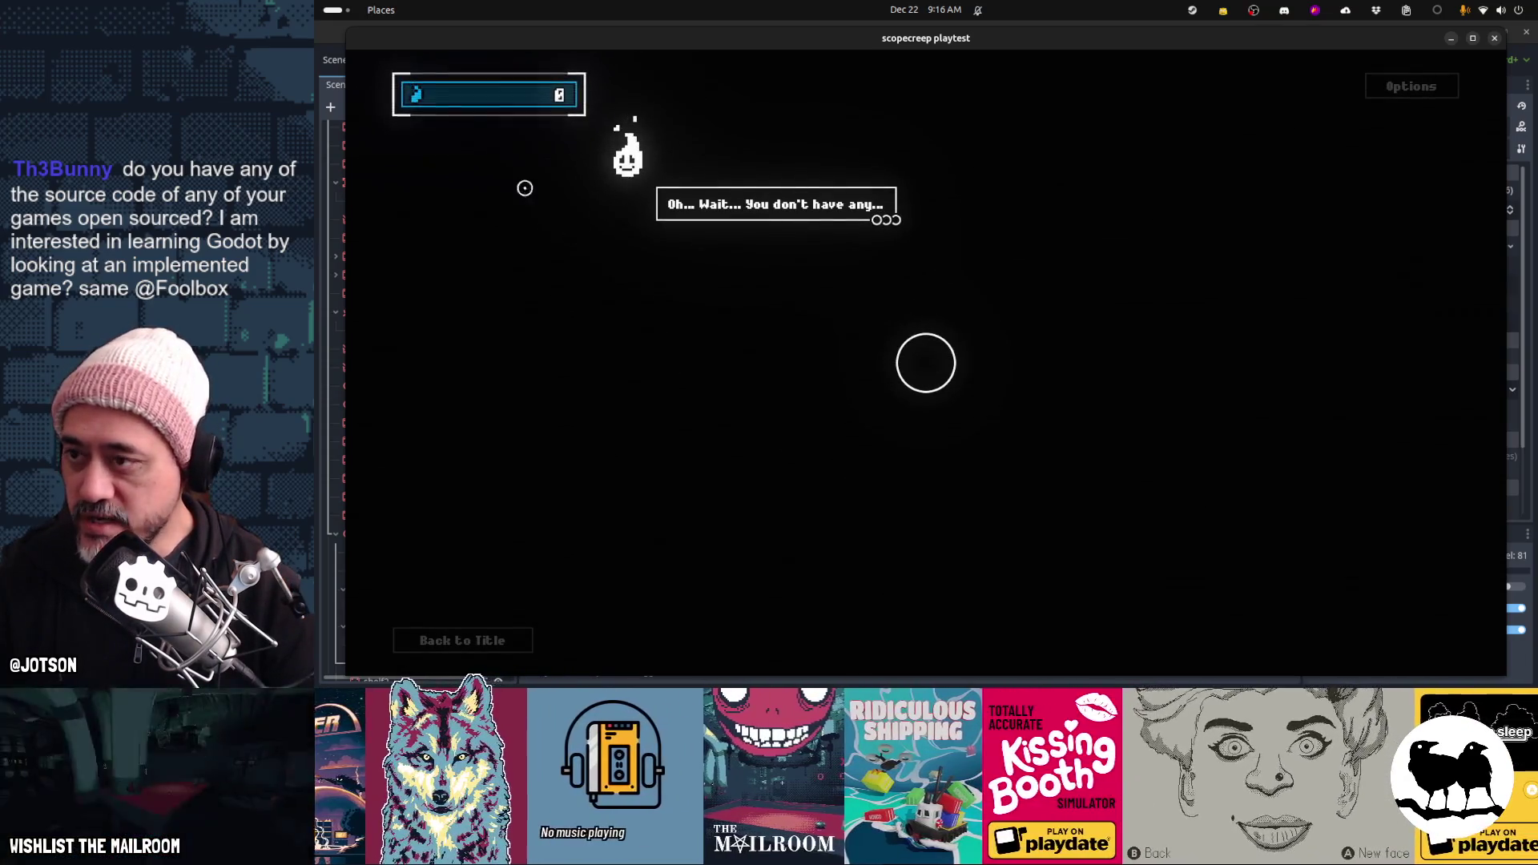
pyautogui.click(588, 200)
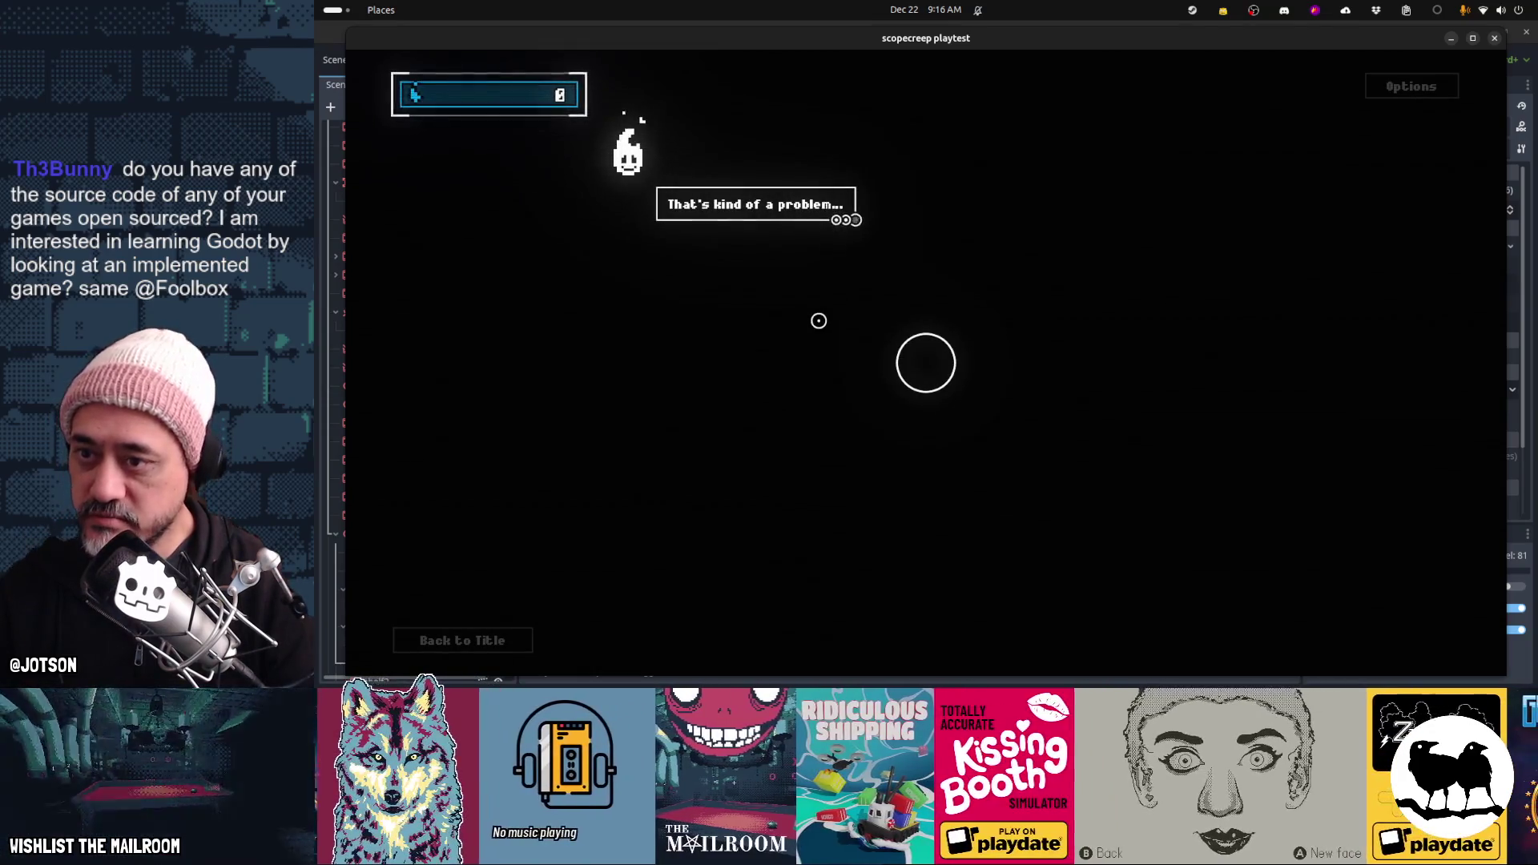
pyautogui.click(819, 320)
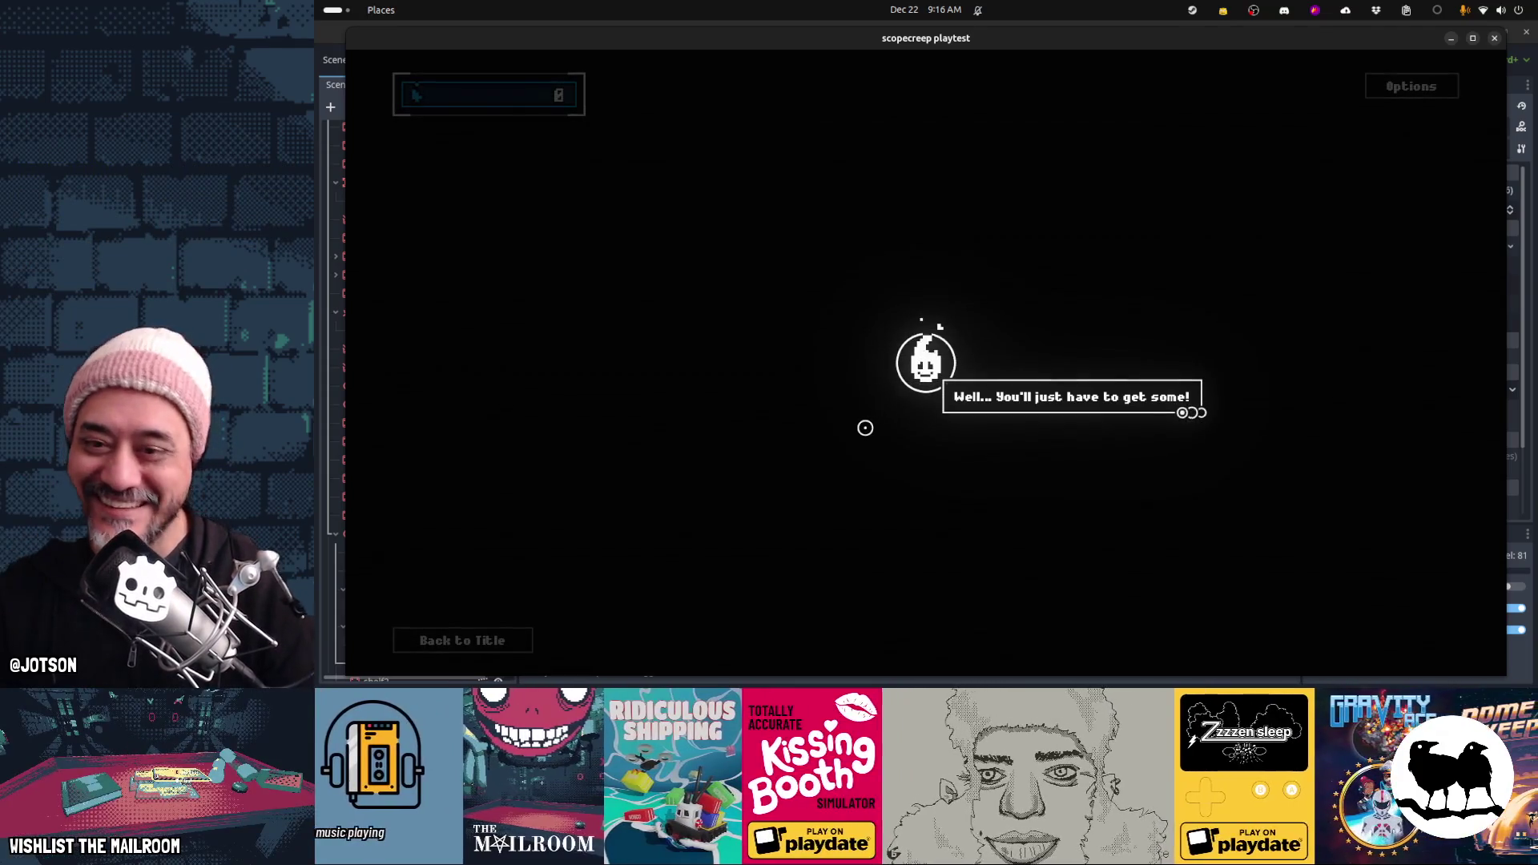
pyautogui.click(865, 428)
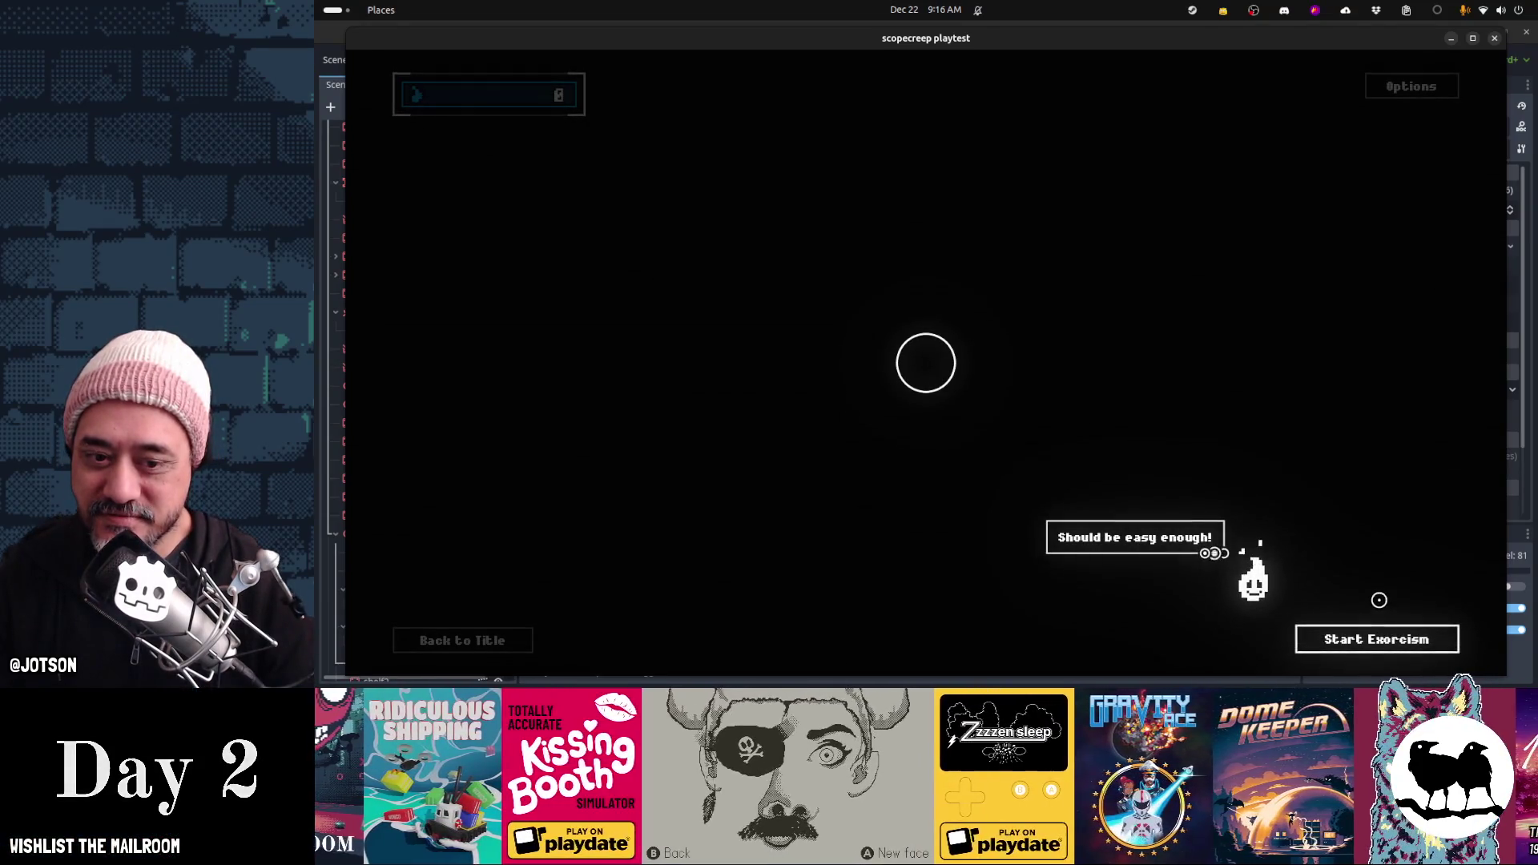
pyautogui.click(1378, 600)
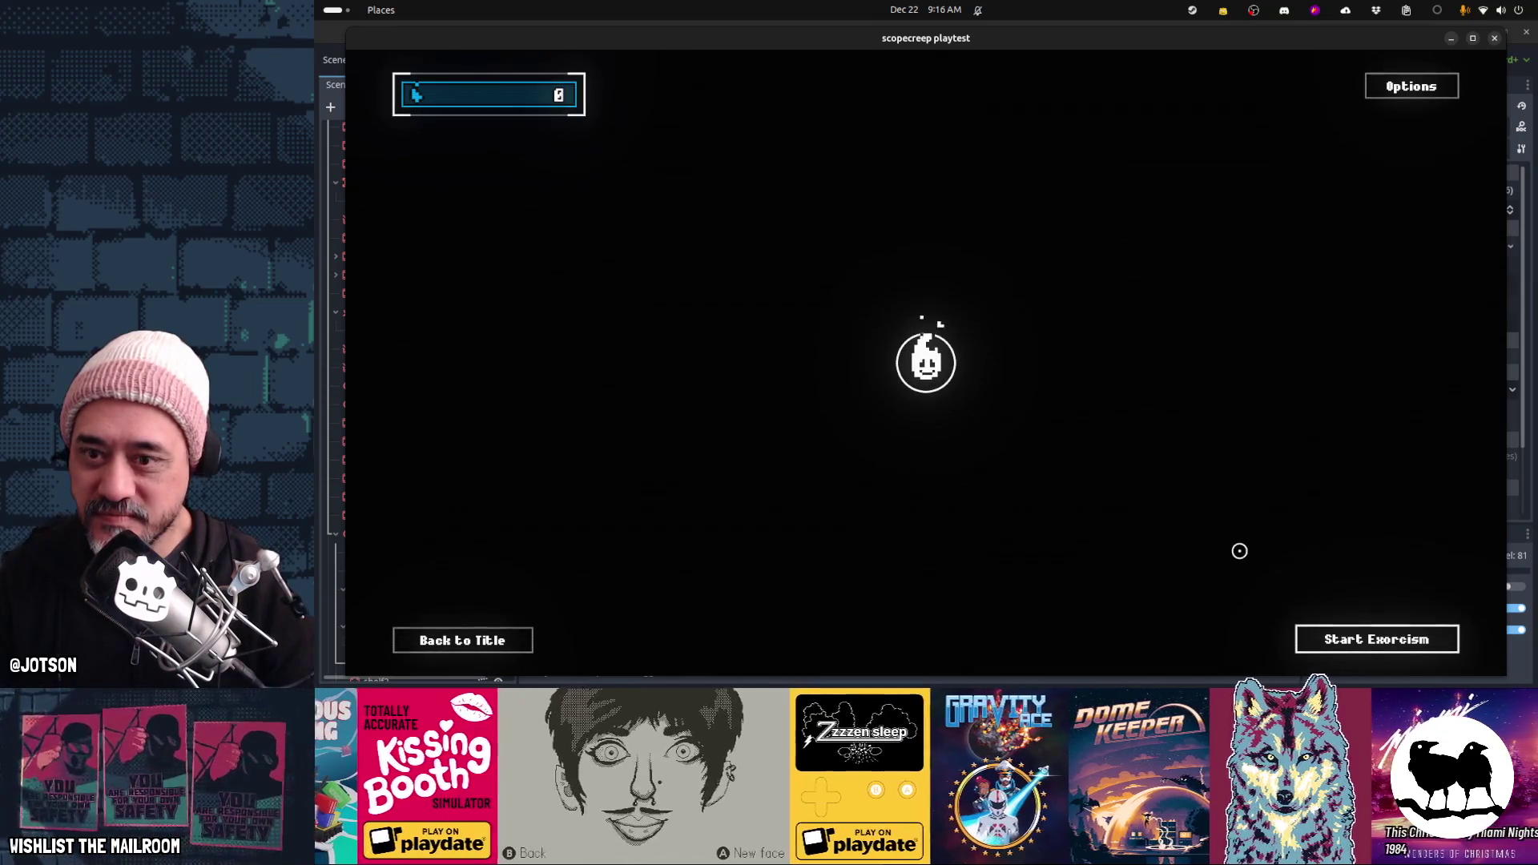
pyautogui.click(1322, 635)
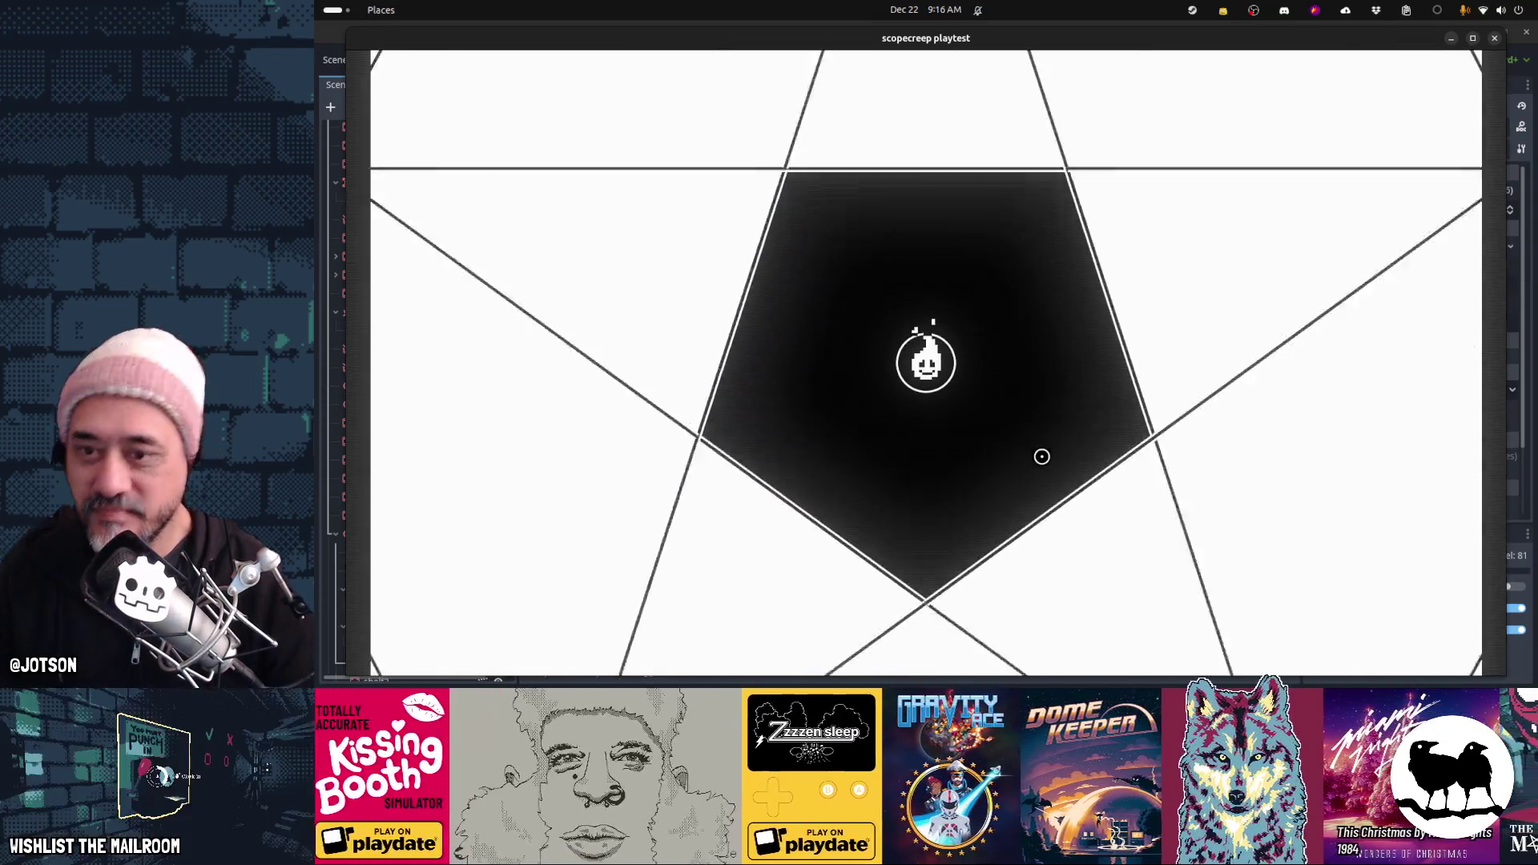
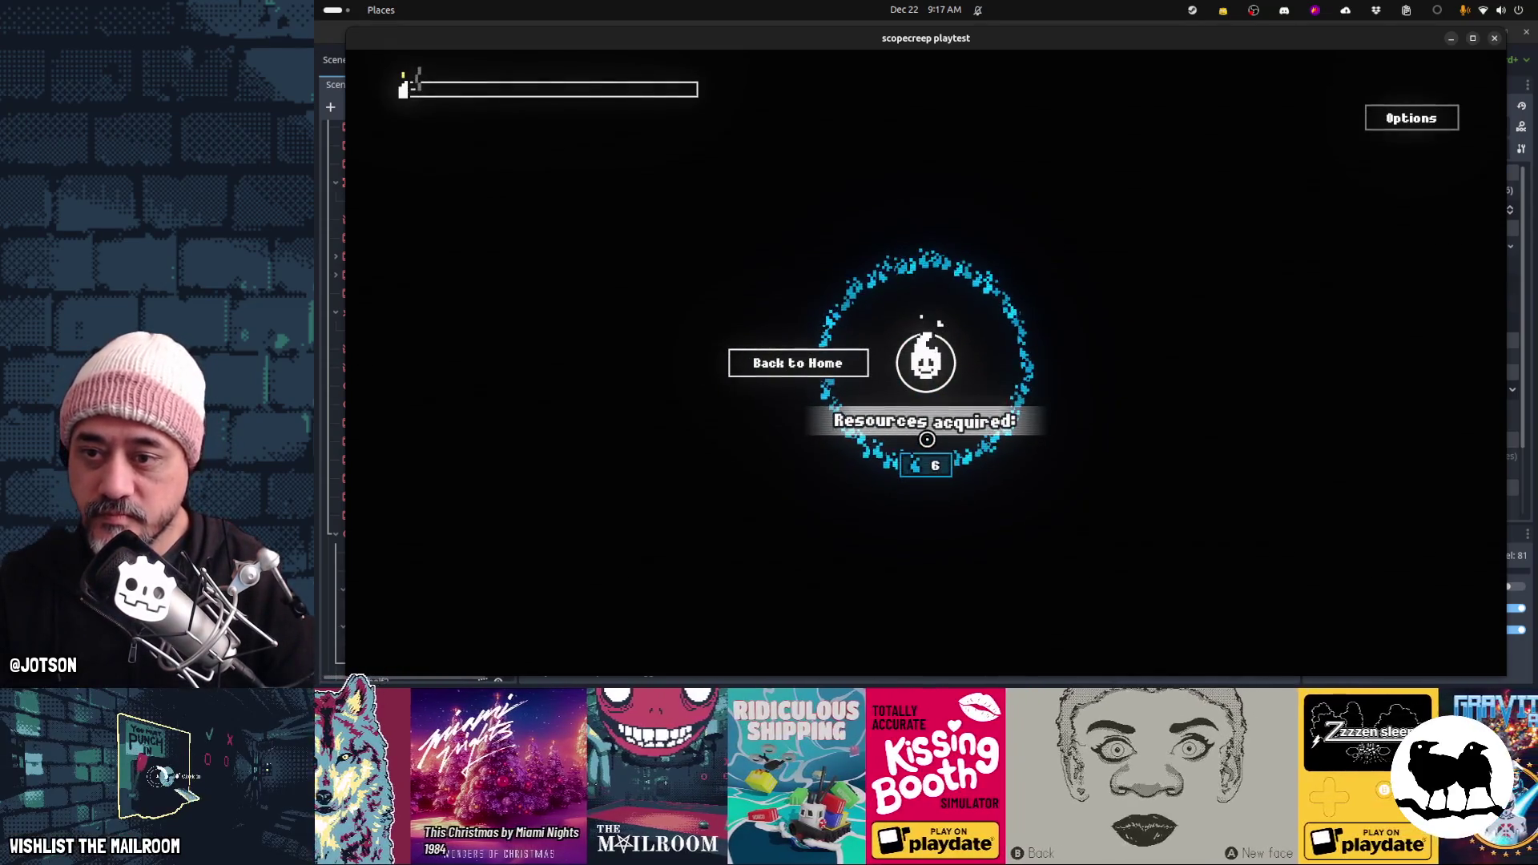
# Leave the out-of-time results screen and page through the host's dialogue lines
pyautogui.press('Return')
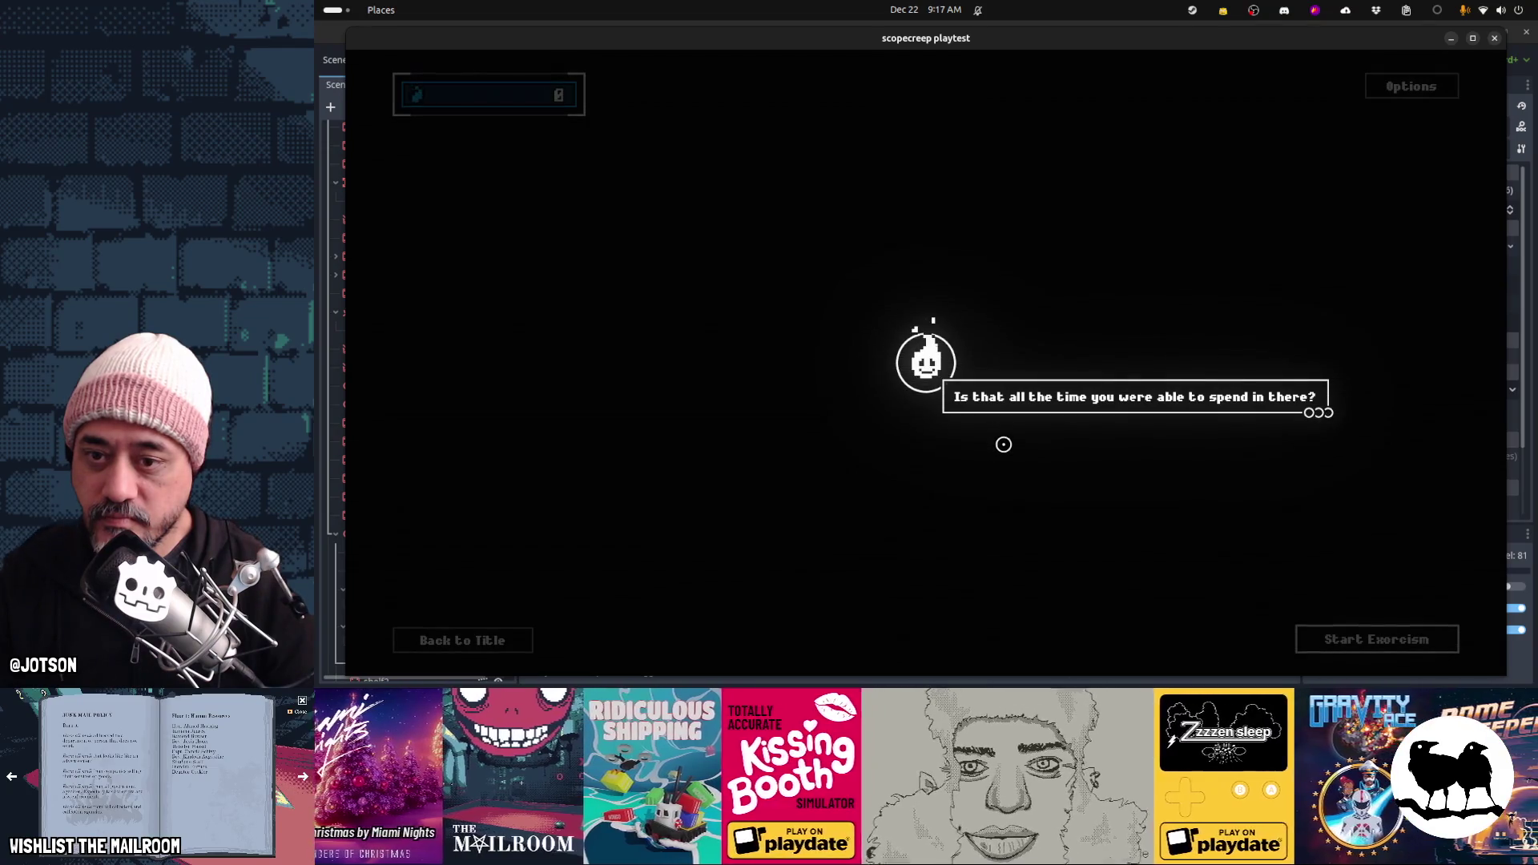
pyautogui.press('Return')
pyautogui.press('Return')
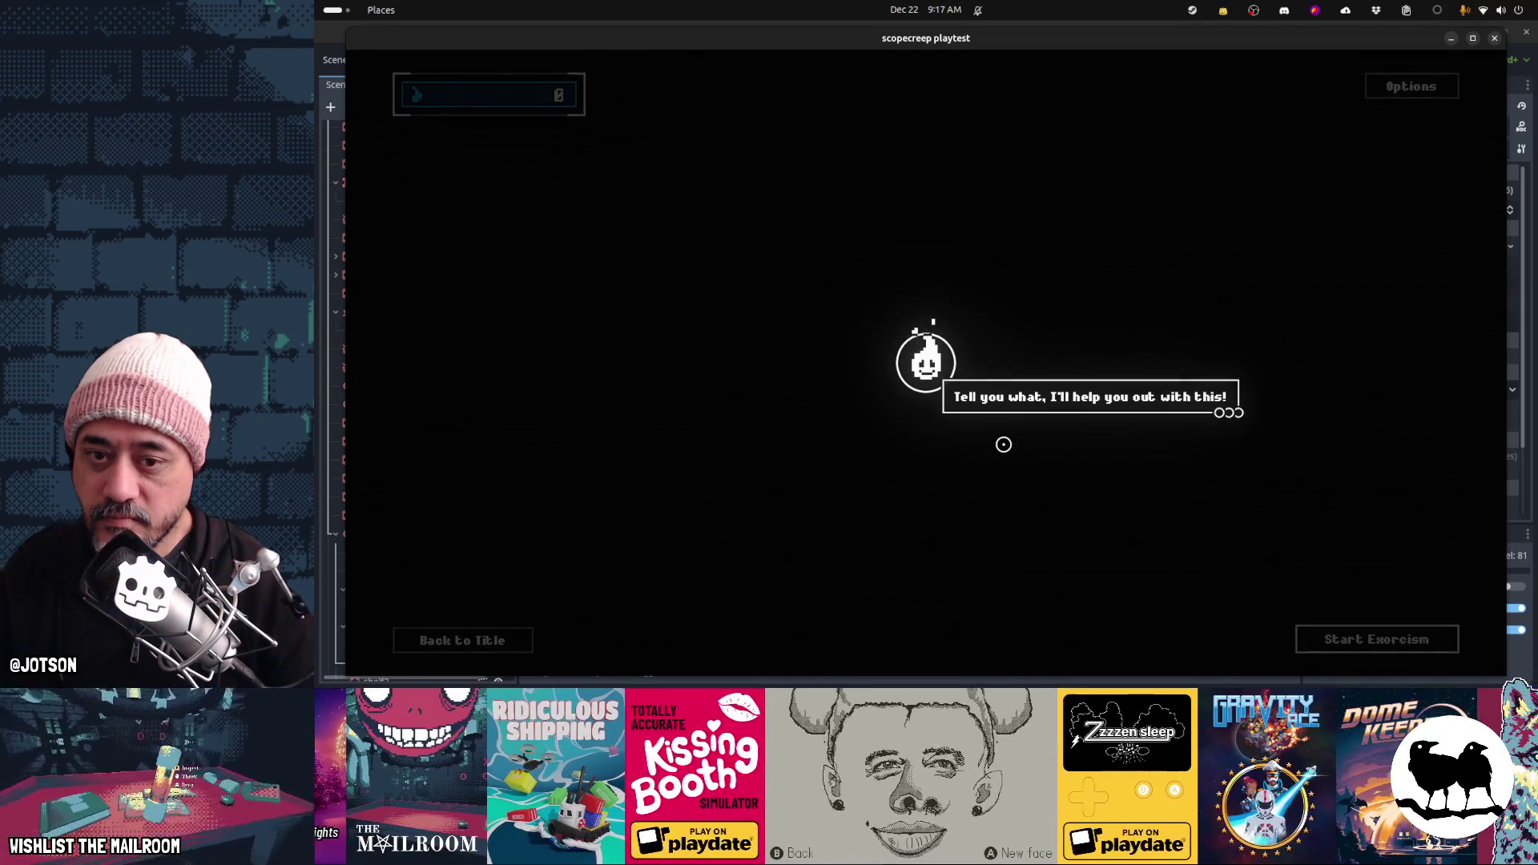
pyautogui.press('Return')
pyautogui.press('Return')
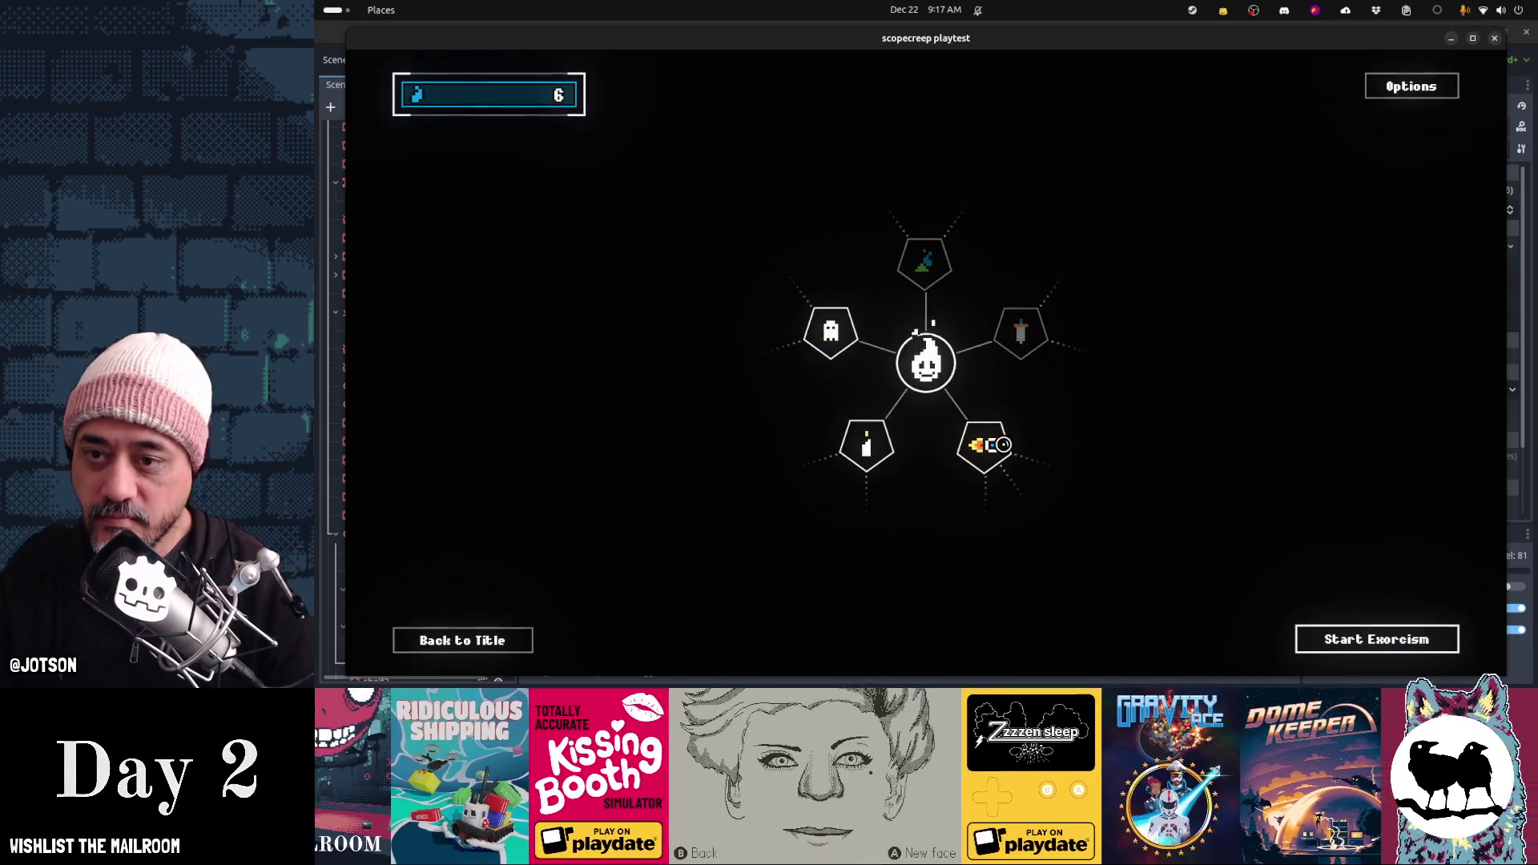
# Buy the Bullet Hell? torch-speed upgrade to its maximum with the 6 souls
pyautogui.moveTo(936, 266)
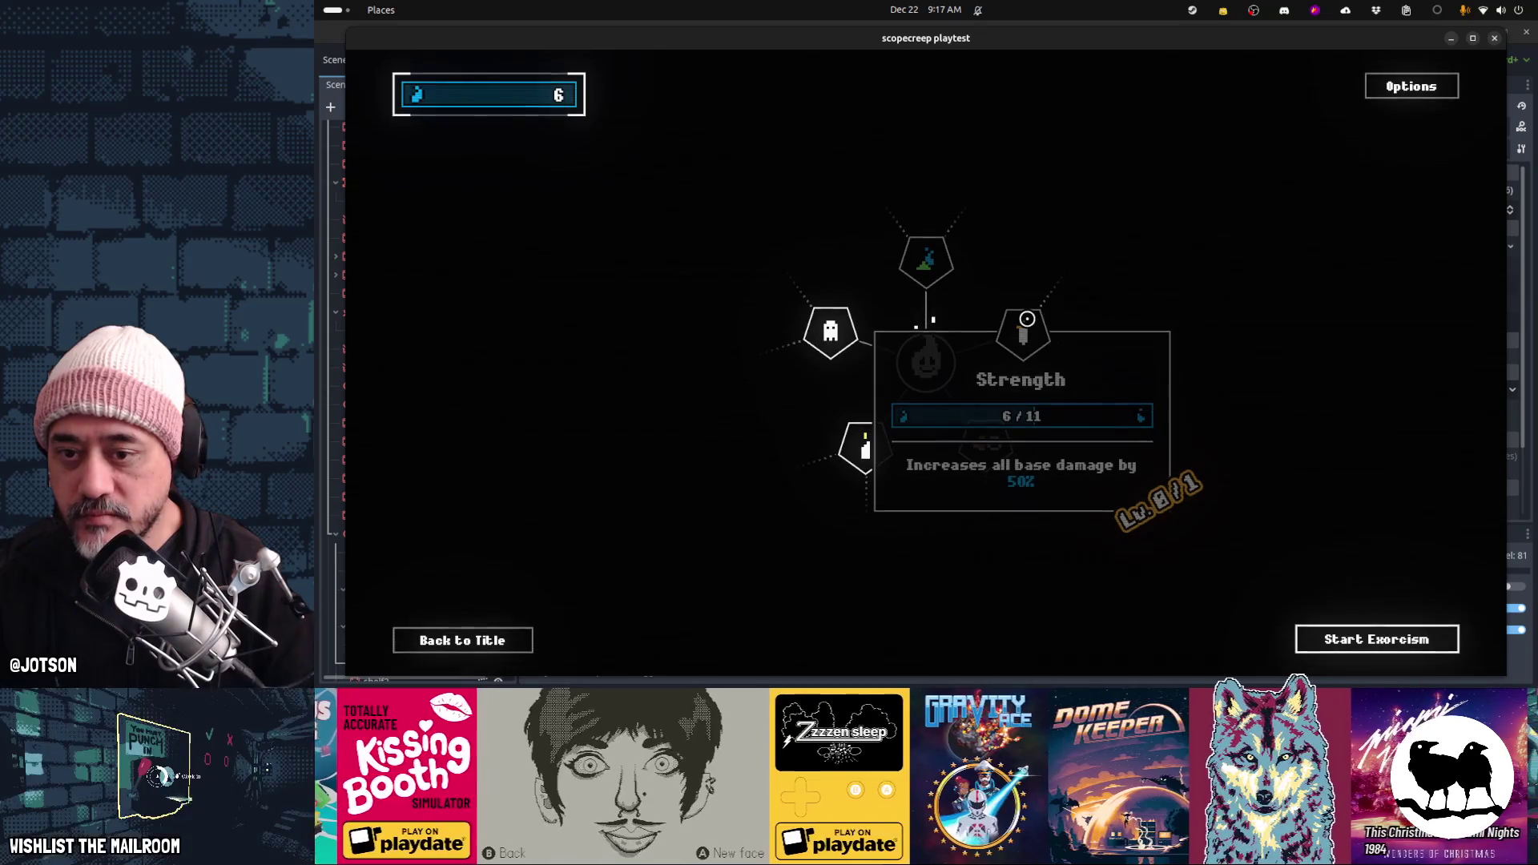
pyautogui.moveTo(981, 433)
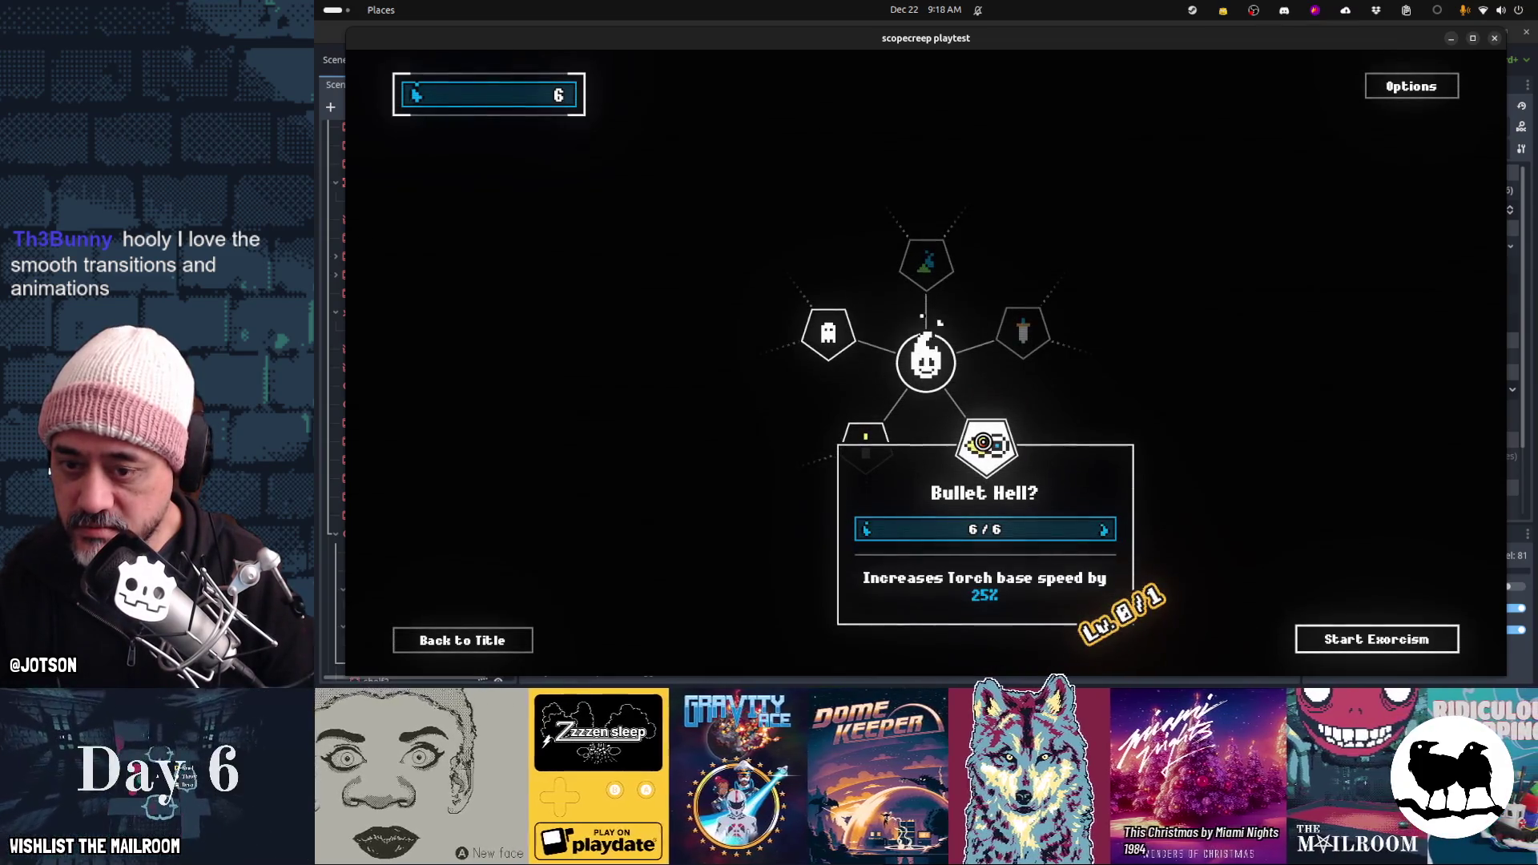
pyautogui.press('Return')
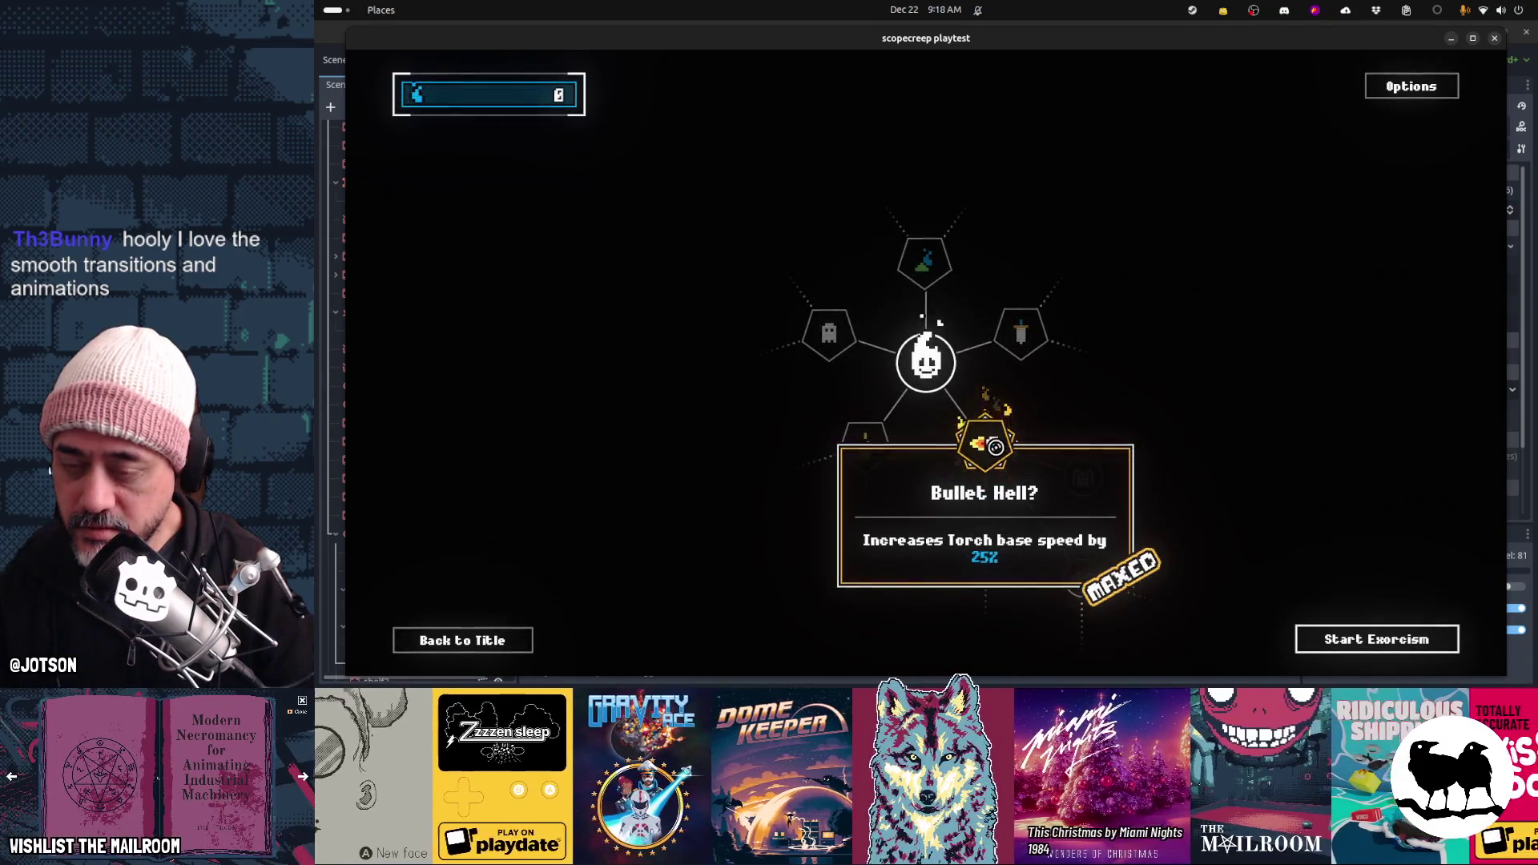
# Review the neighbouring upgrades: Spooky!, Strength and Multiply costs
pyautogui.press('Left')
pyautogui.press('Right')
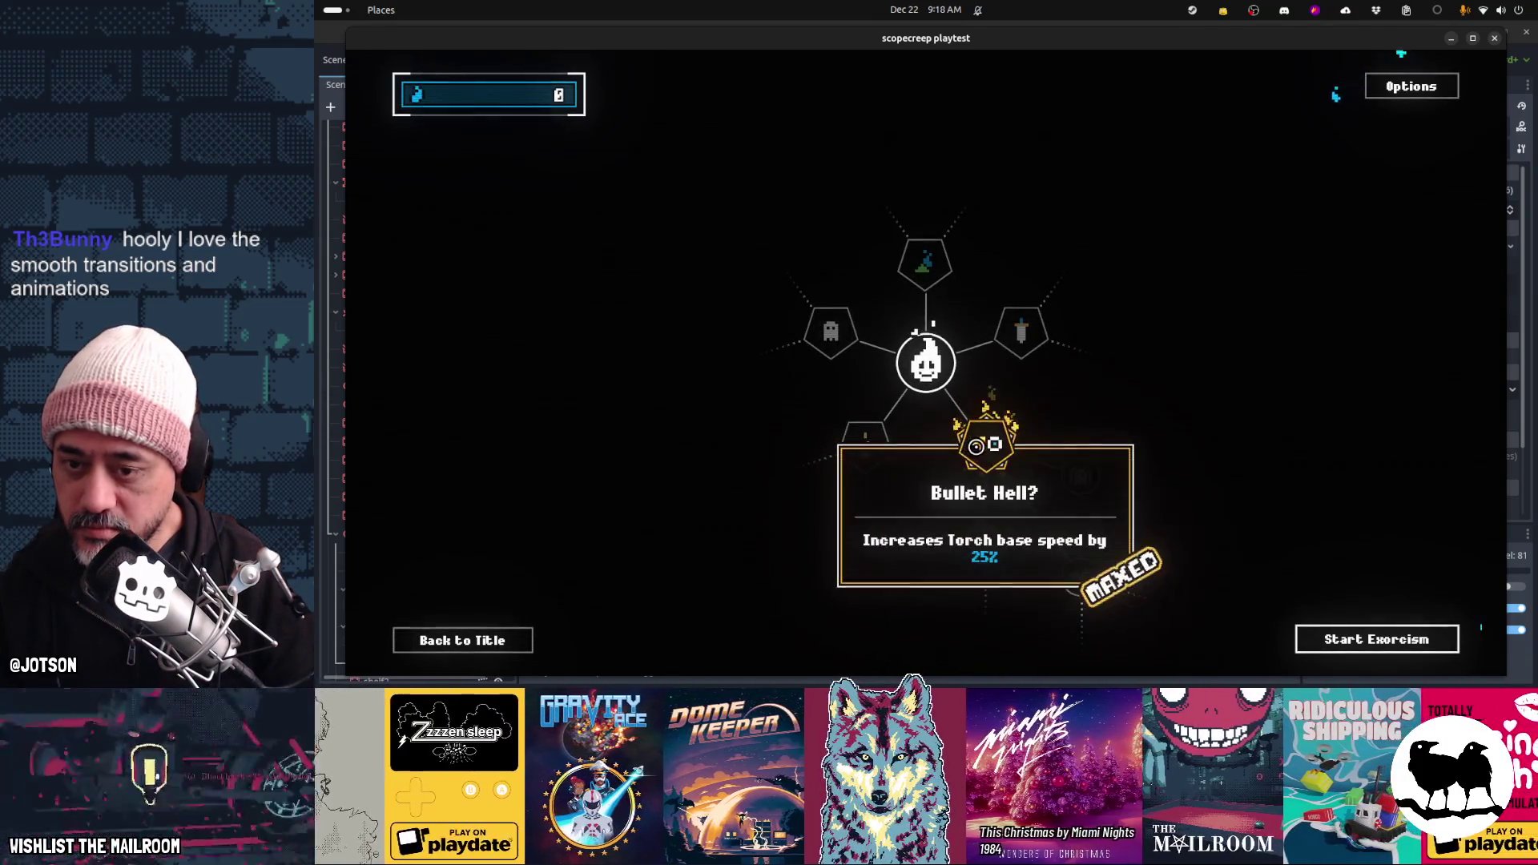
pyautogui.press('Left')
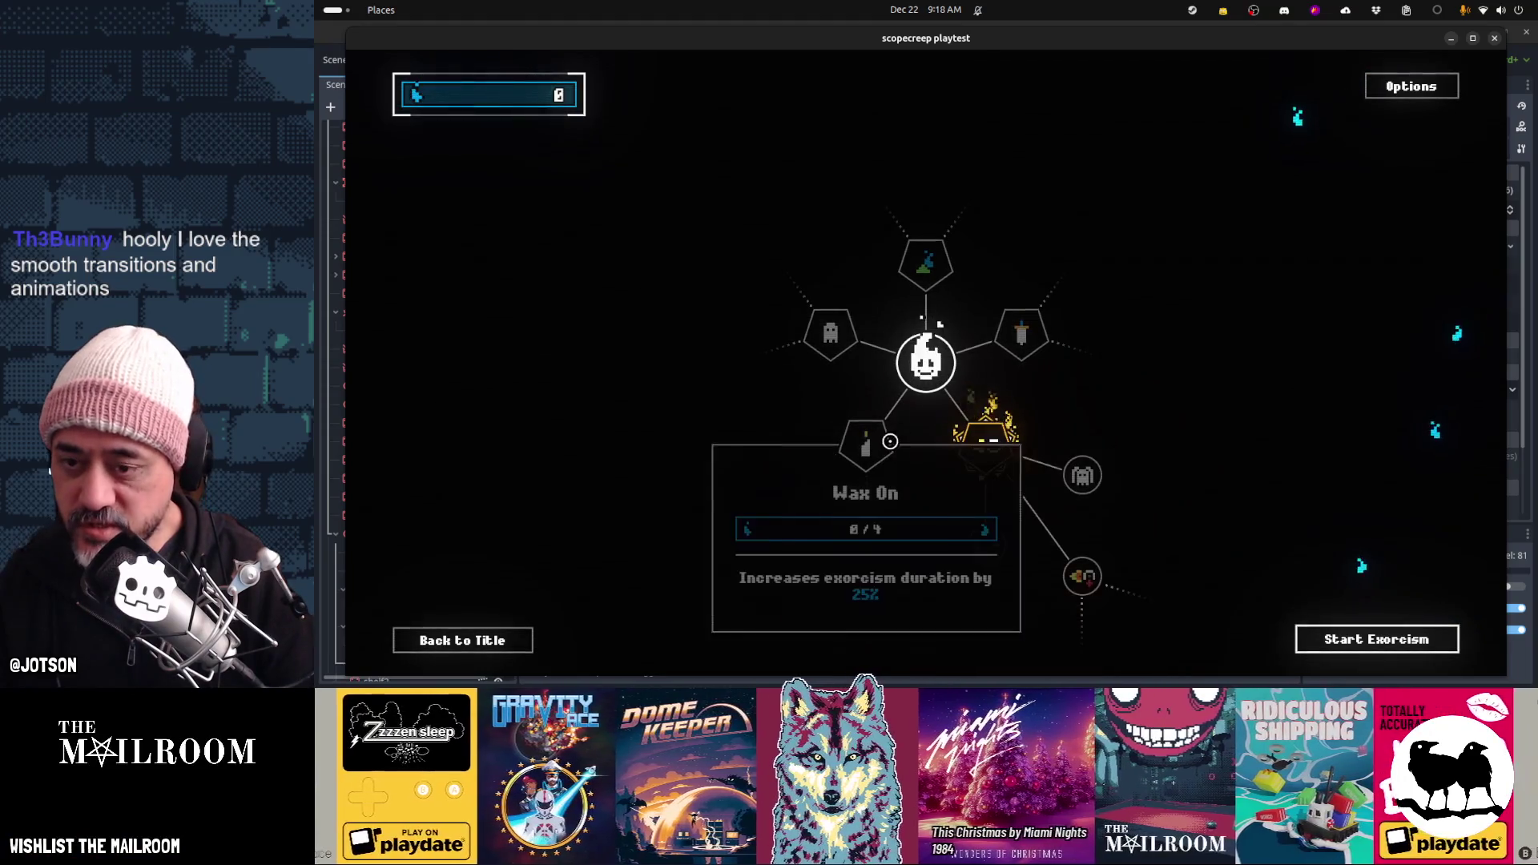
pyautogui.press('Up')
pyautogui.press('Right')
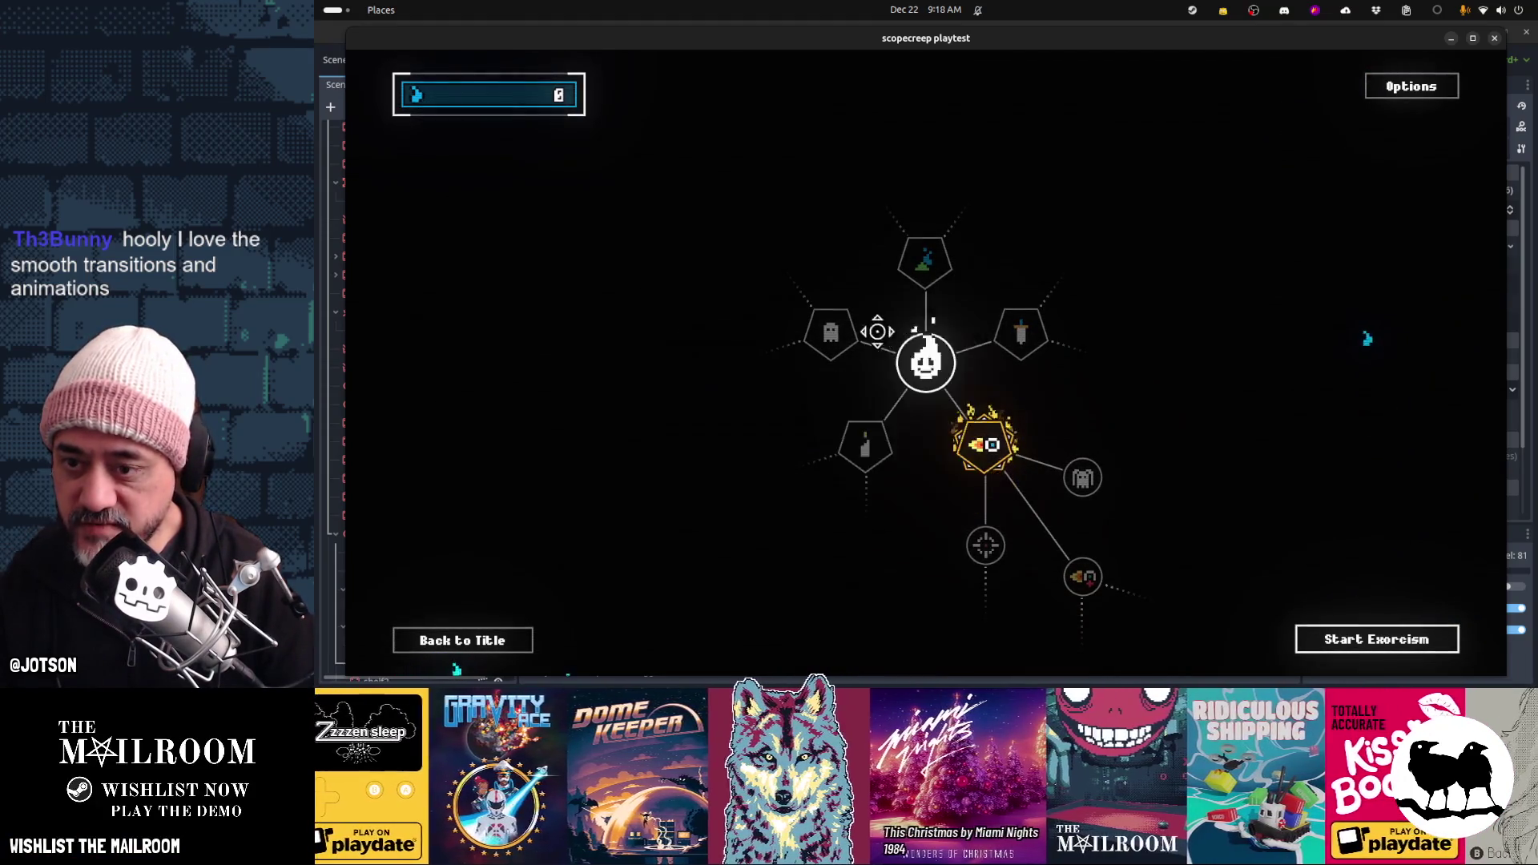
pyautogui.press('Right')
pyautogui.press('Up')
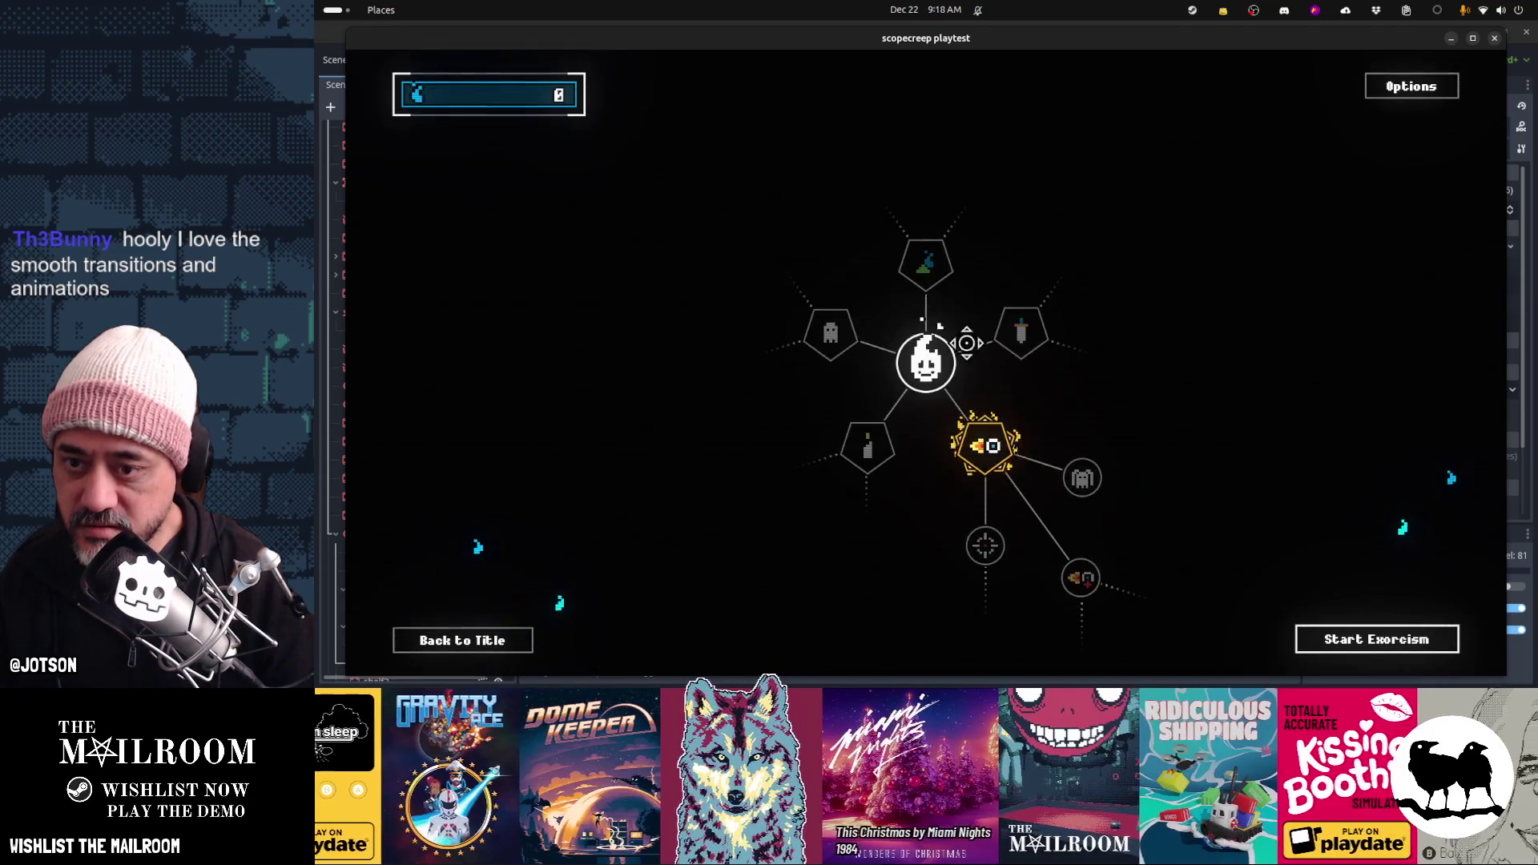
# Check Wax On and All For One! details, then start a new exorcism
pyautogui.press('Left')
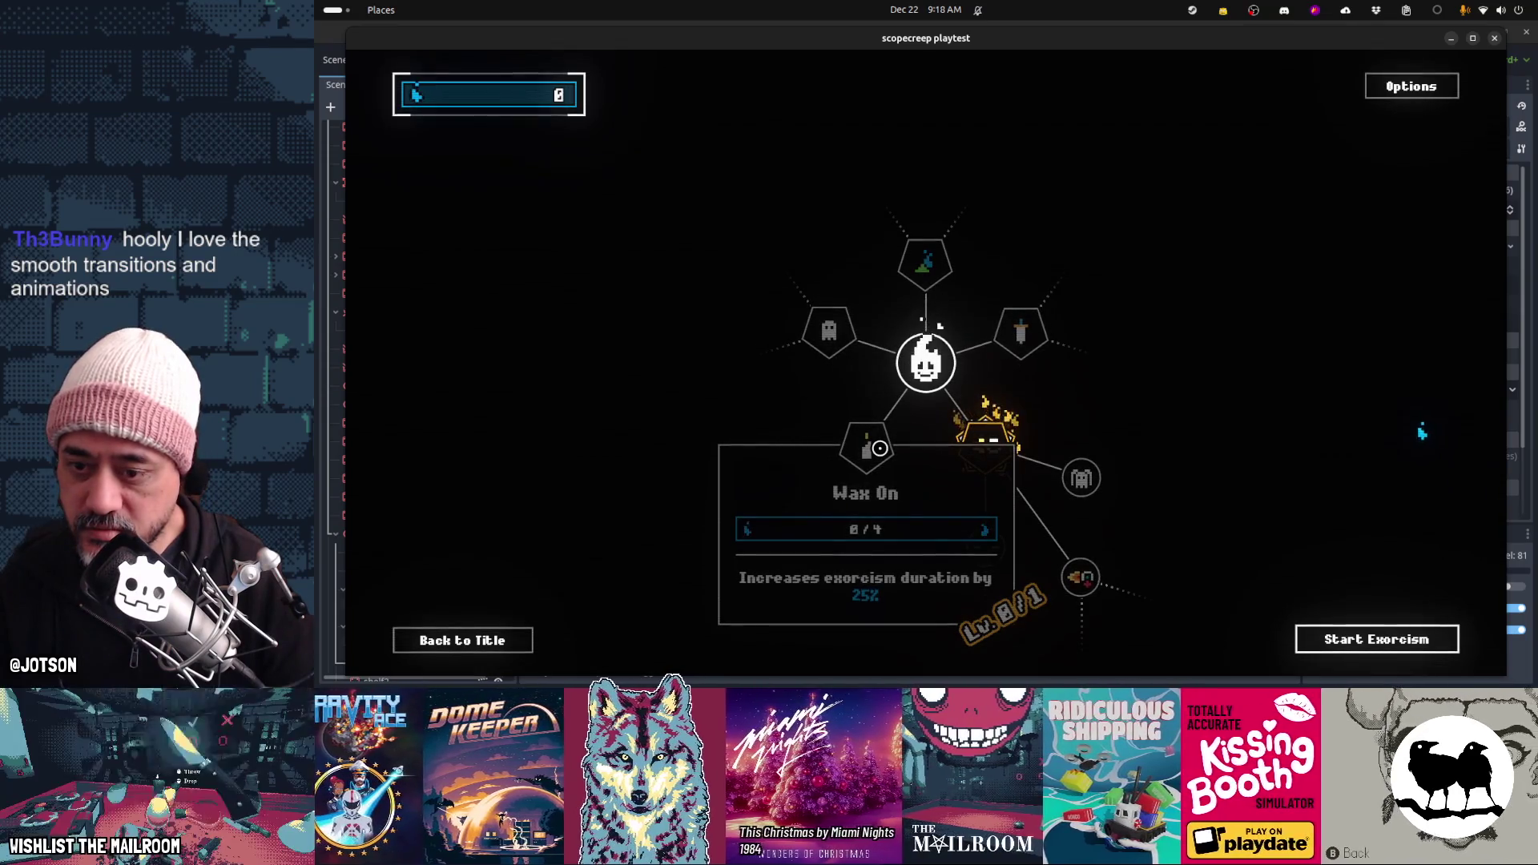
pyautogui.press('Right')
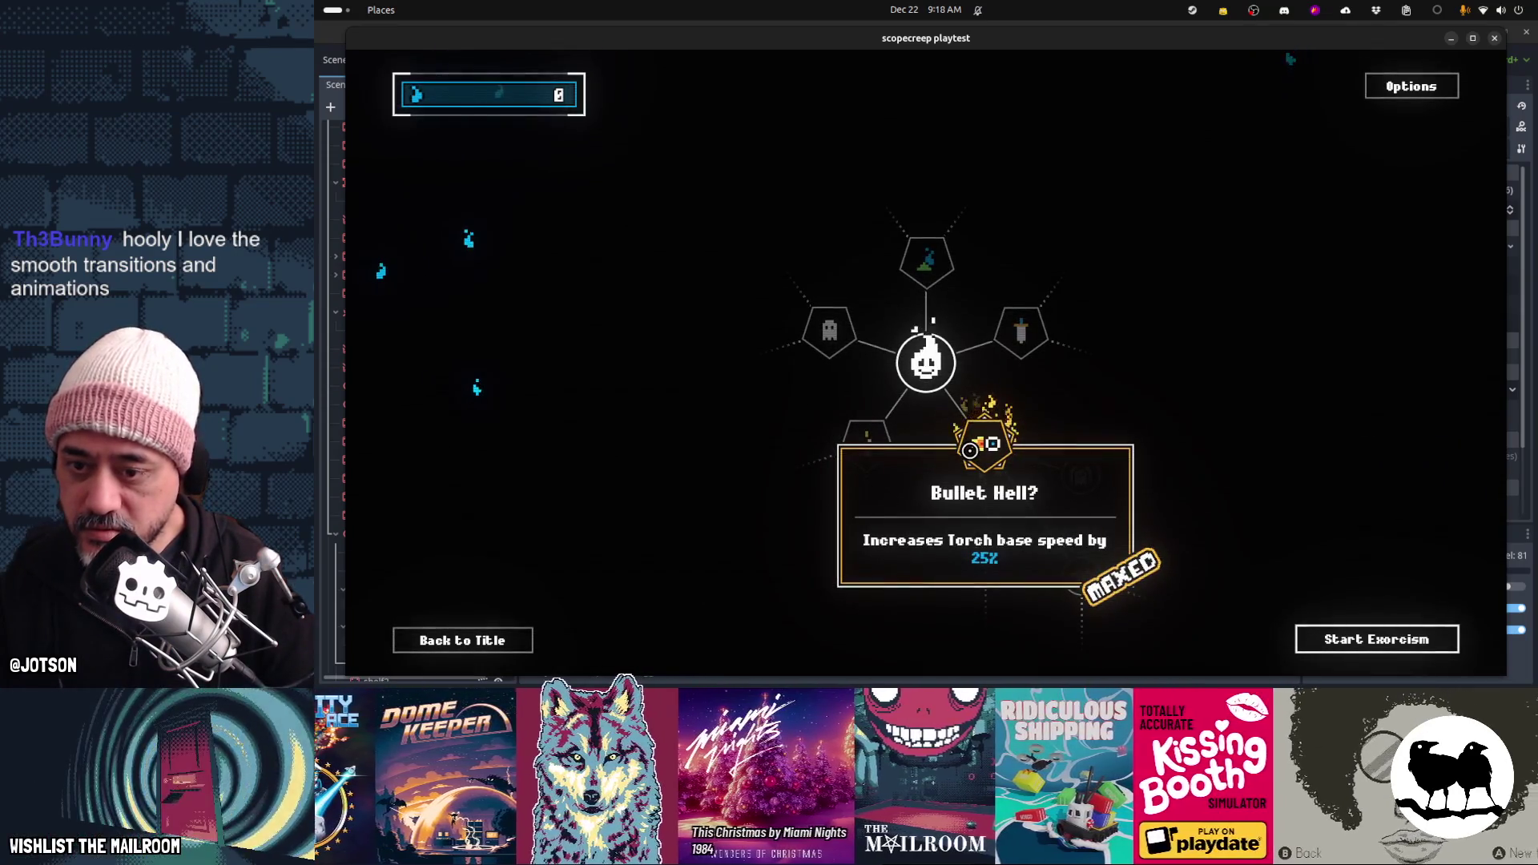
pyautogui.press('Down')
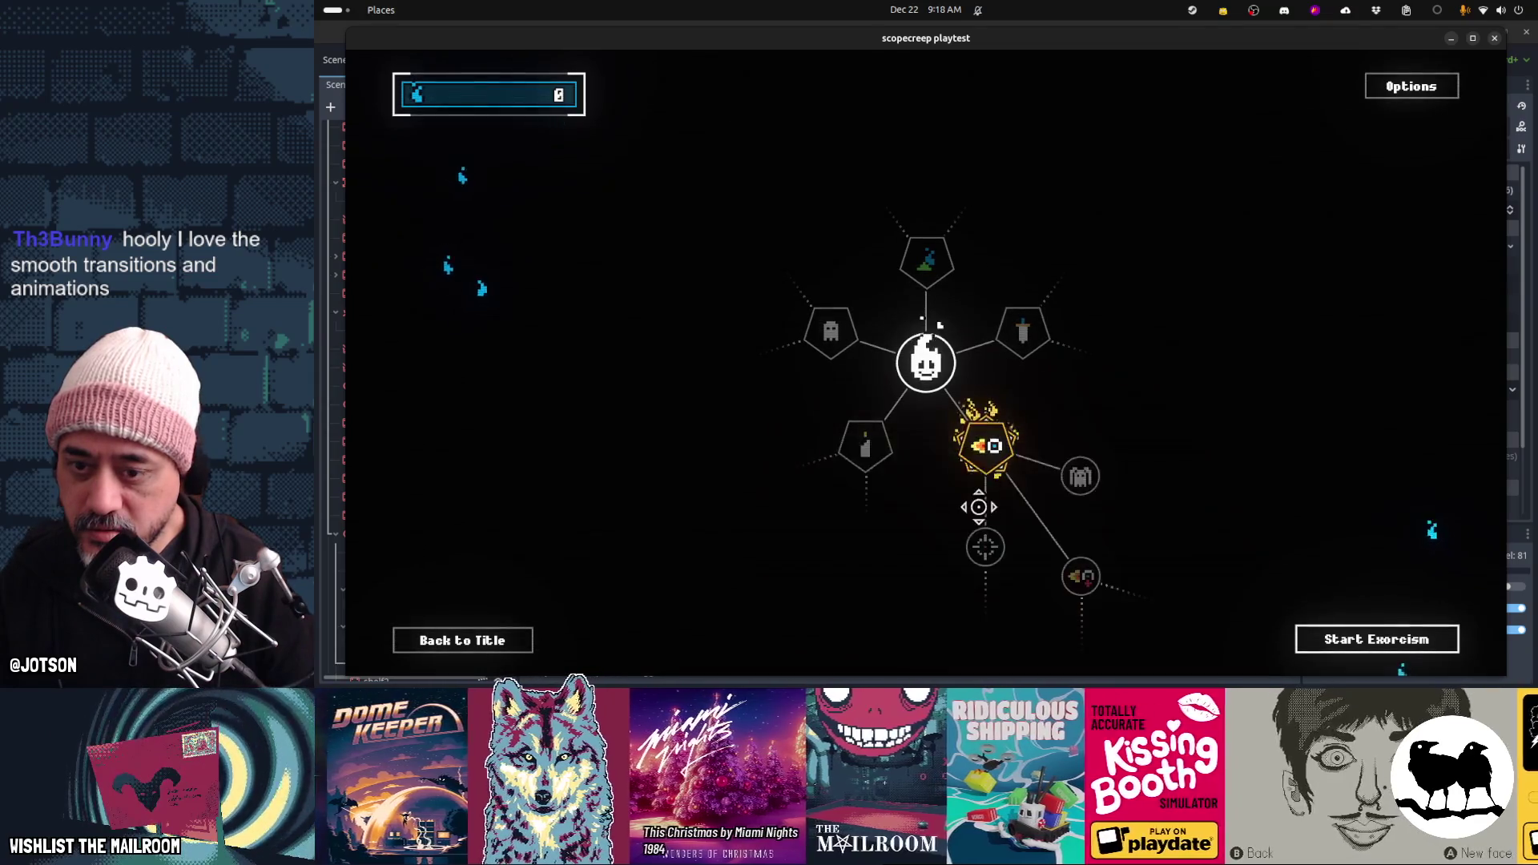
pyautogui.press('Up')
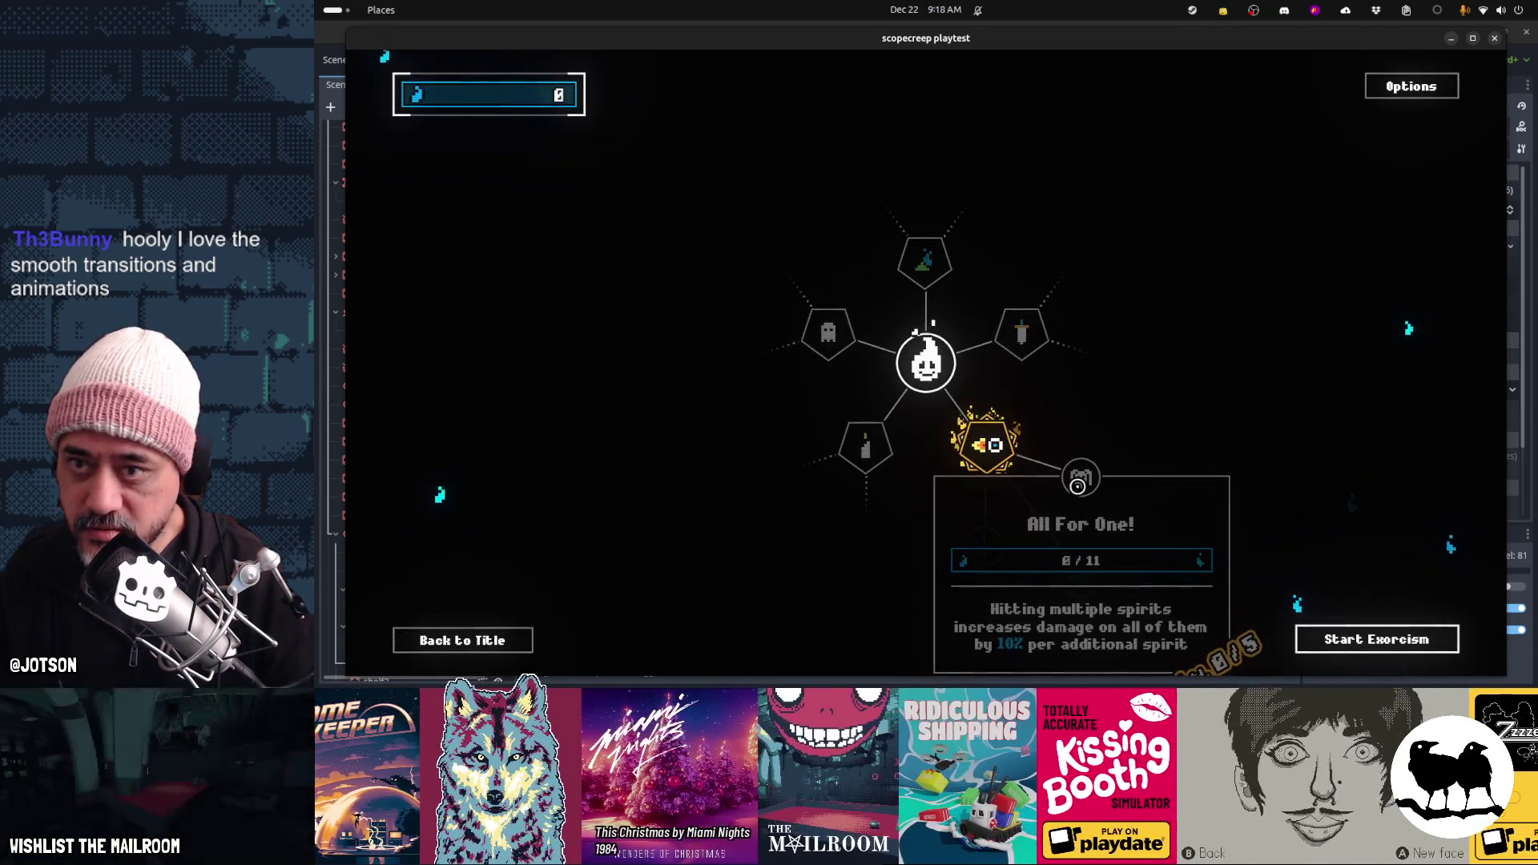
pyautogui.press('Left')
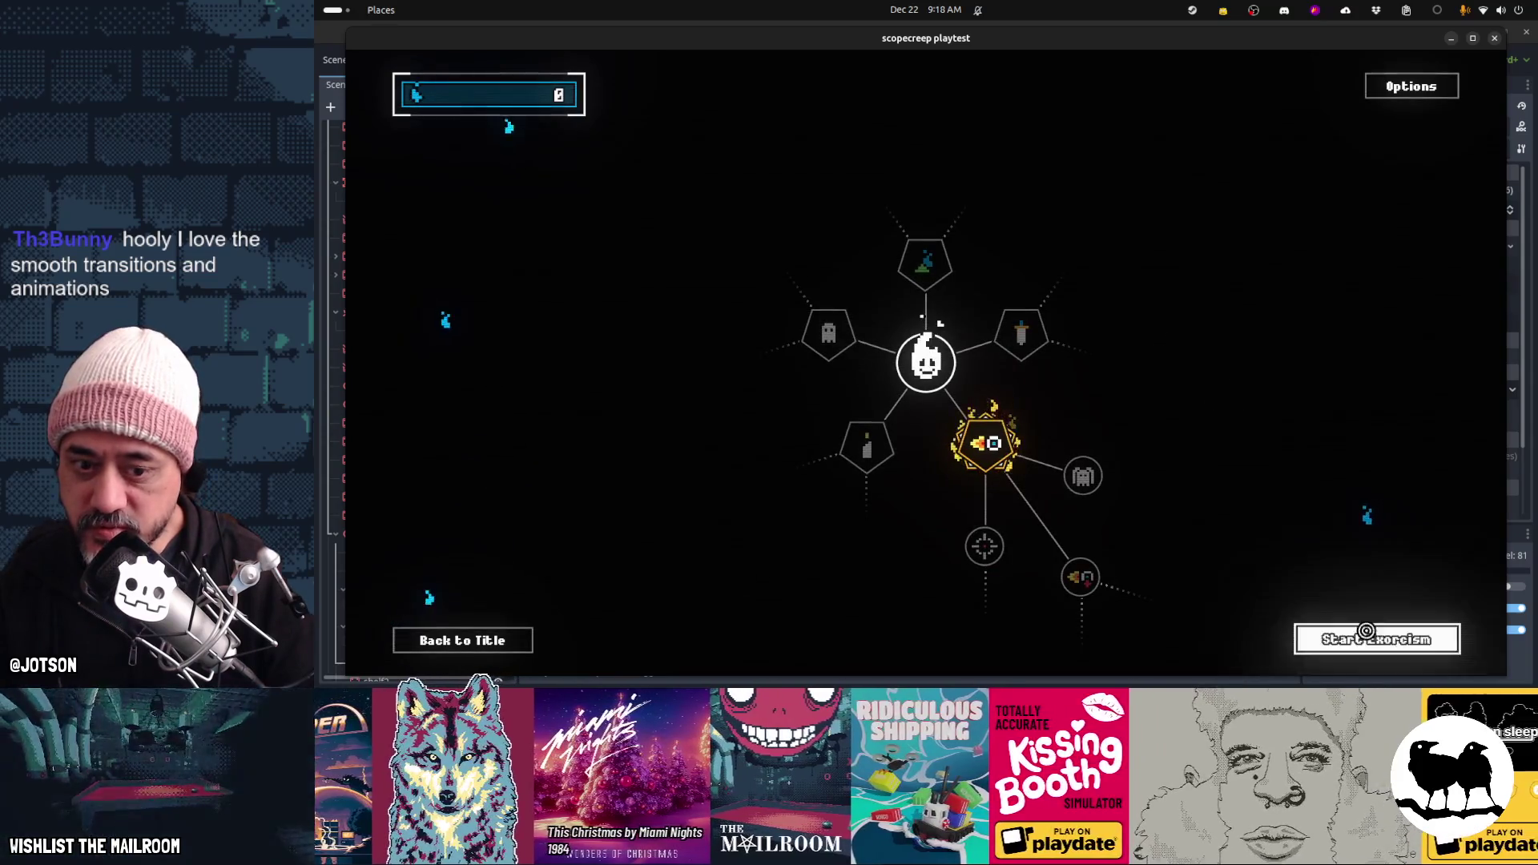
pyautogui.click(1359, 632)
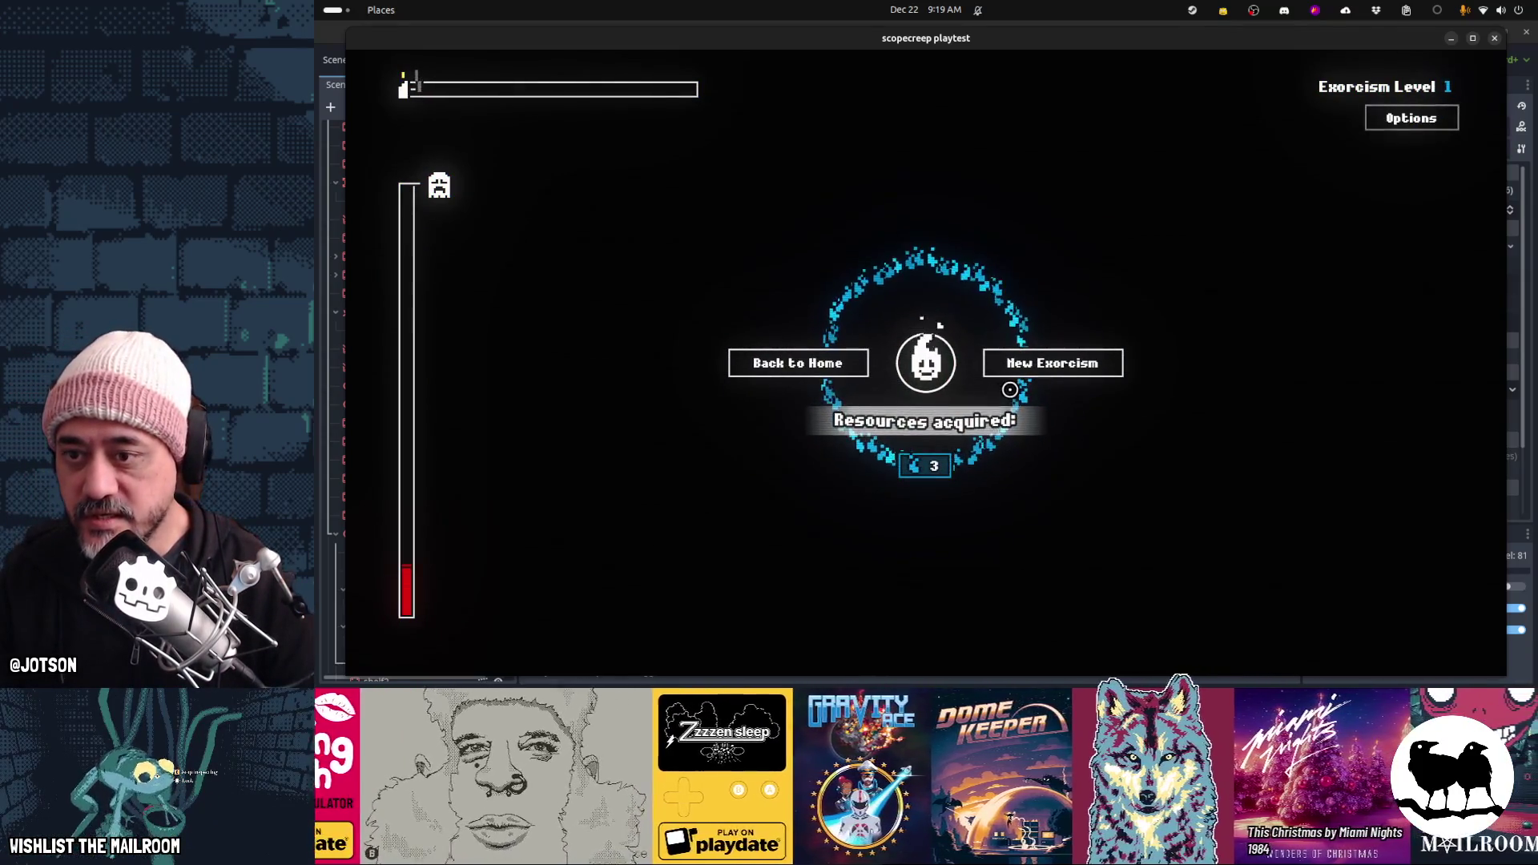
# Play another exorcism earning 3 souls and return to the skill tree
pyautogui.click(1005, 362)
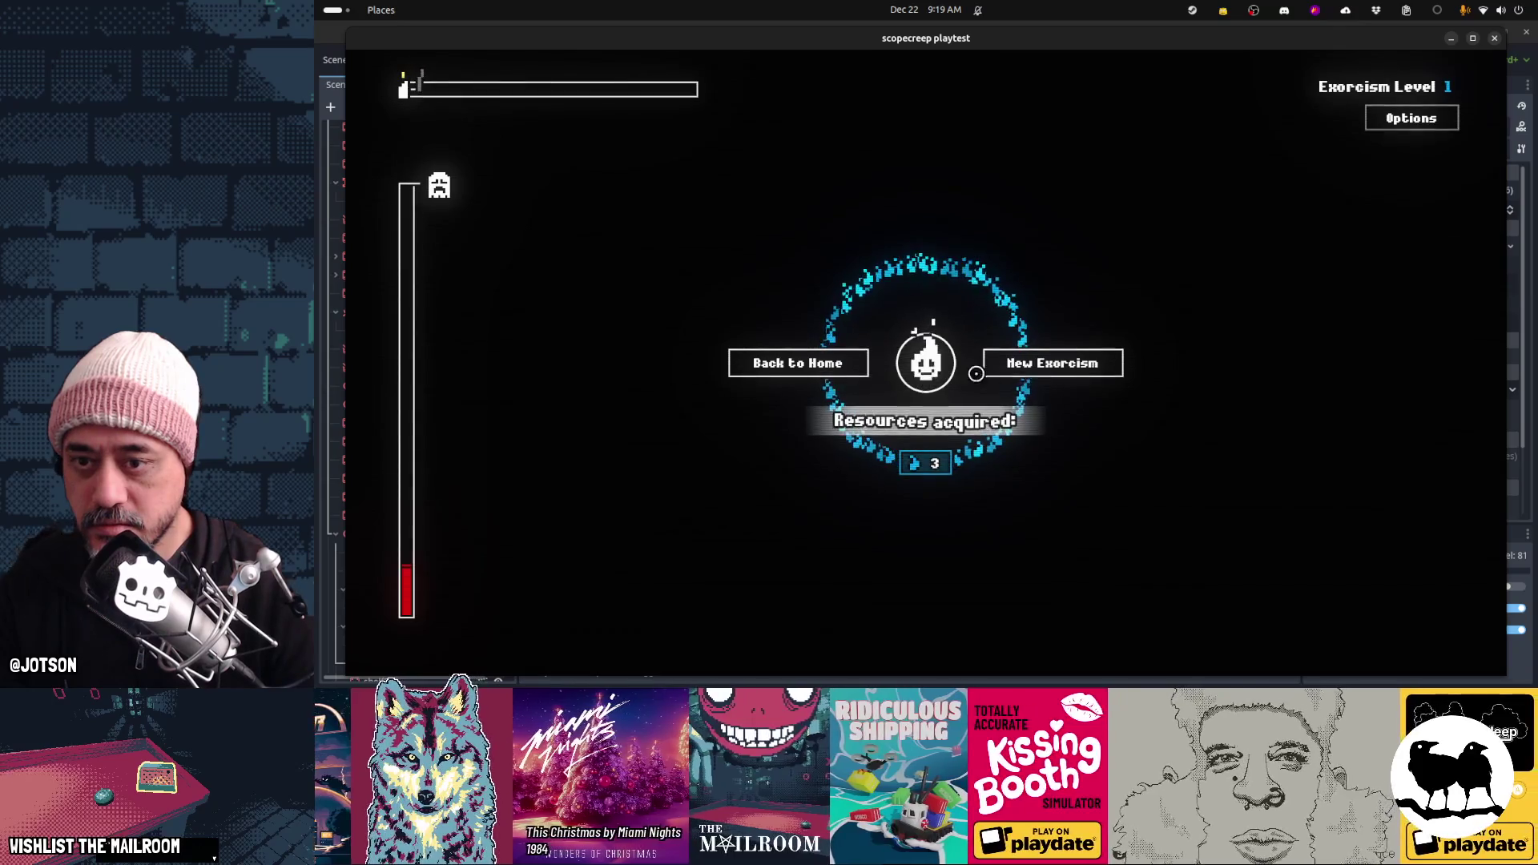
pyautogui.click(843, 365)
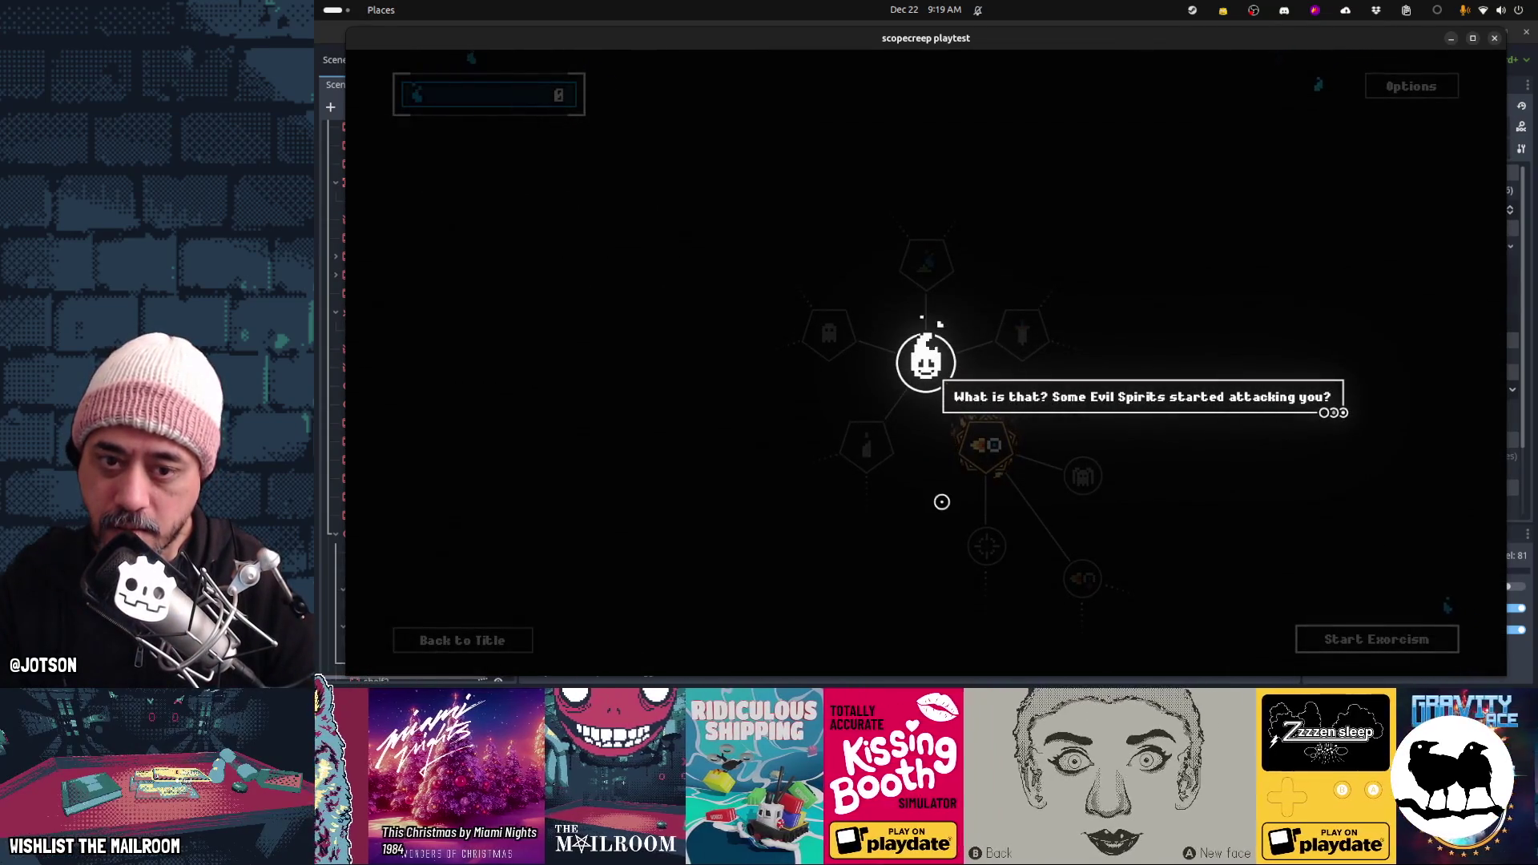
# Clear the host's four dialogue lines to unlock the skill tree
pyautogui.click(1220, 434)
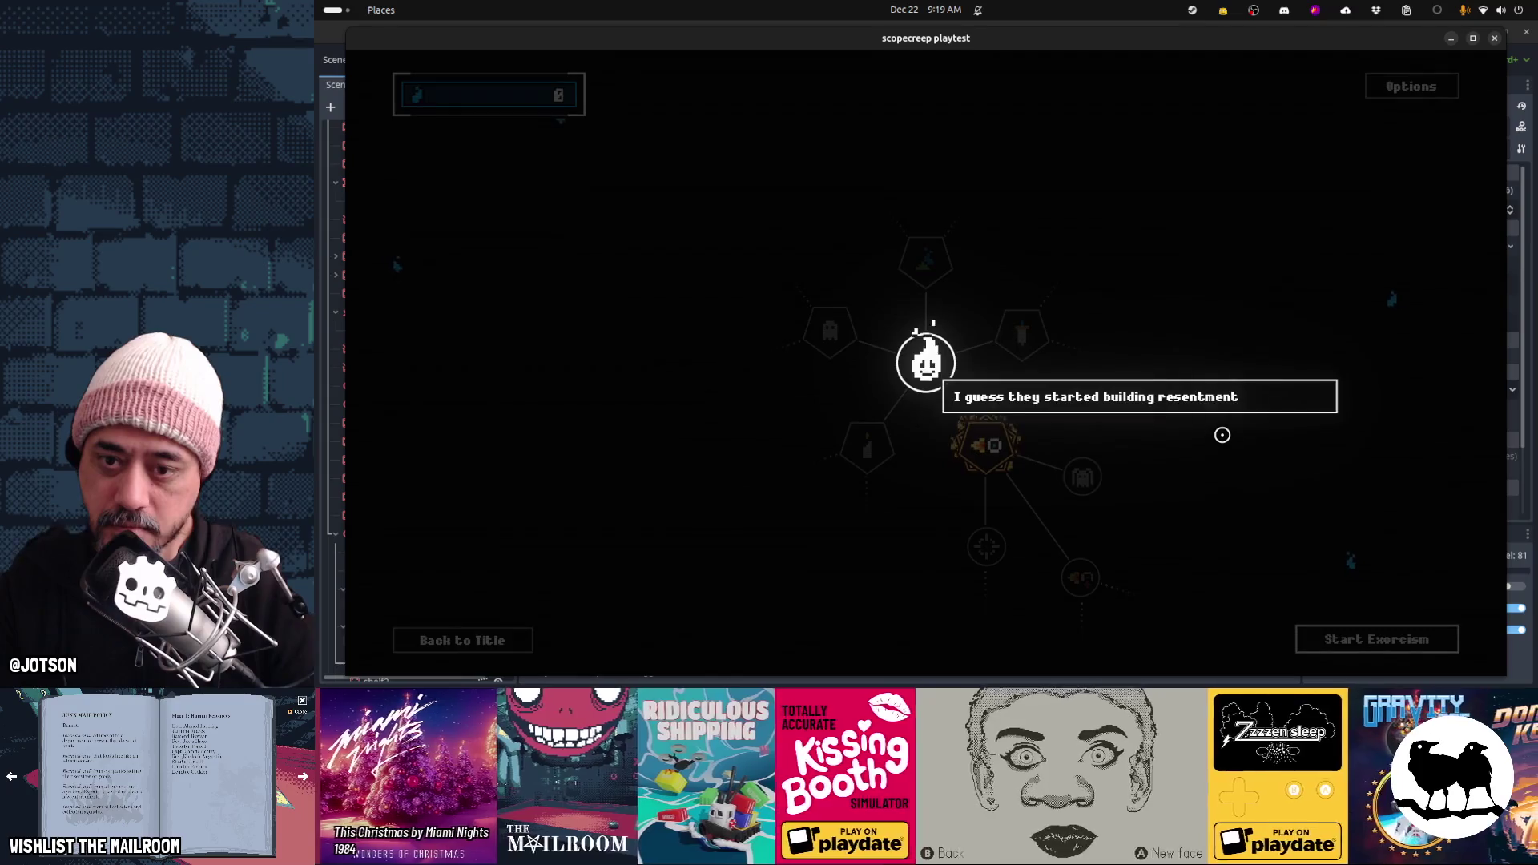
pyautogui.click(1221, 434)
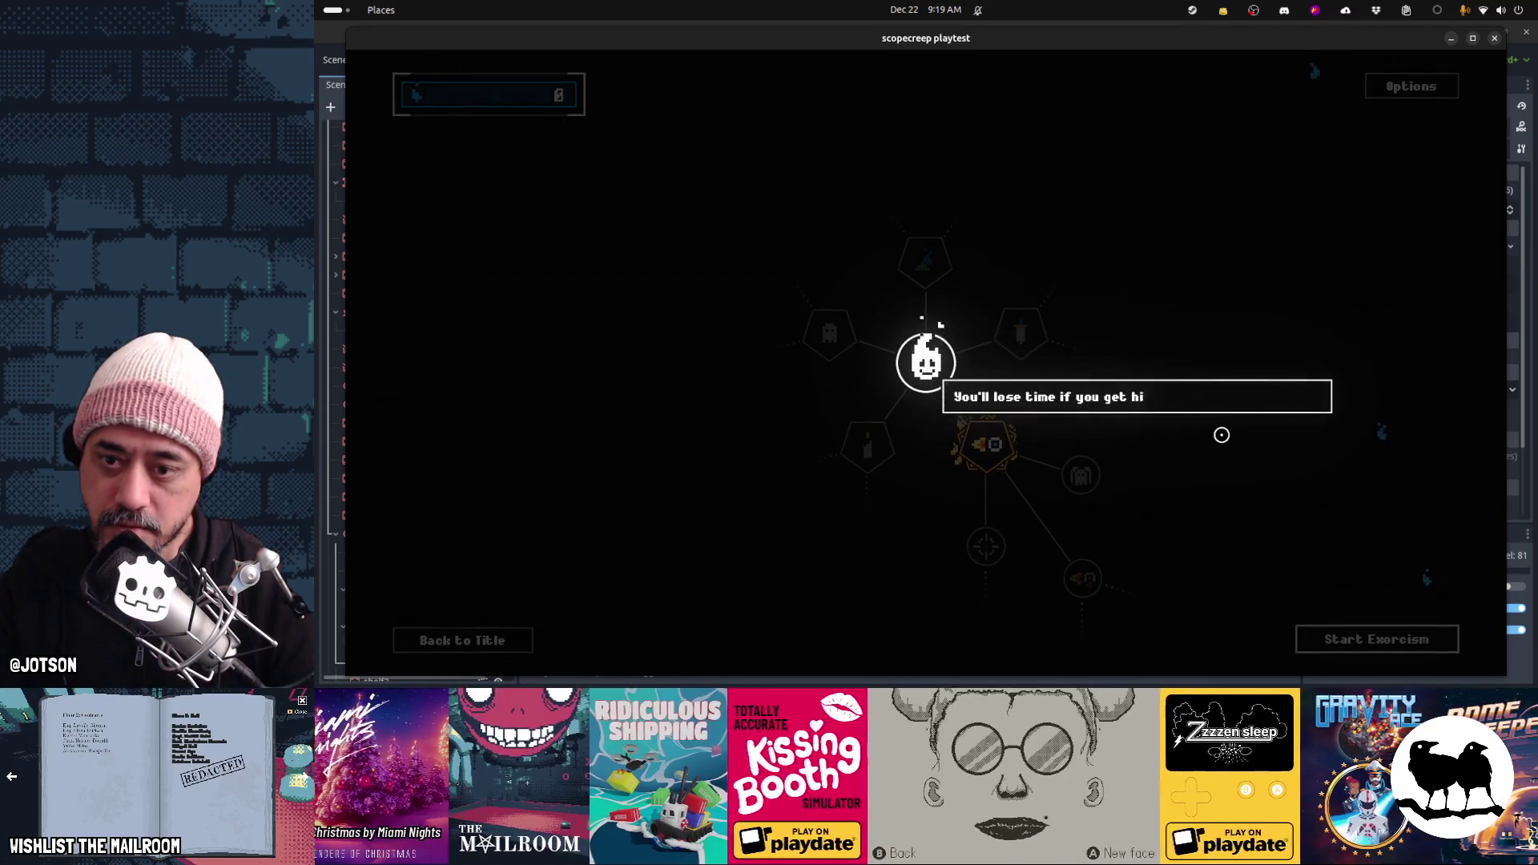
pyautogui.click(1220, 434)
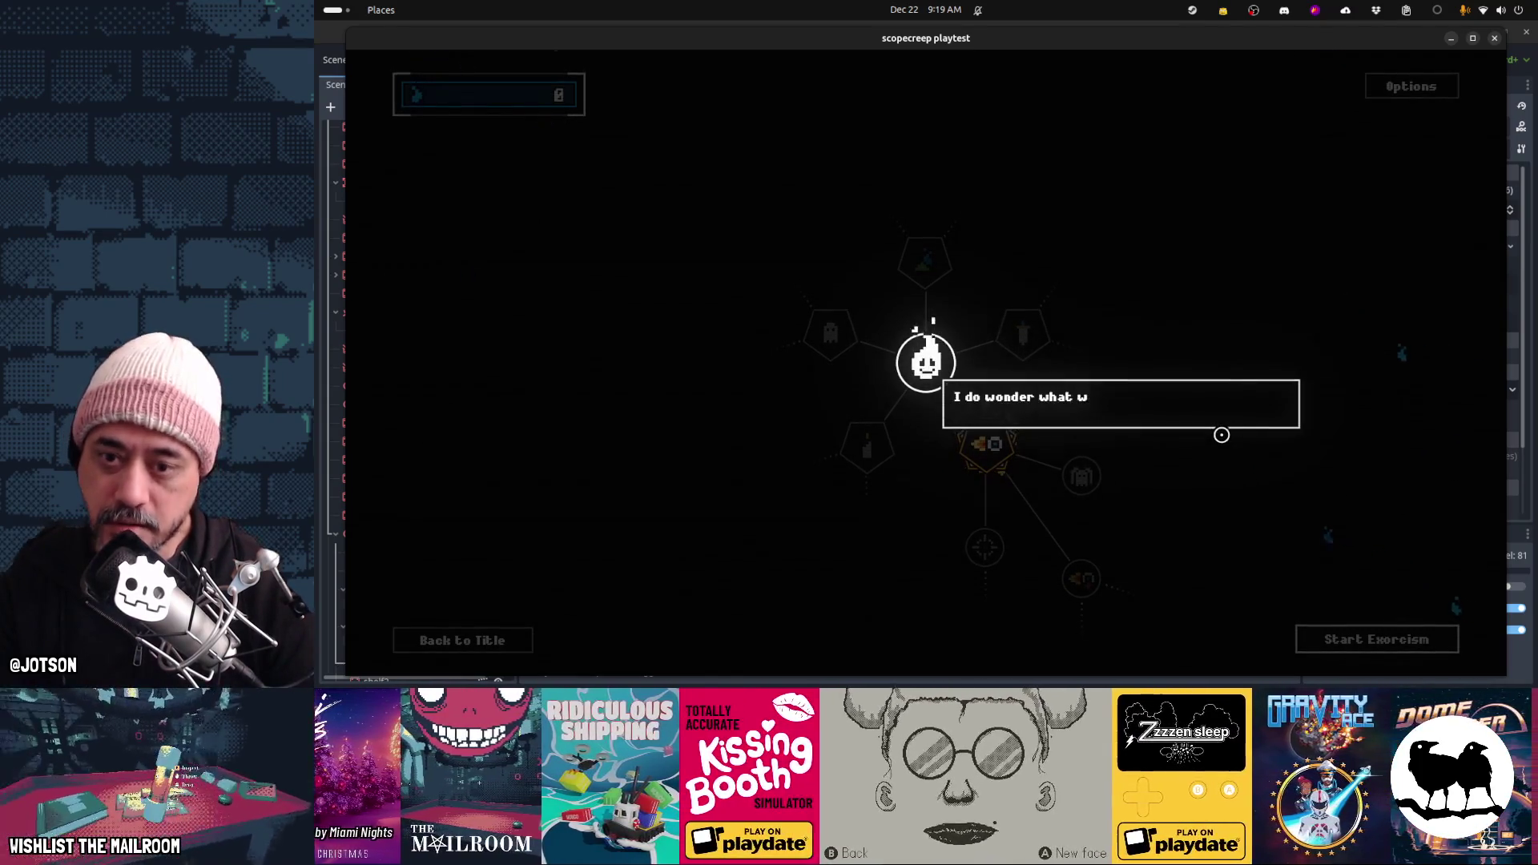
pyautogui.click(1221, 434)
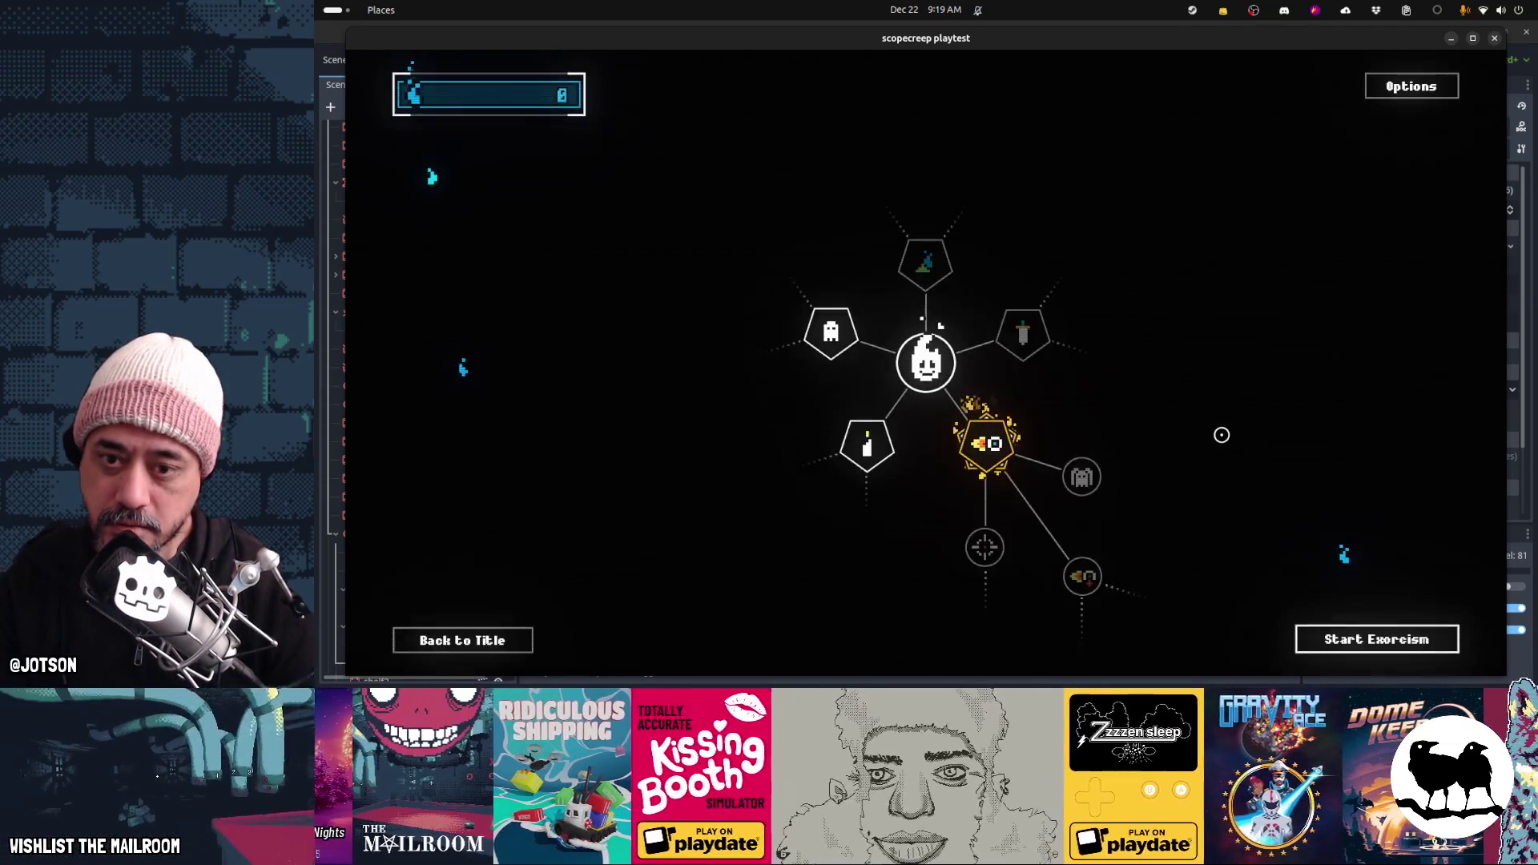
# Buy the Wax On candle upgrade for 25% longer exorcisms, then start a run
pyautogui.moveTo(1003, 455)
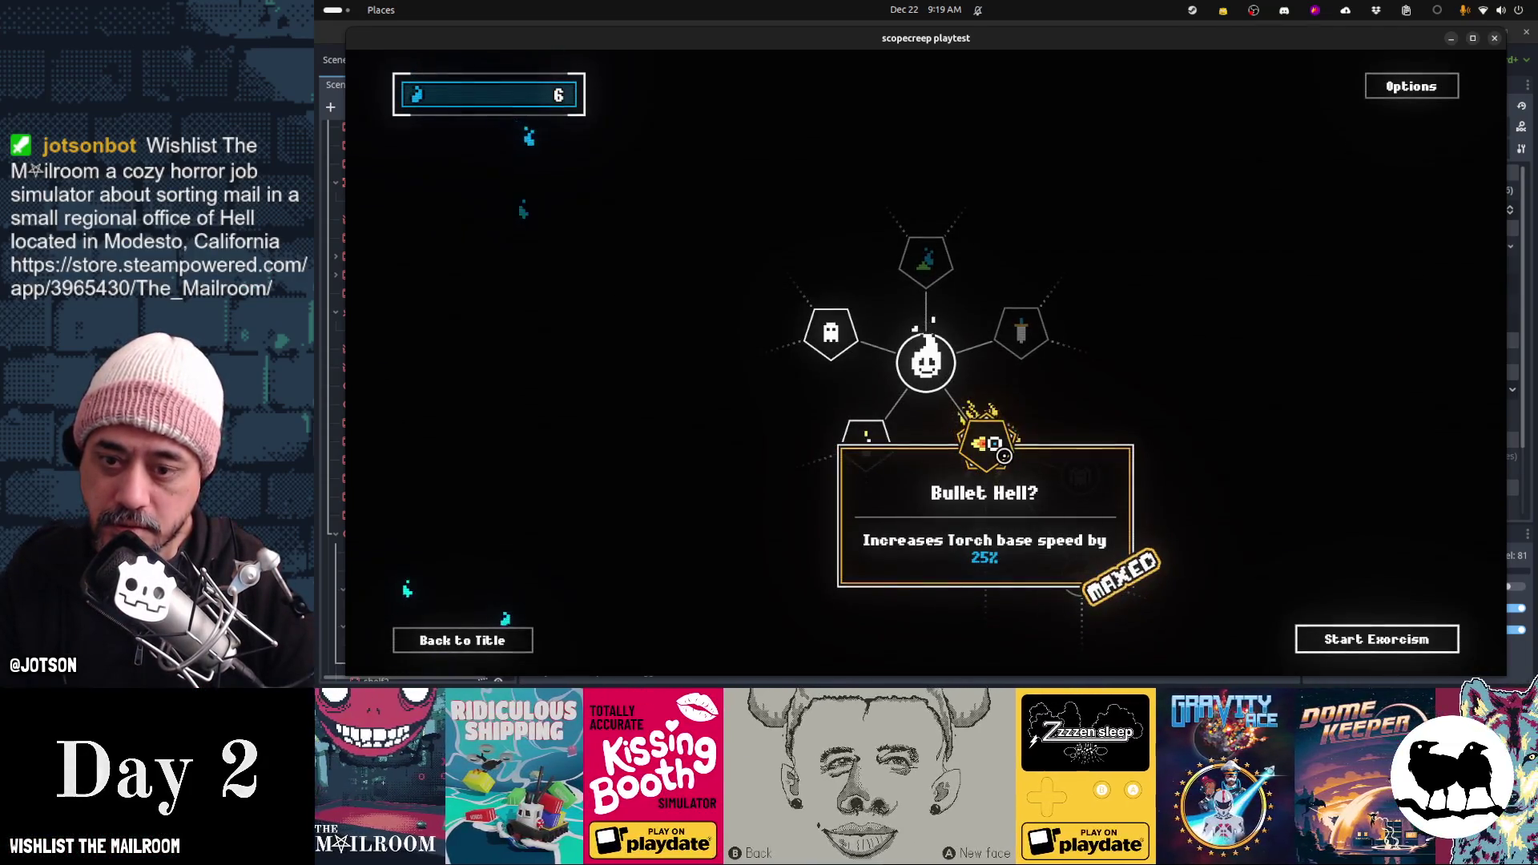
pyautogui.moveTo(1075, 481)
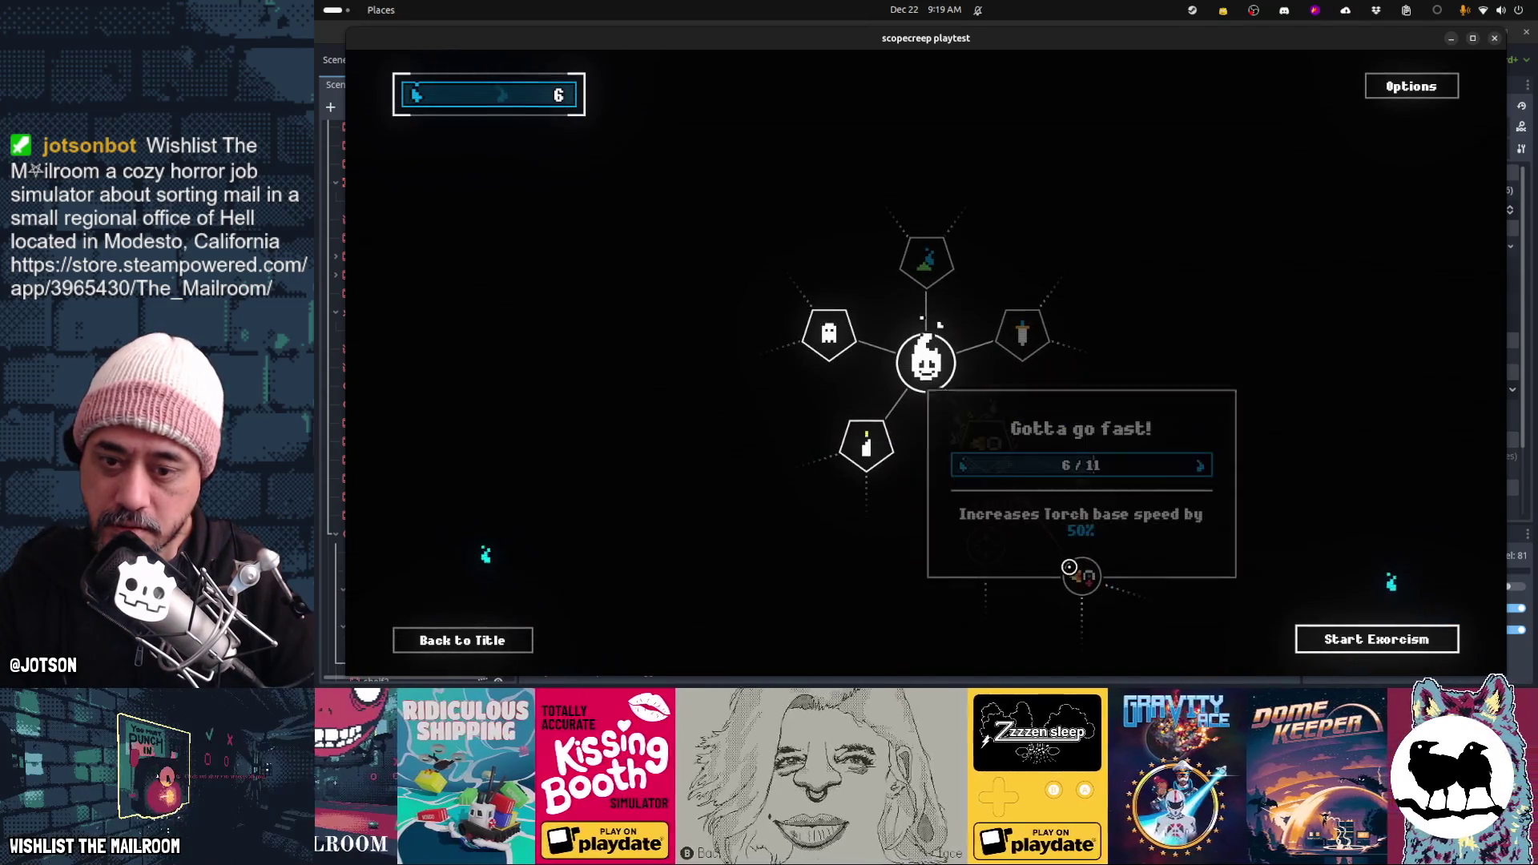
pyautogui.moveTo(880, 467)
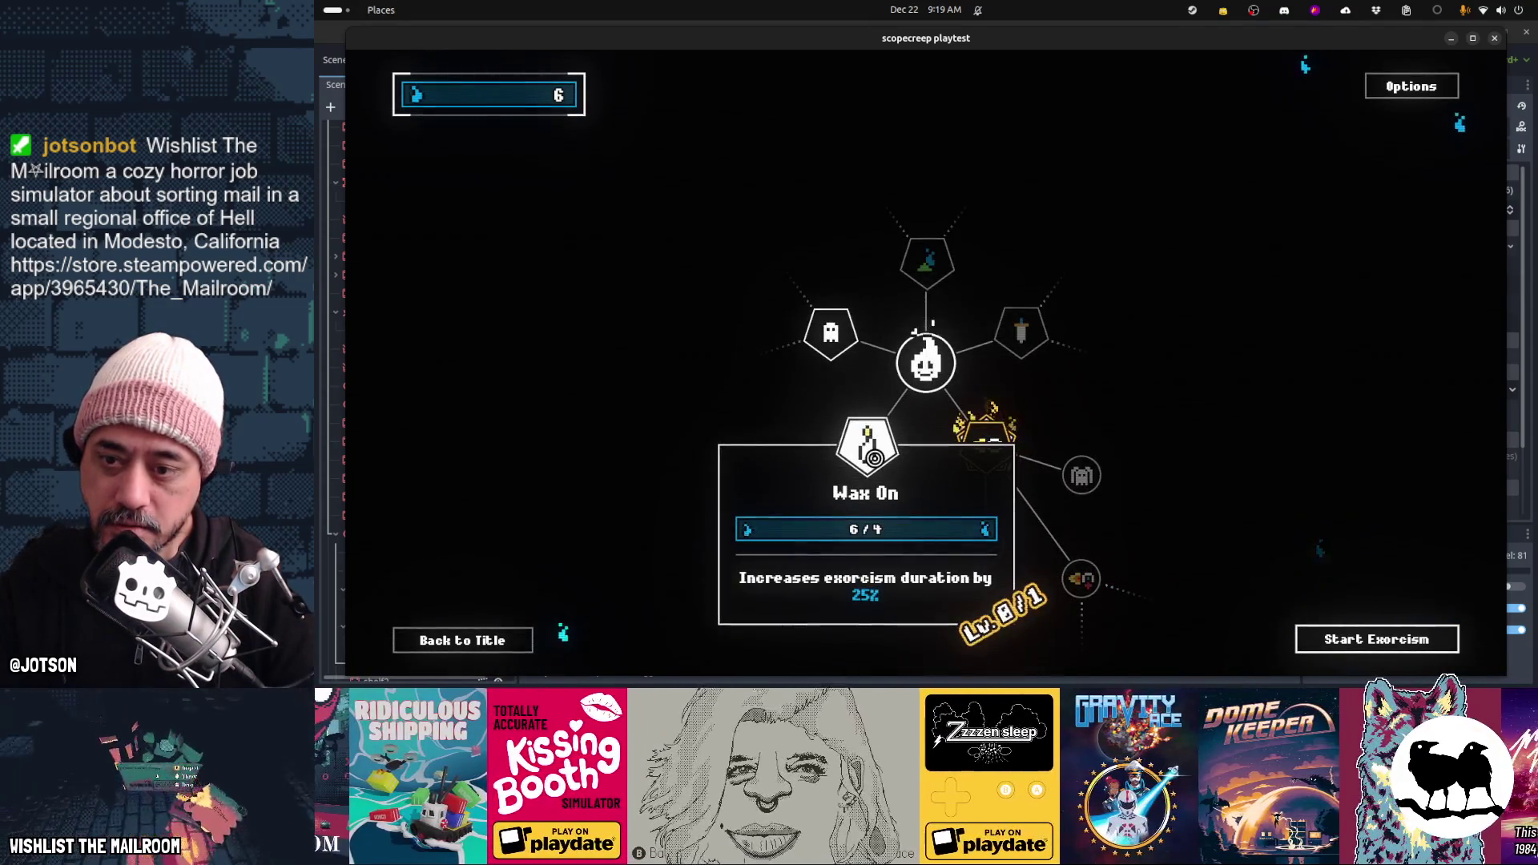
pyautogui.moveTo(826, 353)
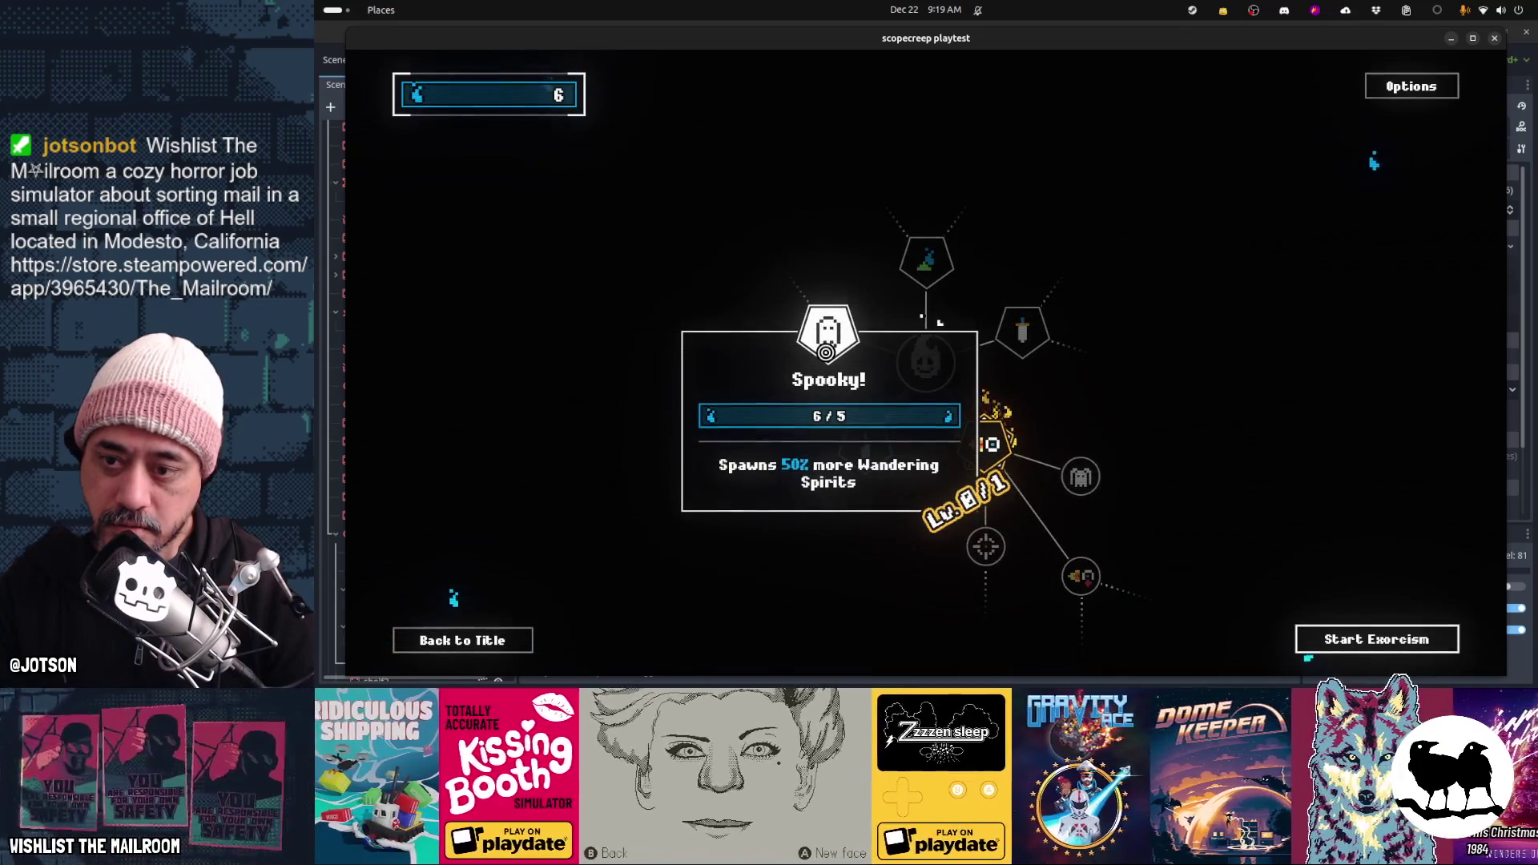
pyautogui.moveTo(904, 264)
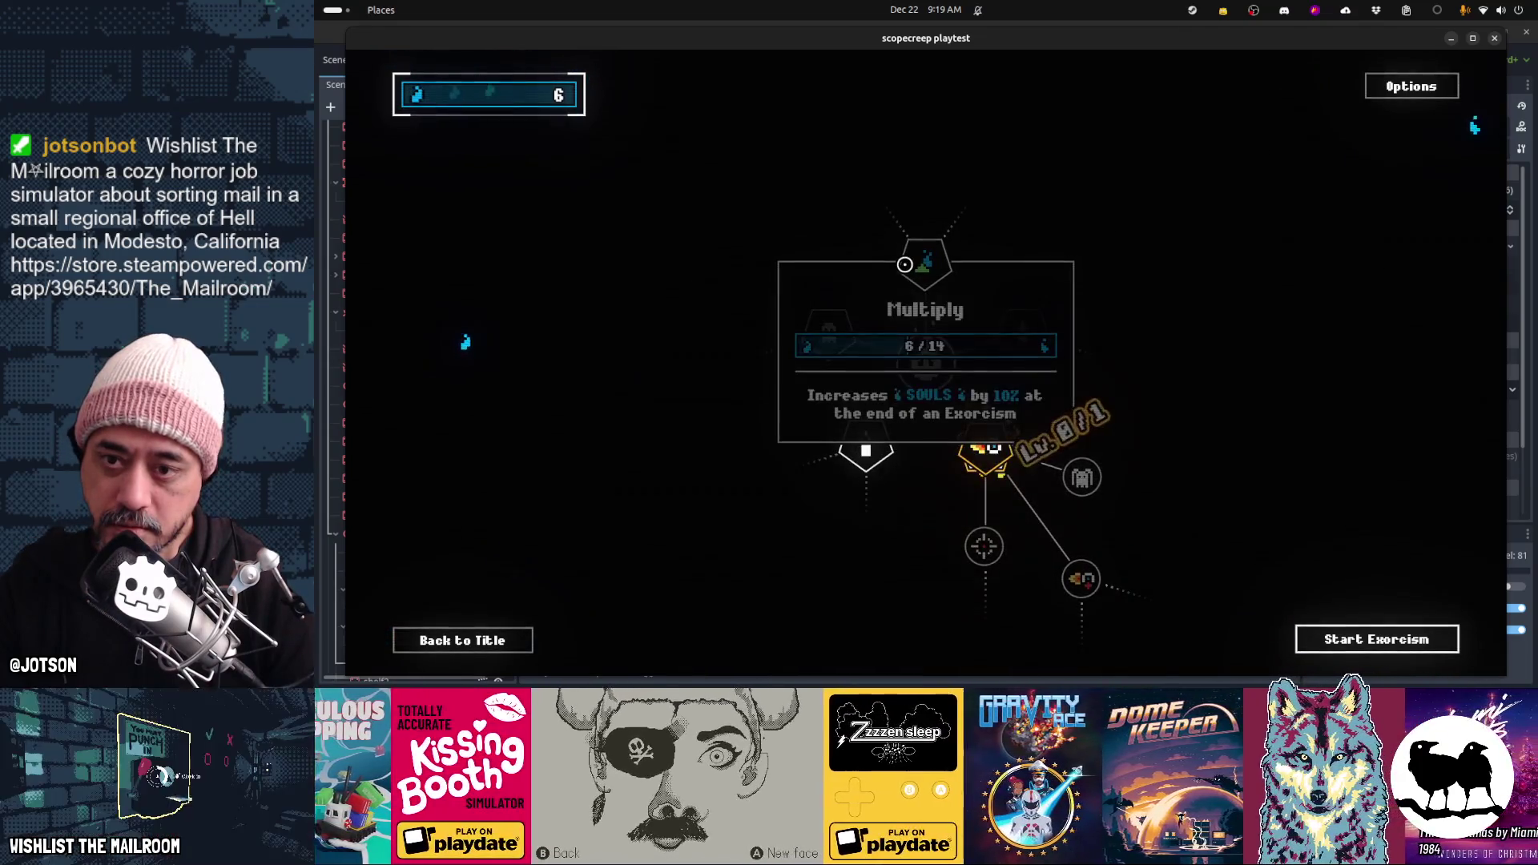
pyautogui.moveTo(1031, 345)
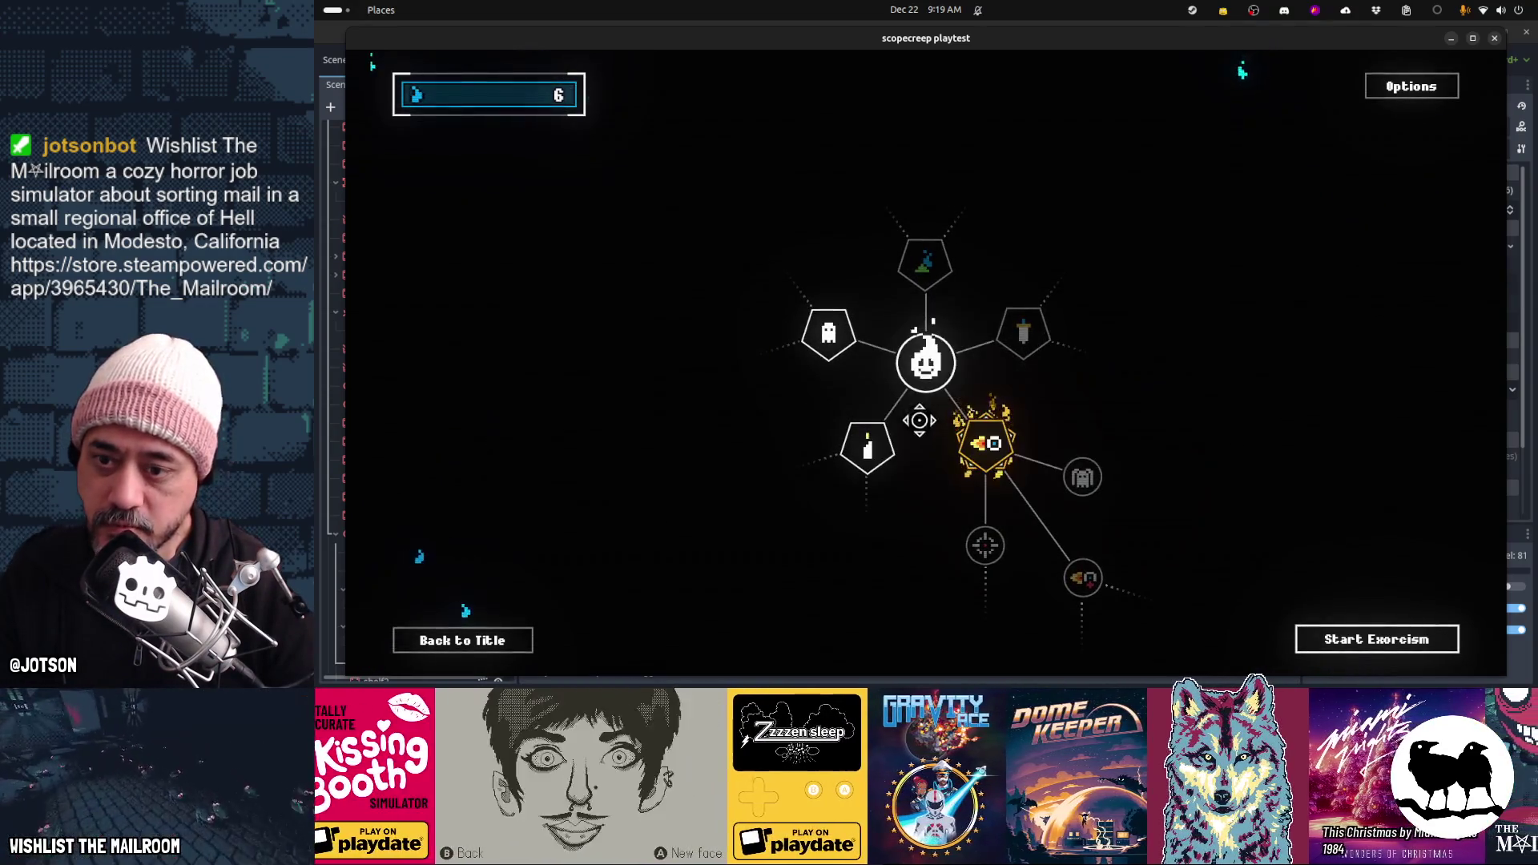
pyautogui.click(891, 454)
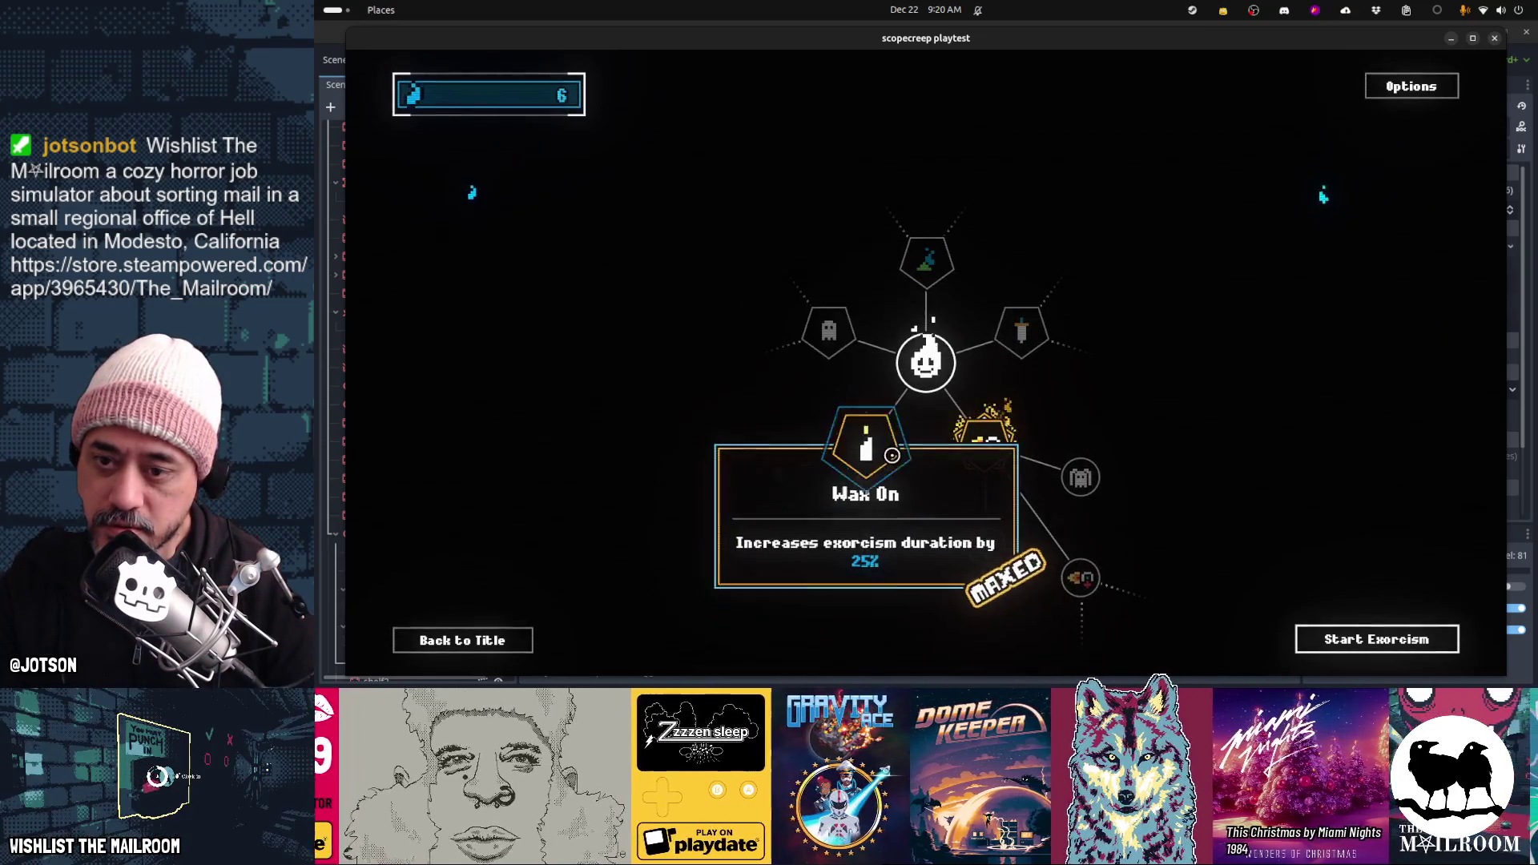
pyautogui.click(1386, 640)
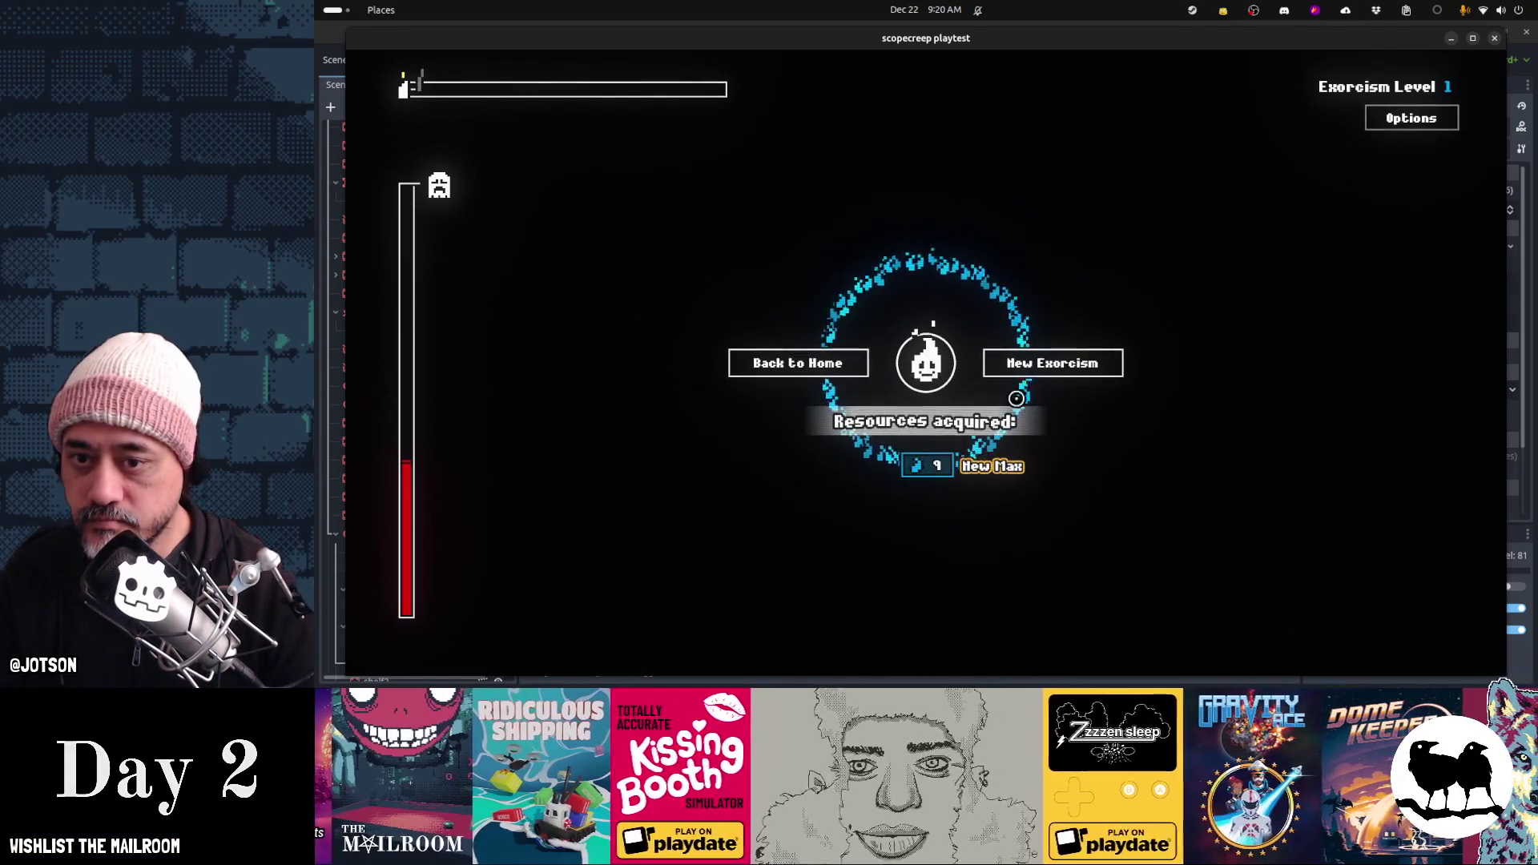
# Finish the run with a new max of 9 souls and return to the skill tree
pyautogui.click(827, 375)
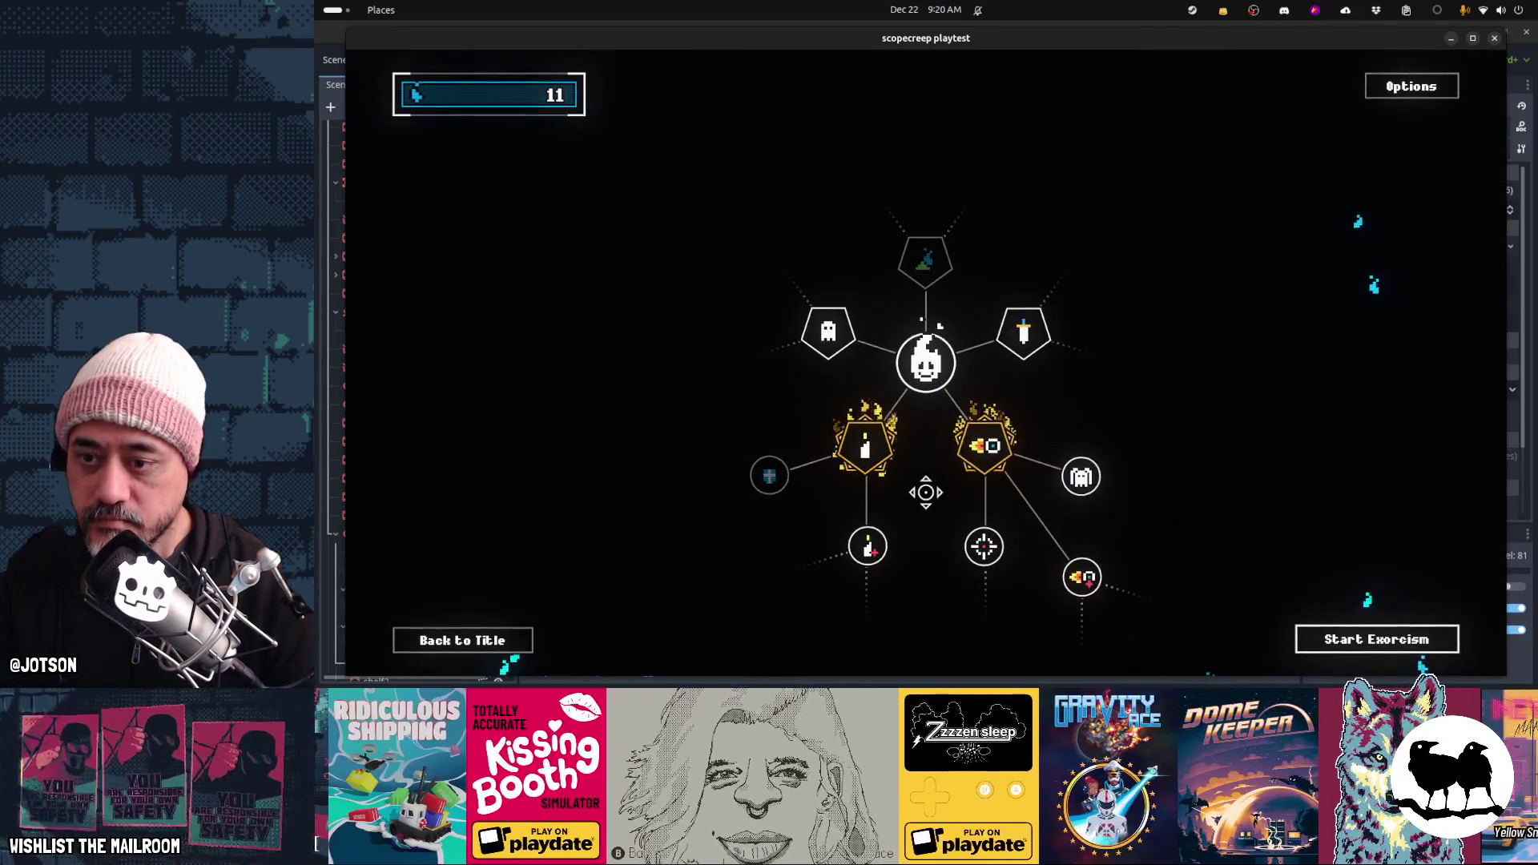
# Spend all 11 souls on the Strength upgrade and start the next exorcism
pyautogui.moveTo(814, 335)
pyautogui.moveTo(861, 545)
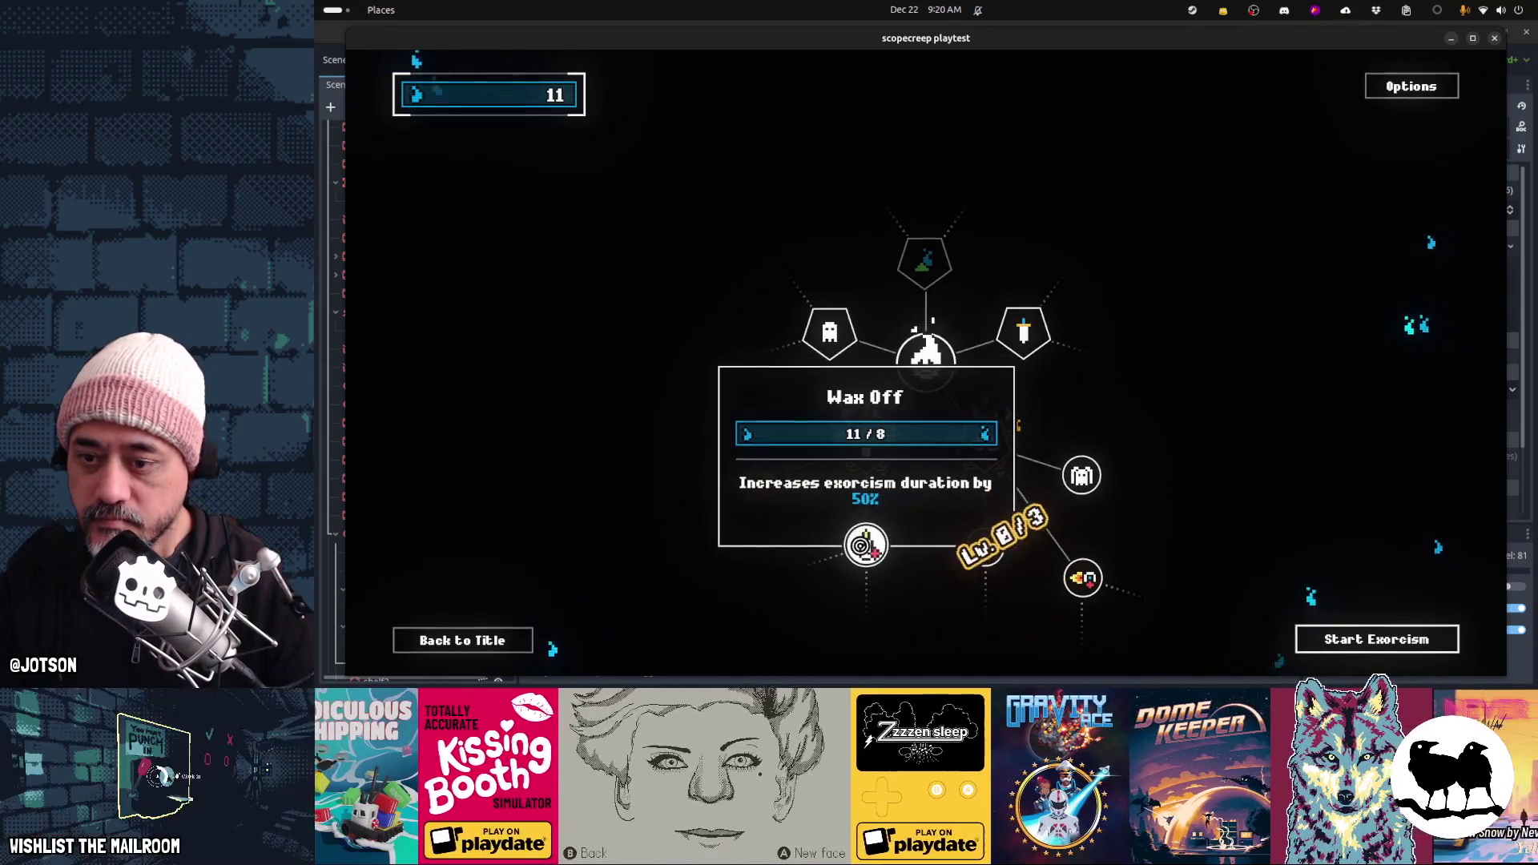
pyautogui.moveTo(985, 547)
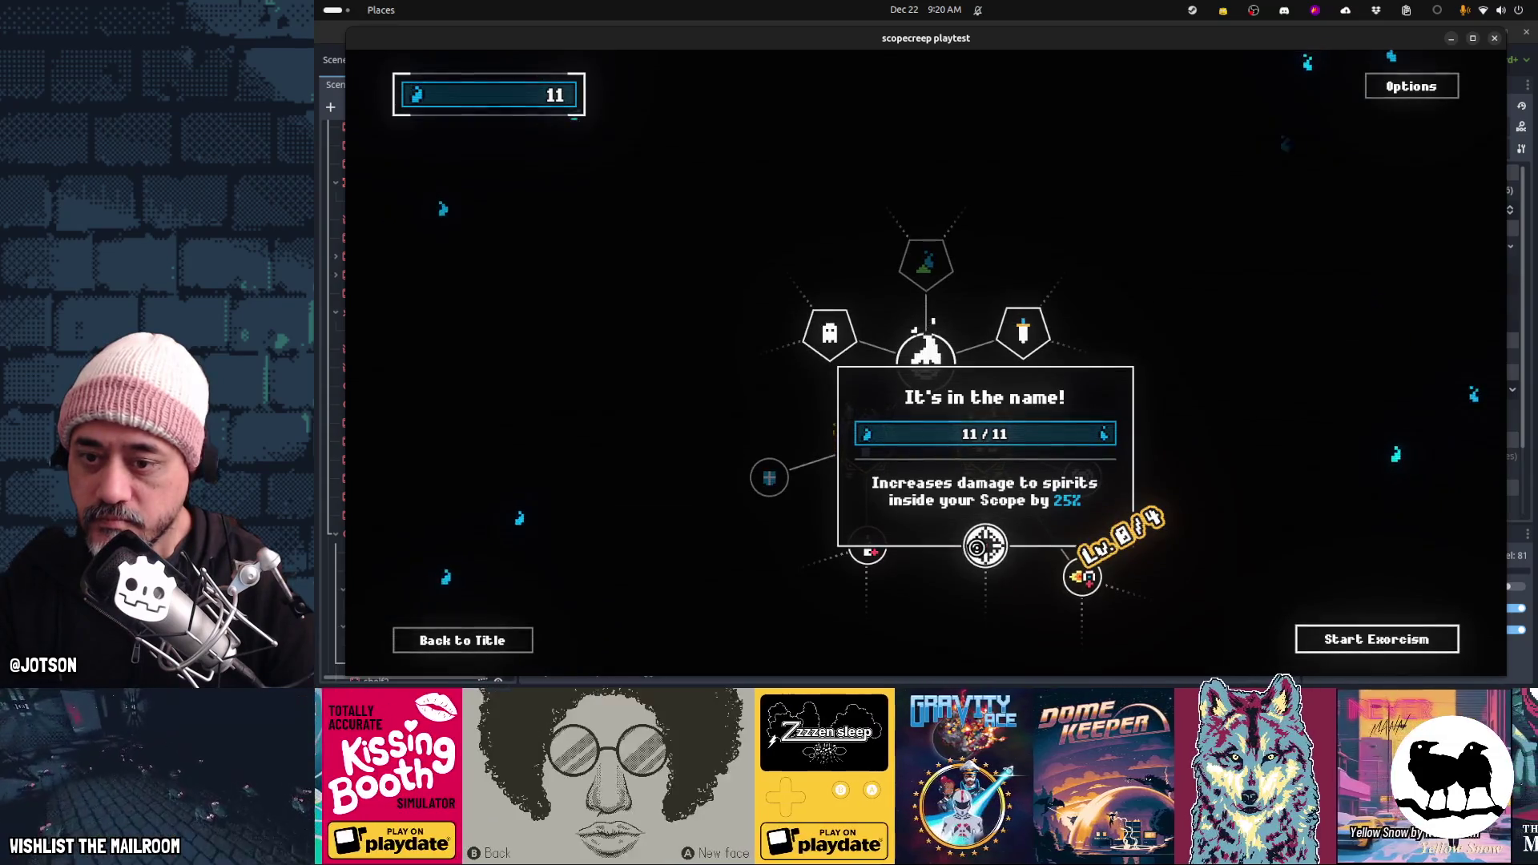
pyautogui.moveTo(1093, 593)
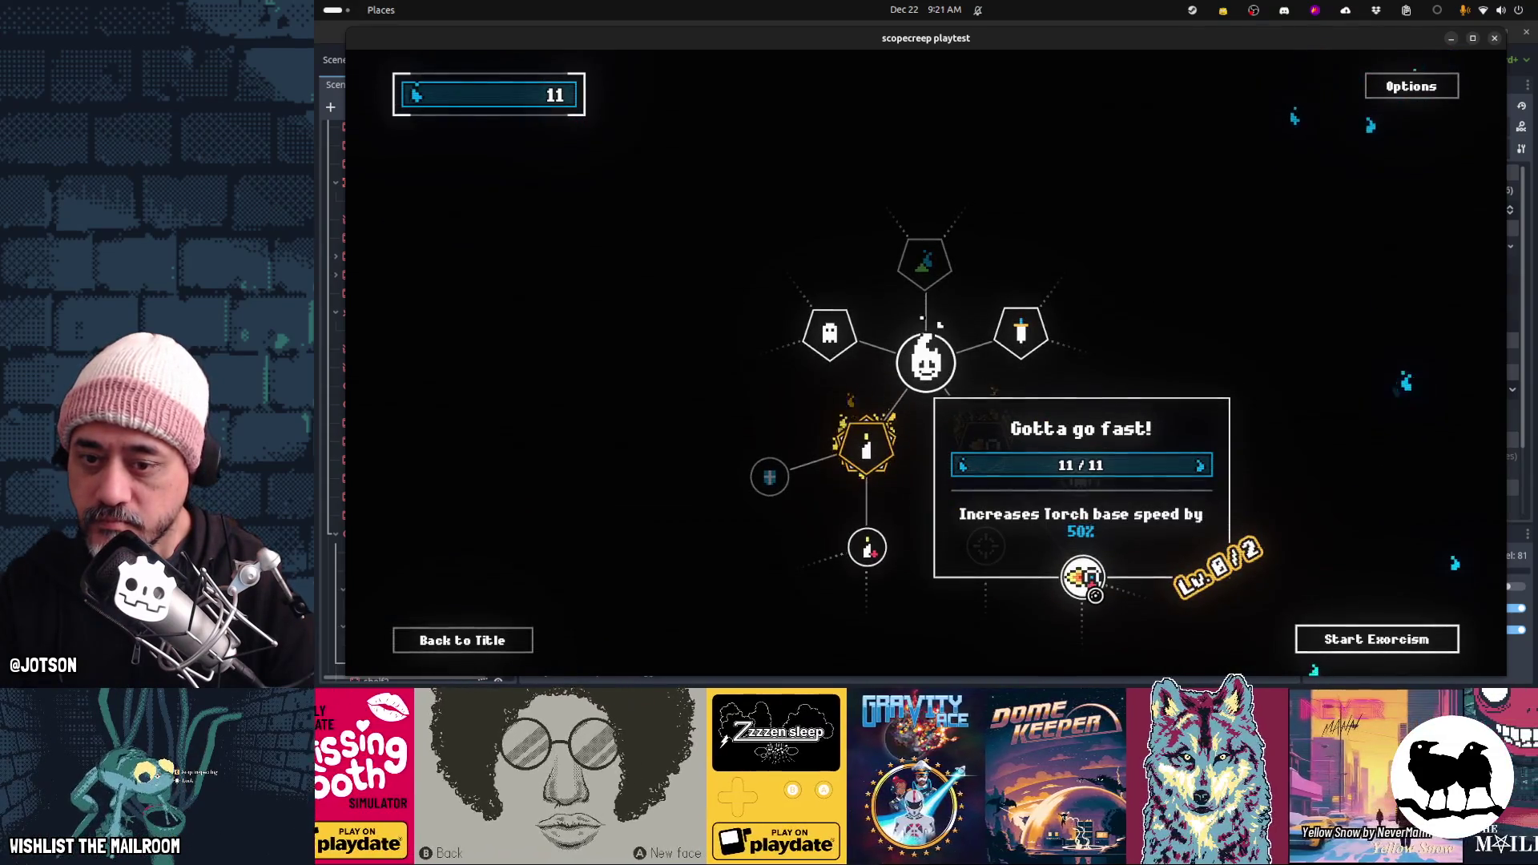
pyautogui.click(1095, 593)
pyautogui.moveTo(1099, 467)
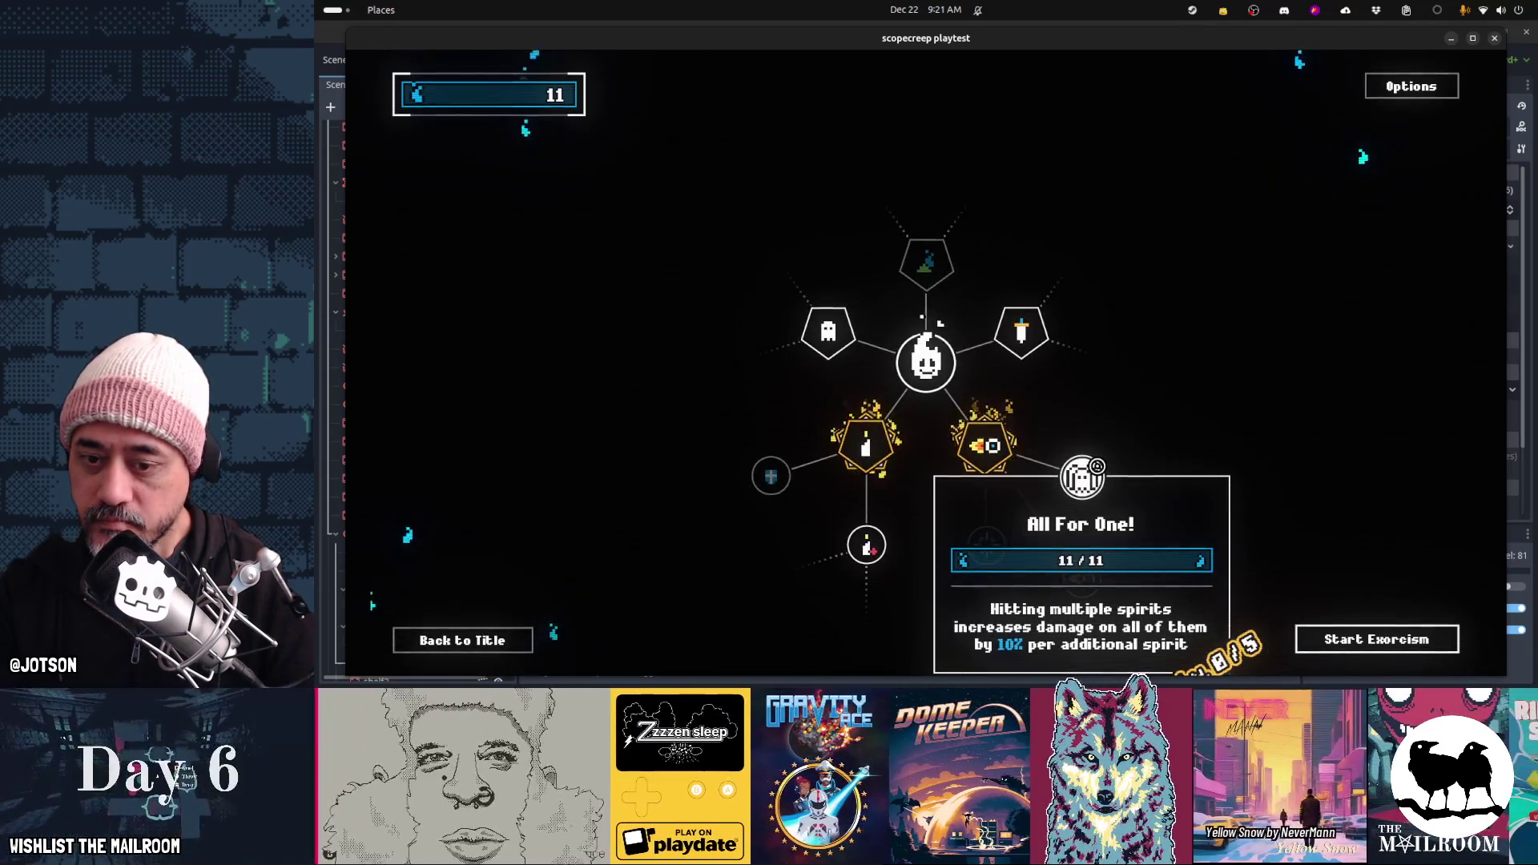
pyautogui.moveTo(1038, 347)
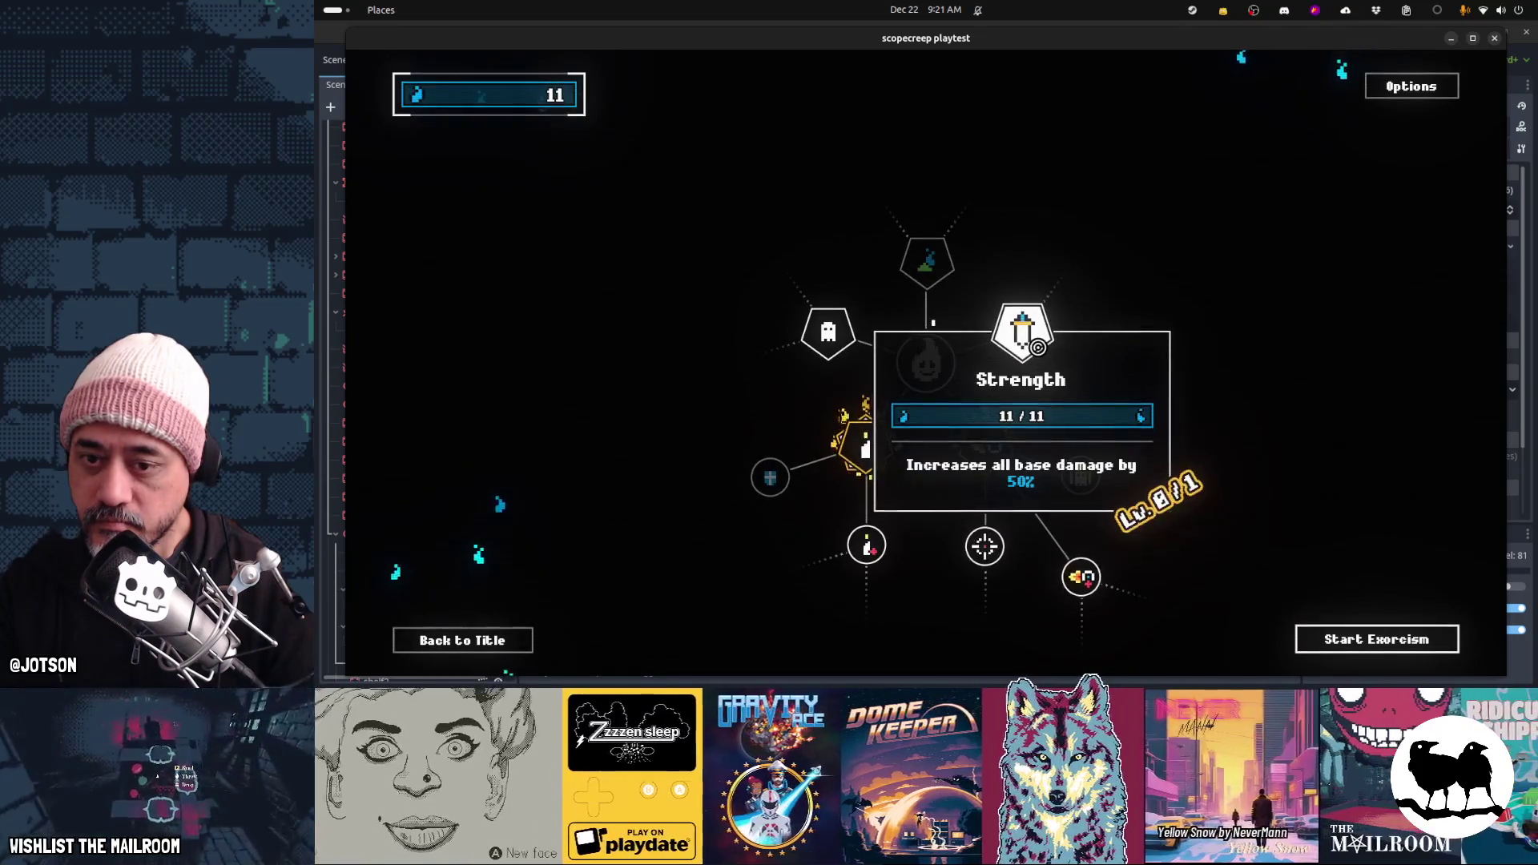
pyautogui.click(1038, 346)
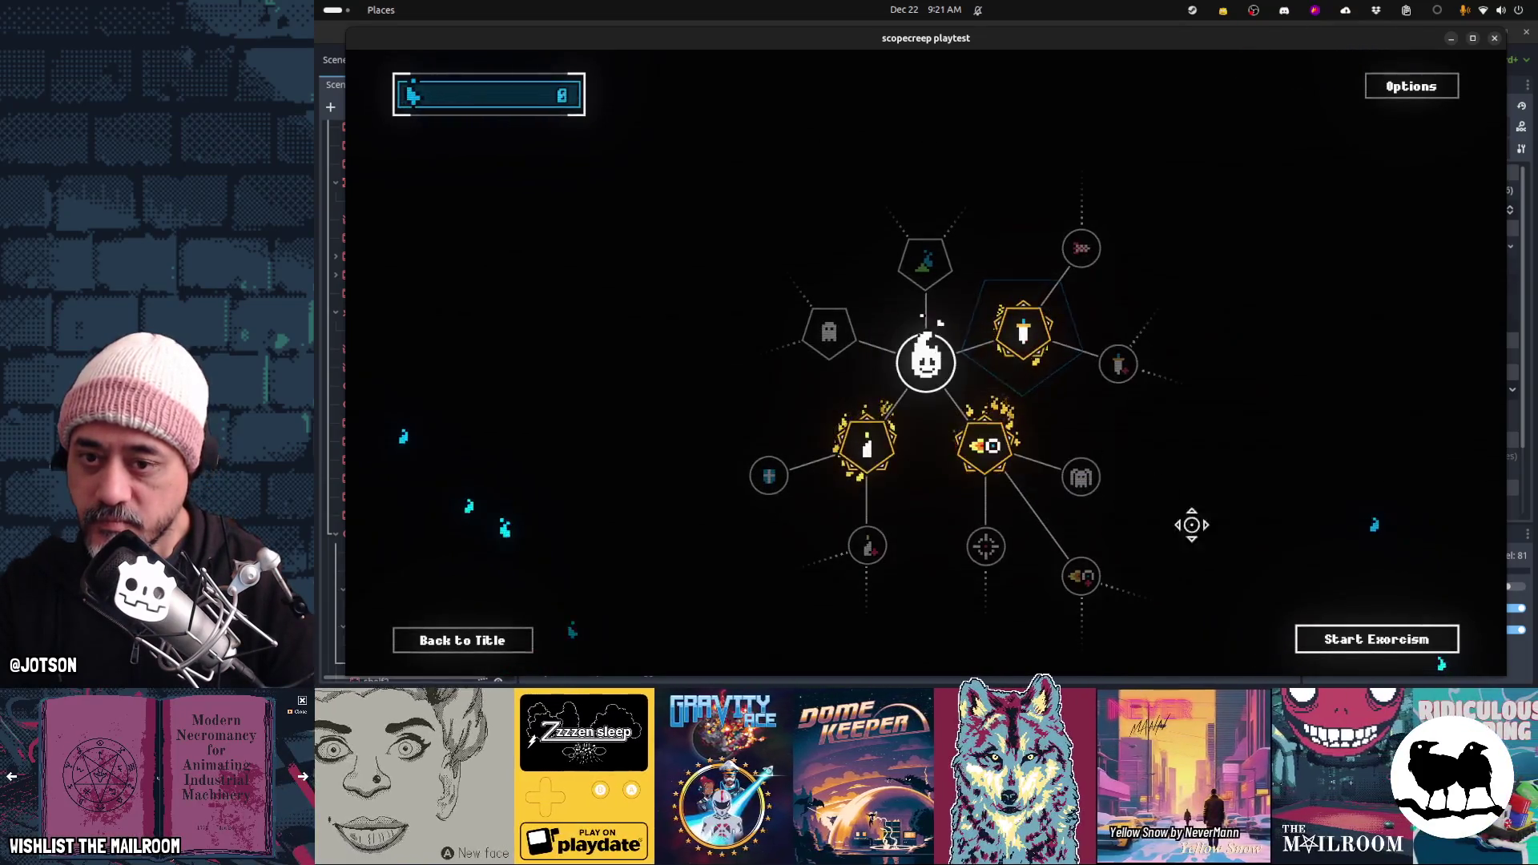
pyautogui.click(1372, 636)
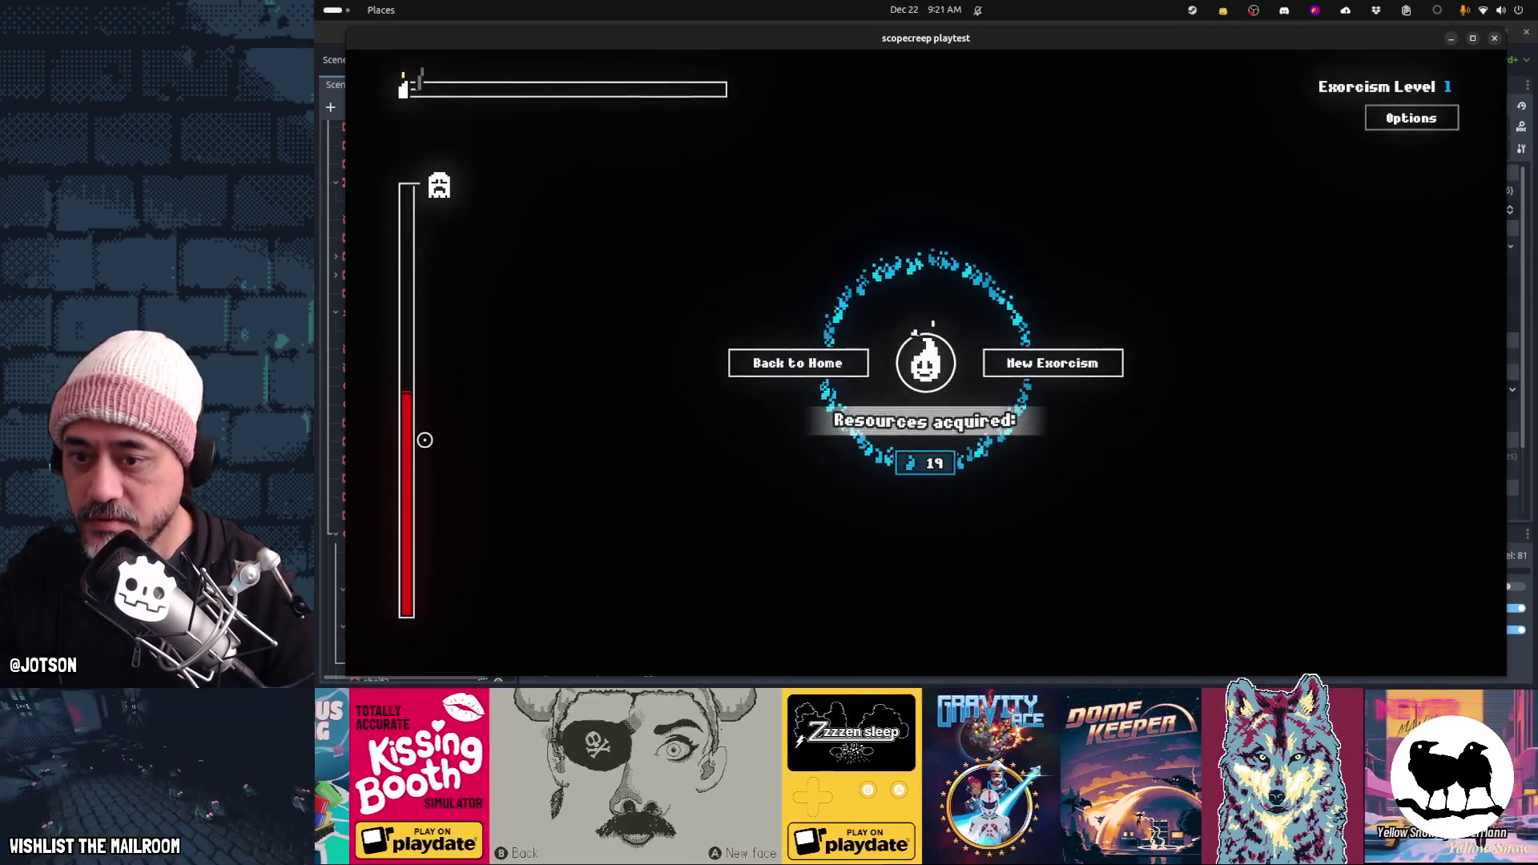
# Finish the exorcism with 19 souls and go back to the skill tree
pyautogui.click(851, 362)
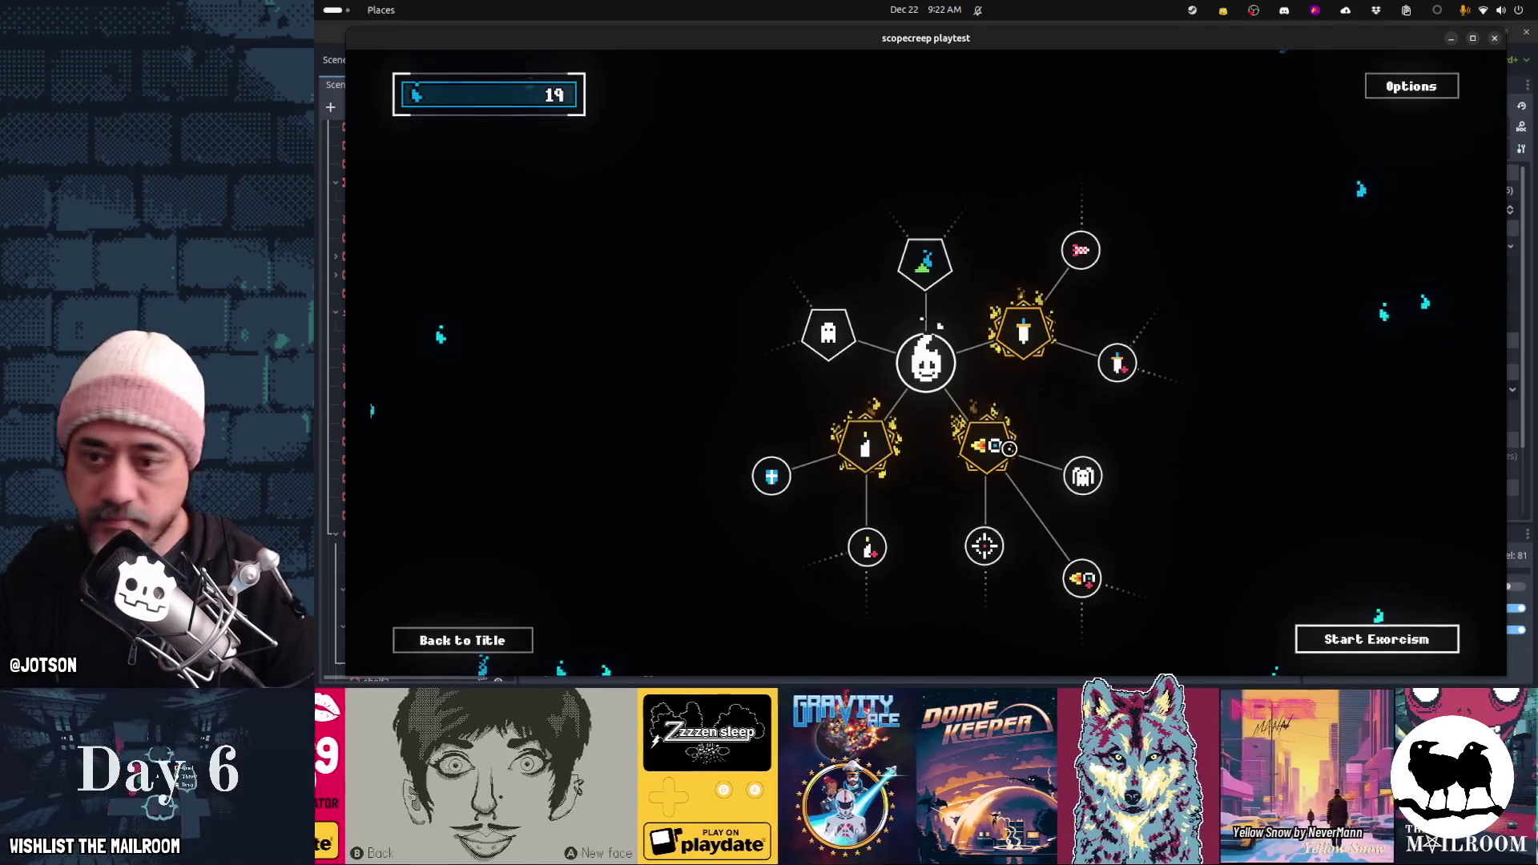
# Compare the More Strength node (19 souls) with the maxed Strength node
pyautogui.moveTo(1126, 348)
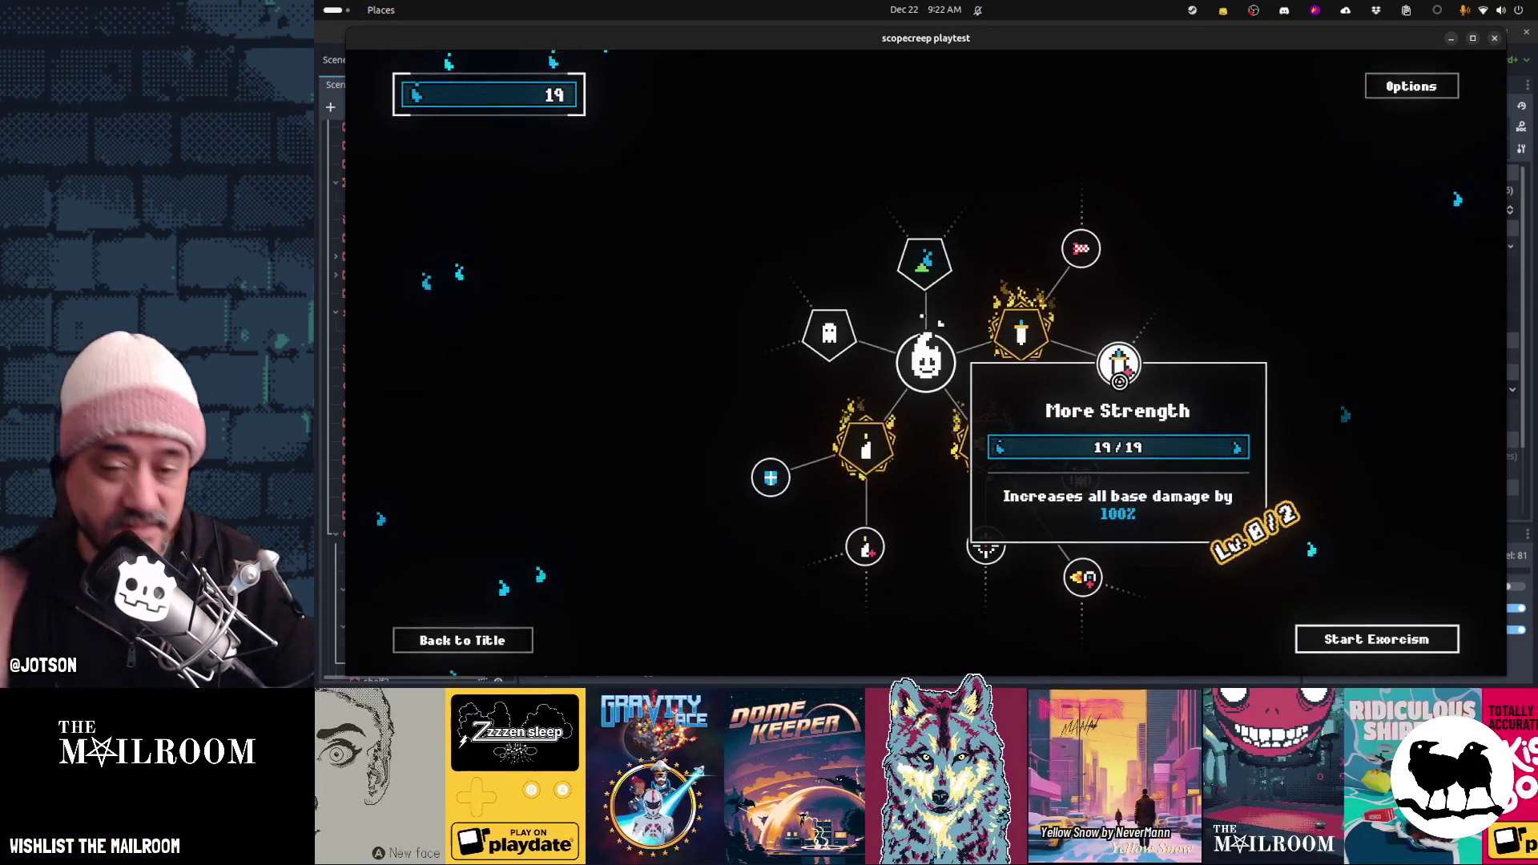
pyautogui.moveTo(1037, 348)
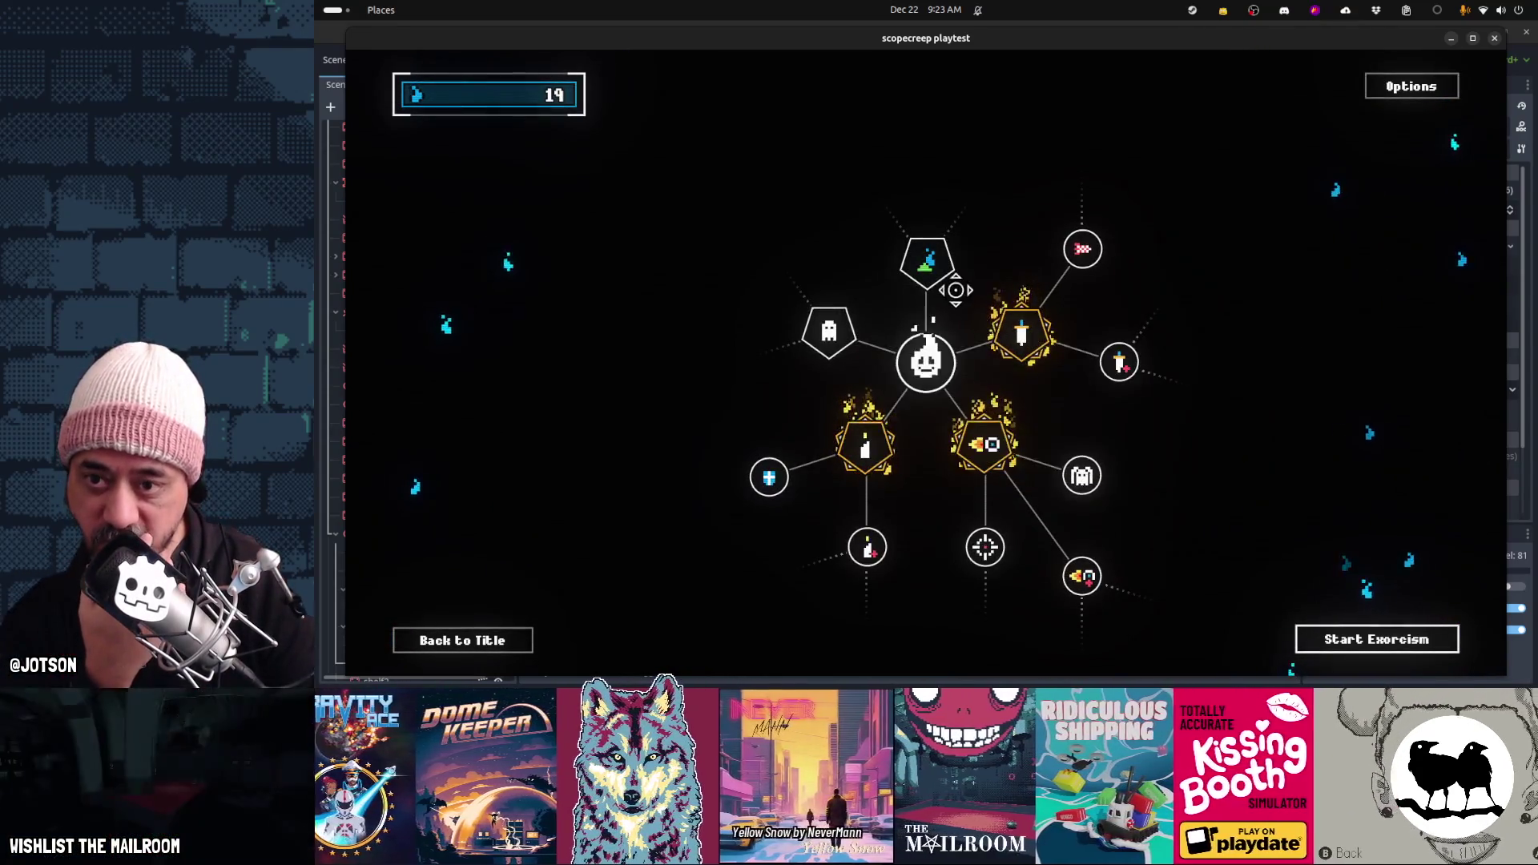
pyautogui.moveTo(939, 276)
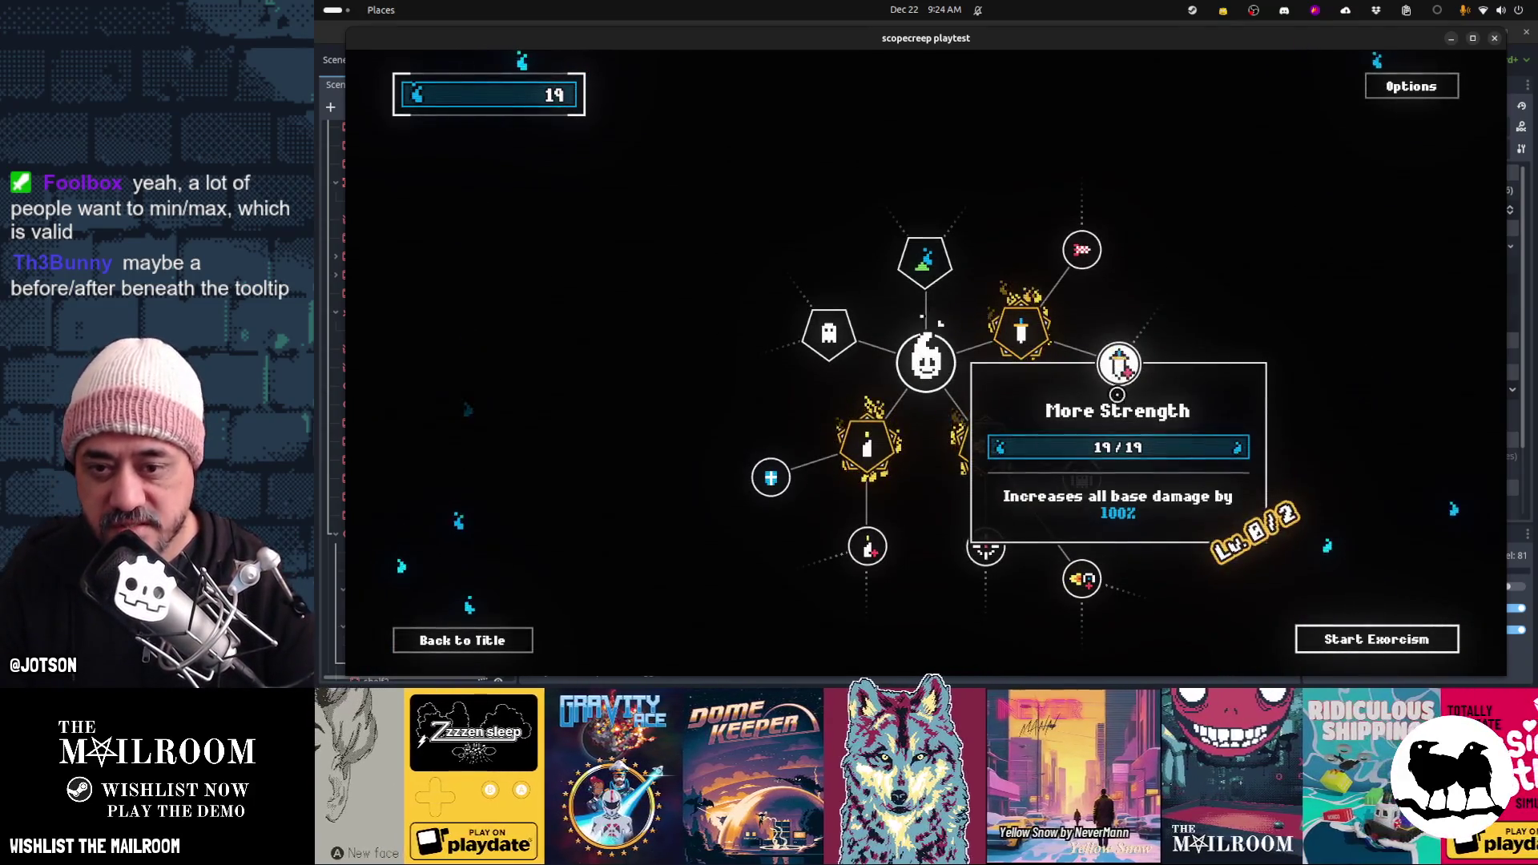
pyautogui.moveTo(1097, 467)
pyautogui.moveTo(1091, 567)
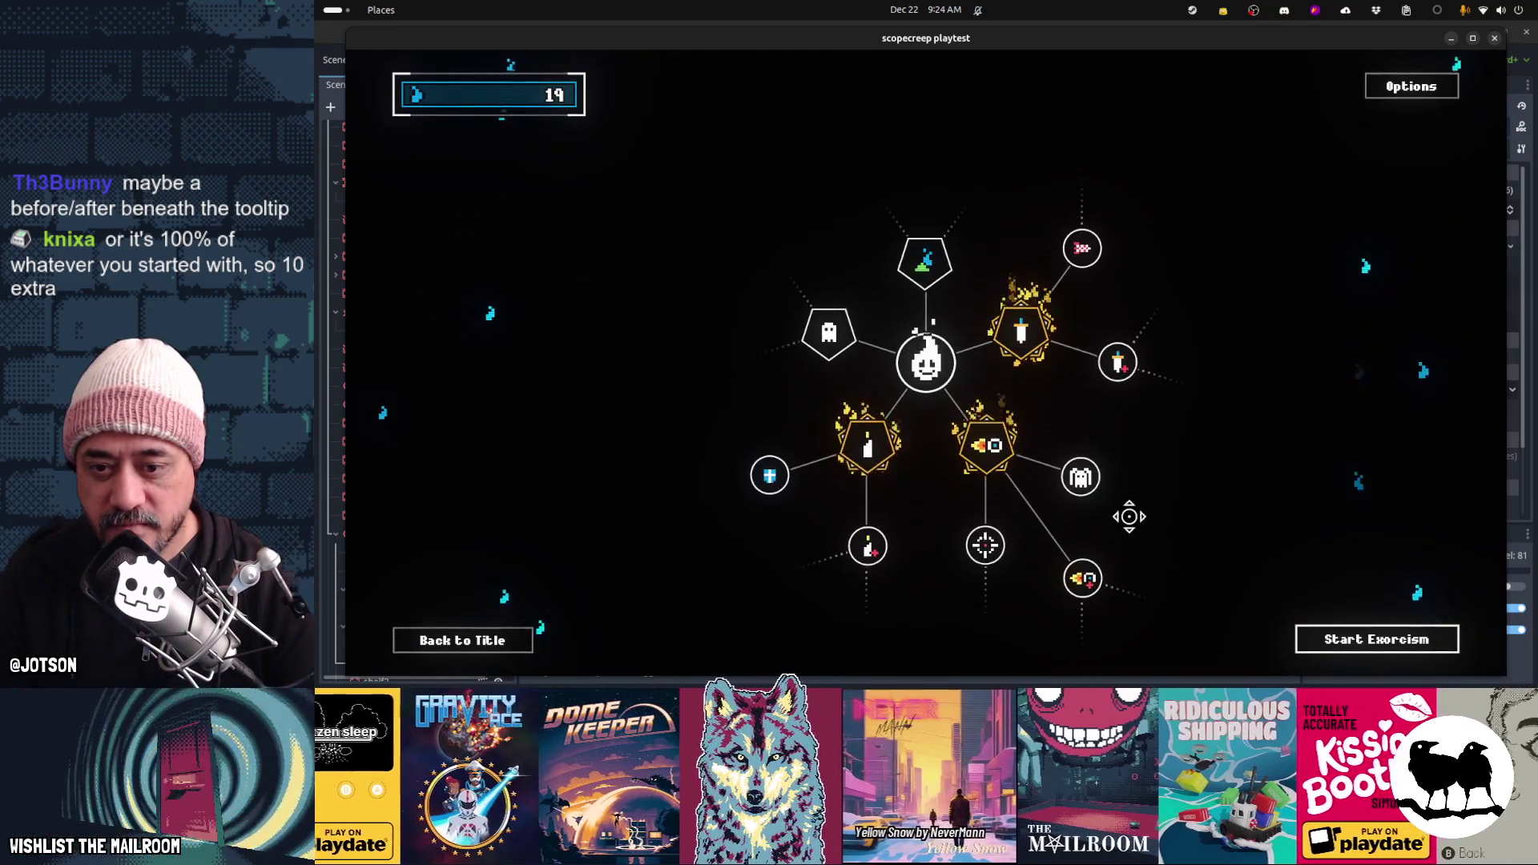
pyautogui.click(1085, 573)
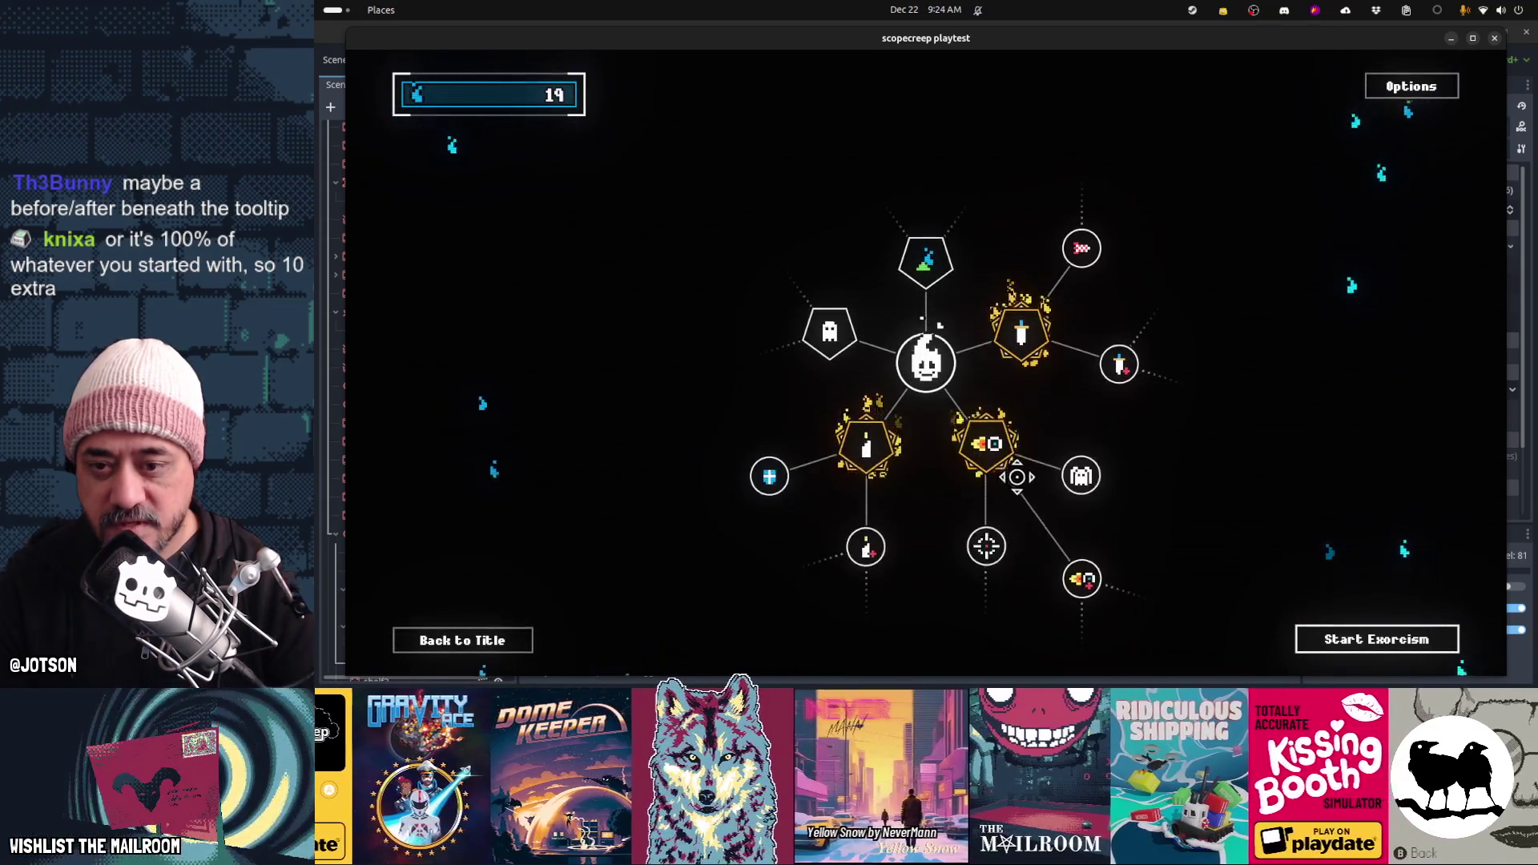
# Buy Automatic Missiles level 1 of 4 for 19 souls after comparing upgrades
pyautogui.moveTo(993, 448)
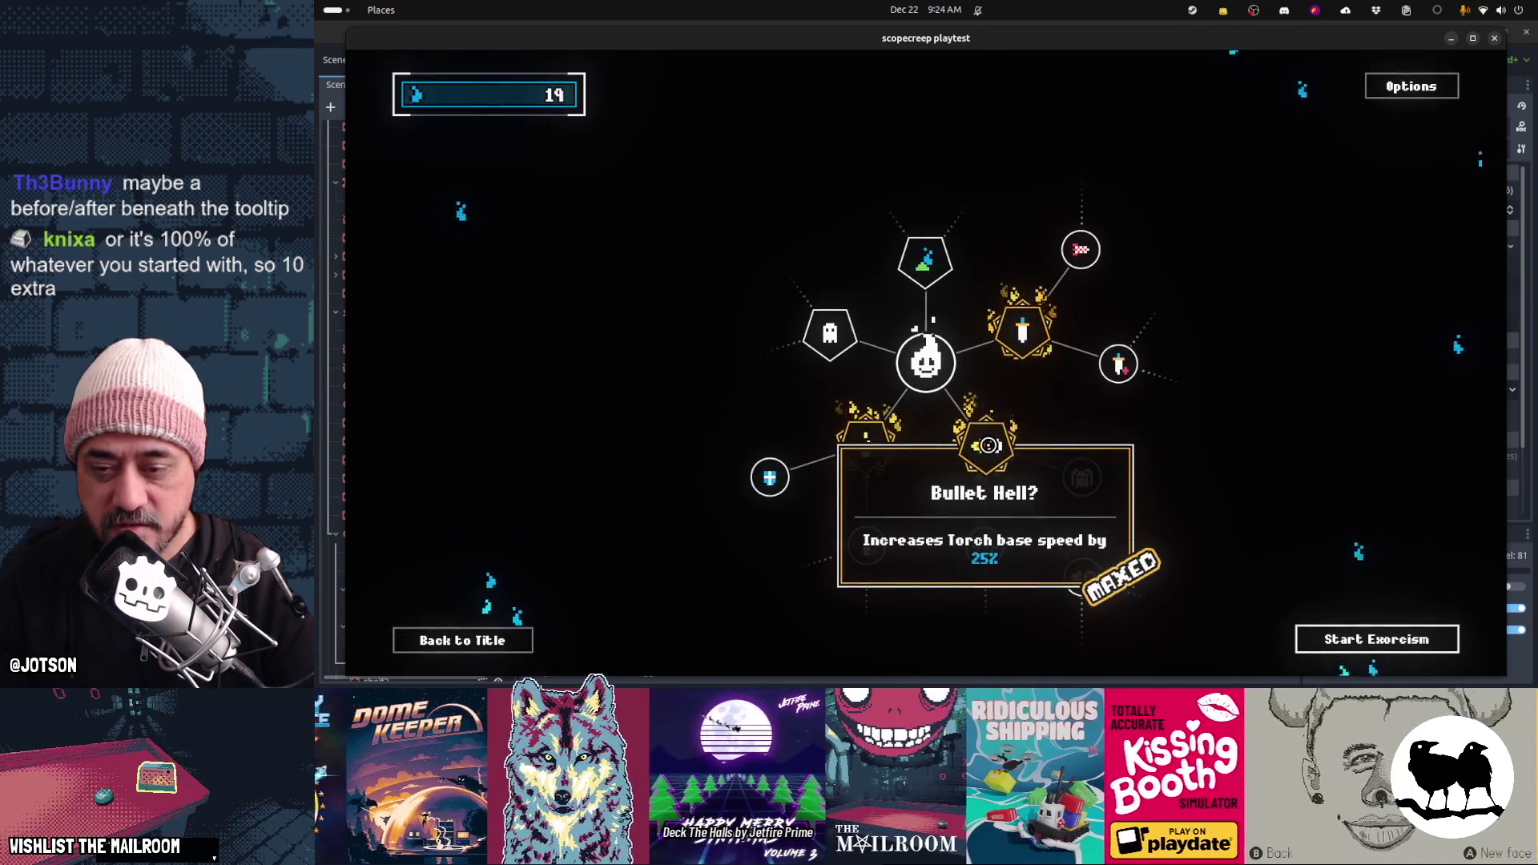
pyautogui.click(1106, 566)
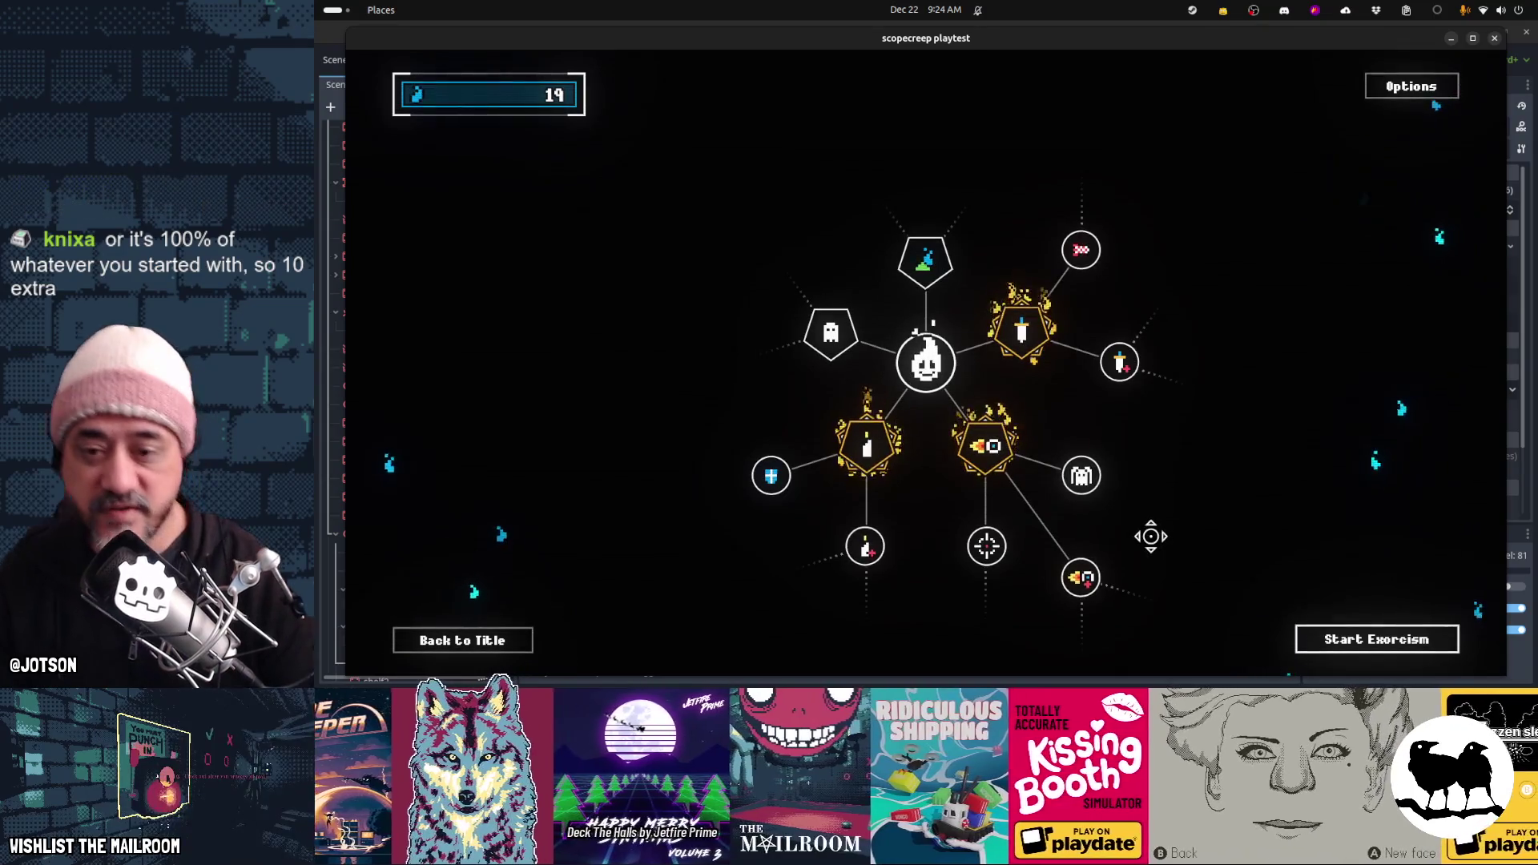
pyautogui.moveTo(1080, 578)
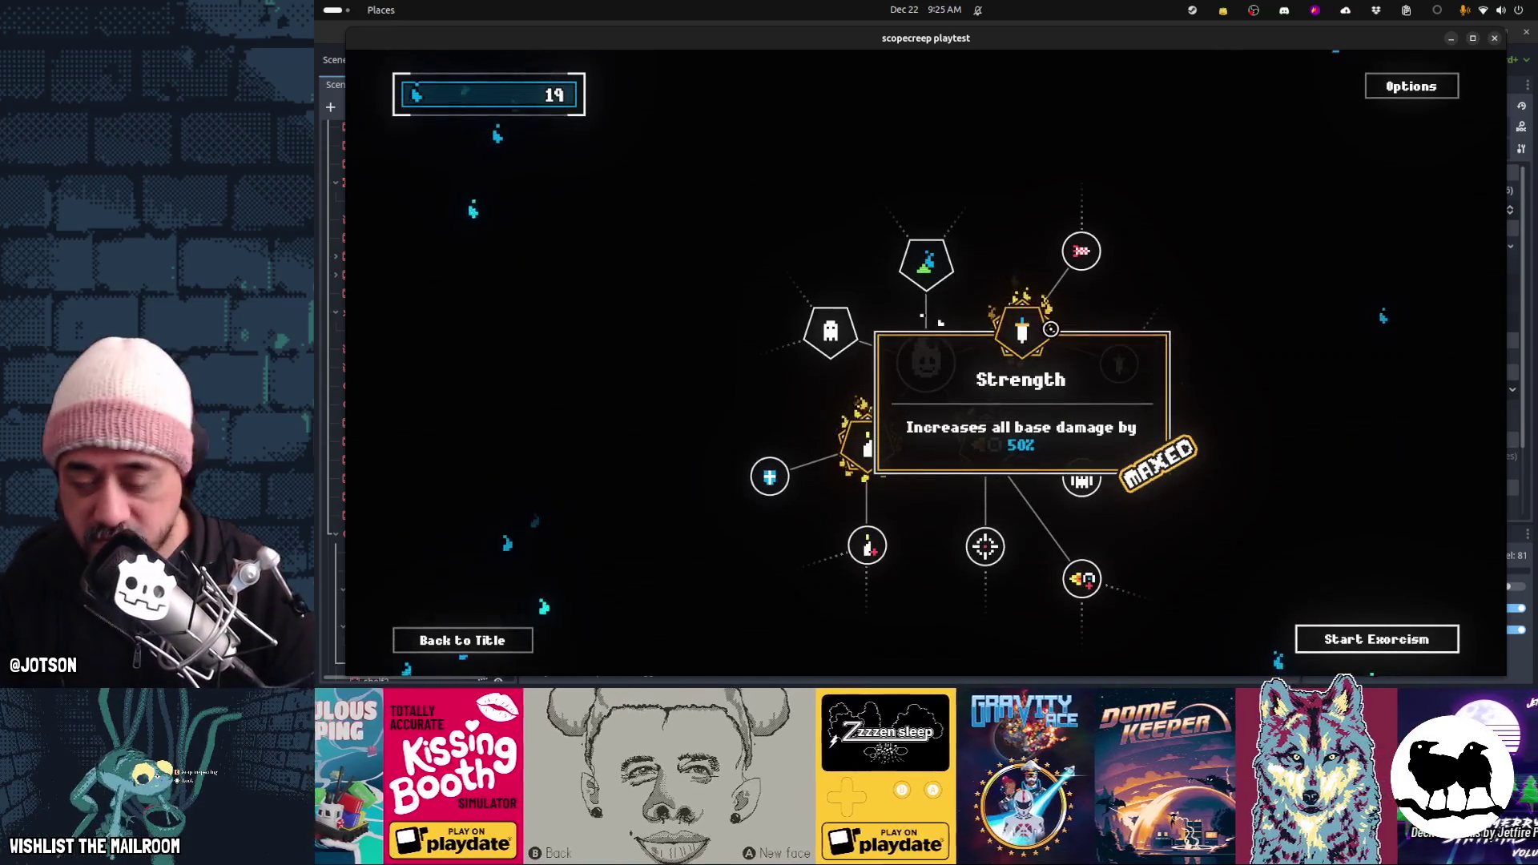
pyautogui.moveTo(1081, 582)
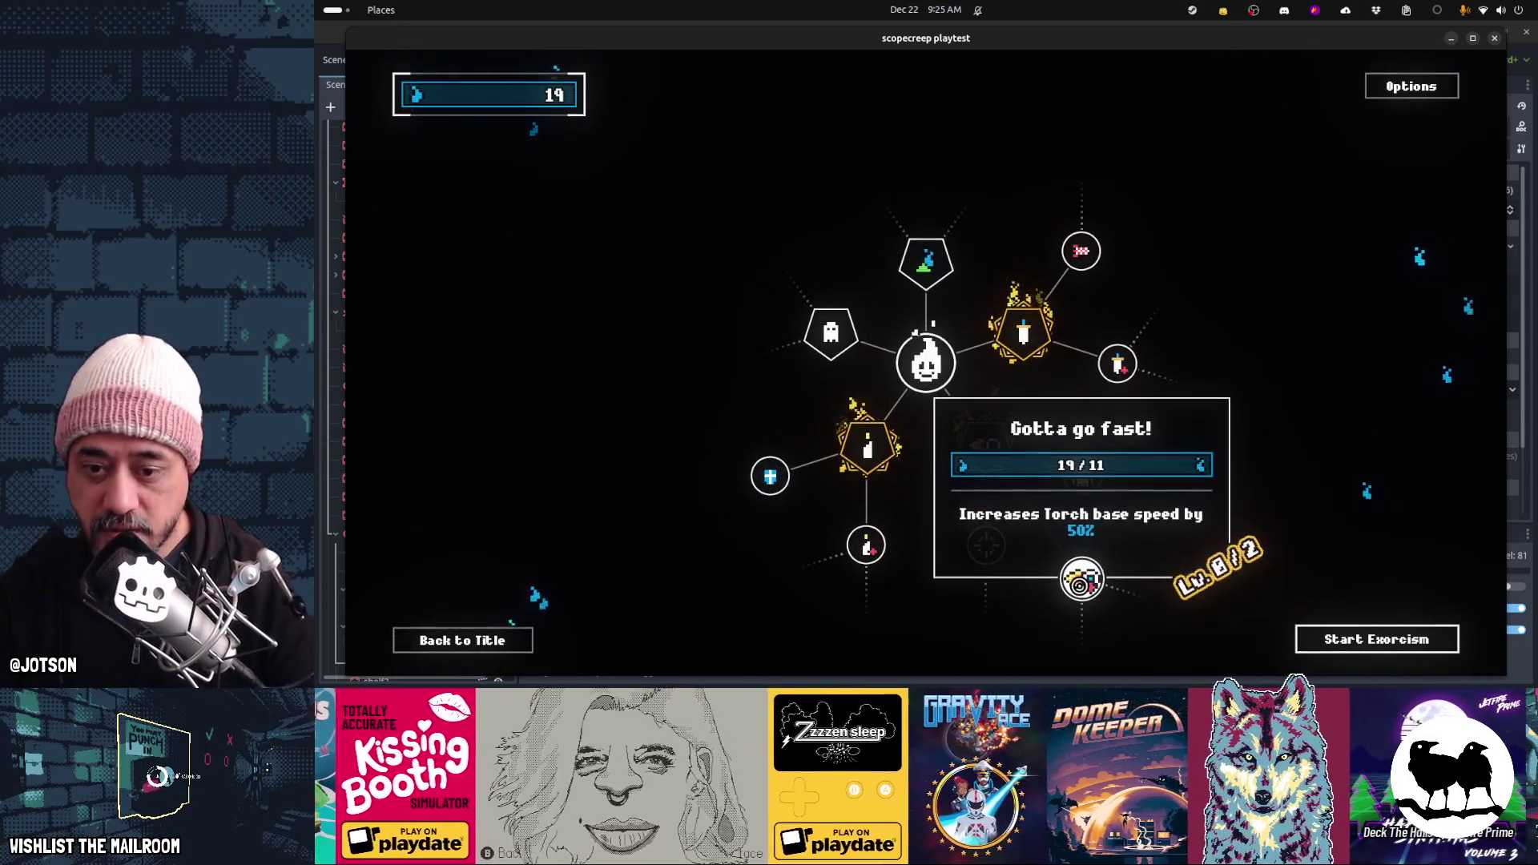
pyautogui.moveTo(1000, 566)
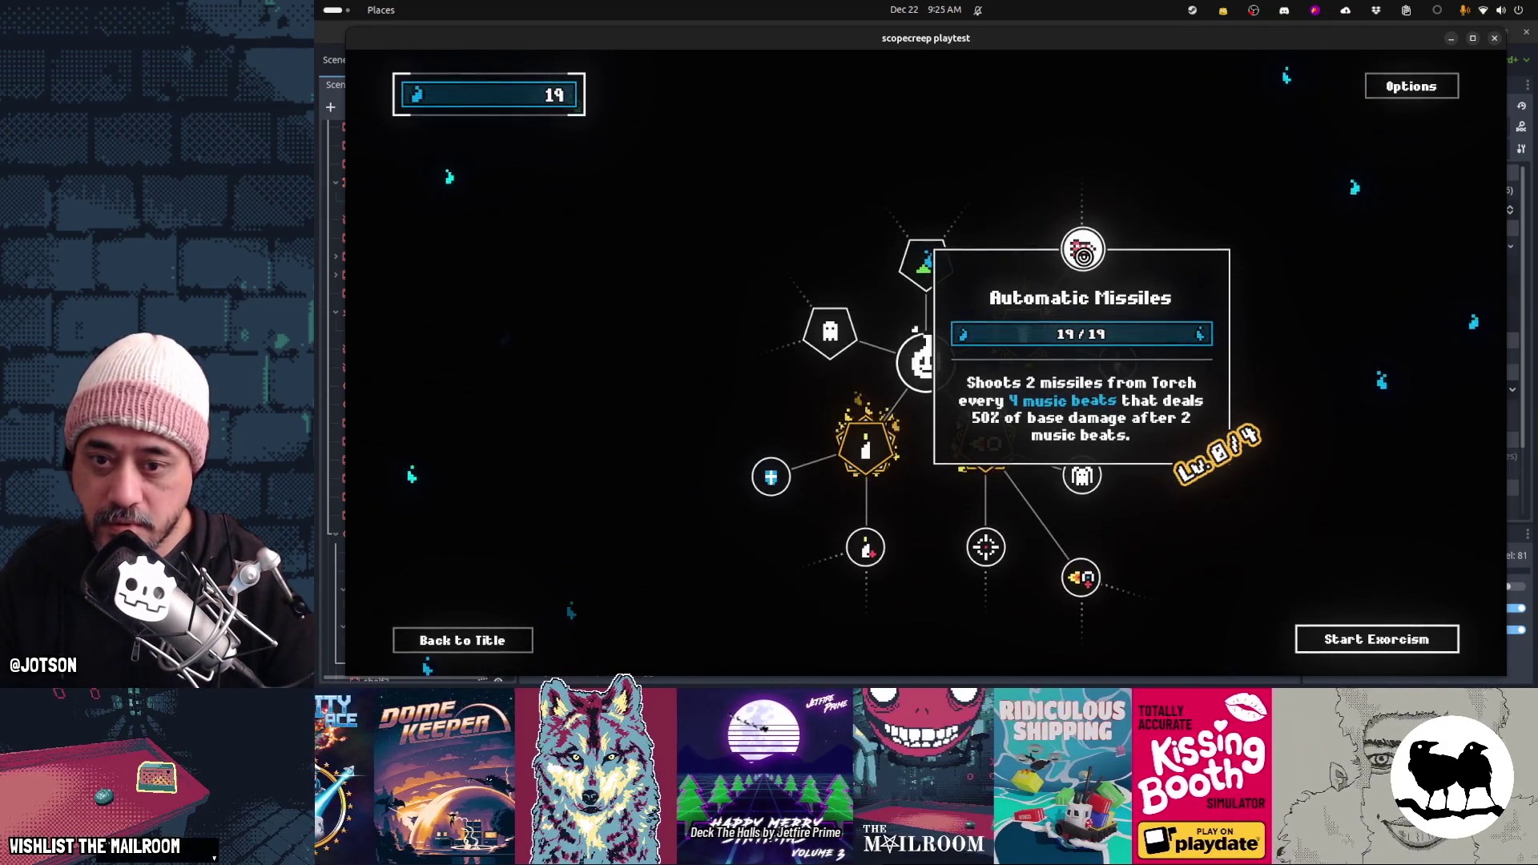
pyautogui.click(1083, 256)
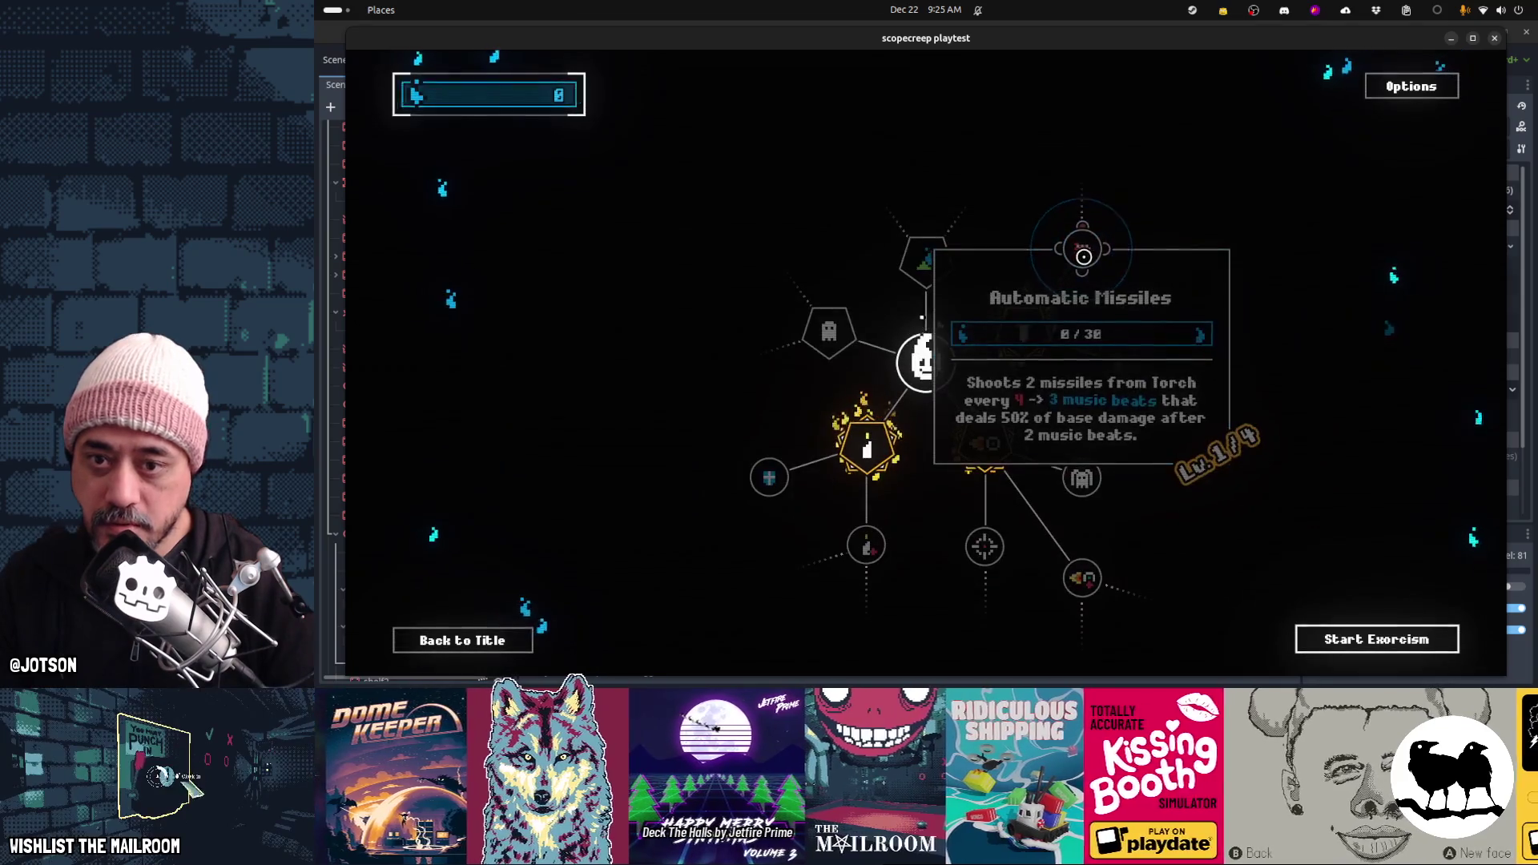
# Start an exorcism with the new missiles, ending with 12 souls acquired
pyautogui.click(1415, 638)
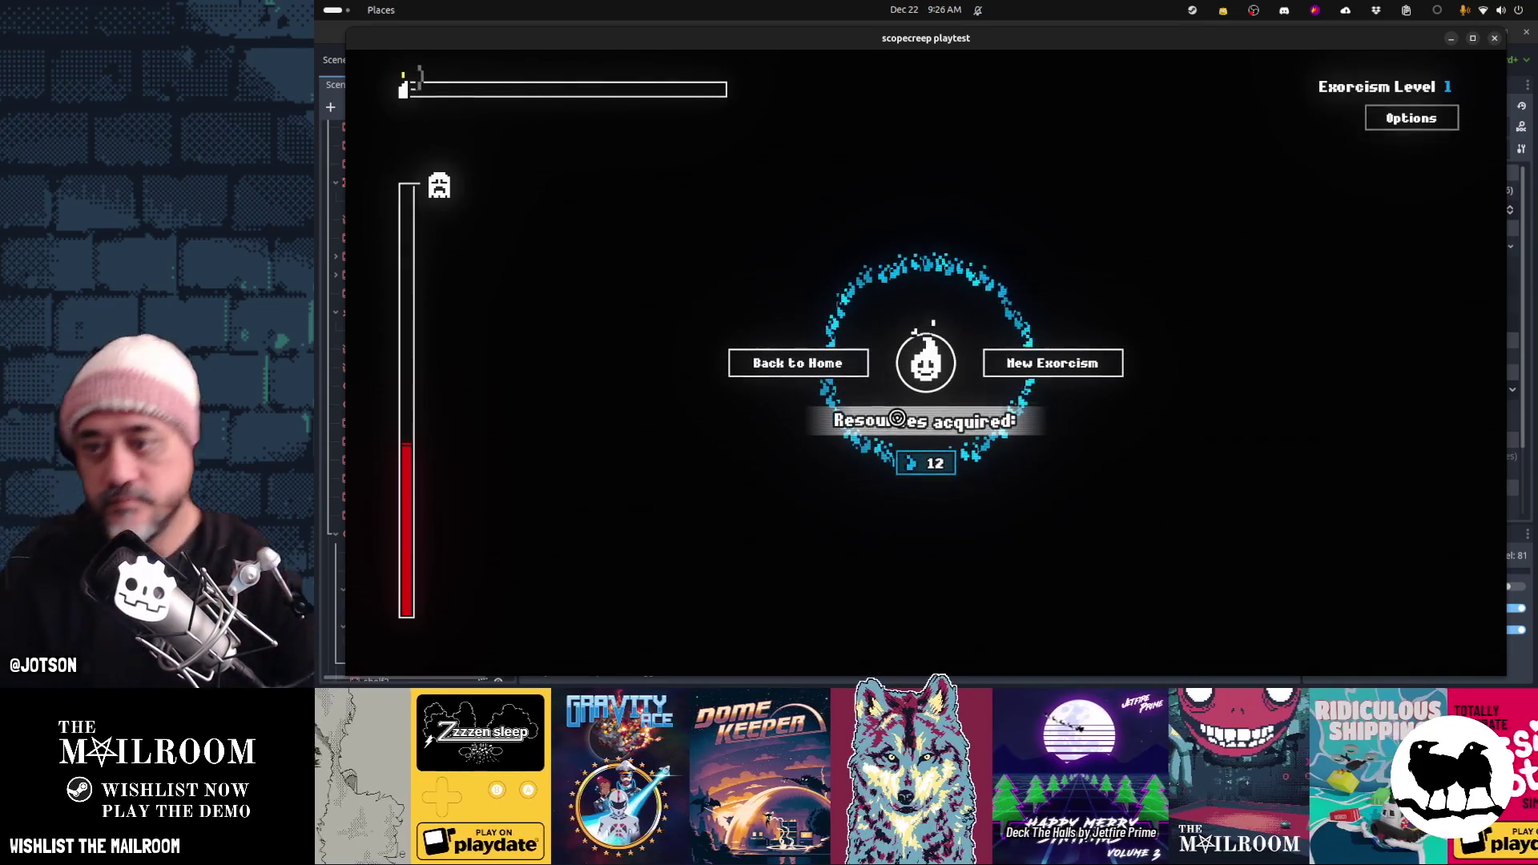
# Play an exorcism round by swinging the chained orb at ghosts, finishing with 14 resources, then return home
pyautogui.click(1057, 362)
pyautogui.moveTo(984, 447)
pyautogui.mouseDown()
pyautogui.moveTo(929, 449)
pyautogui.moveTo(785, 345)
pyautogui.mouseUp()
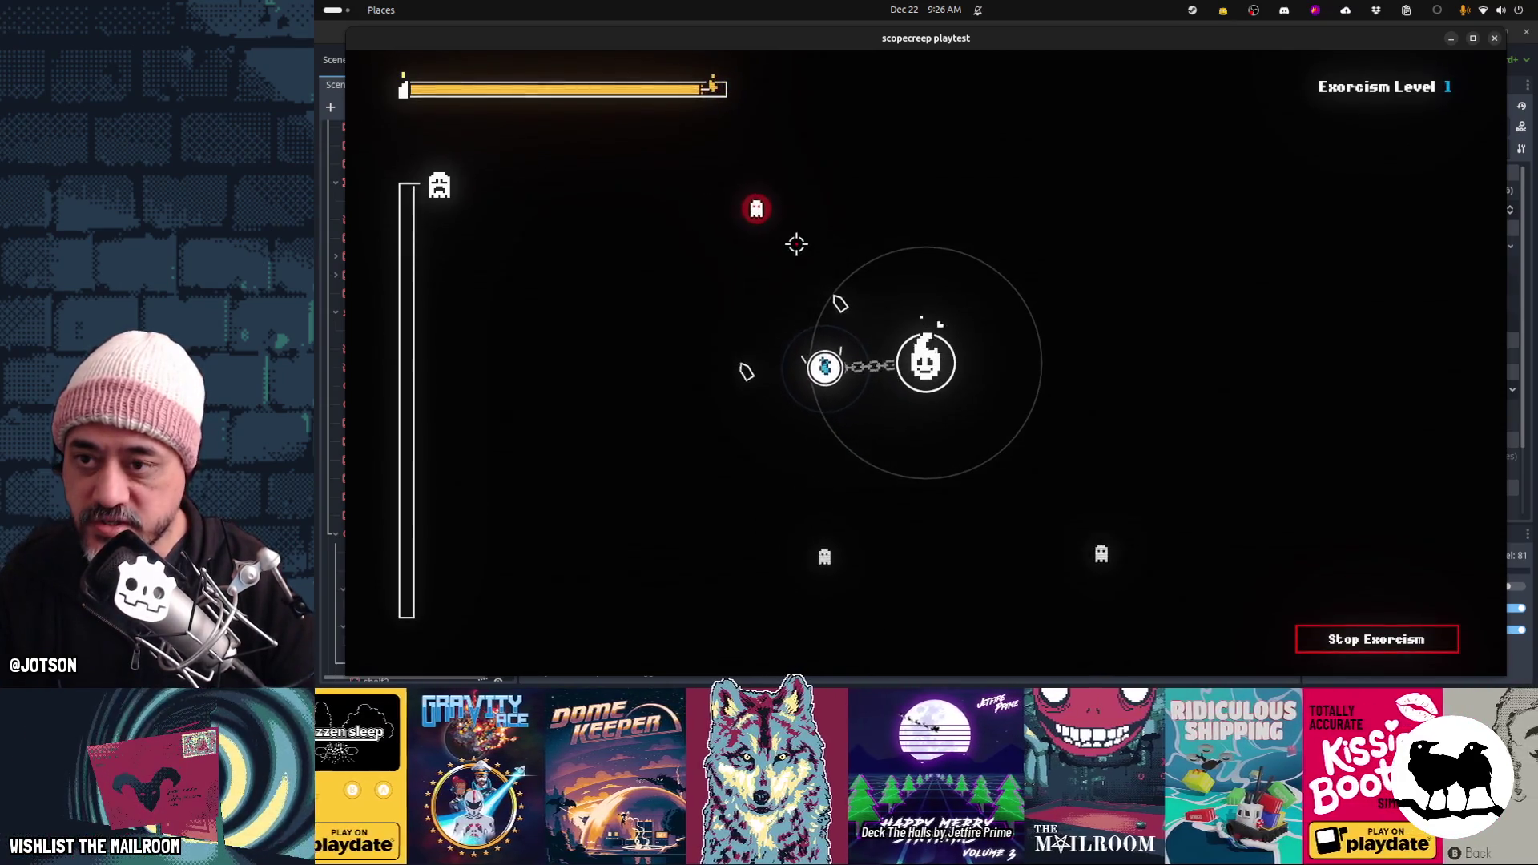
pyautogui.moveTo(773, 230)
pyautogui.mouseDown()
pyautogui.moveTo(1150, 295)
pyautogui.moveTo(871, 258)
pyautogui.mouseUp()
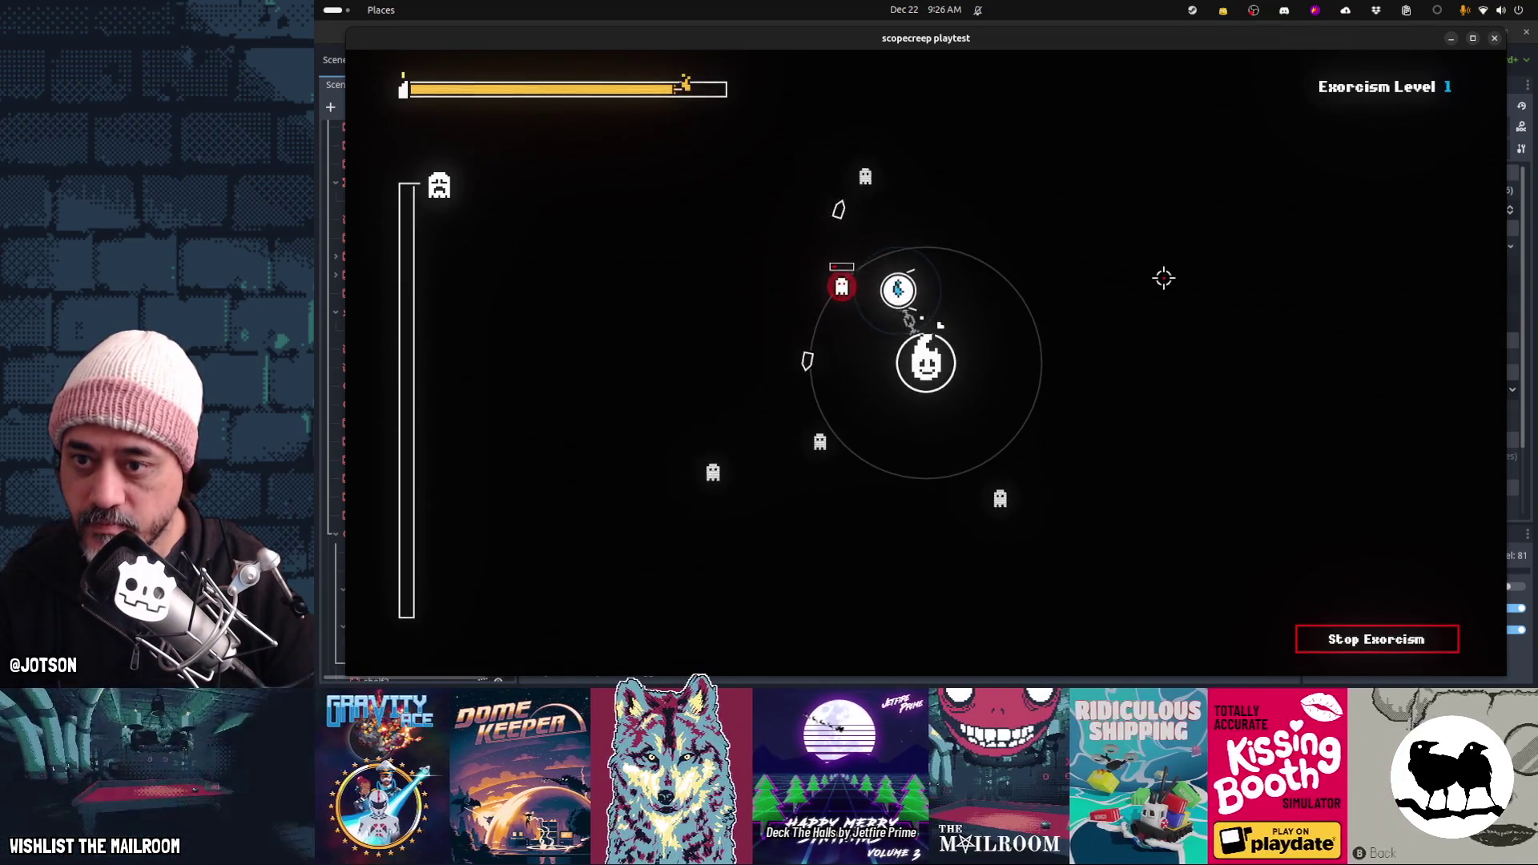
pyautogui.moveTo(969, 200)
pyautogui.mouseDown()
pyautogui.moveTo(1092, 205)
pyautogui.moveTo(1223, 317)
pyautogui.mouseUp()
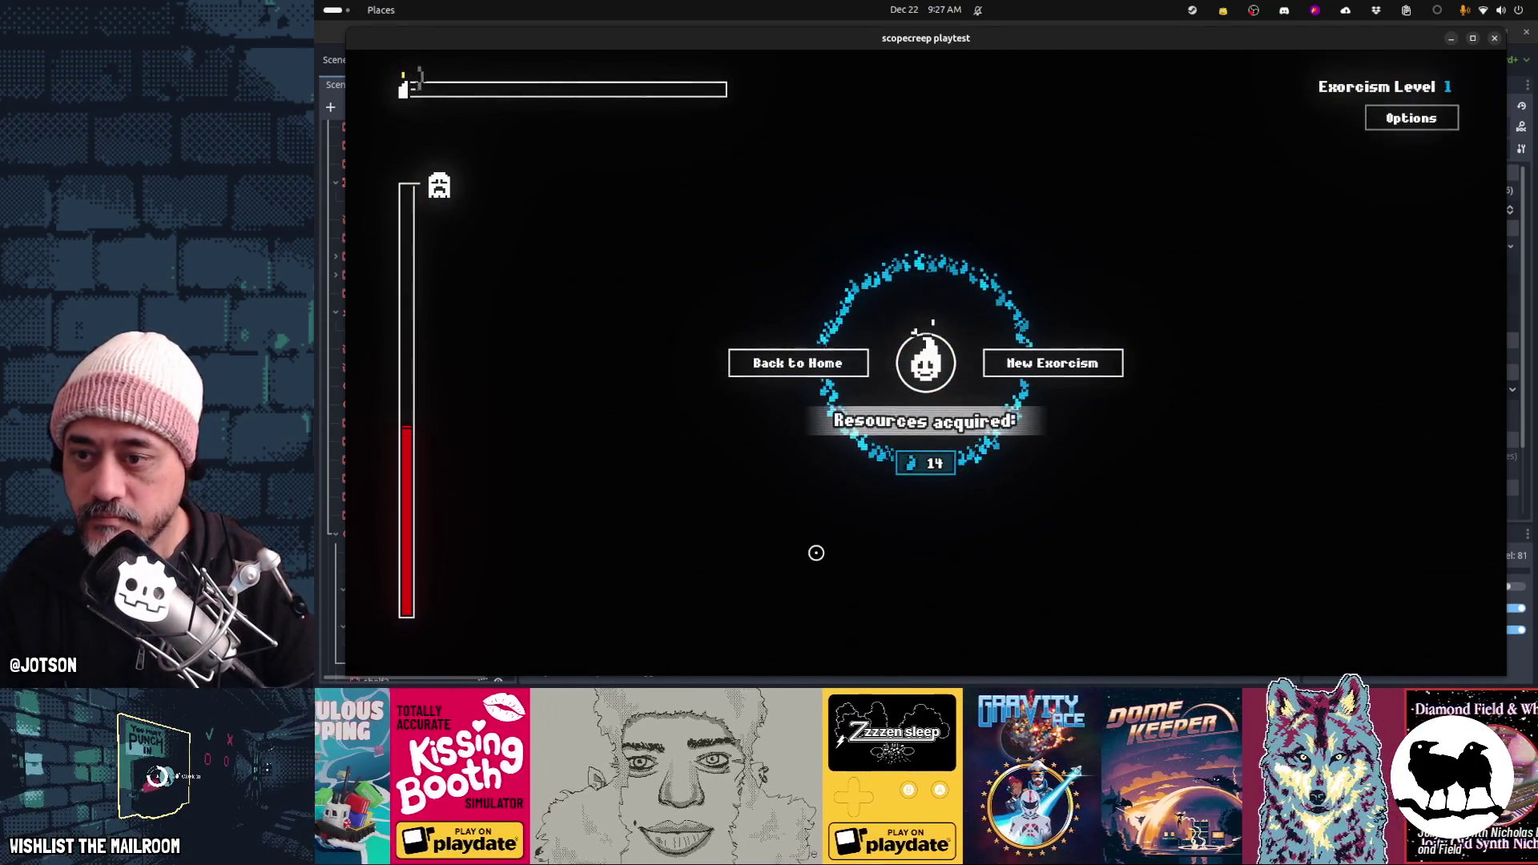
pyautogui.click(923, 439)
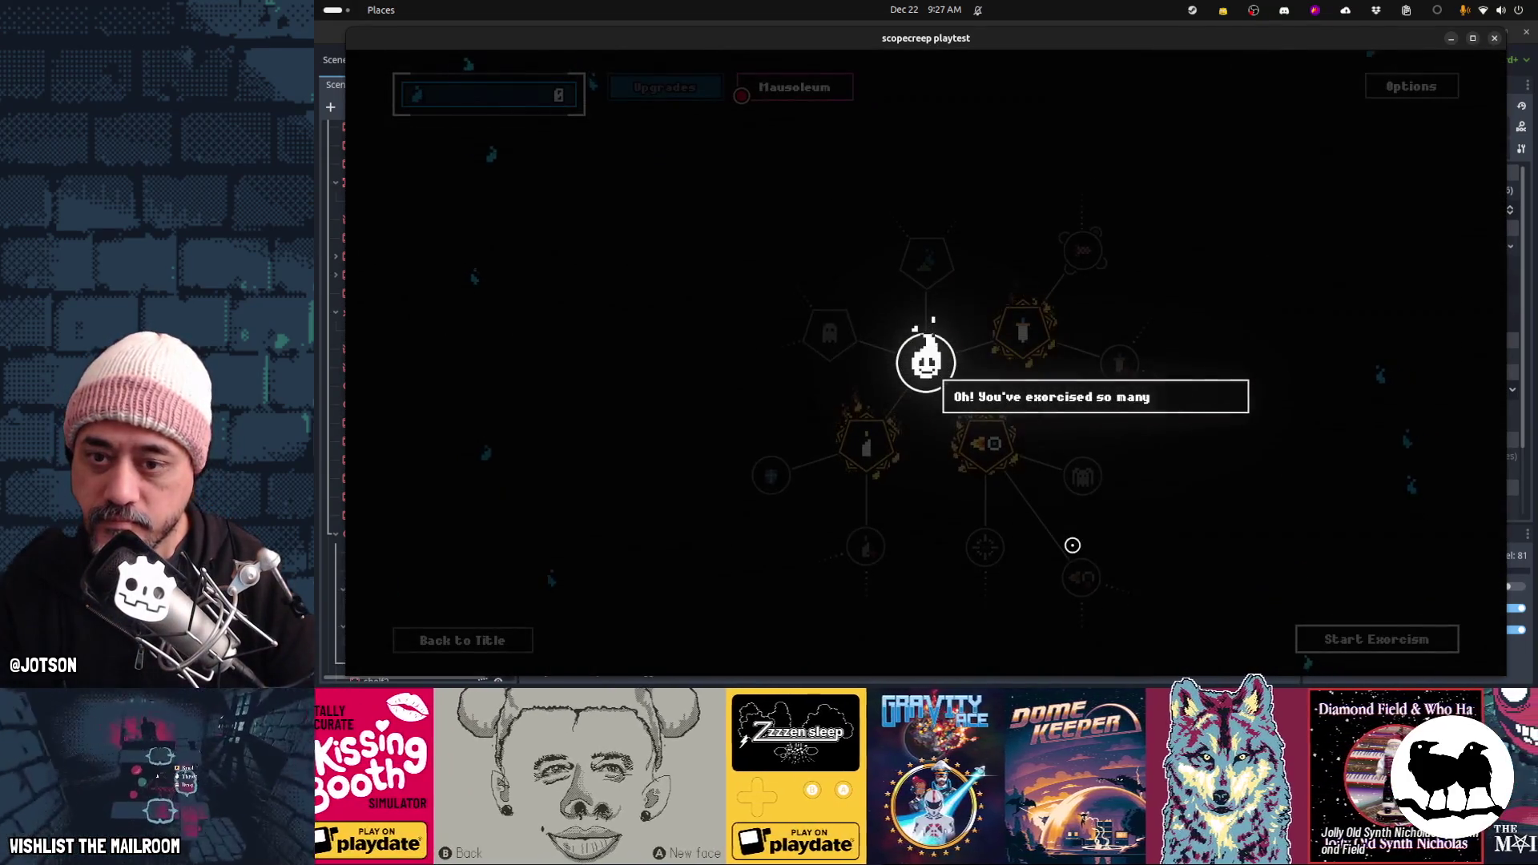
pyautogui.click(1175, 511)
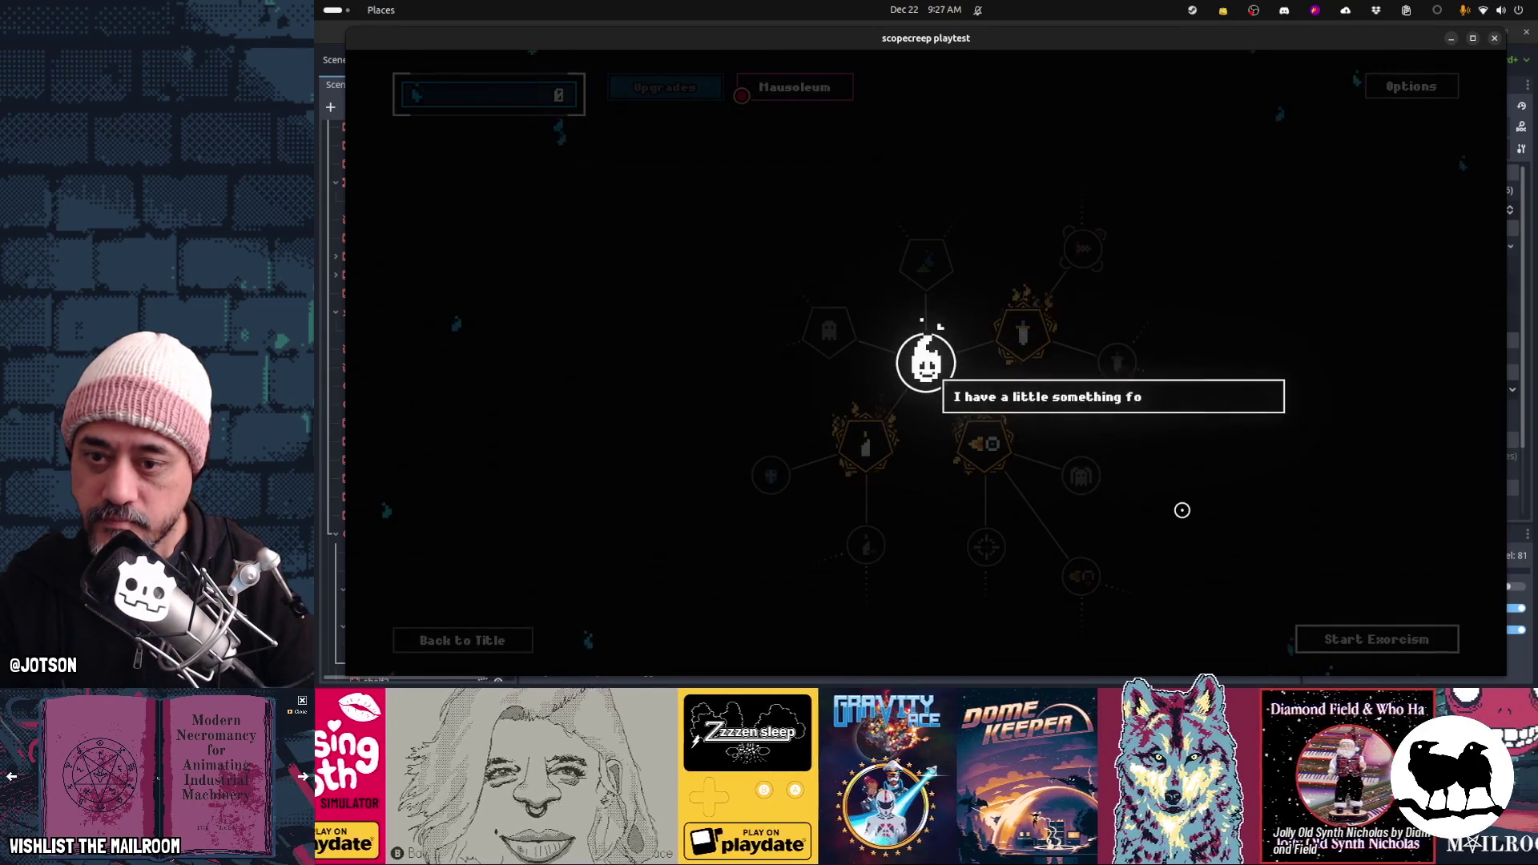
# Finish the ghost's dialogue and claim Ghost Buster's 25-soul Mausoleum reward, reaching 51 souls
pyautogui.click(1182, 511)
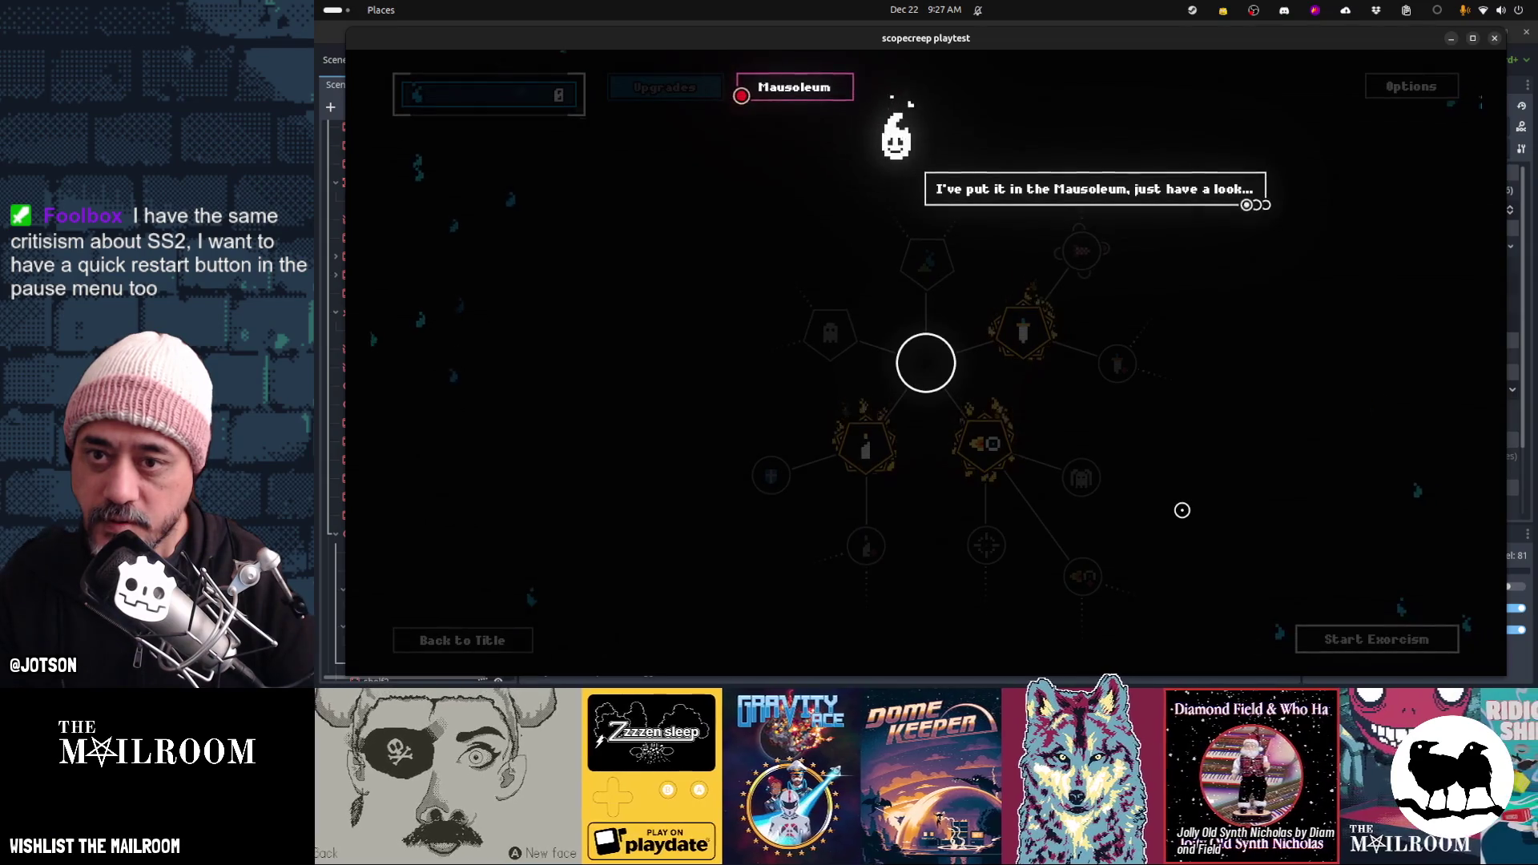
pyautogui.click(1182, 510)
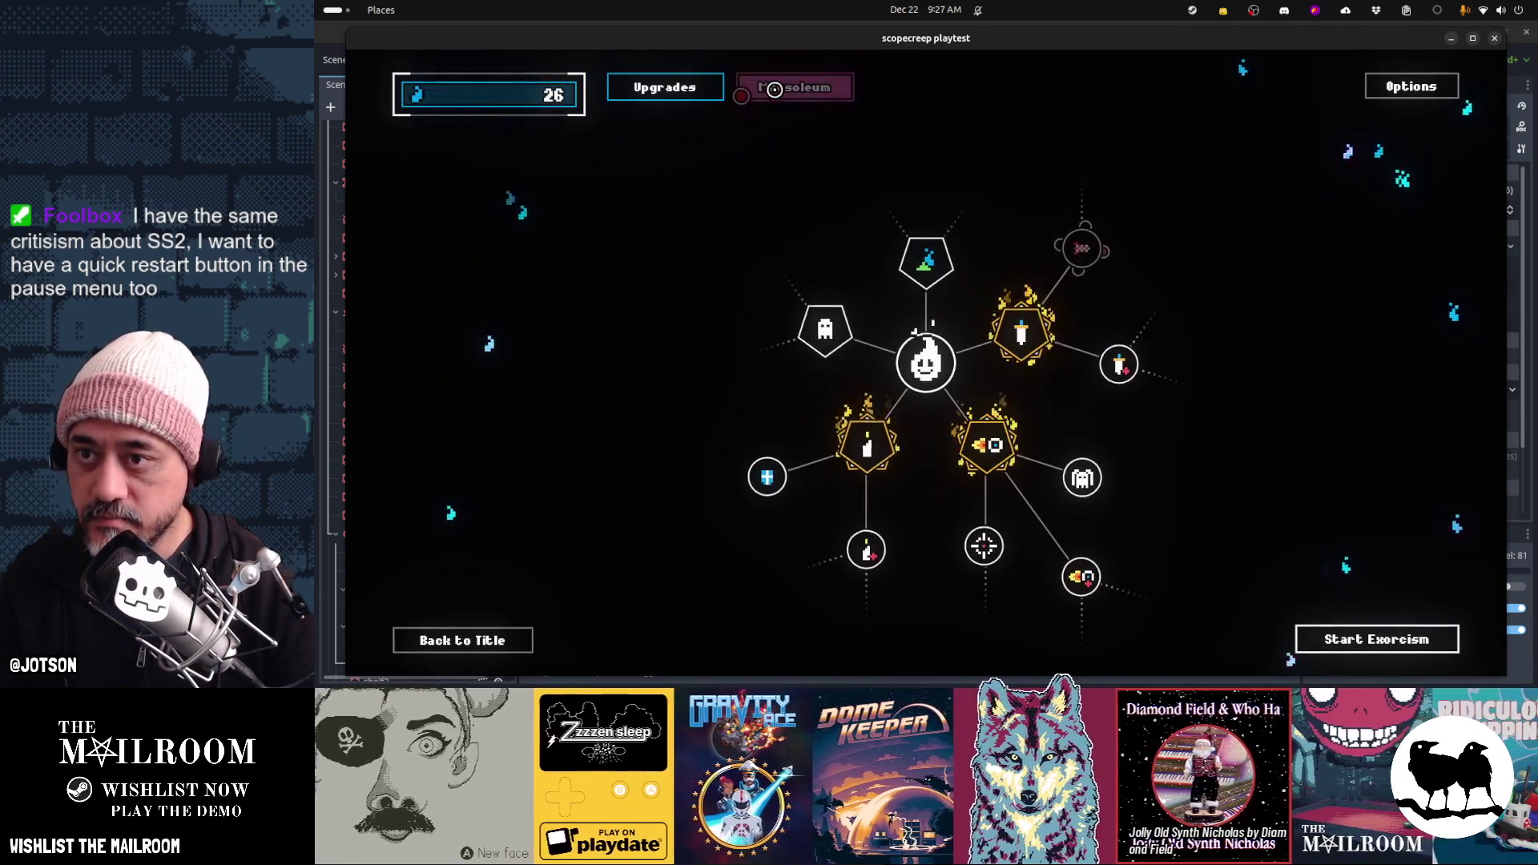
pyautogui.click(774, 89)
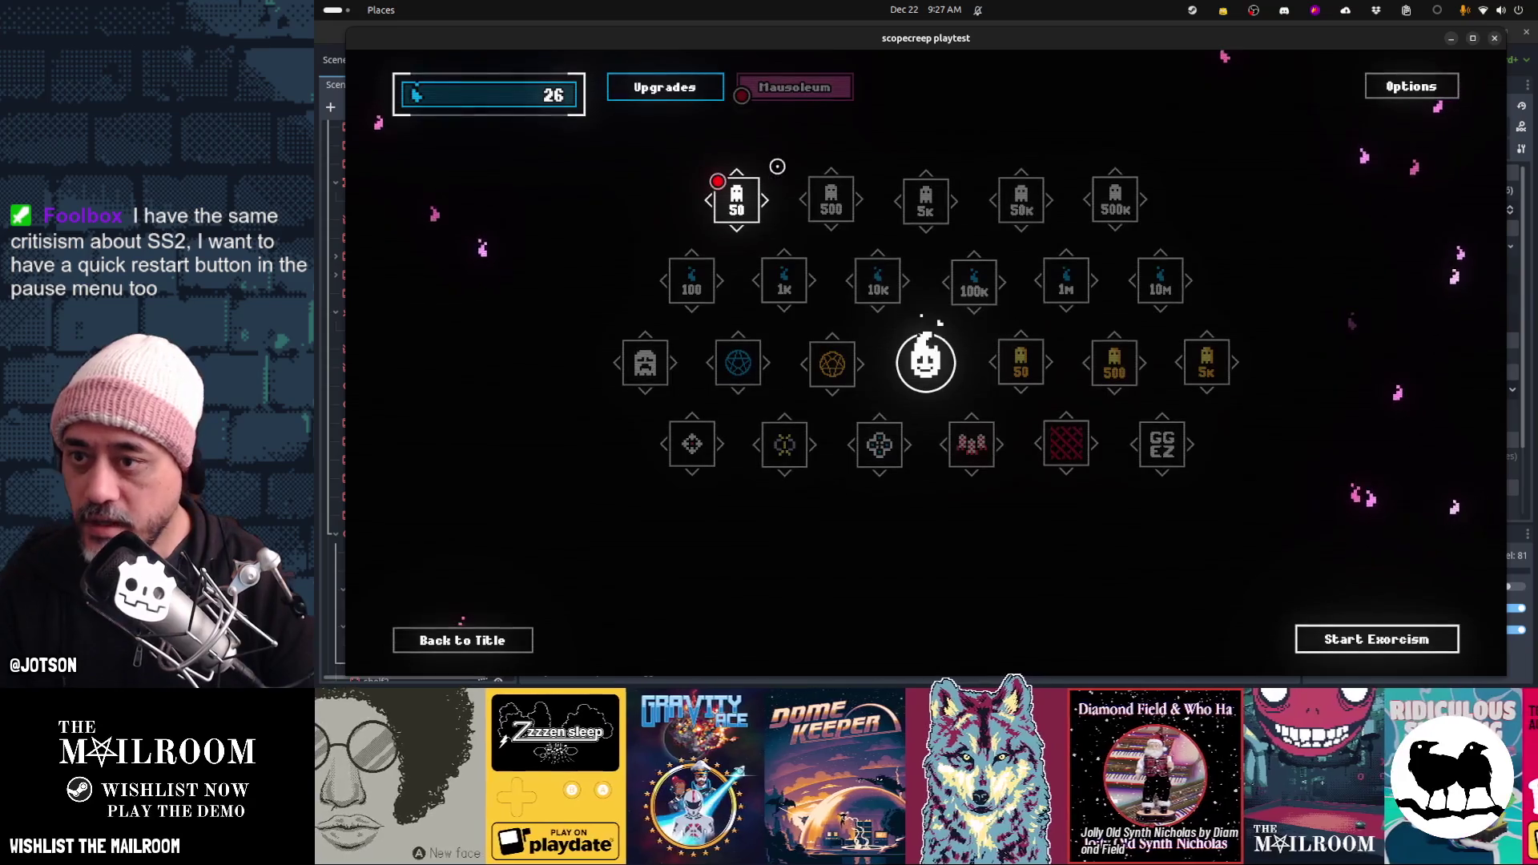
pyautogui.moveTo(745, 214)
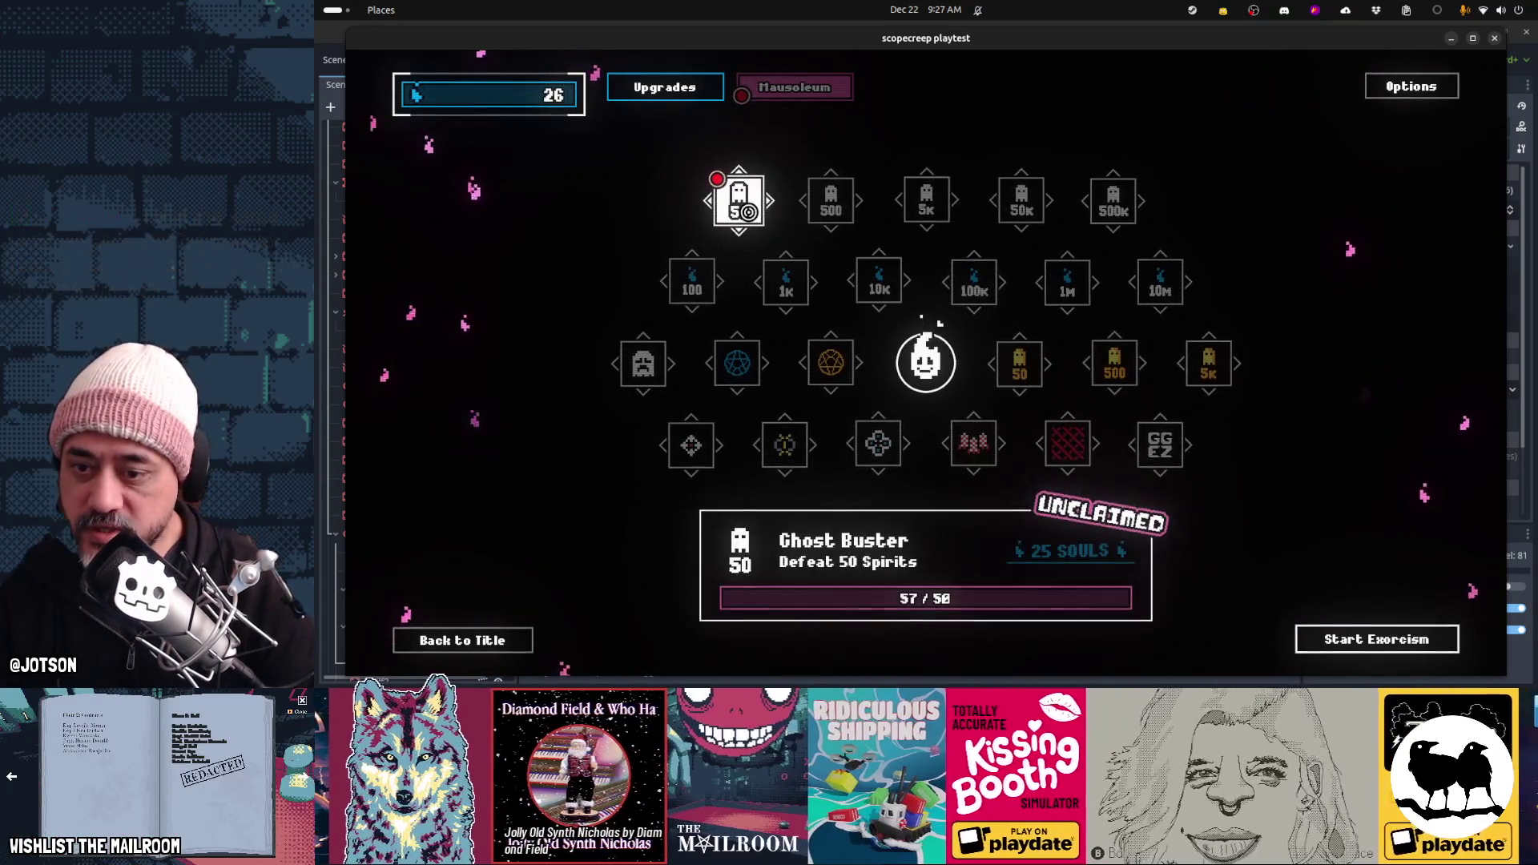
pyautogui.click(747, 212)
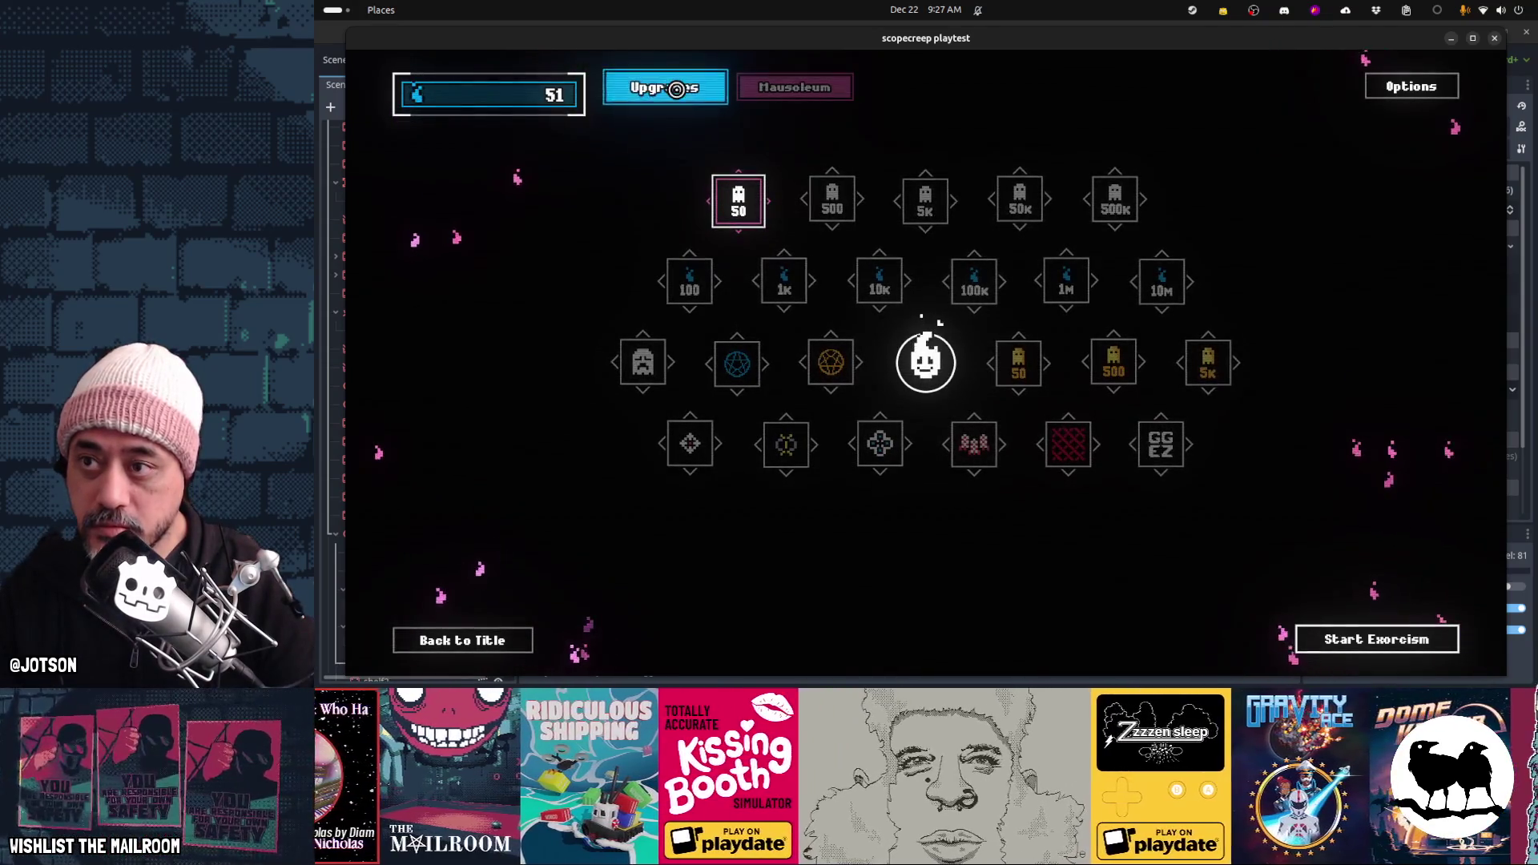
# In the Upgrades tree, buy the Gotta go fast! speed upgrade and a damage upgrade
pyautogui.click(794, 87)
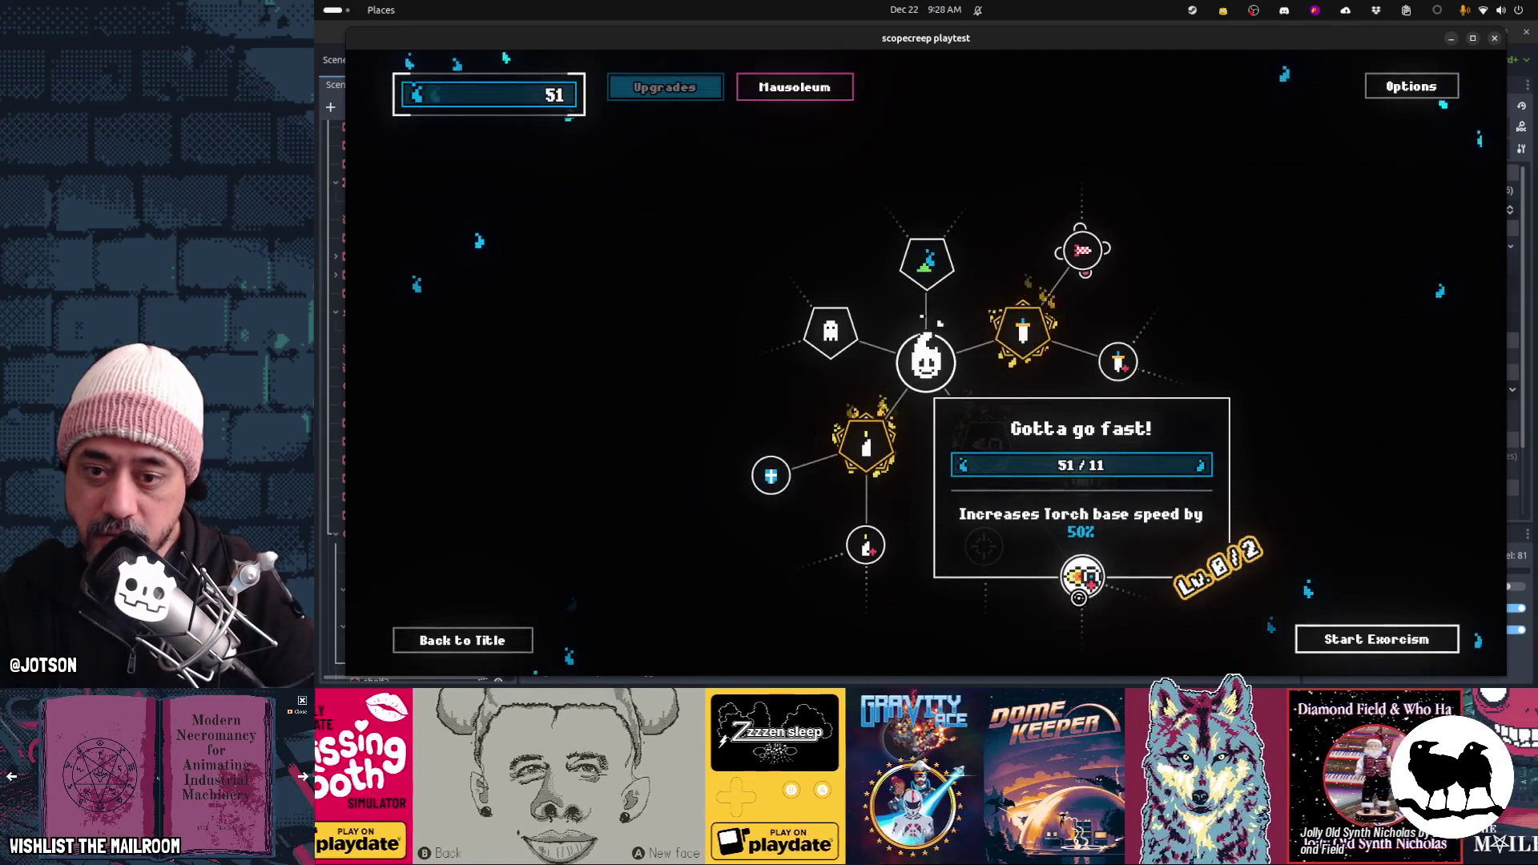
pyautogui.click(1075, 588)
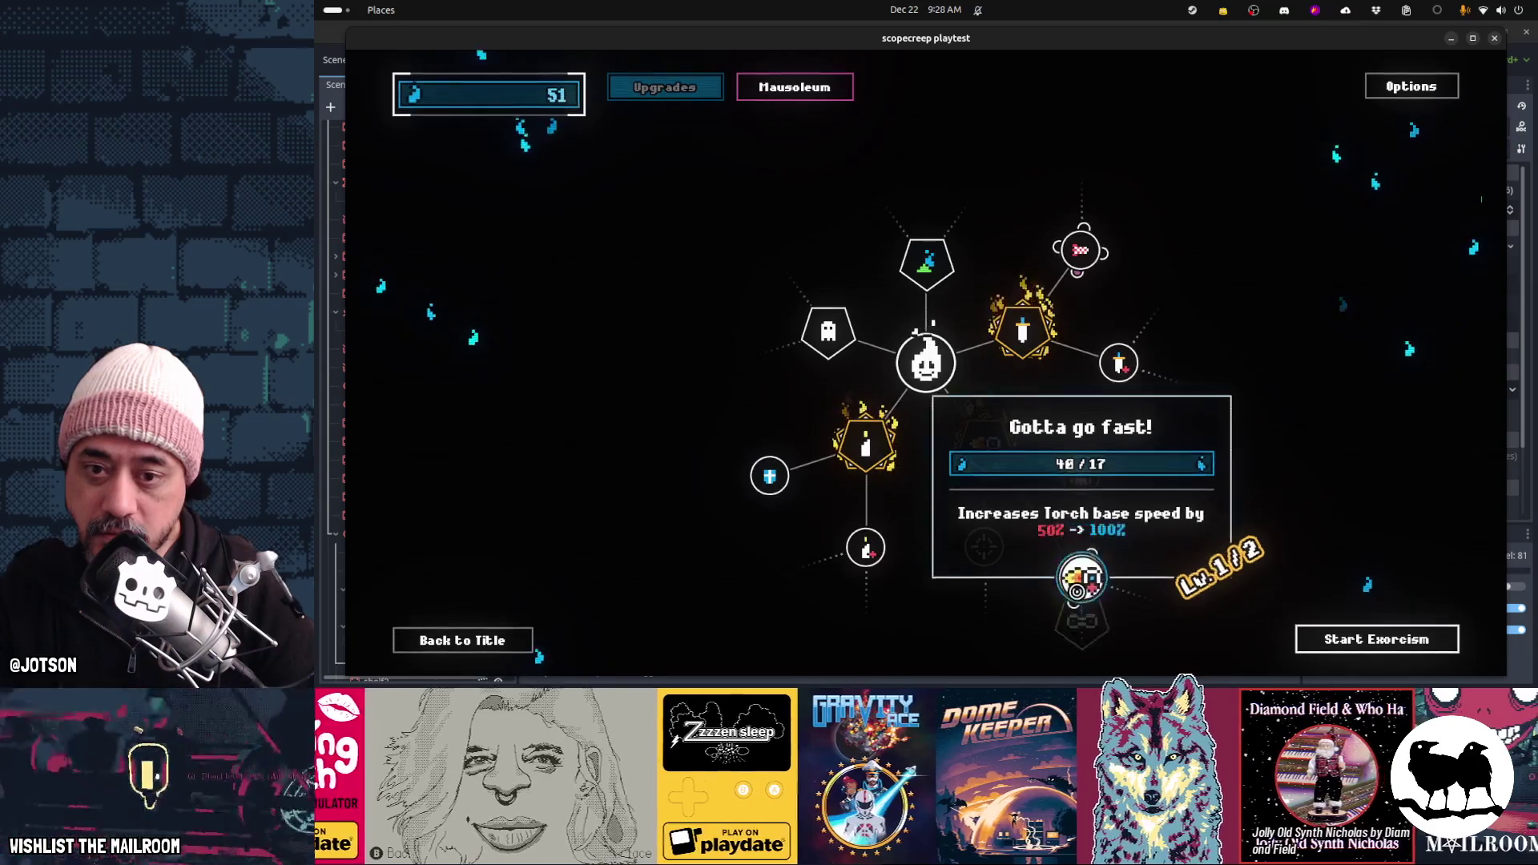
pyautogui.click(1119, 364)
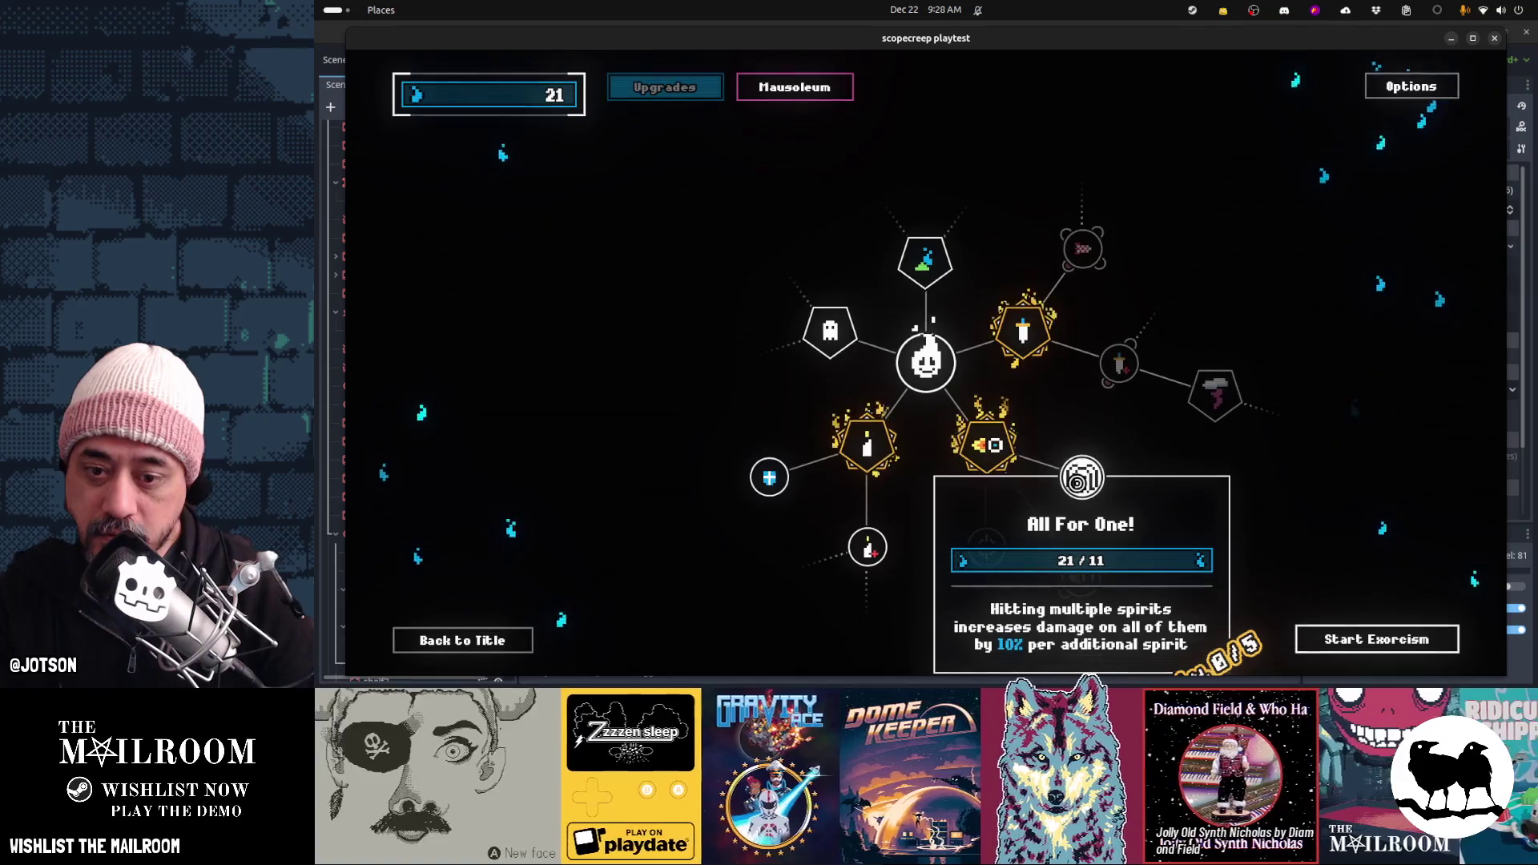
# Max out Gotta go fast!, leaving 4 souls, and start a new exorcism run
pyautogui.scroll(-2, 1201, 539)
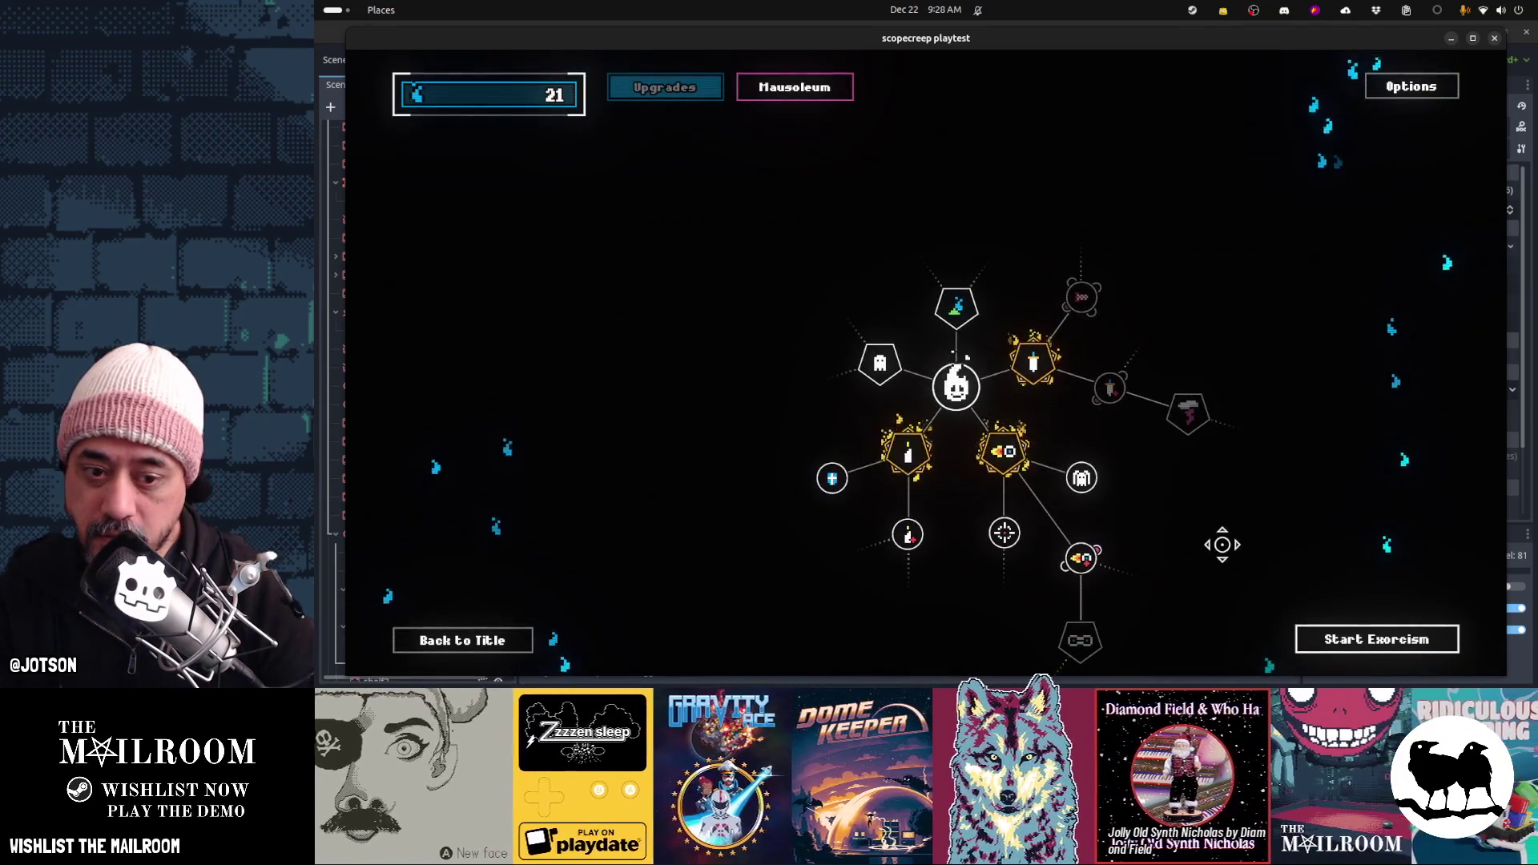
pyautogui.moveTo(1214, 544); pyautogui.dragTo(1134, 470)
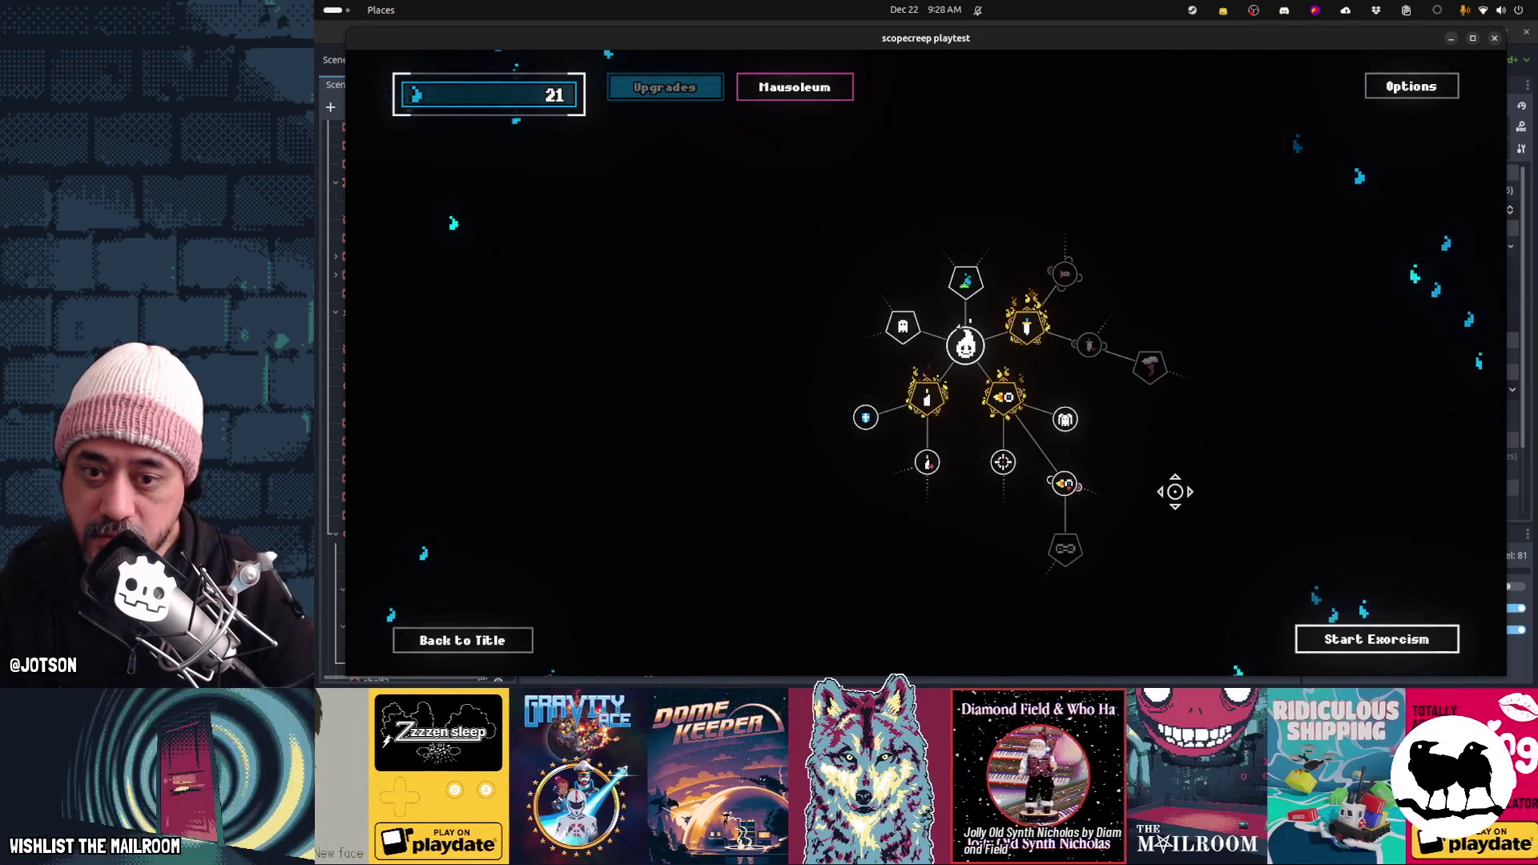
pyautogui.moveTo(1033, 497)
pyautogui.moveTo(1051, 606)
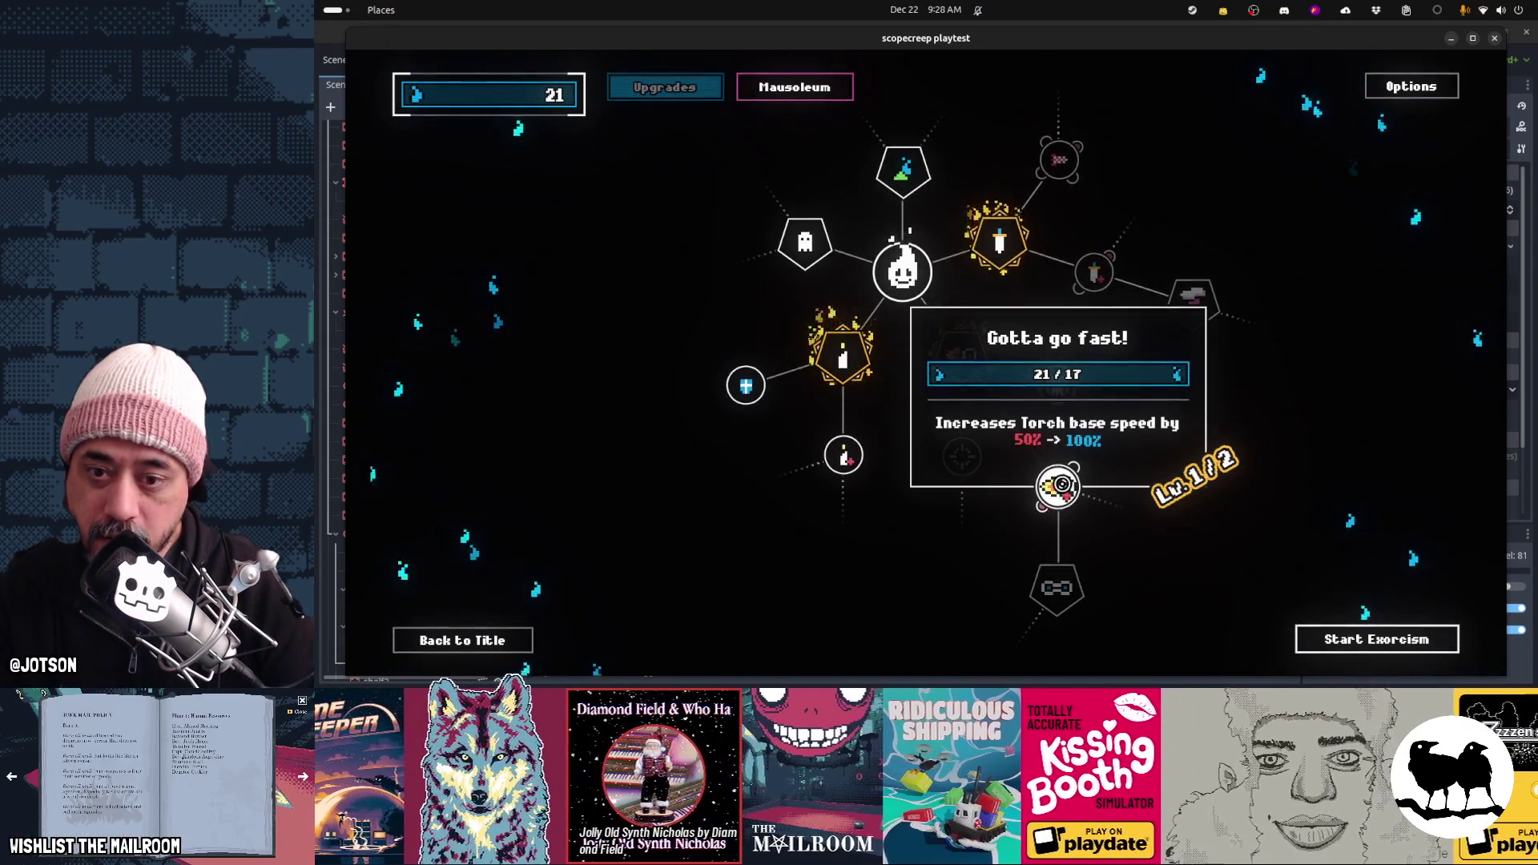
pyautogui.click(1061, 500)
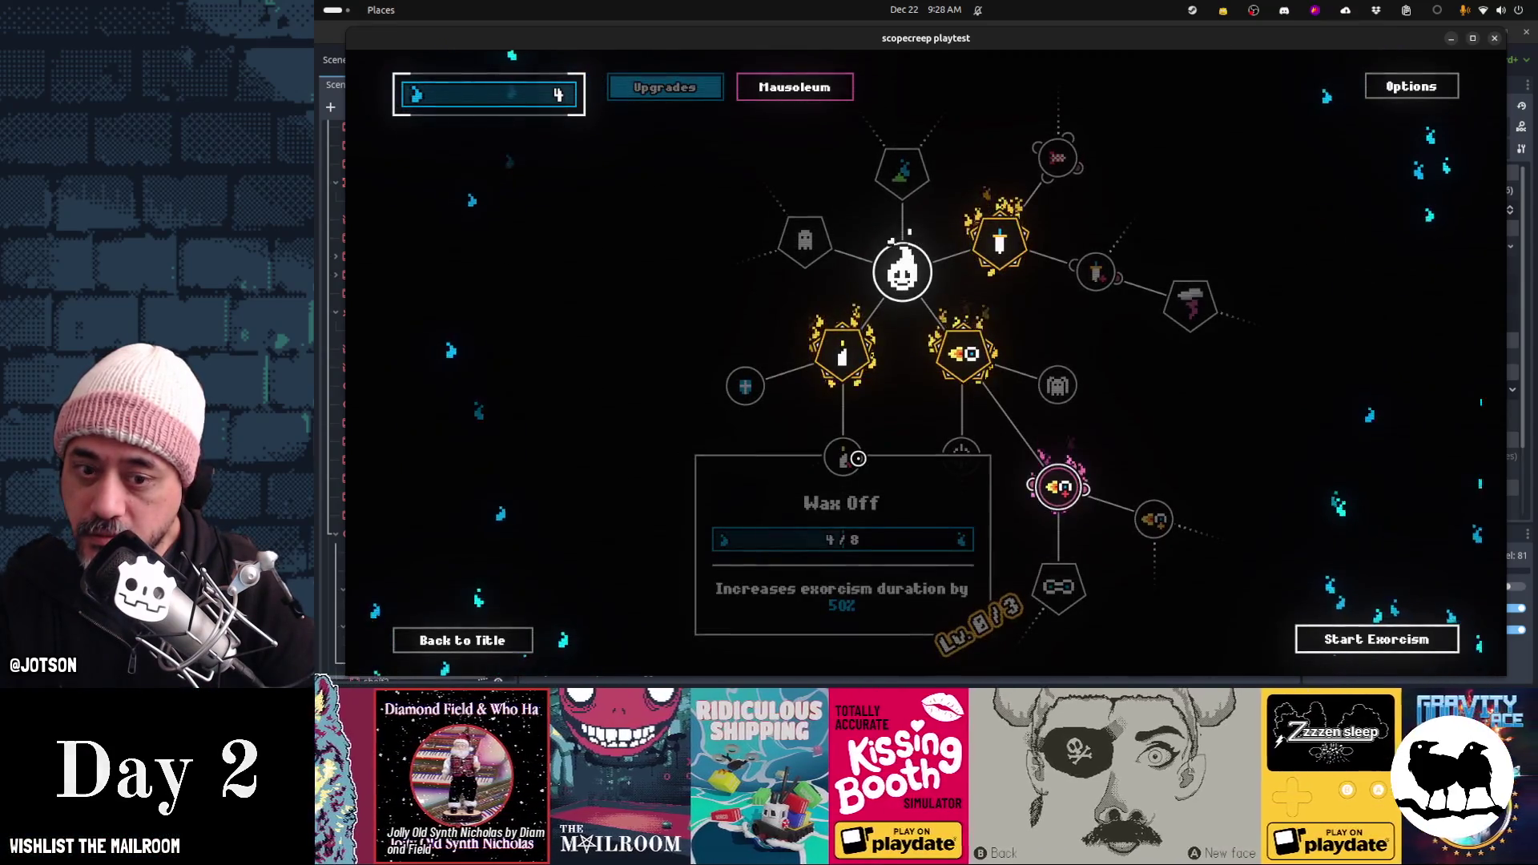
pyautogui.click(1370, 642)
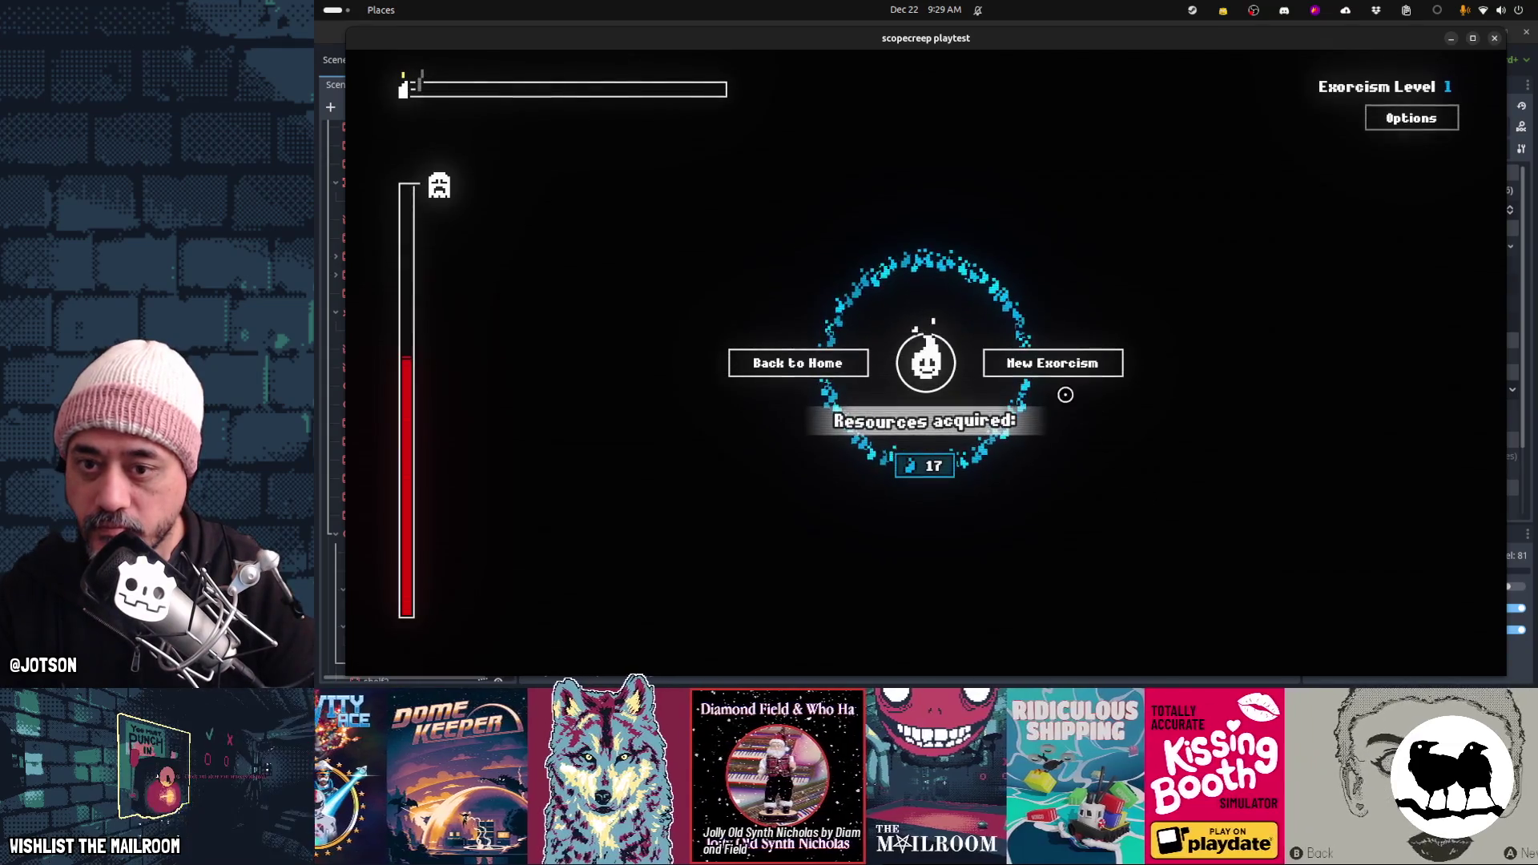
# Finish the exorcism run with 17 resources and return home, where the bank reads 21 souls
pyautogui.click(1049, 364)
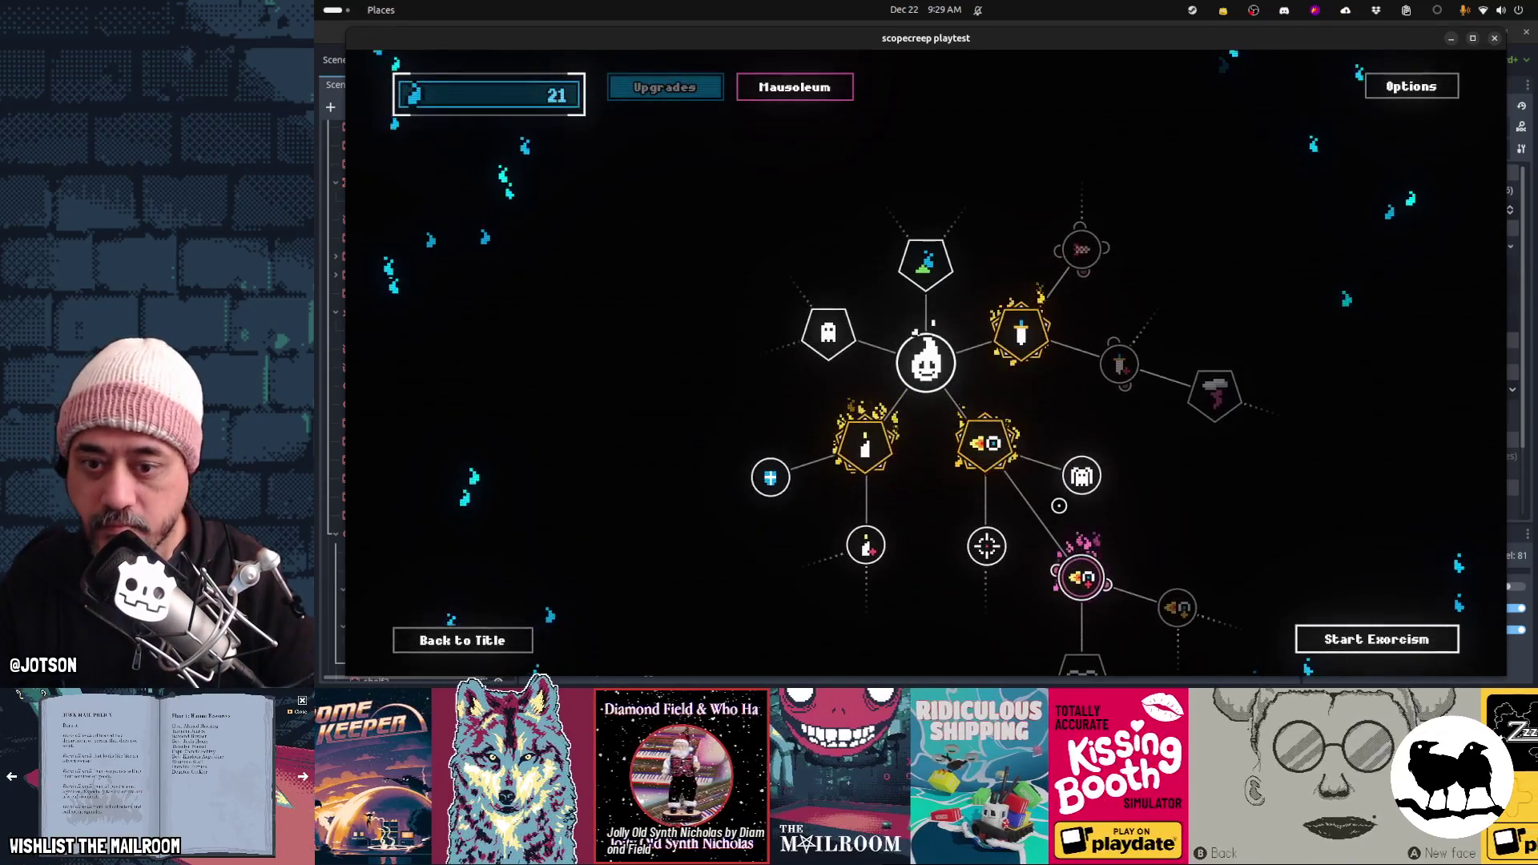
# Pan the skill tree and read the Mitosis and You're Zooming! cards, with 21 souls available
pyautogui.moveTo(1180, 542); pyautogui.dragTo(1112, 411)
pyautogui.moveTo(1113, 484)
pyautogui.moveTo(1033, 543)
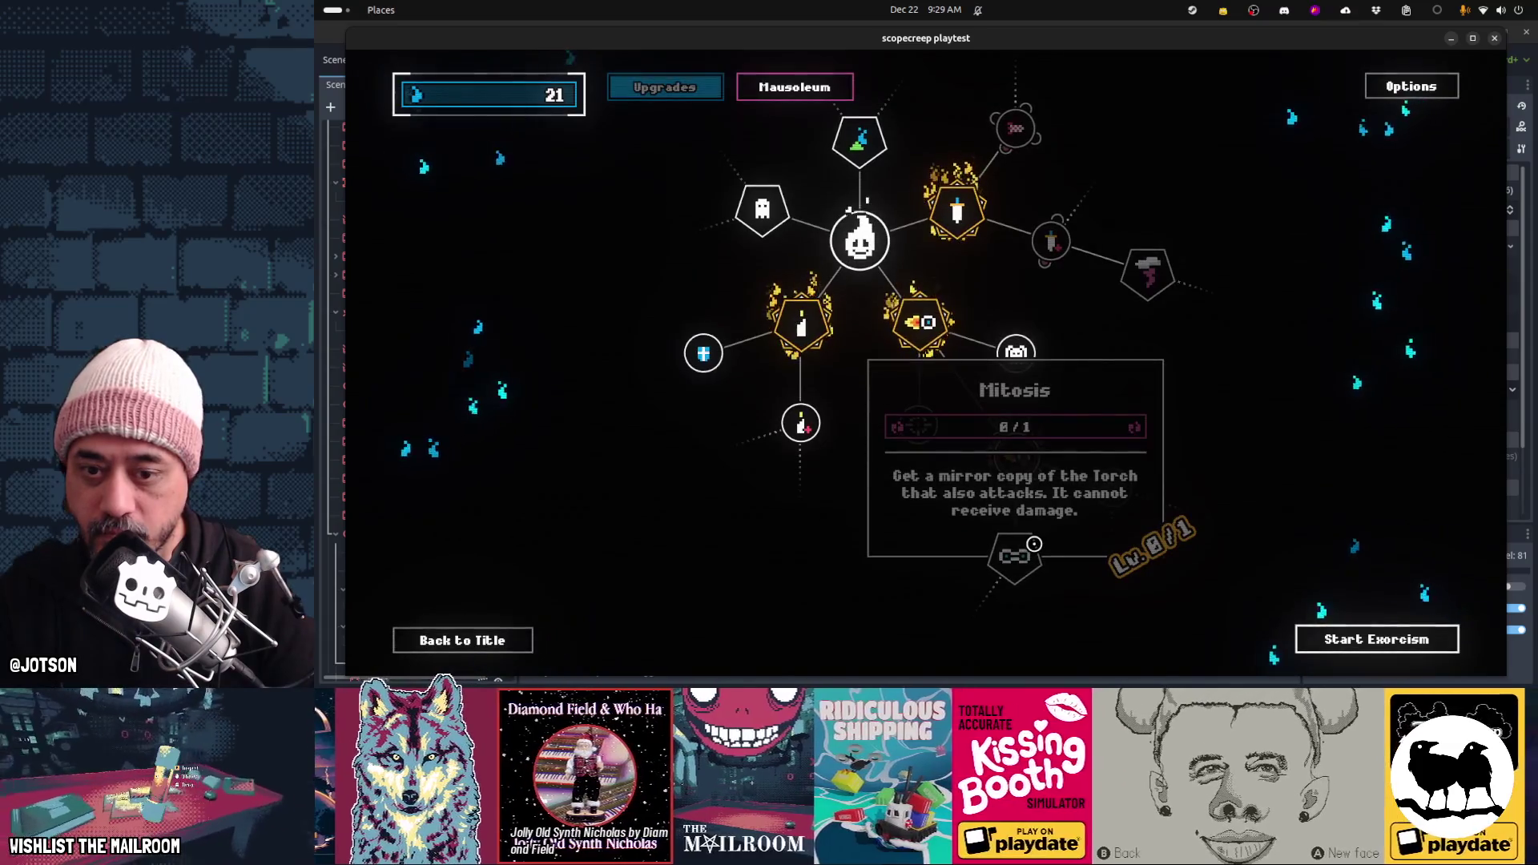
pyautogui.moveTo(1021, 469)
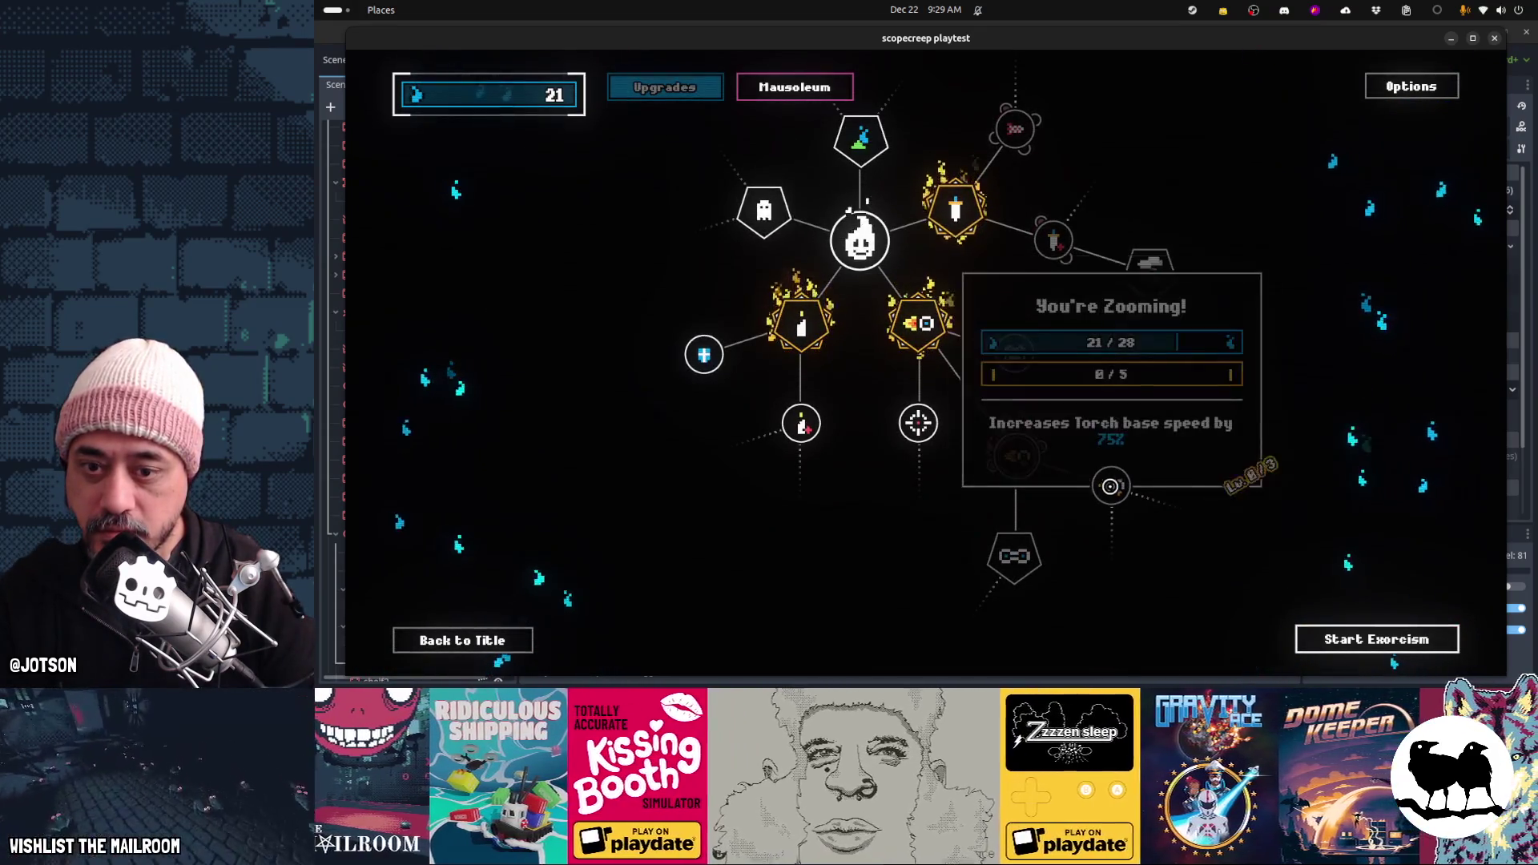
pyautogui.moveTo(884, 505)
pyautogui.mouseDown()
pyautogui.moveTo(917, 522)
pyautogui.moveTo(898, 506)
pyautogui.mouseUp()
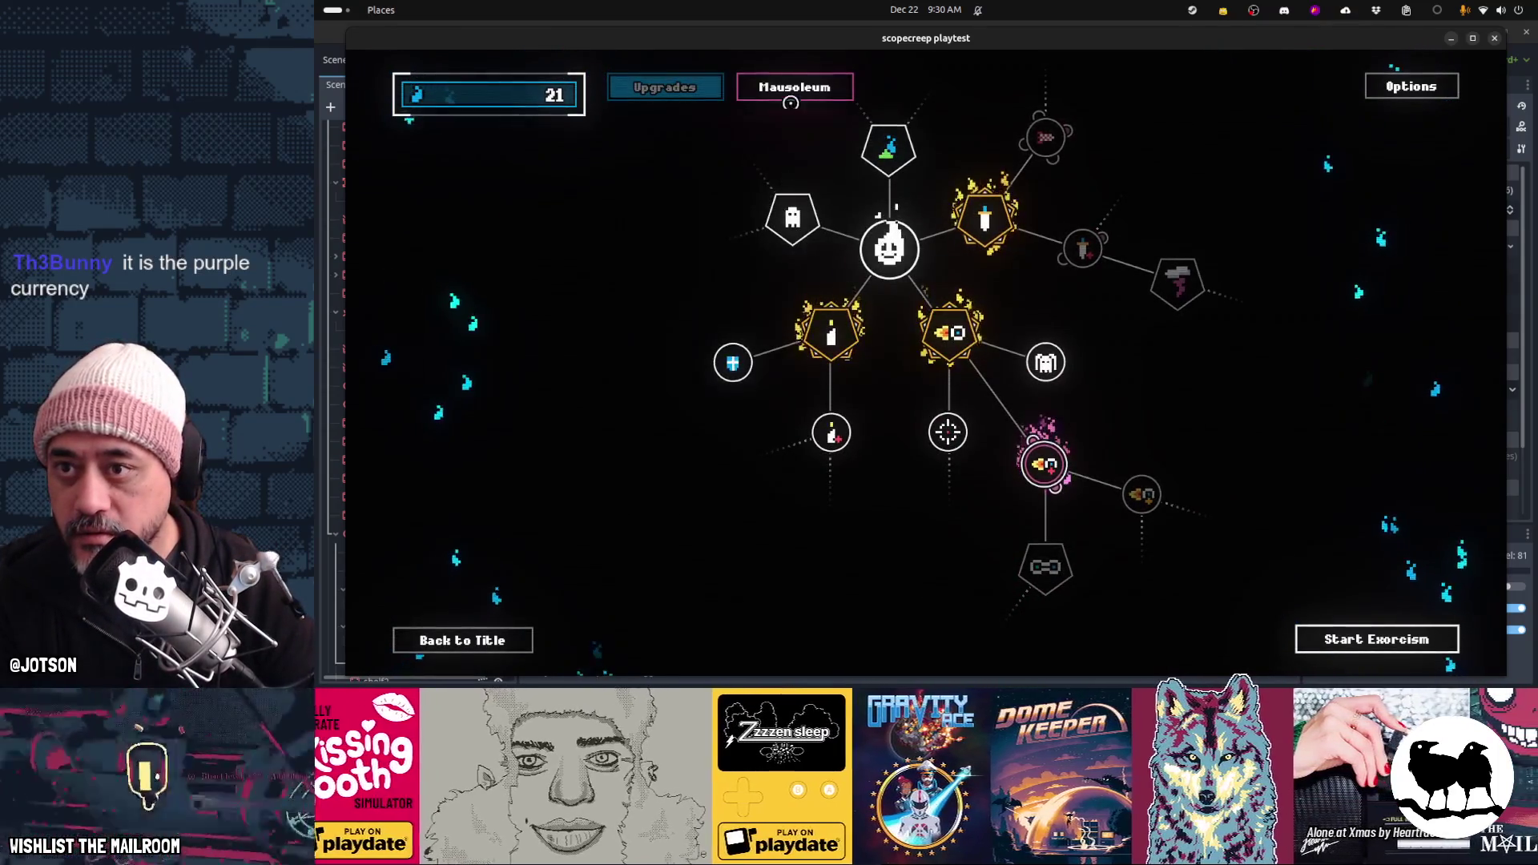
# Check the Mausoleum achievements, then go back to the Upgrades tree and pan to its lower nodes
pyautogui.click(791, 83)
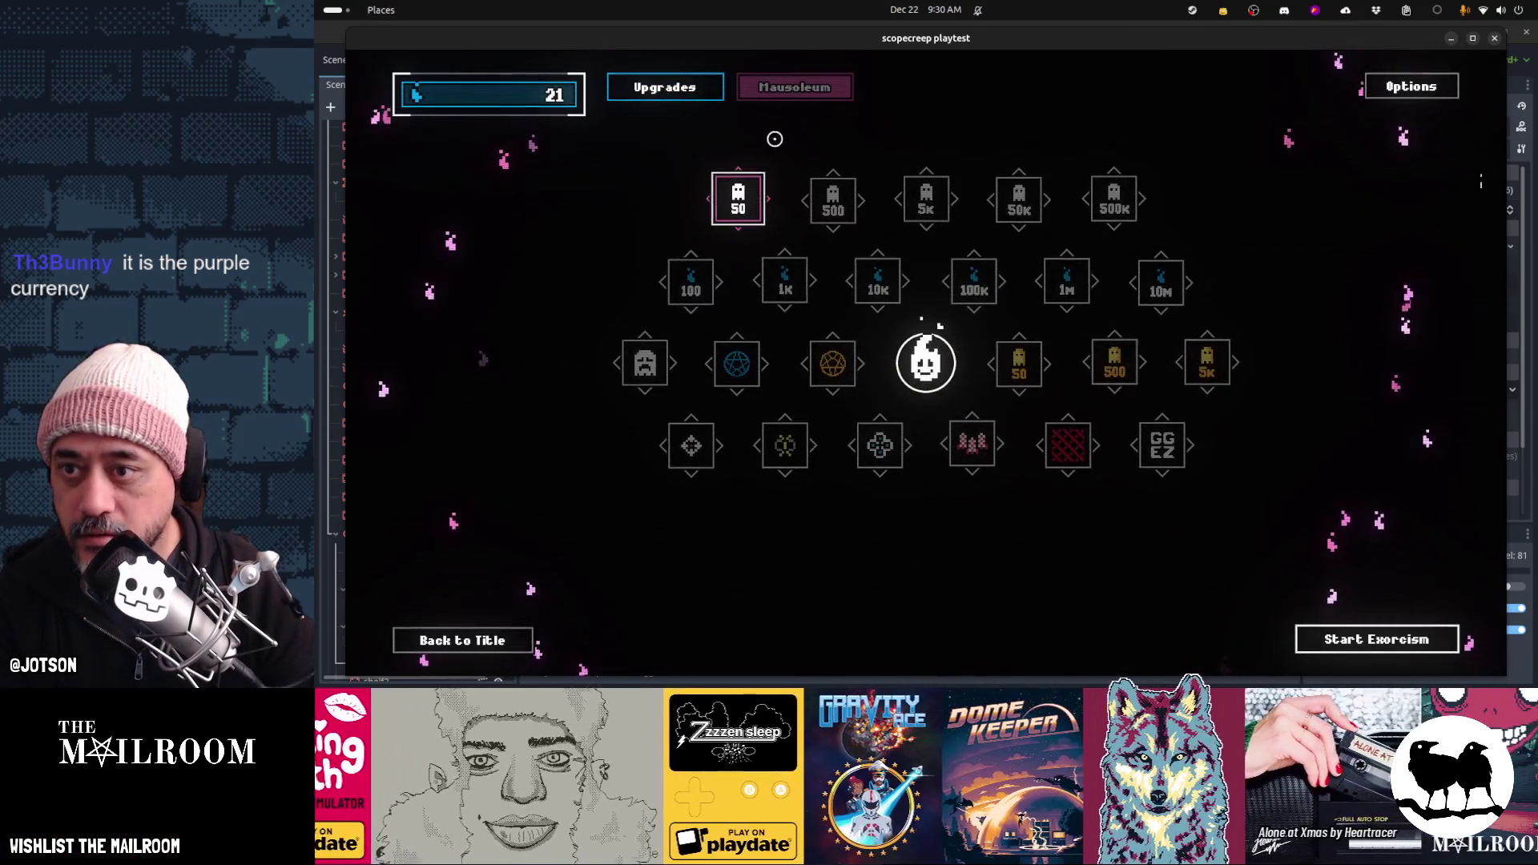
pyautogui.moveTo(738, 209)
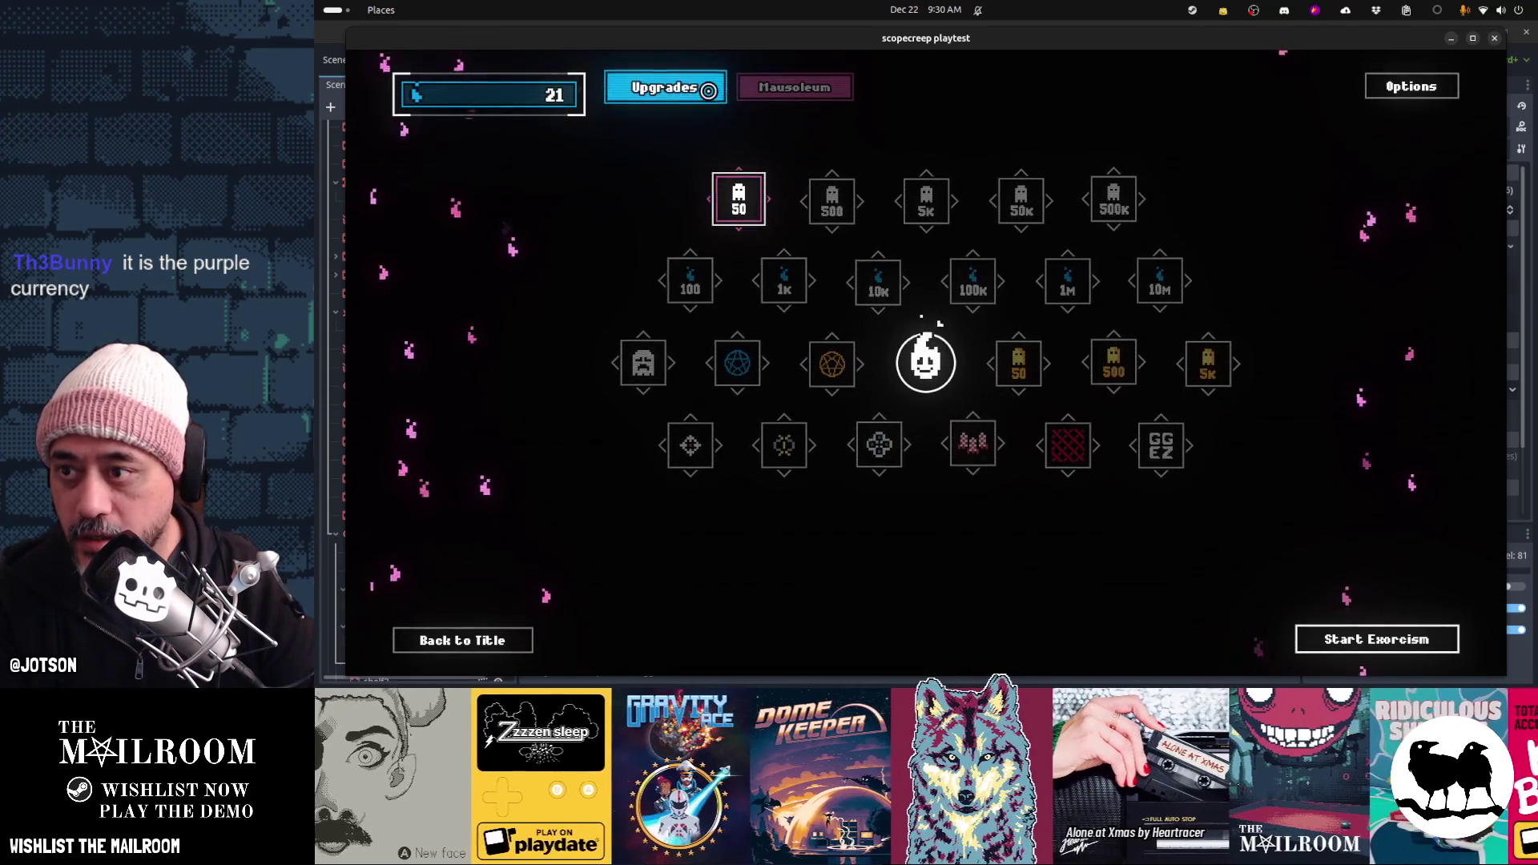
pyautogui.click(761, 88)
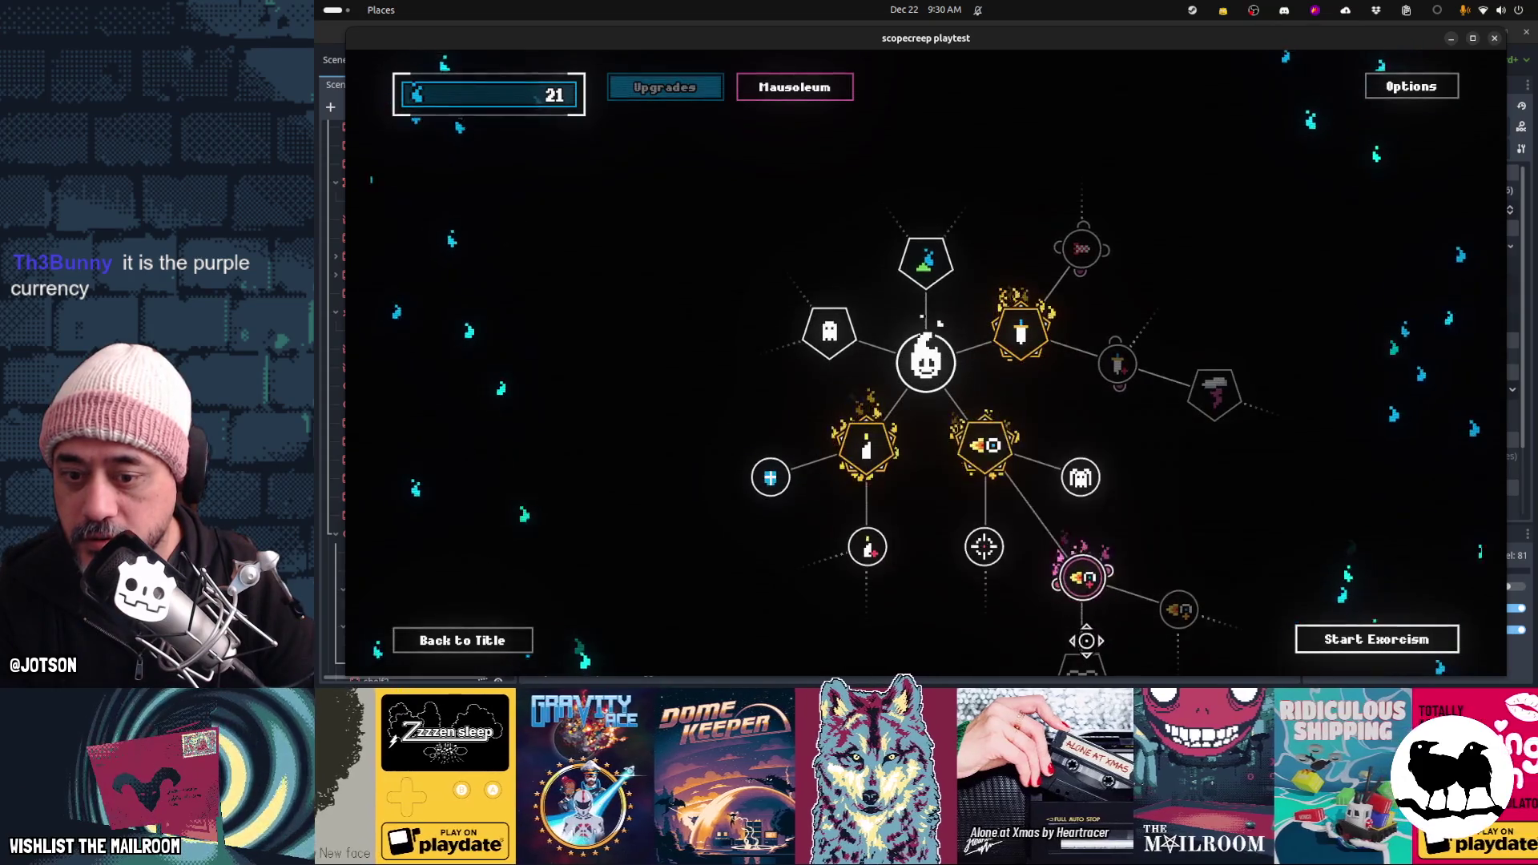
pyautogui.moveTo(944, 652); pyautogui.dragTo(972, 528)
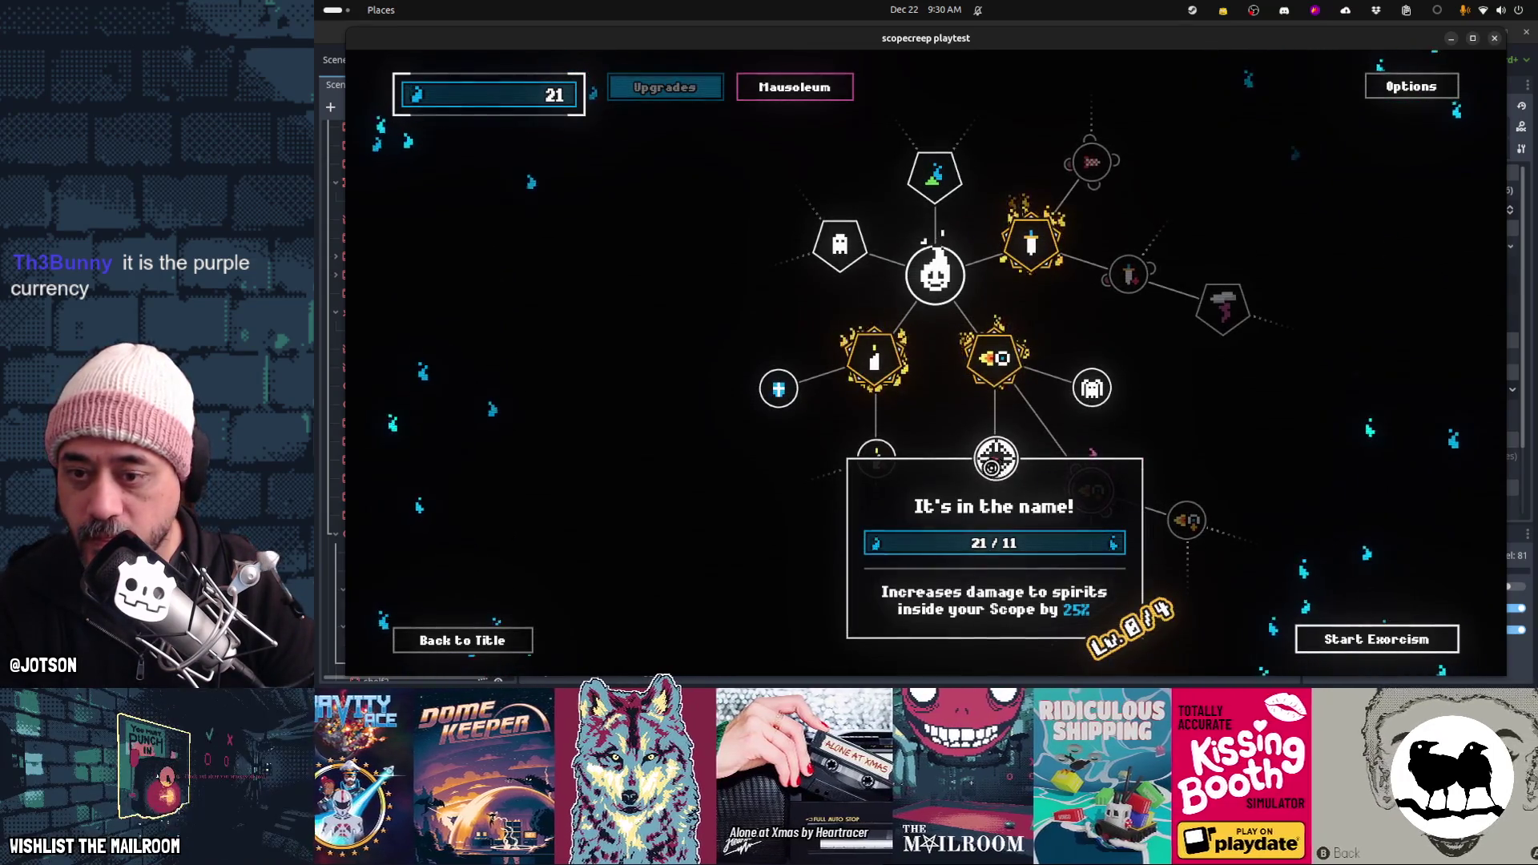
# Buy the Shield and Spooky! upgrades with the arrow keys, spending souls down to 4, then start a run
pyautogui.press('Left')
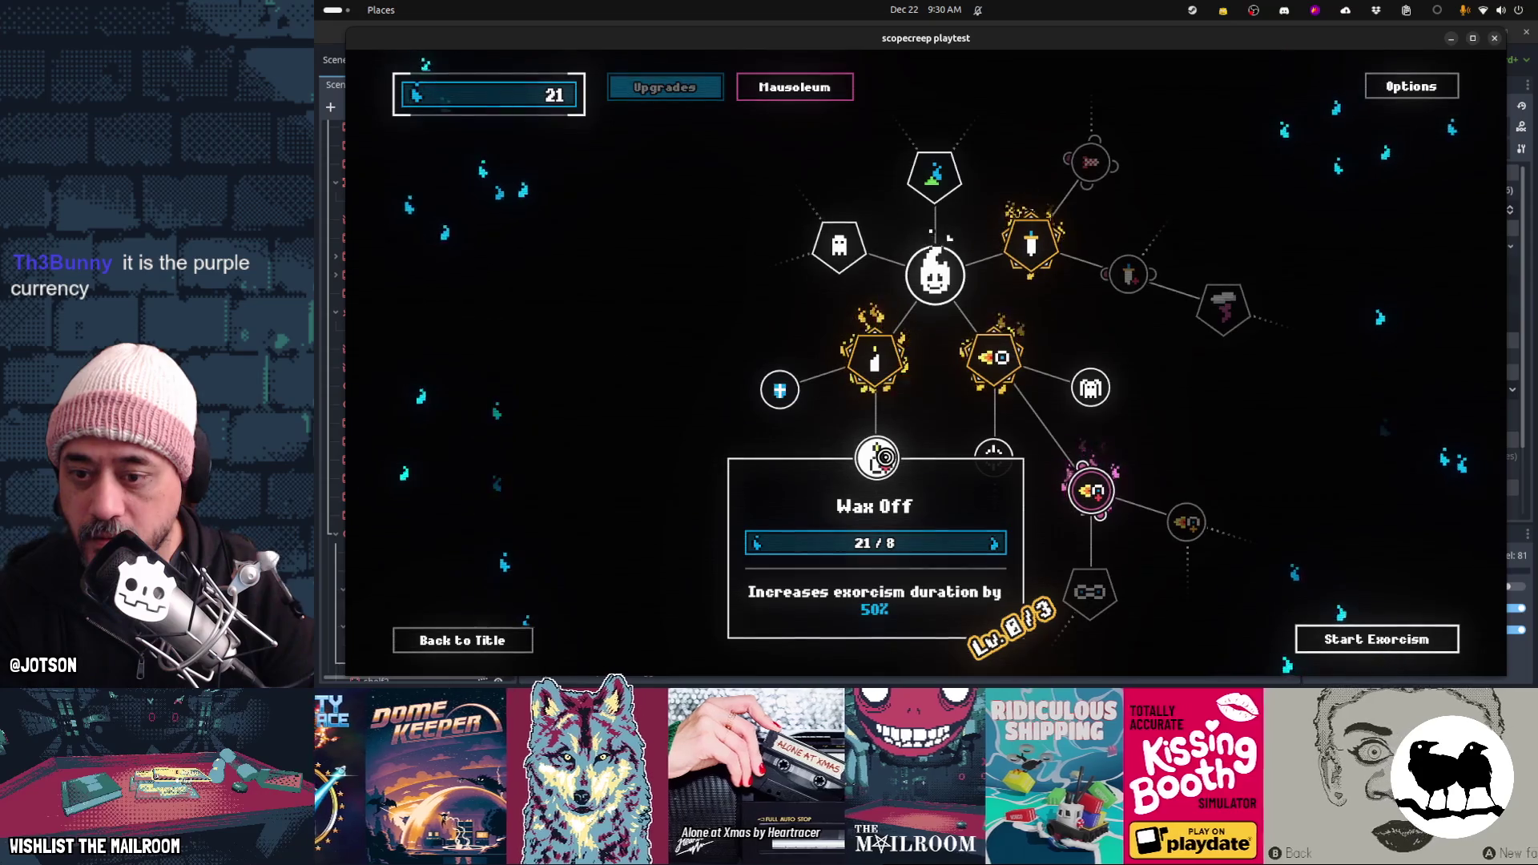
pyautogui.press('Left')
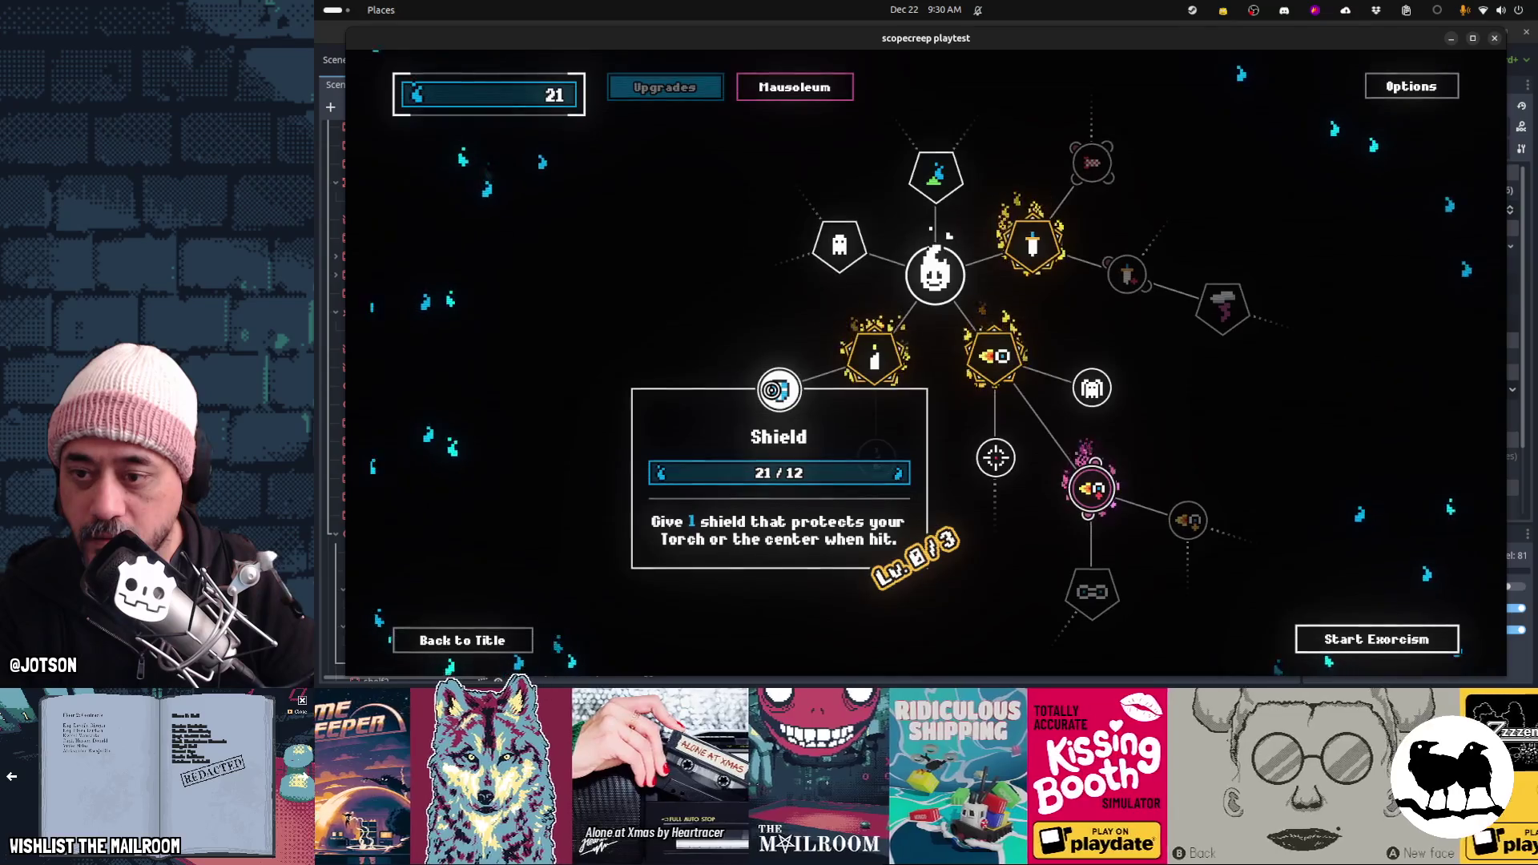
pyautogui.press('Return')
pyautogui.press('Up')
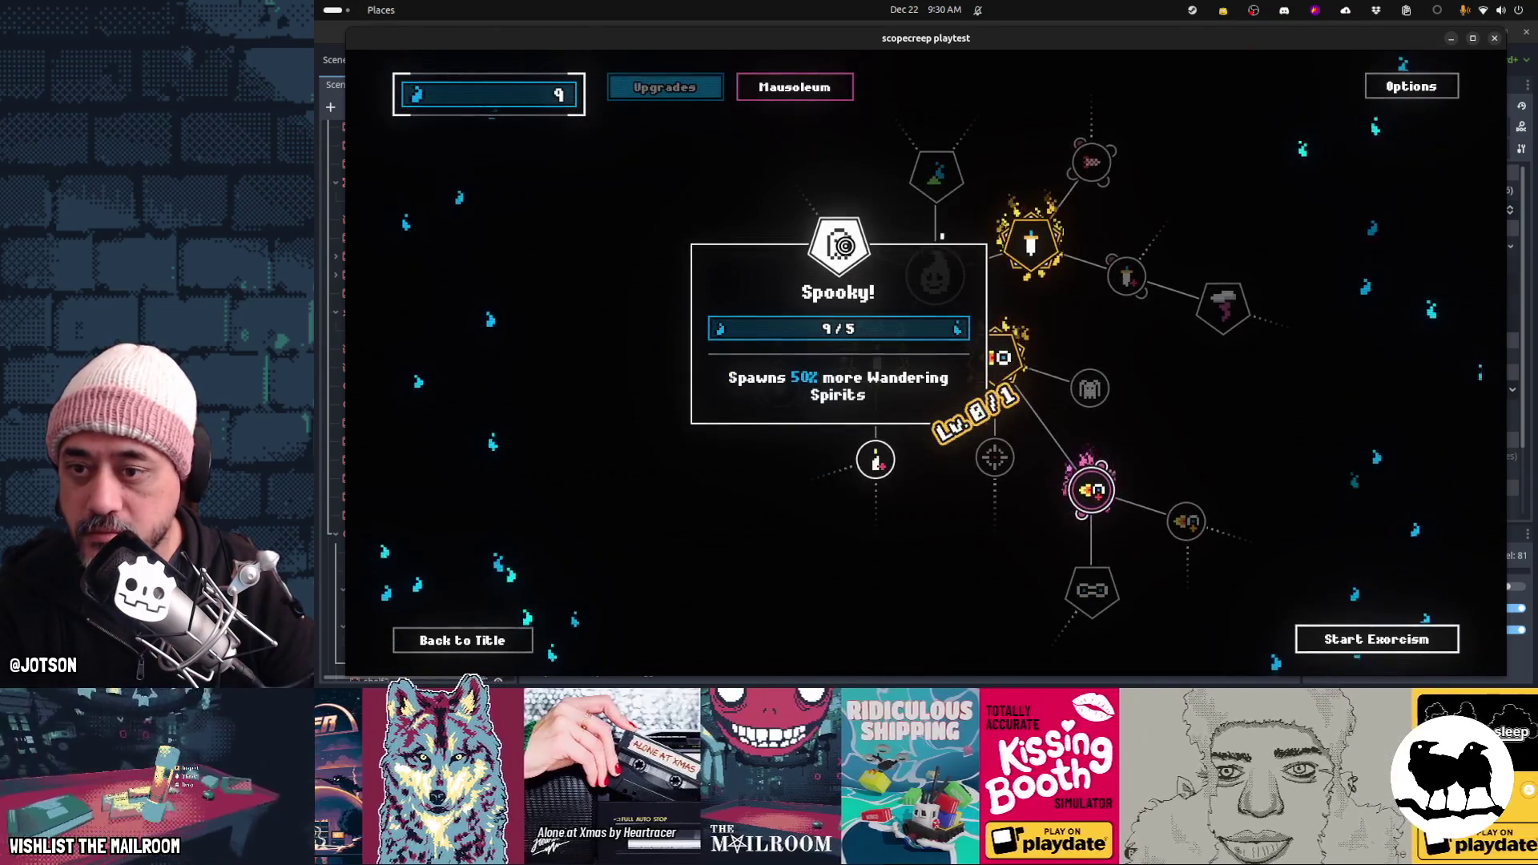
pyautogui.press('Up')
pyautogui.press('Down')
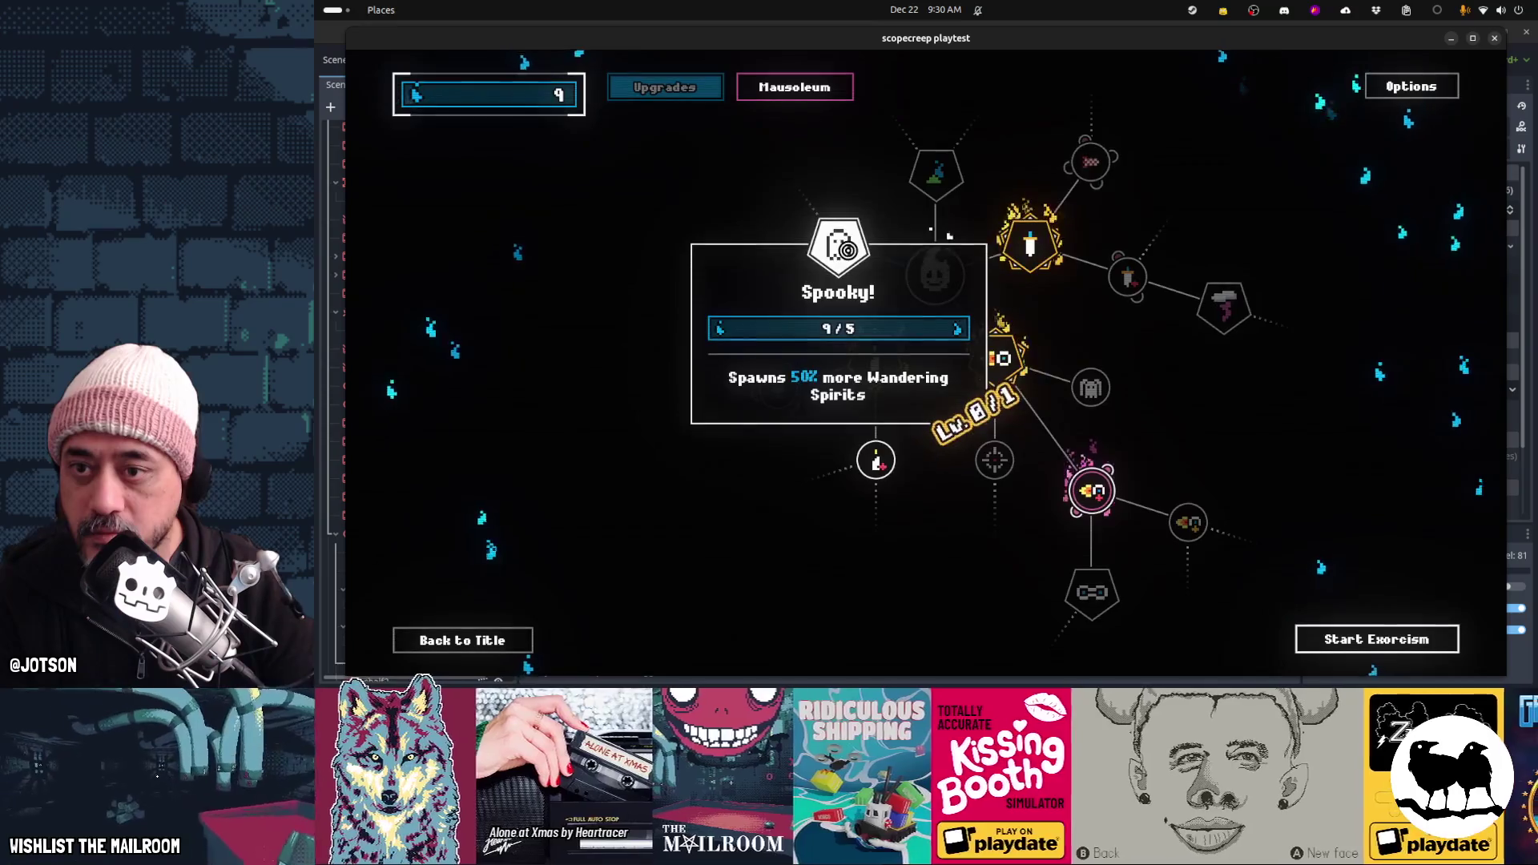
pyautogui.press('Return')
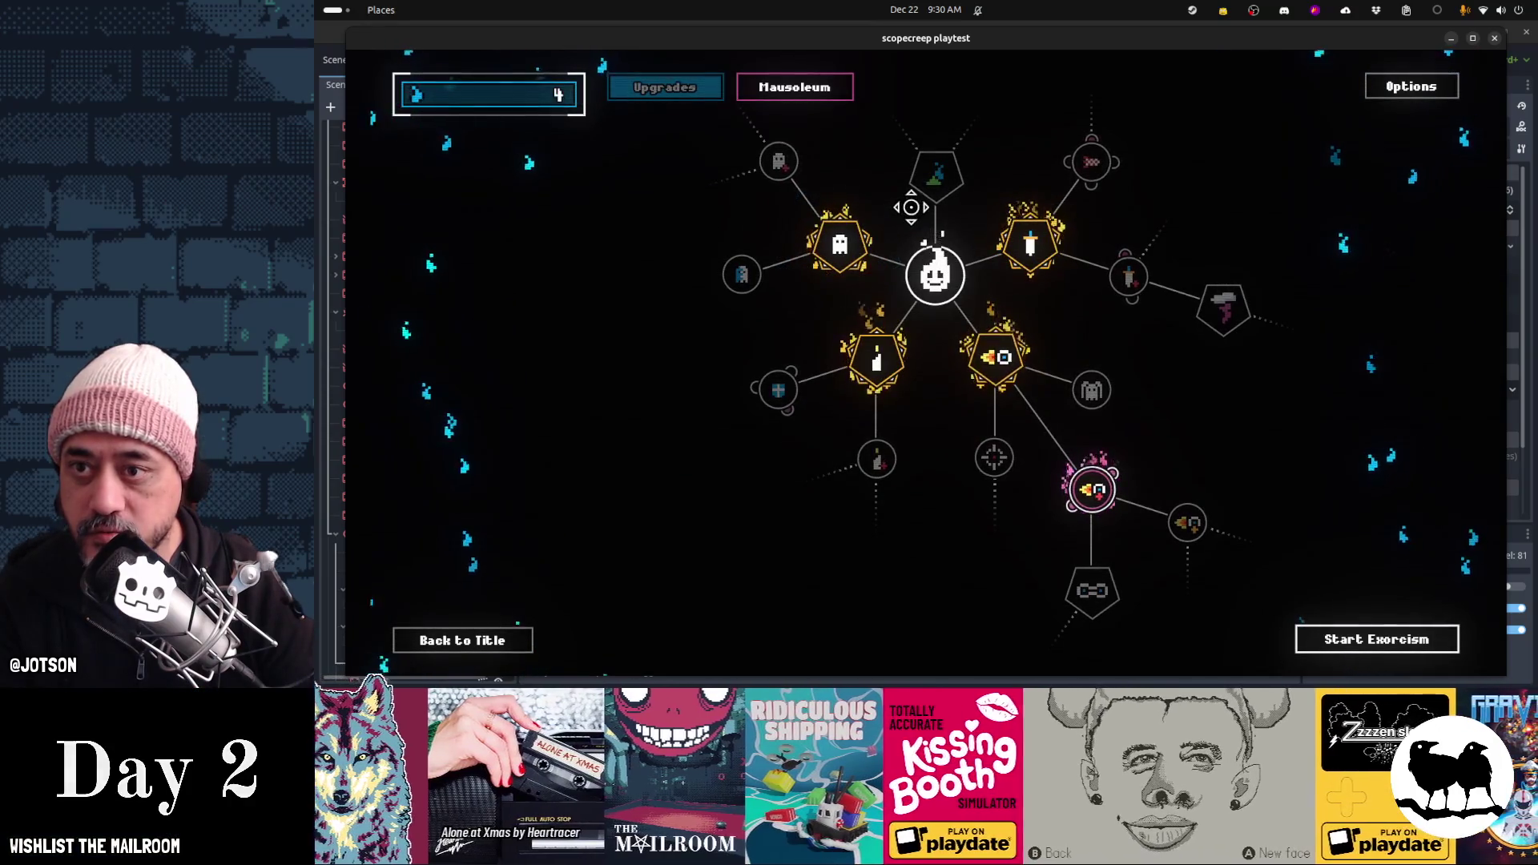
pyautogui.click(1365, 637)
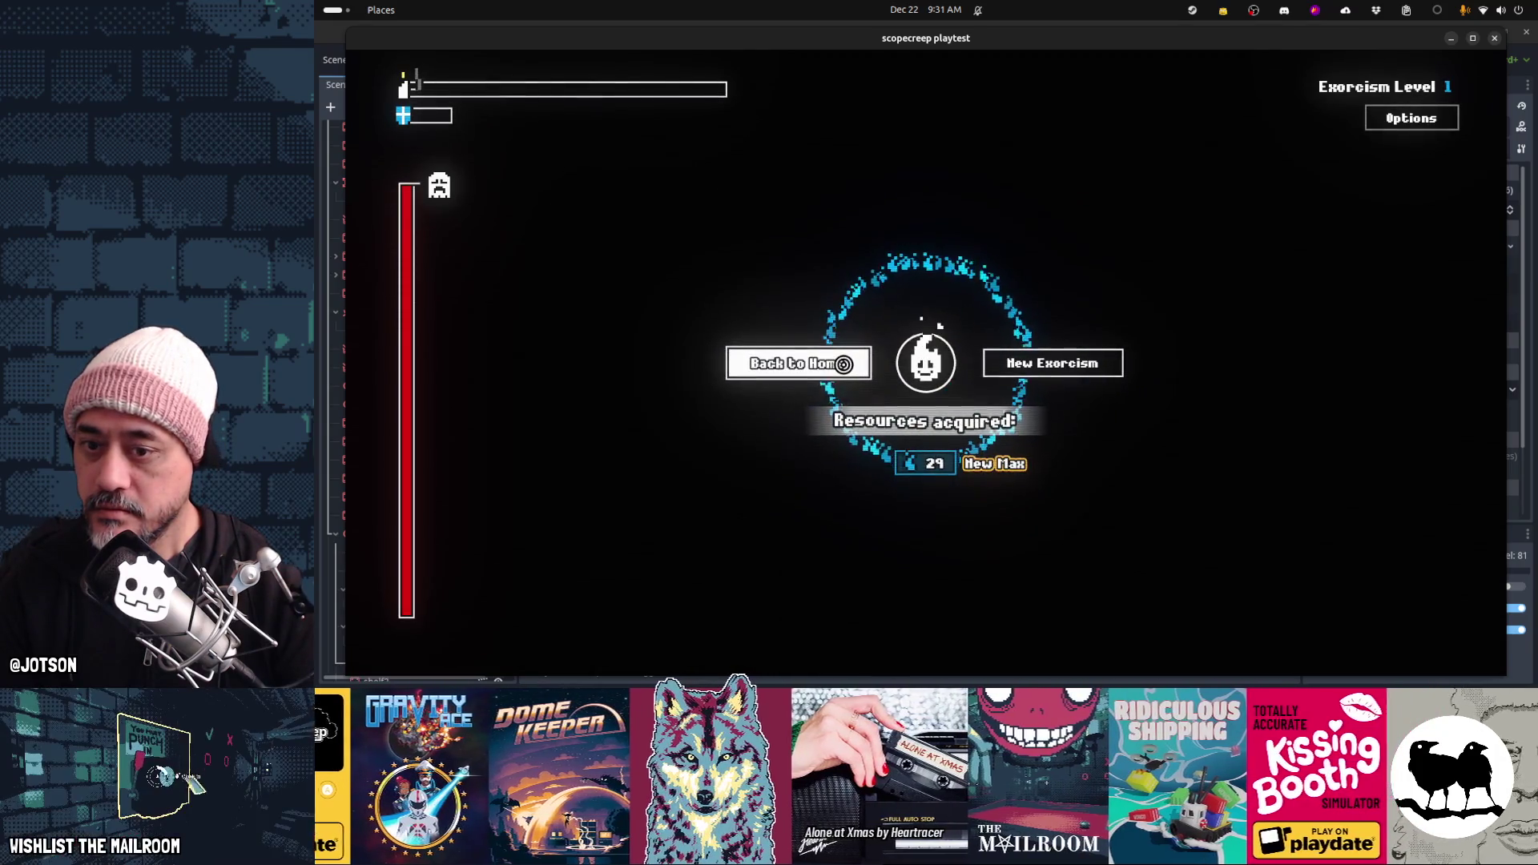
# Finish the run at a new maximum of 29 resources and return home with 33 souls
pyautogui.click(844, 365)
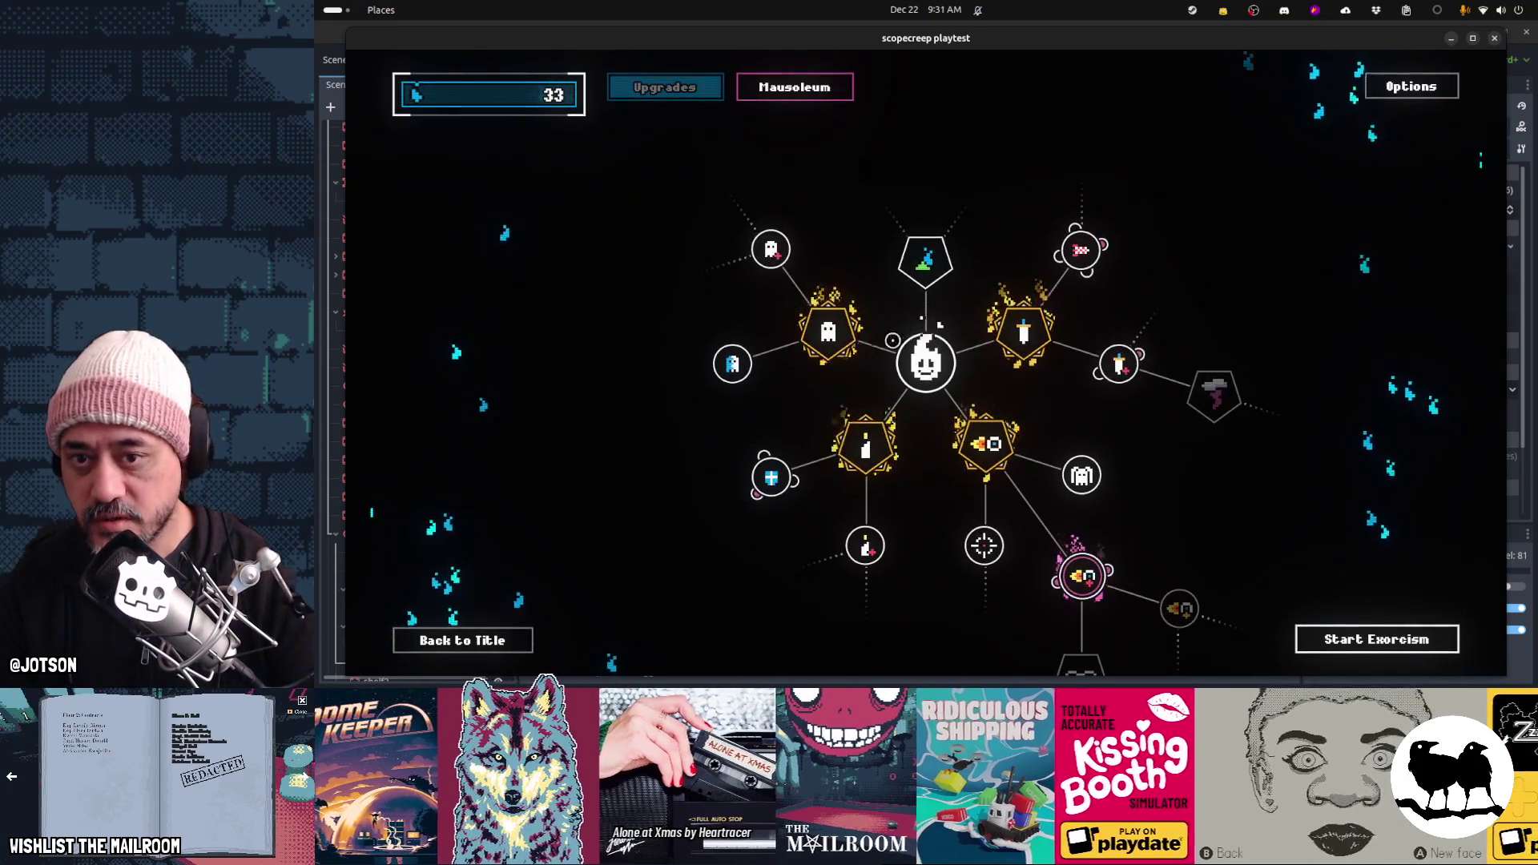
# Read the skill cards, buy Automatic Missiles level 2 for 30 souls, and start a run
pyautogui.moveTo(1046, 310)
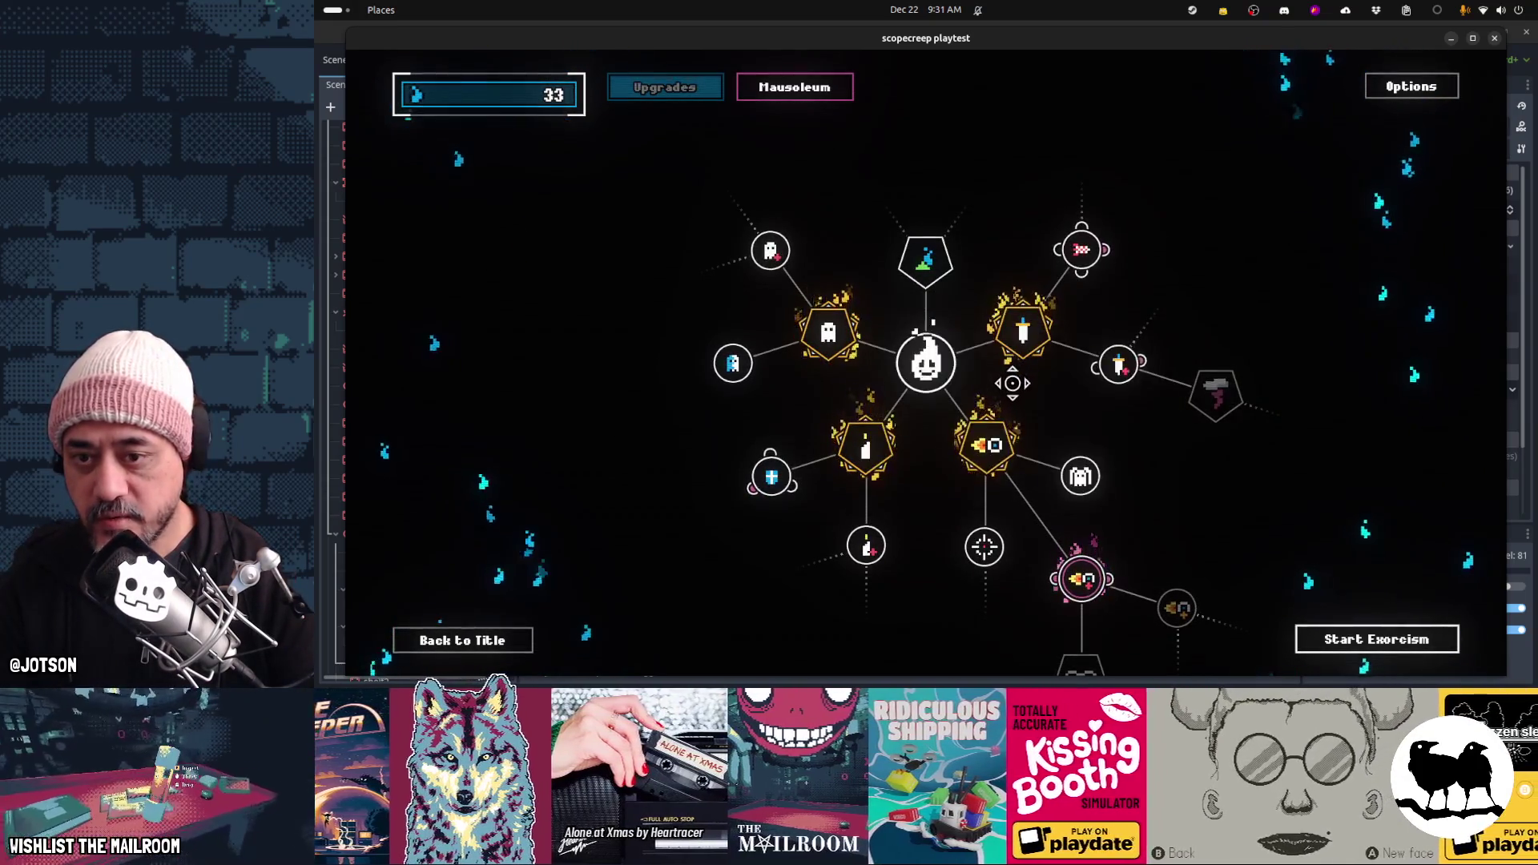
pyautogui.moveTo(984, 444)
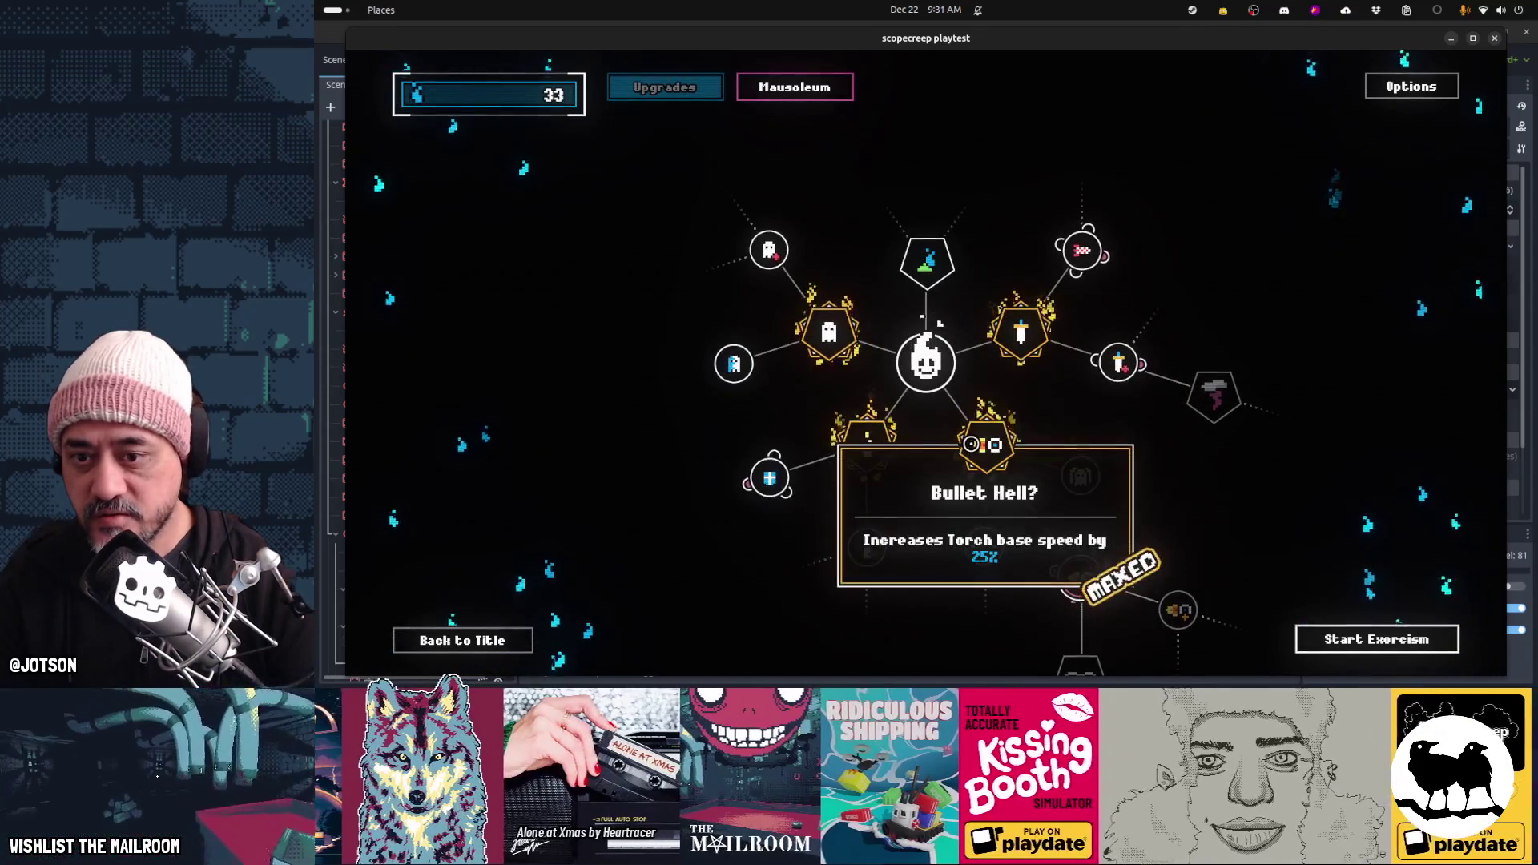
pyautogui.moveTo(1083, 257)
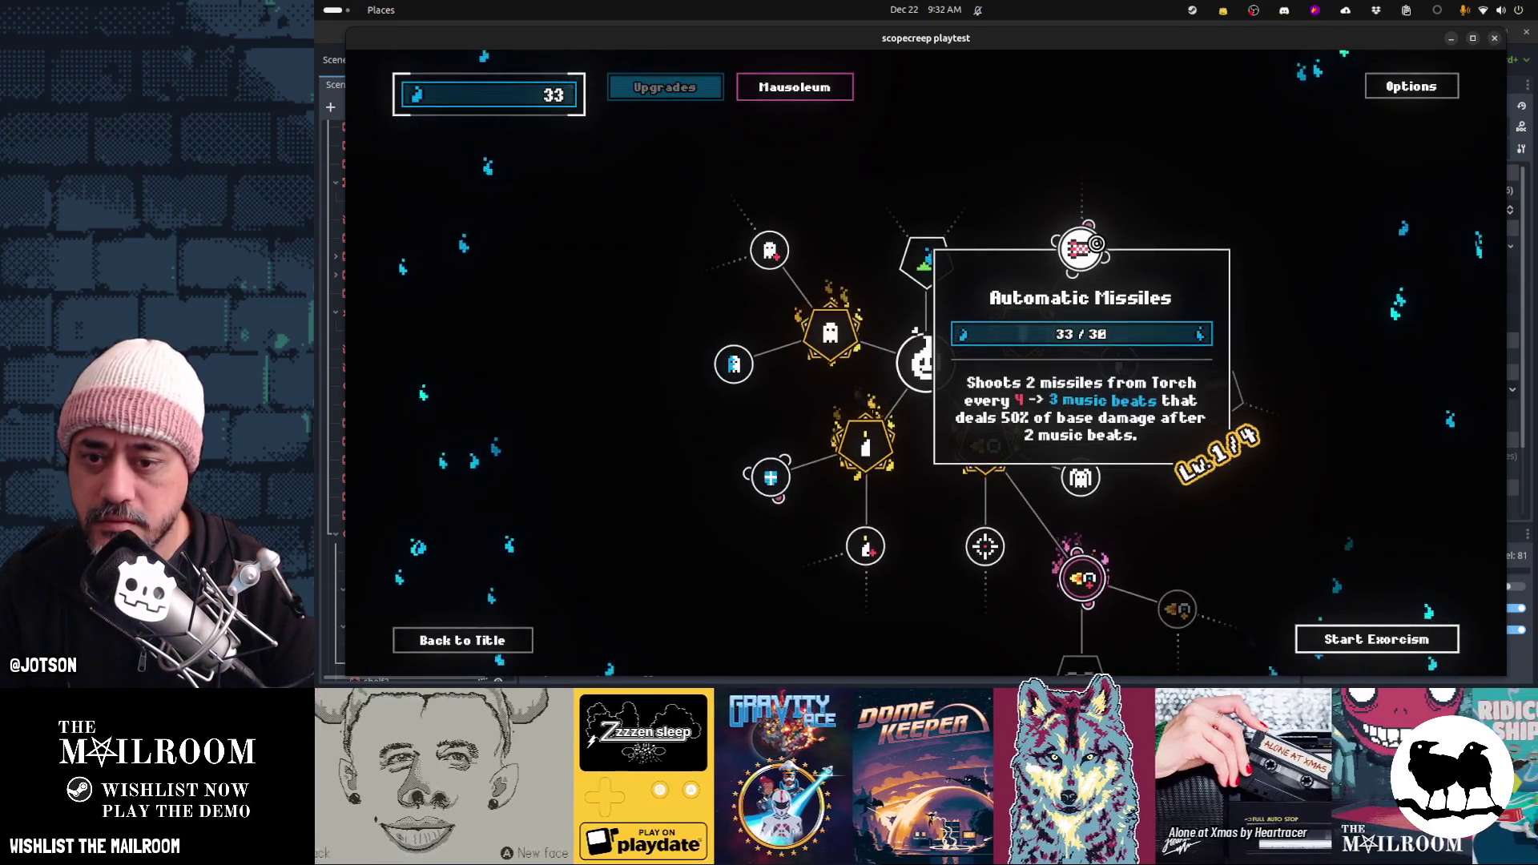
pyautogui.click(1096, 242)
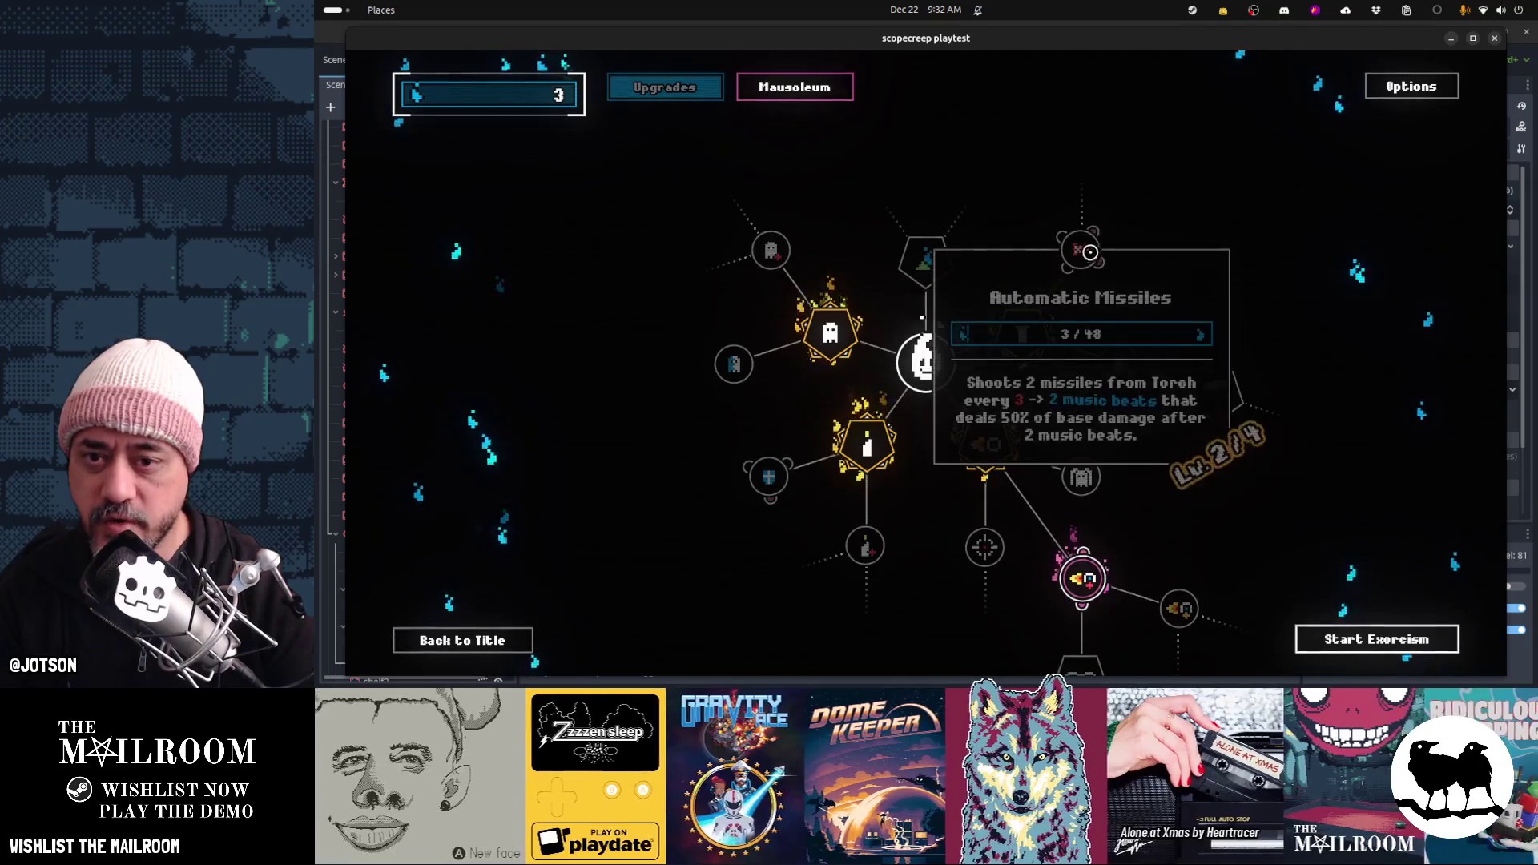
pyautogui.moveTo(1105, 274)
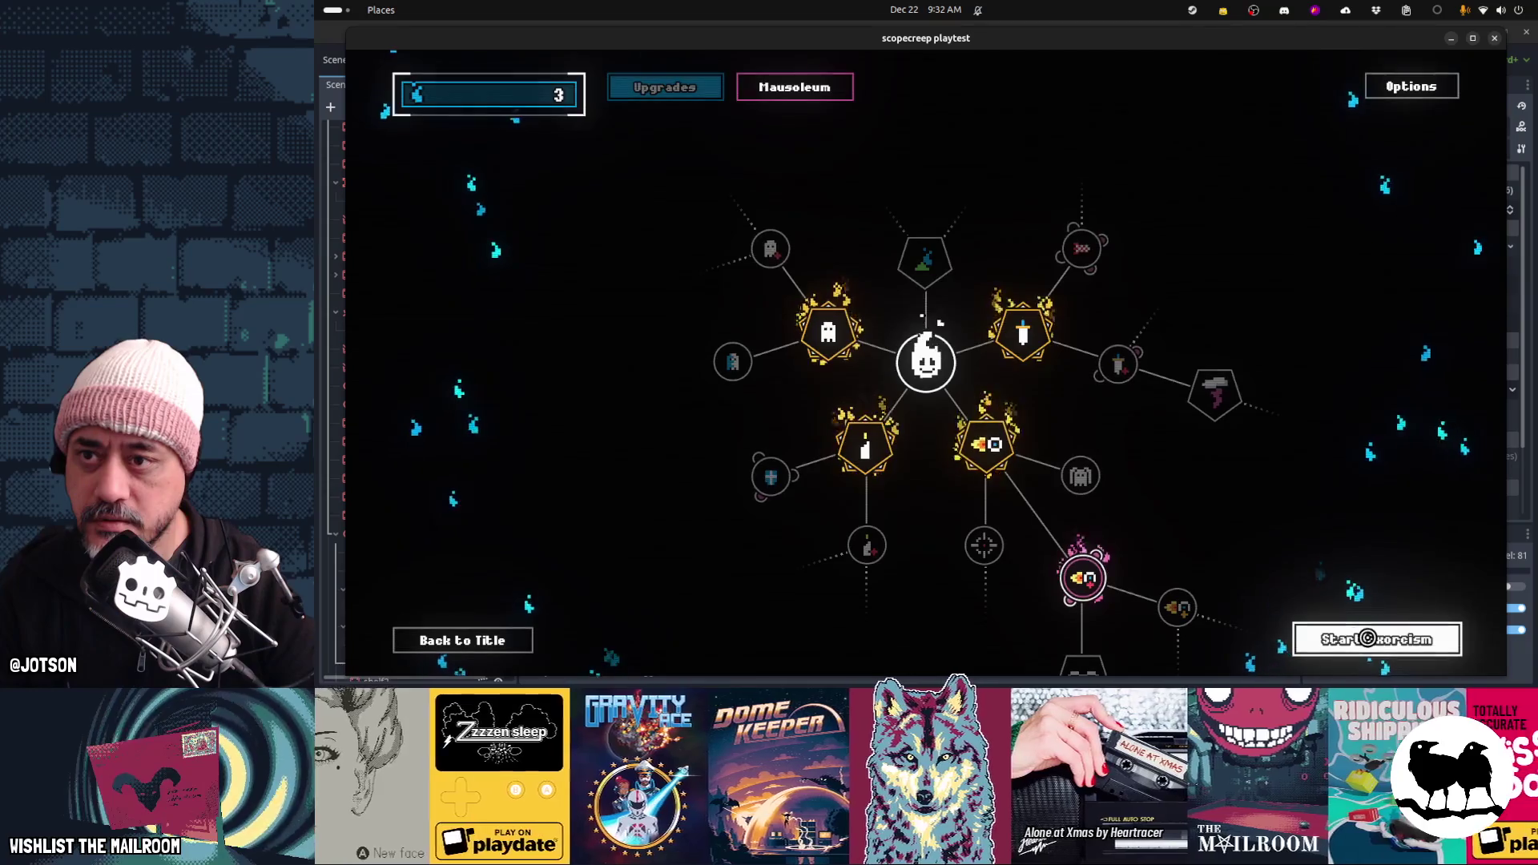
pyautogui.click(1367, 638)
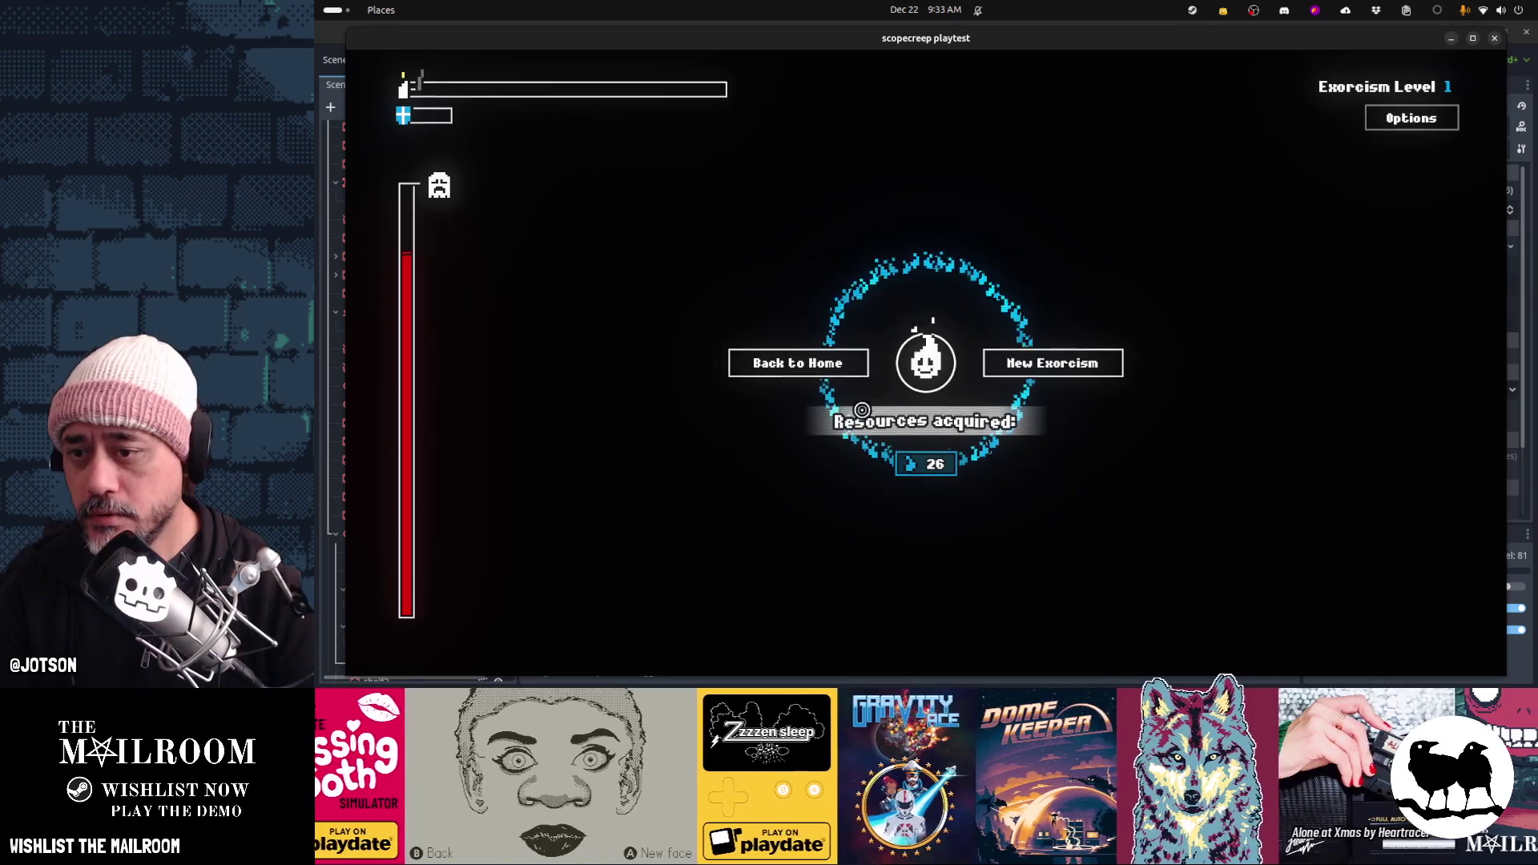
# Play the round through to its results with 26 souls, then begin a fresh round
pyautogui.click(1028, 367)
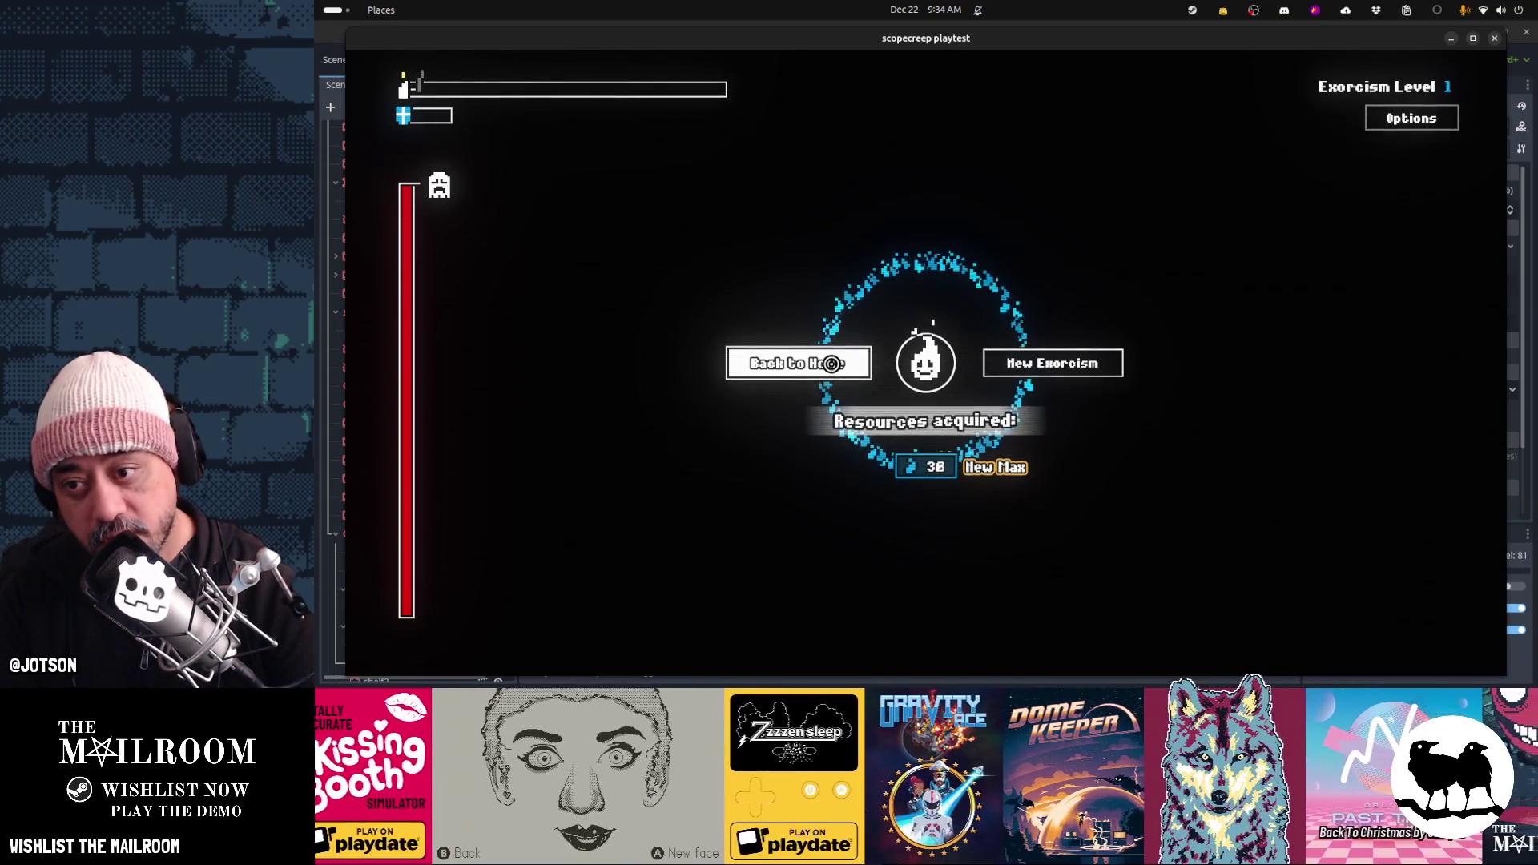
# Finish another round on a new soul maximum and return to the home upgrade screen
pyautogui.click(832, 363)
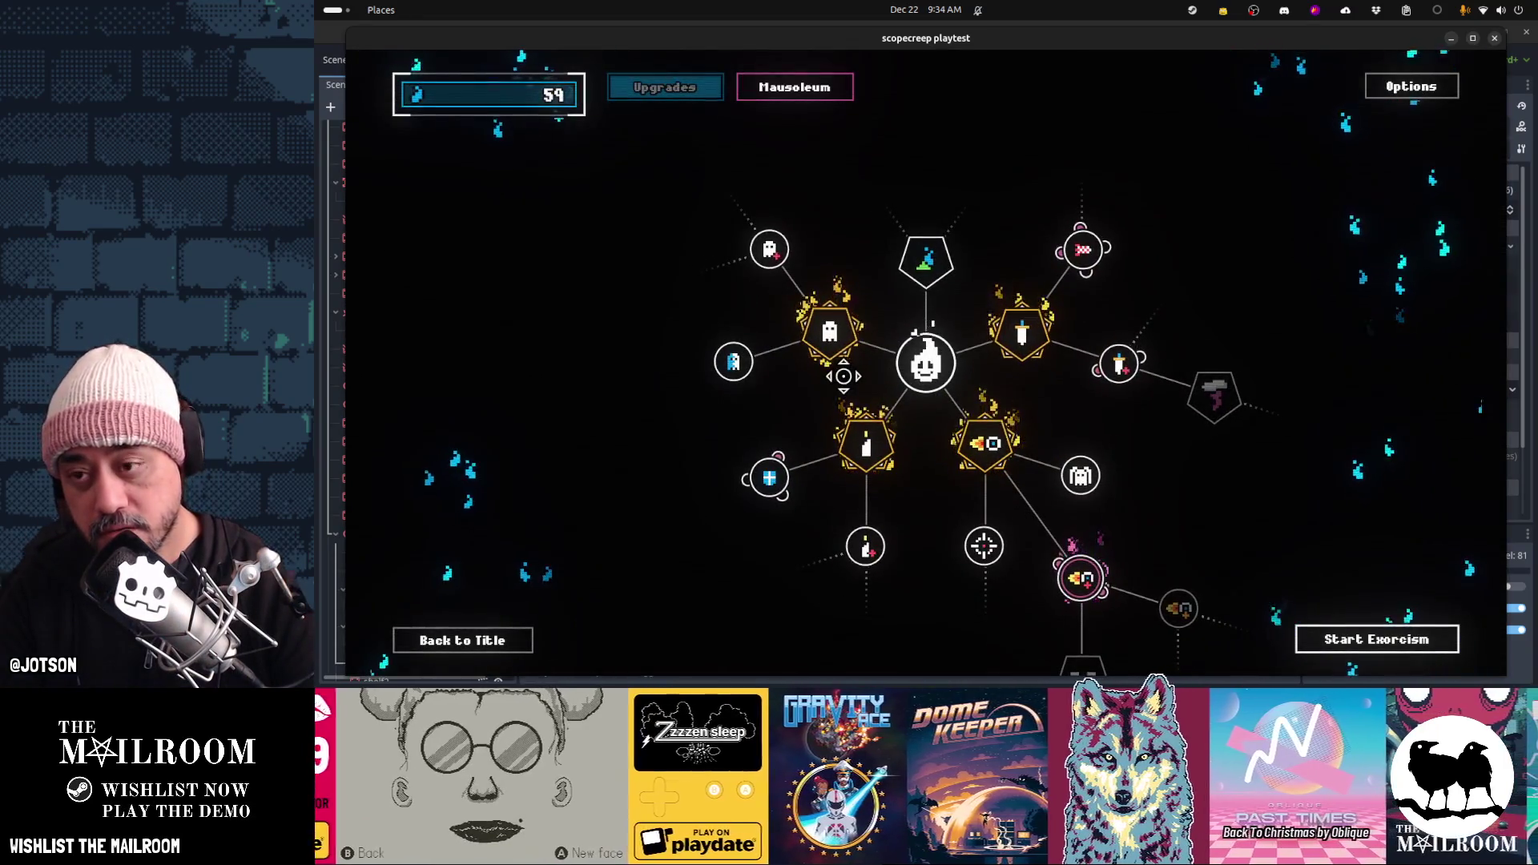
pyautogui.moveTo(865, 447)
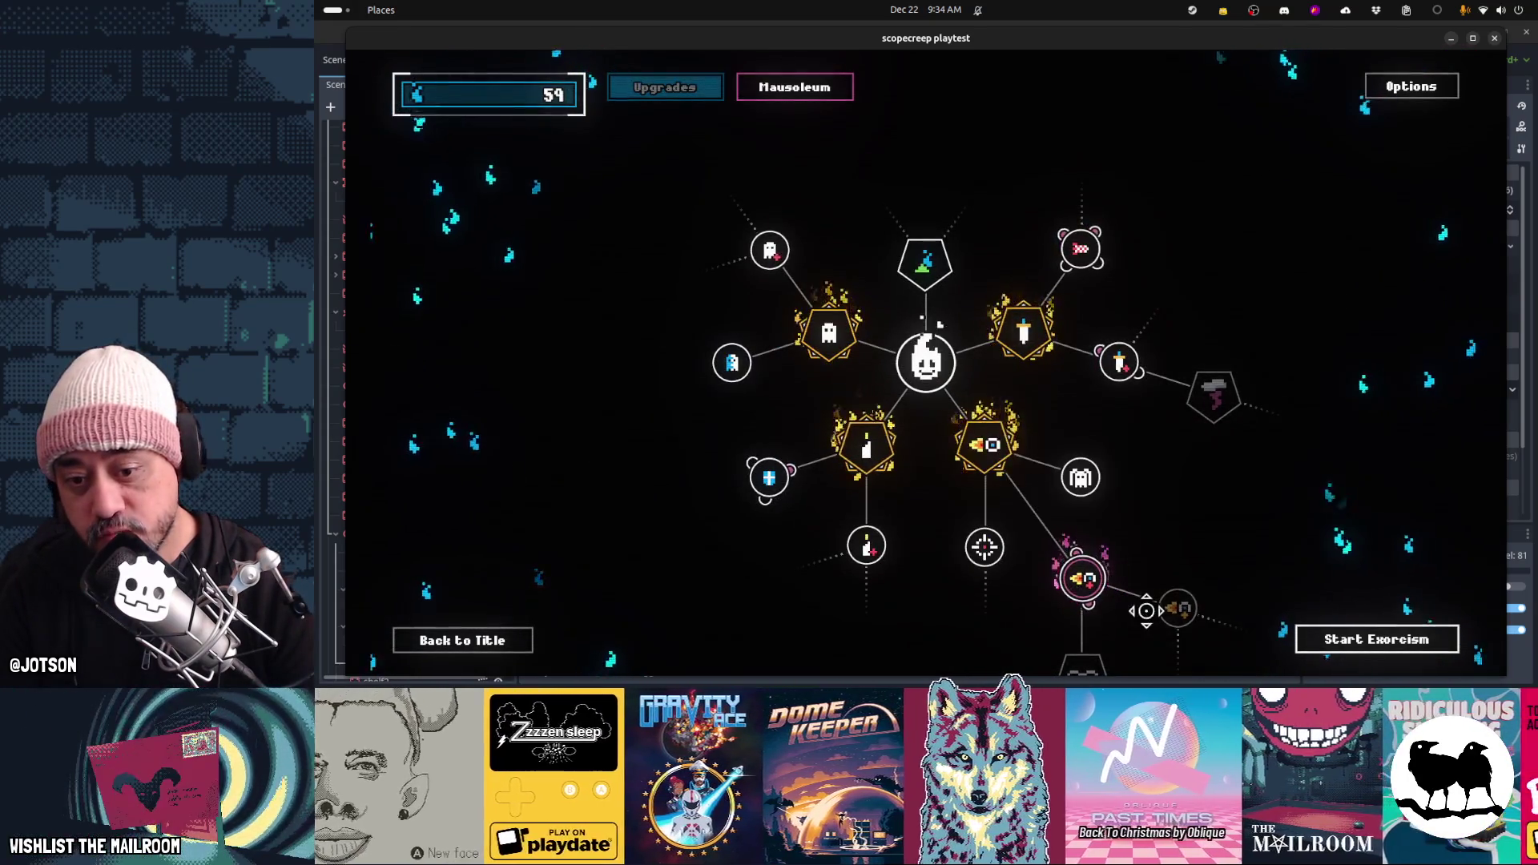
pyautogui.moveTo(1091, 623); pyautogui.dragTo(921, 494)
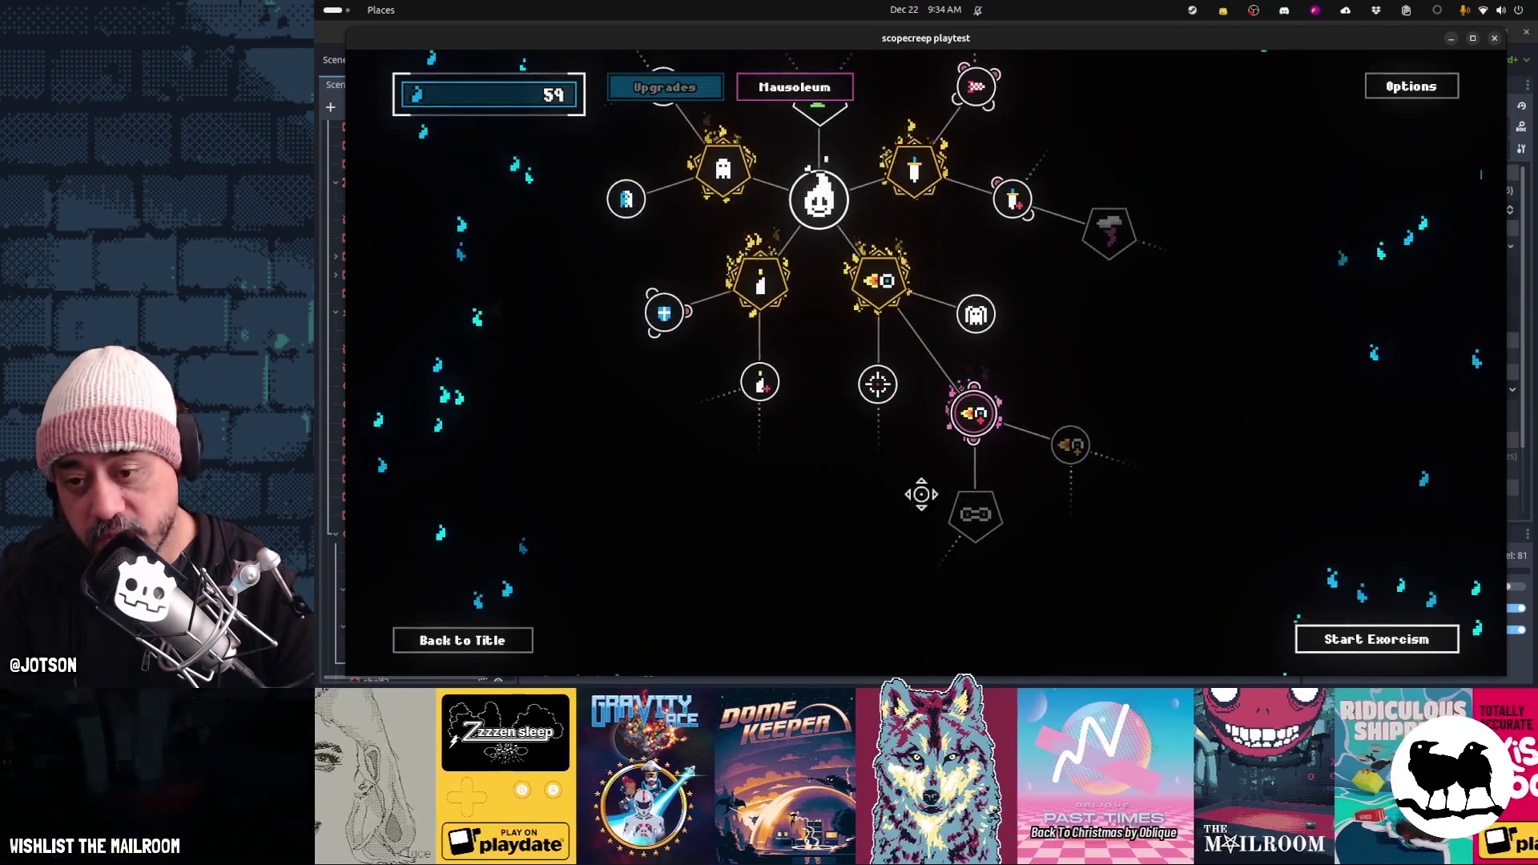
pyautogui.moveTo(1065, 461)
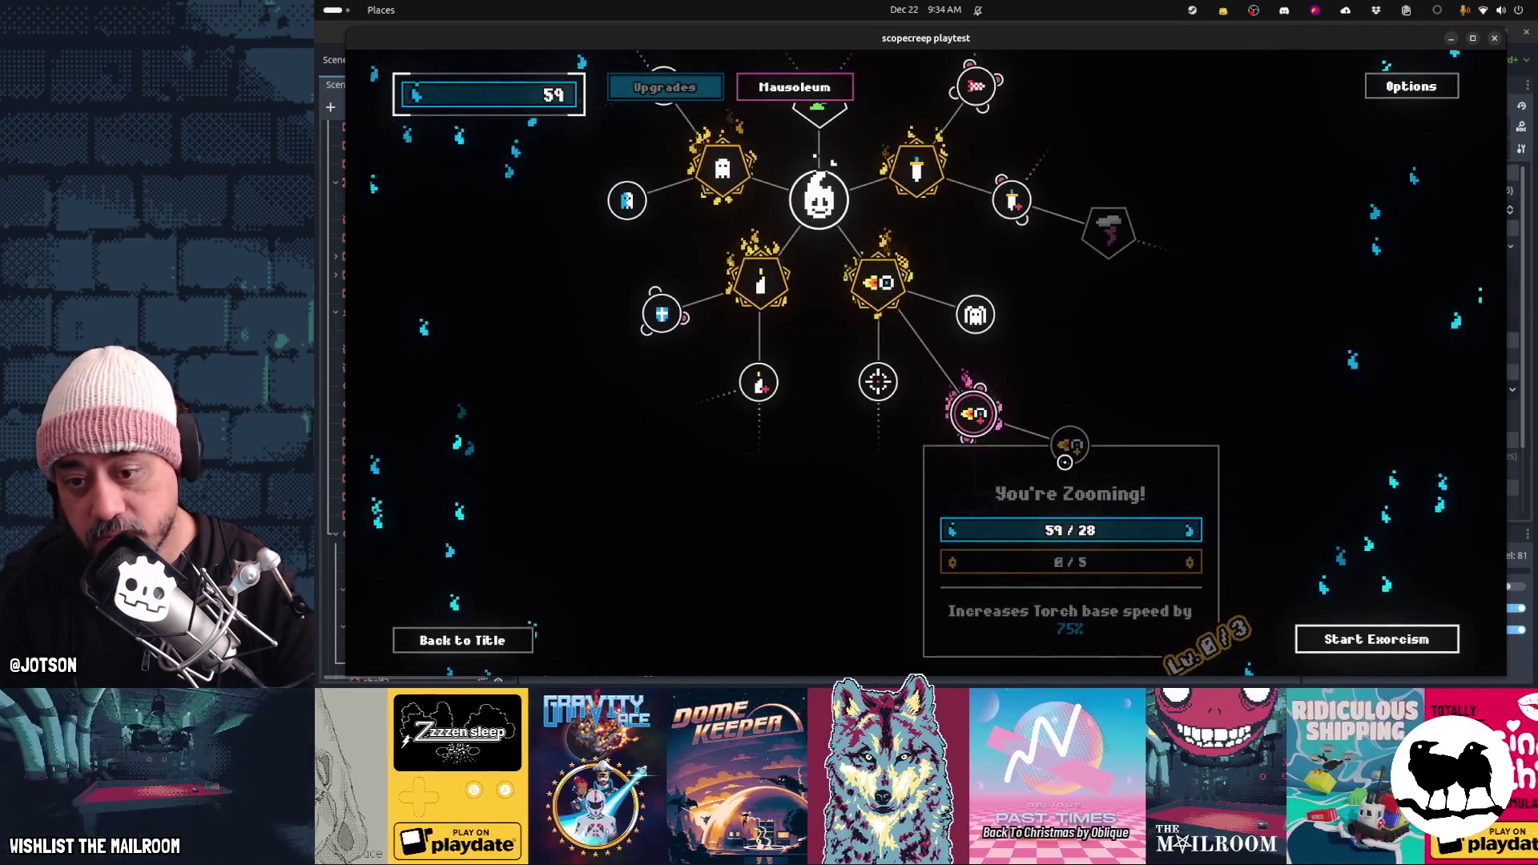
pyautogui.moveTo(1033, 337); pyautogui.dragTo(1051, 466)
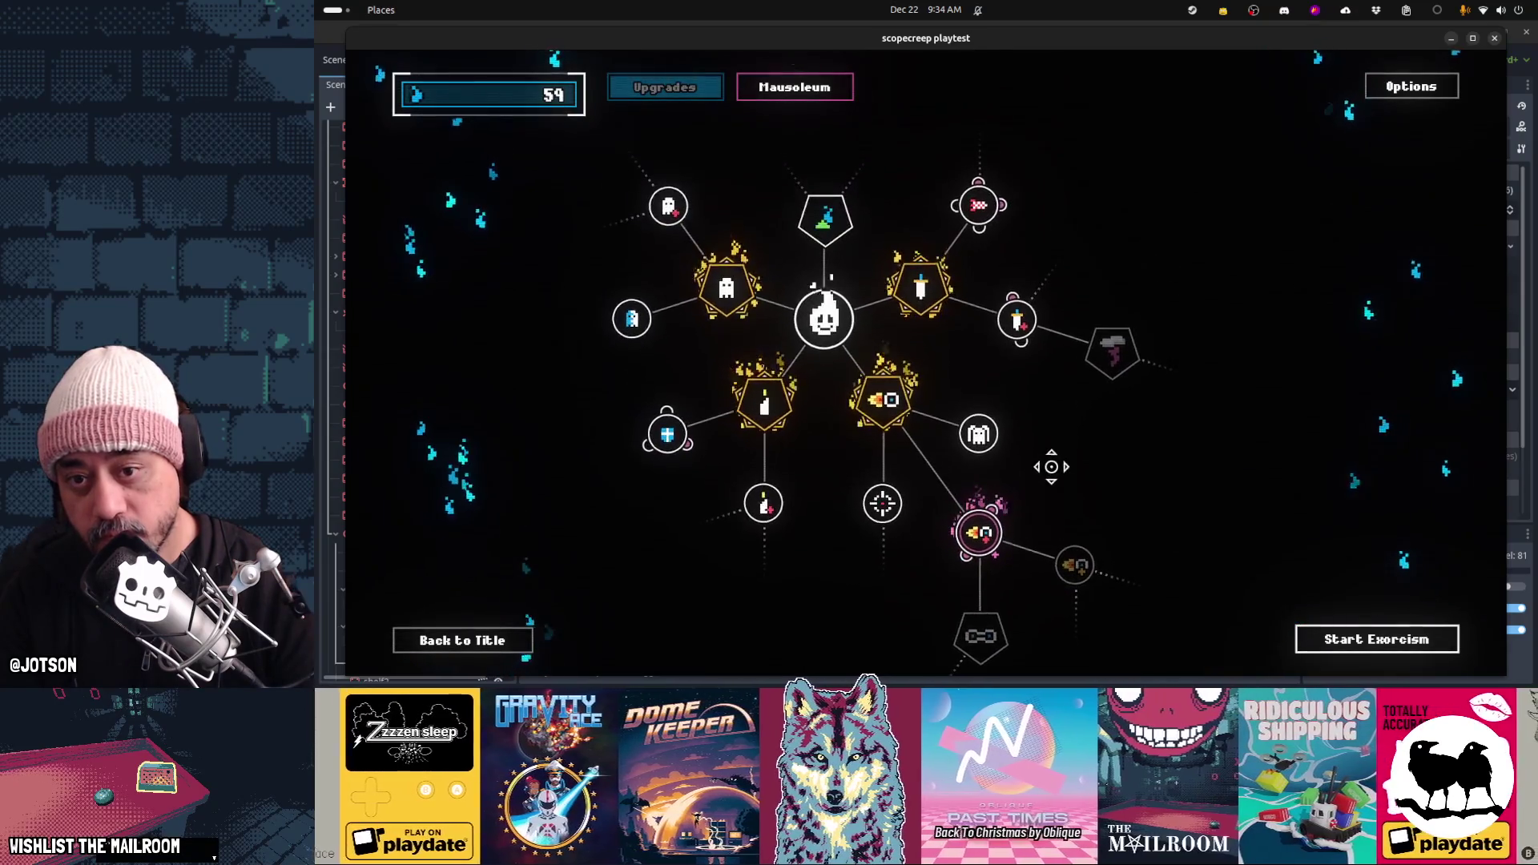
pyautogui.moveTo(1113, 366)
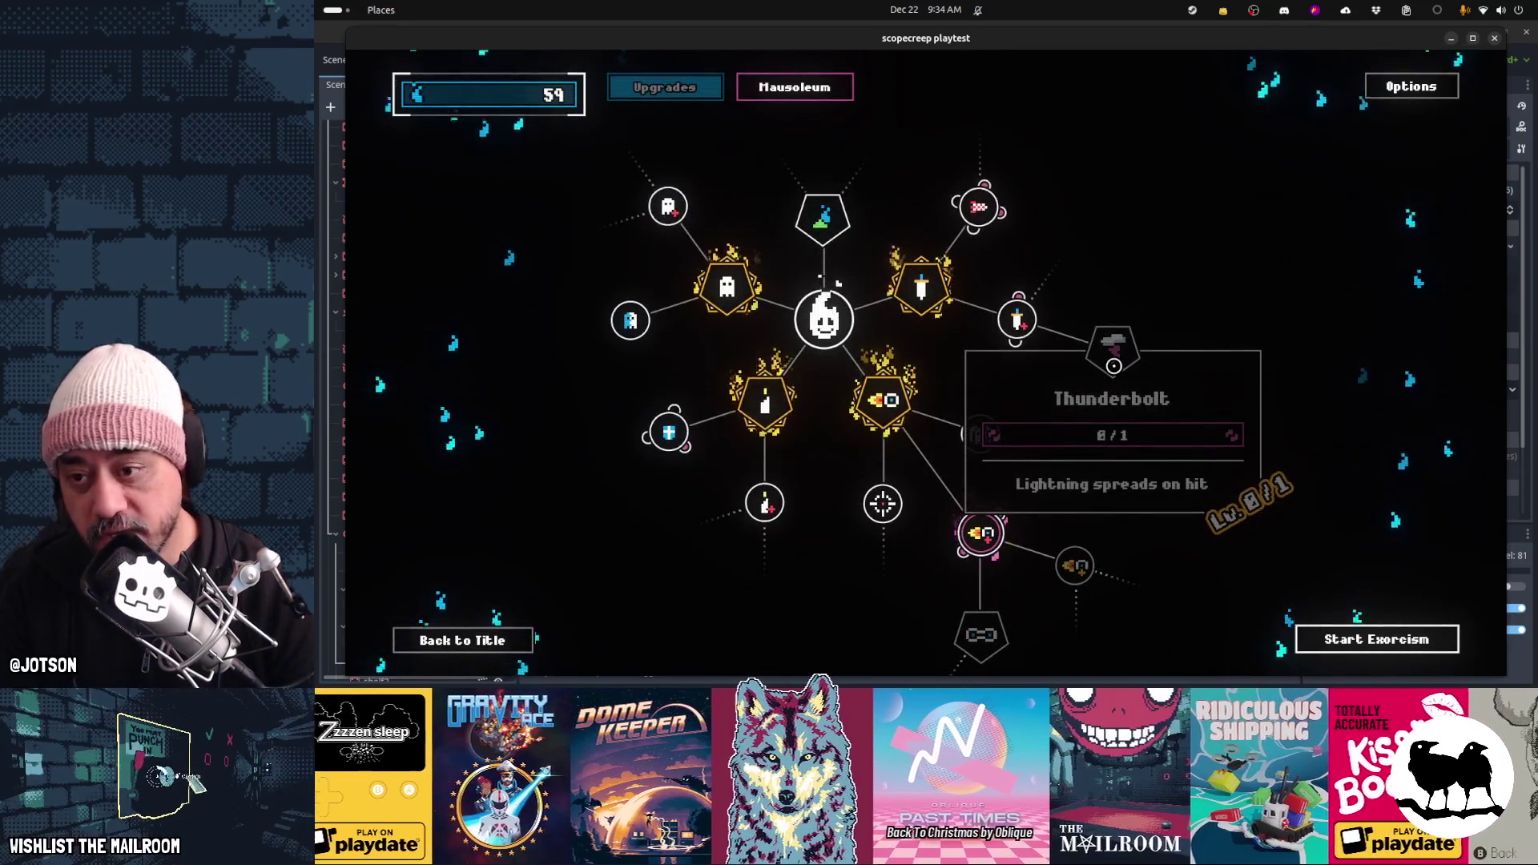
pyautogui.moveTo(928, 279)
pyautogui.mouseDown()
pyautogui.moveTo(972, 316)
pyautogui.moveTo(973, 338)
pyautogui.mouseUp()
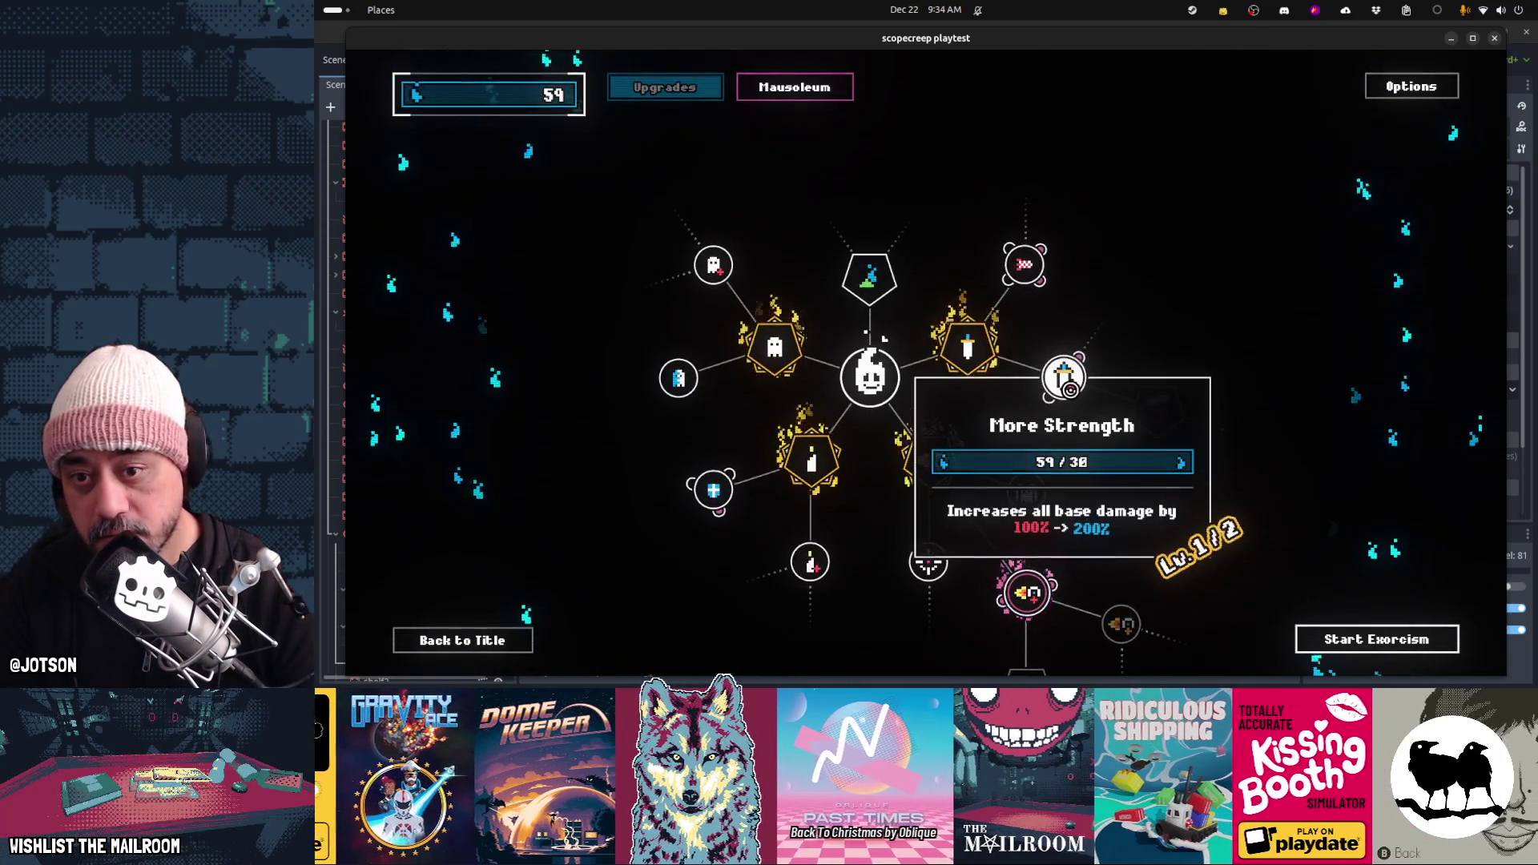
pyautogui.click(797, 88)
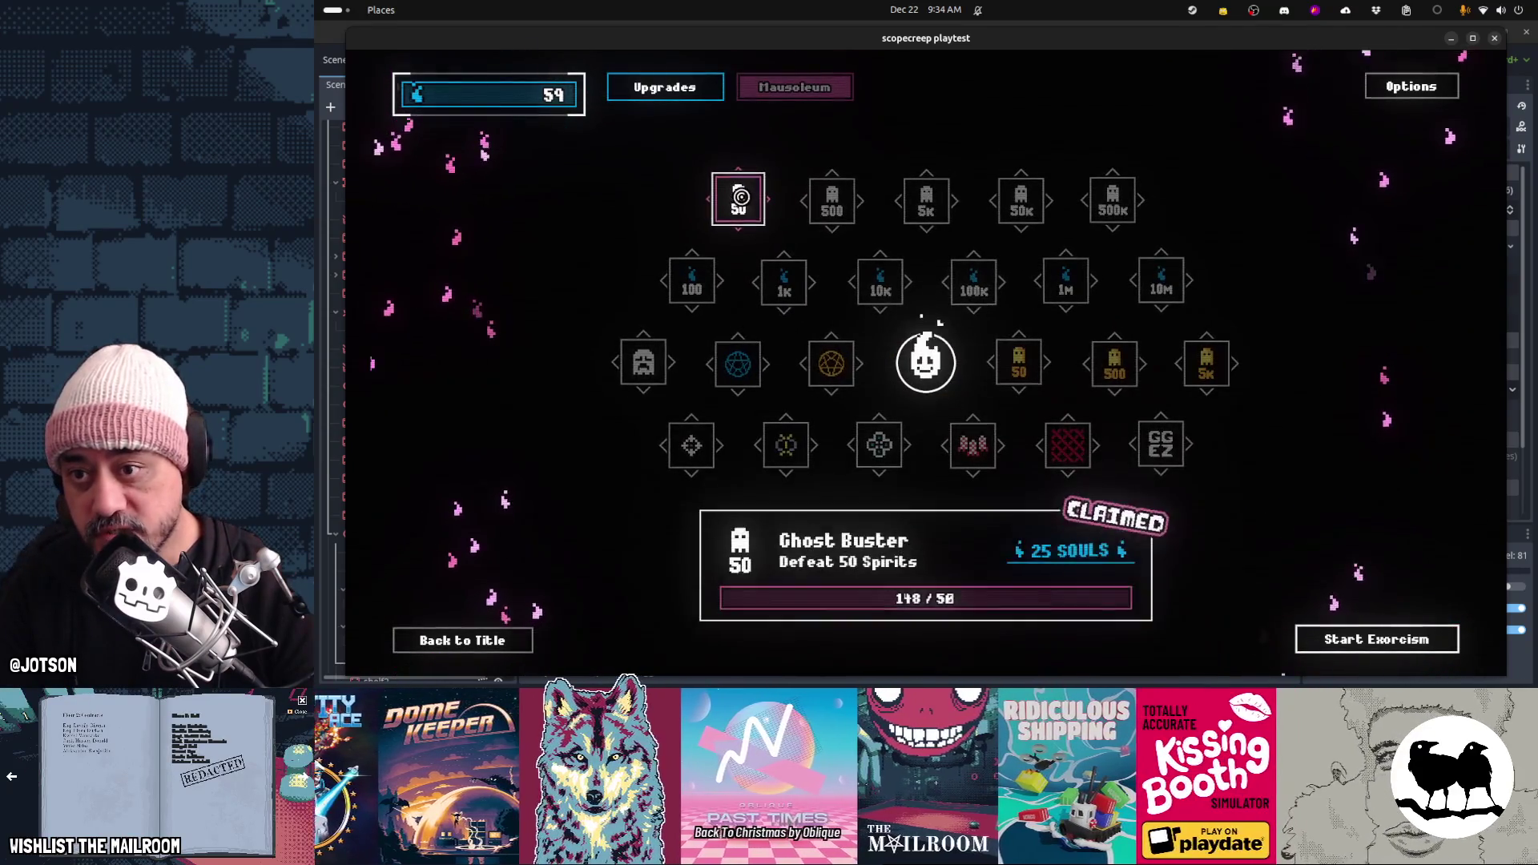
pyautogui.moveTo(740, 196)
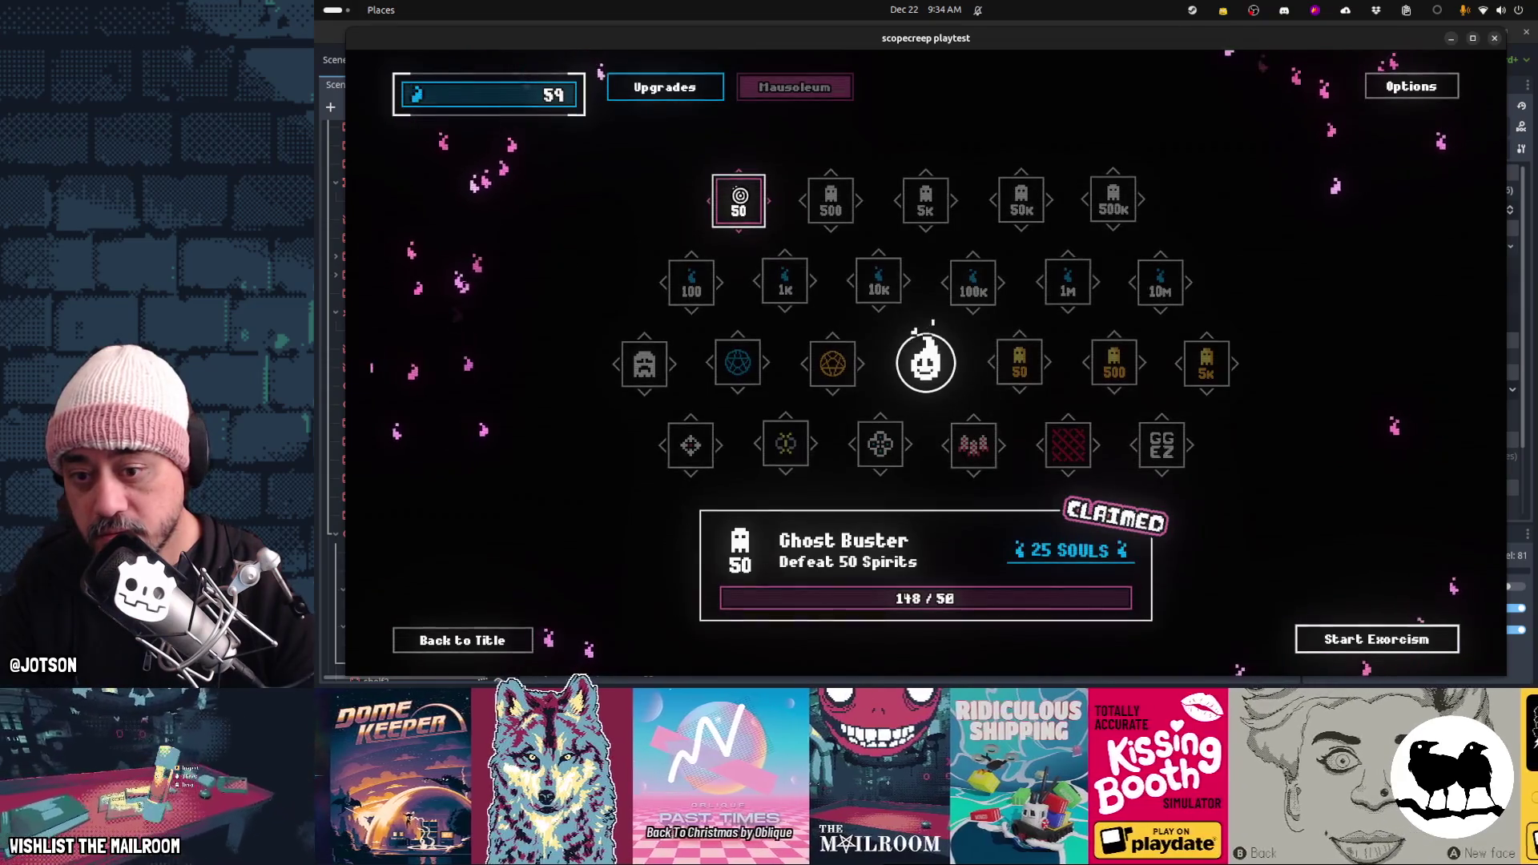
pyautogui.moveTo(805, 195)
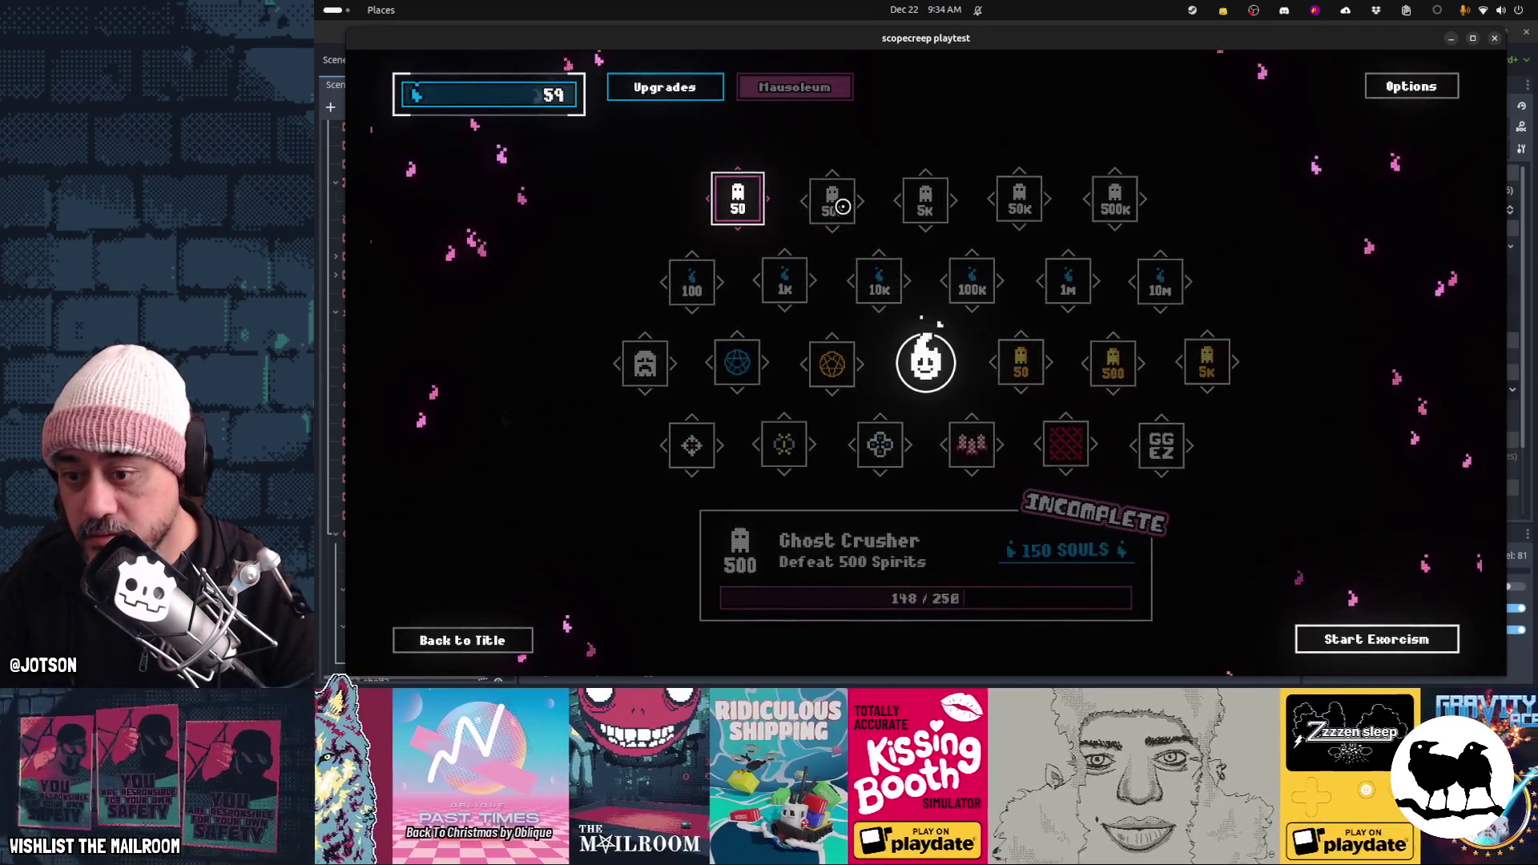
pyautogui.press('e')
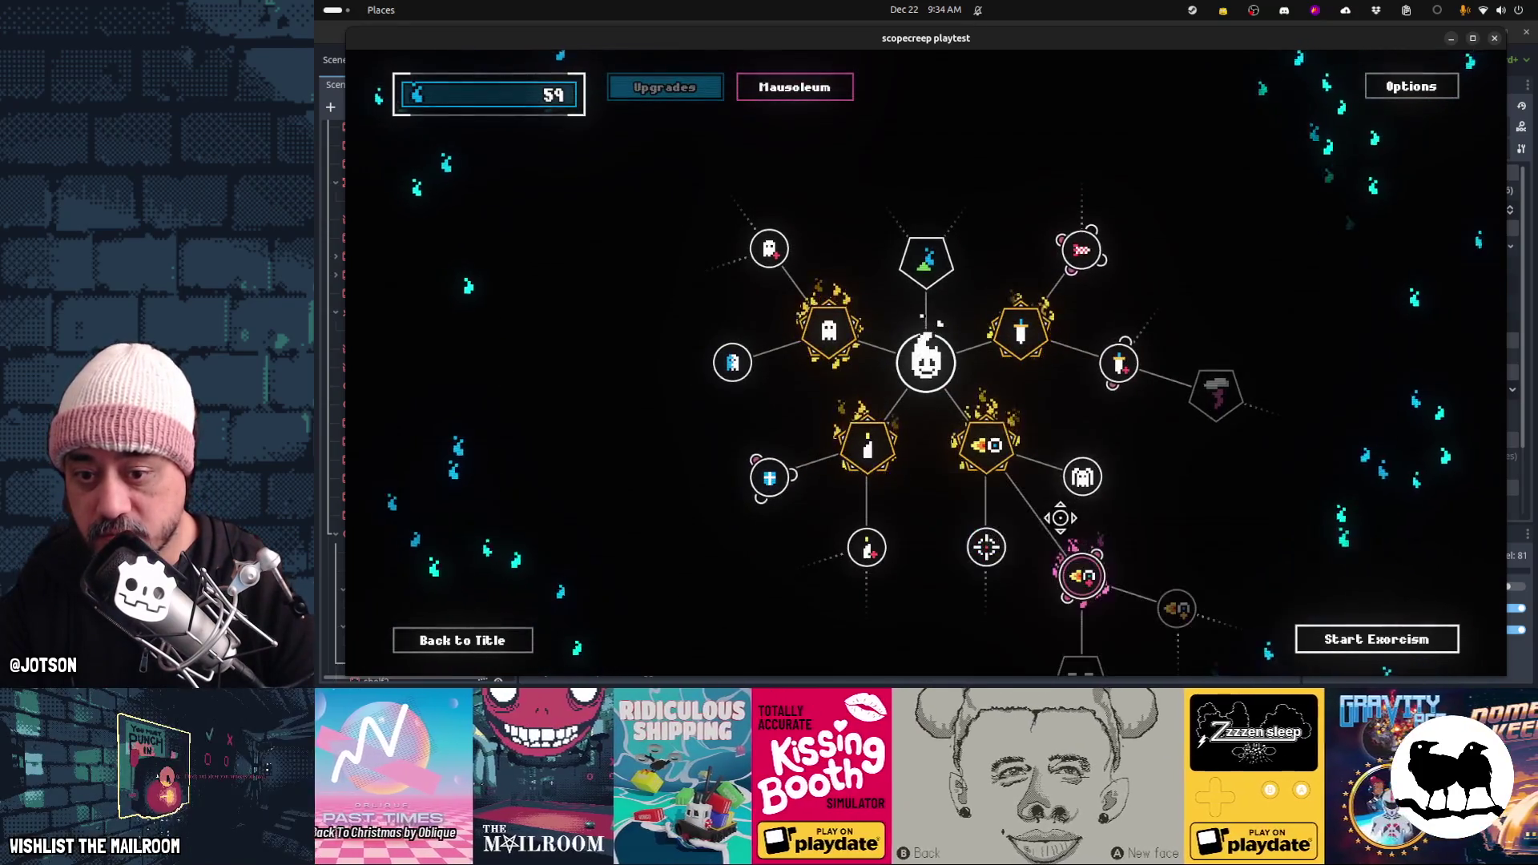
# Buy More Strength, Spookier! and the neighbouring ghost upgrade (59 souls down to 11), then start an exorcism
pyautogui.moveTo(1012, 573); pyautogui.dragTo(1013, 435)
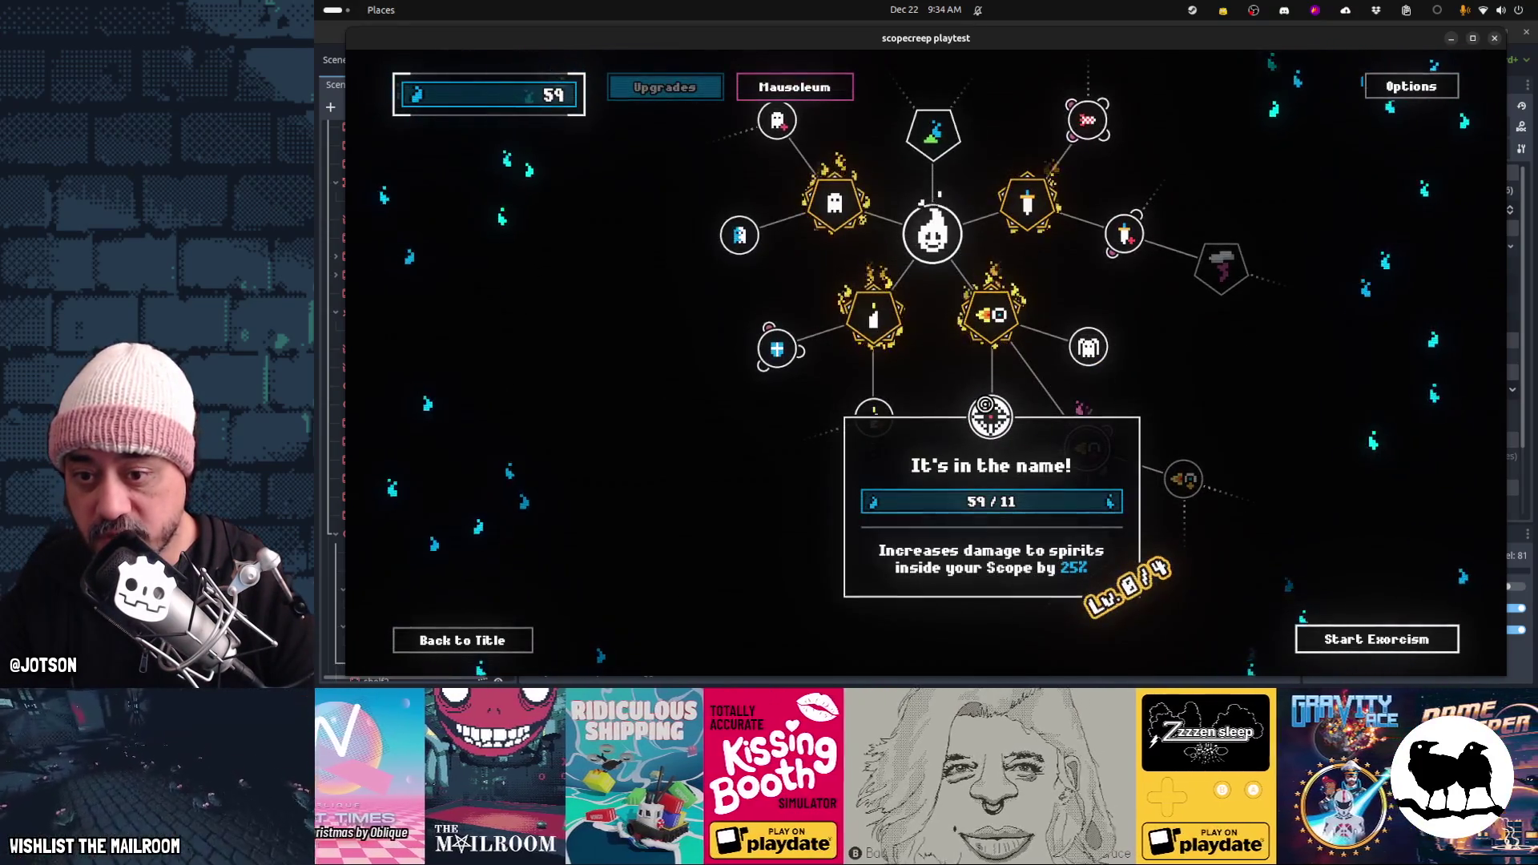
pyautogui.moveTo(1182, 497)
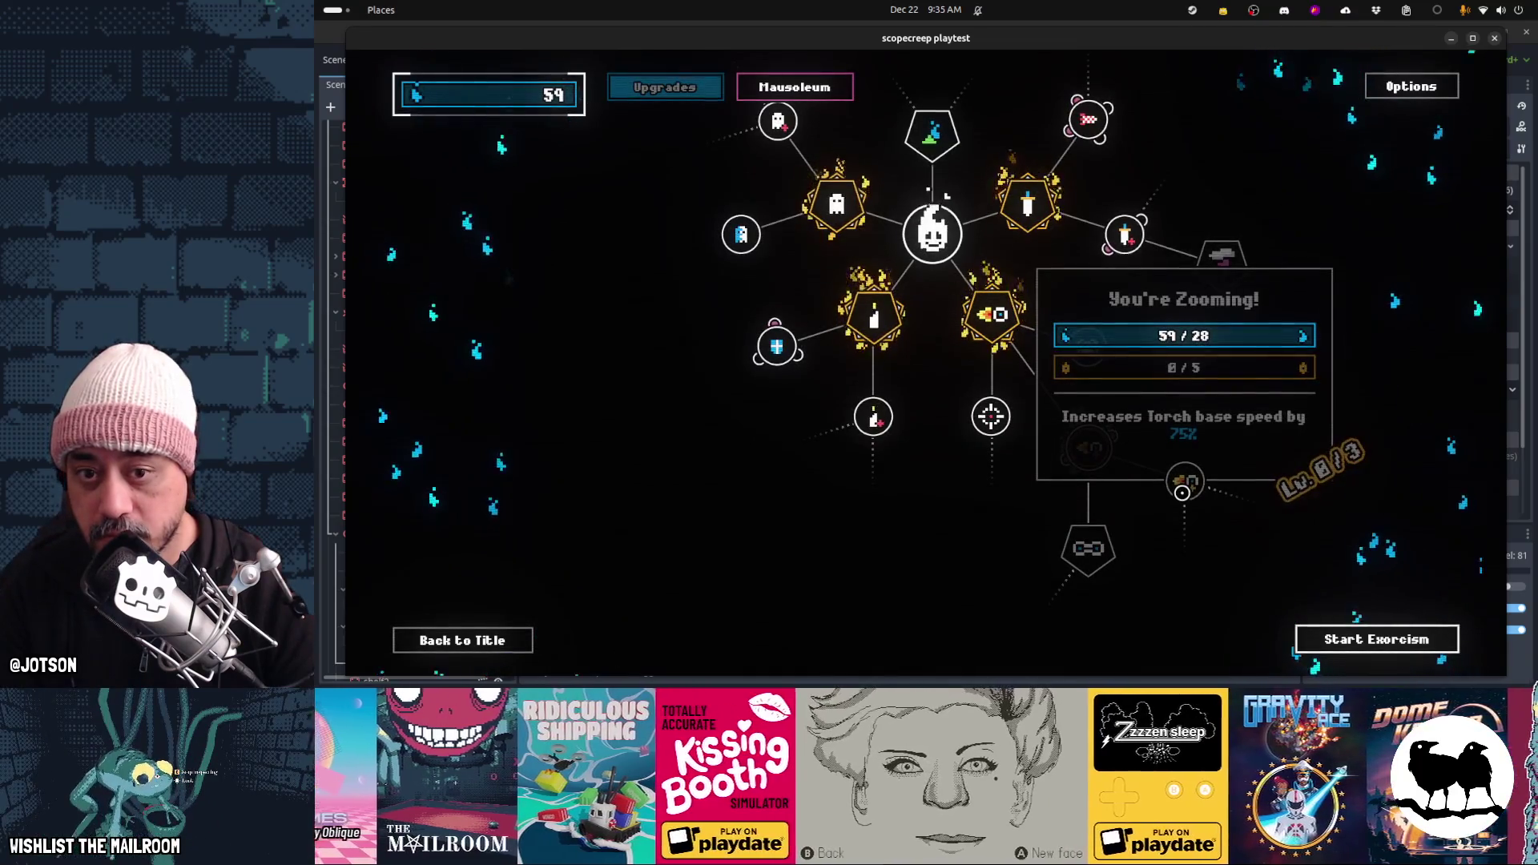
pyautogui.moveTo(1083, 129)
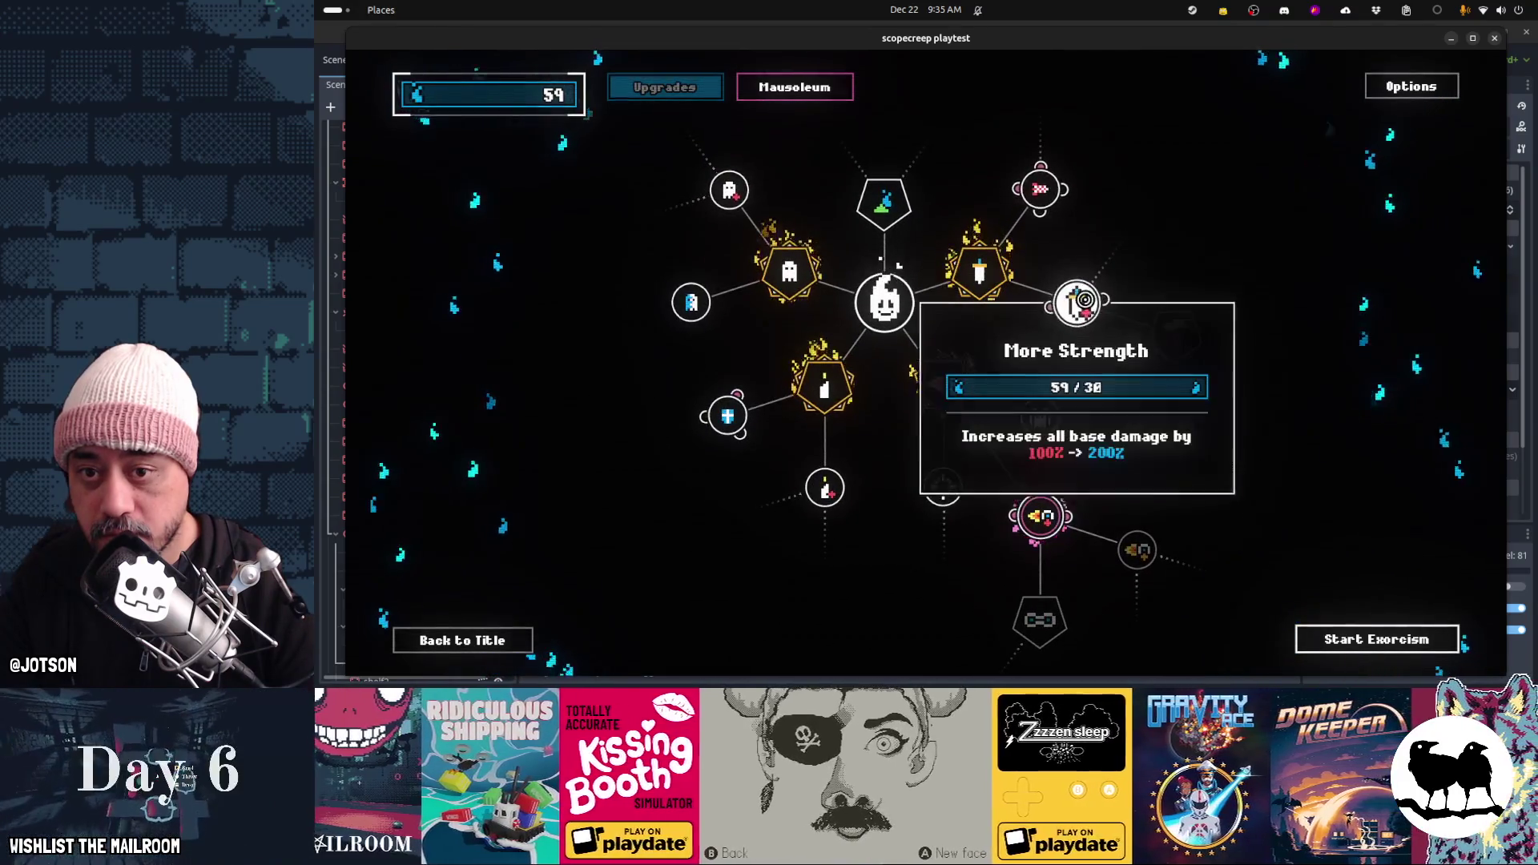
pyautogui.click(1081, 303)
pyautogui.moveTo(1184, 339)
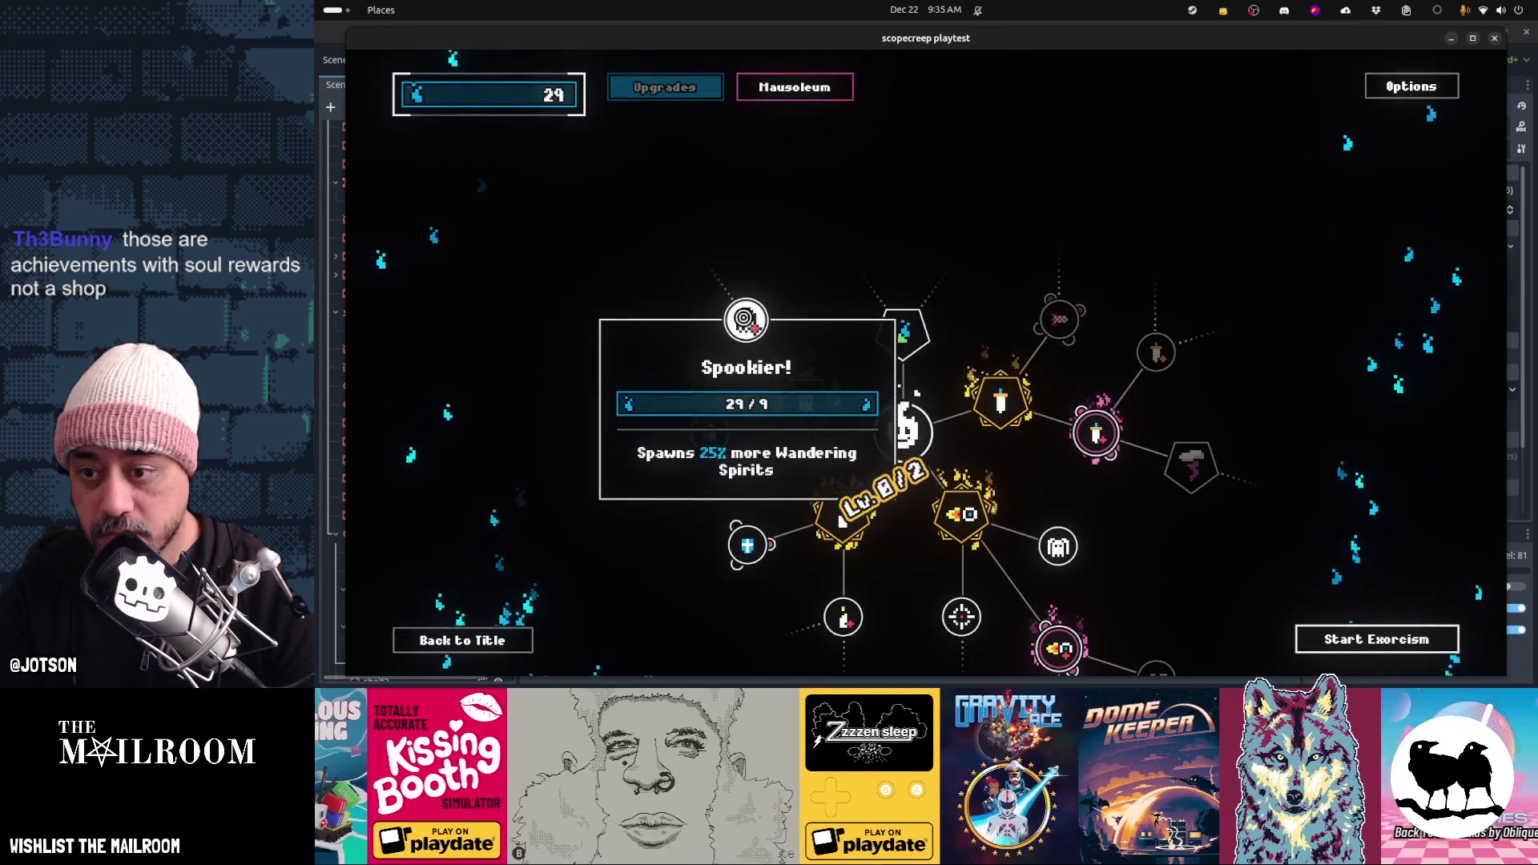
pyautogui.click(746, 320)
pyautogui.click(710, 432)
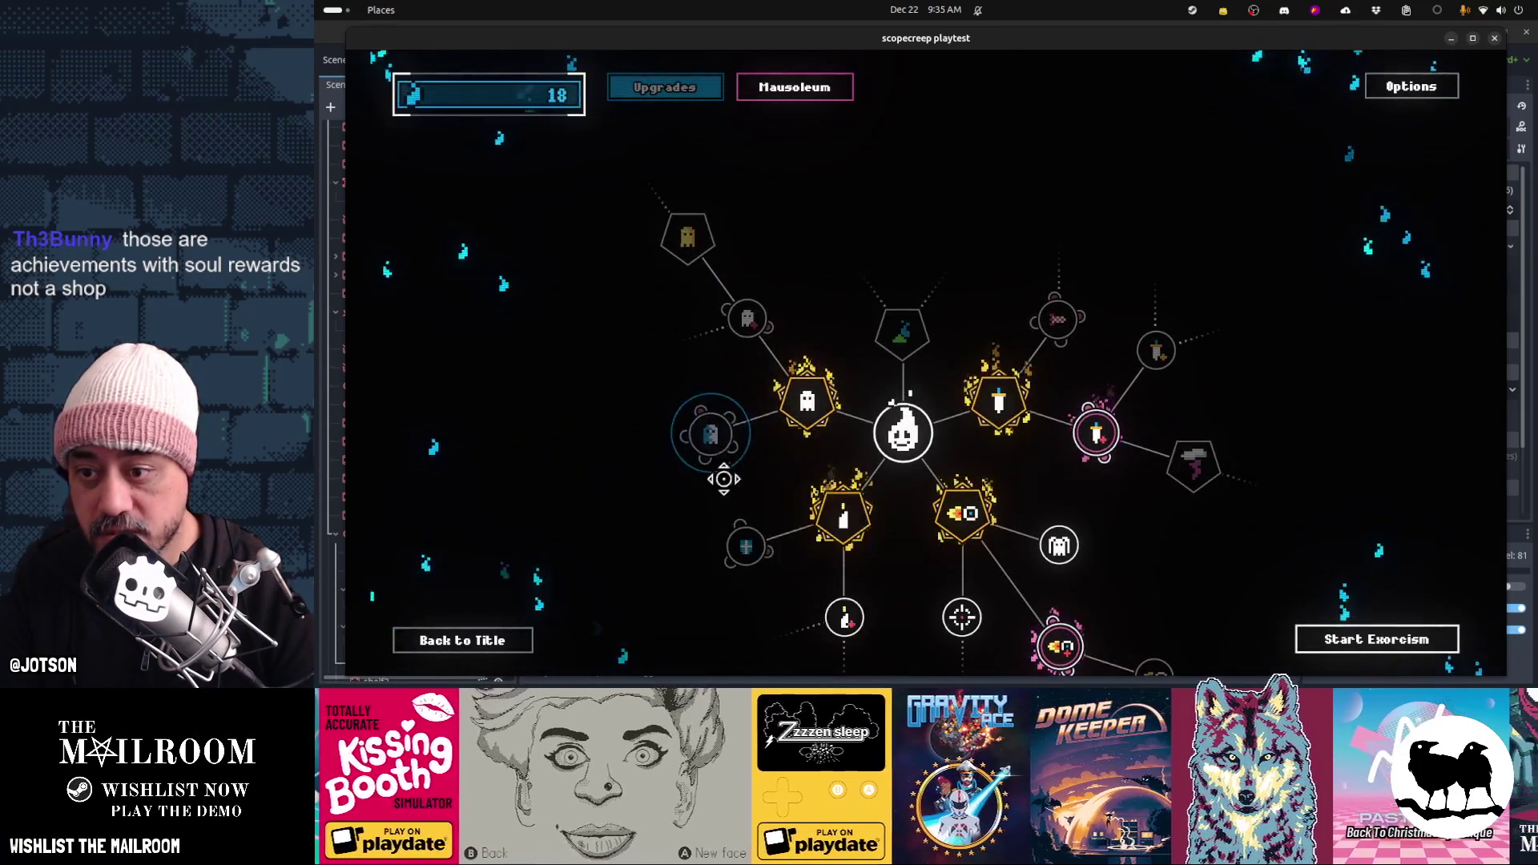
pyautogui.click(1345, 639)
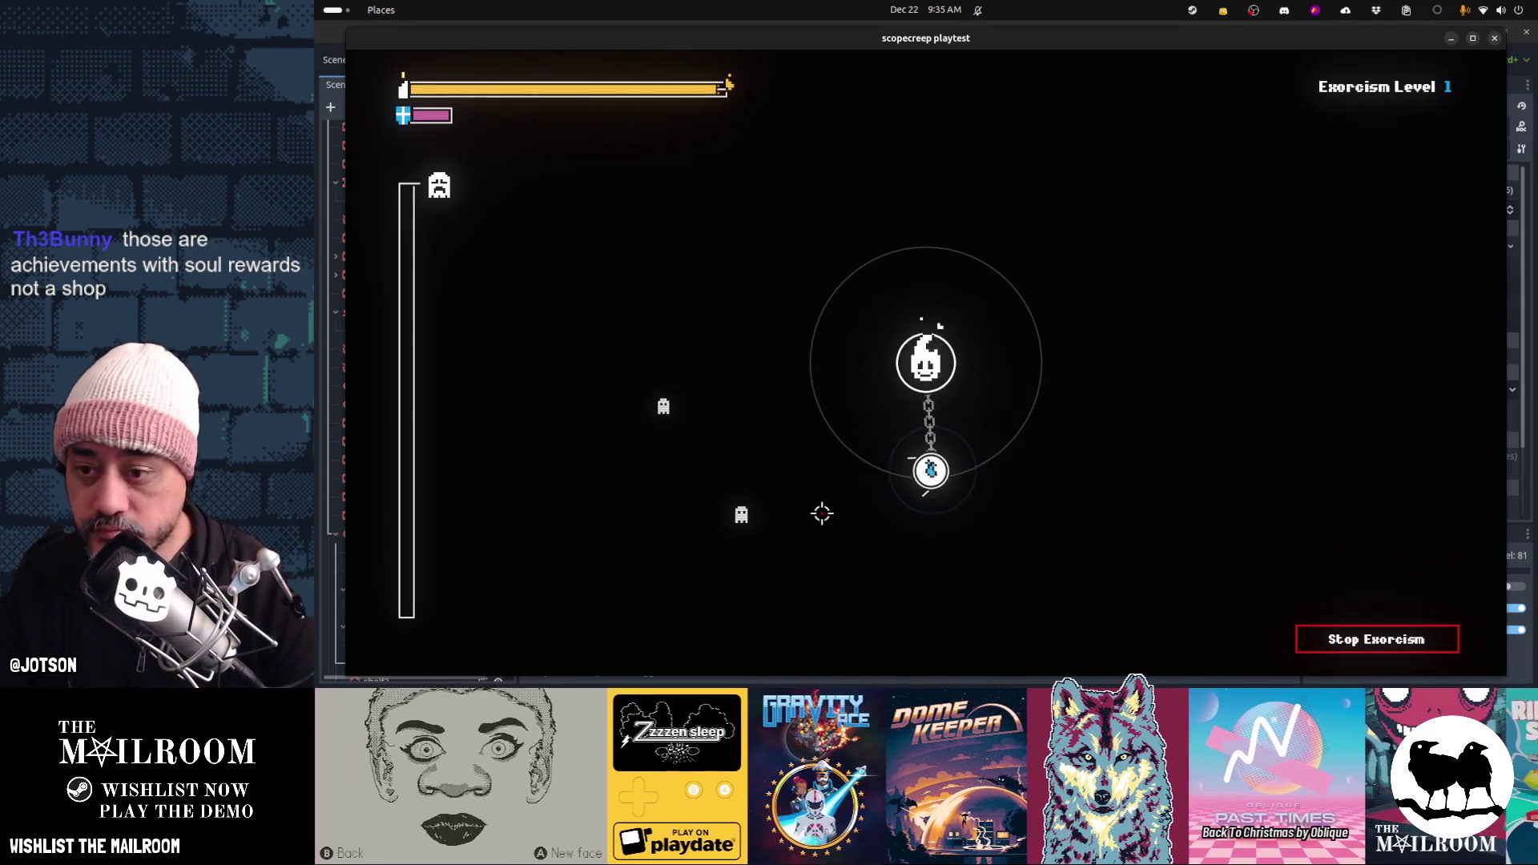
# Swing the chained orb at spirits through an Exorcism Level 1 run until the results show 38 souls
pyautogui.click(806, 513)
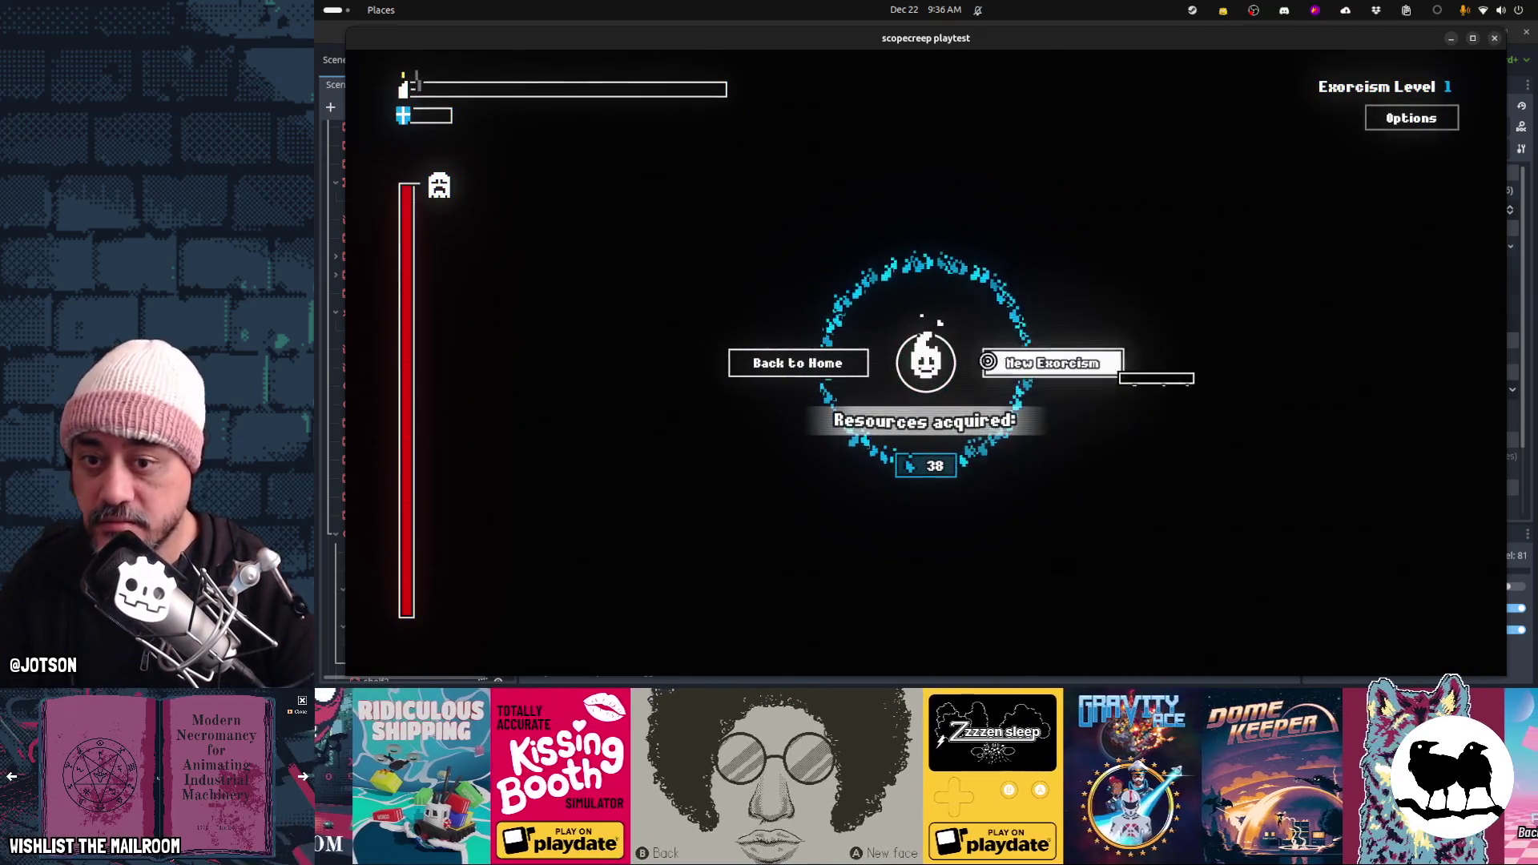
# Play an Exorcism Level 1 round until time runs out with 35 souls, then start the next round
pyautogui.click(1014, 365)
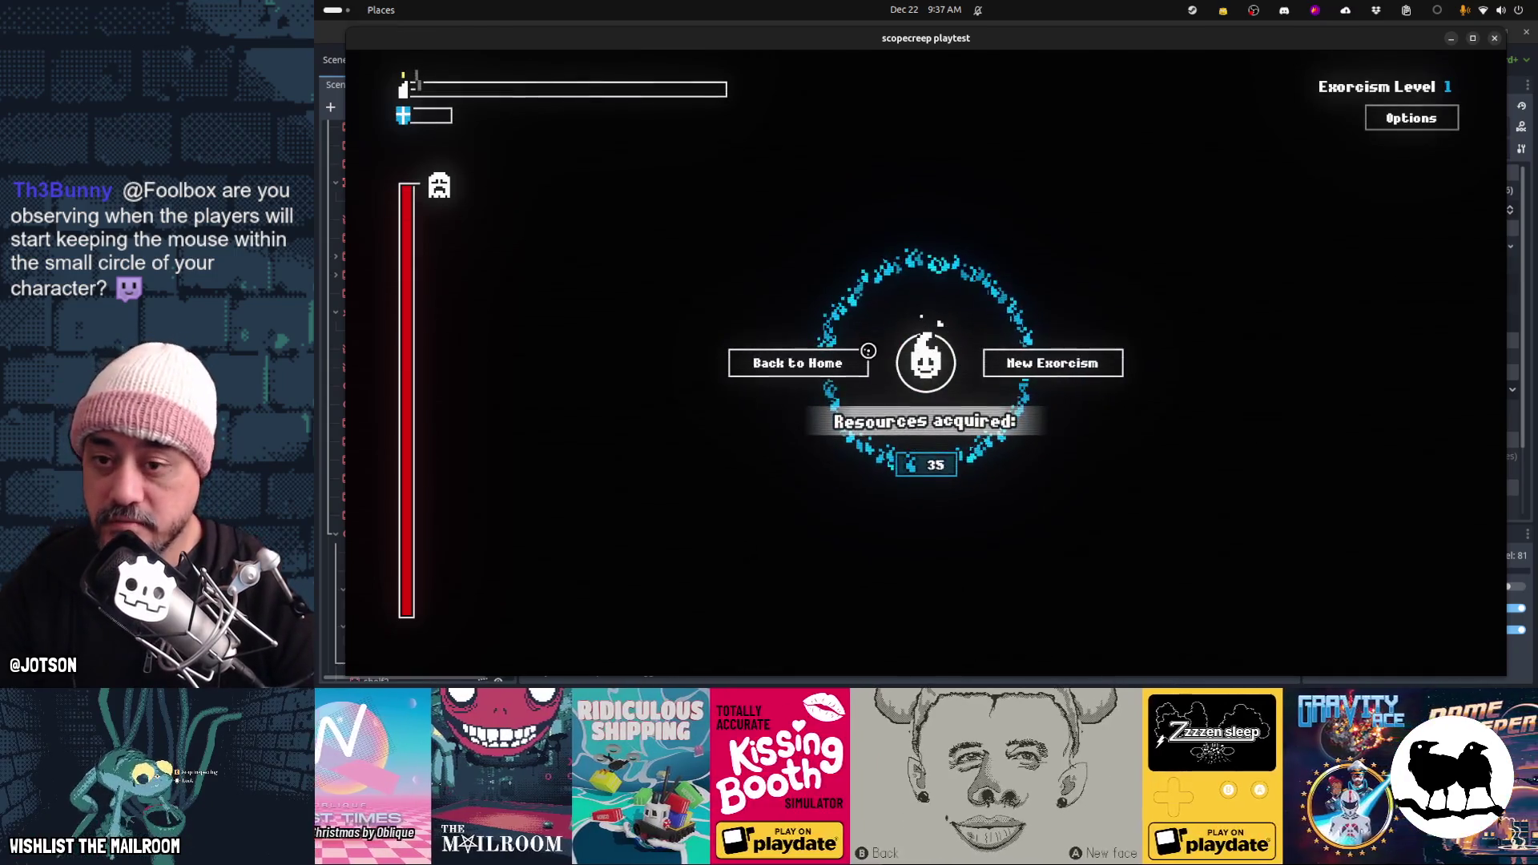
pyautogui.click(1026, 366)
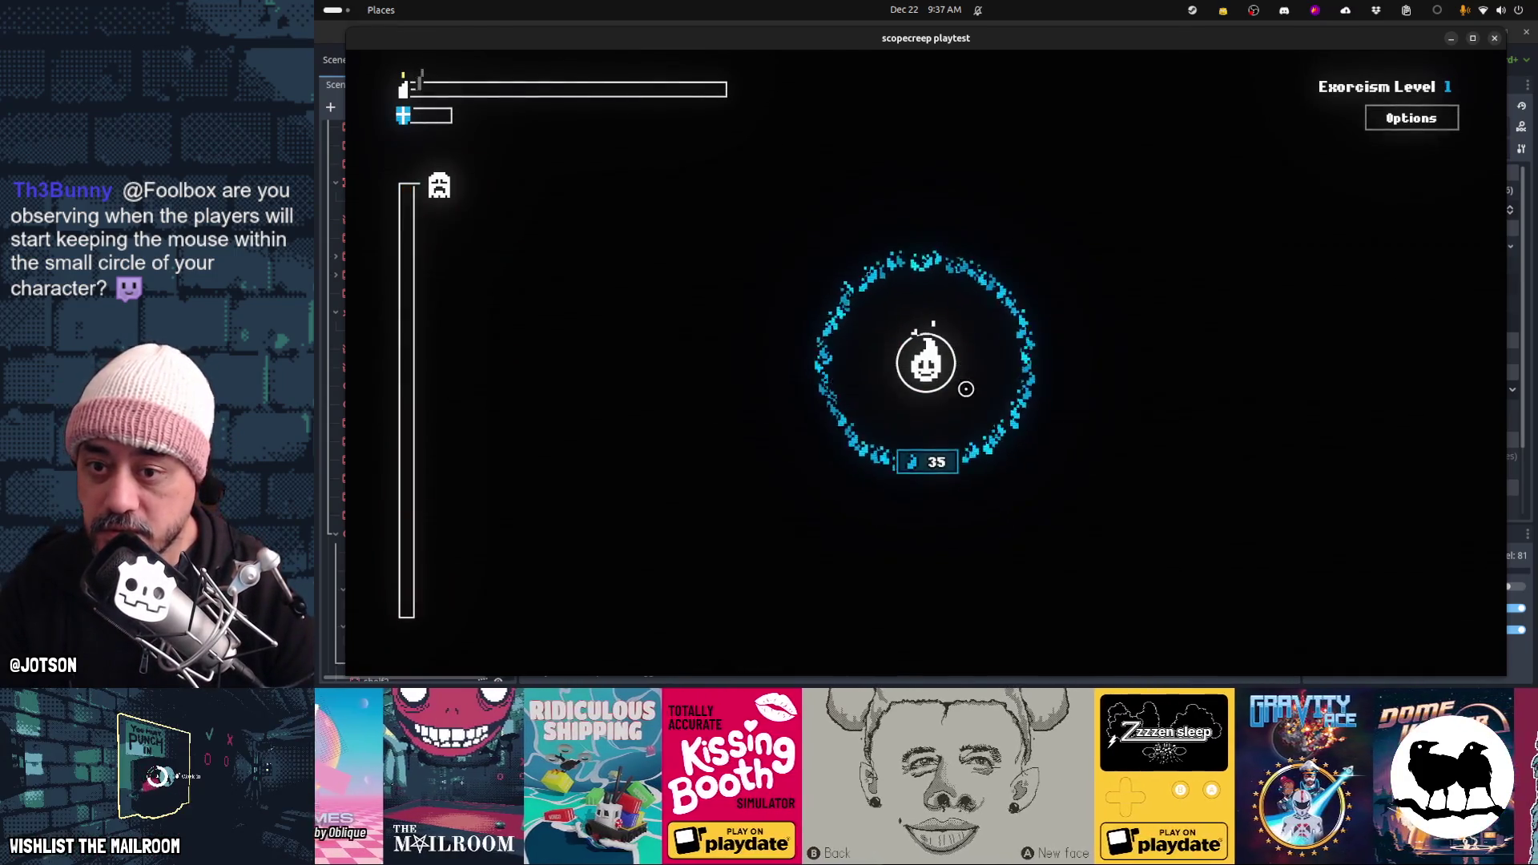